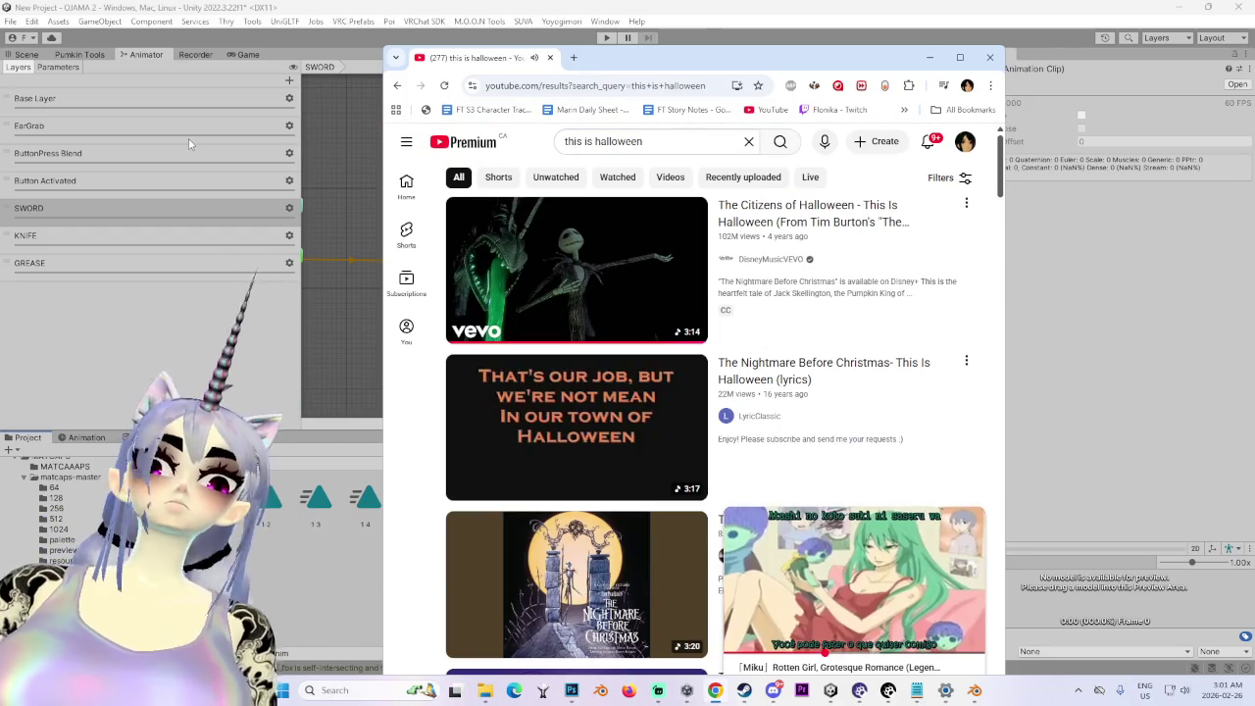
- Play the Miku 'This Is Halloween' video, then move Chrome aside and hide it to reveal Unity
click(853, 579)
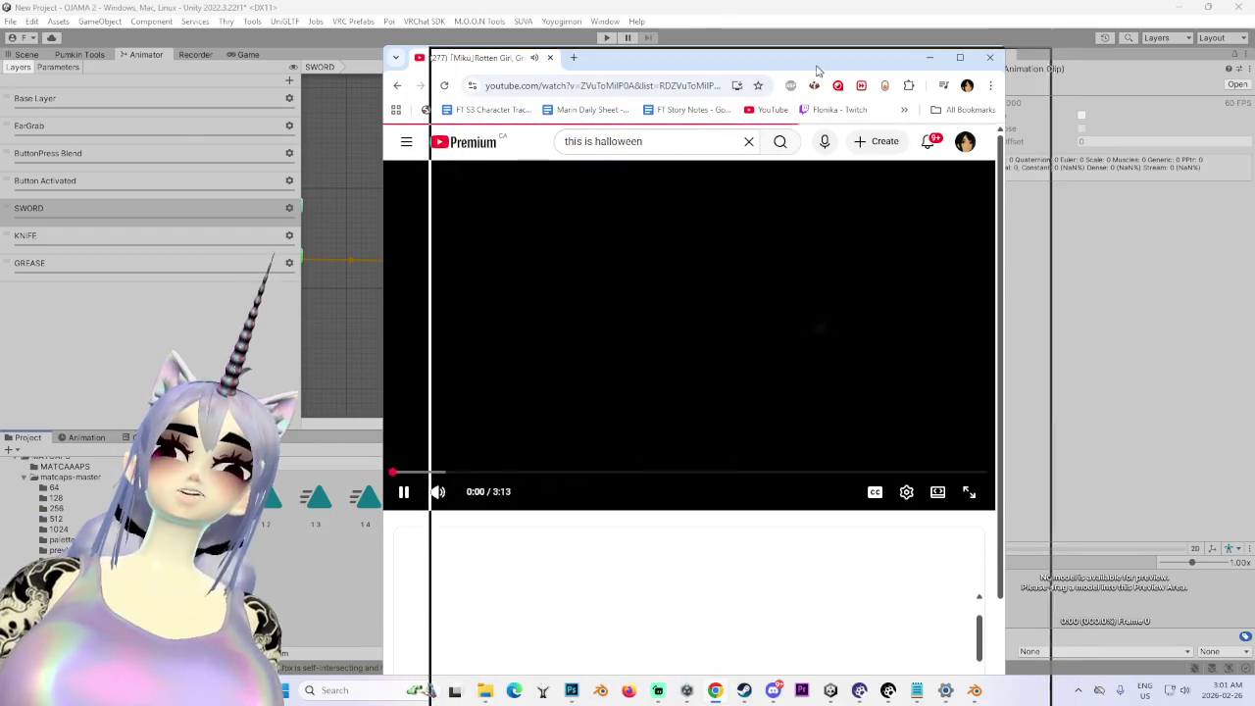
drag(782, 69, 824, 70)
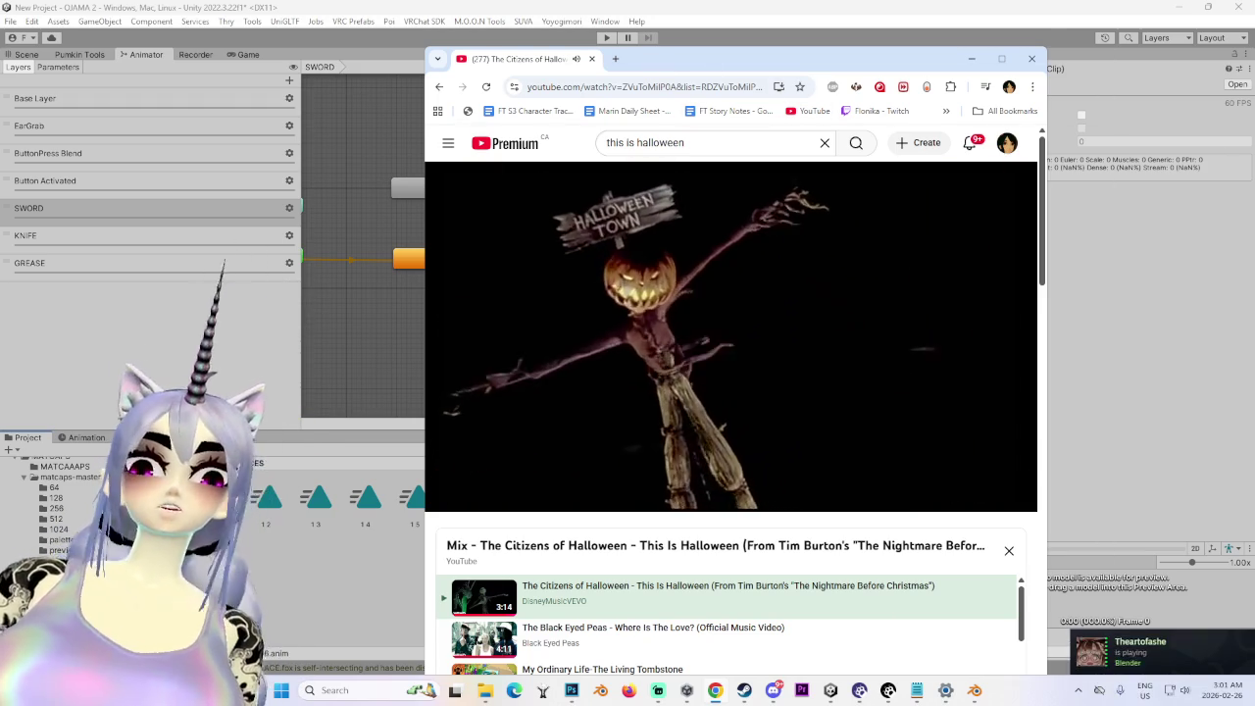
key(alt+Tab)
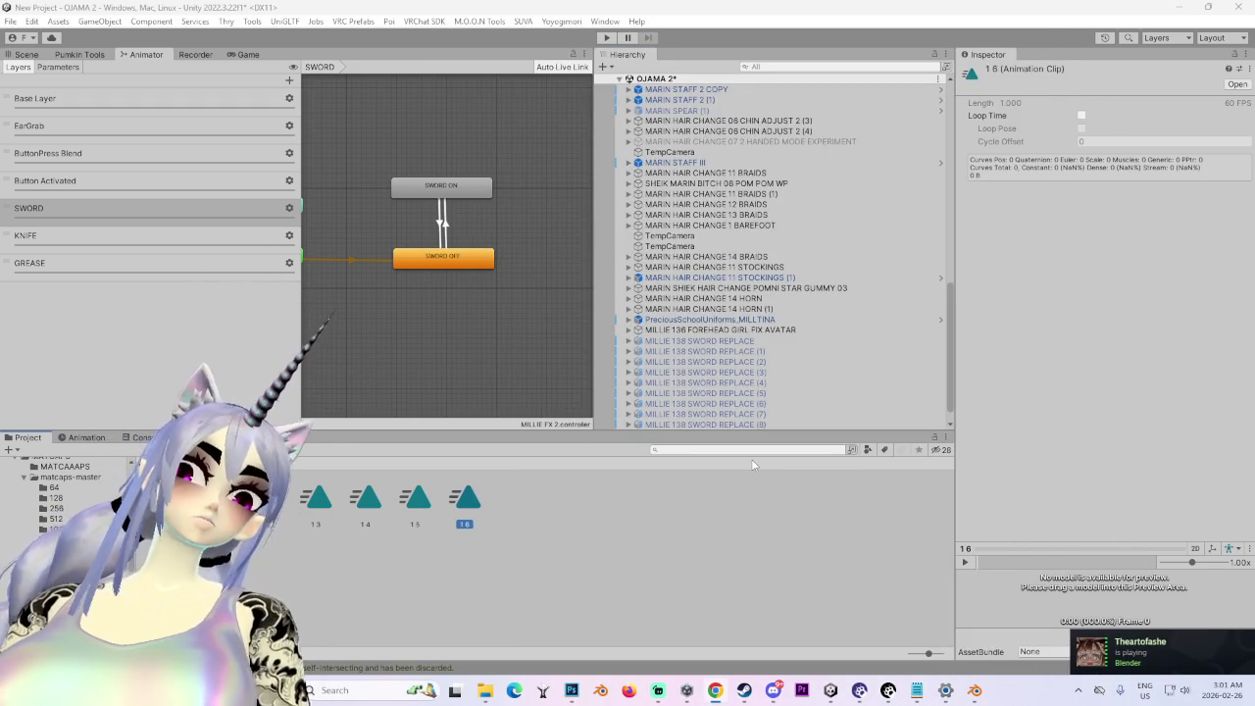
click(167, 497)
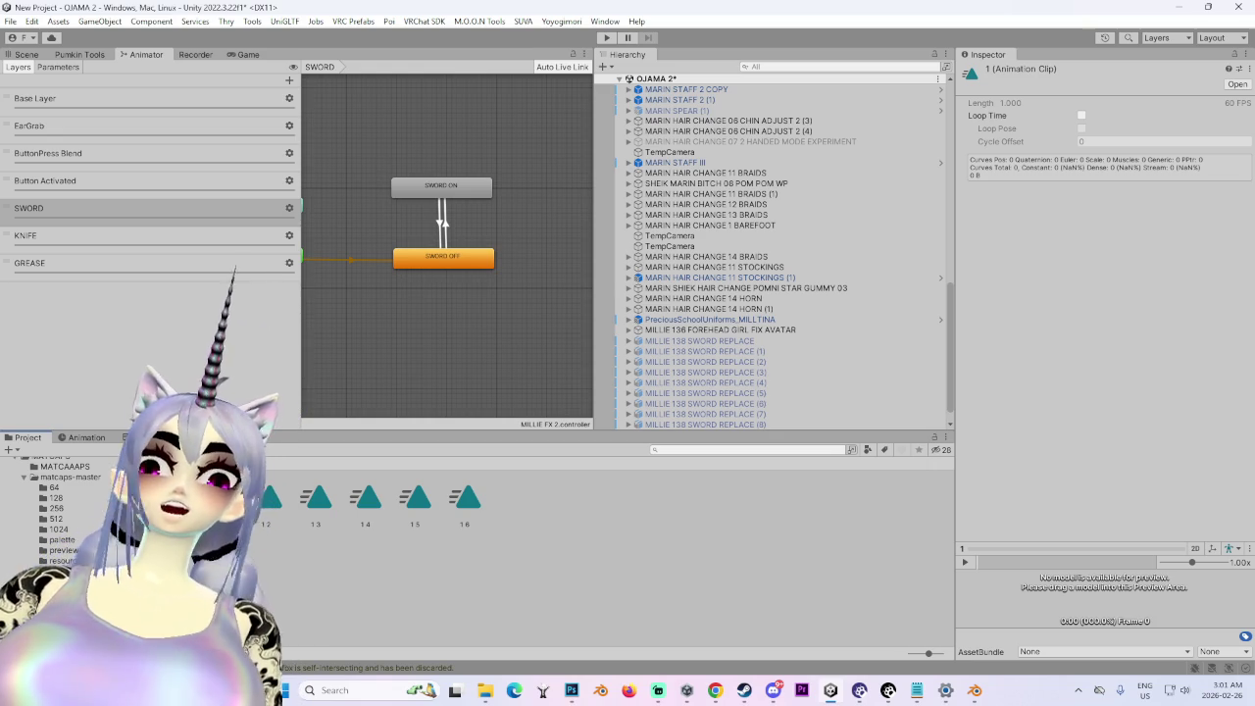
- Switch to the Scene view, orbit to face the avatars, and select MILLIE 136 FOREHEAD GIRL FIX AVATAR
click(26, 54)
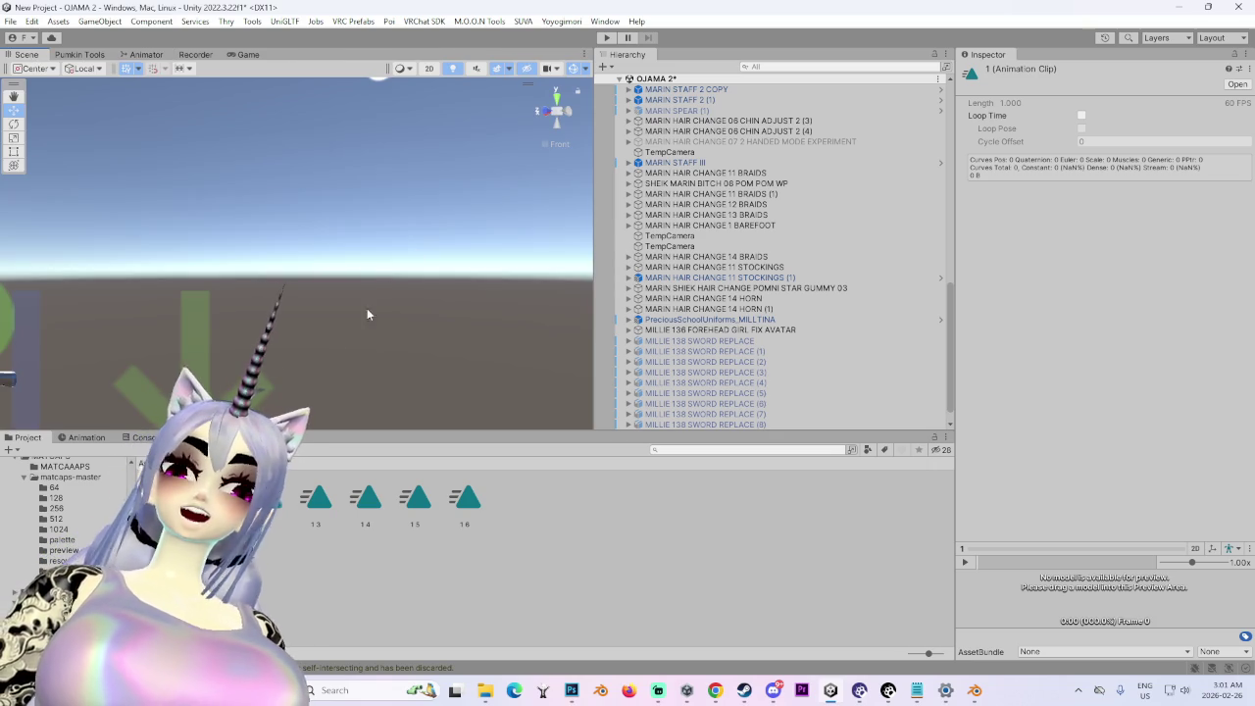
drag(384, 309, 377, 166)
click(376, 166)
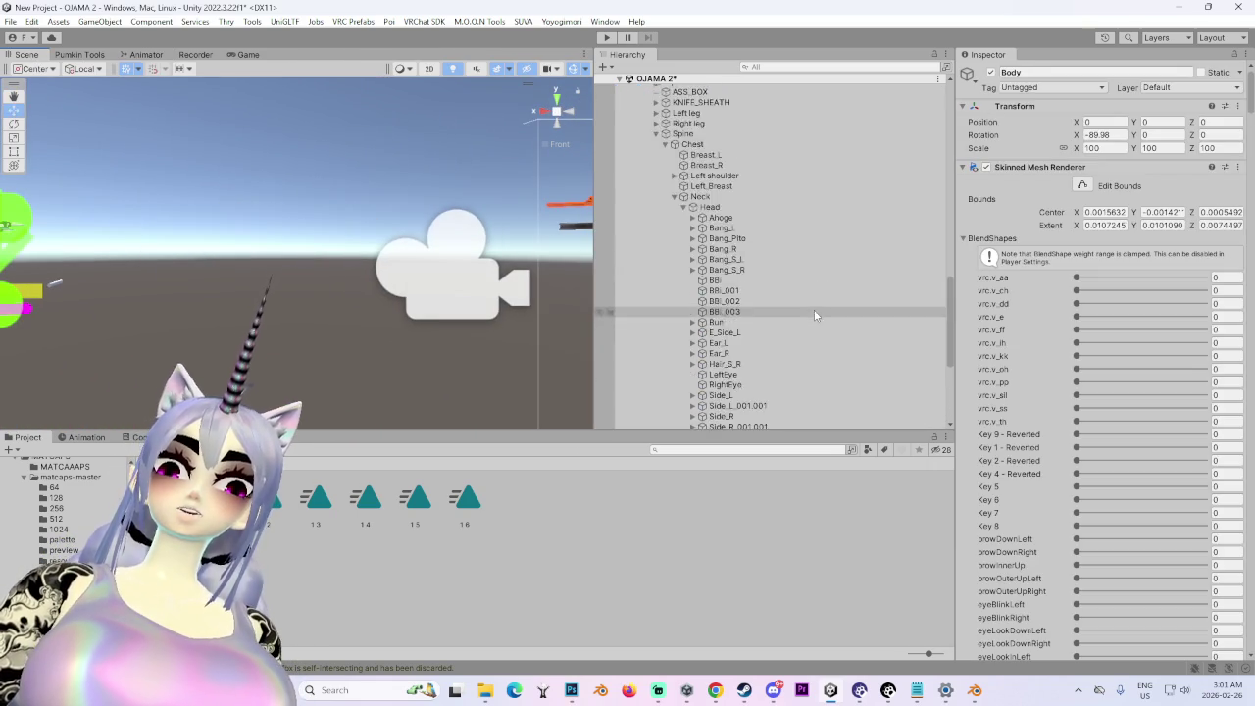
scroll(765, 246, up, 5)
click(758, 217)
drag(568, 226, 177, 214)
mouse_move(566, 123)
mouse_down()
mouse_move(451, 221)
mouse_move(219, 249)
mouse_move(807, 275)
mouse_up()
click(629, 217)
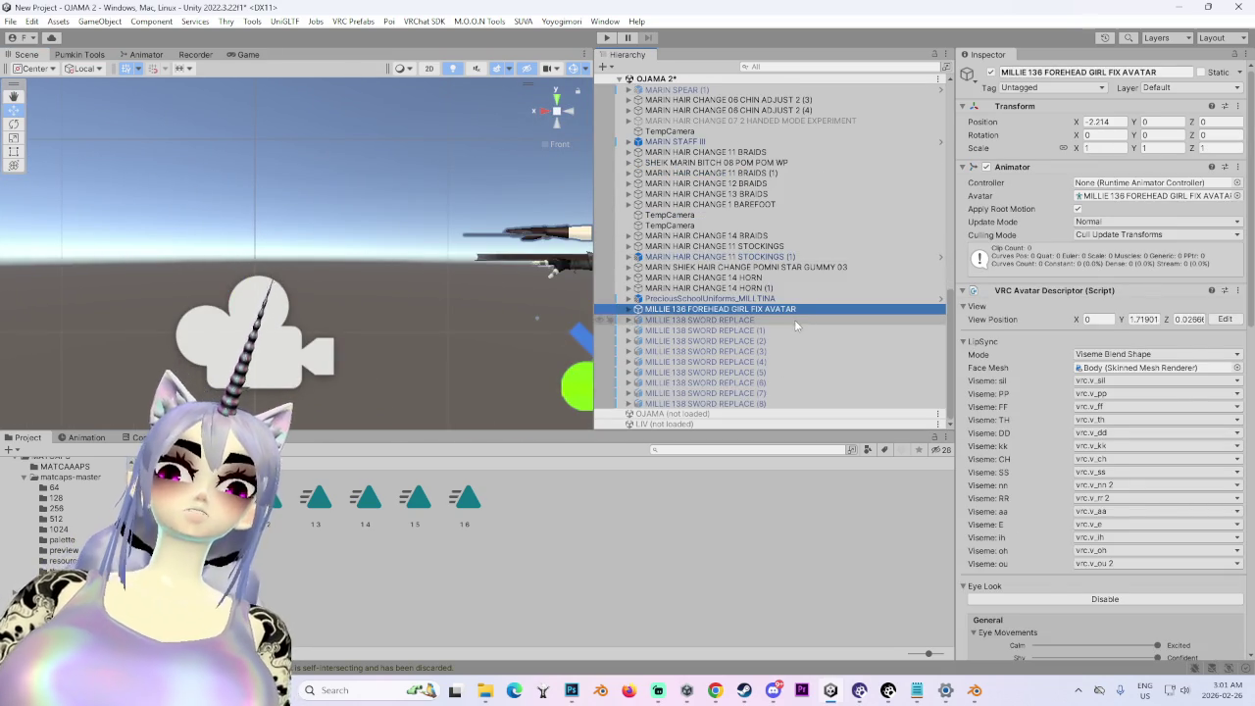
- Select and frame MILLIE 138 SWORD REPLACE, then orbit to its textured front
click(795, 320)
key(f)
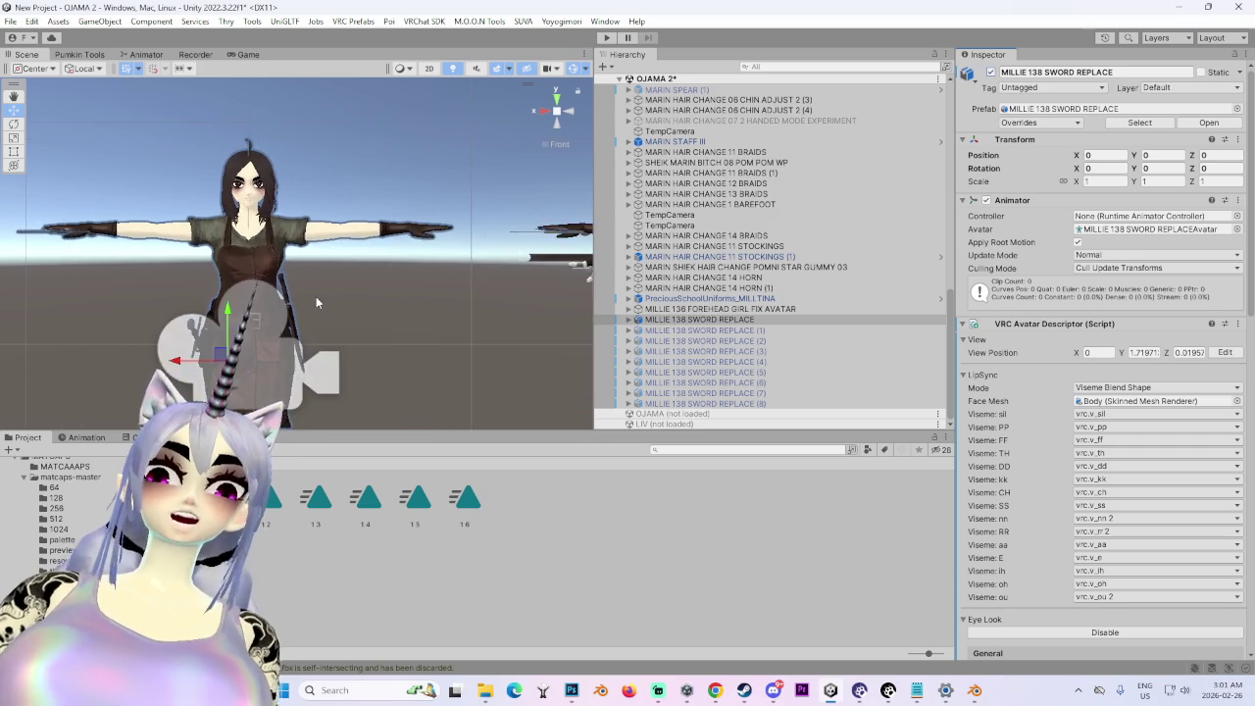
drag(315, 328, 499, 312)
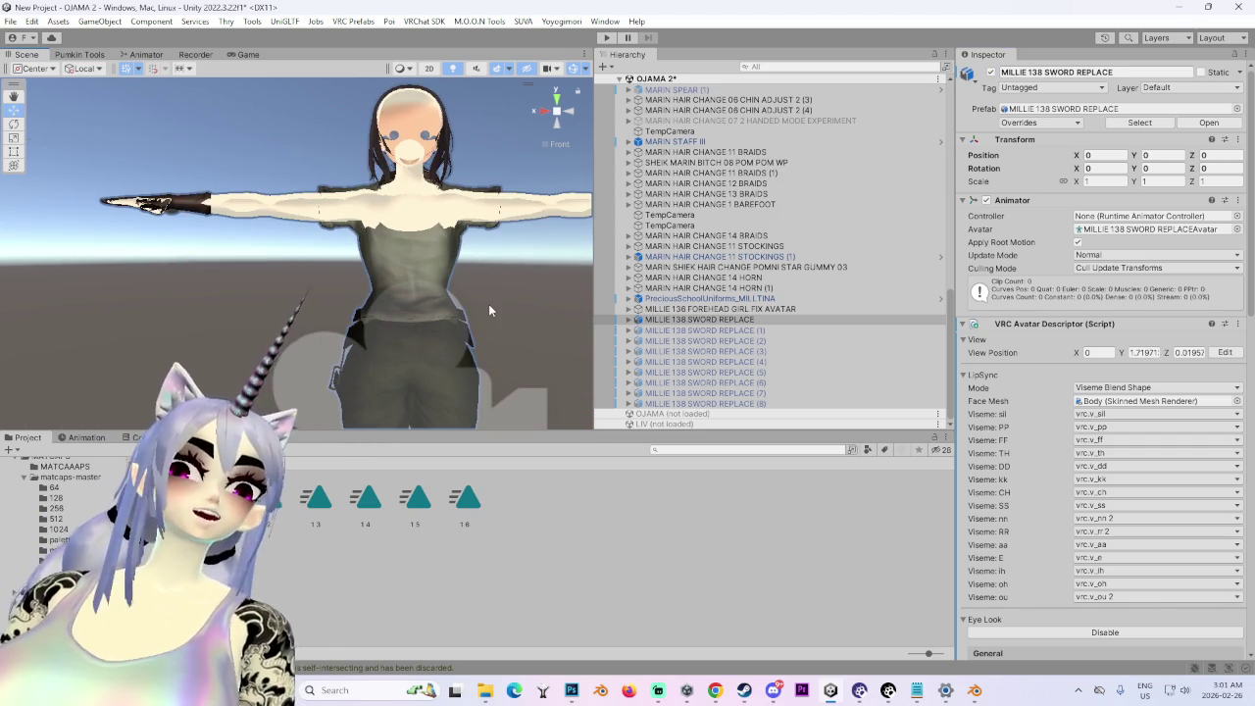
drag(537, 334, 461, 313)
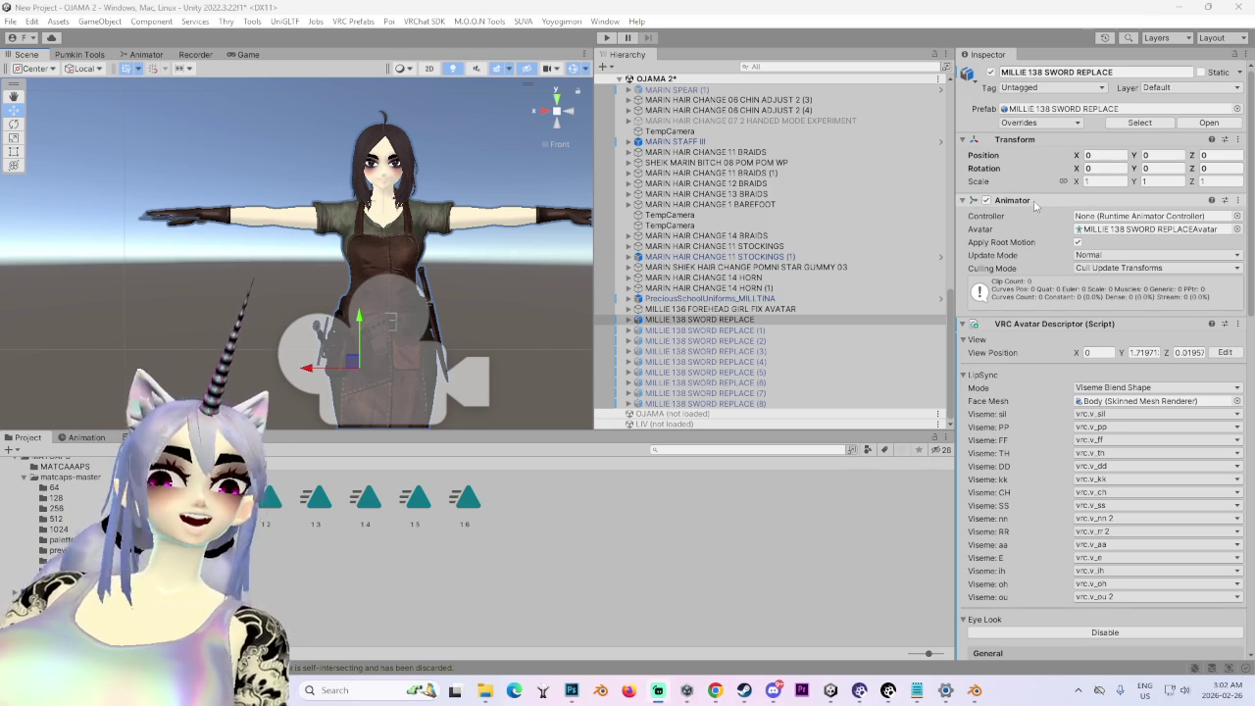
- Look over the Body mesh, then save MILLIE 138 SWORD REPLACE as a prefab asset
click(390, 240)
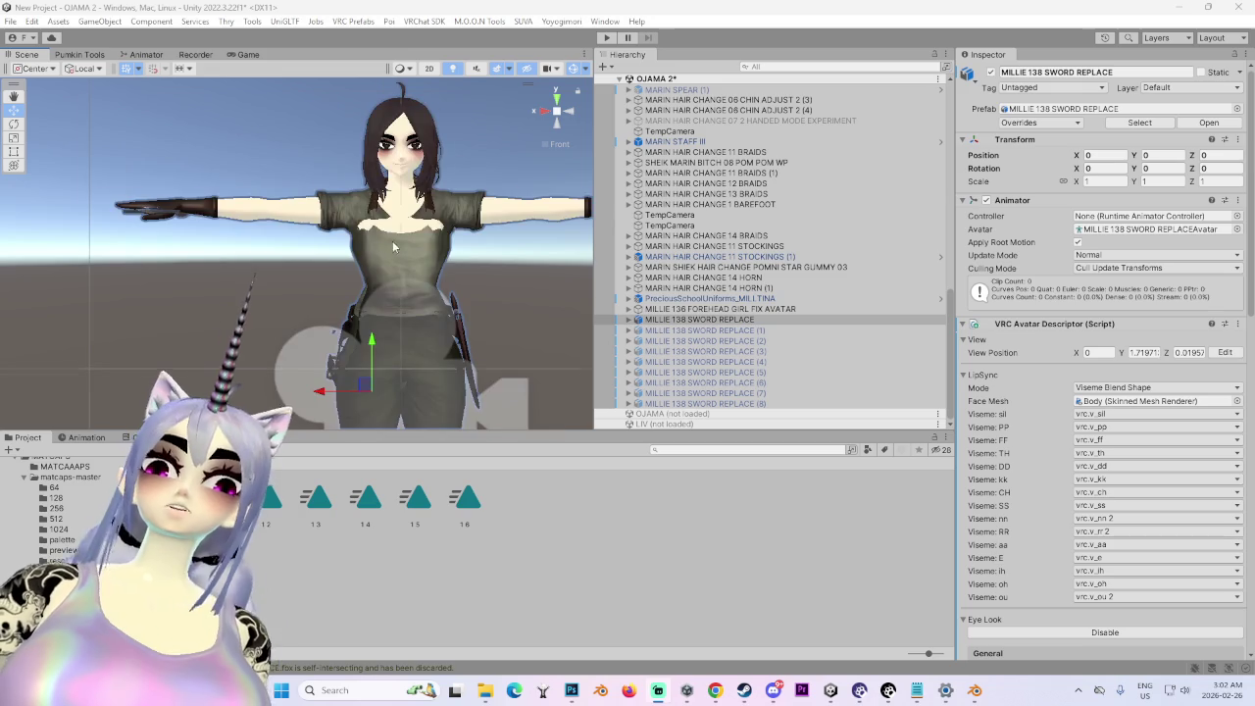
scroll(473, 233, down, 2)
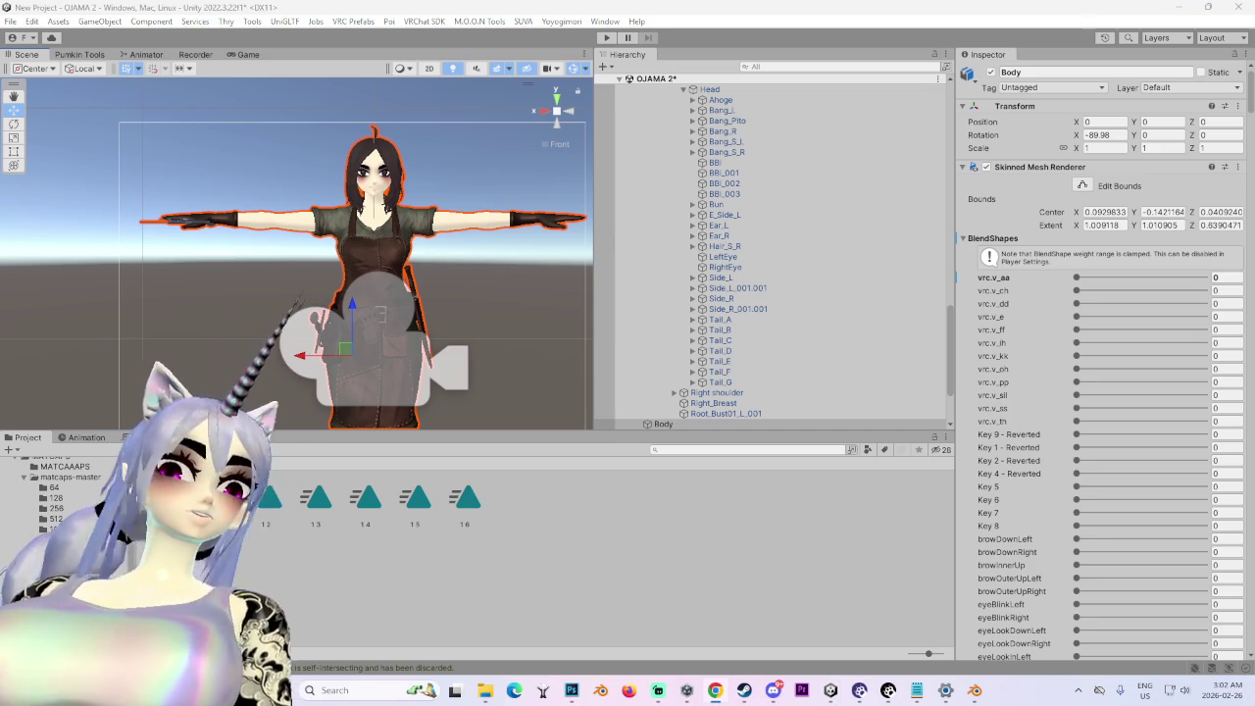
scroll(69, 549, down, 5)
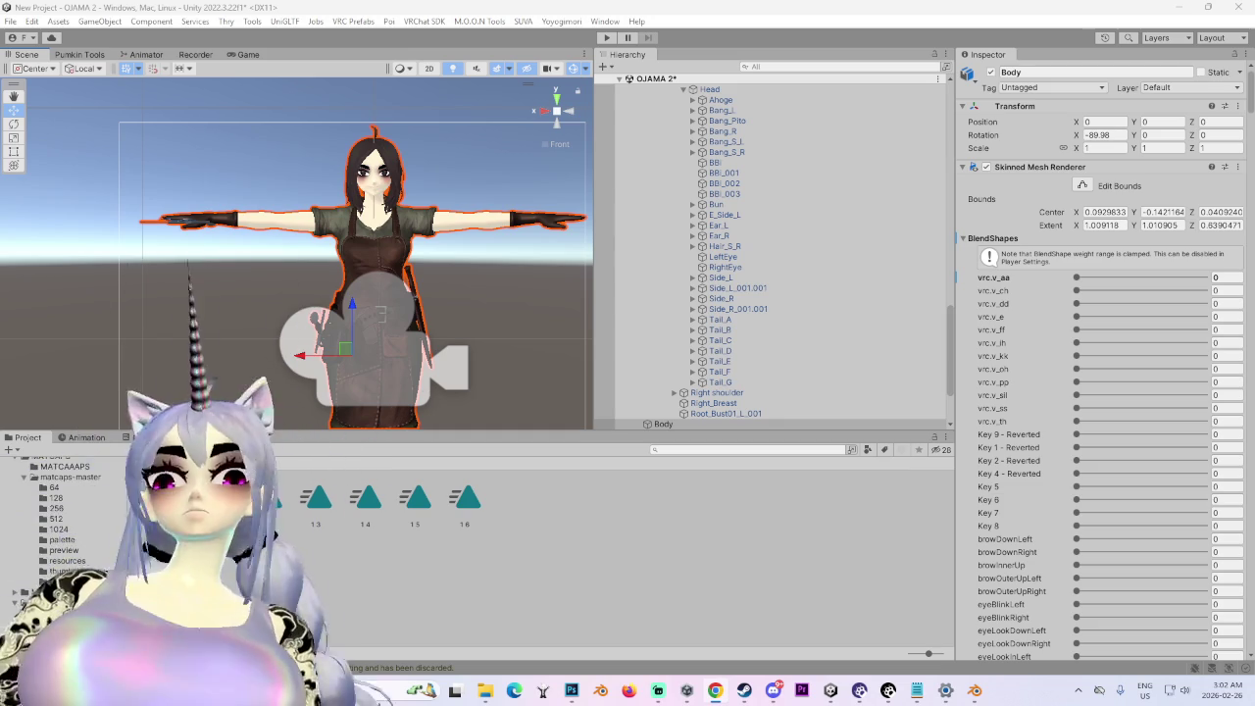
mouse_move(438, 241)
mouse_down()
mouse_move(353, 265)
mouse_move(245, 343)
mouse_up()
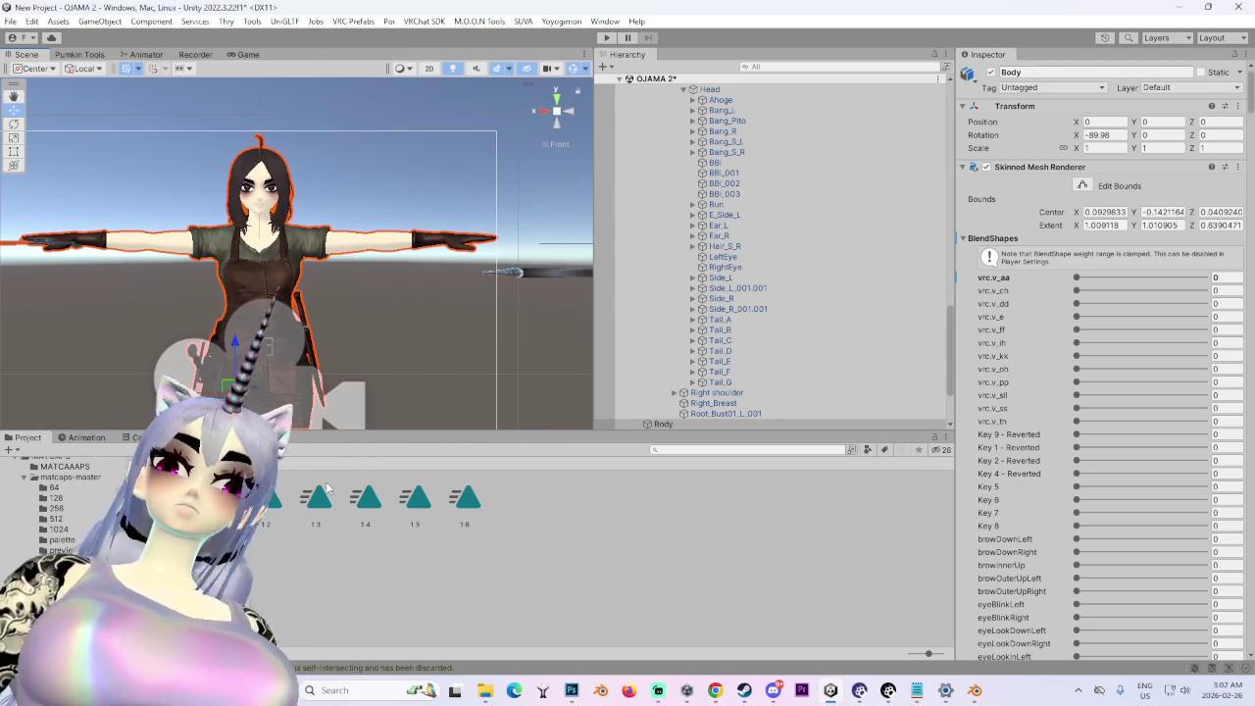
scroll(775, 98, up, 10)
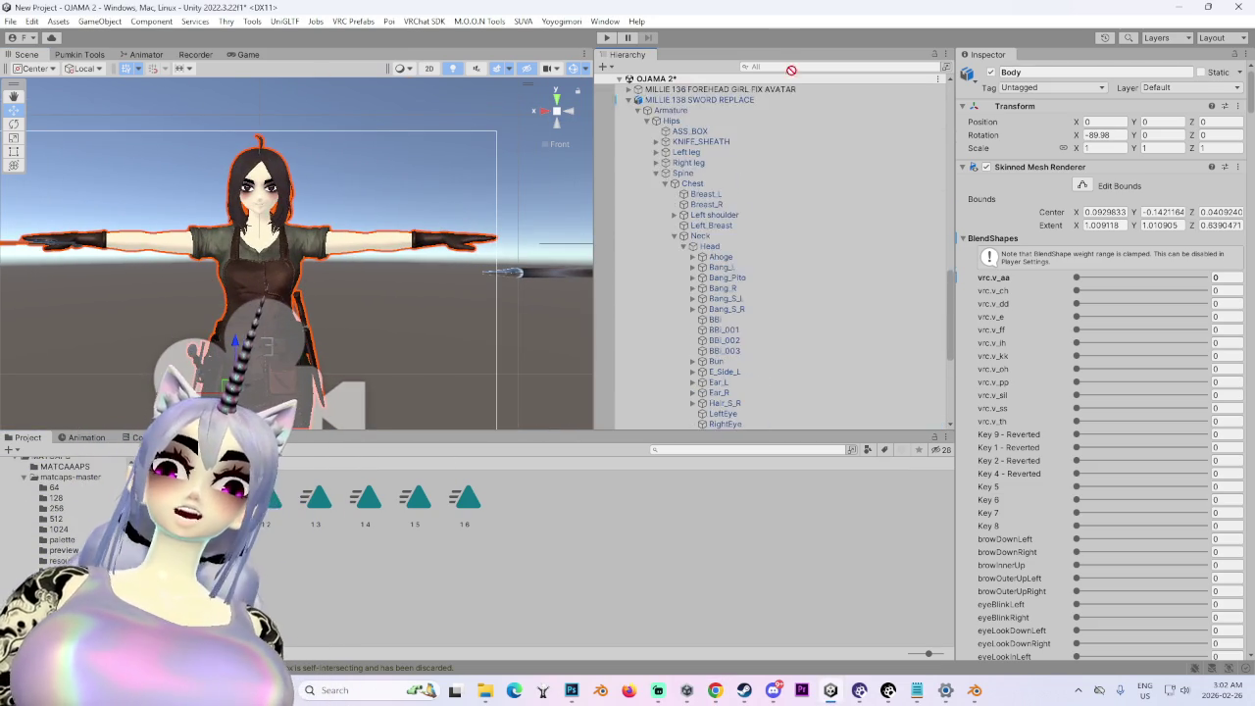
mouse_move(770, 100)
mouse_down()
mouse_move(721, 211)
mouse_move(775, 407)
mouse_move(807, 409)
mouse_move(776, 320)
mouse_move(727, 327)
mouse_move(733, 191)
mouse_up()
- Watch This Is Halloween full-screen, seeking back to around 1:09 and an earlier scene
key(alt+Tab)
click(823, 512)
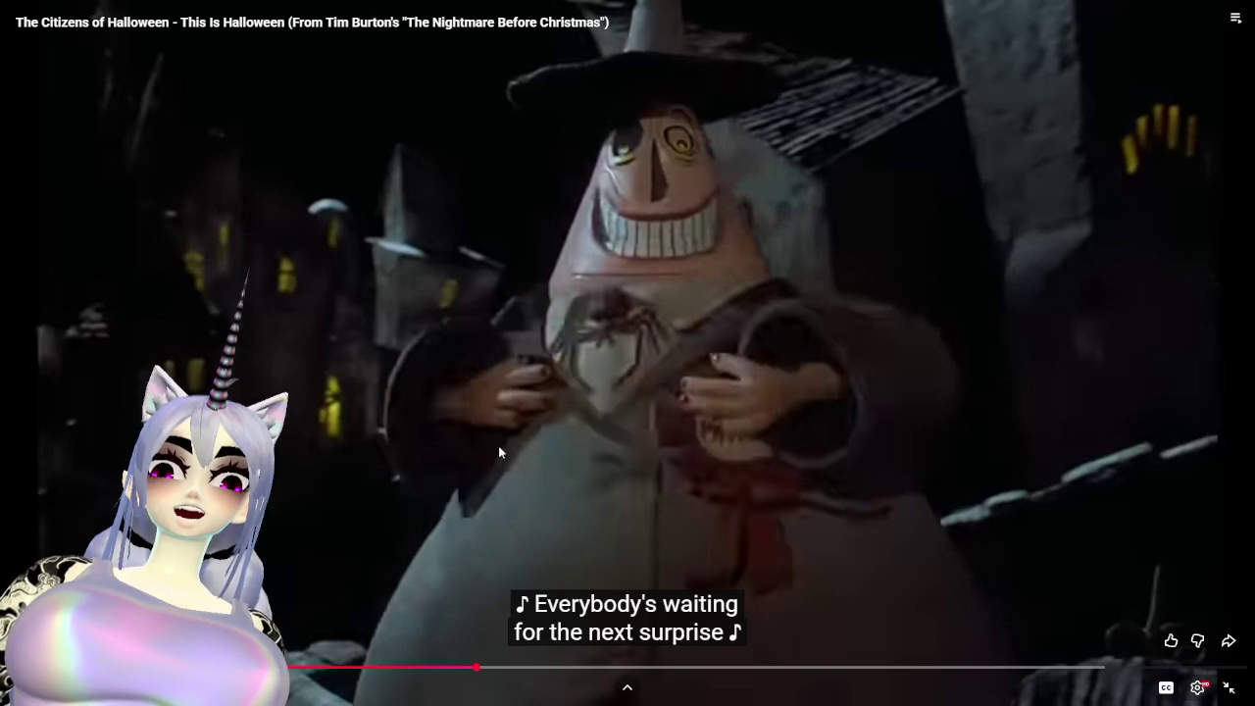
click(453, 673)
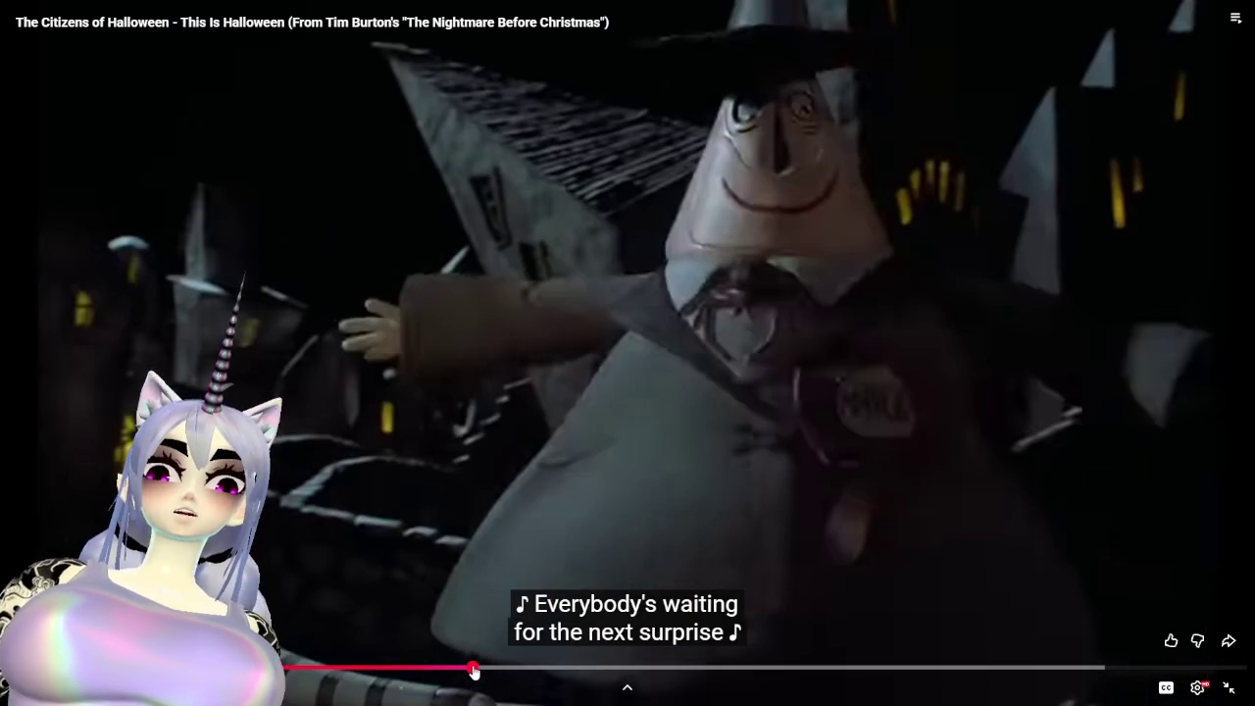
click(453, 668)
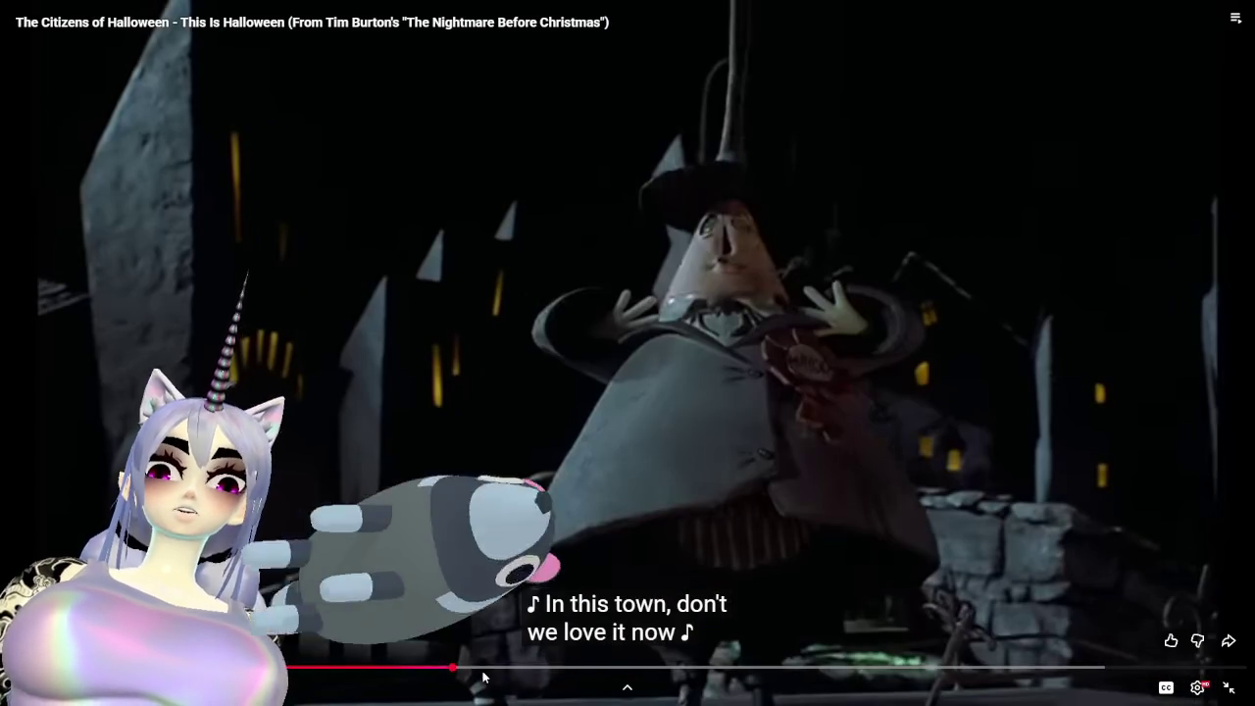
click(477, 668)
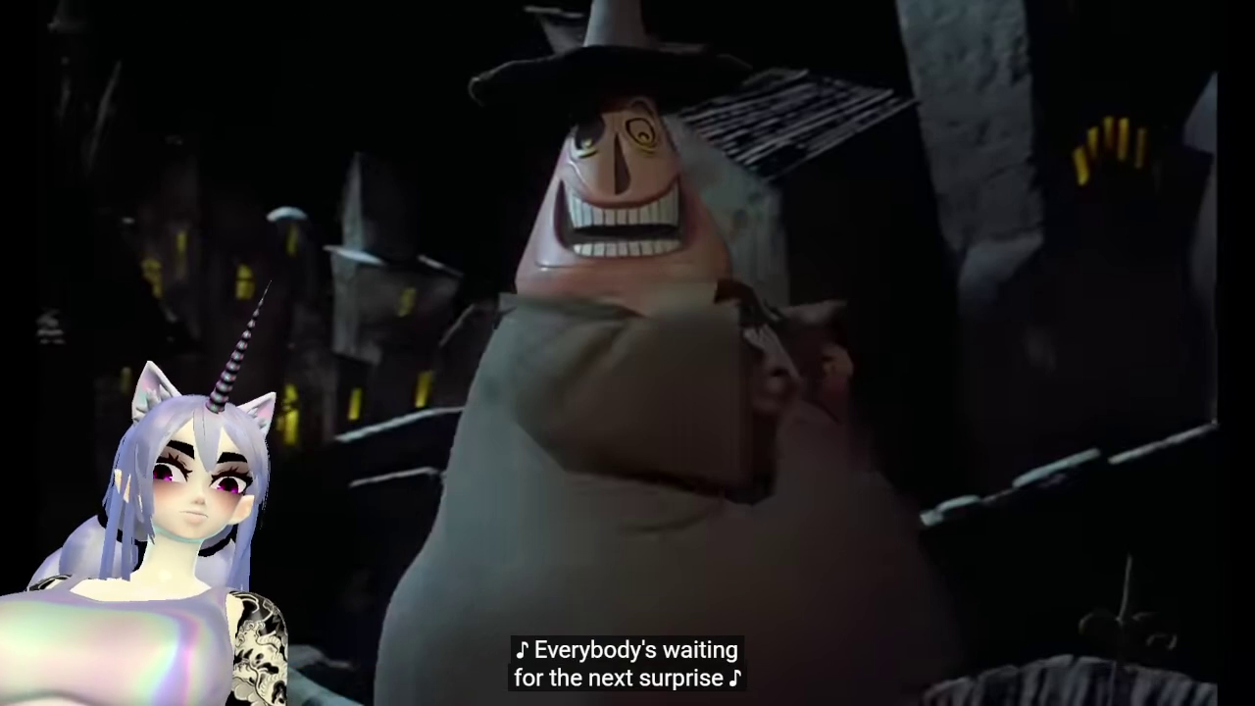
mouse_move(723, 563)
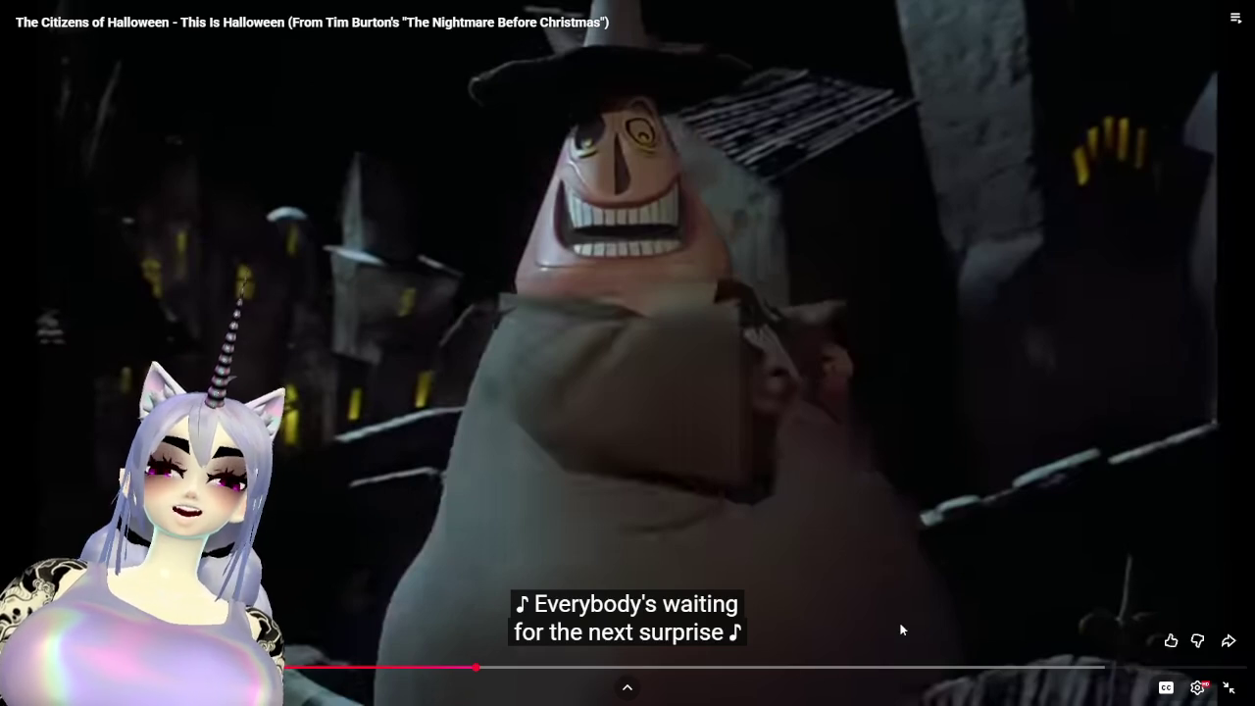
drag(391, 669, 359, 670)
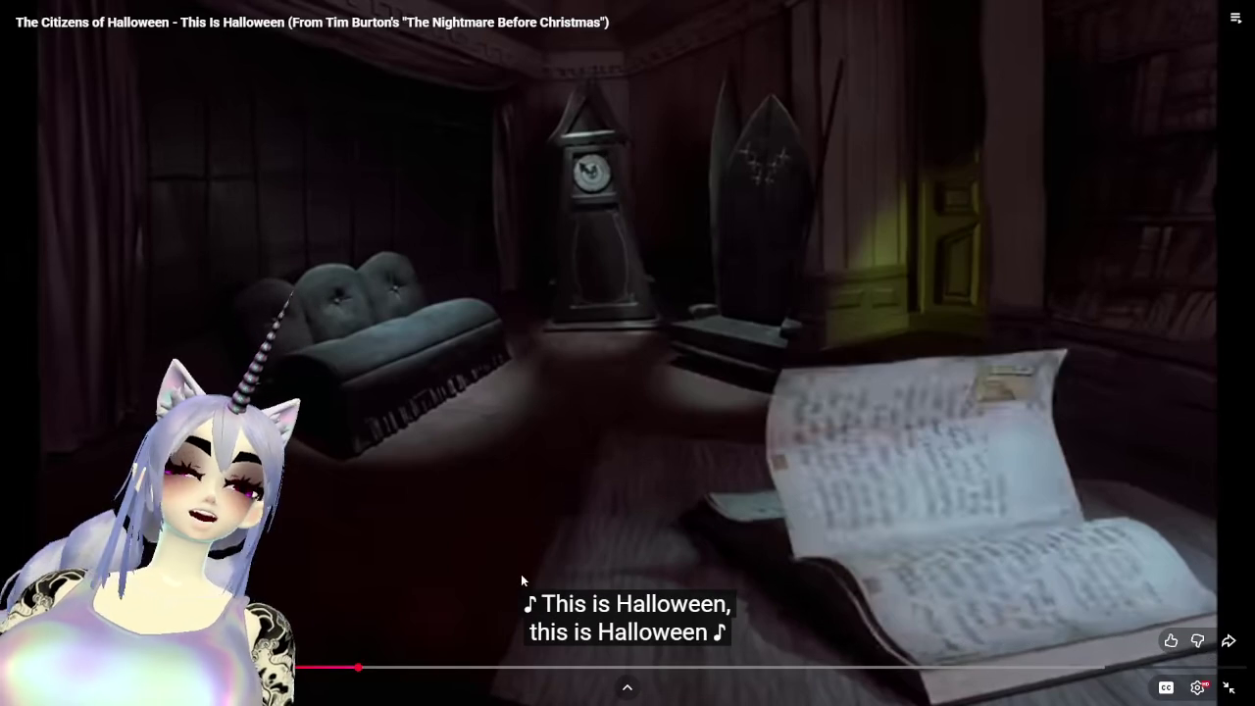
- Leave full screen, toggle playback, and hide the browser behind Unity
key(Escape)
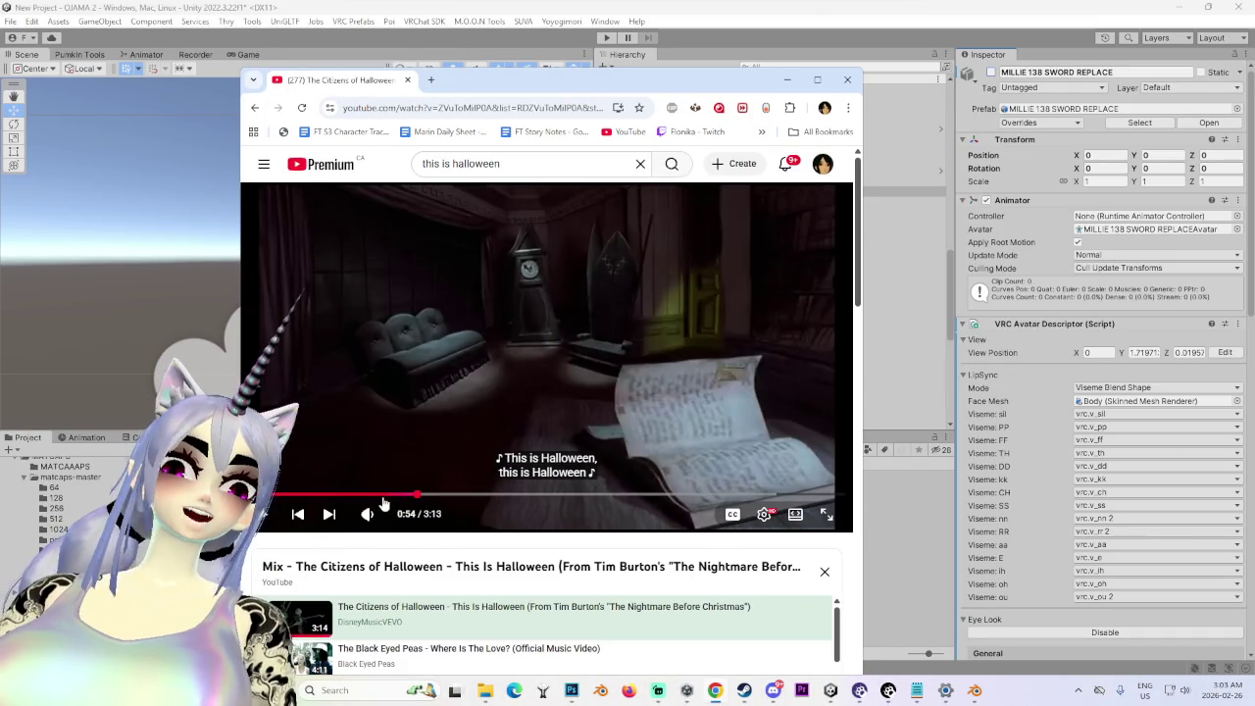
click(329, 478)
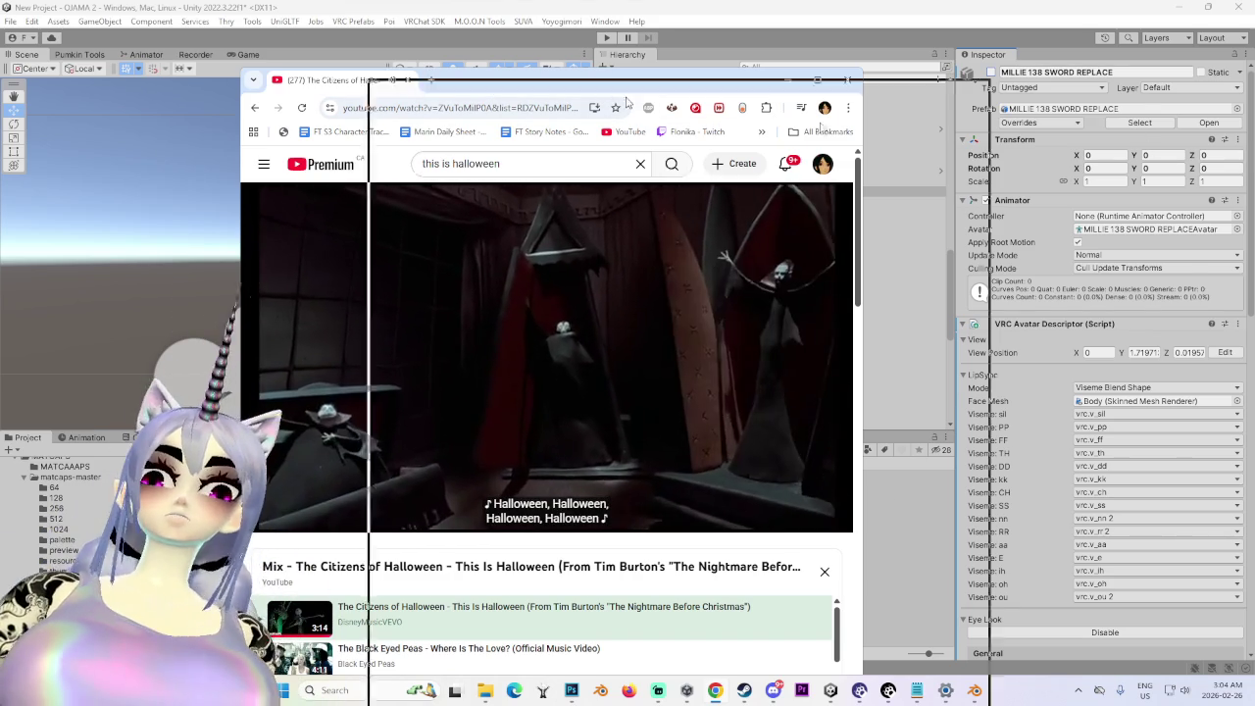
click(950, 474)
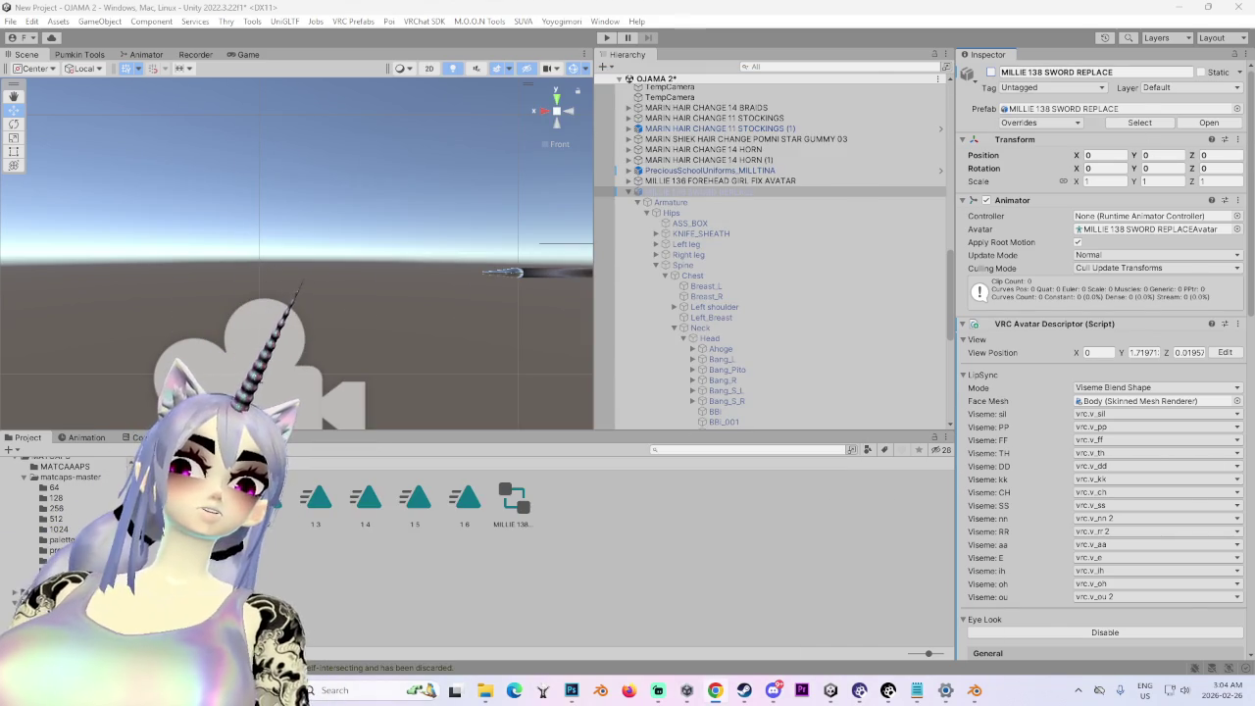
- Select and frame MILLIE 138 SWORD REPLACE (1), then select animation clip 1
scroll(852, 321, down, 10)
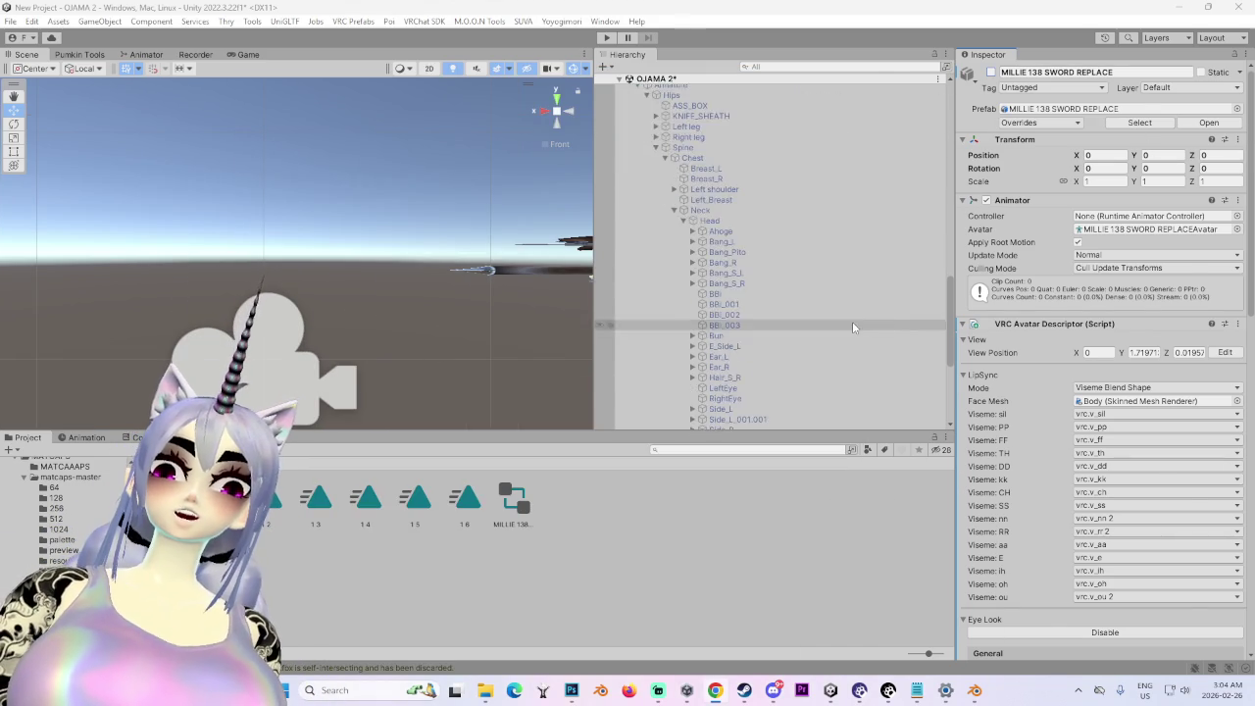
click(776, 331)
key(f)
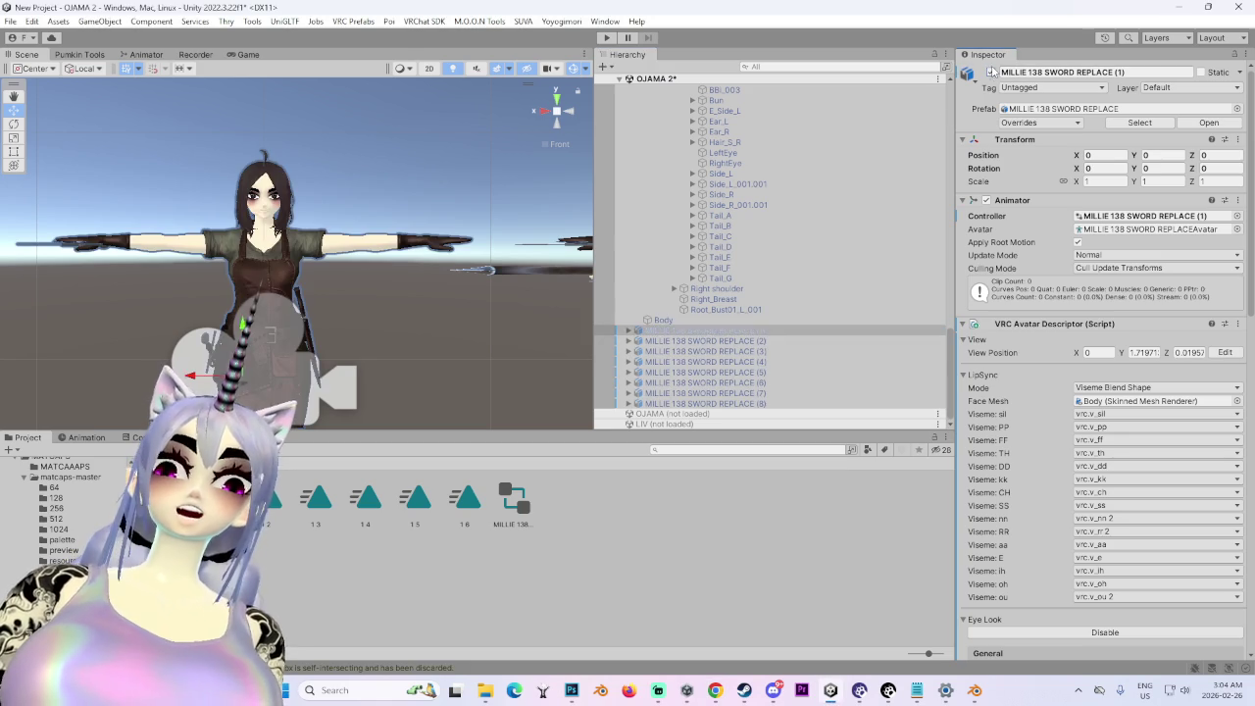
scroll(372, 334, up, 5)
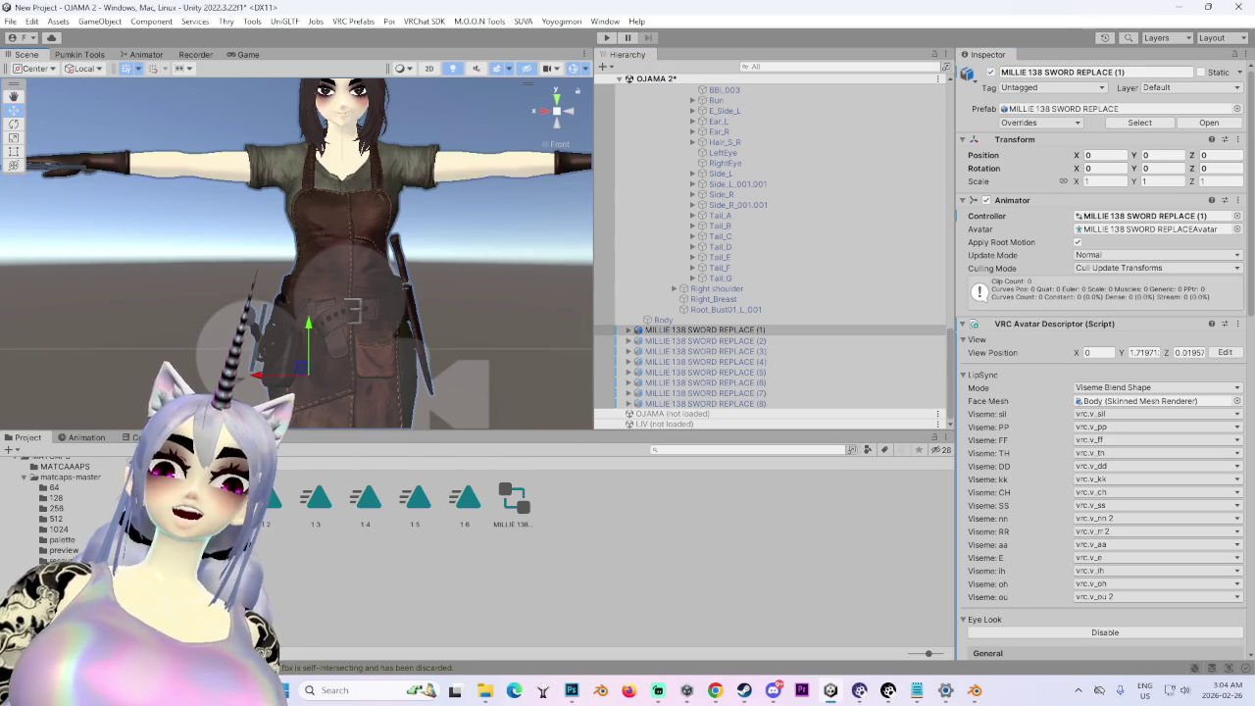
click(120, 500)
click(87, 438)
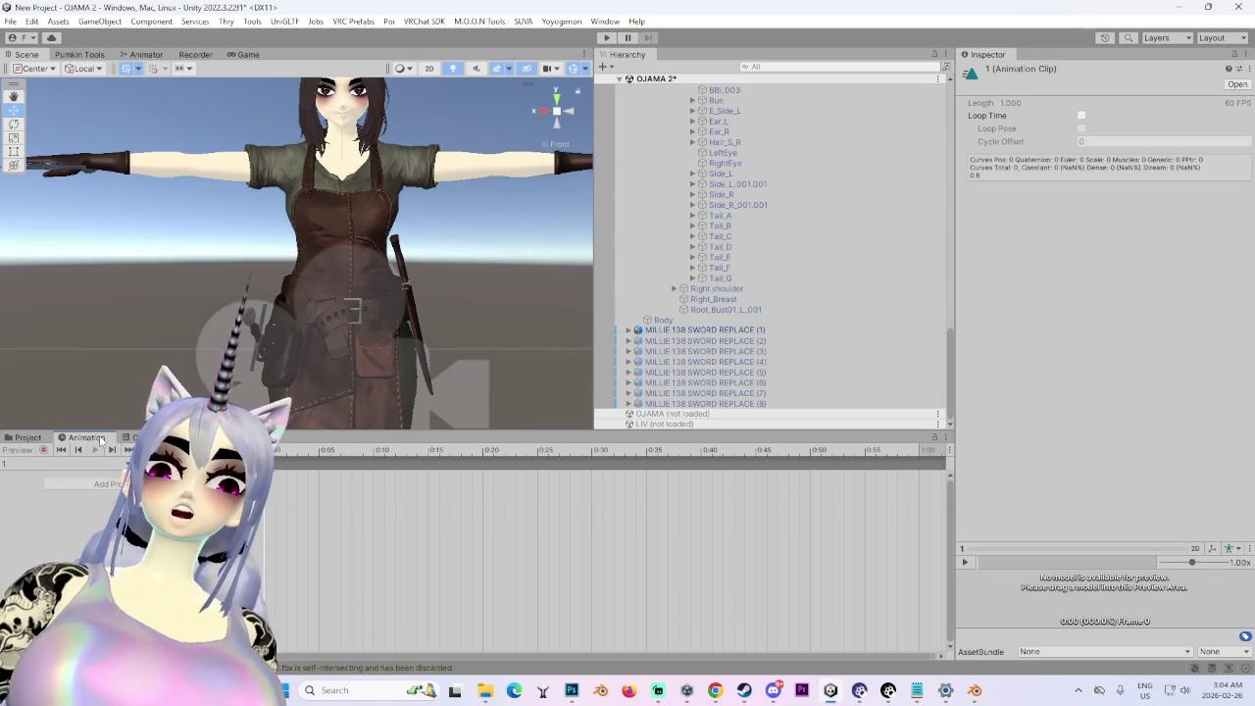
click(27, 438)
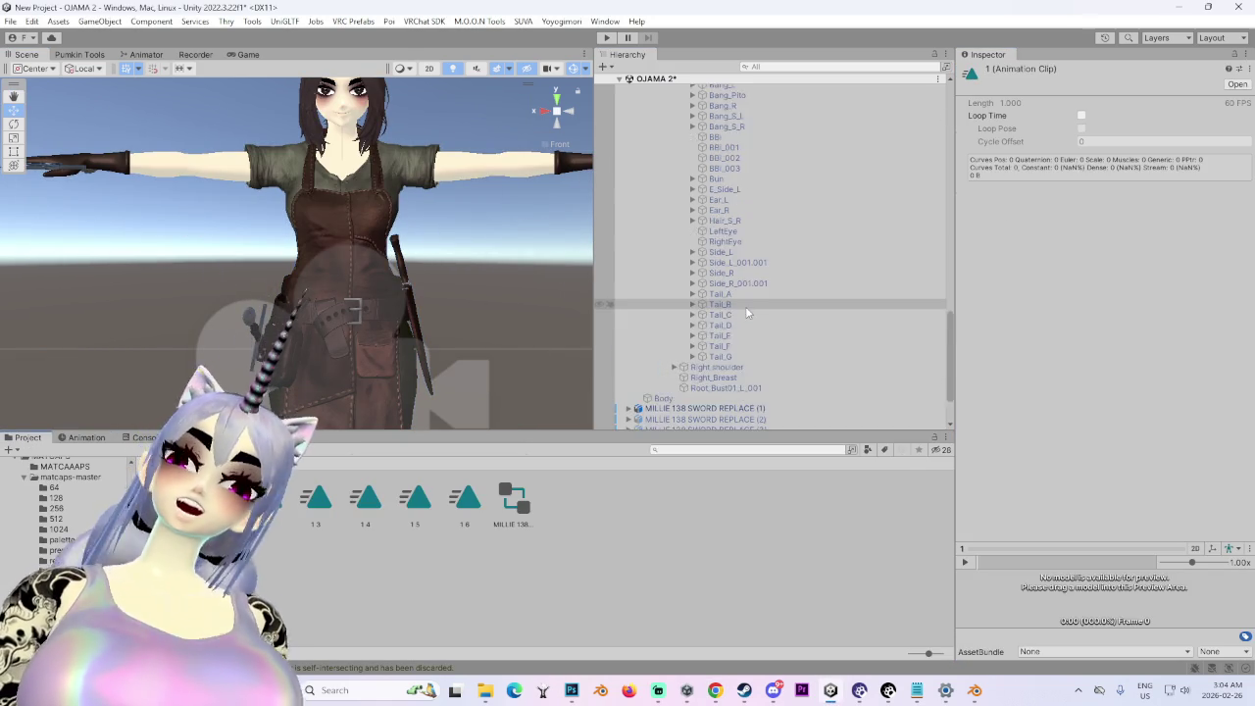
- Reselect and frame MILLIE 138 SWORD REPLACE (1), then bring up its Animation timeline
scroll(745, 306, up, 10)
click(754, 229)
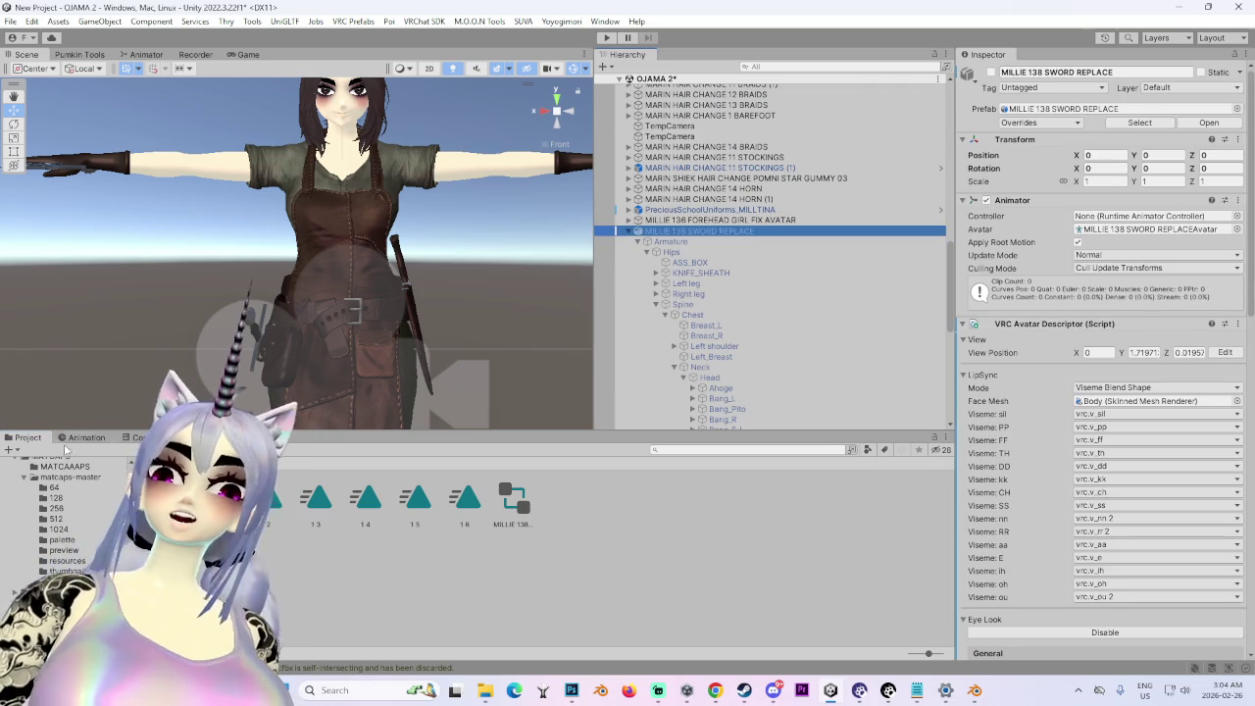
scroll(719, 313, down, 5)
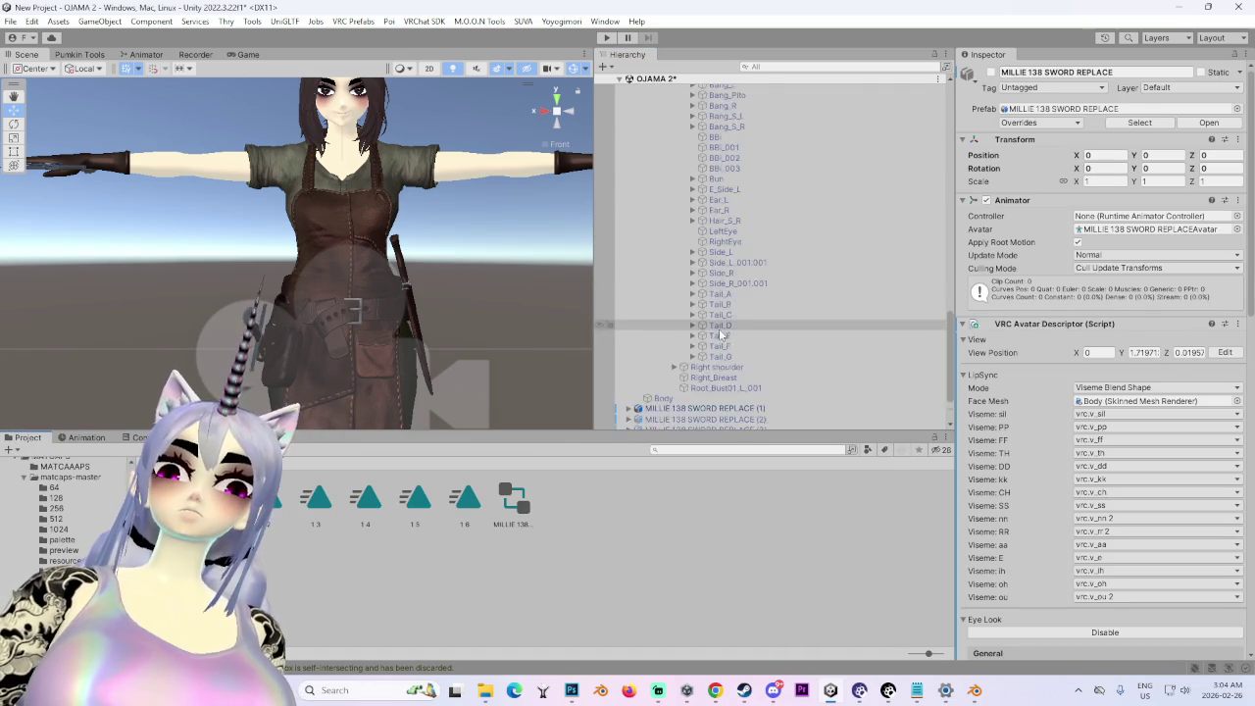
click(751, 331)
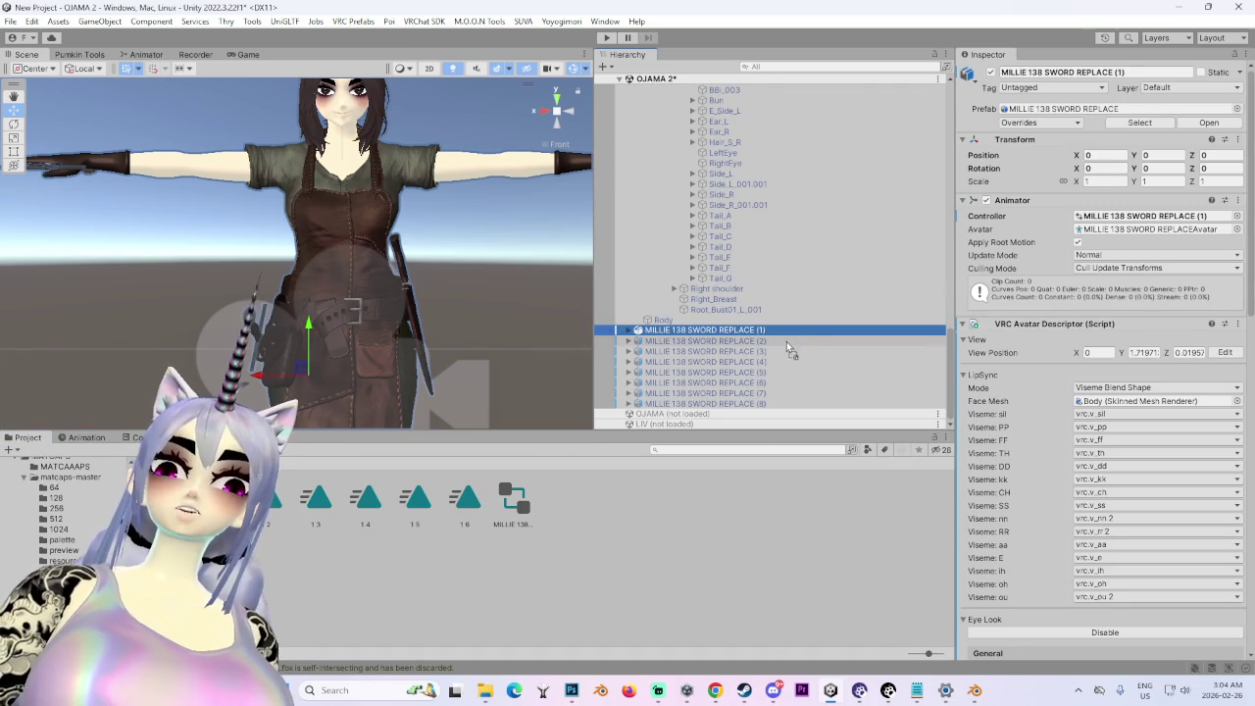
key(f)
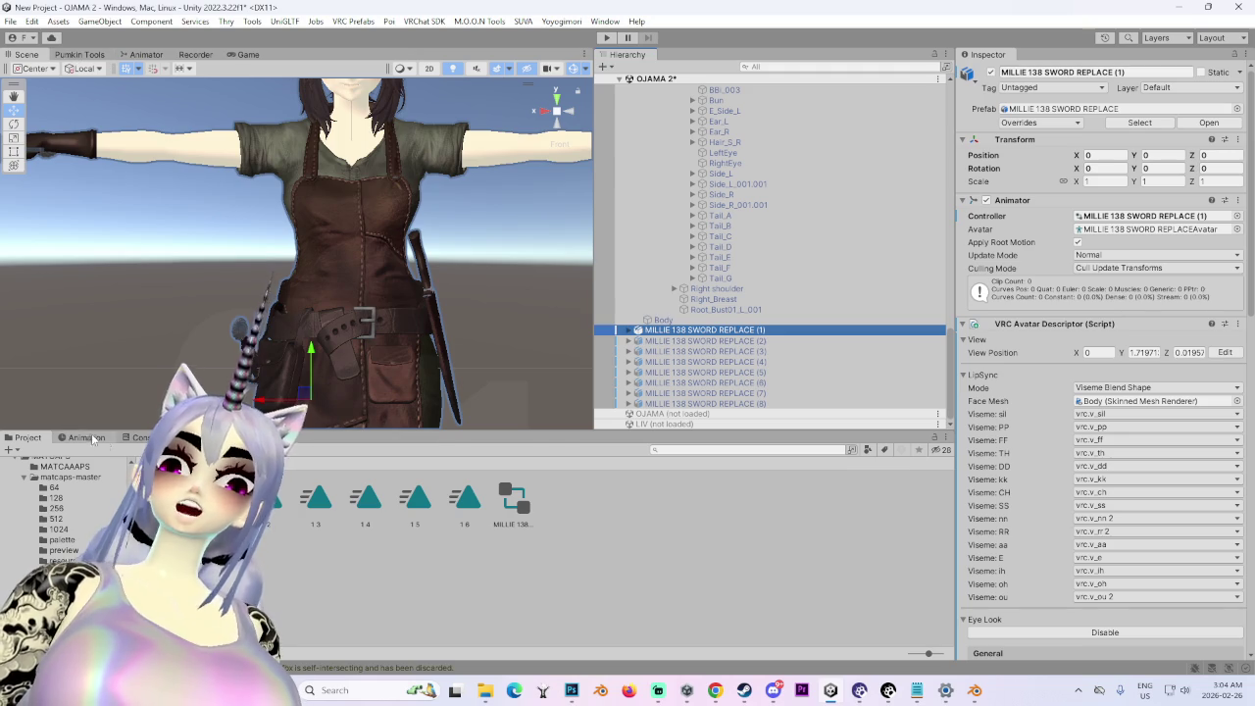
click(86, 437)
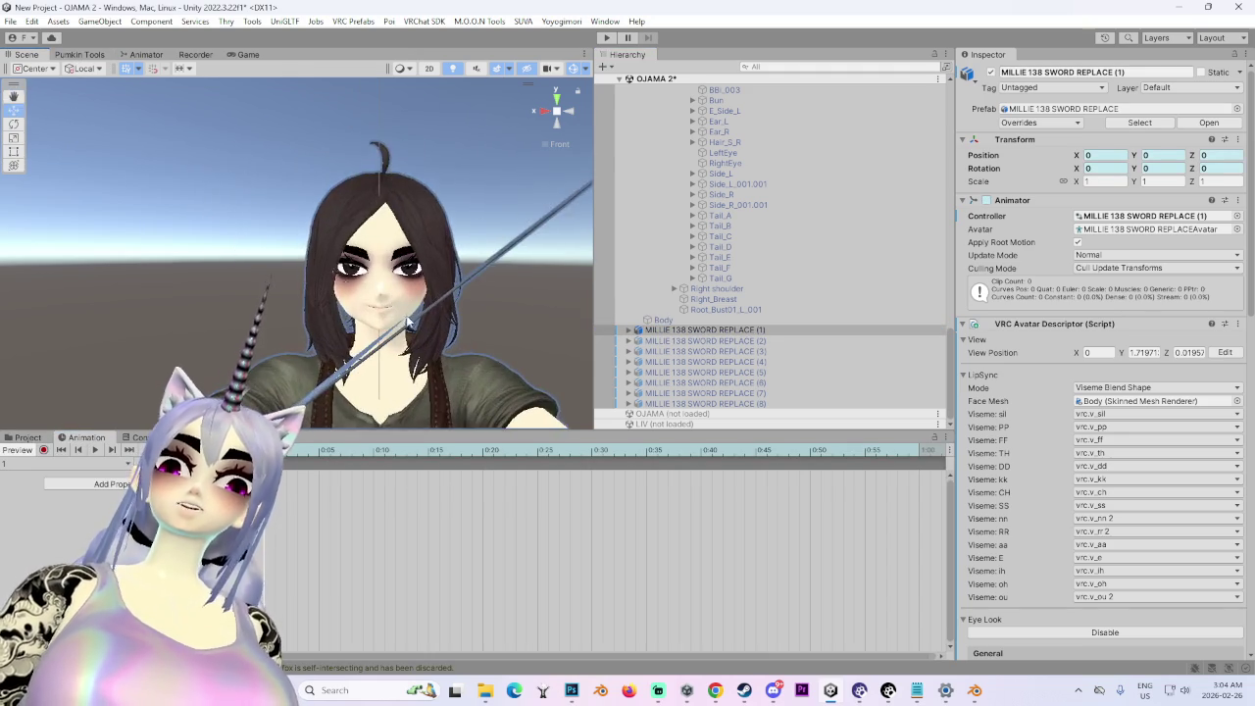
- Select the avatar's Body mesh and try the eyelid_middle_up blendshape
scroll(410, 321, up, 6)
click(343, 307)
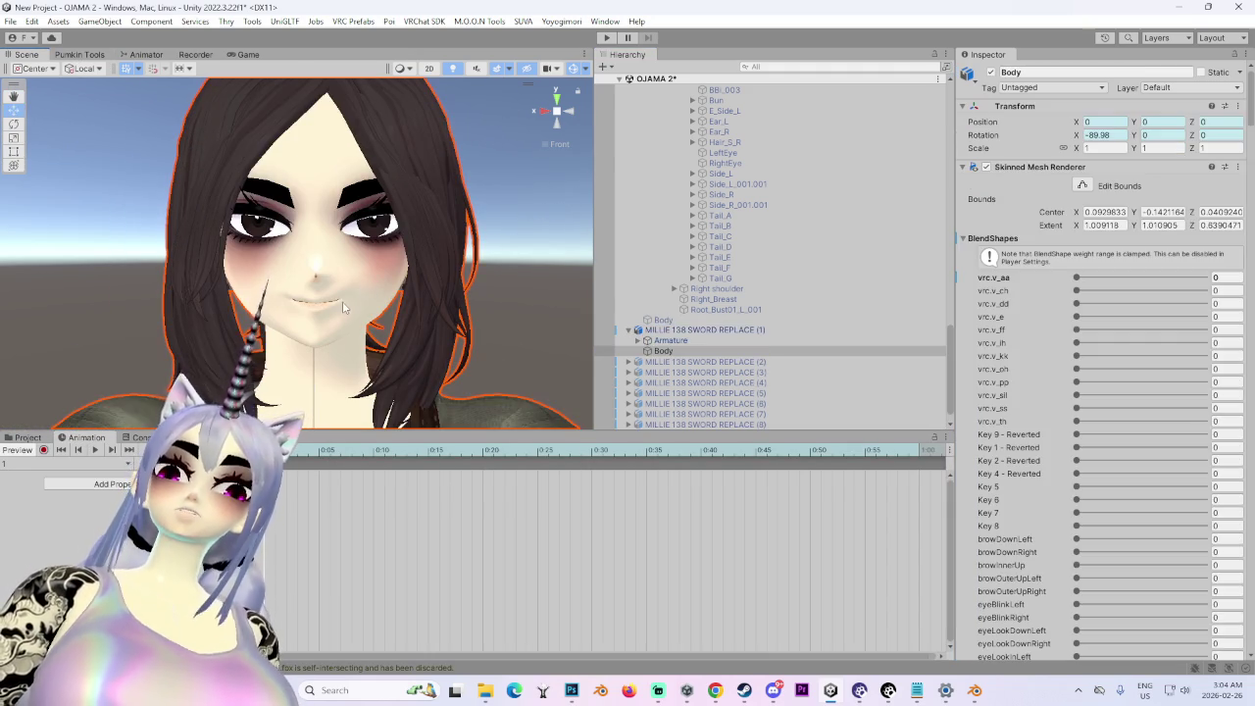
scroll(1052, 490, down, 10)
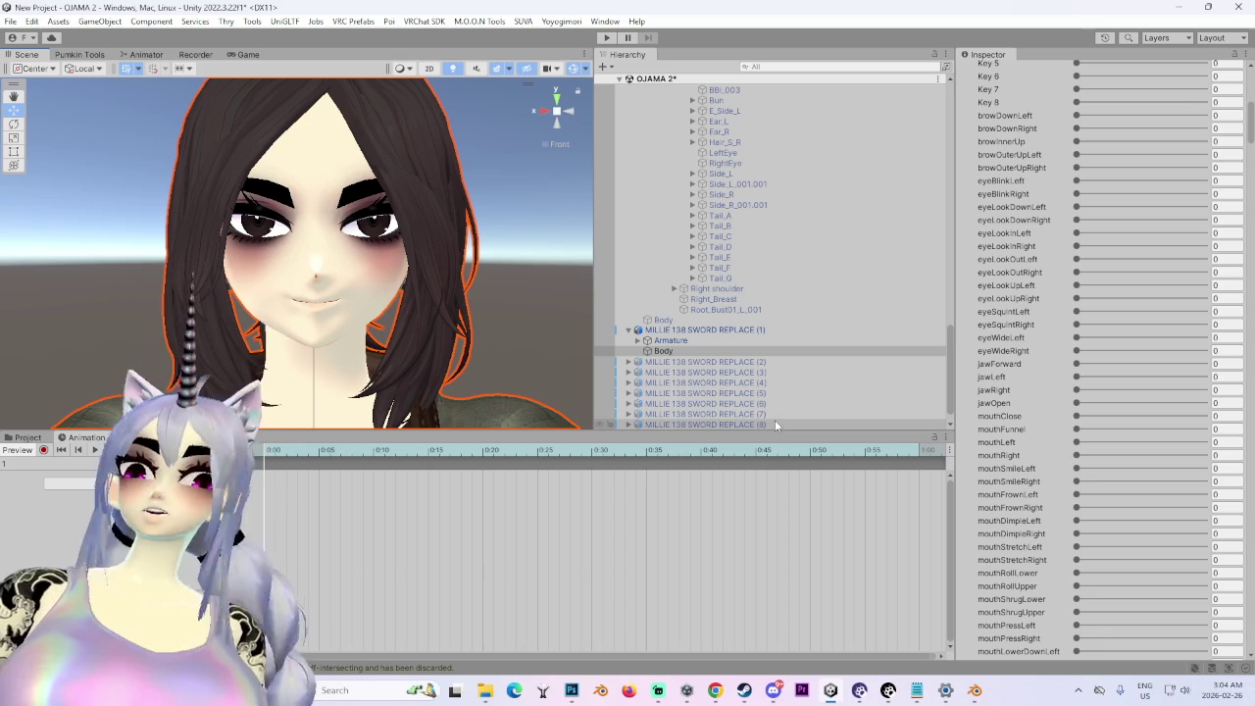
scroll(1021, 519, down, 10)
scroll(1020, 519, down, 9)
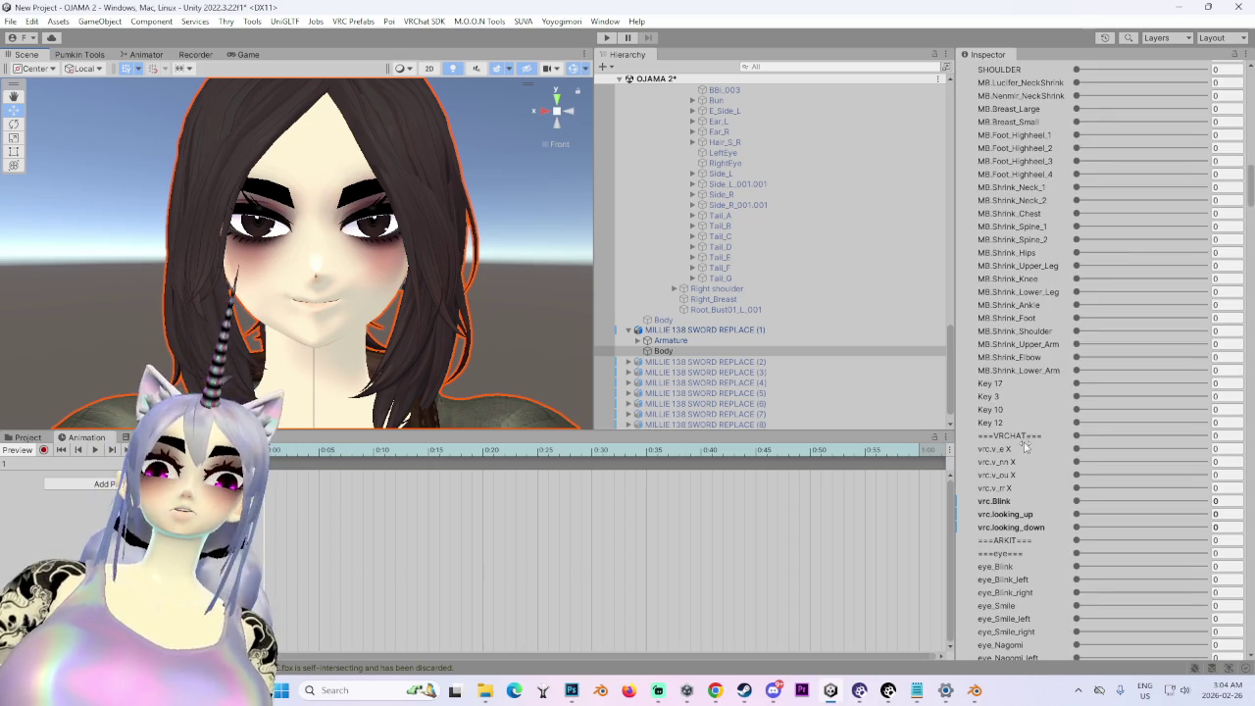
scroll(1025, 469, down, 3)
scroll(1025, 468, down, 2)
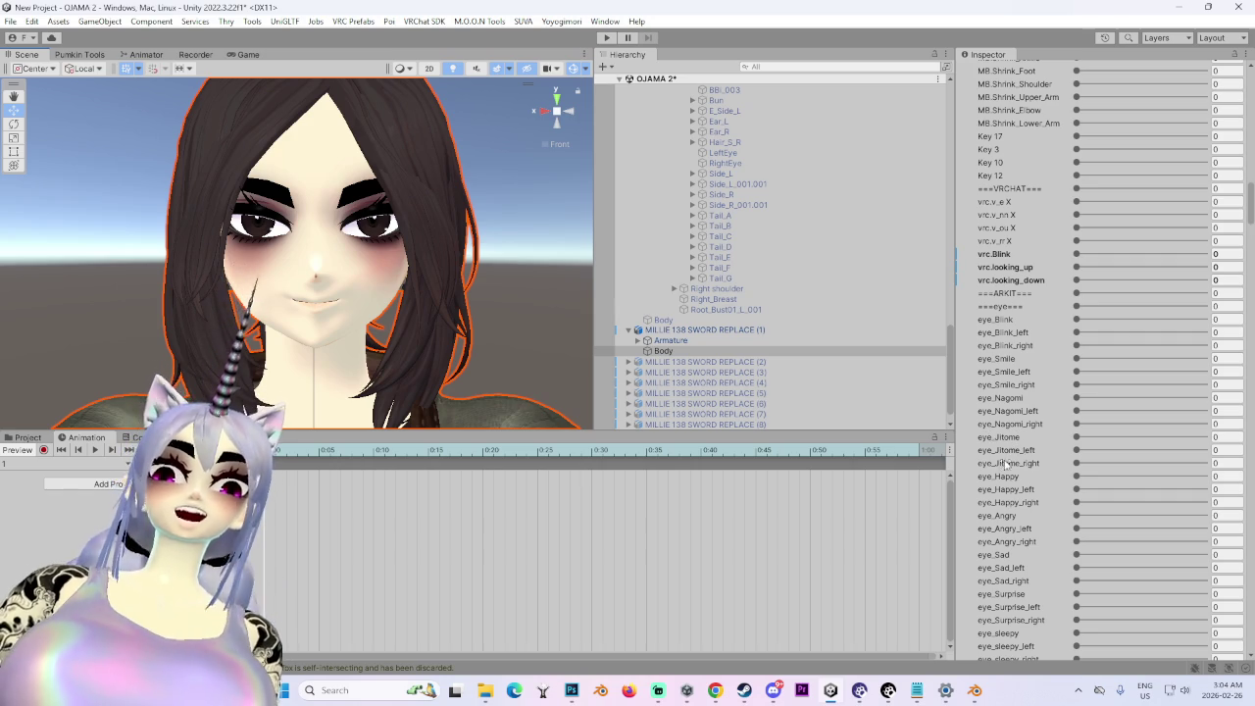
scroll(1041, 555, down, 5)
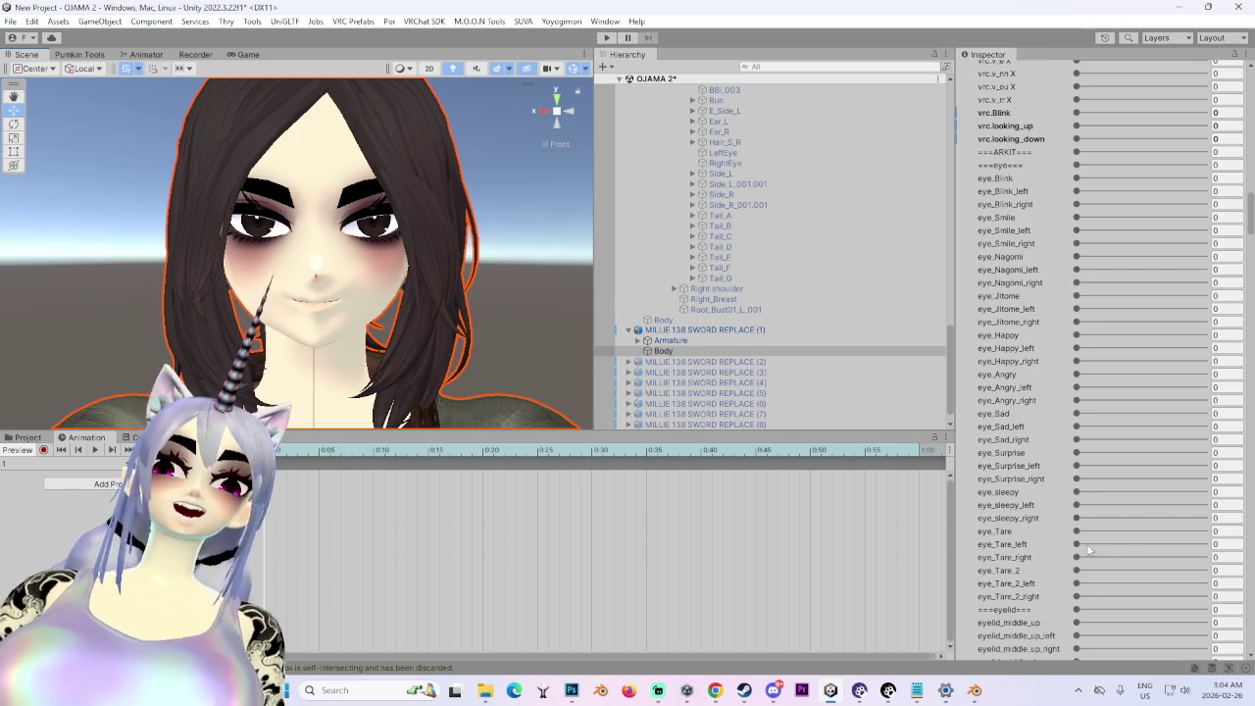
scroll(1002, 586, down, 2)
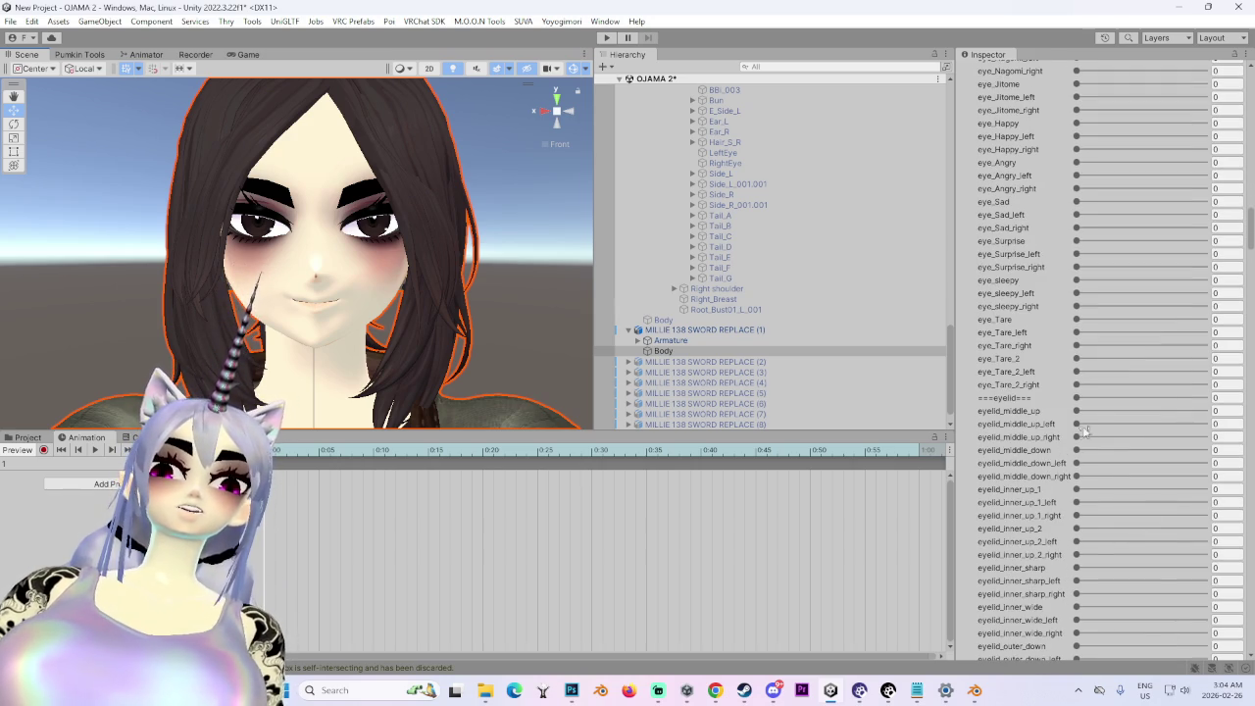
click(1078, 412)
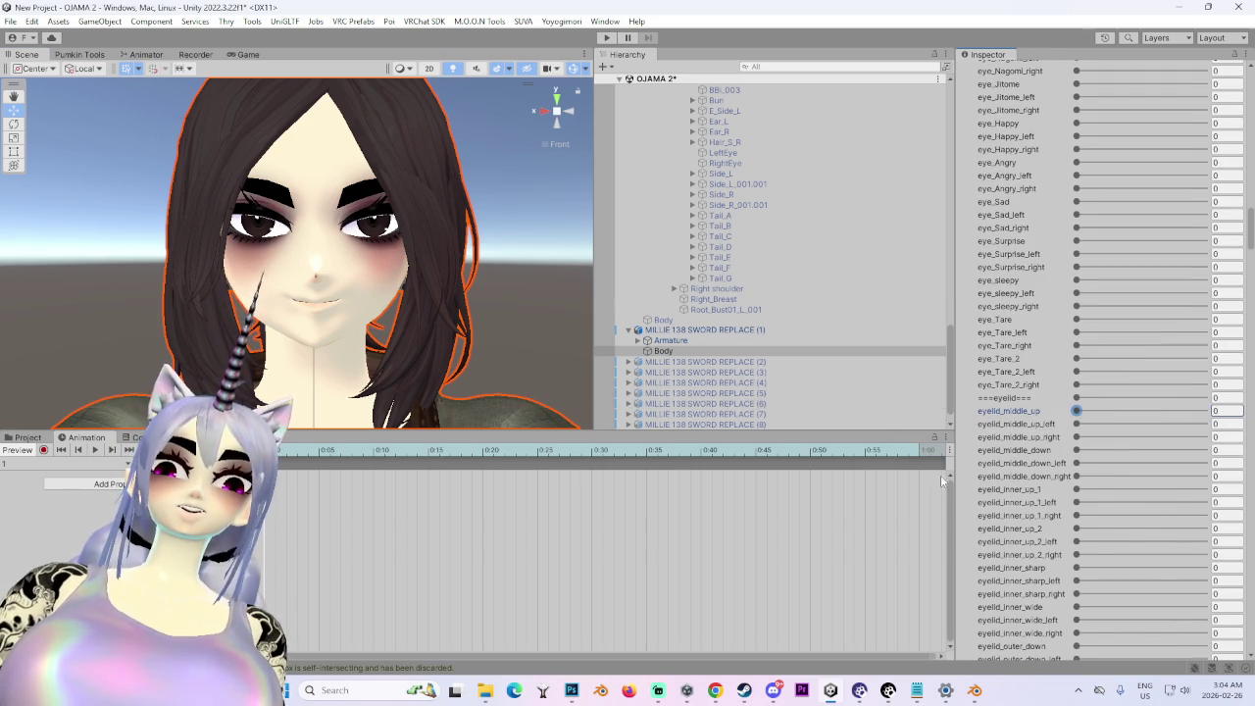
- Preview lowerlid_up_2, eyelash, eye_big and eye_small at 100, resetting each to 0
scroll(1081, 630, down, 2)
scroll(1057, 626, down, 5)
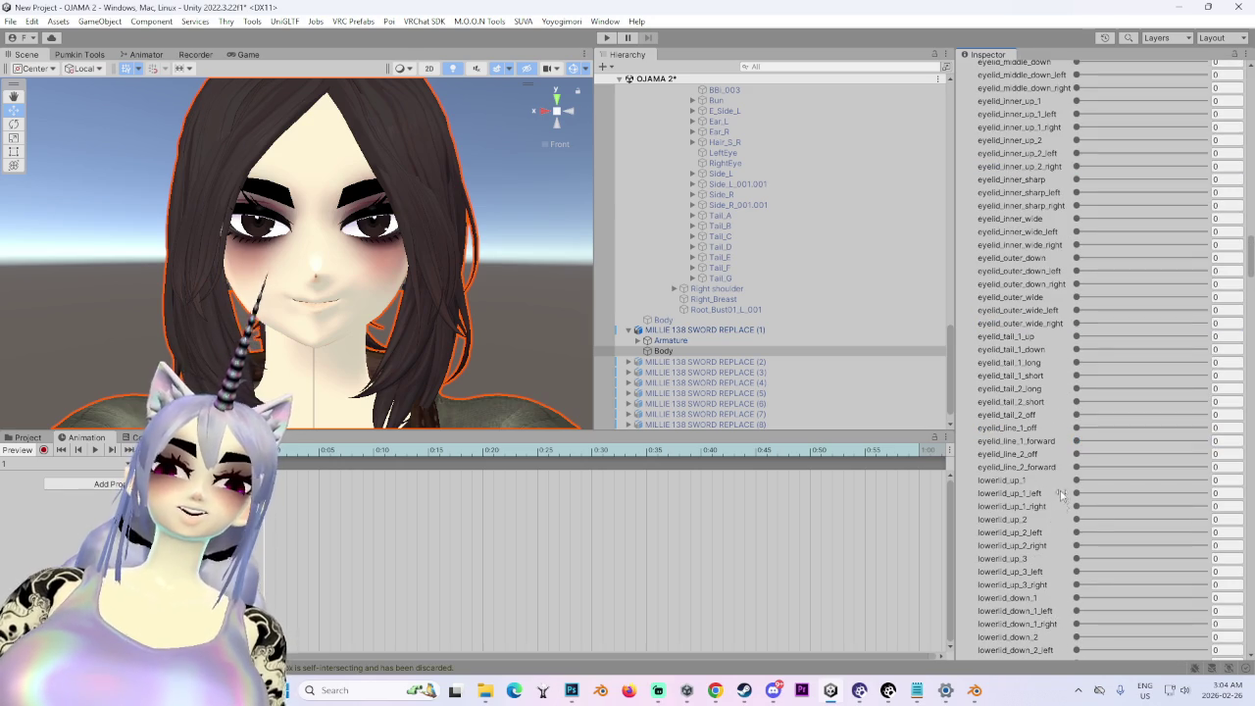
drag(1075, 523, 1205, 520)
drag(1016, 519, 973, 533)
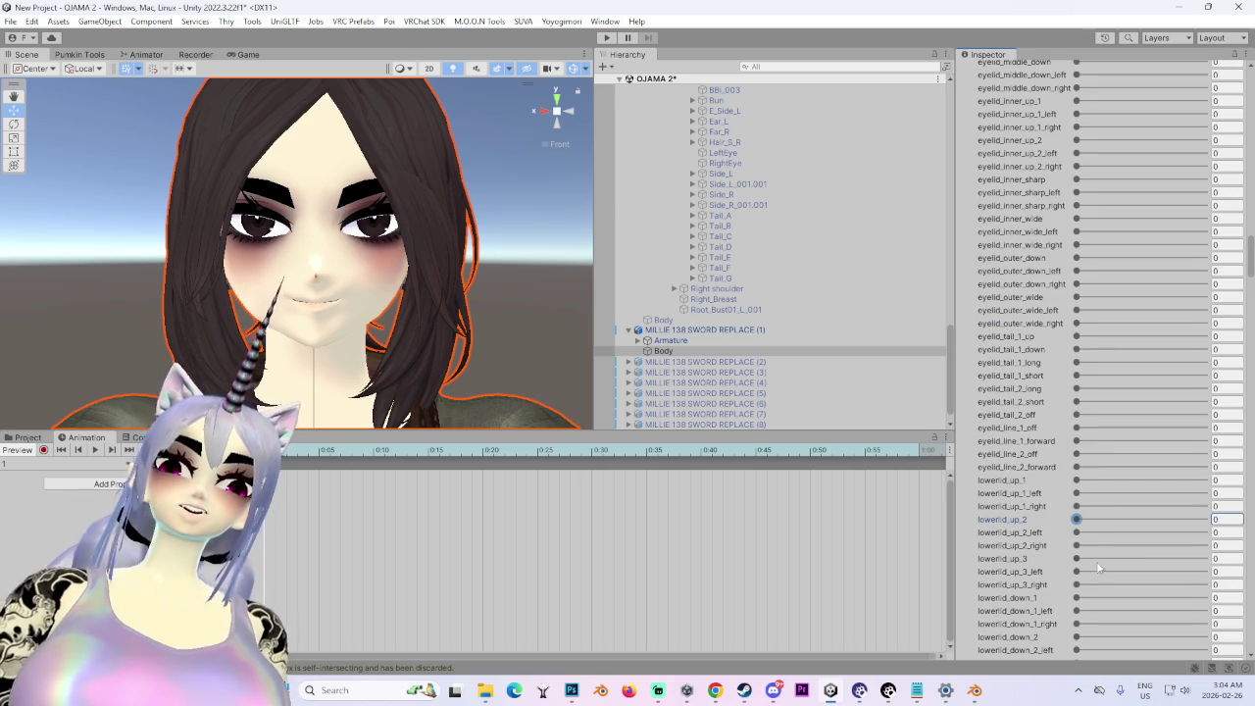
scroll(1088, 564, down, 4)
mouse_move(1079, 543)
mouse_down()
mouse_move(1205, 543)
mouse_move(1077, 543)
mouse_up()
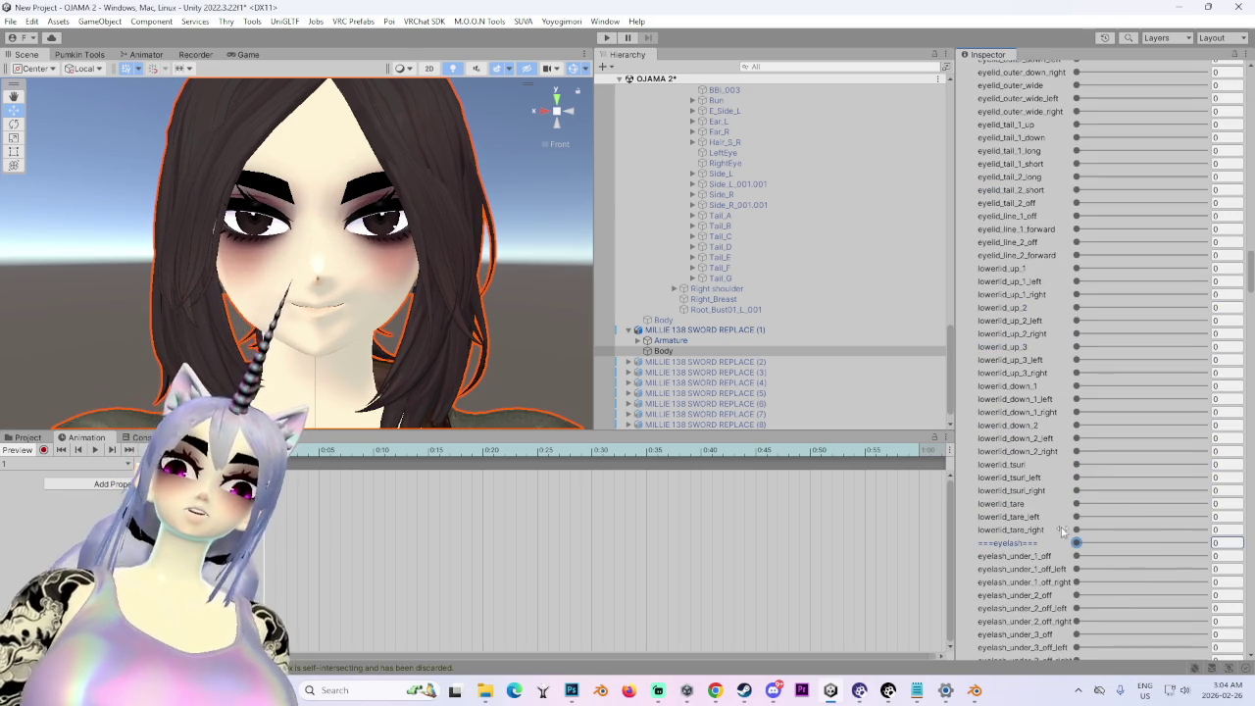
scroll(1068, 525, down, 8)
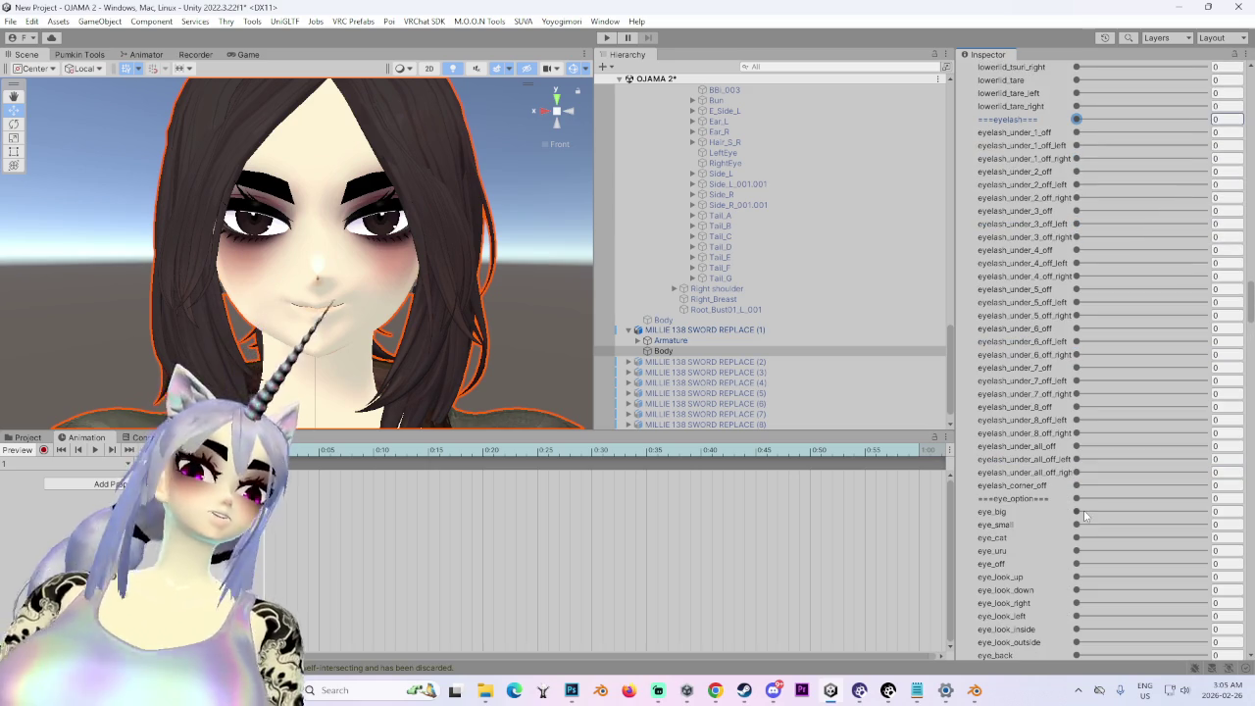
drag(1076, 511, 1206, 511)
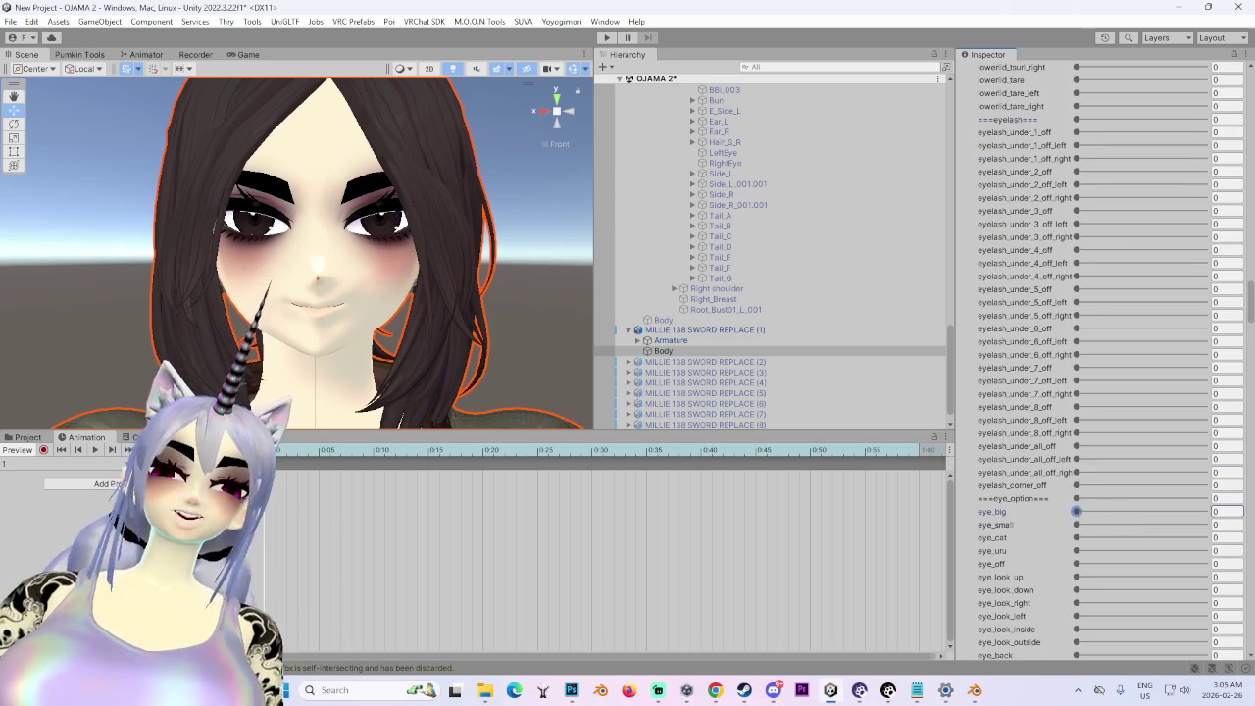
key(ctrl+z)
mouse_move(1077, 524)
mouse_down()
mouse_move(1205, 525)
mouse_move(1077, 525)
mouse_move(1099, 537)
mouse_move(1205, 537)
mouse_move(1077, 538)
mouse_move(1078, 550)
mouse_move(1205, 550)
mouse_move(1076, 550)
mouse_up()
scroll(1088, 566, down, 10)
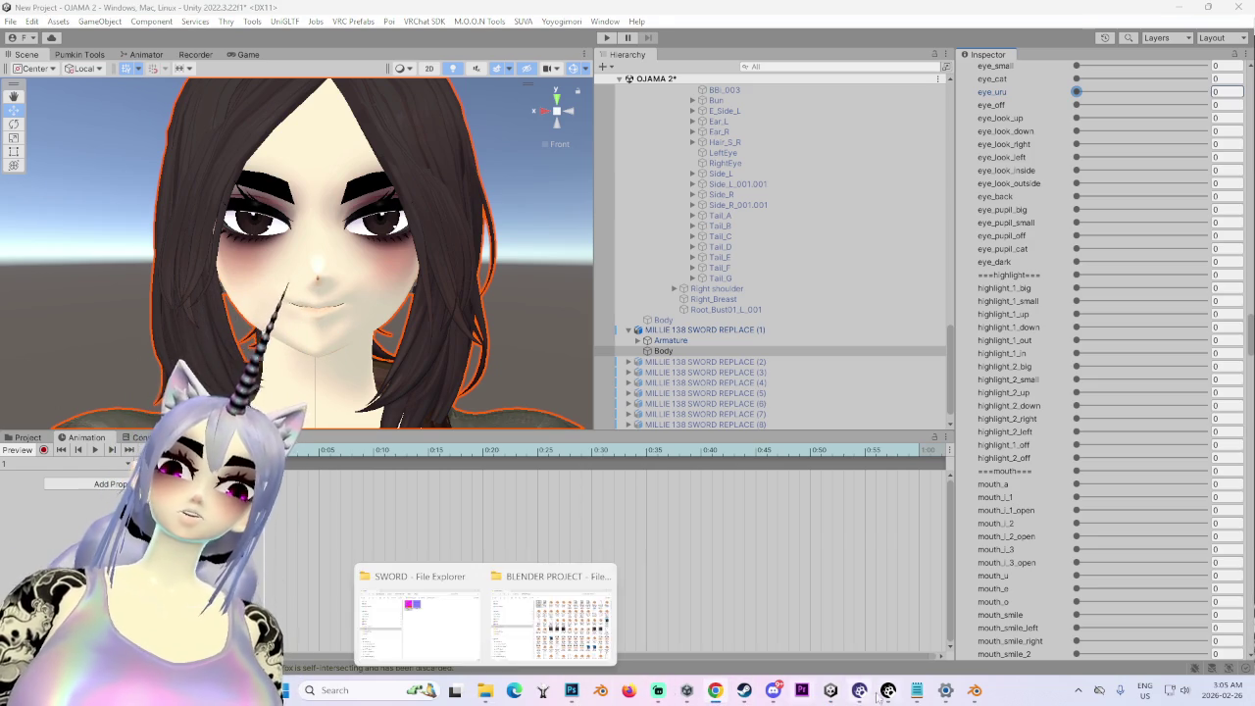
mouse_move(582, 693)
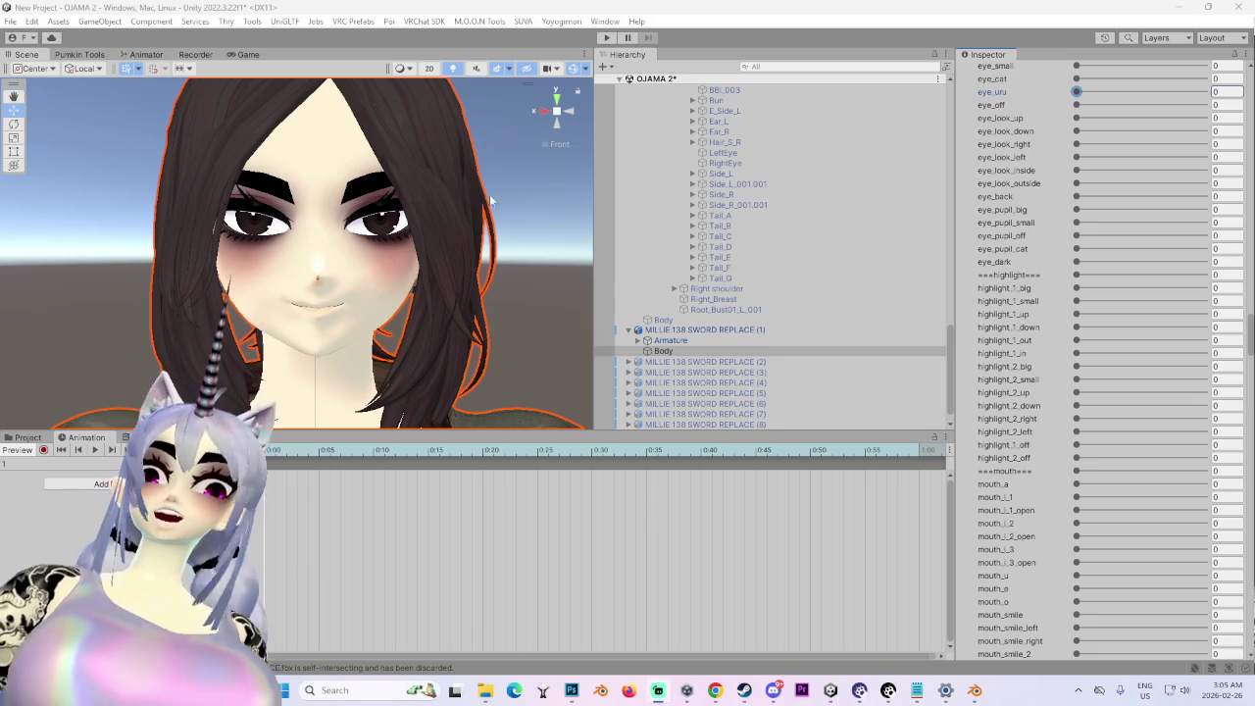
scroll(1013, 442, down, 15)
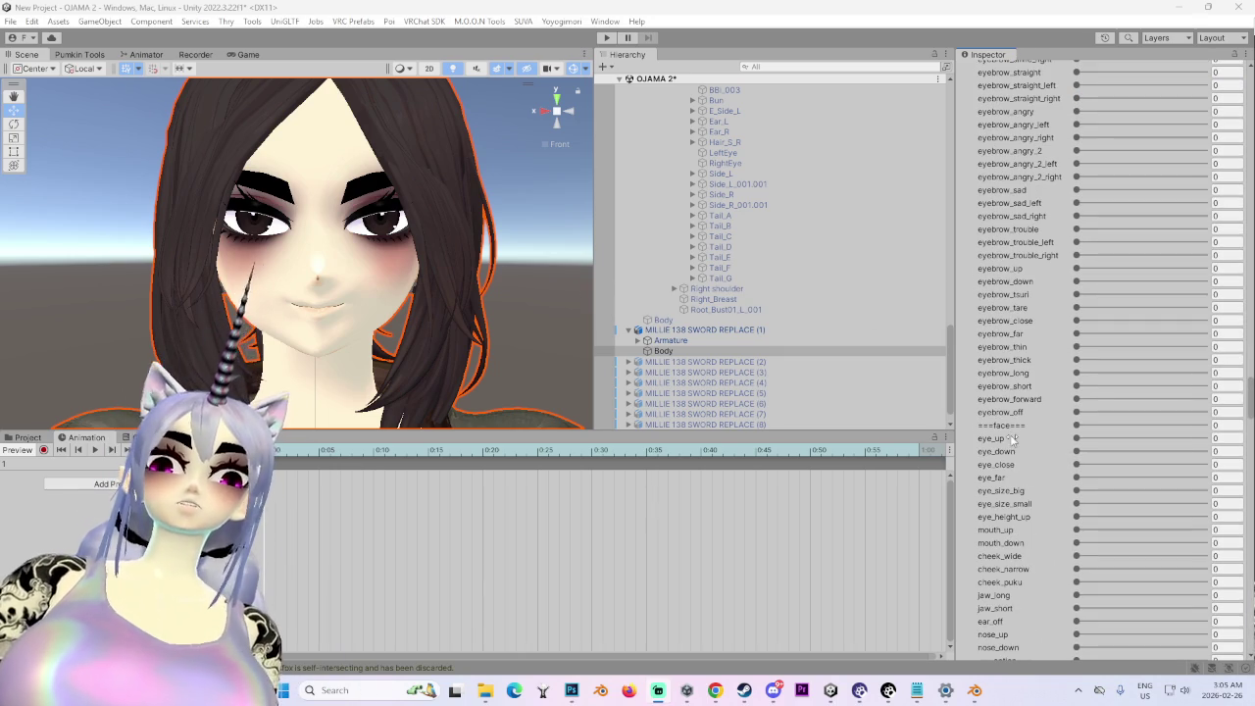
- Preview eye_up, EYEBROW SMALL, EYEBROW ANGRY and ForeheadGIRL, returning each to 0, then view the head sideways
drag(1079, 438, 1205, 438)
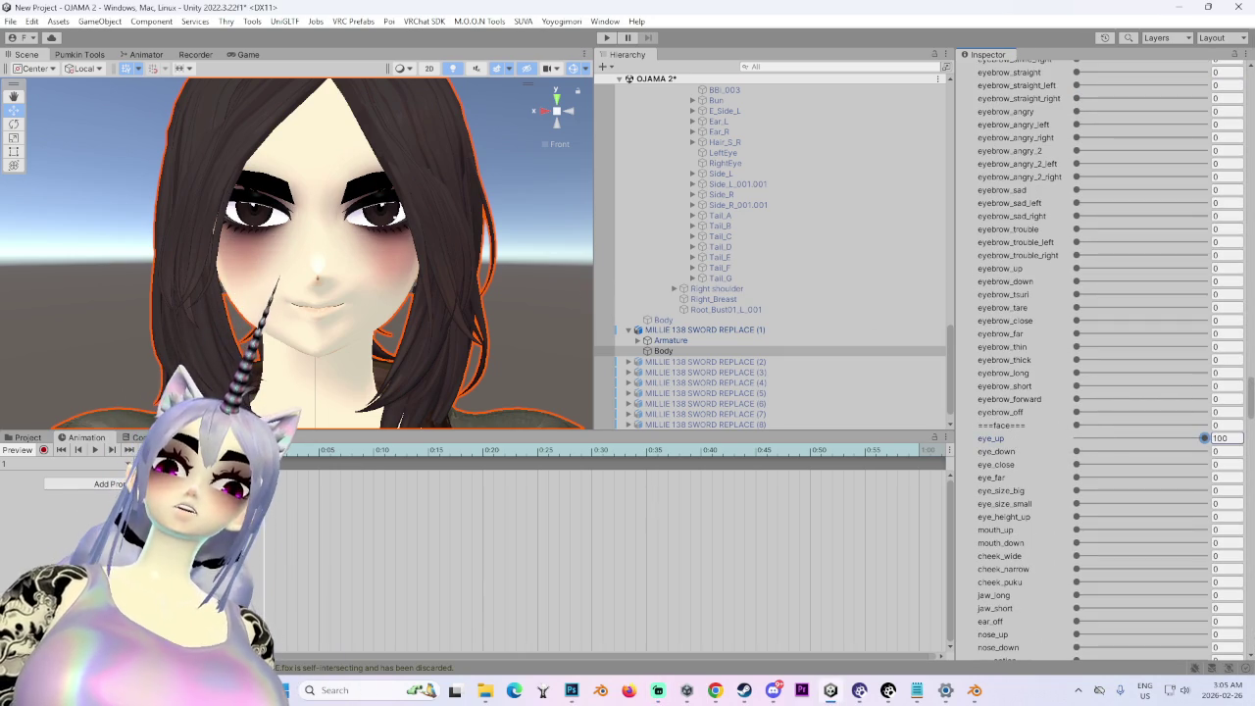
key(ctrl+z)
scroll(1019, 593, down, 7)
scroll(1020, 593, down, 1)
mouse_move(1077, 604)
mouse_down()
mouse_move(1128, 604)
mouse_move(1009, 606)
mouse_up()
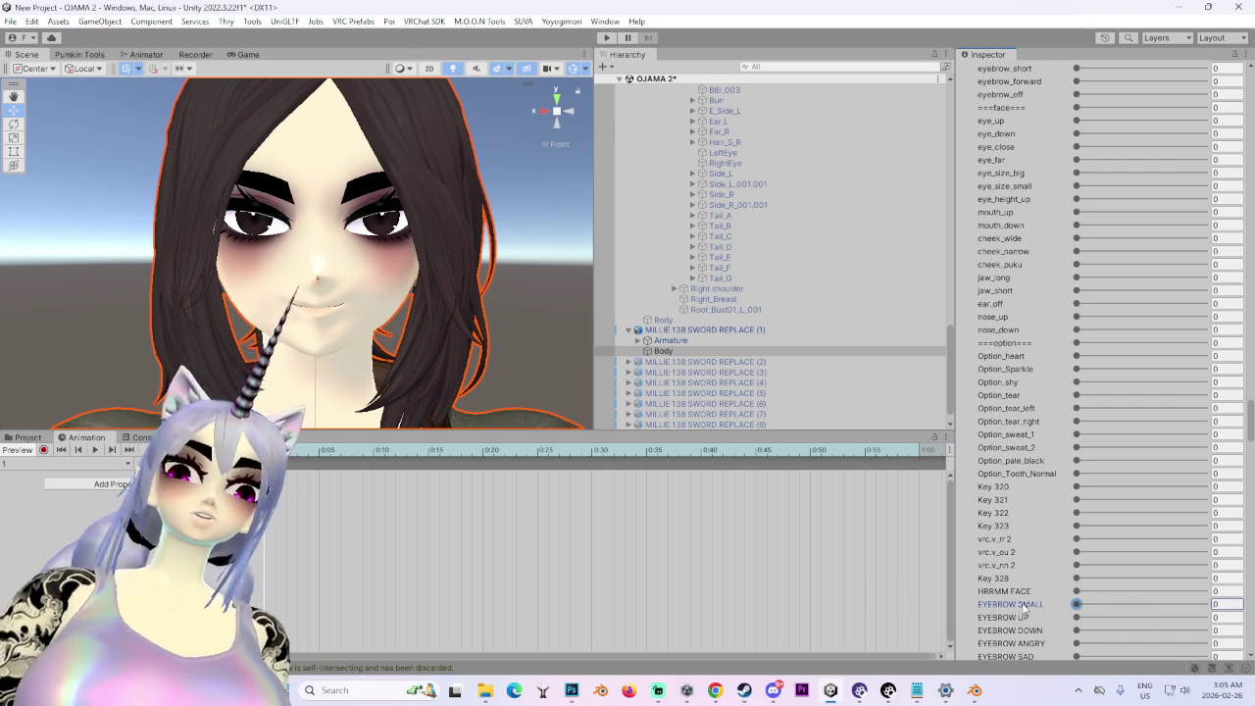
scroll(1062, 407, down, 6)
mouse_move(1077, 432)
mouse_down()
mouse_move(1204, 432)
mouse_move(967, 459)
mouse_up()
scroll(1069, 591, down, 10)
mouse_move(1077, 473)
mouse_down()
mouse_move(1121, 472)
mouse_move(1059, 480)
mouse_move(1205, 471)
mouse_move(745, 516)
mouse_up()
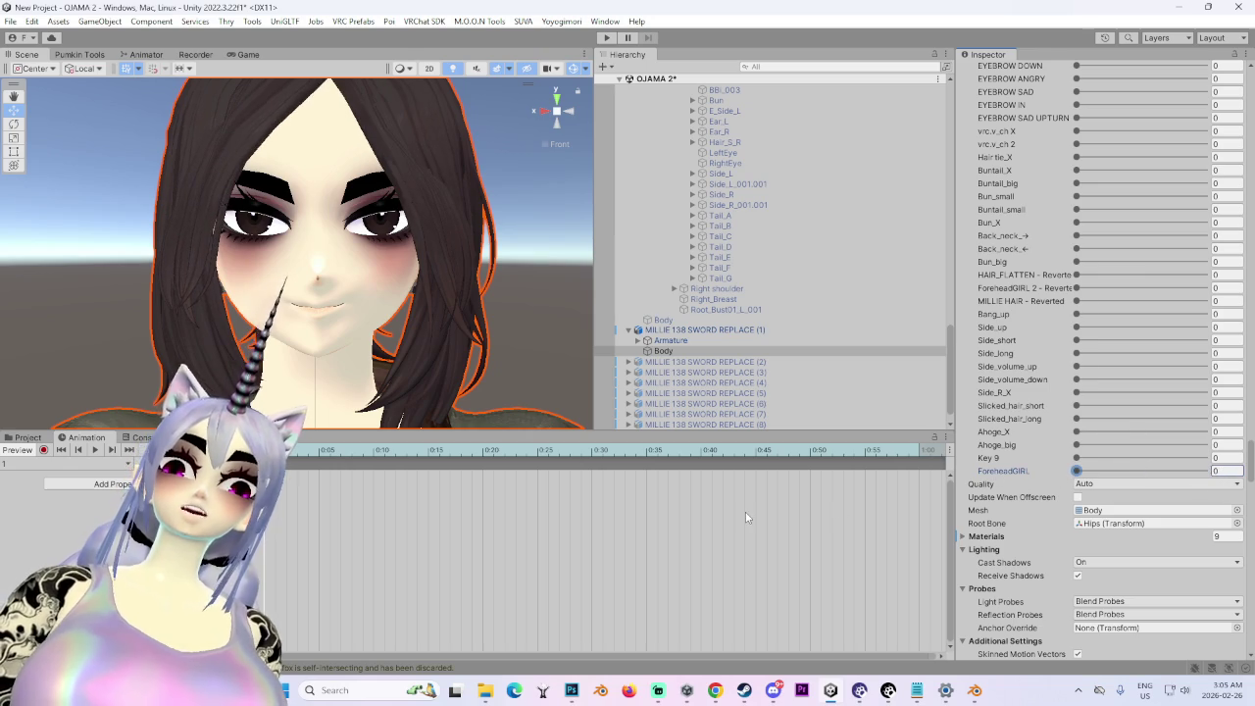
drag(216, 224, 324, 236)
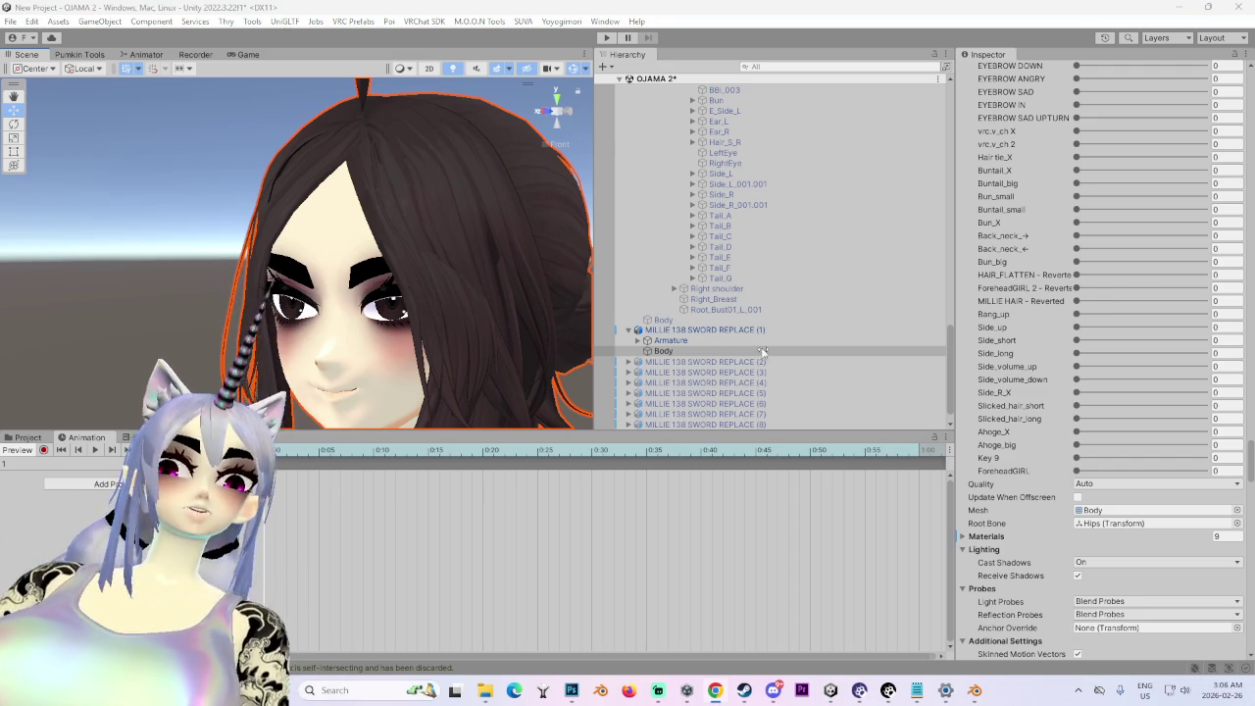
- Look down on the head and set mouth_A to 100 to open the mouth
scroll(280, 179, down, 5)
drag(280, 180, 251, 302)
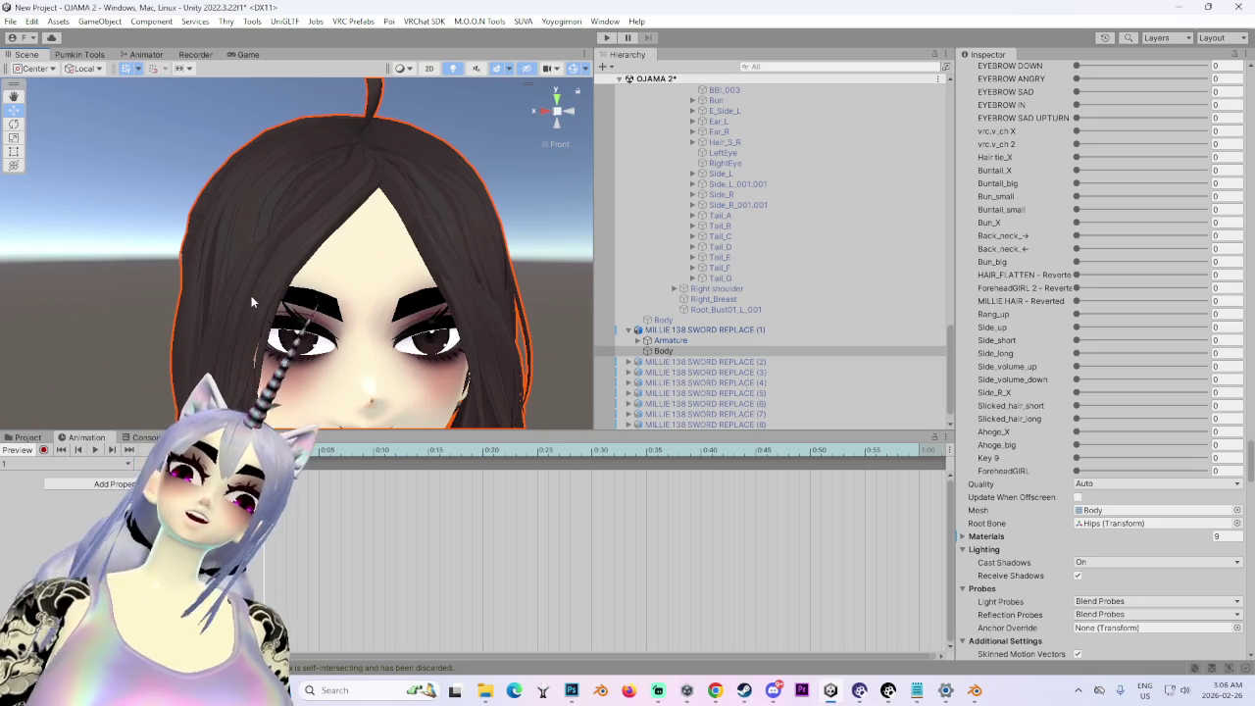
scroll(1095, 322, up, 10)
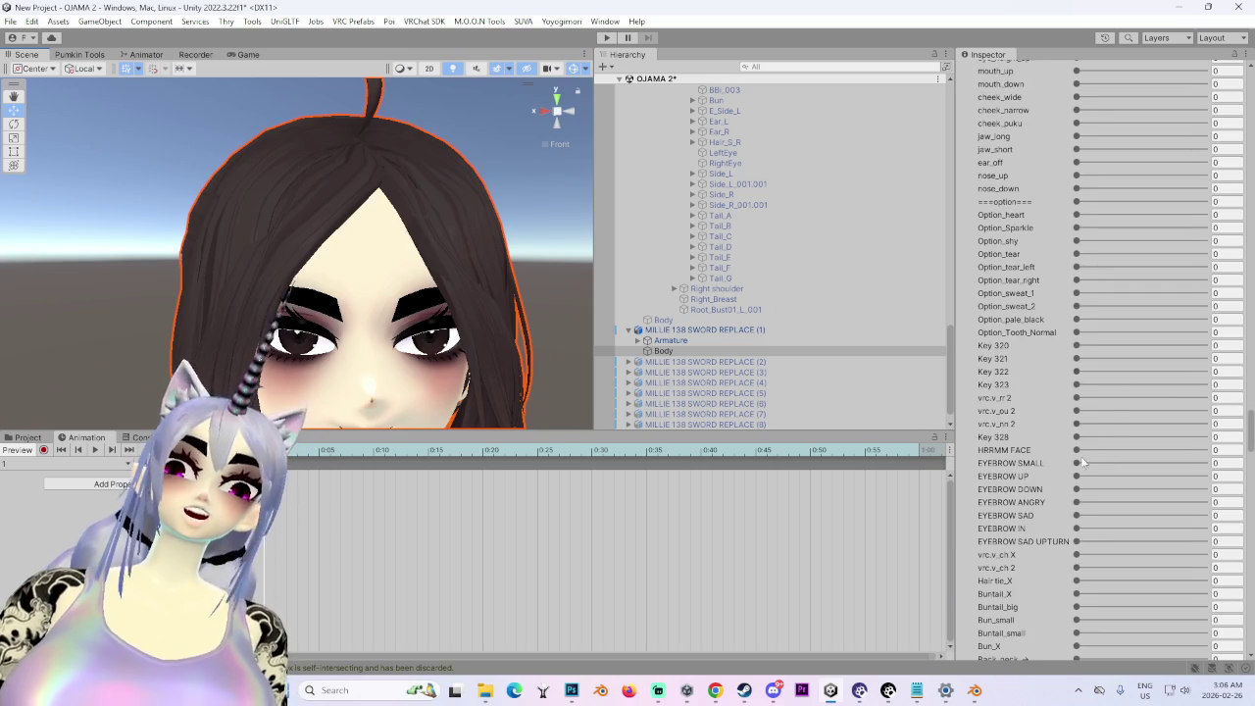
scroll(997, 410, up, 6)
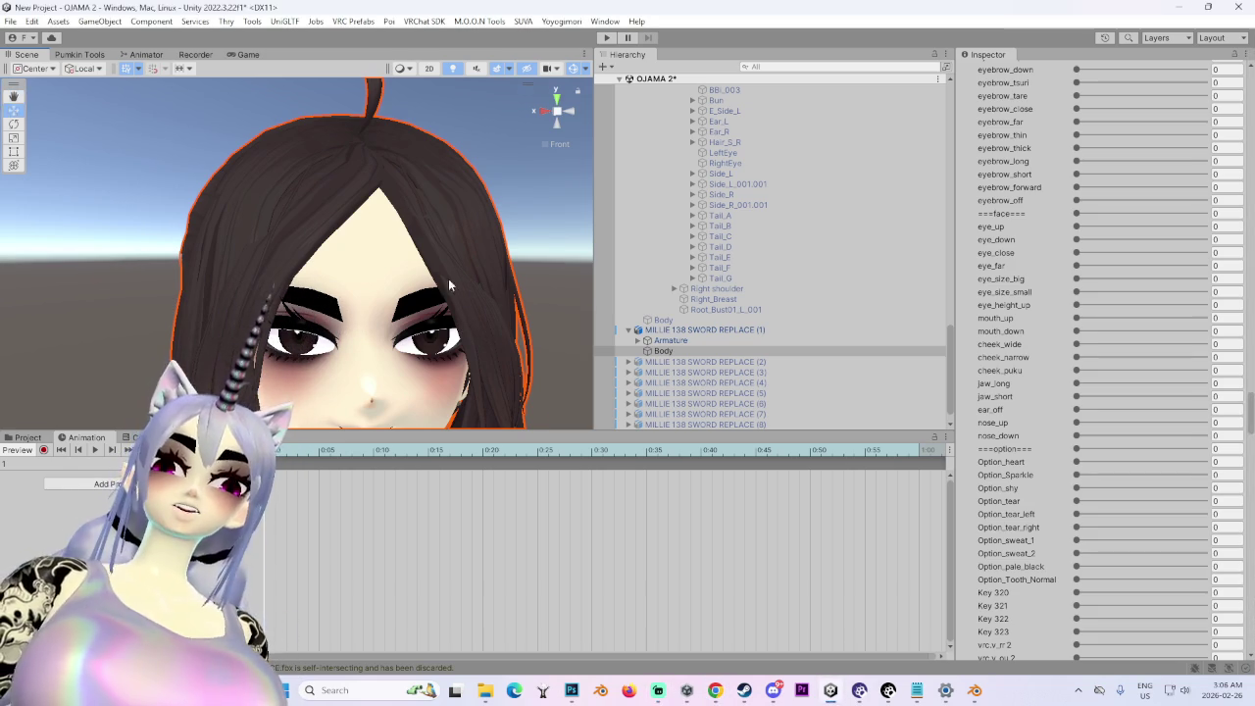
scroll(1015, 211, up, 3)
scroll(1015, 210, up, 10)
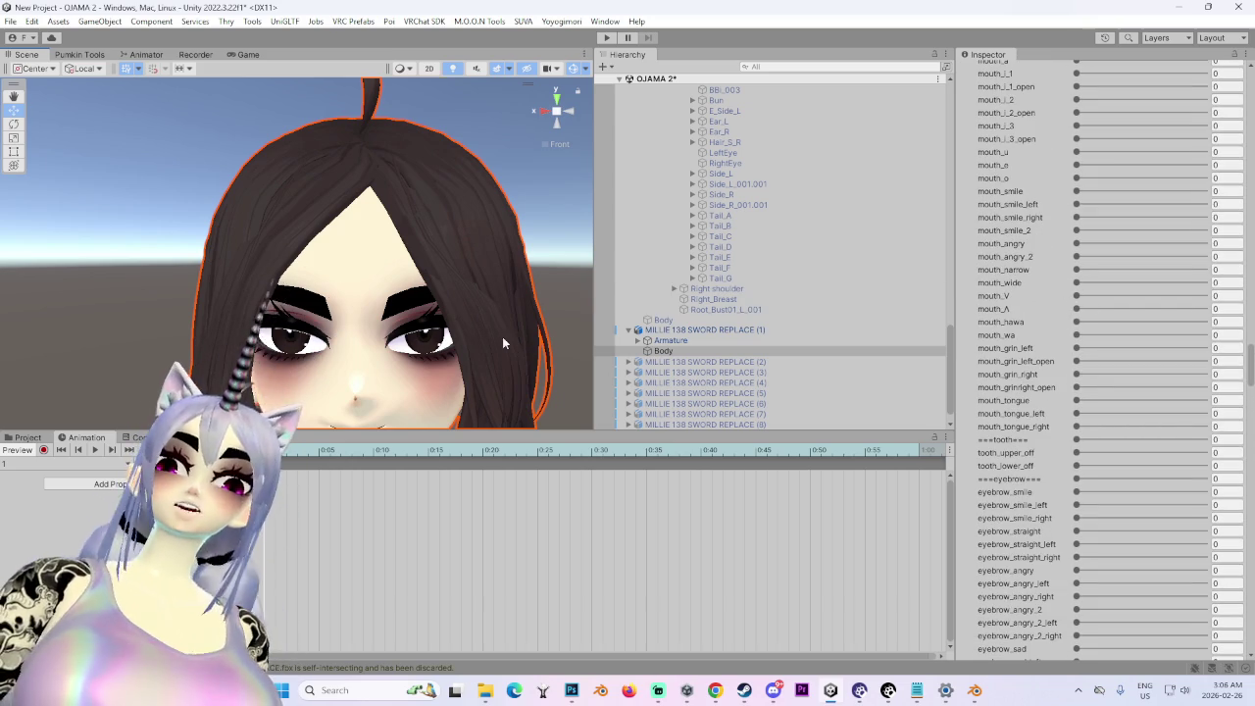
drag(1076, 309, 1204, 308)
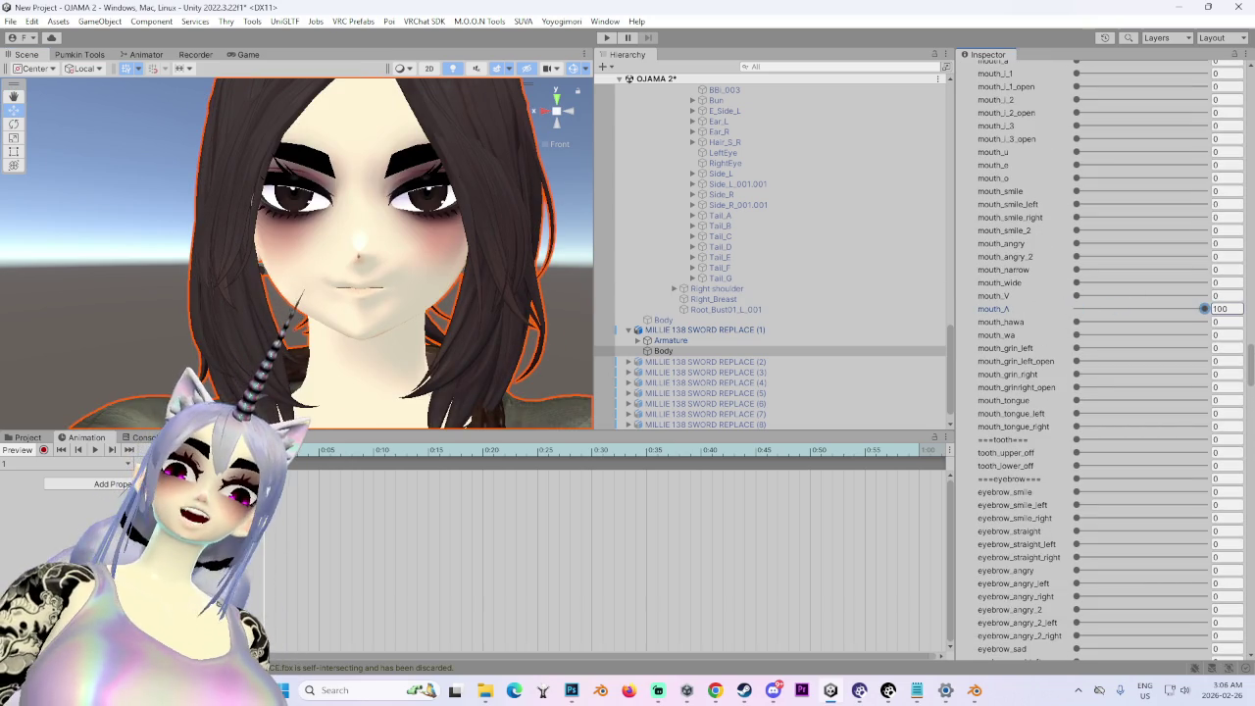
- Return mouth_A to 0 and orbit to a more frontal view of the face
scroll(425, 282, up, 2)
mouse_move(425, 282)
mouse_down()
mouse_move(397, 284)
mouse_move(446, 284)
mouse_up()
drag(1122, 310, 939, 305)
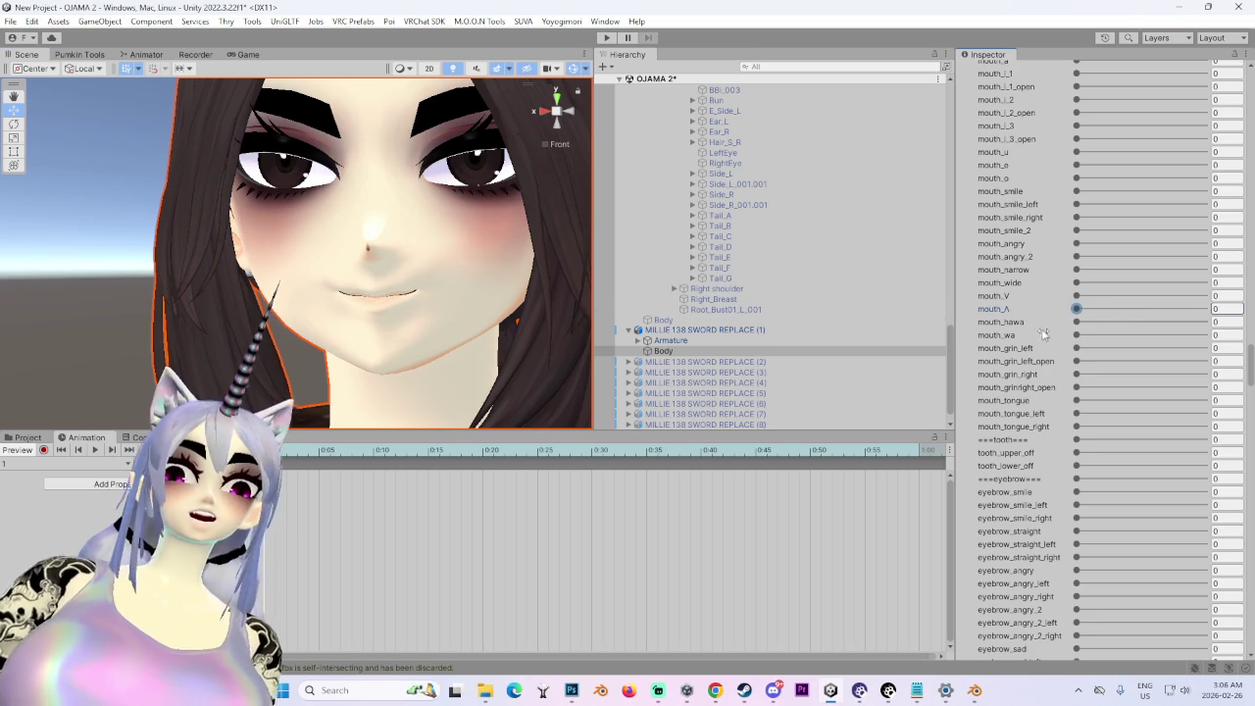
scroll(1030, 362, up, 5)
scroll(1029, 362, up, 9)
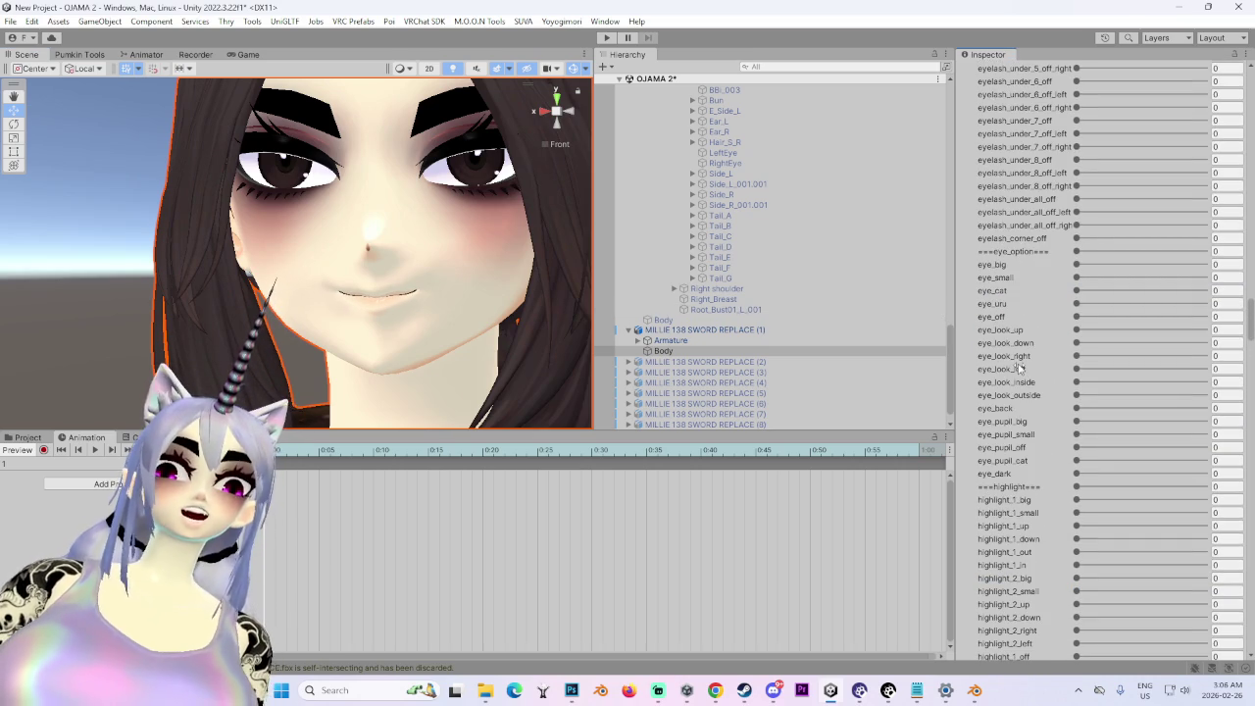
scroll(1031, 395, up, 3)
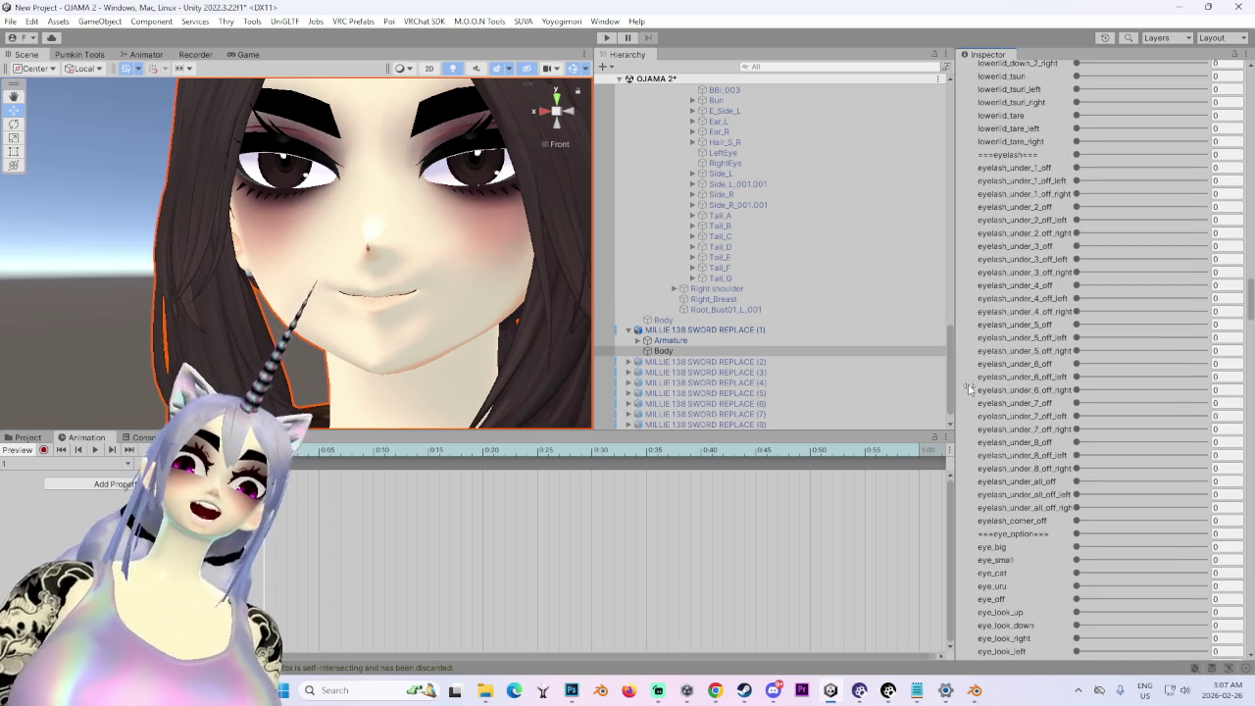
scroll(996, 321, up, 6)
scroll(1010, 329, up, 14)
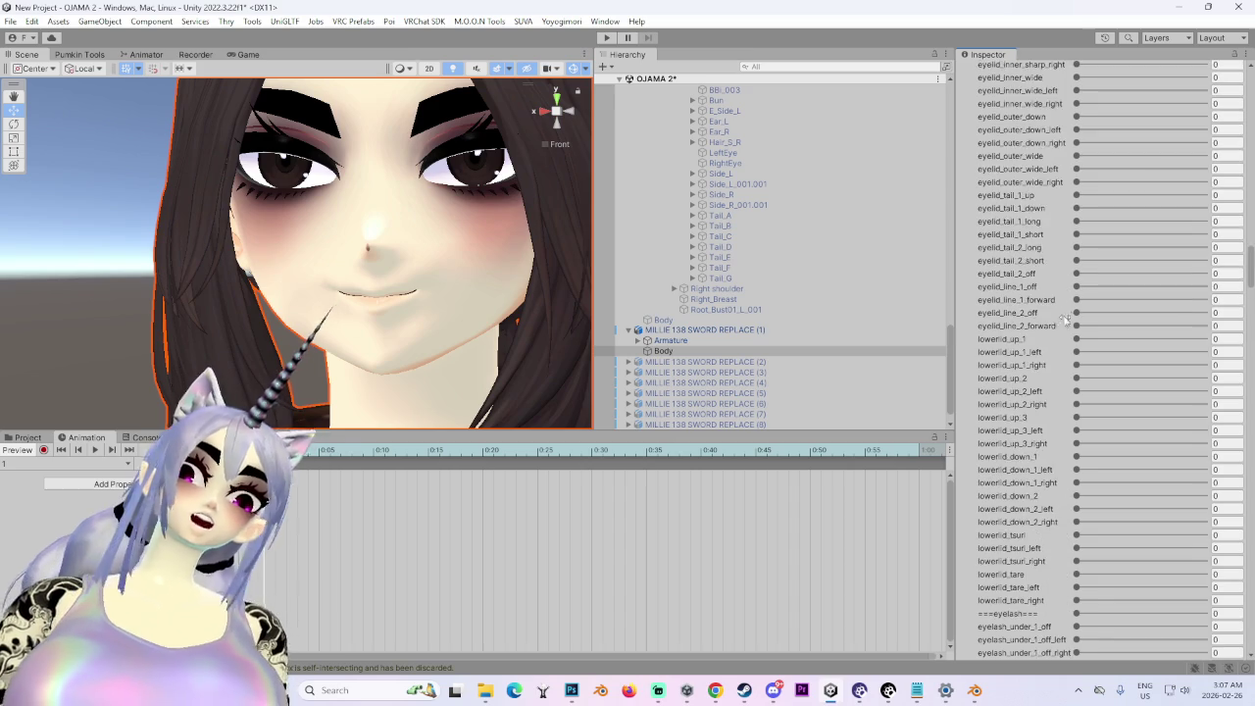
drag(274, 363, 353, 349)
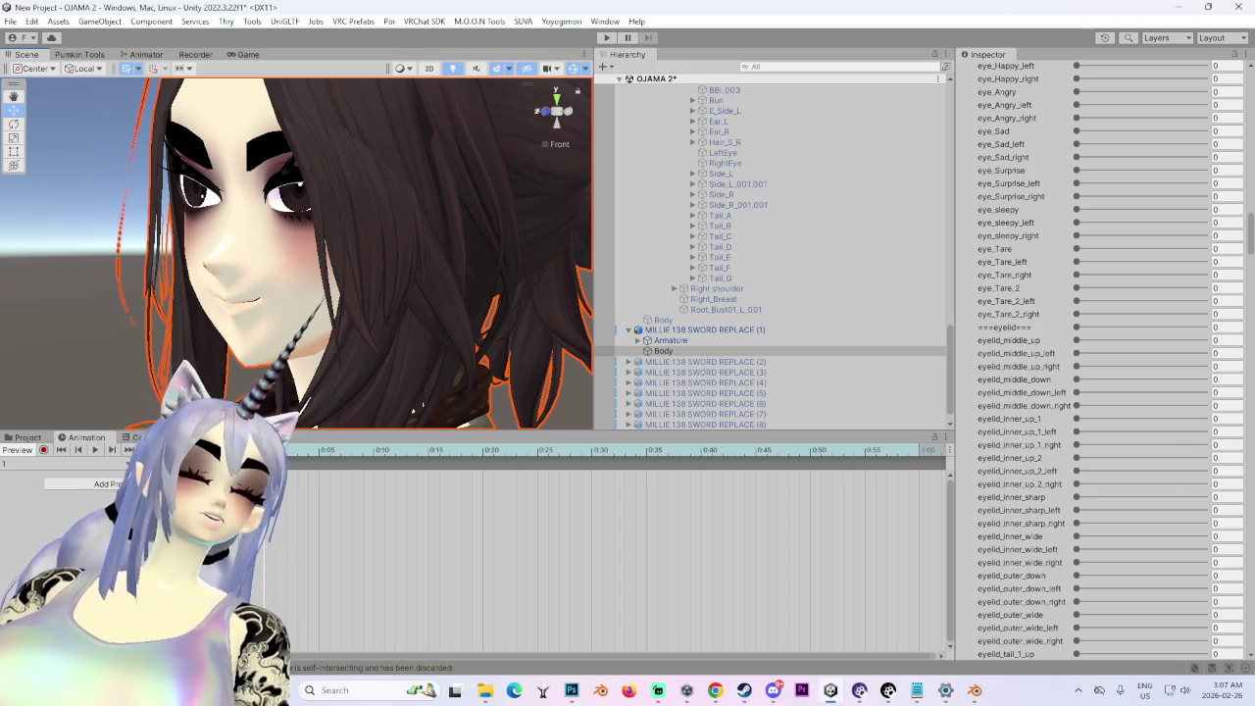
mouse_move(423, 405)
mouse_down()
mouse_move(204, 316)
mouse_move(605, 343)
mouse_move(392, 318)
mouse_up()
scroll(392, 317, up, 5)
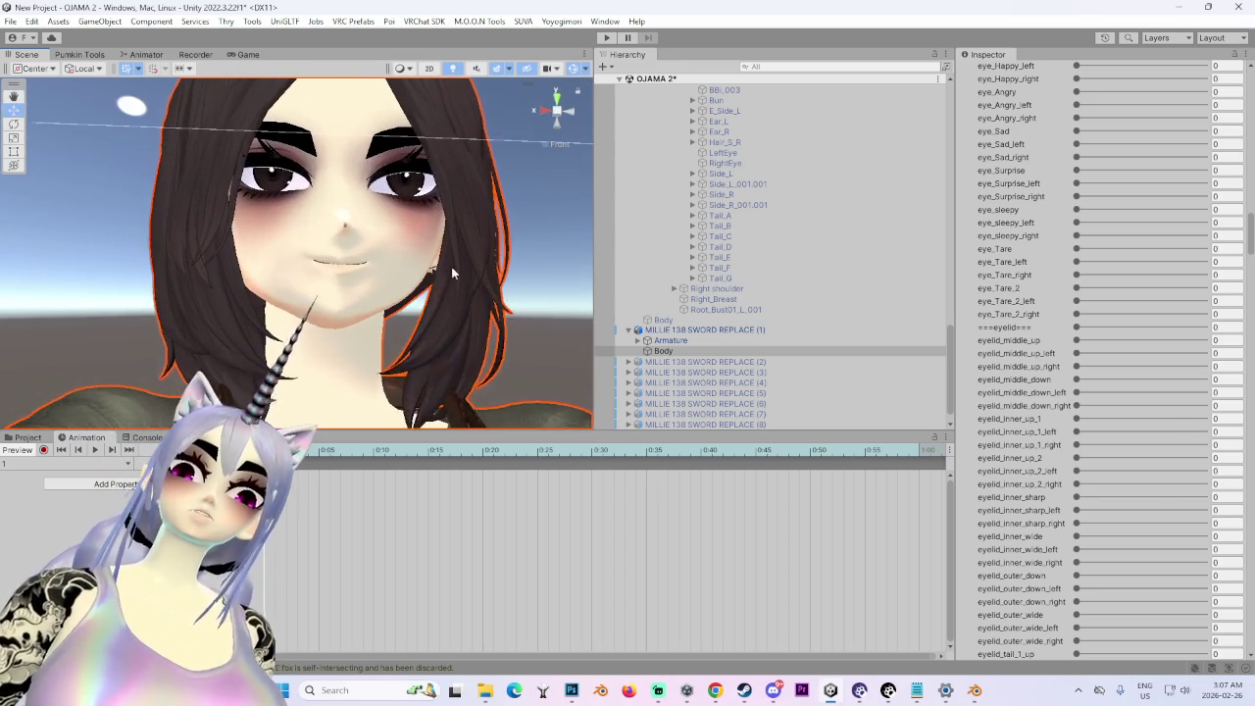
scroll(1034, 442, up, 3)
scroll(1034, 441, up, 8)
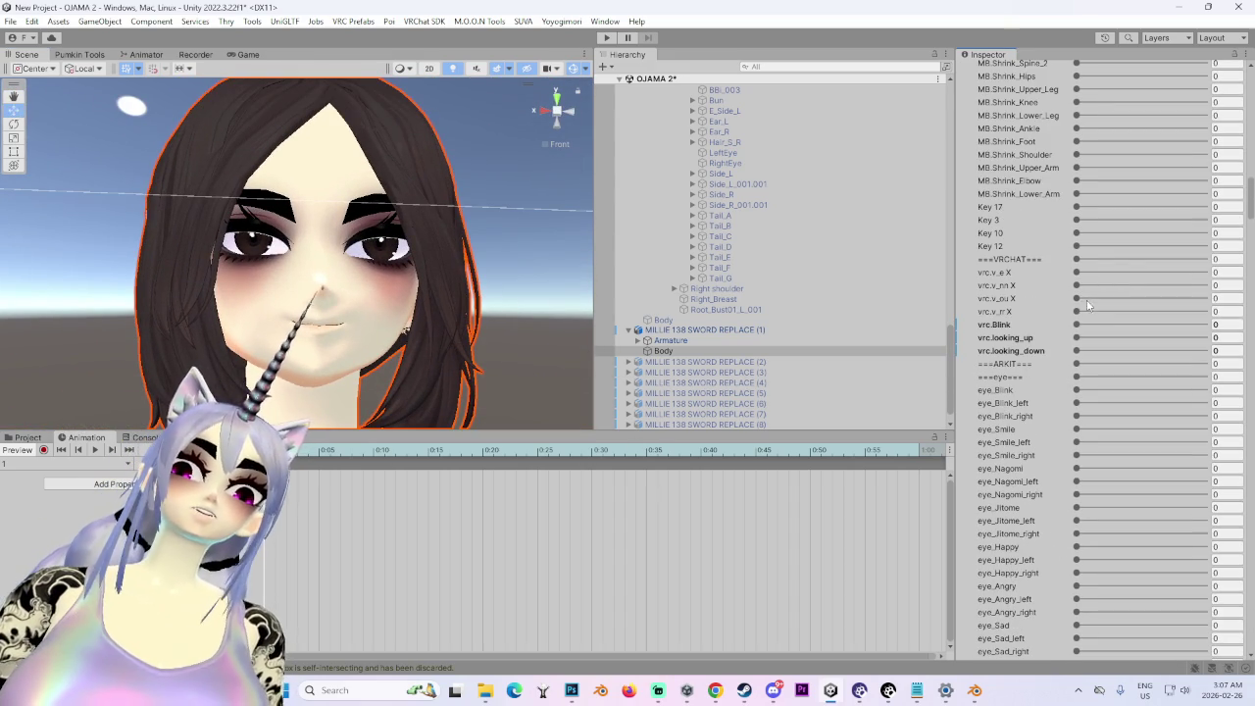
drag(1077, 325, 1159, 324)
scroll(360, 301, up, 10)
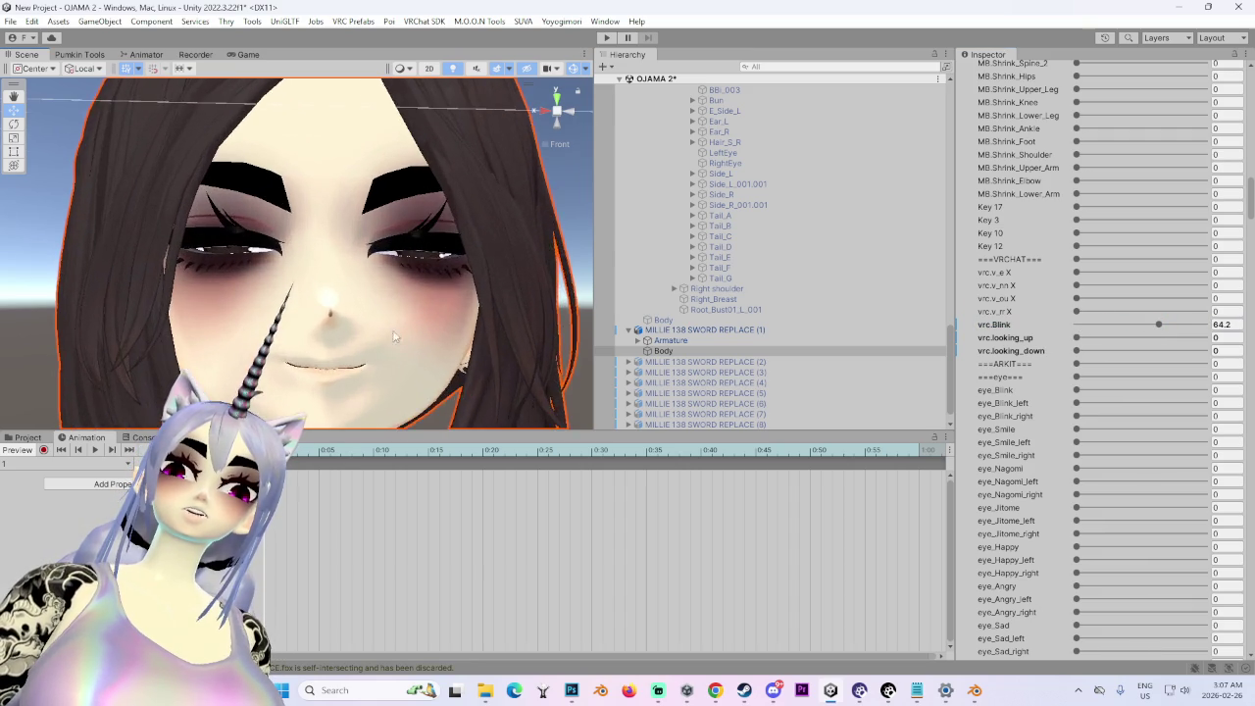
mouse_move(389, 324)
mouse_down()
mouse_move(431, 277)
mouse_move(407, 294)
mouse_up()
key(ctrl+z)
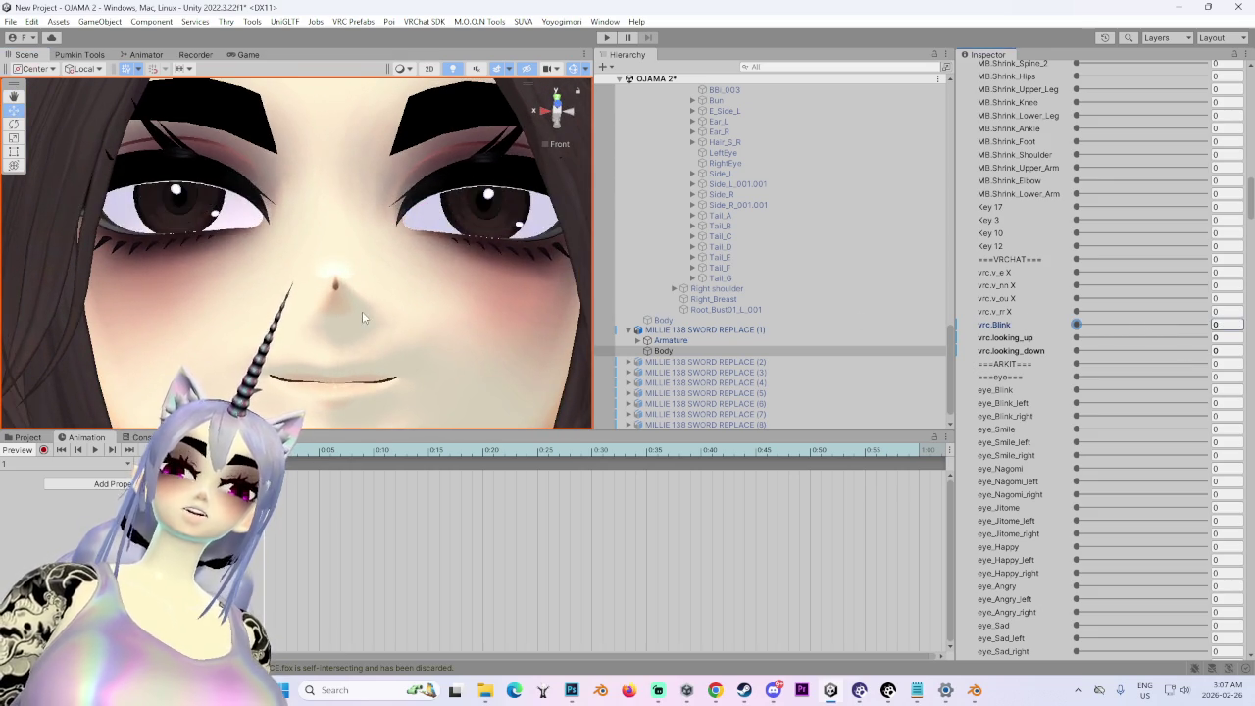
scroll(362, 311, down, 5)
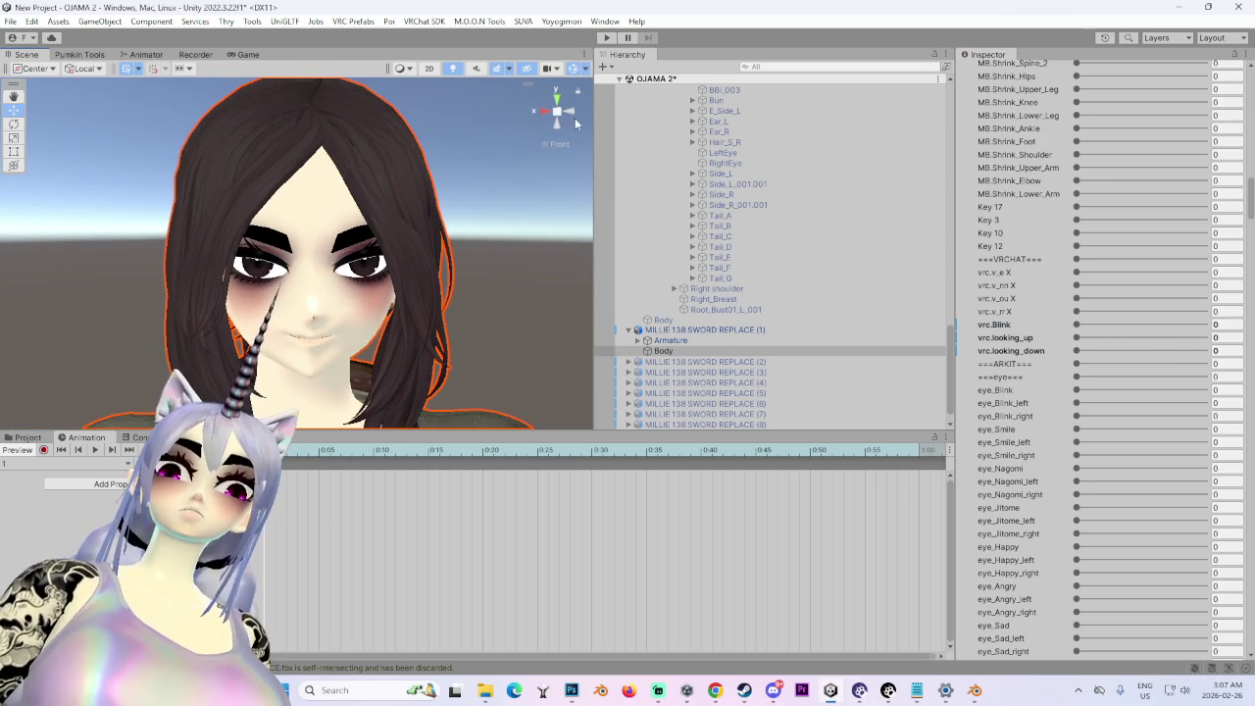
click(577, 118)
mouse_move(341, 298)
mouse_down()
mouse_move(408, 322)
mouse_move(371, 356)
mouse_up()
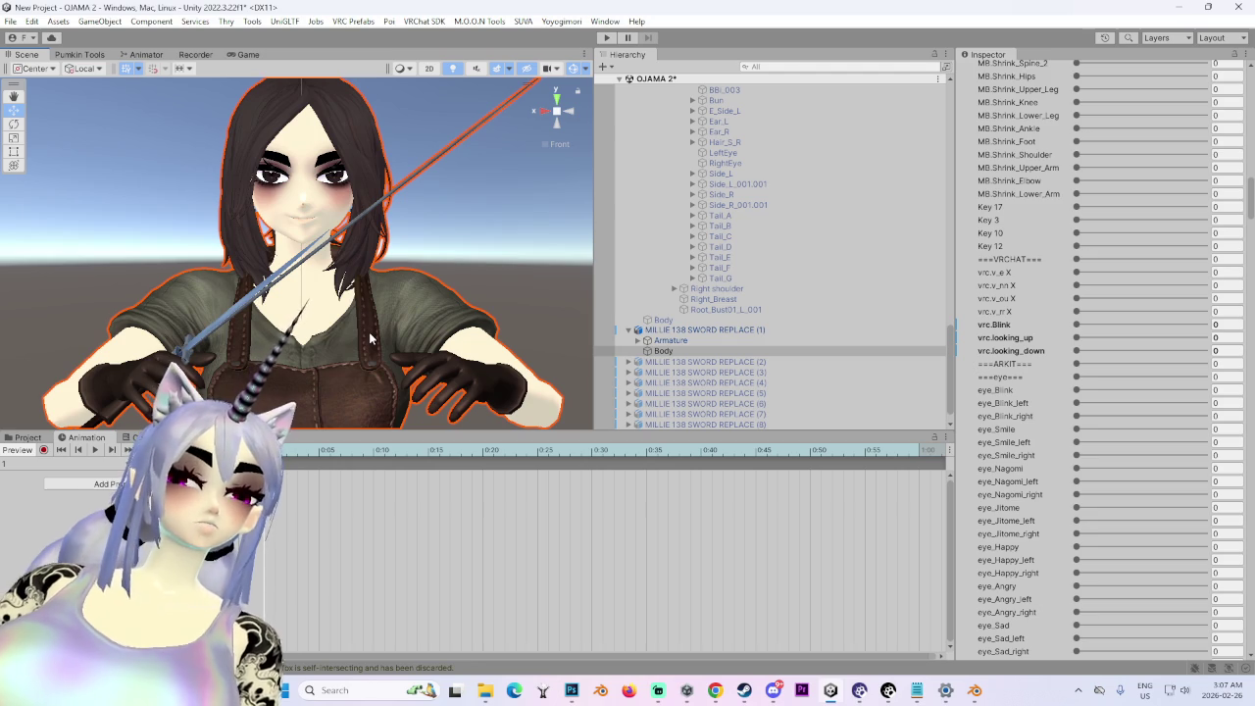
- Orbit around the avatar to check its back, front and sides
scroll(444, 294, down, 2)
mouse_move(444, 294)
mouse_down()
mouse_move(496, 363)
mouse_move(393, 302)
mouse_move(379, 318)
mouse_move(342, 178)
mouse_up()
mouse_move(299, 389)
mouse_down()
mouse_move(424, 270)
mouse_move(475, 263)
mouse_move(500, 279)
mouse_up()
drag(516, 243, 485, 305)
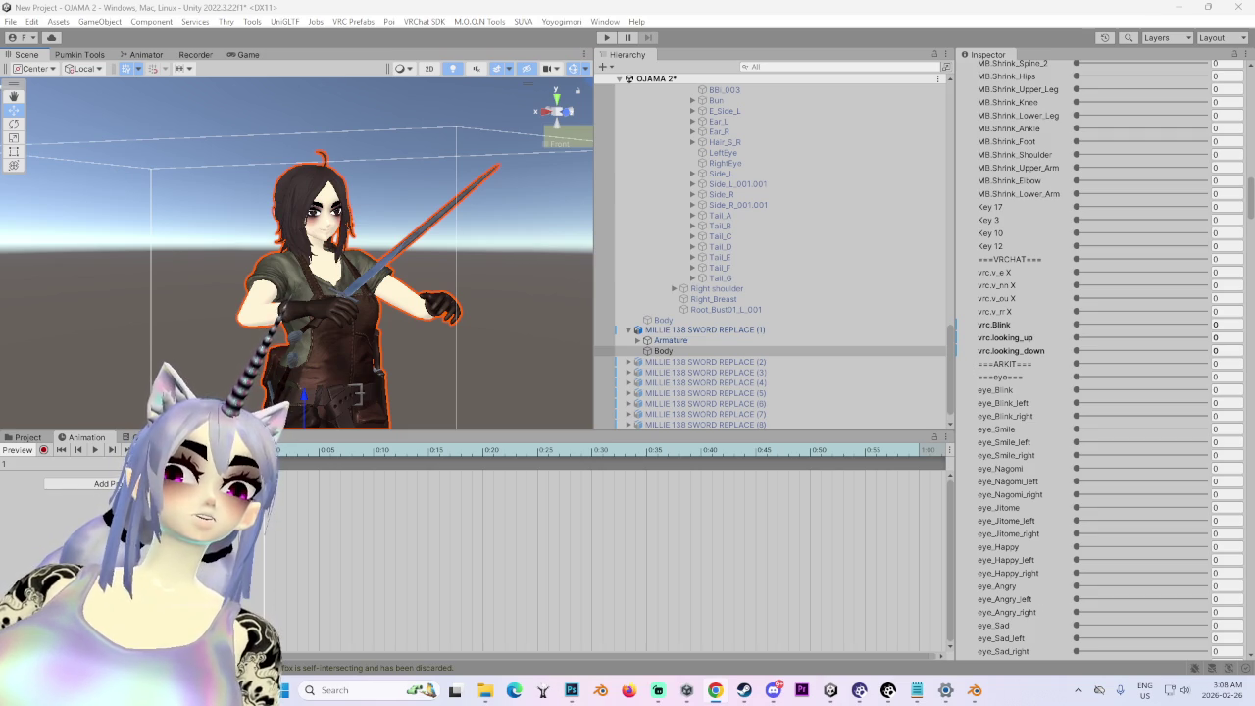
mouse_move(139, 294)
mouse_down()
mouse_move(150, 276)
mouse_move(222, 319)
mouse_move(356, 273)
mouse_move(279, 264)
mouse_up()
mouse_move(182, 237)
mouse_down()
mouse_move(324, 191)
mouse_move(350, 326)
mouse_move(275, 335)
mouse_move(458, 344)
mouse_up()
mouse_move(368, 350)
mouse_down()
mouse_move(187, 304)
mouse_move(454, 303)
mouse_move(454, 282)
mouse_move(396, 311)
mouse_move(407, 256)
mouse_up()
- Select the avatar root to show its VRC Avatar Descriptor with Eyelids and Playable Layers
click(706, 361)
scroll(727, 378, up, 3)
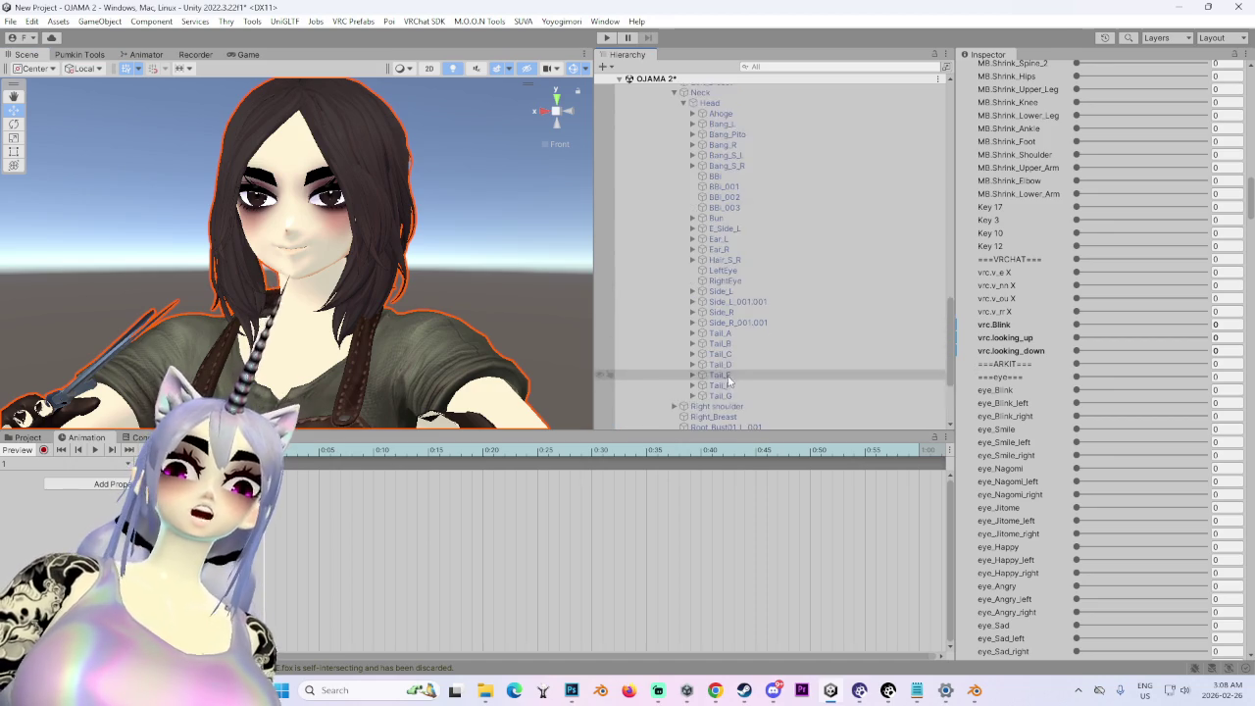
double_click(687, 93)
drag(410, 291, 514, 299)
scroll(796, 321, down, 5)
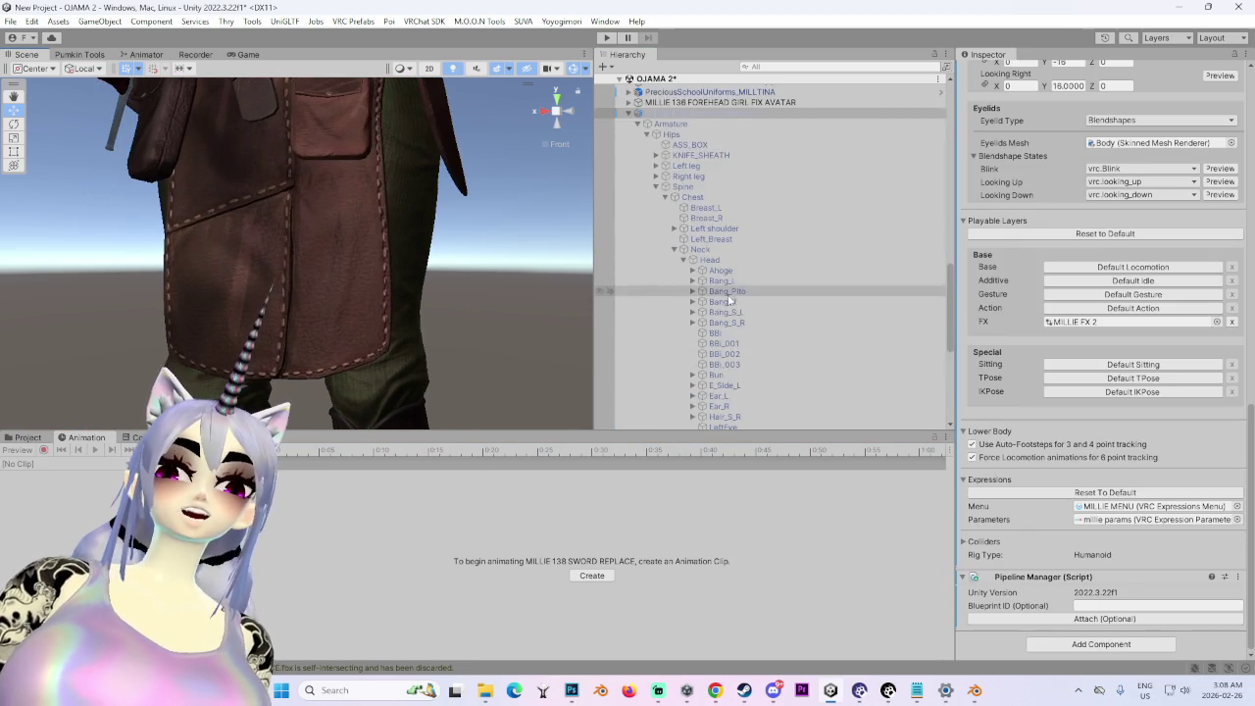
click(706, 298)
mouse_move(348, 247)
mouse_down()
mouse_move(411, 305)
mouse_move(401, 244)
mouse_move(417, 291)
mouse_up()
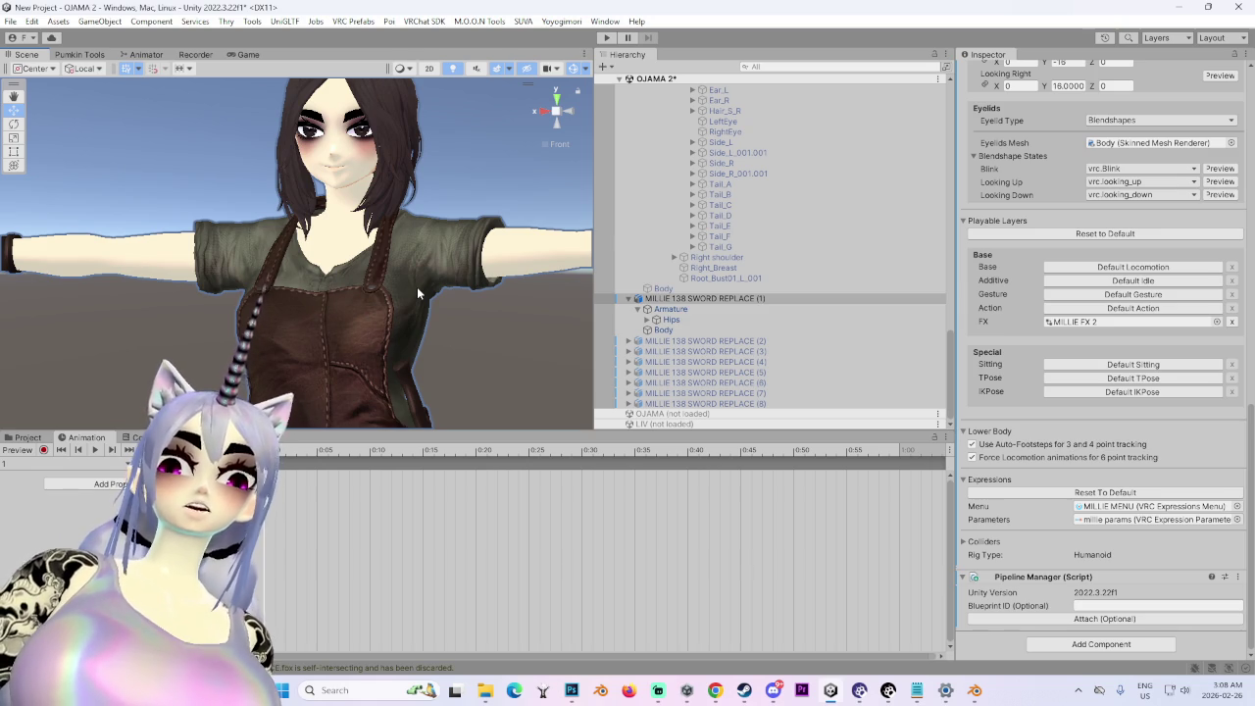
mouse_move(417, 286)
mouse_down()
mouse_move(369, 260)
mouse_move(249, 276)
mouse_move(464, 237)
mouse_move(569, 165)
mouse_up()
mouse_move(568, 113)
mouse_down()
mouse_move(195, 345)
mouse_move(354, 389)
mouse_move(418, 378)
mouse_move(448, 344)
mouse_move(409, 232)
mouse_move(529, 265)
mouse_move(422, 293)
mouse_move(330, 258)
mouse_move(423, 281)
mouse_move(420, 330)
mouse_move(380, 355)
mouse_up()
click(542, 109)
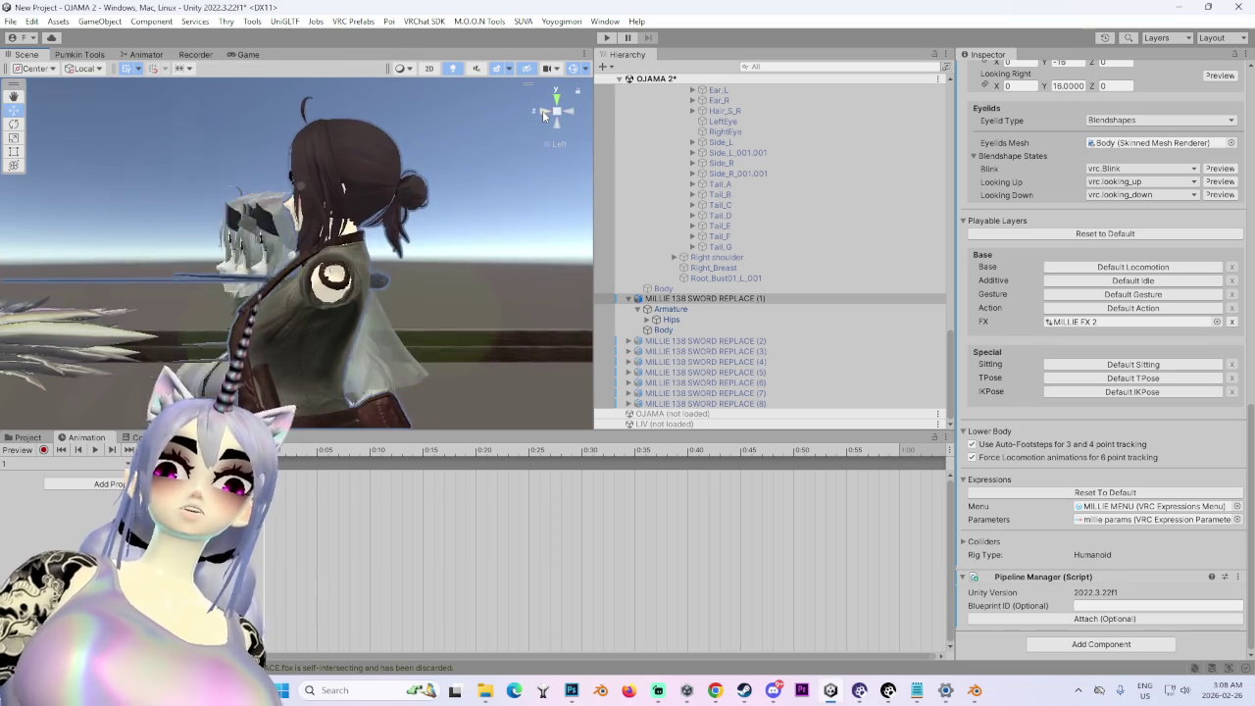
click(542, 110)
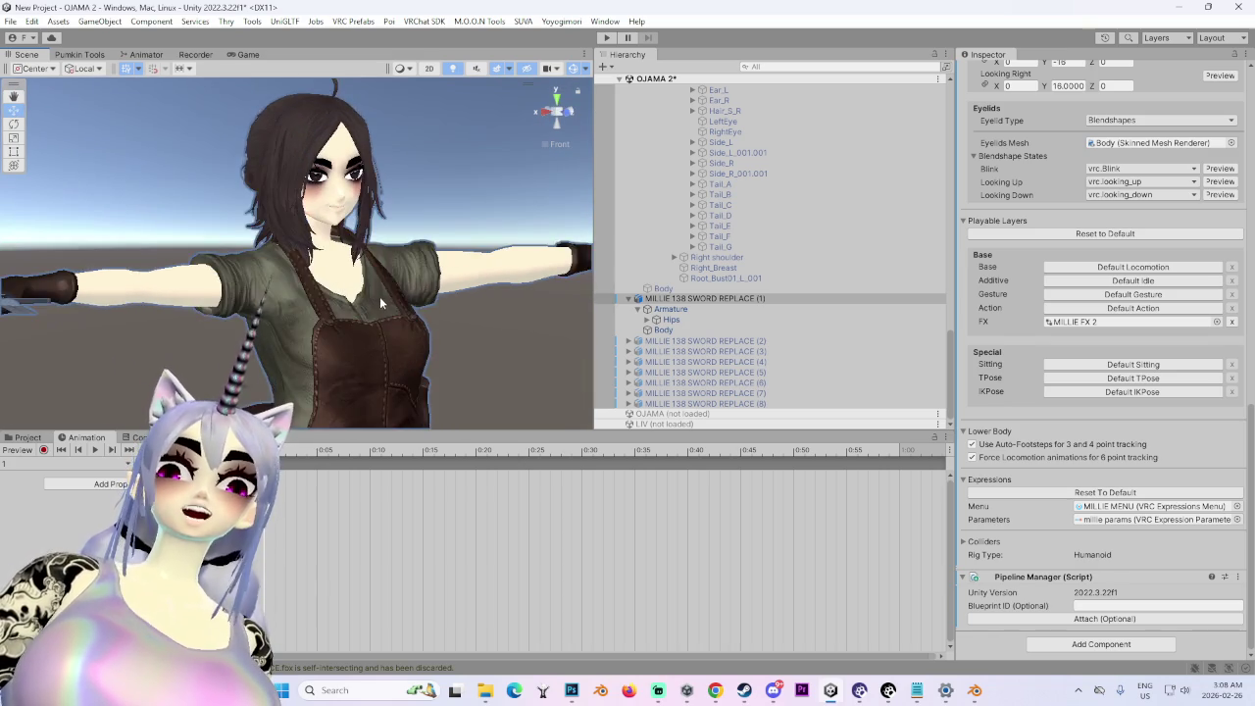
drag(238, 330, 330, 334)
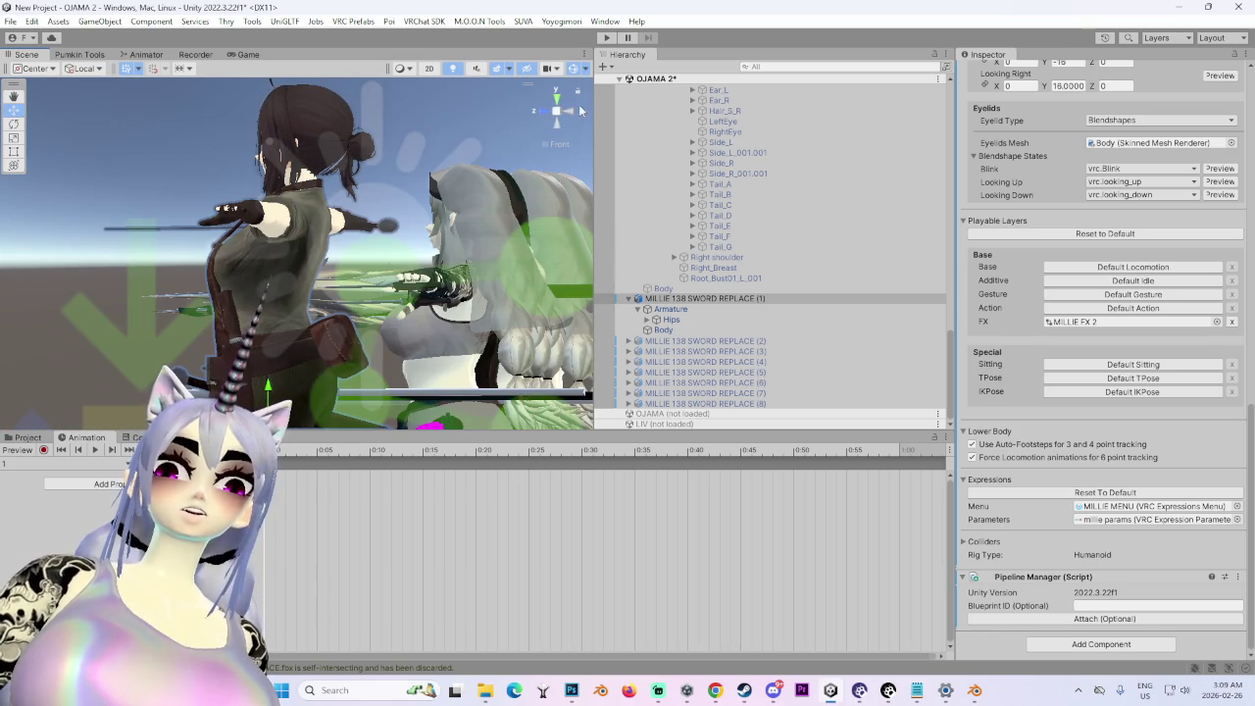
click(540, 111)
click(539, 110)
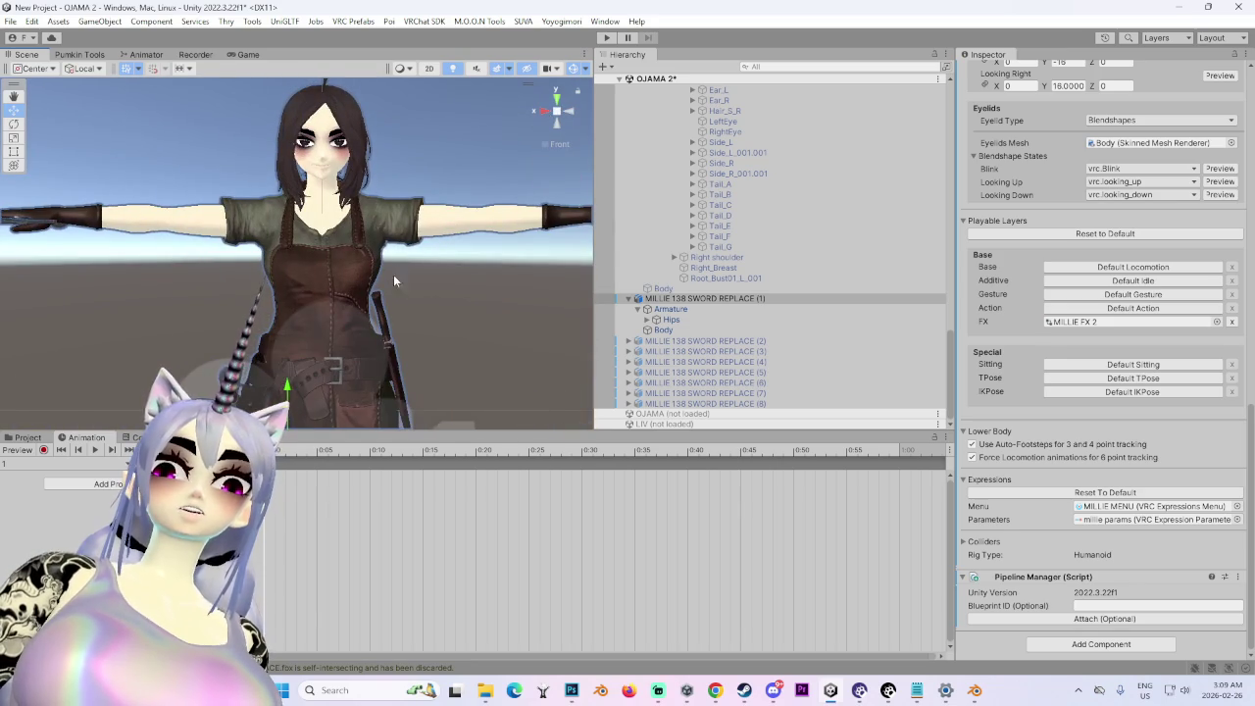
scroll(402, 261, up, 5)
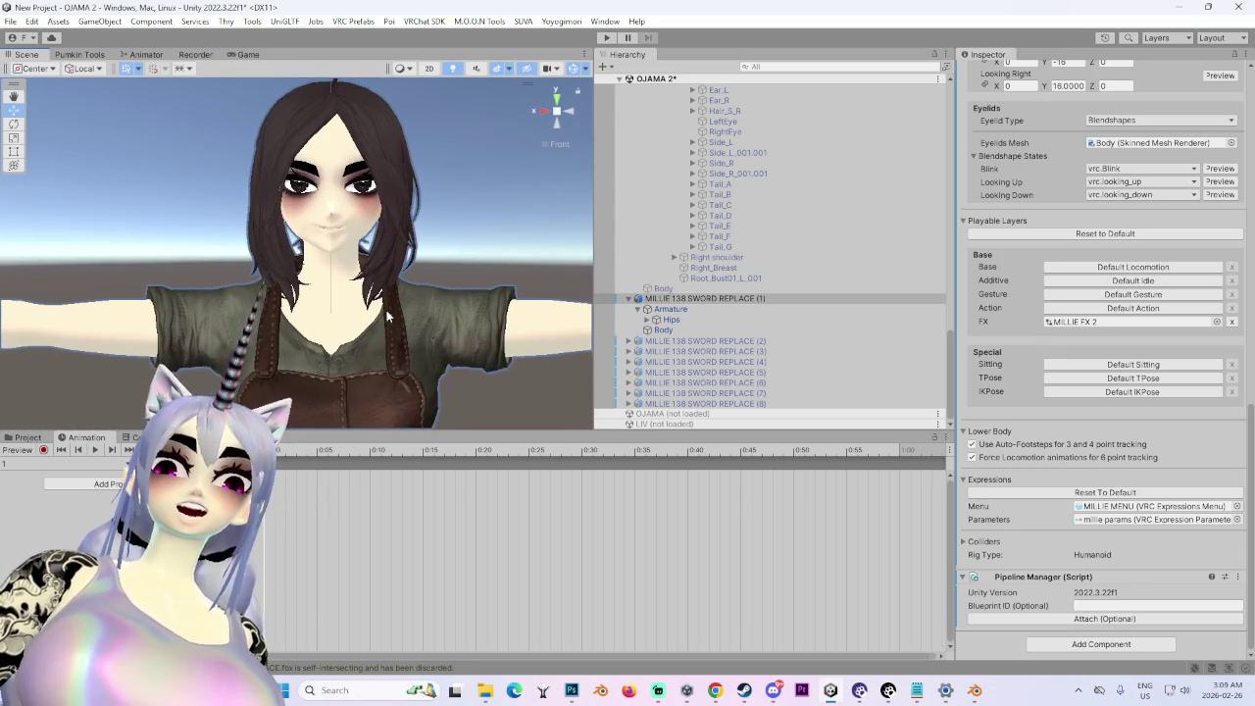
scroll(386, 310, up, 2)
drag(294, 327, 531, 333)
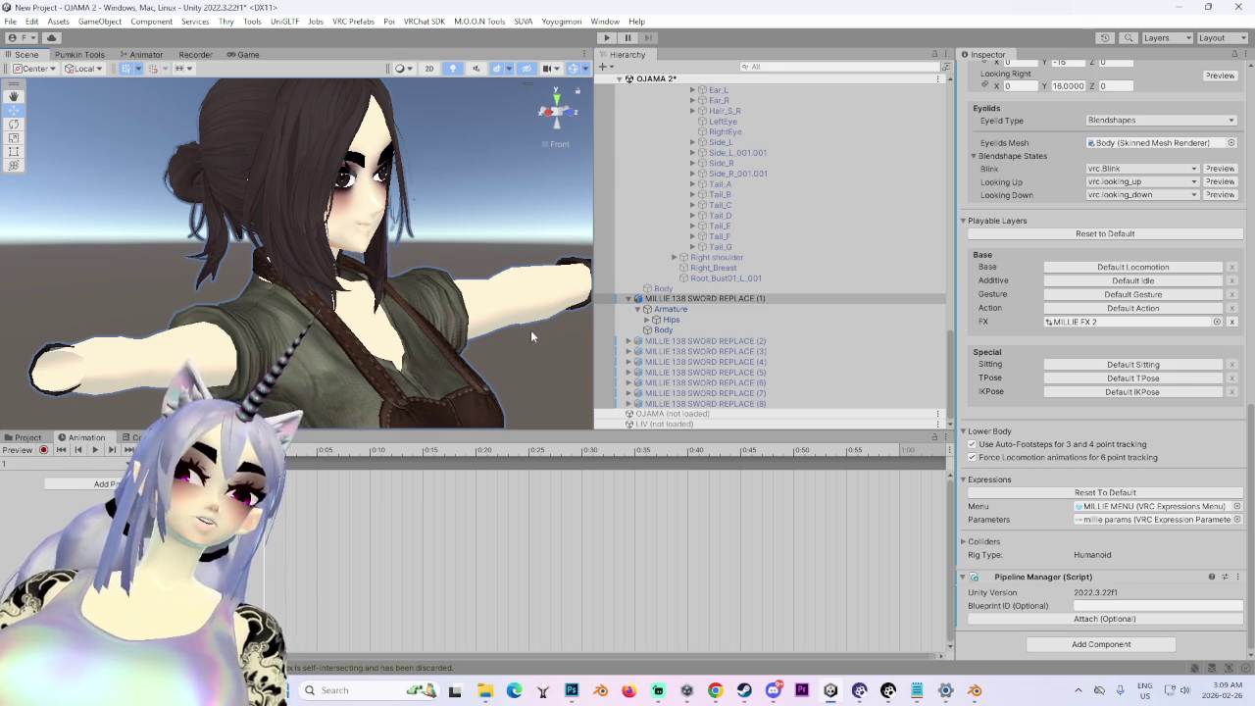
mouse_move(531, 333)
mouse_down()
mouse_move(538, 282)
mouse_move(481, 269)
mouse_move(451, 292)
mouse_move(393, 282)
mouse_move(431, 308)
mouse_up()
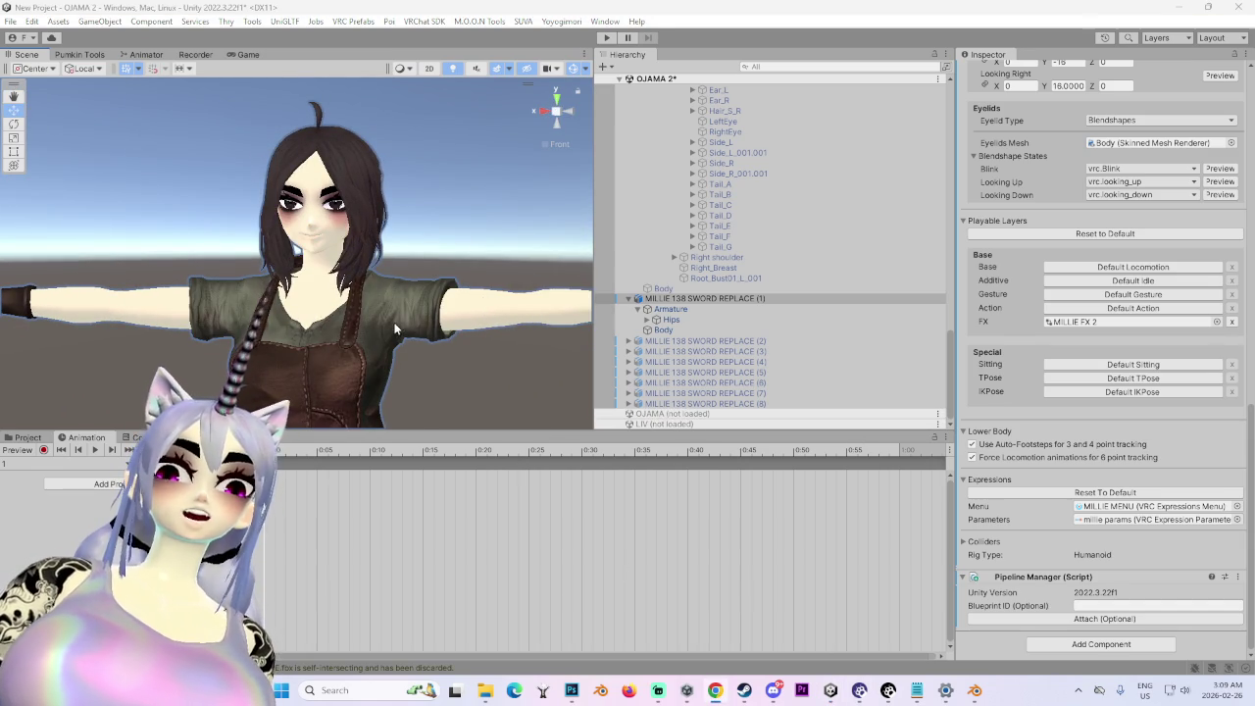
click(544, 110)
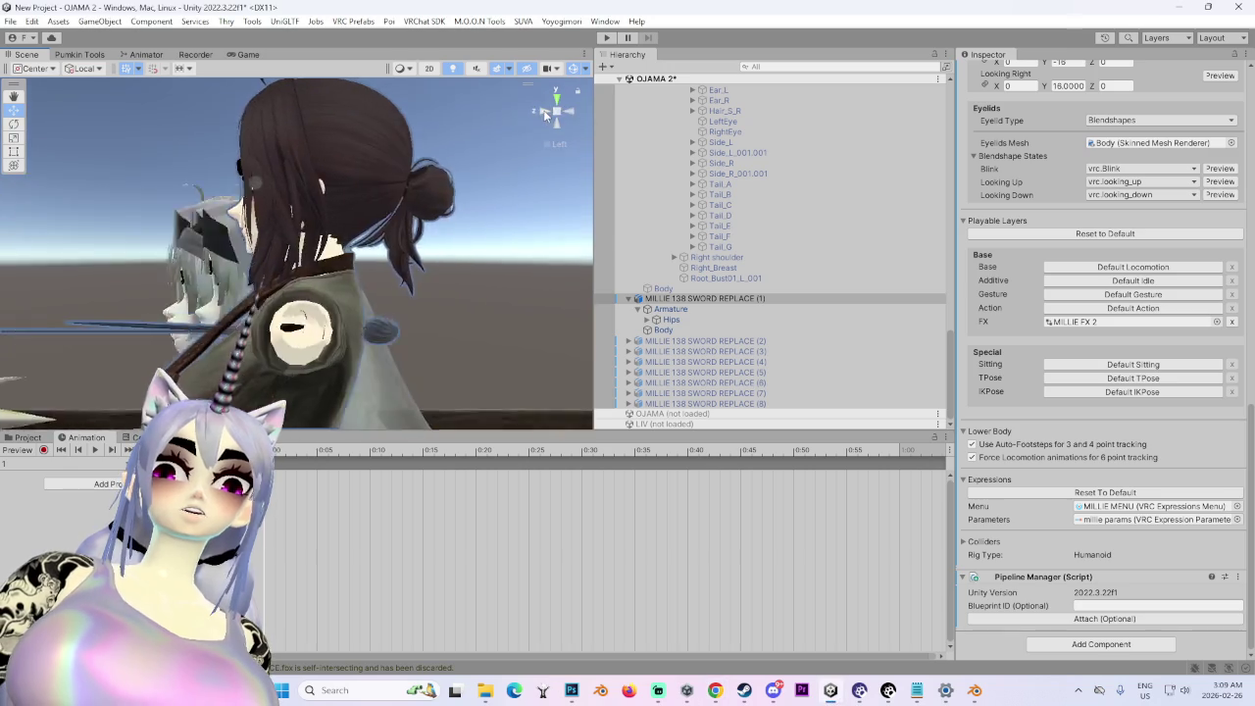
click(544, 110)
mouse_move(480, 345)
mouse_down()
mouse_move(498, 325)
mouse_move(345, 338)
mouse_move(386, 322)
mouse_up()
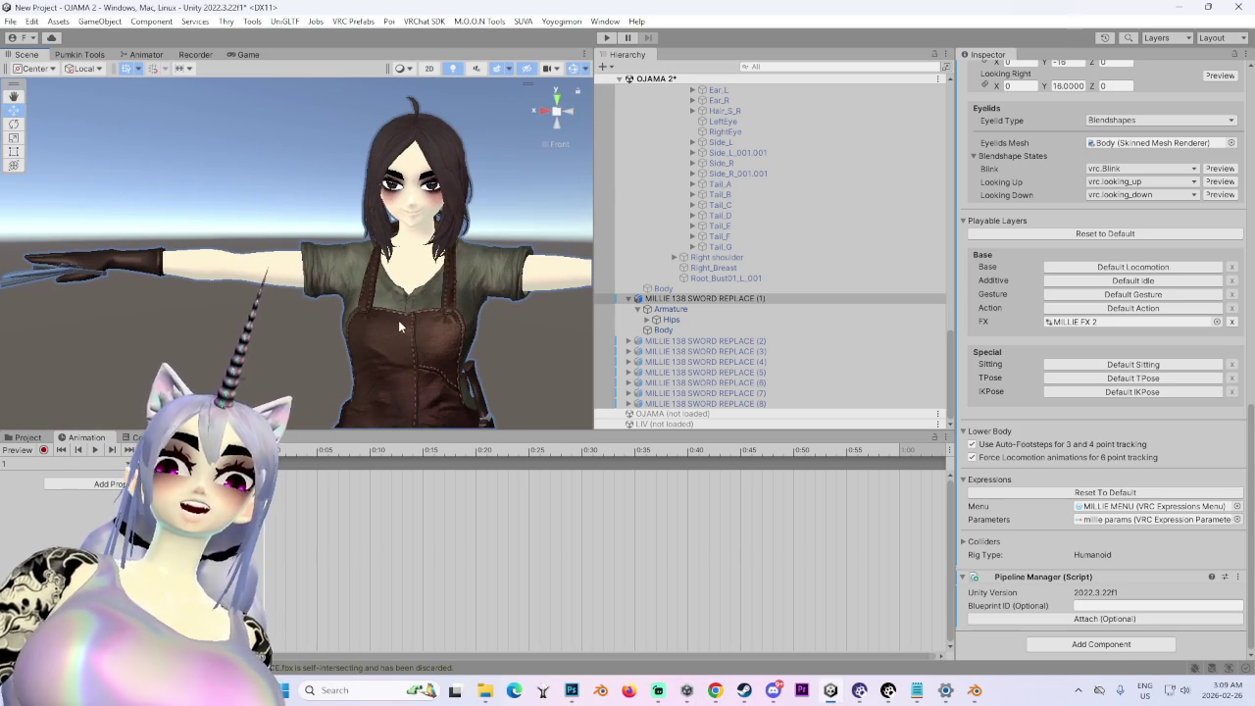
click(545, 109)
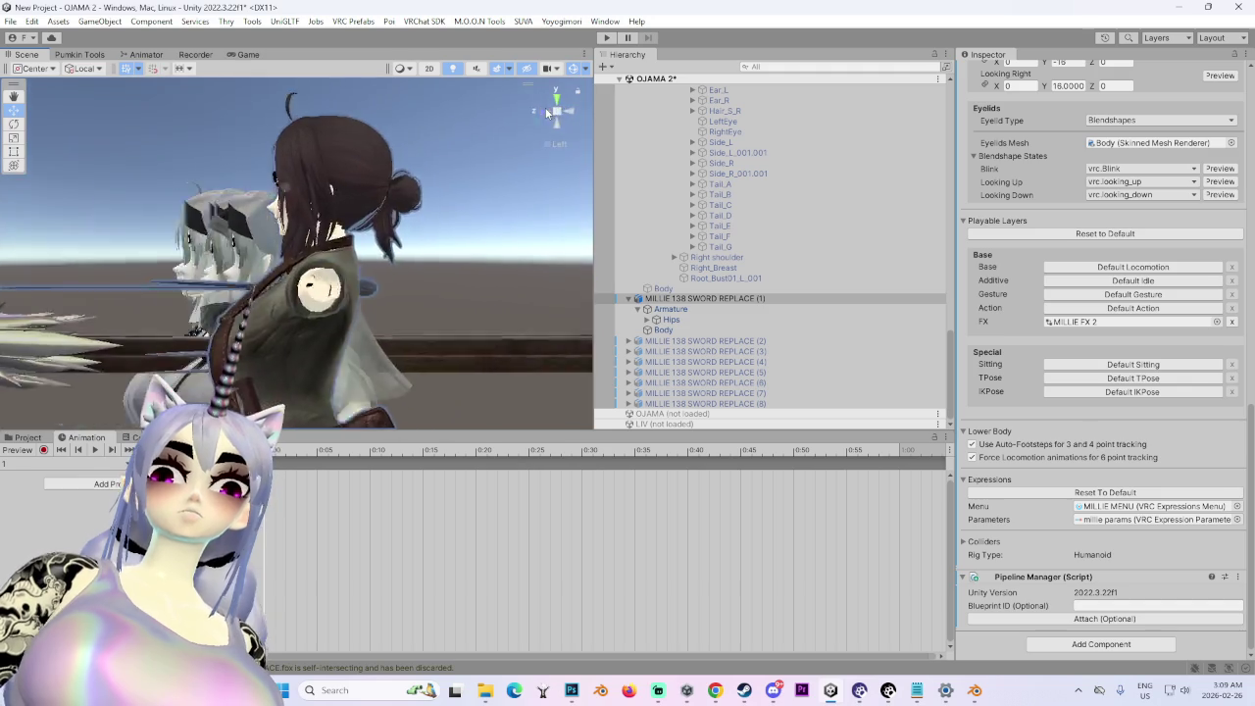
click(545, 111)
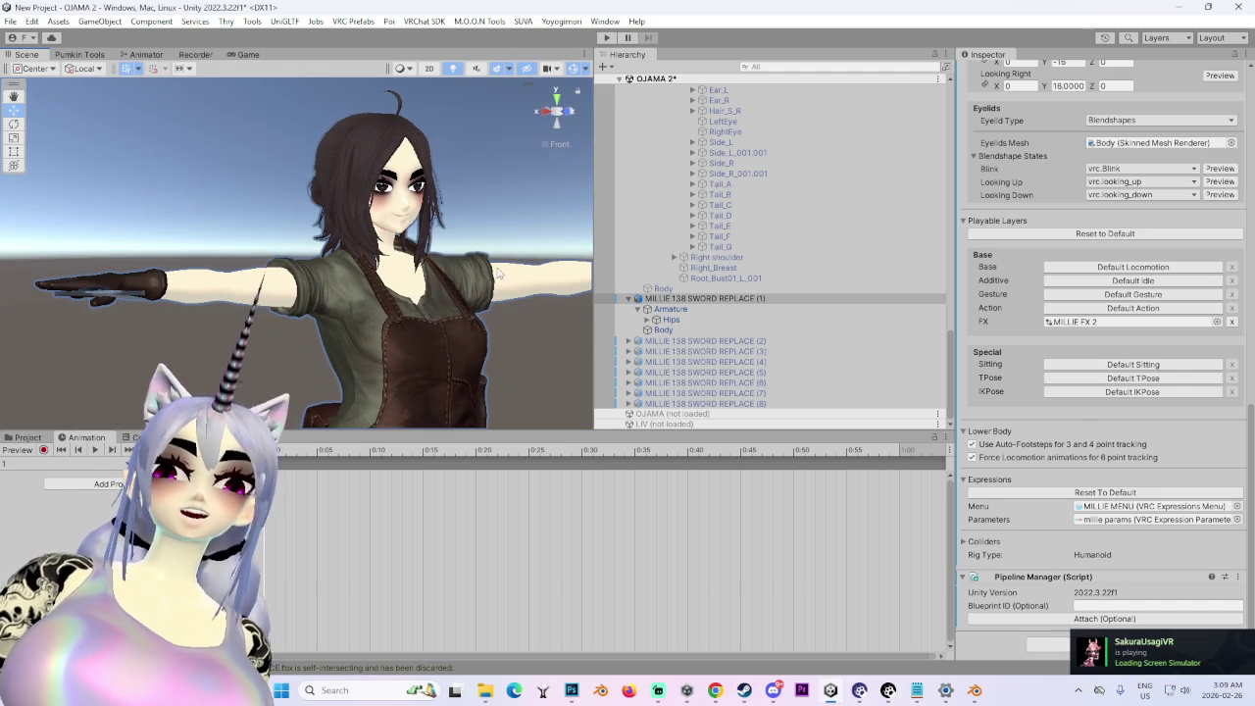
scroll(444, 330, down, 5)
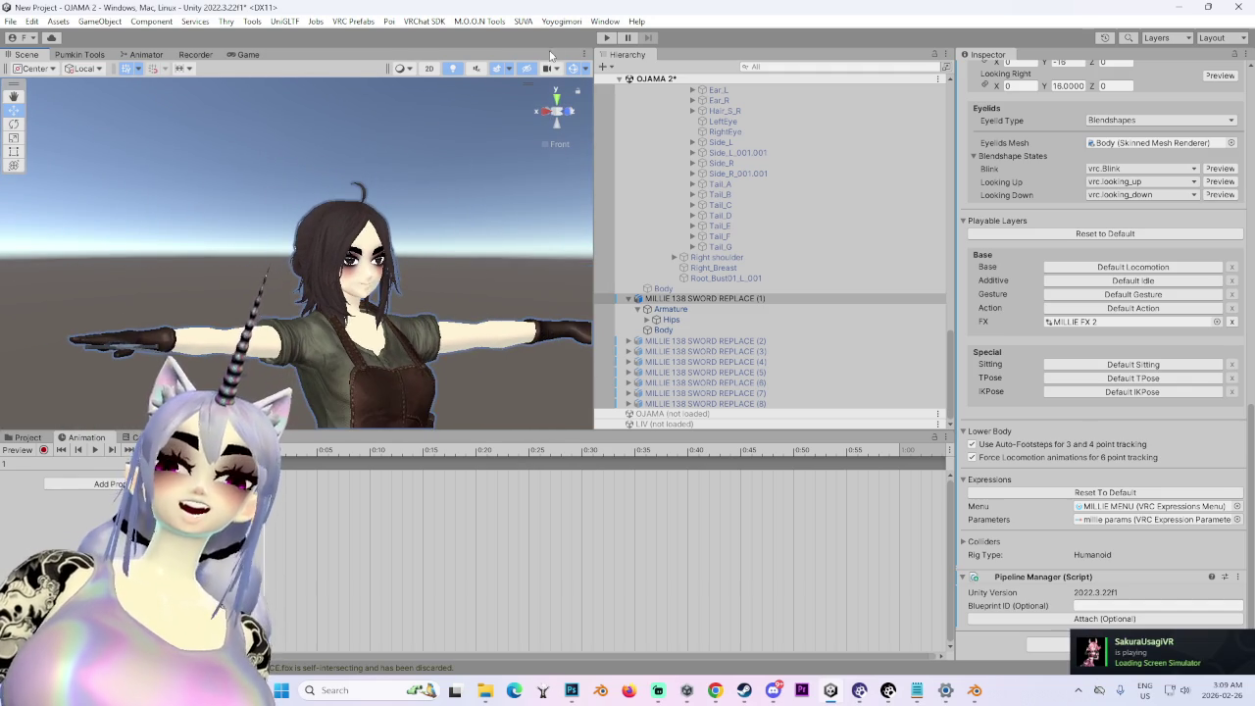
click(570, 114)
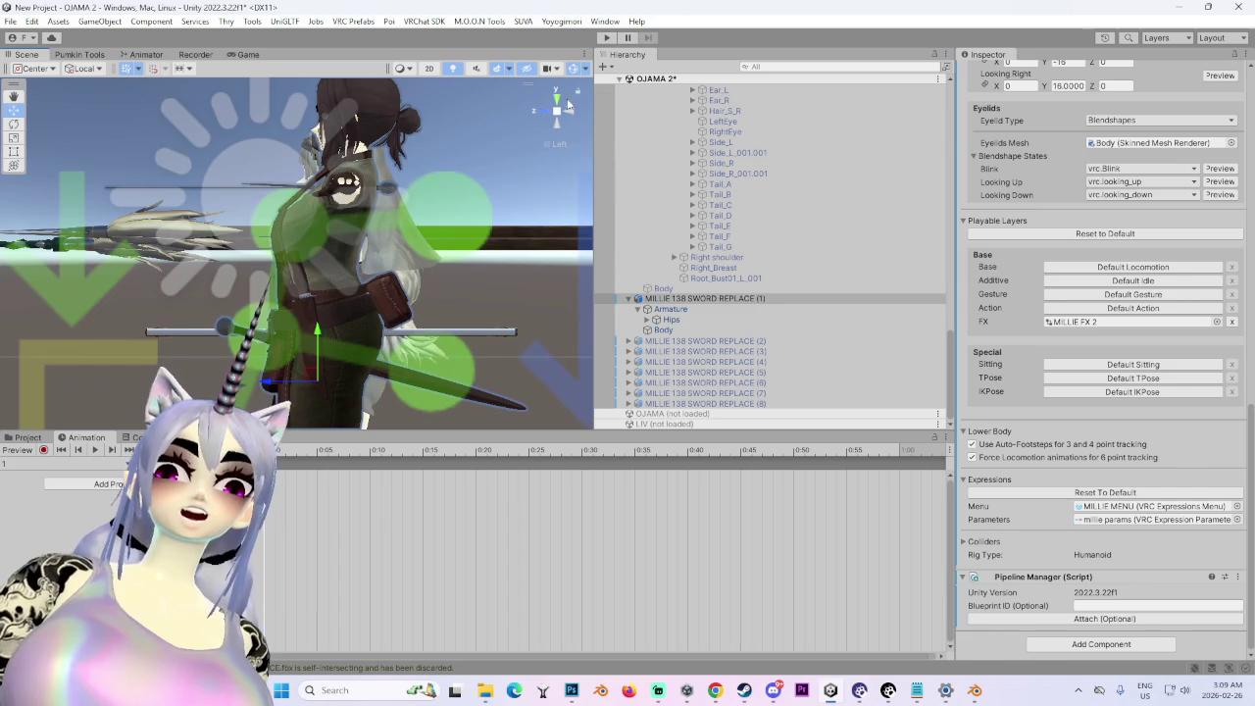
click(547, 116)
scroll(363, 357, up, 5)
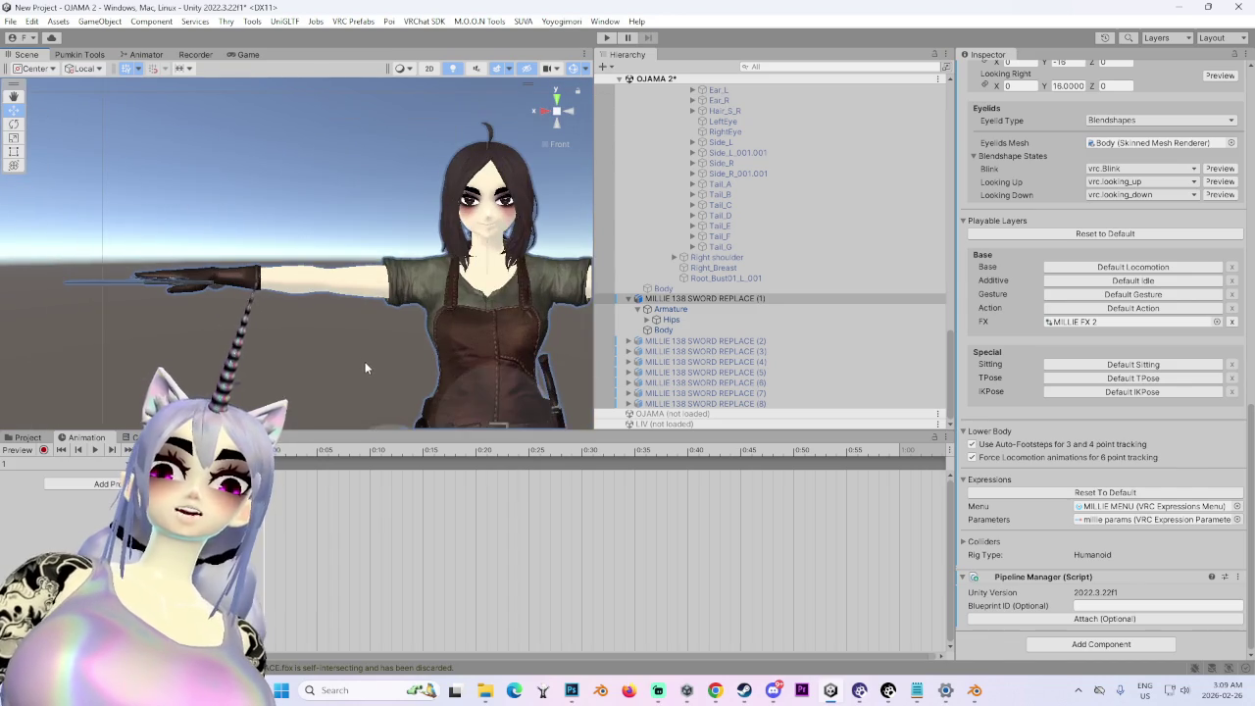
scroll(322, 299, up, 3)
mouse_move(323, 299)
mouse_down()
mouse_move(467, 317)
mouse_move(343, 271)
mouse_move(403, 275)
mouse_up()
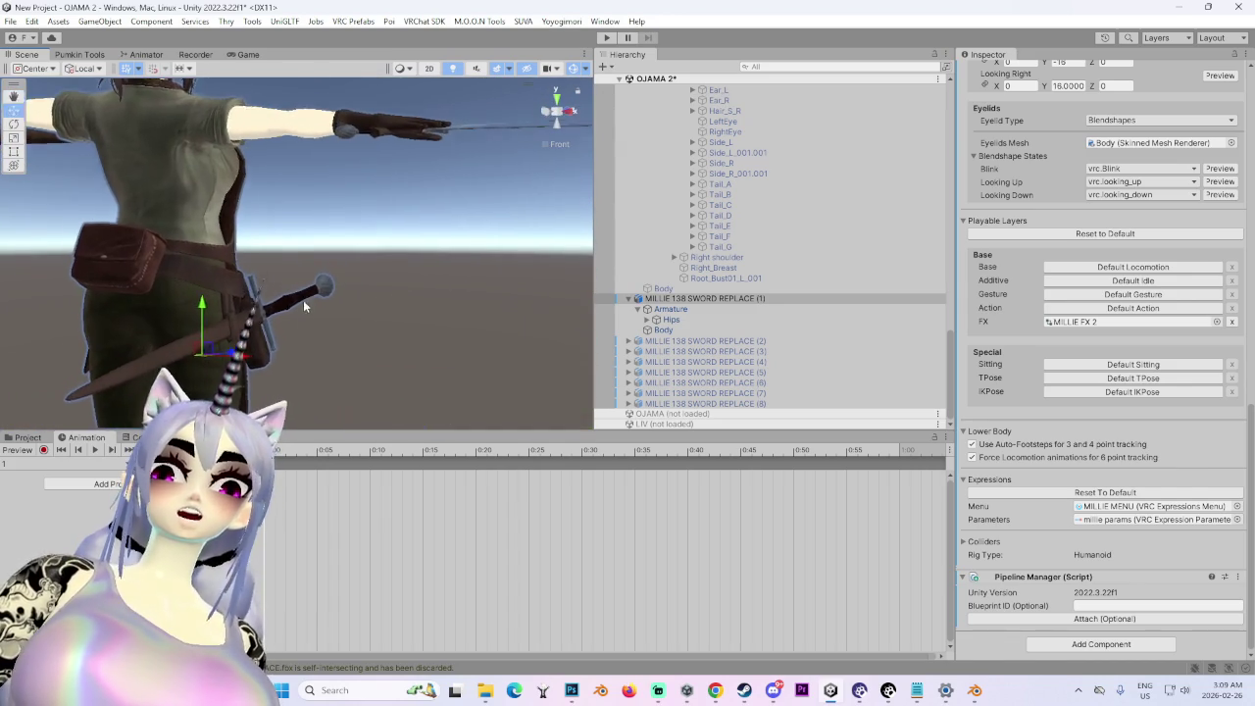
drag(303, 300, 586, 116)
click(586, 116)
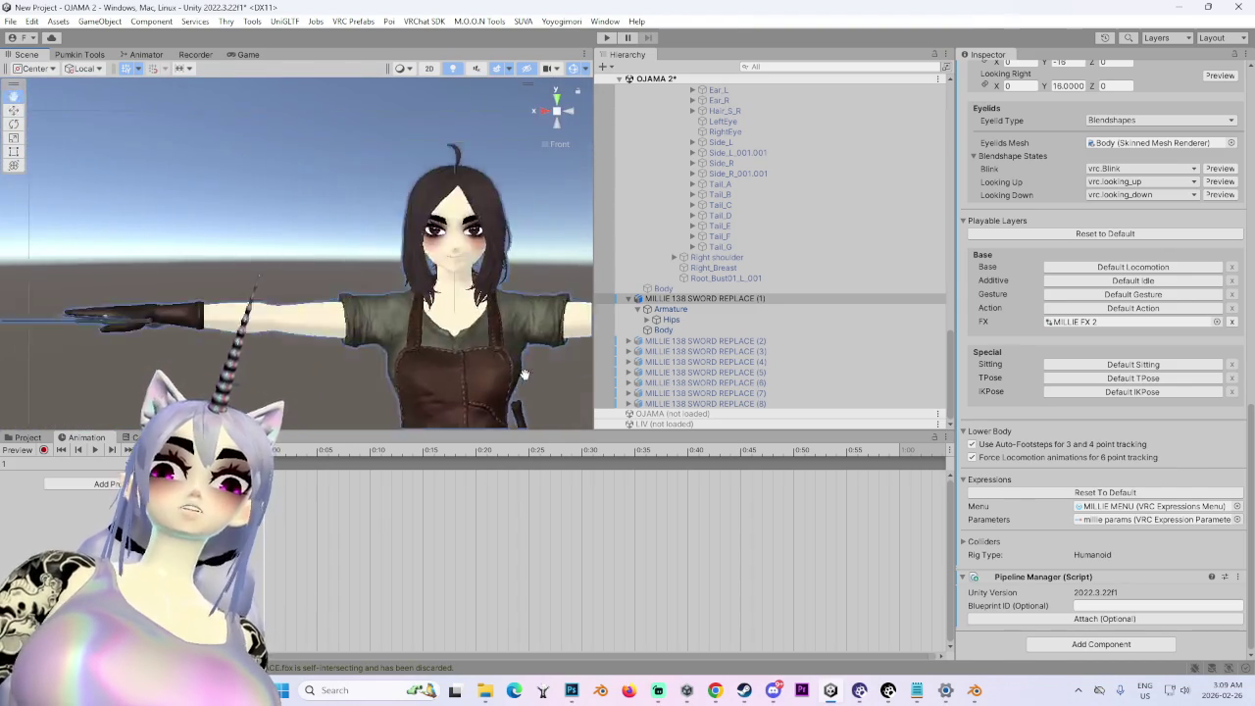
mouse_move(532, 369)
mouse_down()
mouse_move(457, 287)
mouse_move(463, 301)
mouse_move(432, 290)
mouse_up()
scroll(432, 290, up, 3)
drag(497, 340, 438, 343)
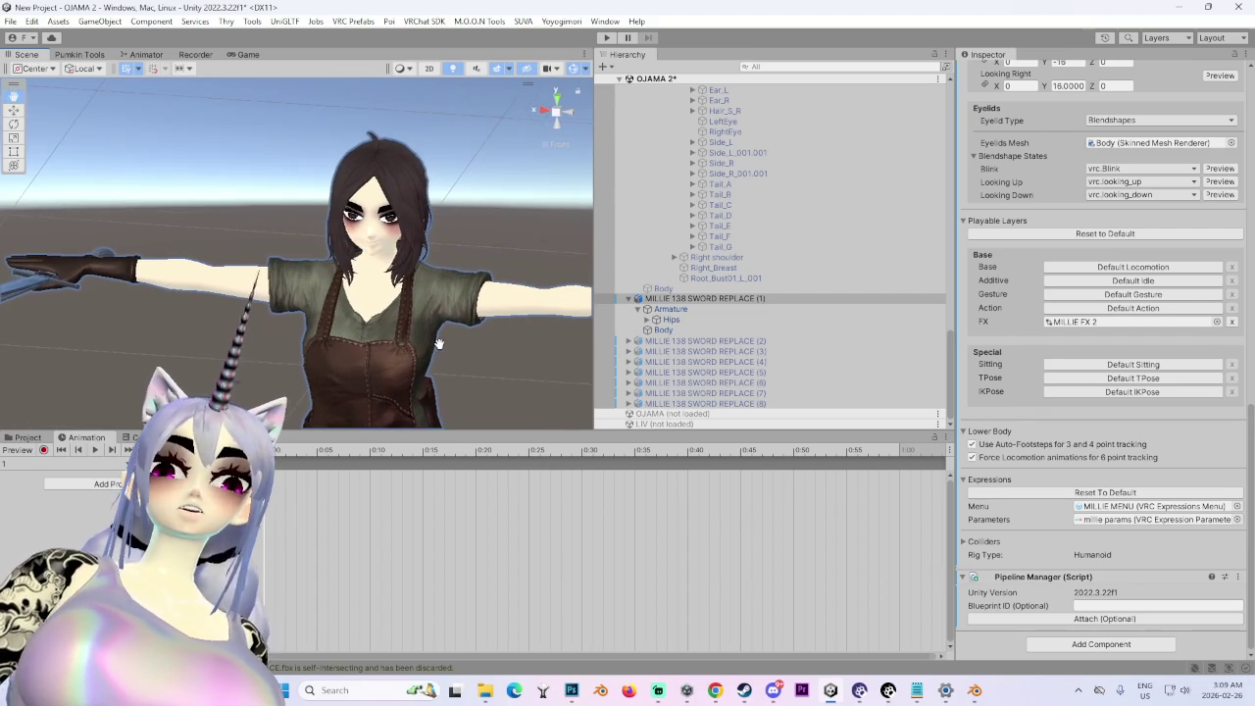
mouse_move(468, 250)
mouse_down()
mouse_move(476, 212)
mouse_move(551, 139)
mouse_move(652, 189)
mouse_move(483, 265)
mouse_move(581, 285)
mouse_move(410, 310)
mouse_move(479, 299)
mouse_move(482, 317)
mouse_move(599, 308)
mouse_up()
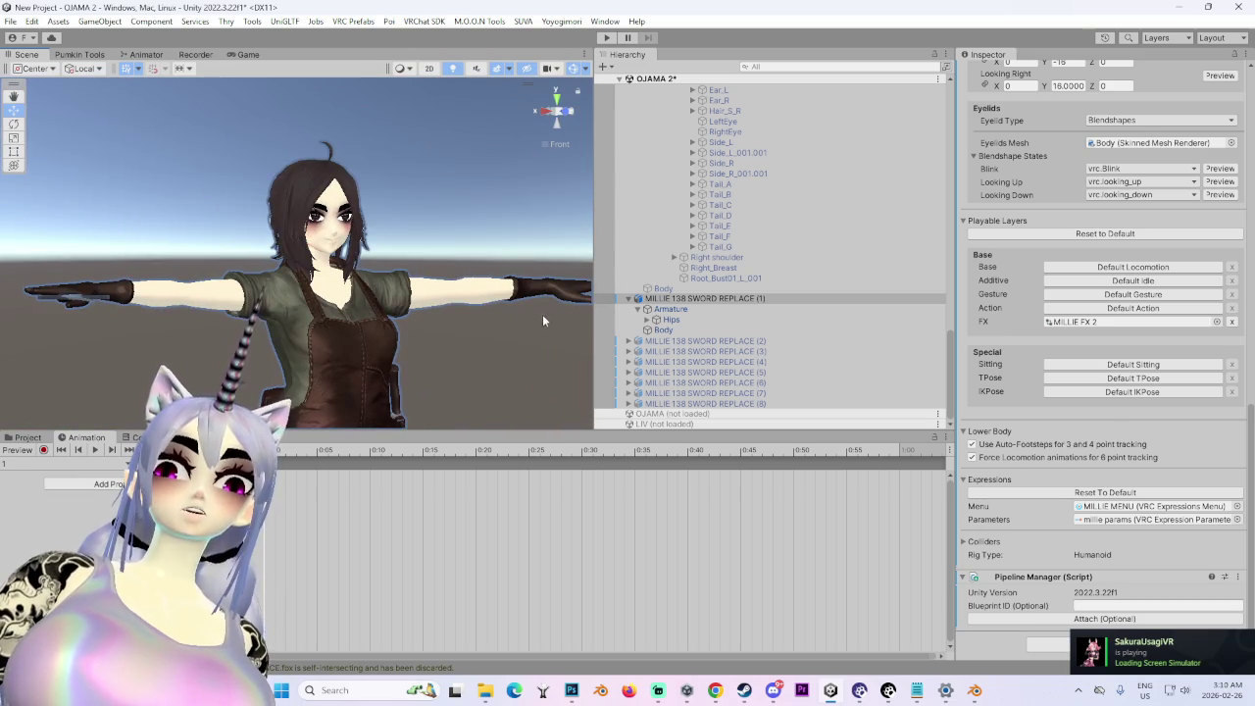
mouse_move(308, 374)
mouse_down()
mouse_move(539, 356)
mouse_move(355, 361)
mouse_move(461, 345)
mouse_move(422, 350)
mouse_up()
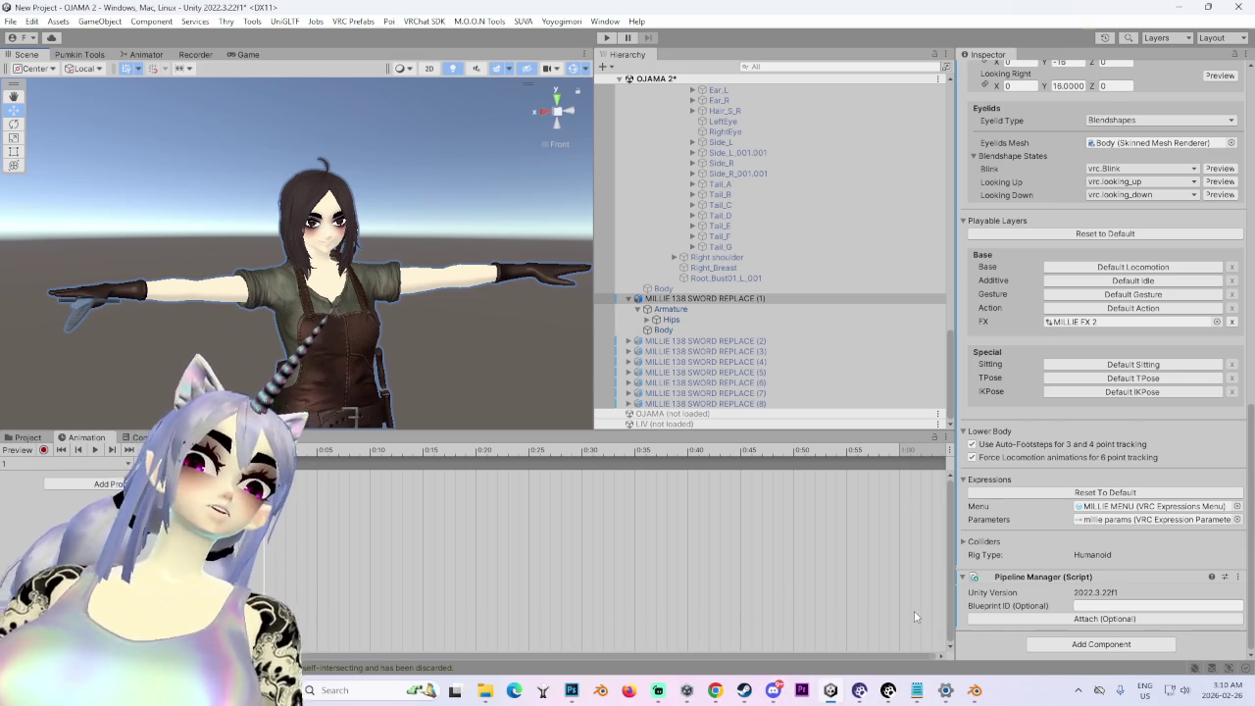
scroll(441, 357, up, 5)
drag(415, 315, 494, 333)
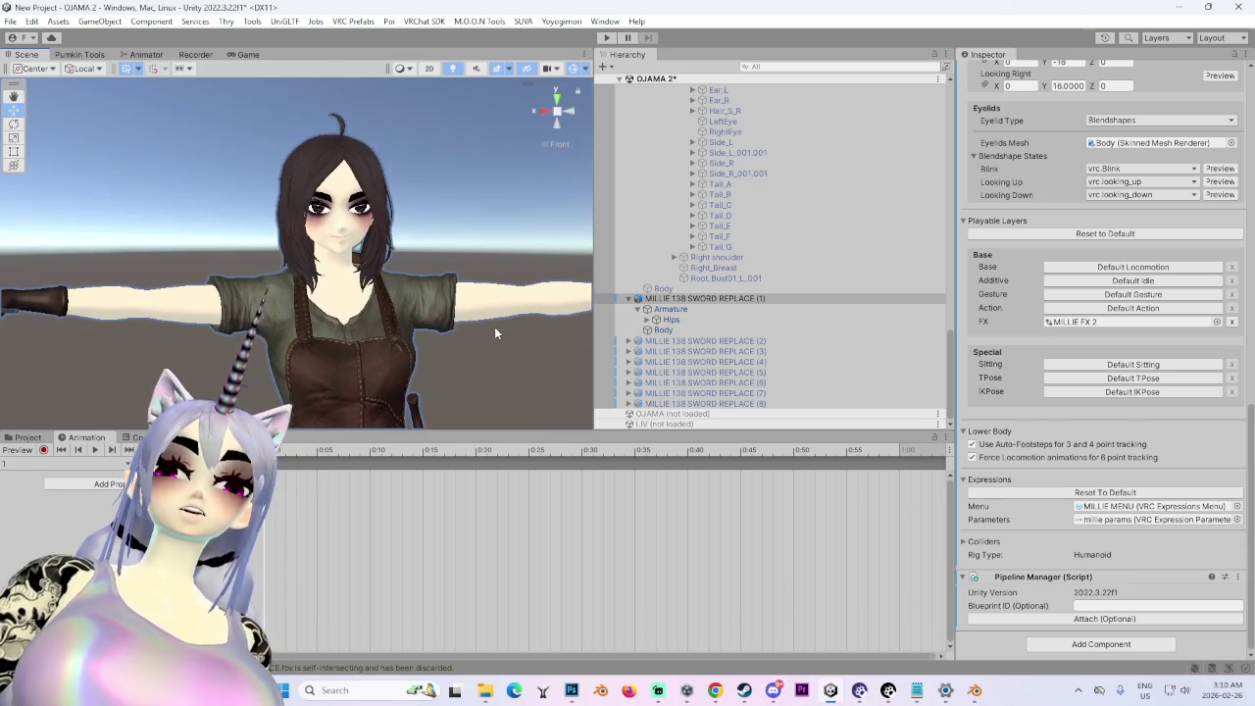
key(f)
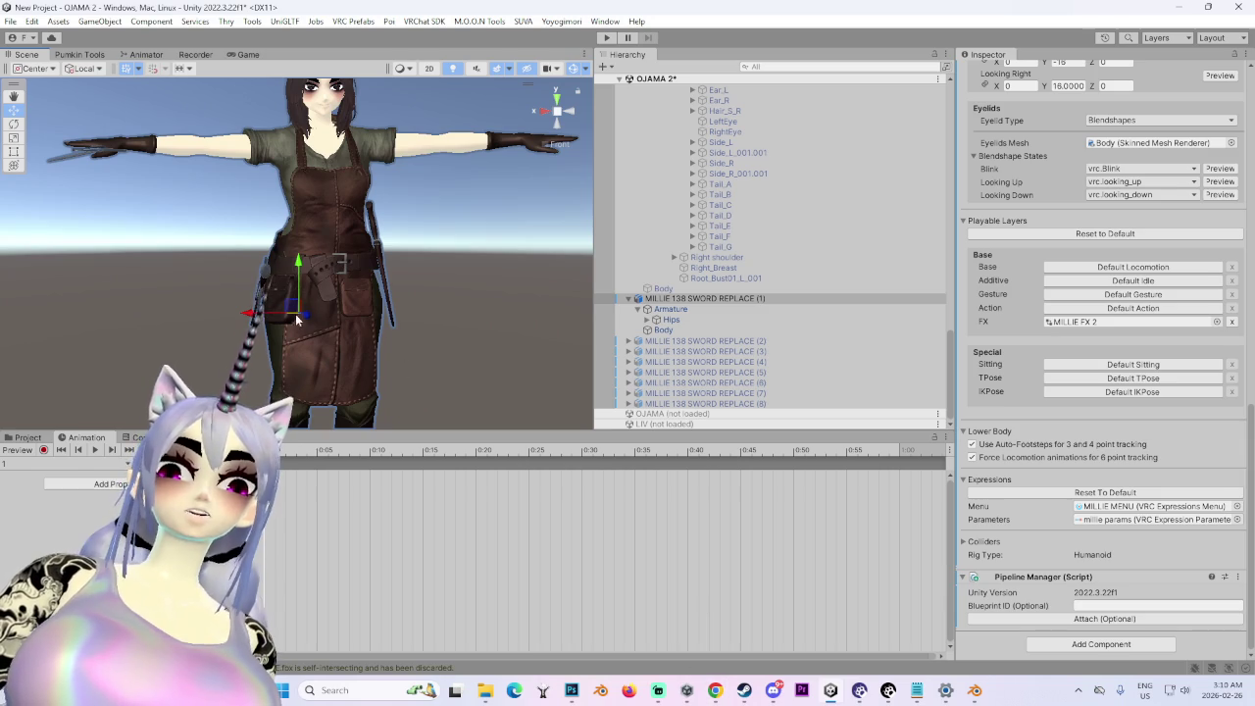
scroll(351, 169, down, 3)
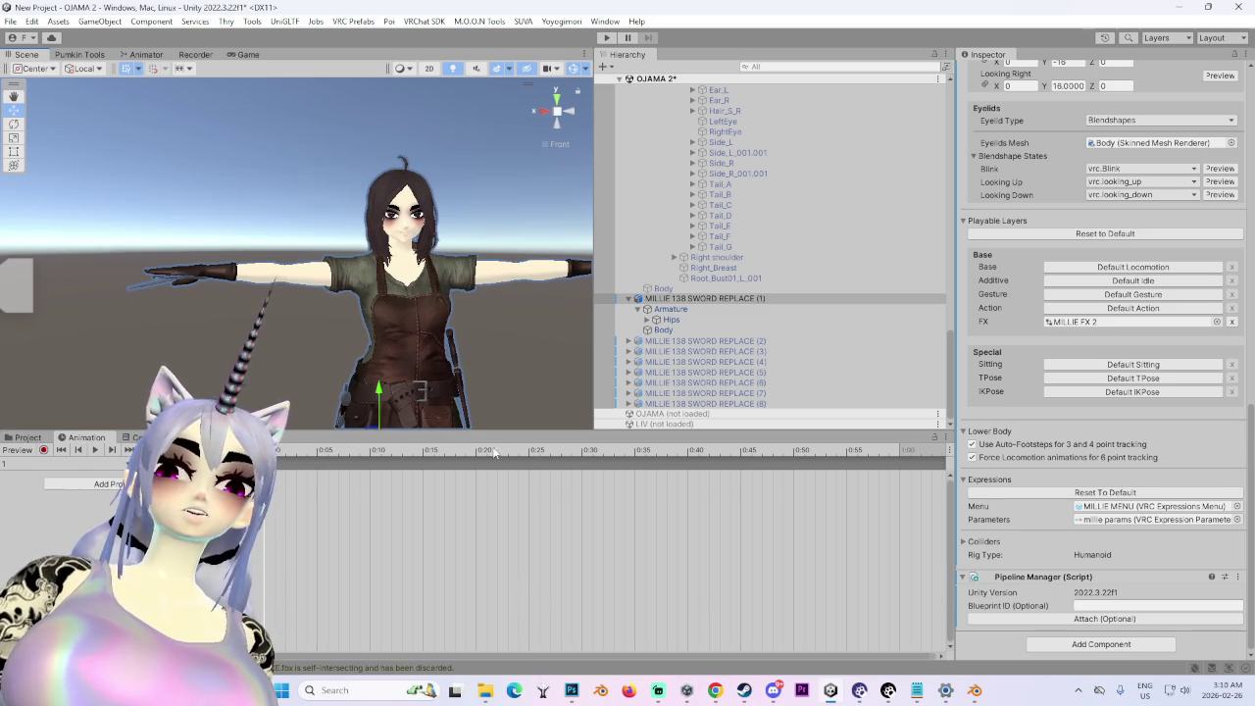
scroll(360, 303, up, 5)
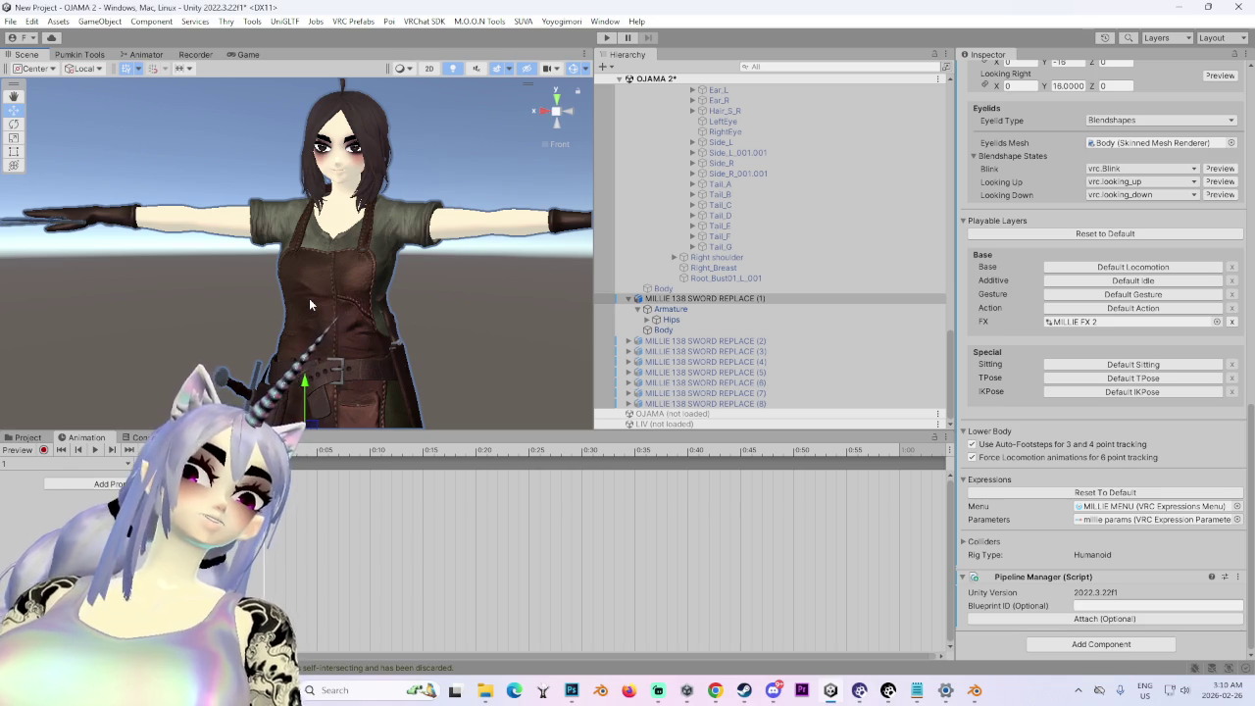
mouse_move(309, 298)
mouse_down()
mouse_move(524, 319)
mouse_move(630, 299)
mouse_move(400, 260)
mouse_move(569, 277)
mouse_up()
mouse_move(437, 262)
mouse_down()
mouse_move(568, 122)
mouse_move(541, 108)
mouse_move(335, 359)
mouse_up()
scroll(339, 353, up, 2)
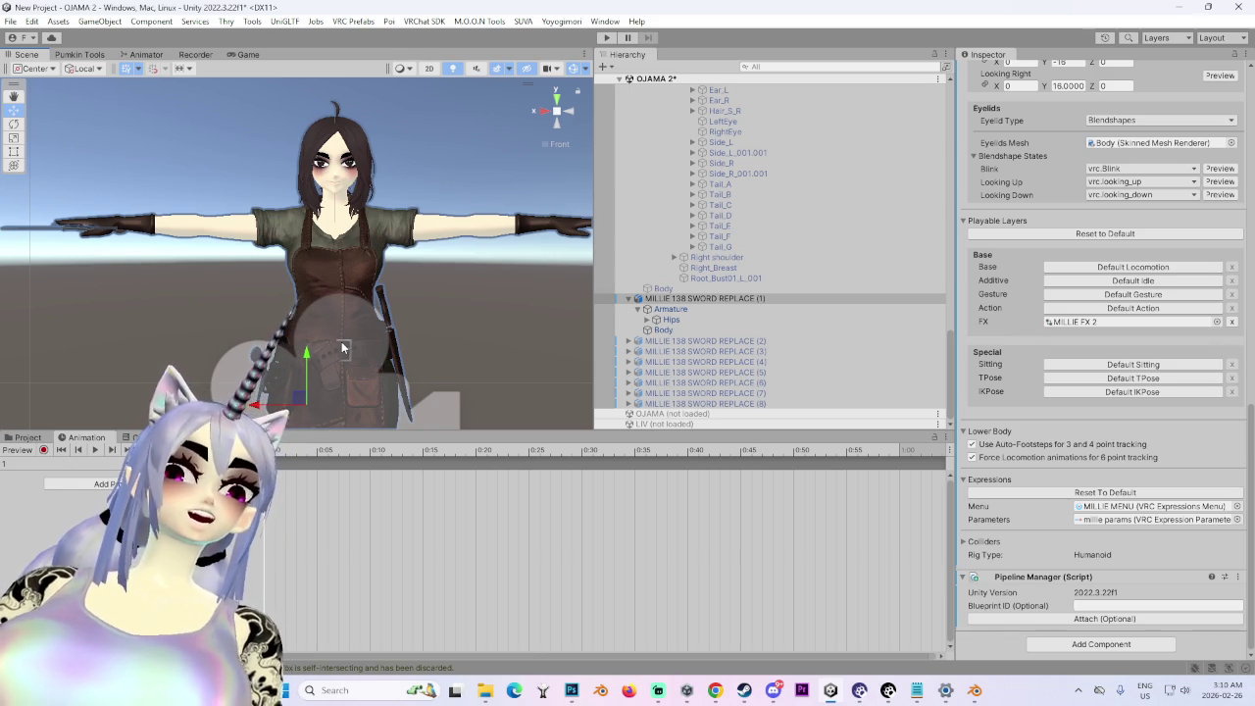
mouse_move(432, 237)
mouse_down()
mouse_move(363, 346)
mouse_move(268, 226)
mouse_move(411, 239)
mouse_move(373, 320)
mouse_move(436, 254)
mouse_up()
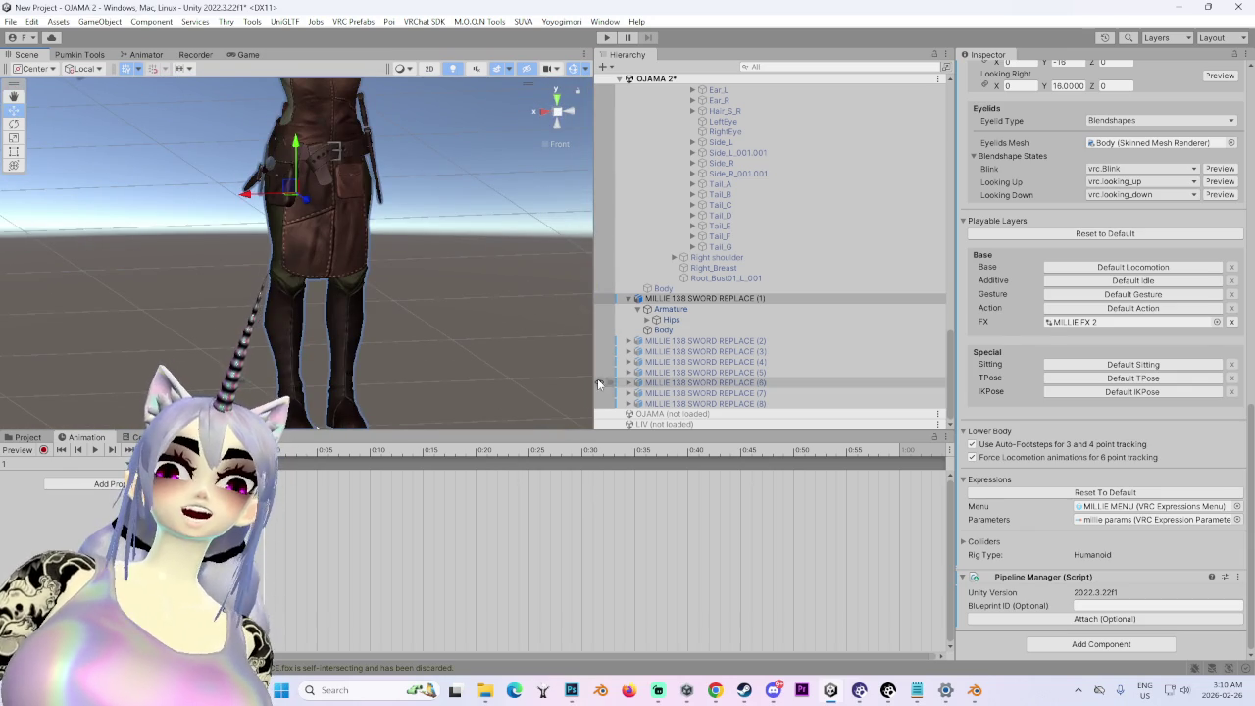
click(547, 111)
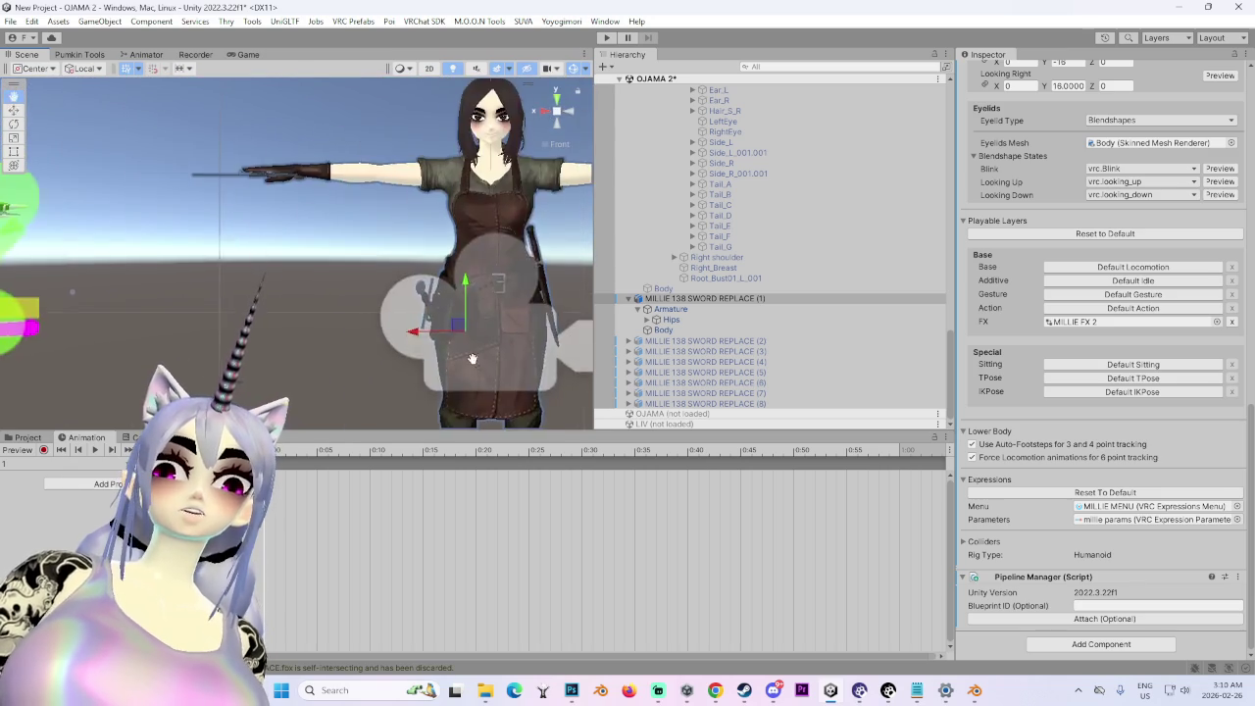
scroll(406, 374, up, 5)
drag(390, 382, 574, 363)
scroll(361, 374, up, 5)
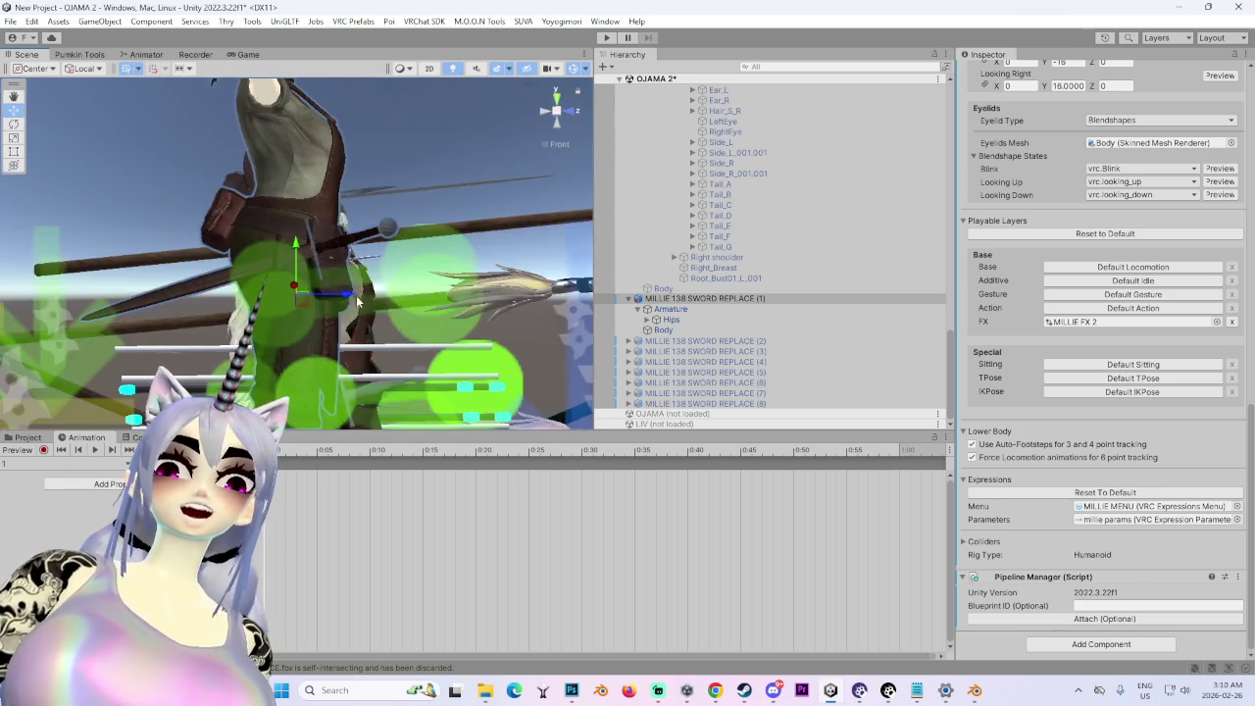
scroll(428, 312, down, 2)
mouse_move(329, 314)
mouse_down()
mouse_move(251, 336)
mouse_move(367, 357)
mouse_move(404, 376)
mouse_move(392, 383)
mouse_move(333, 312)
mouse_move(353, 294)
mouse_move(381, 280)
mouse_move(489, 308)
mouse_up()
scroll(290, 325, down, 3)
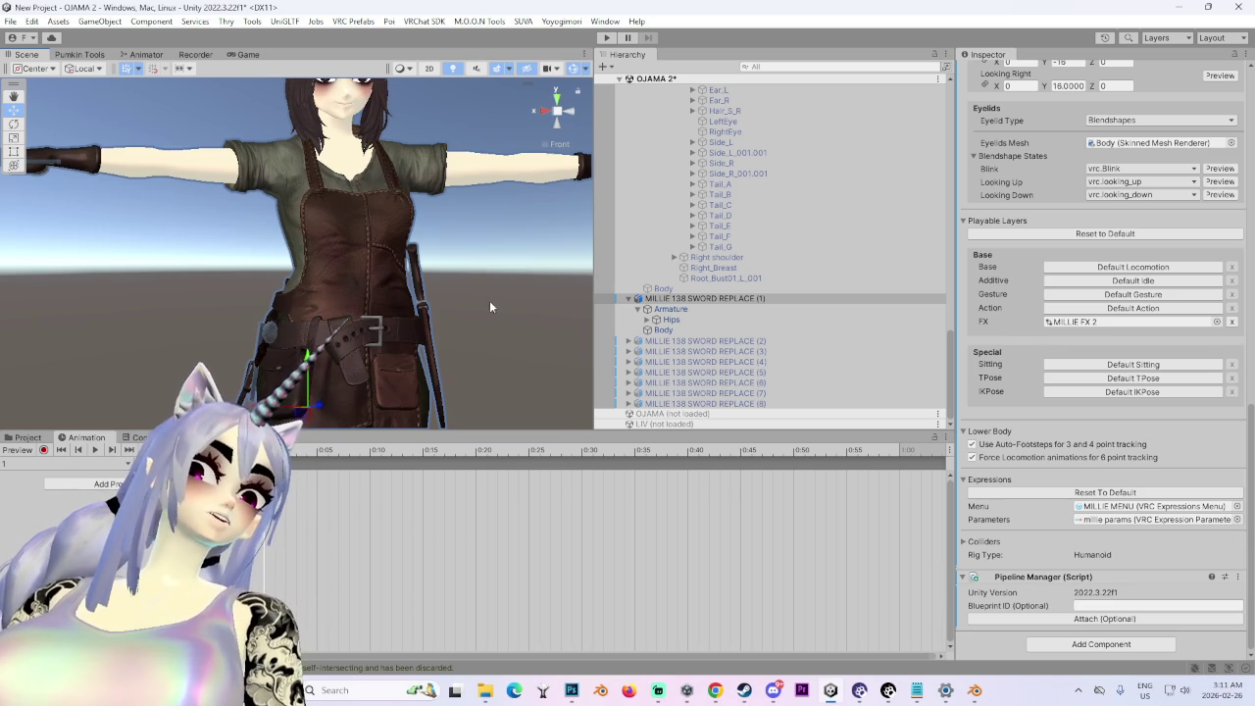
- Orbit around the character and snap the view to its front with the gizmo
drag(500, 305, 393, 274)
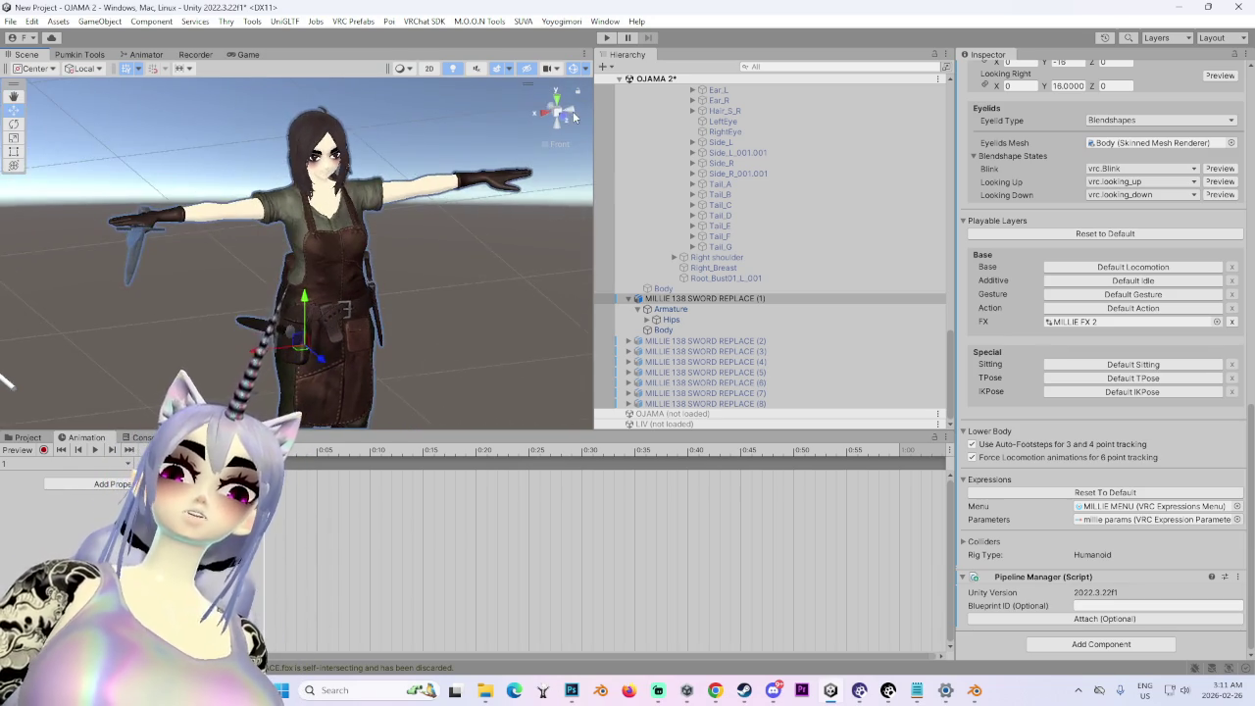
click(572, 113)
click(572, 115)
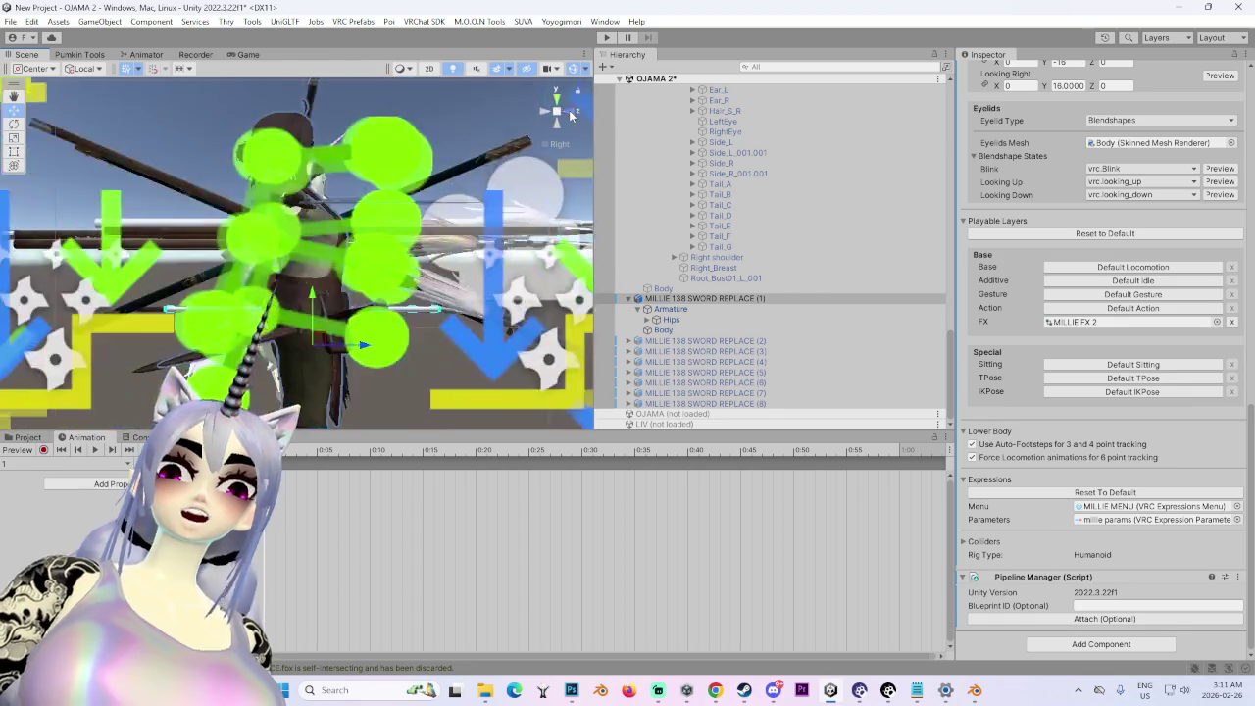
mouse_move(304, 275)
mouse_down()
mouse_move(281, 319)
mouse_move(582, 174)
mouse_move(526, 226)
mouse_move(505, 209)
mouse_move(290, 229)
mouse_up()
scroll(423, 294, up, 5)
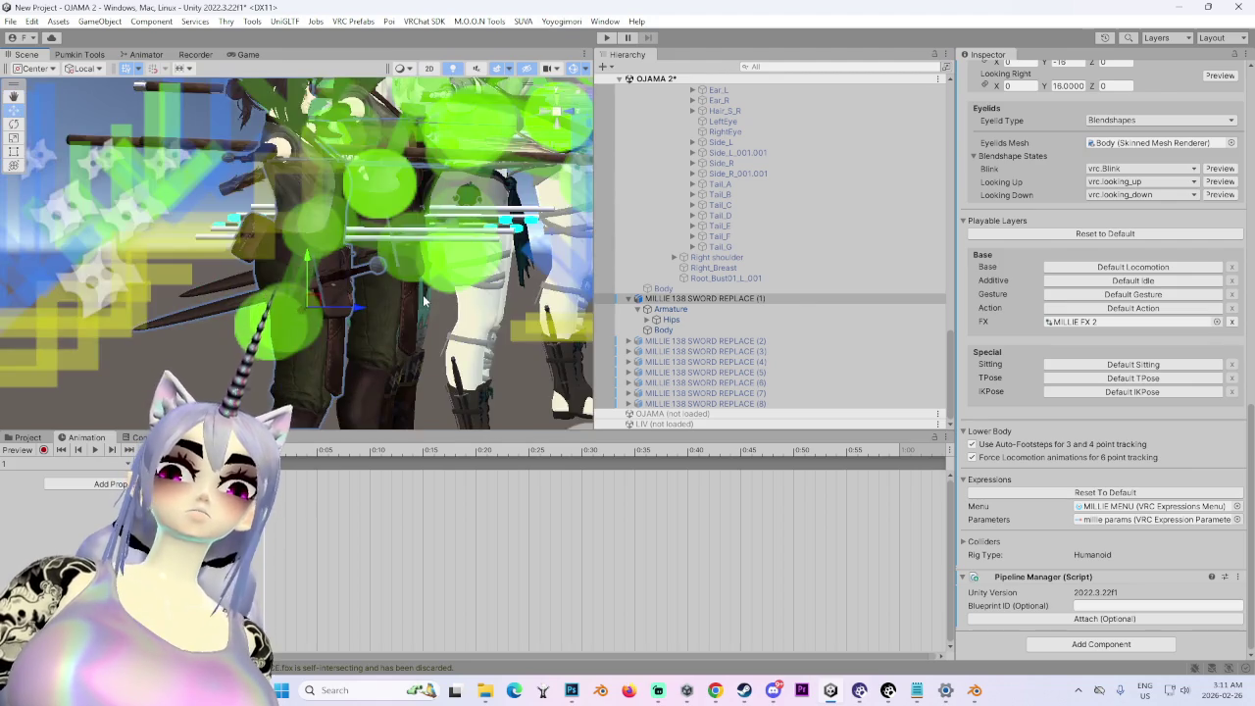
mouse_move(423, 294)
mouse_down()
mouse_move(466, 299)
mouse_move(455, 299)
mouse_up()
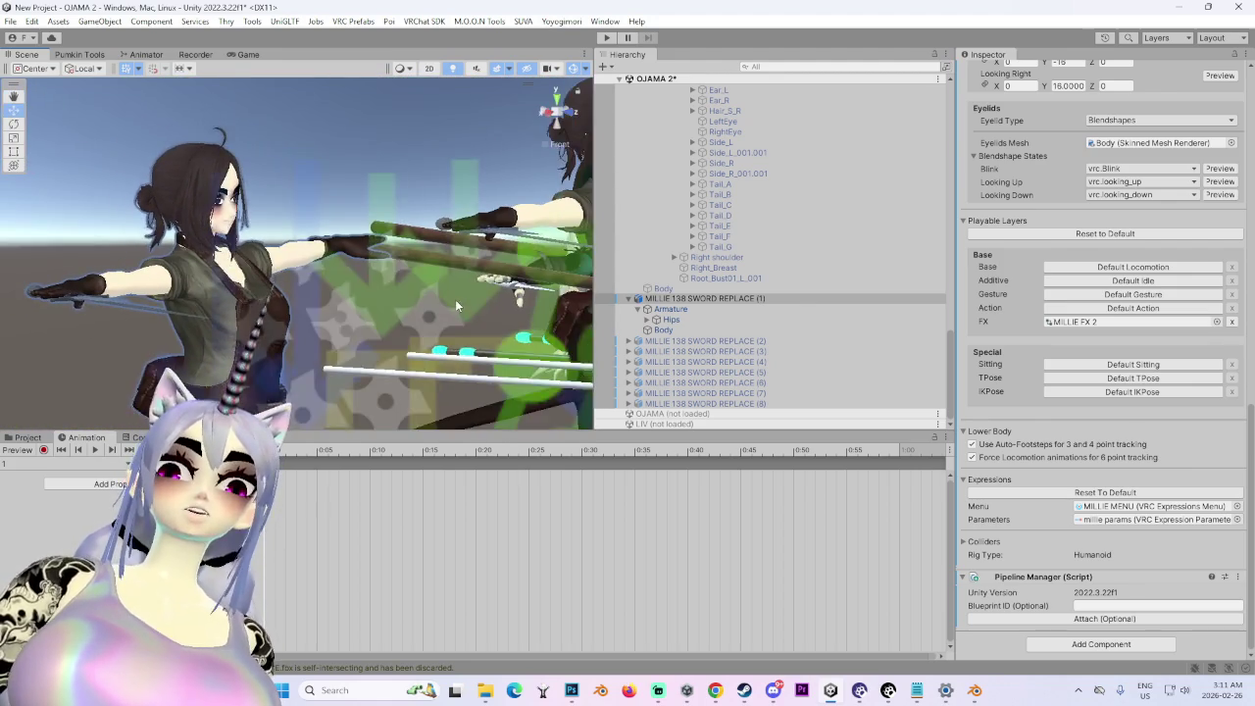
click(570, 110)
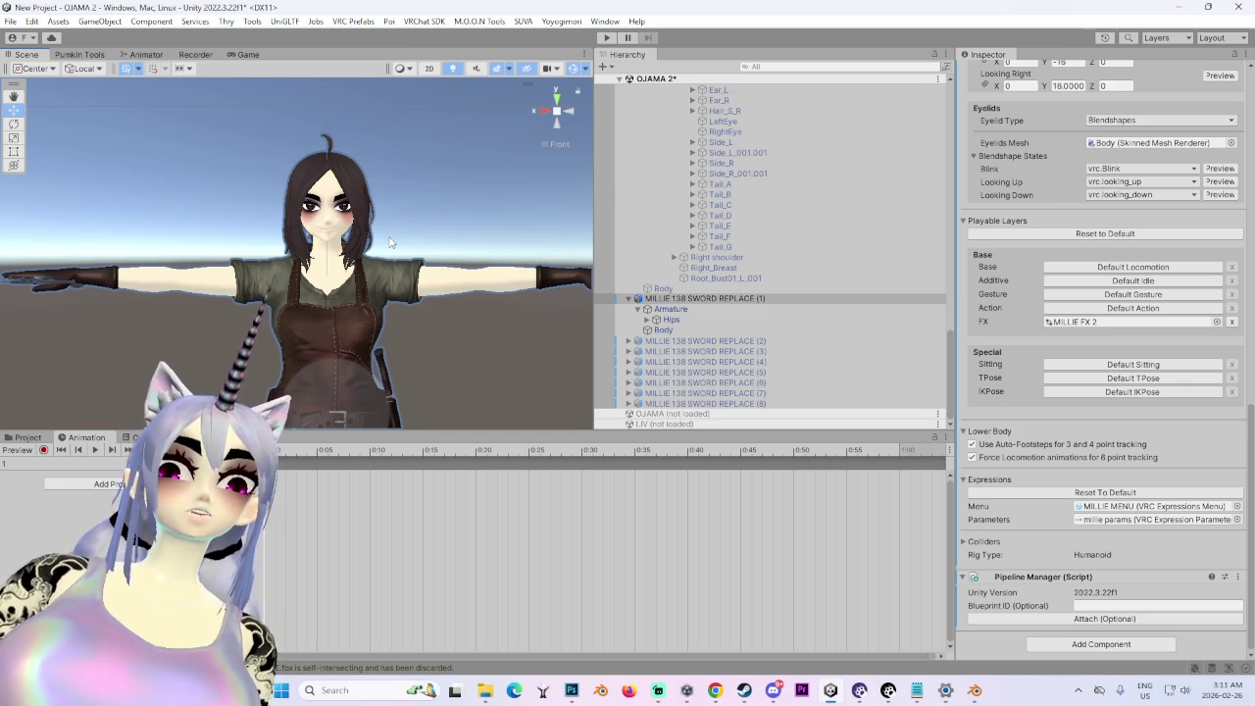
mouse_move(363, 300)
mouse_down()
mouse_move(286, 338)
mouse_move(544, 133)
mouse_move(417, 345)
mouse_move(171, 206)
mouse_up()
click(571, 111)
- Pan the character higher, realign to the front, then frame the selected avatar
scroll(172, 206, up, 5)
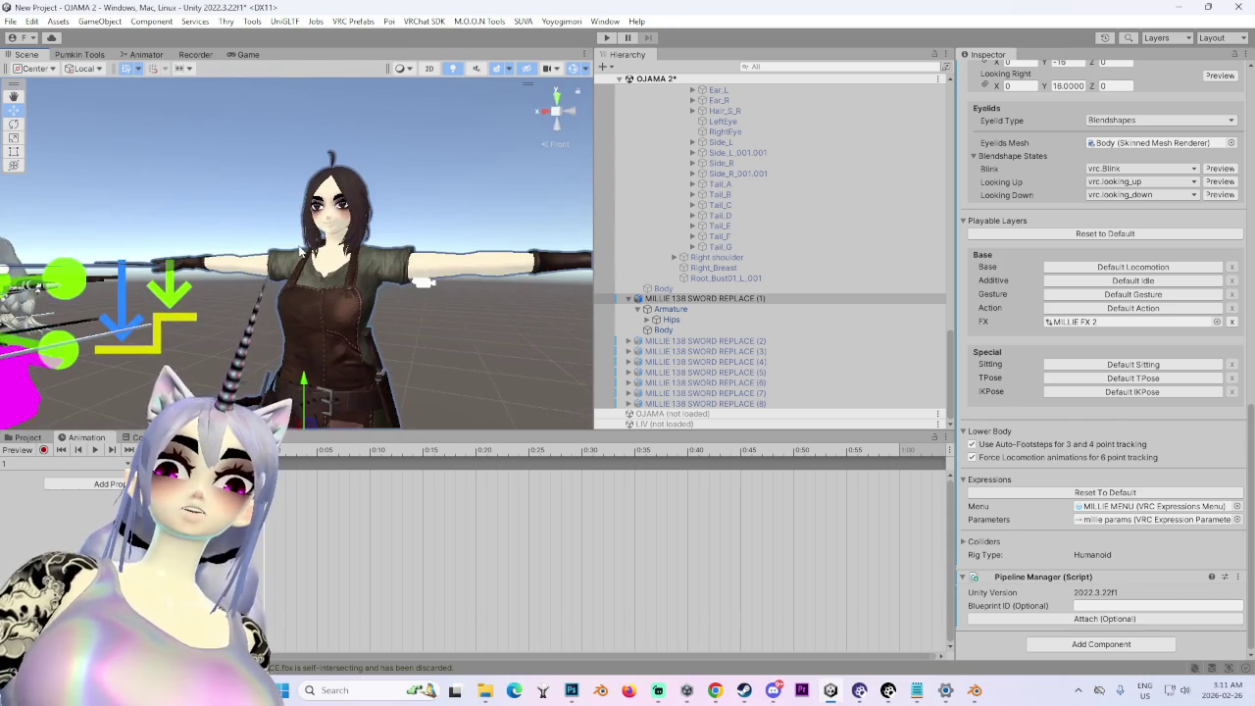
drag(372, 284, 374, 186)
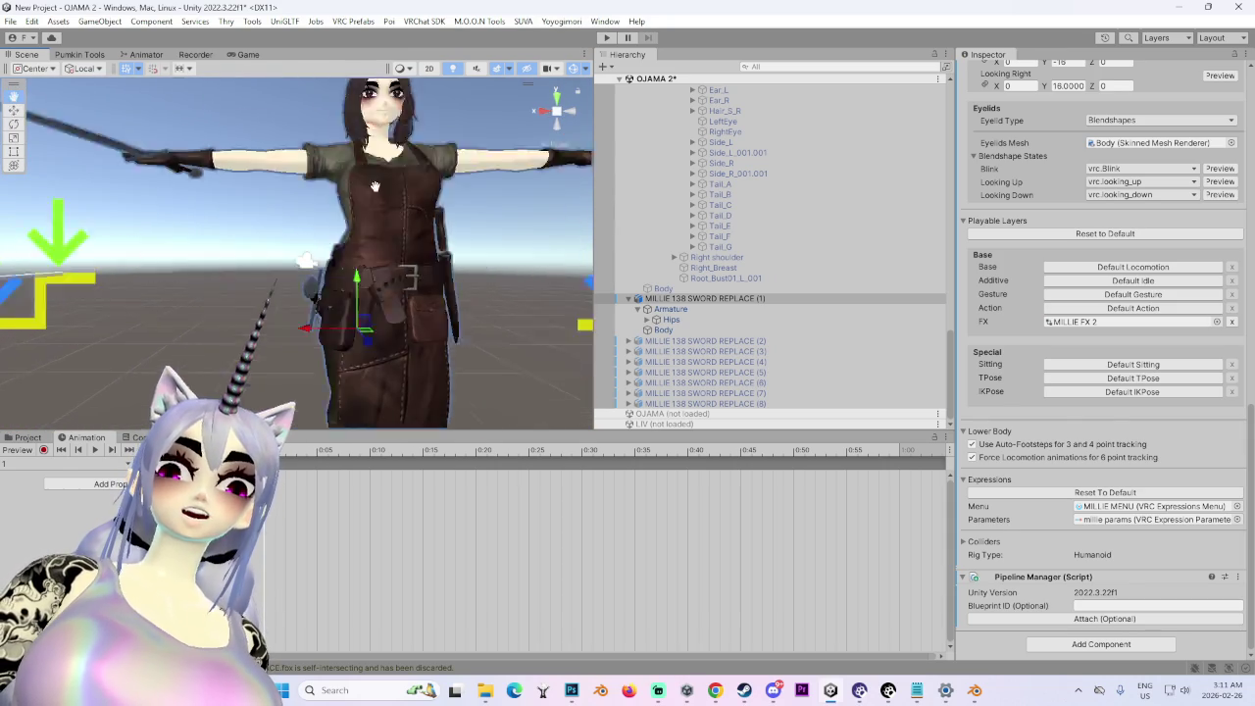
scroll(375, 187, up, 2)
scroll(445, 358, down, 3)
click(567, 117)
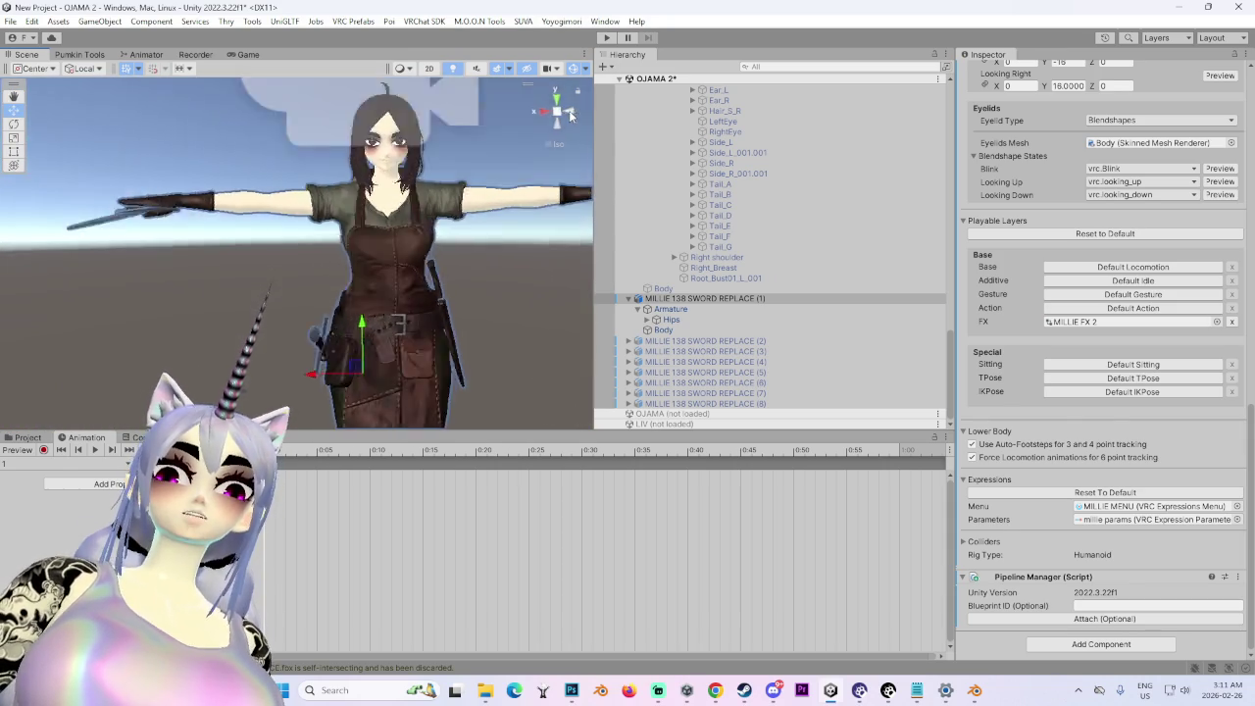
click(566, 118)
scroll(267, 186, up, 2)
mouse_move(267, 186)
mouse_down()
mouse_move(378, 209)
mouse_move(321, 193)
mouse_move(362, 221)
mouse_up()
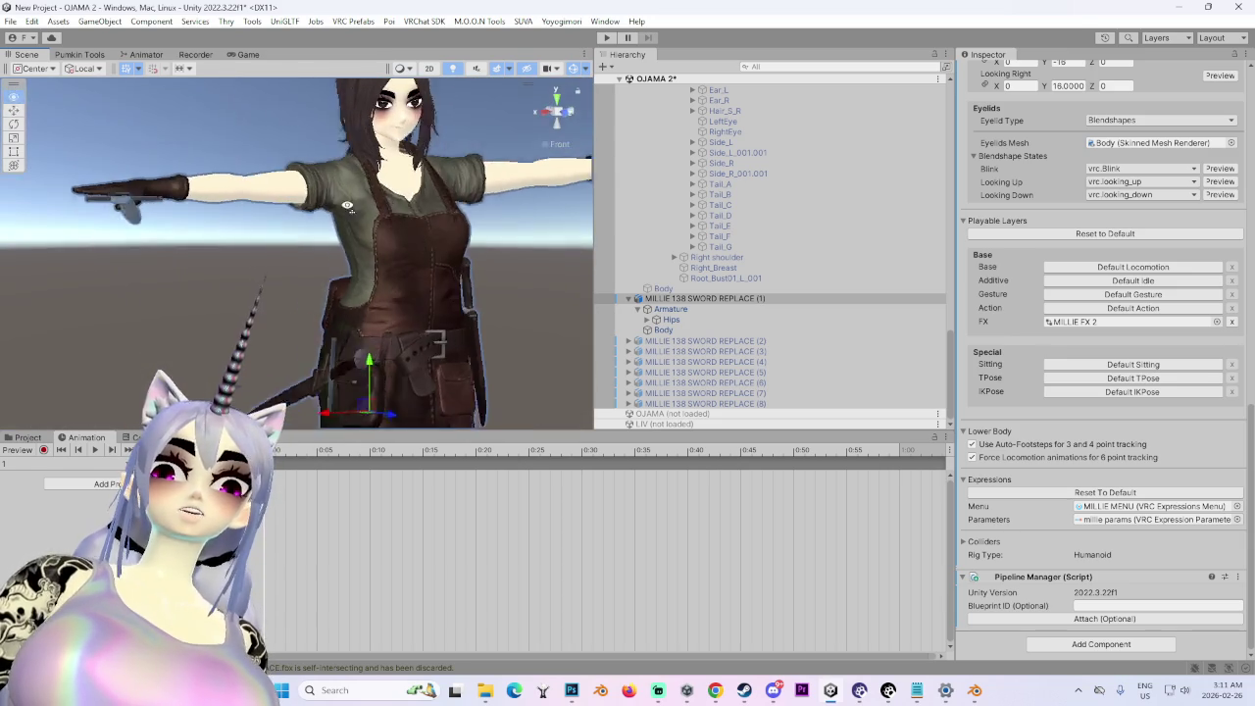
scroll(363, 221, down, 1)
key(f)
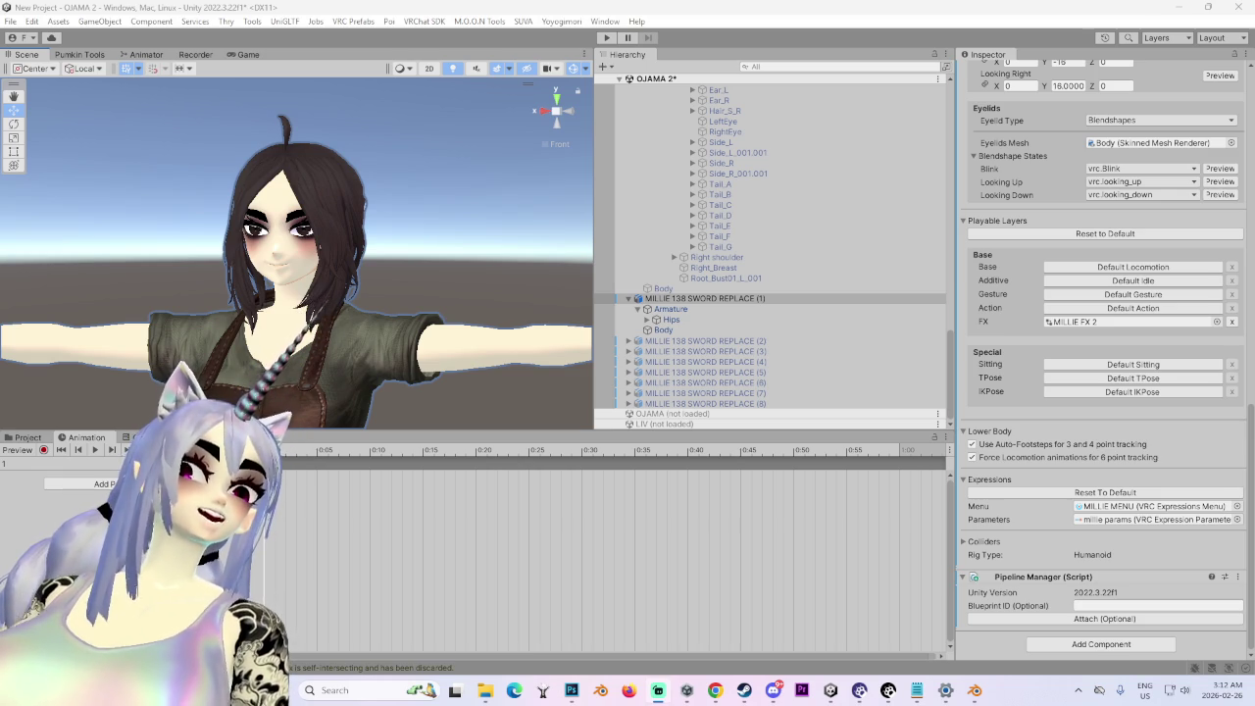
scroll(394, 148, down, 4)
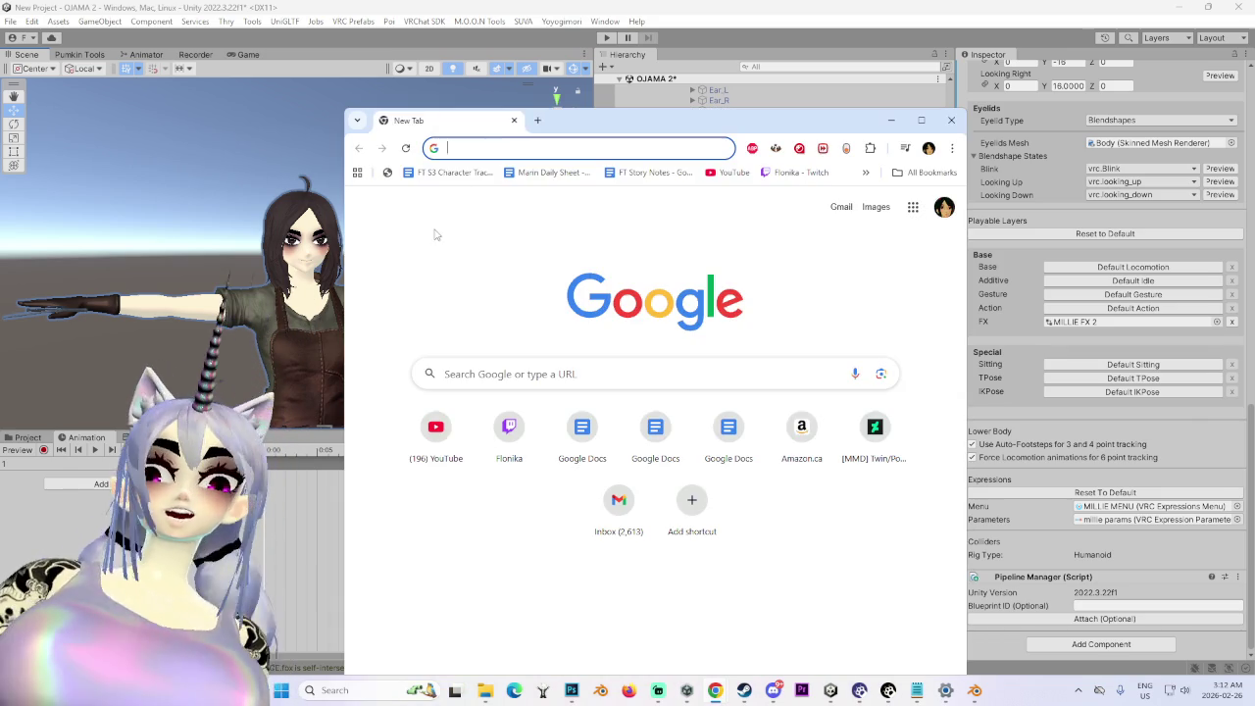
- Search Google Images for 'haunted dolls' and preview the Robert the Doll picture
text(haunte)
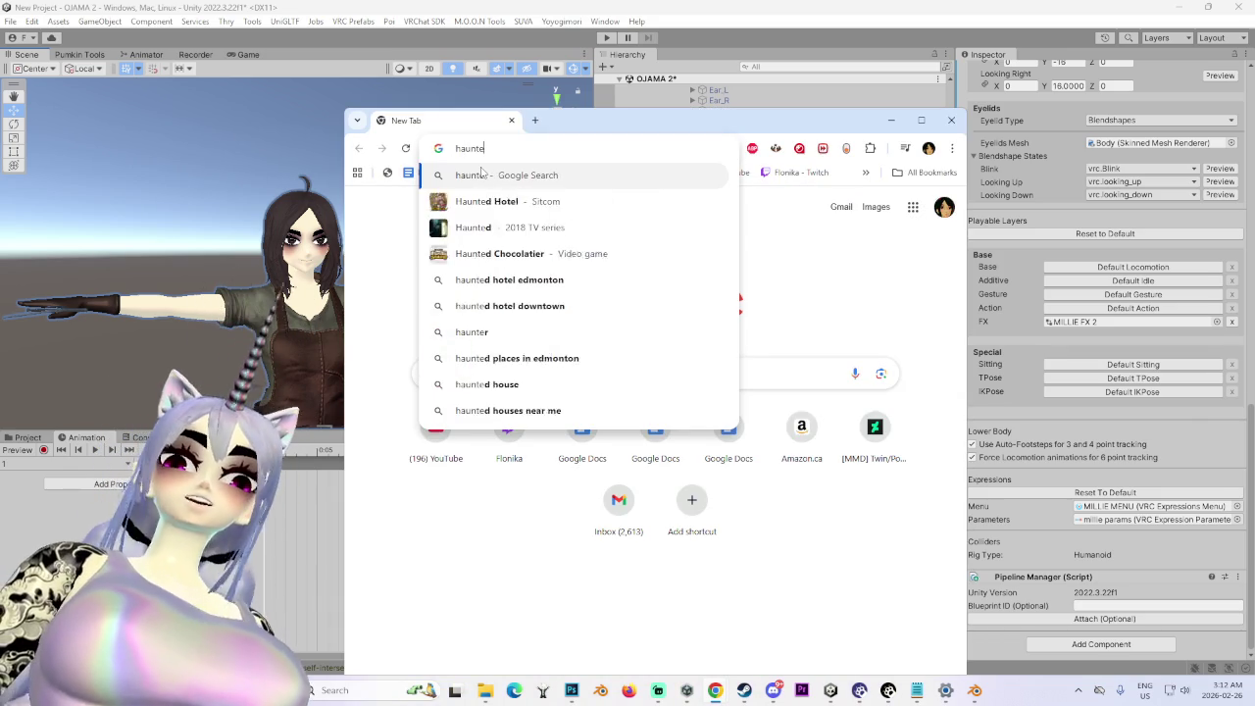
text(d dolls)
key(Return)
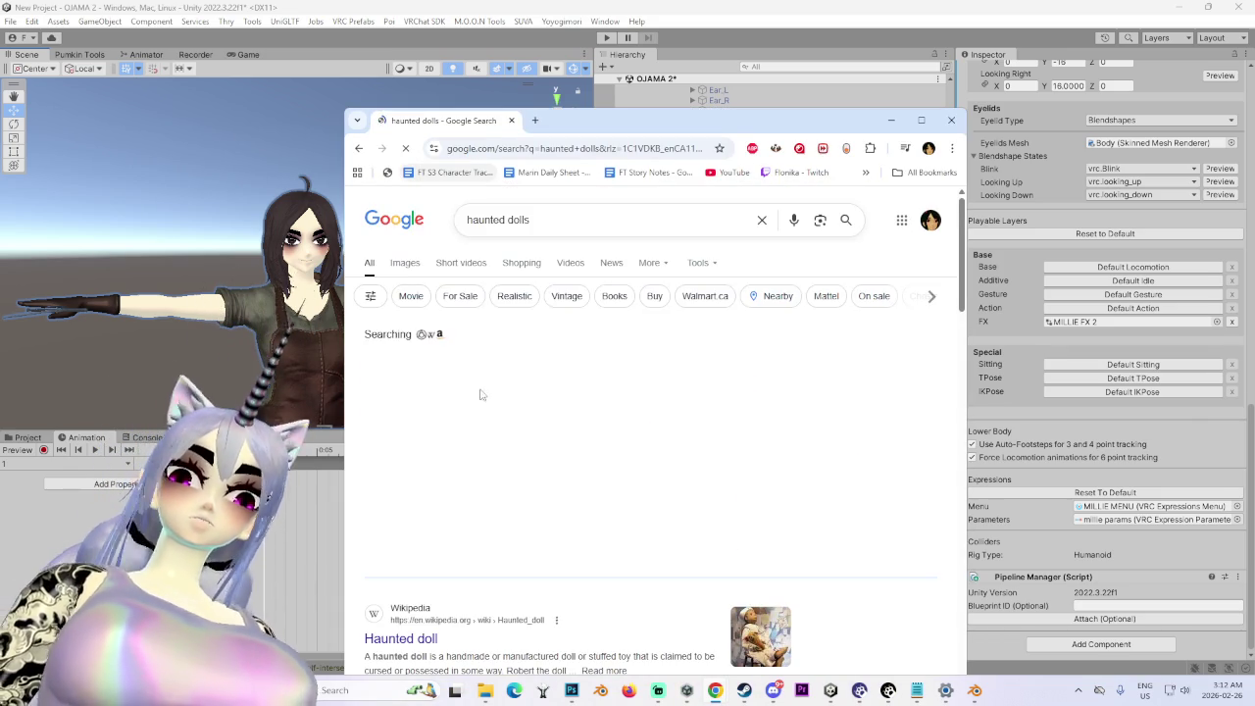
click(404, 263)
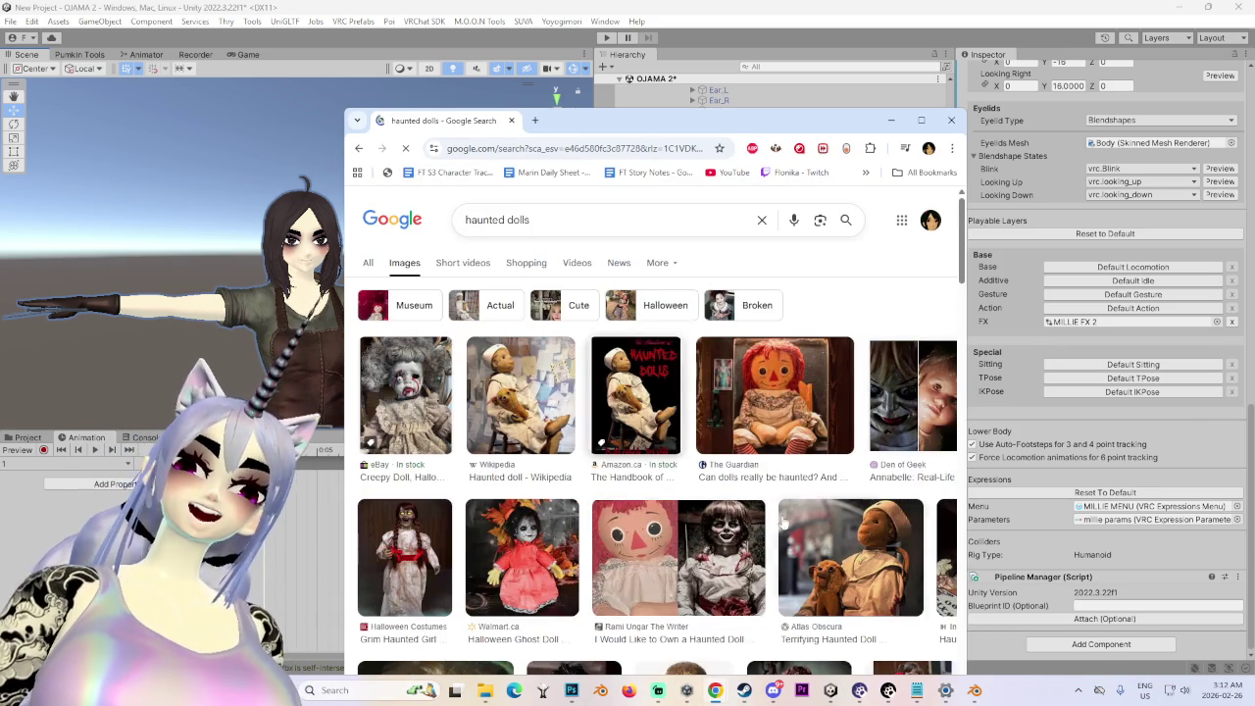
click(850, 557)
- View the Robert the Doll image full size in a new tab, then close that tab
right_click(841, 373)
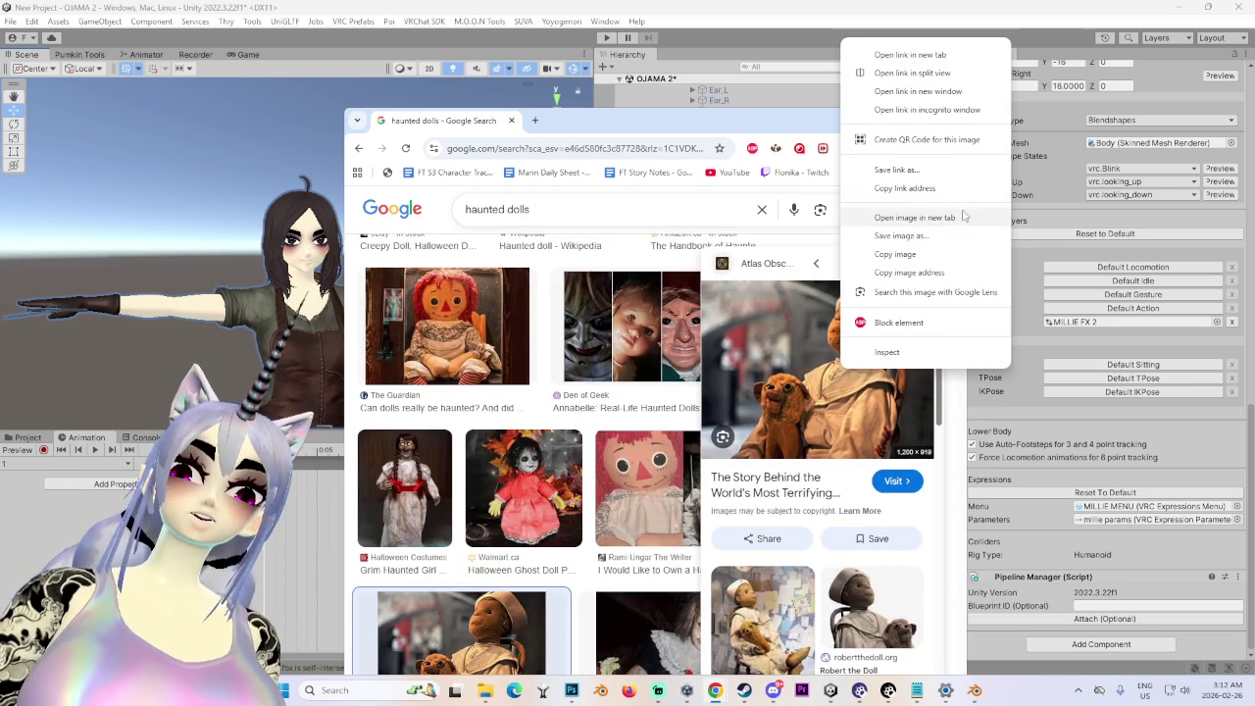
click(936, 218)
click(589, 121)
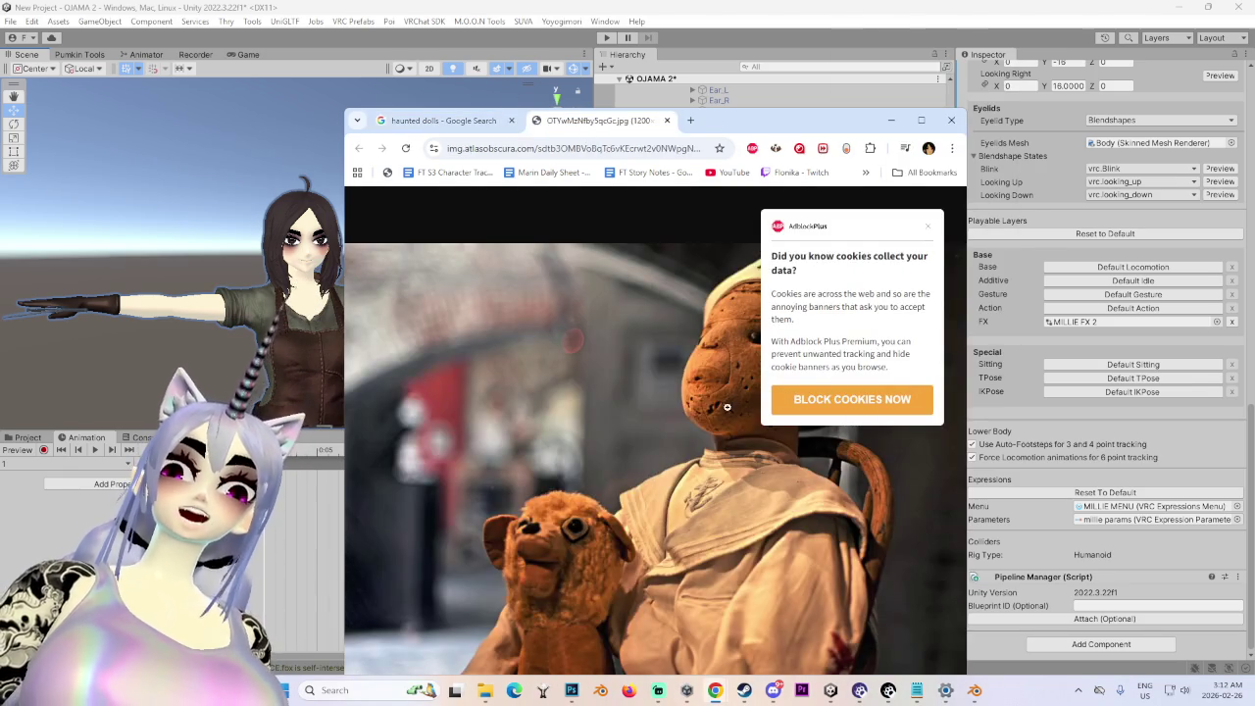
click(927, 226)
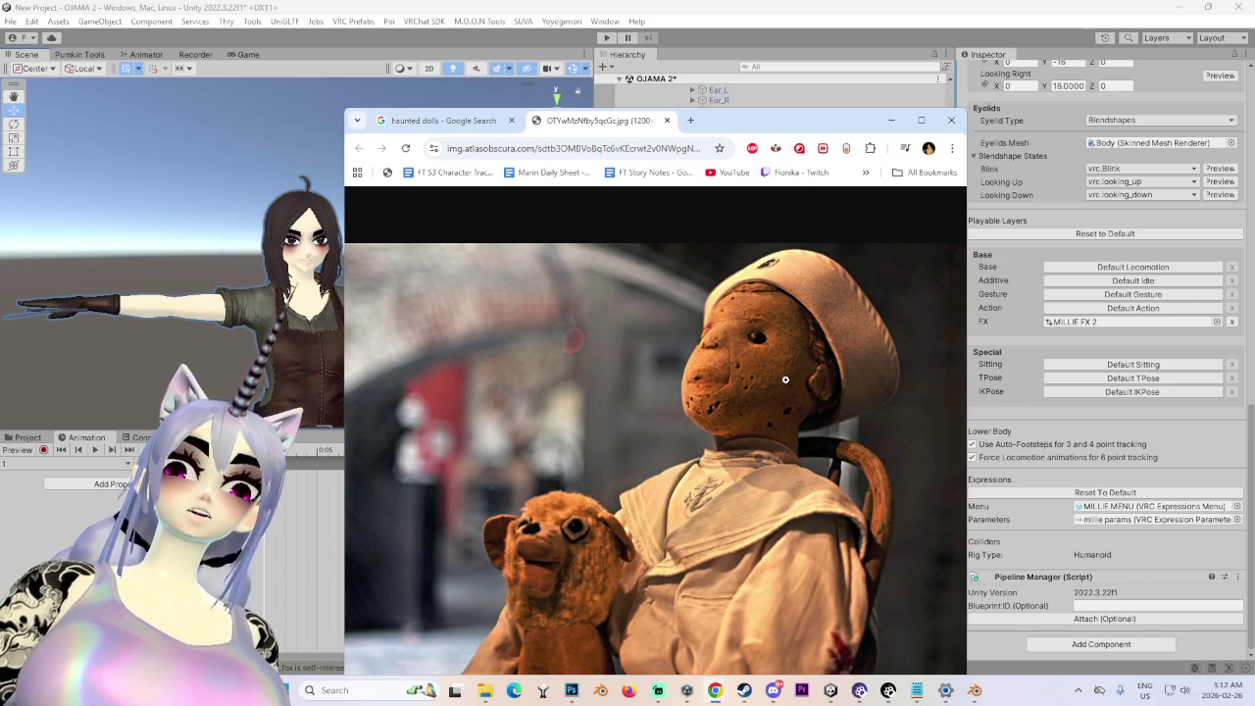
click(747, 368)
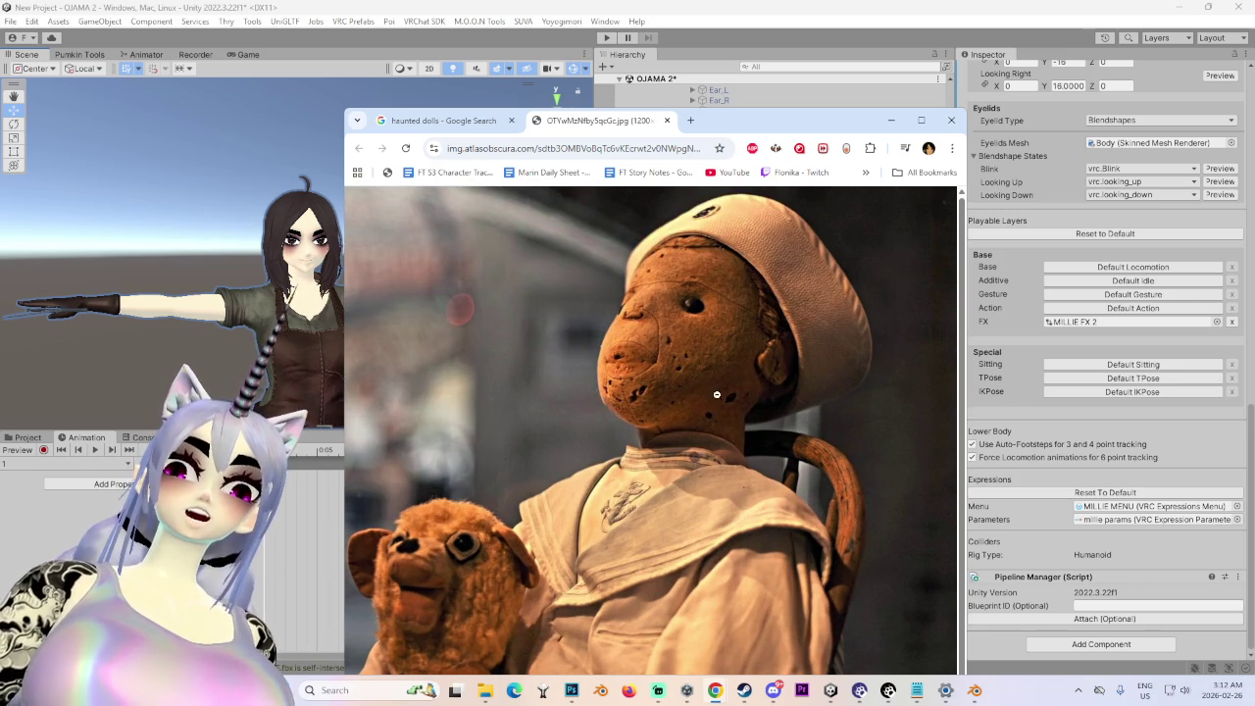
scroll(715, 389, down, 1)
middle_click(607, 119)
- Open the Atlas Obscura article about Robert the Doll from the preview
scroll(514, 559, down, 10)
scroll(514, 559, down, 5)
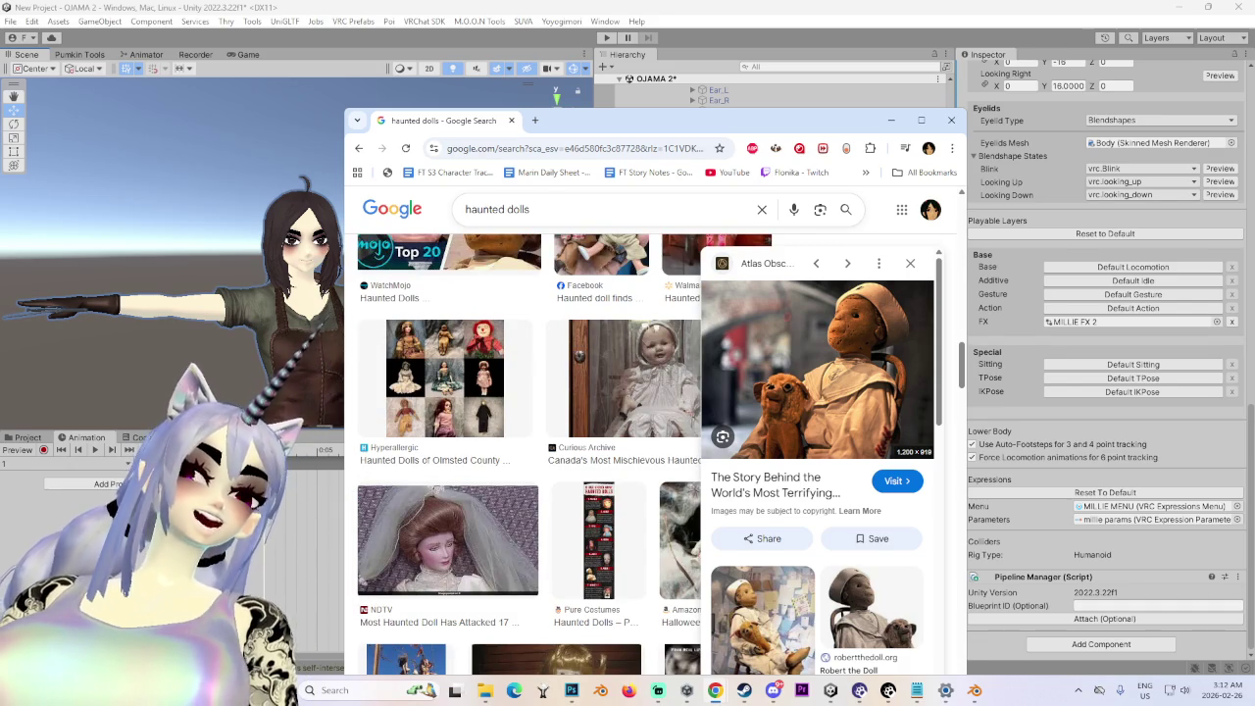
click(892, 366)
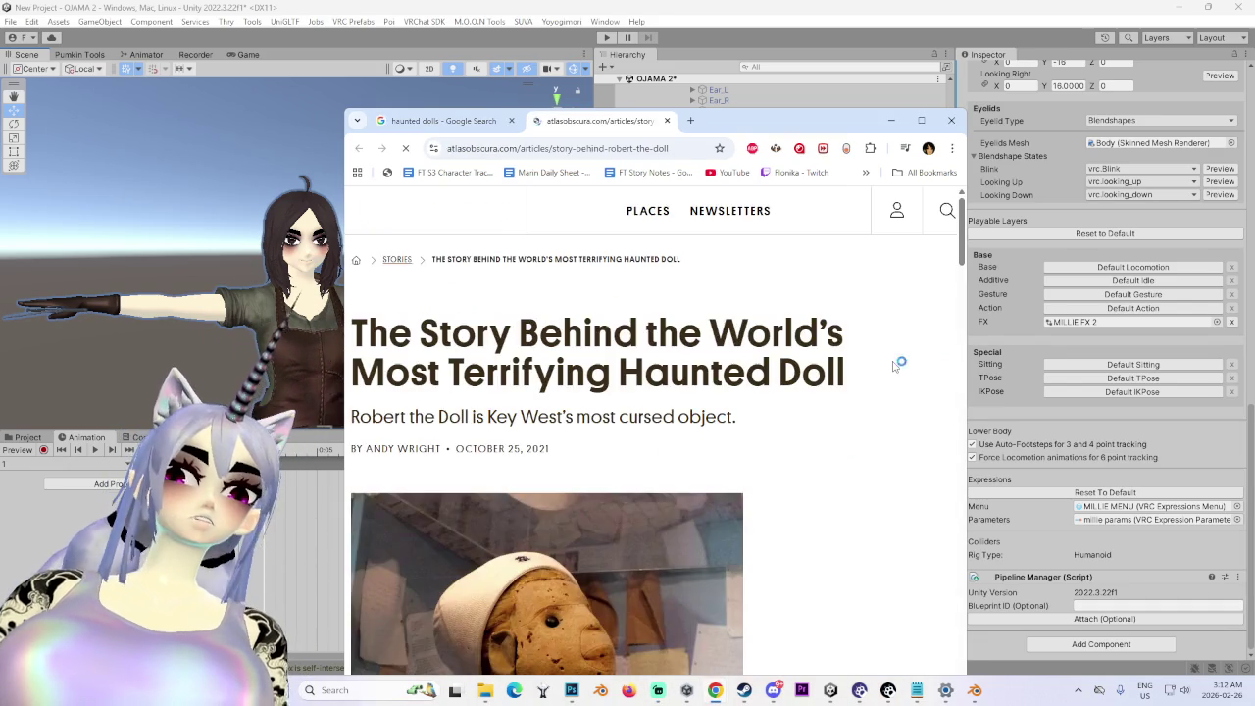
- Scroll through the Atlas Obscura article about Robert the Doll, Key West's most cursed object
scroll(706, 442, down, 3)
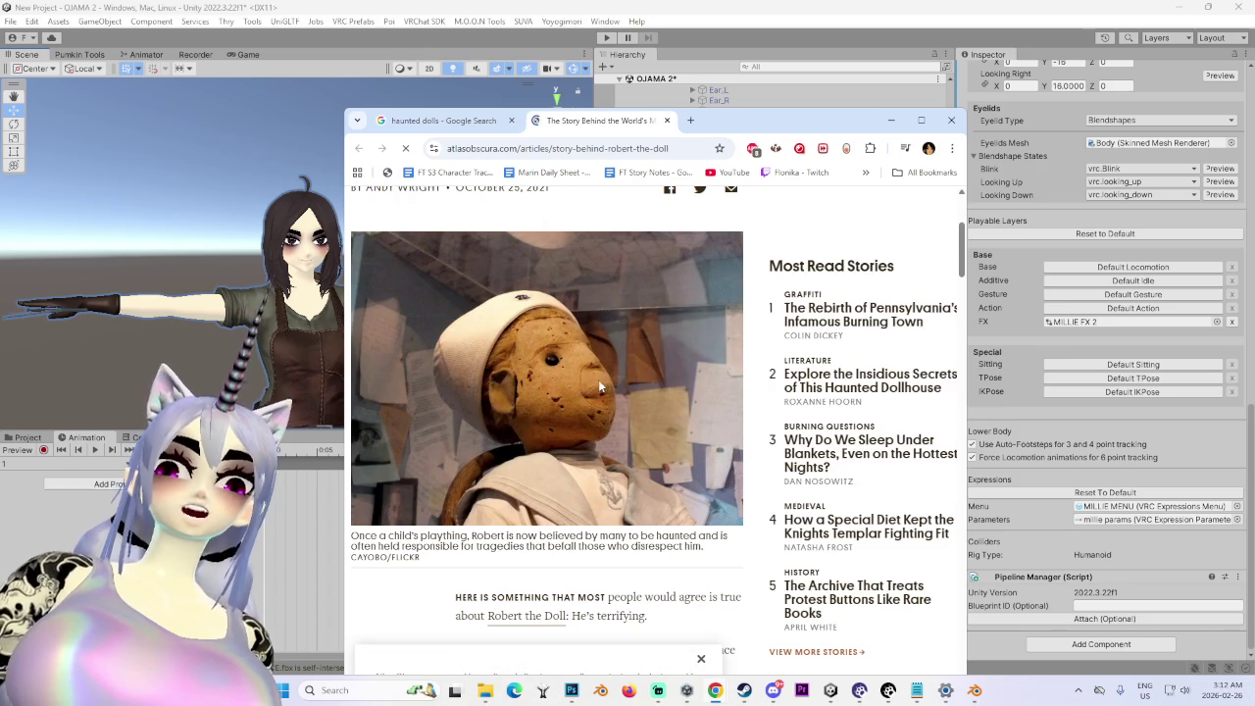
scroll(591, 388, down, 5)
scroll(777, 346, down, 10)
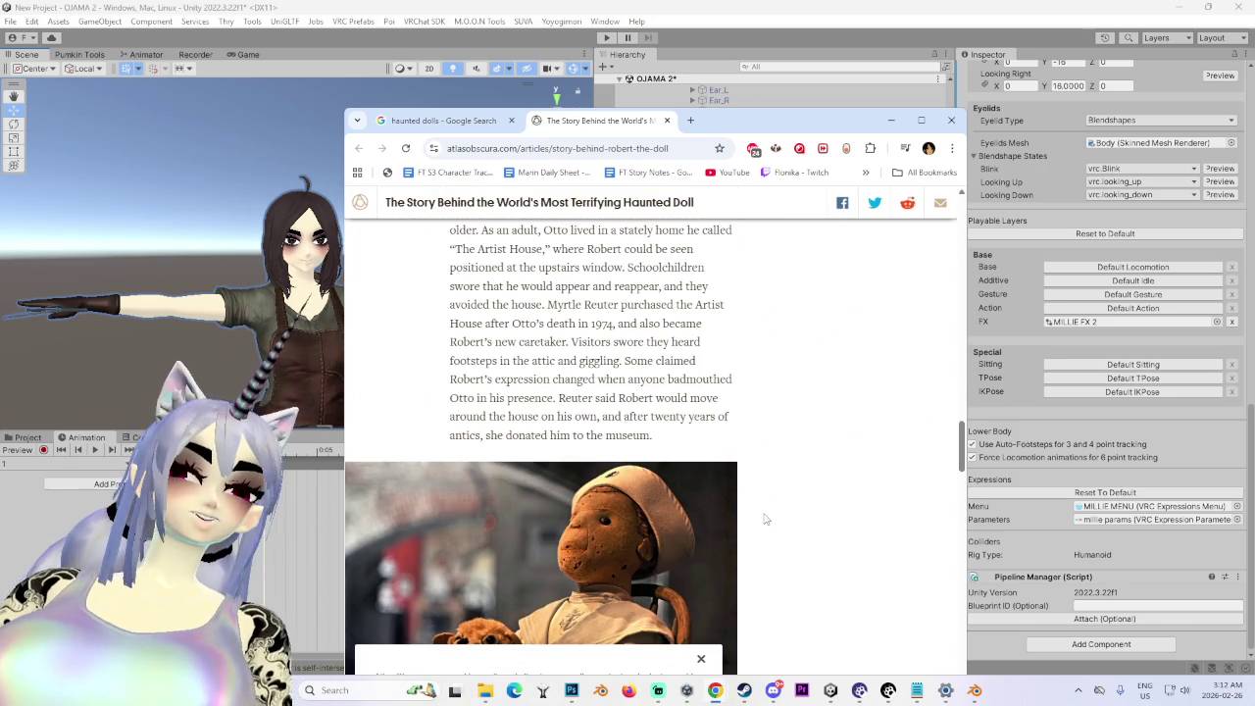
scroll(699, 204, up, 20)
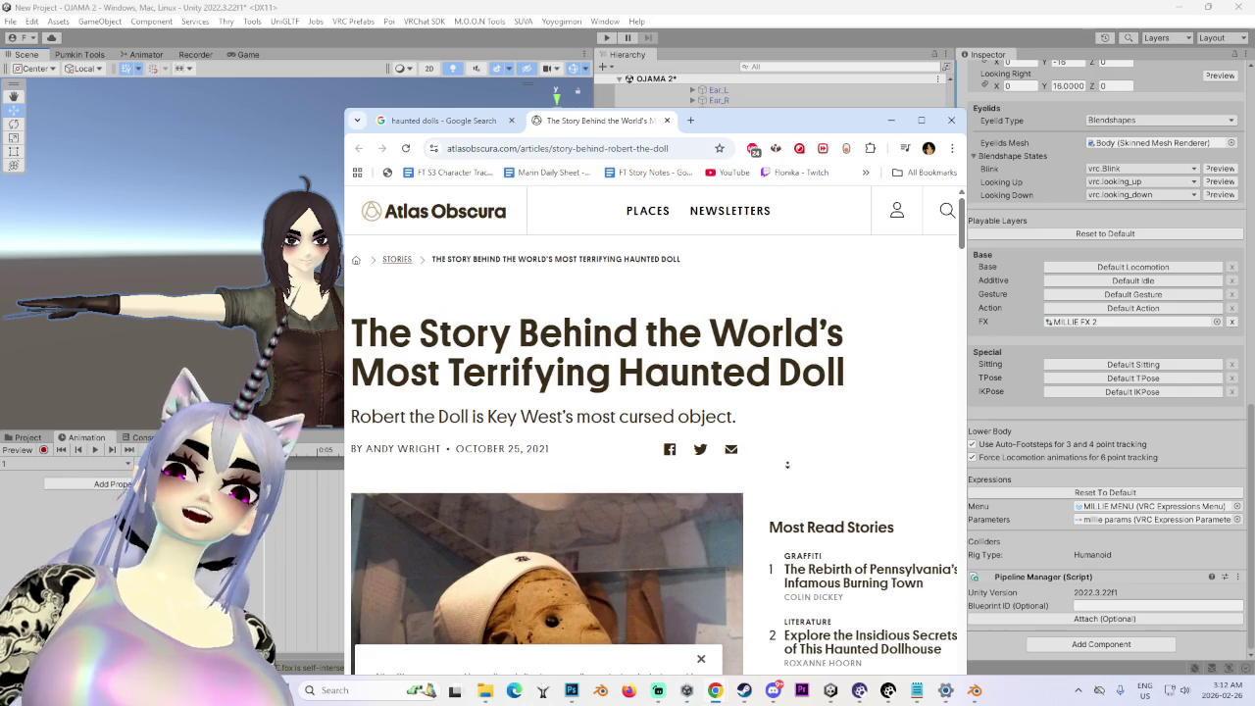
scroll(792, 422, down, 10)
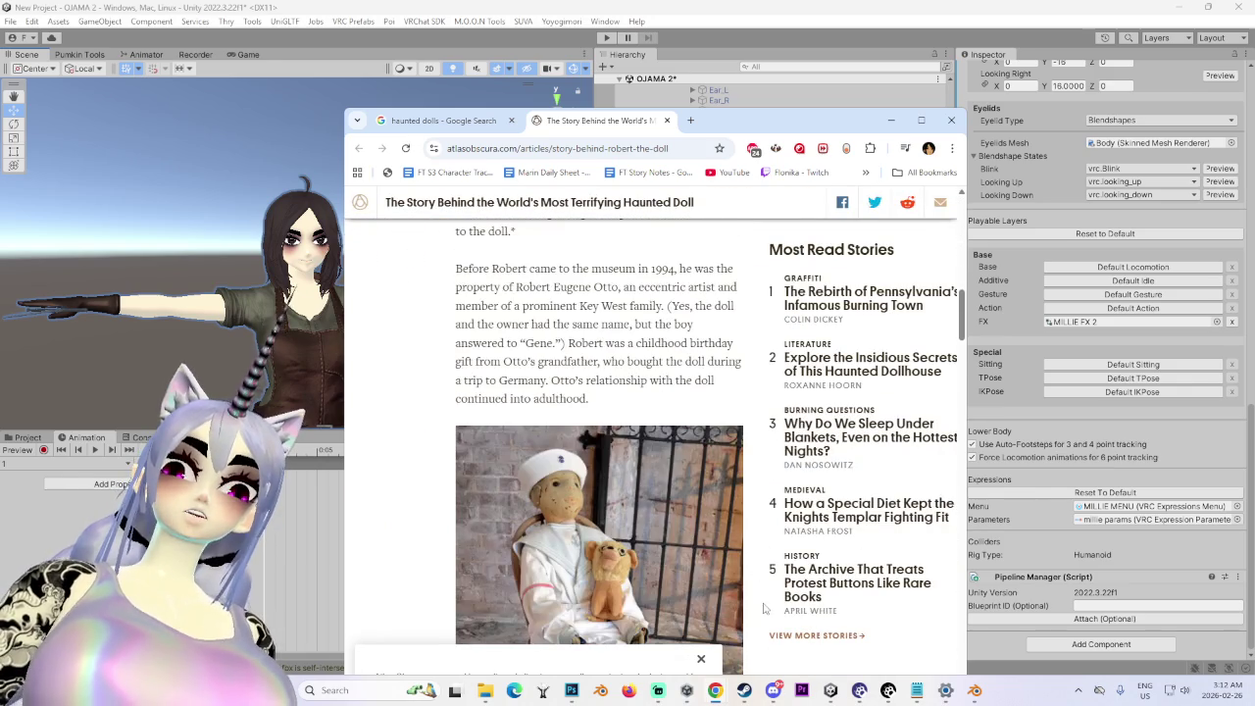
scroll(770, 542, down, 7)
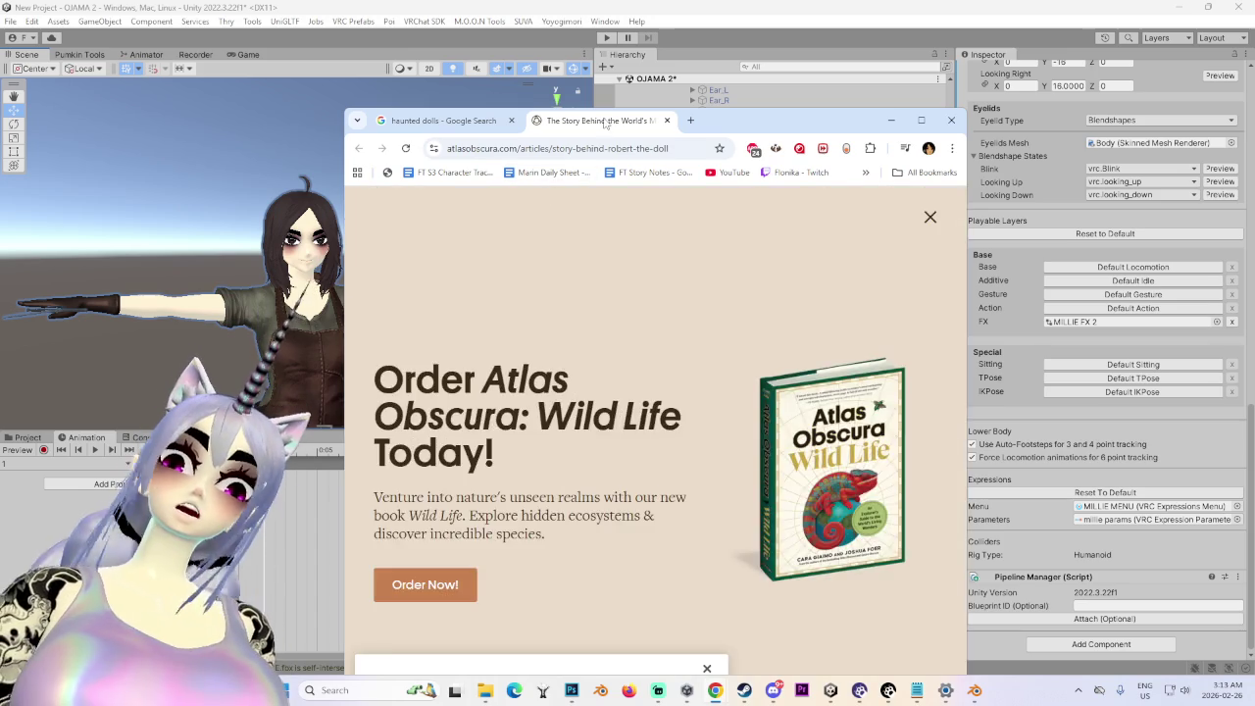
- Close the article and scroll through the full 'haunted dolls' image results grid
middle_click(607, 122)
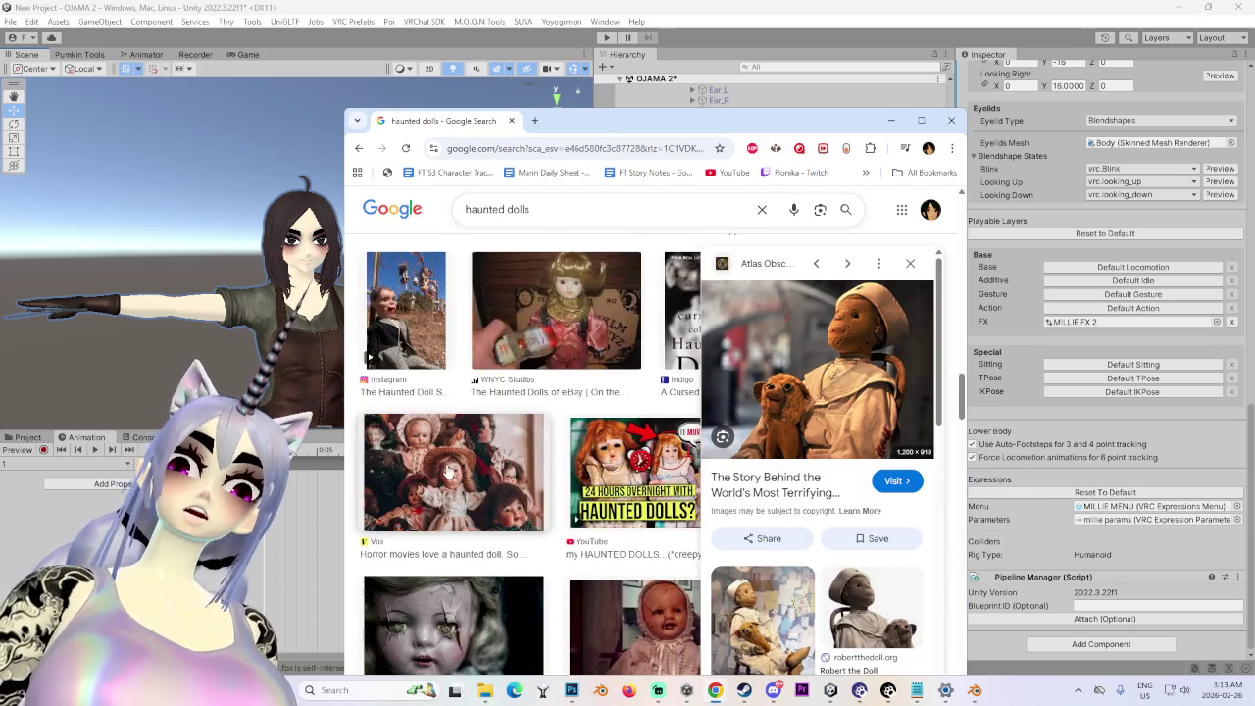
scroll(447, 484, down, 3)
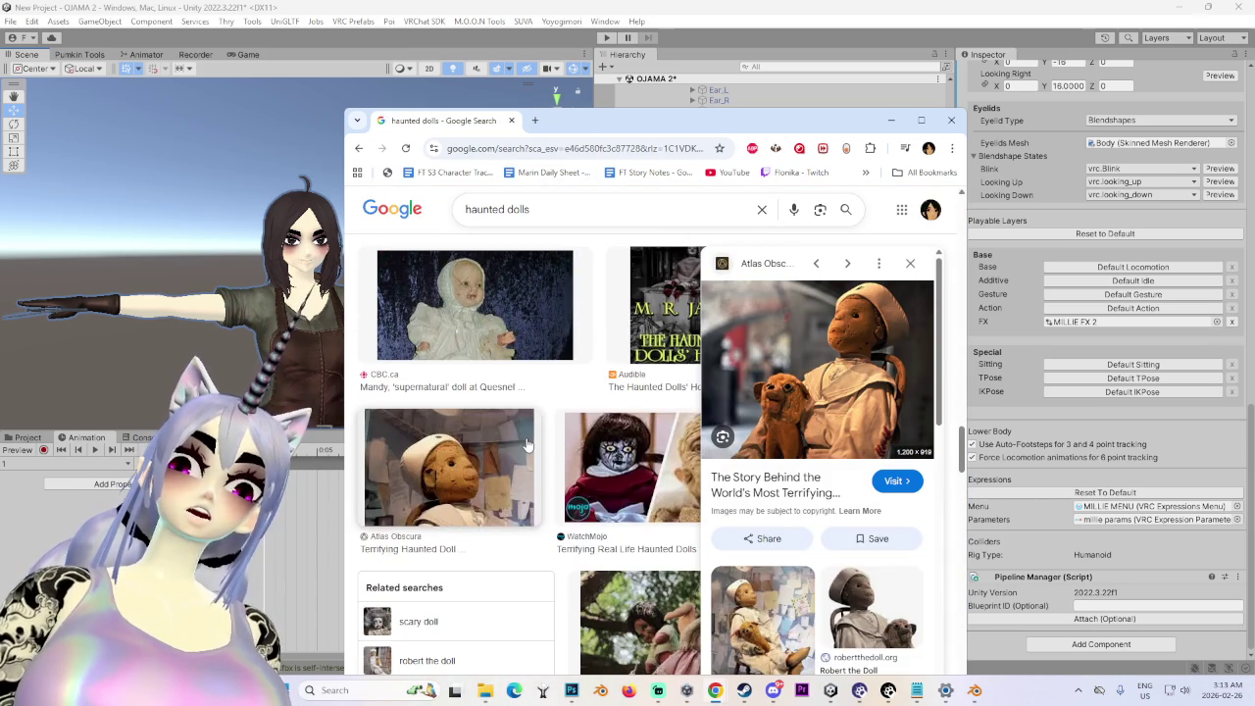
scroll(525, 444, down, 3)
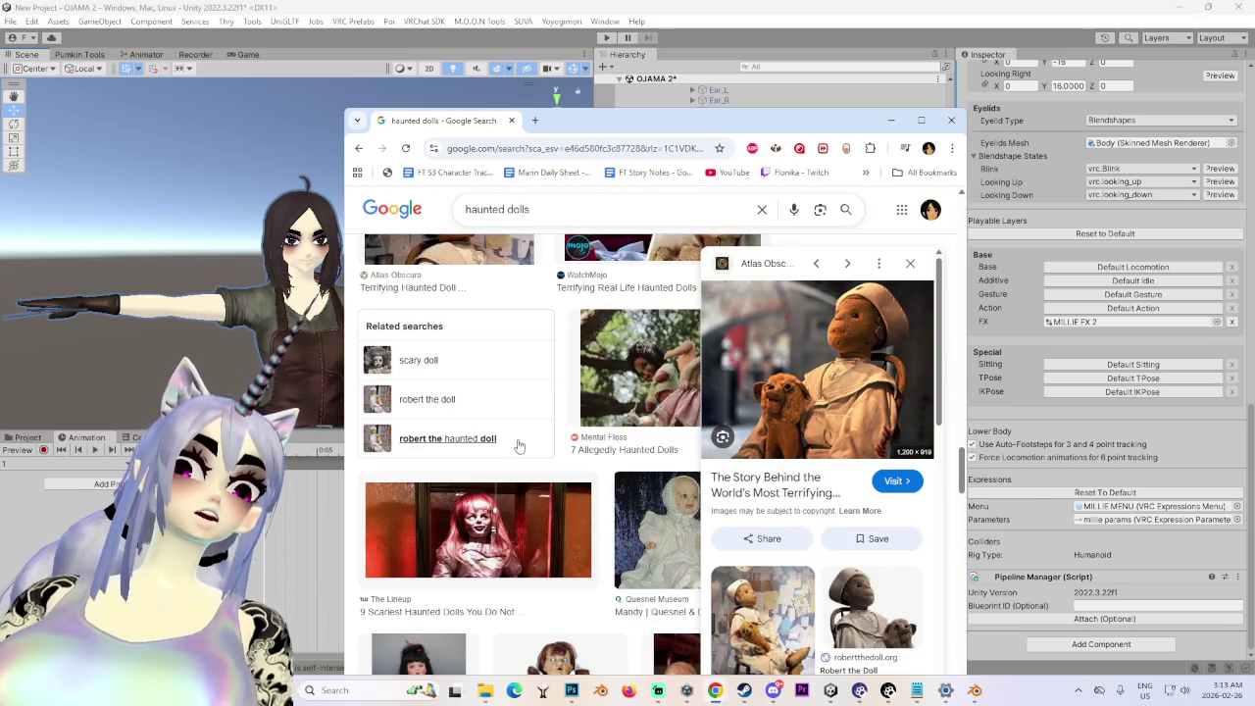
scroll(546, 599, down, 5)
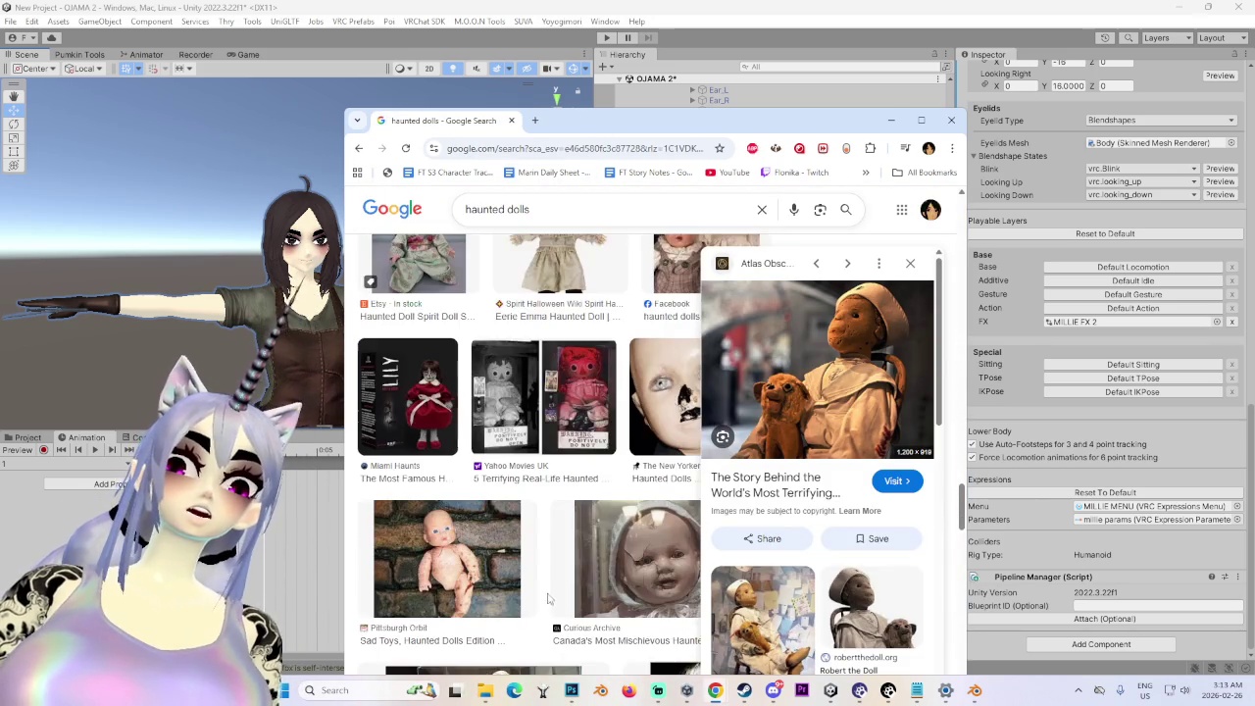
scroll(549, 600, down, 3)
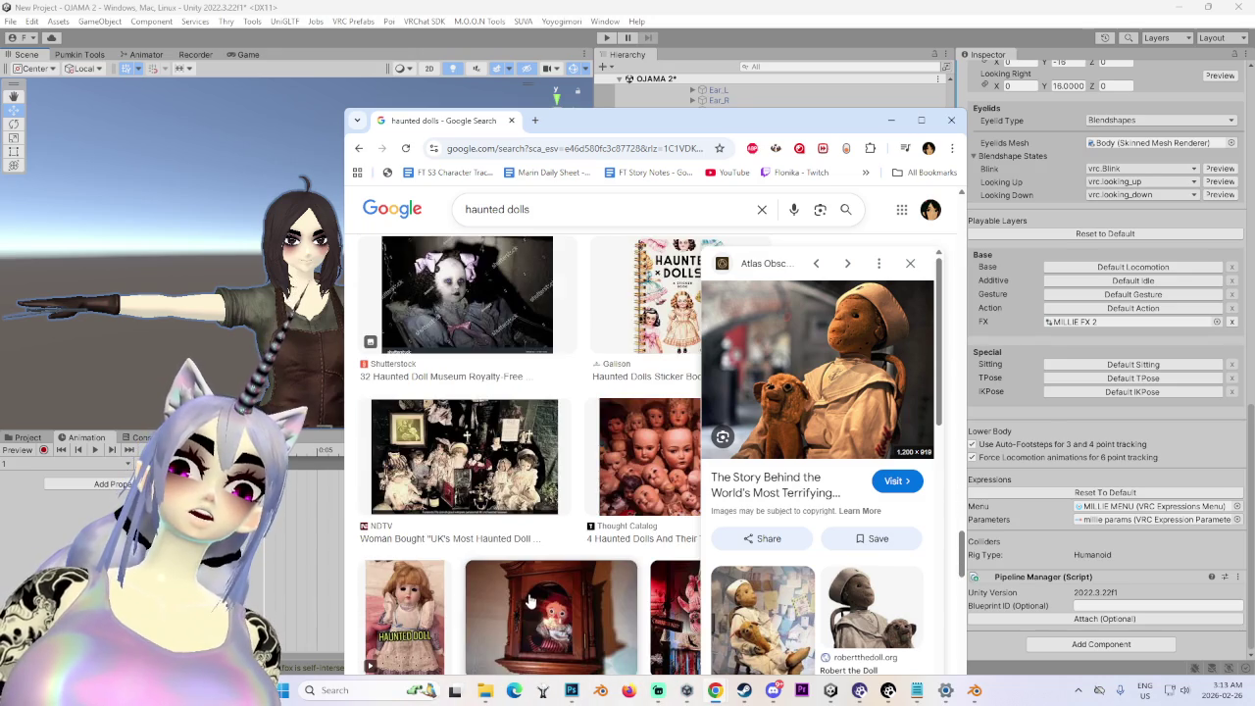
scroll(408, 466, down, 2)
scroll(429, 497, down, 3)
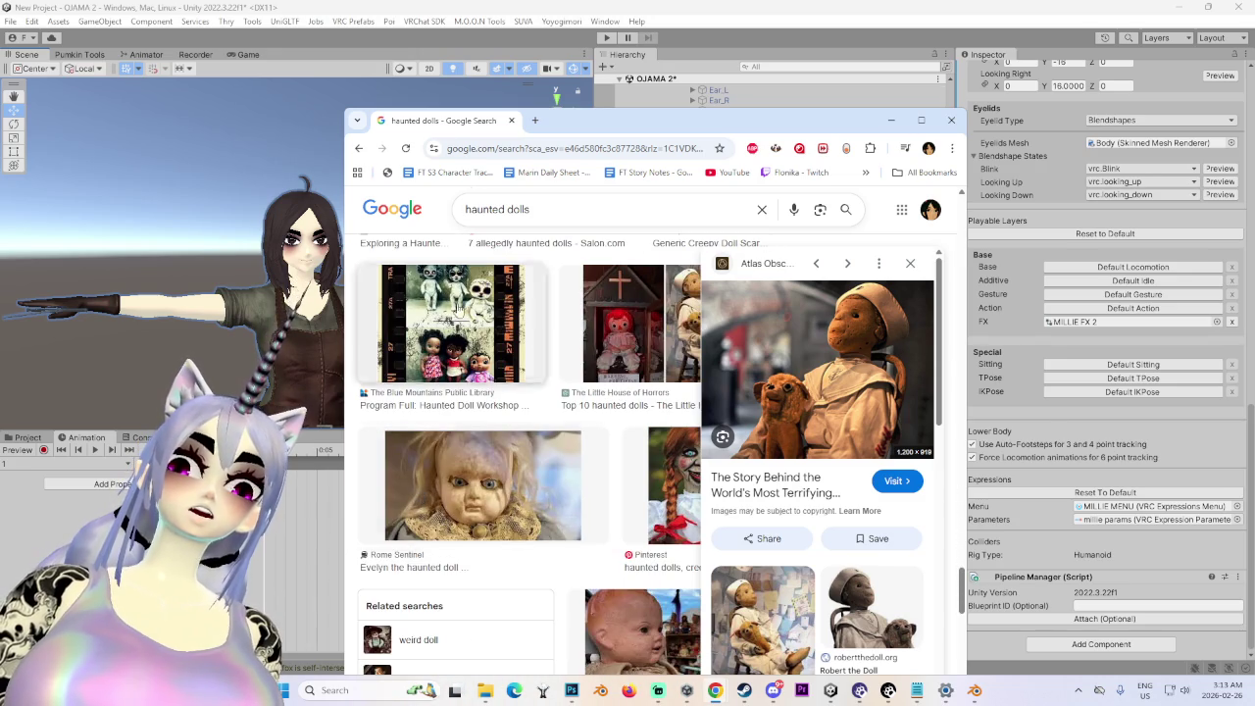
click(359, 148)
scroll(653, 480, down, 5)
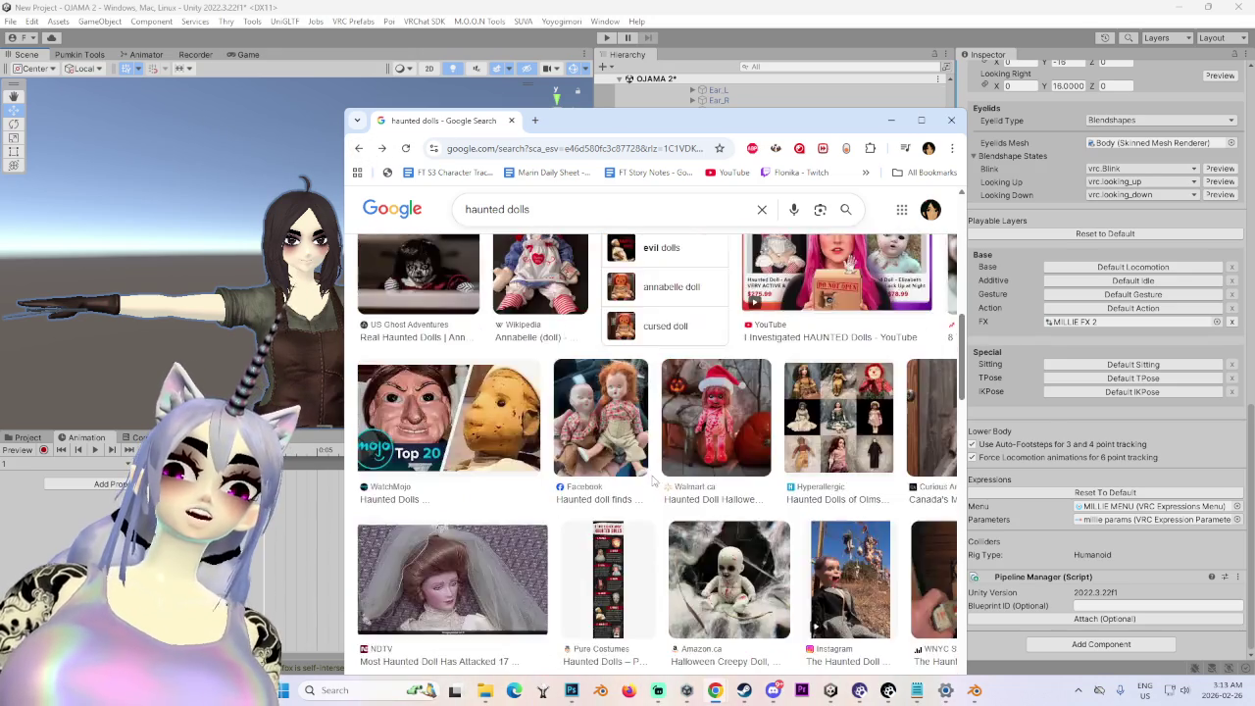
scroll(934, 495, down, 3)
mouse_move(964, 389)
mouse_down()
mouse_move(971, 620)
mouse_move(947, 230)
mouse_up()
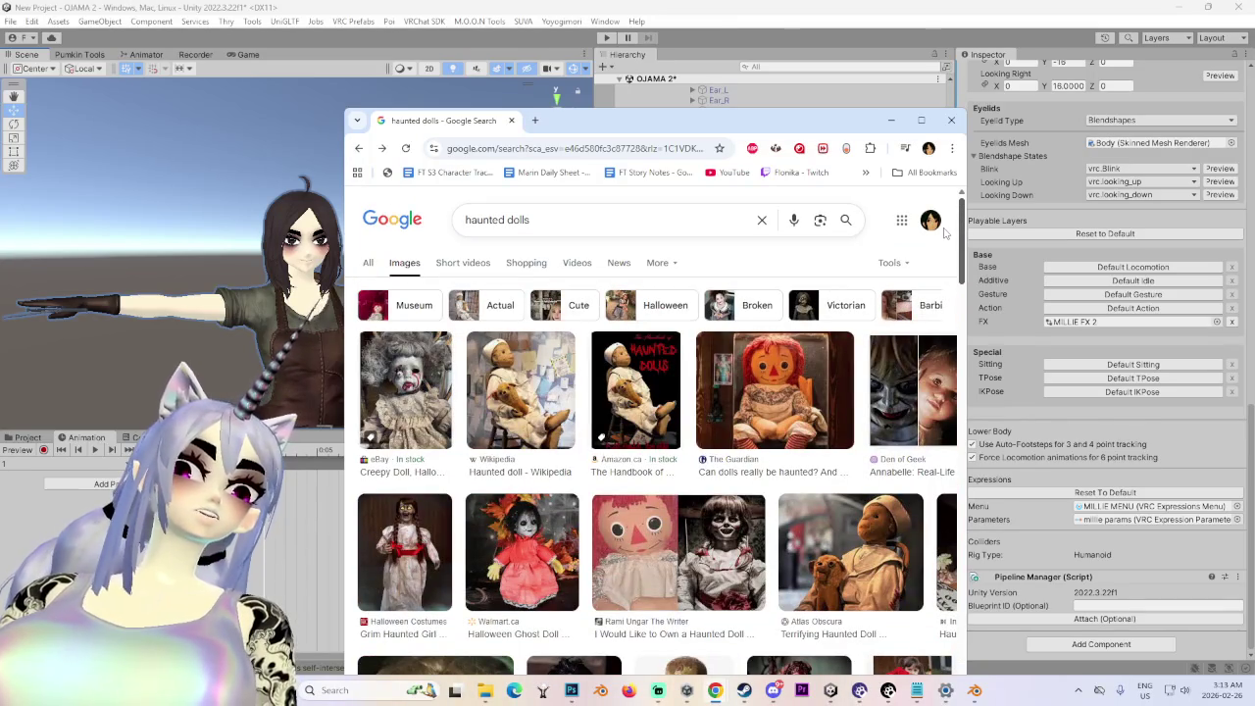
scroll(944, 229, down, 5)
scroll(930, 221, up, 5)
scroll(923, 353, down, 5)
scroll(962, 230, up, 5)
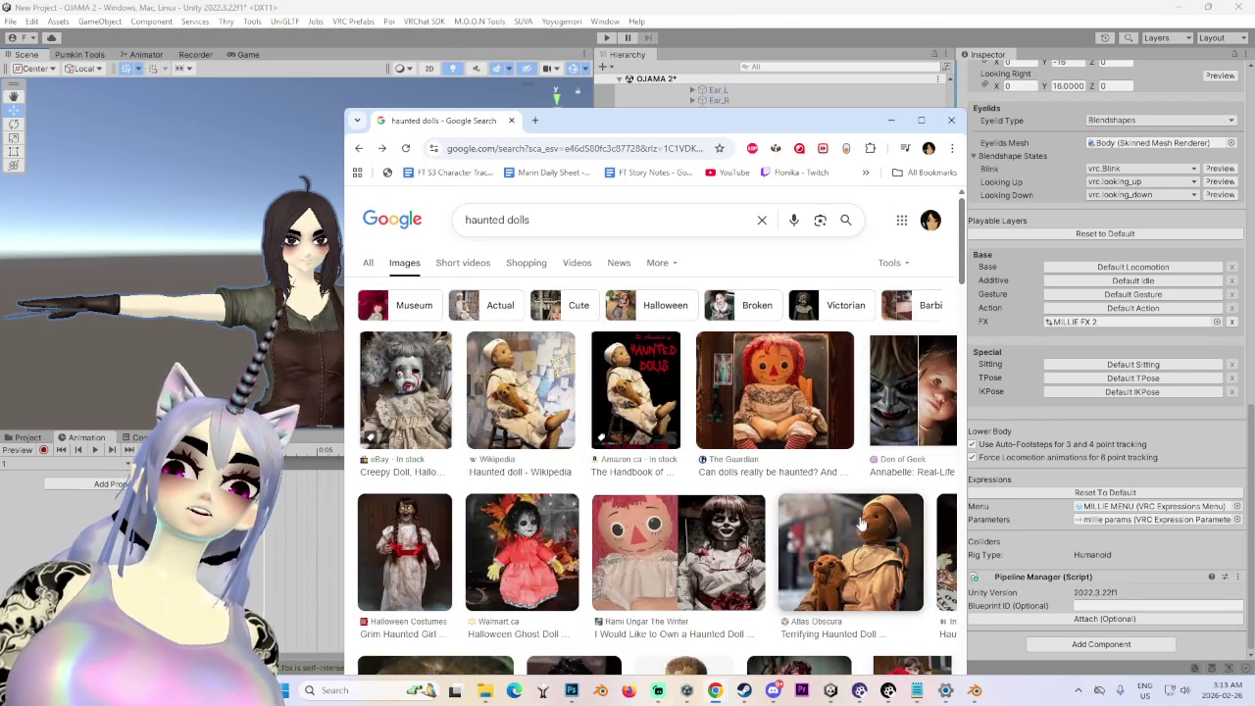
- Preview the Atlas Obscura haunted doll image, then return to the Unity editor
click(851, 552)
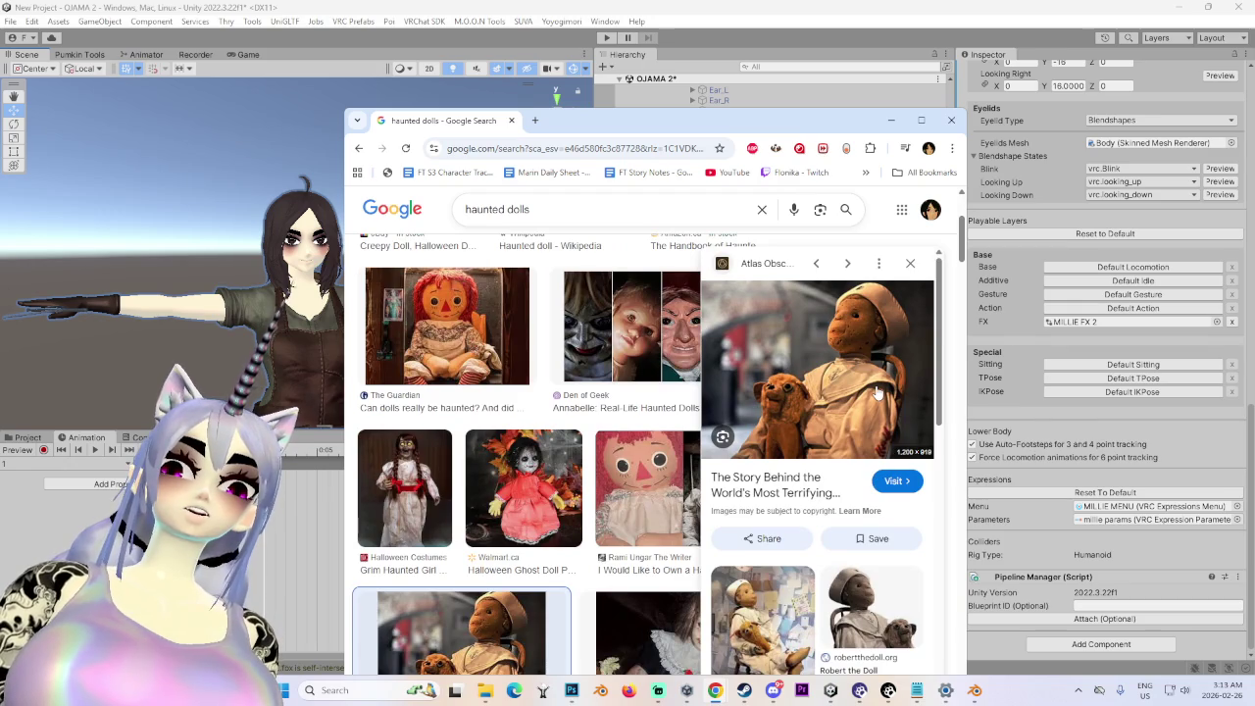
scroll(877, 392, down, 3)
scroll(873, 395, up, 3)
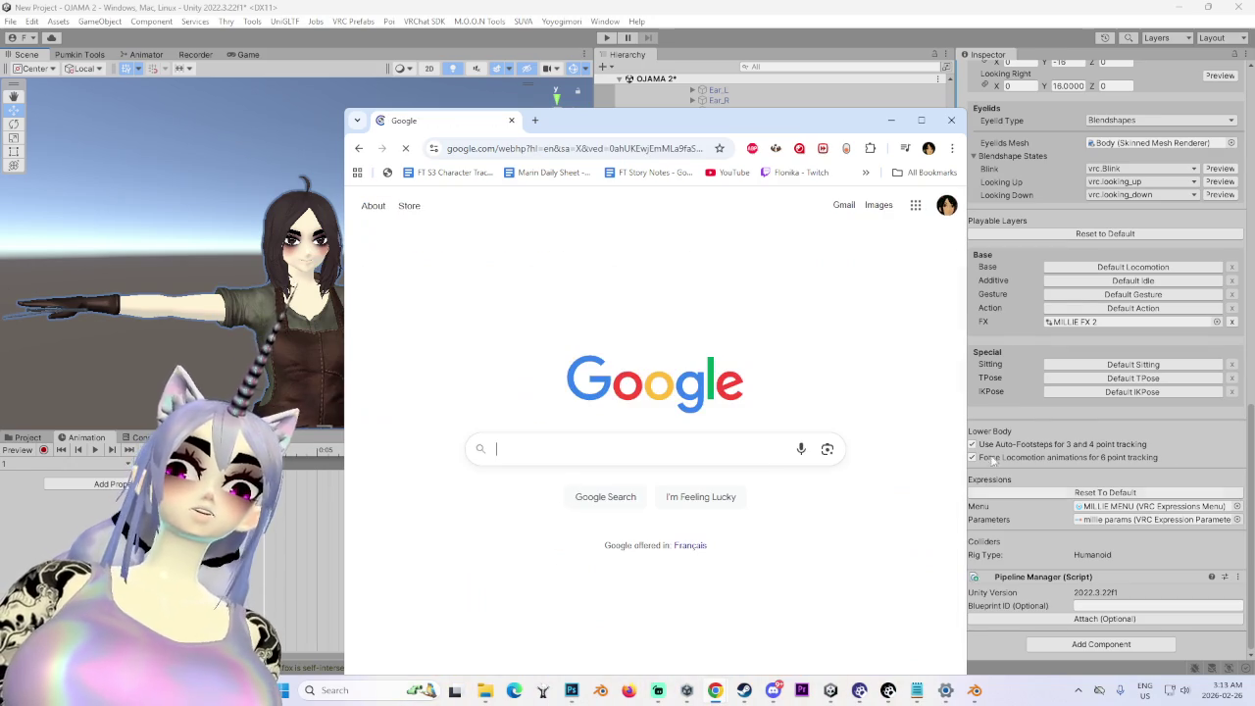
key(alt+Tab)
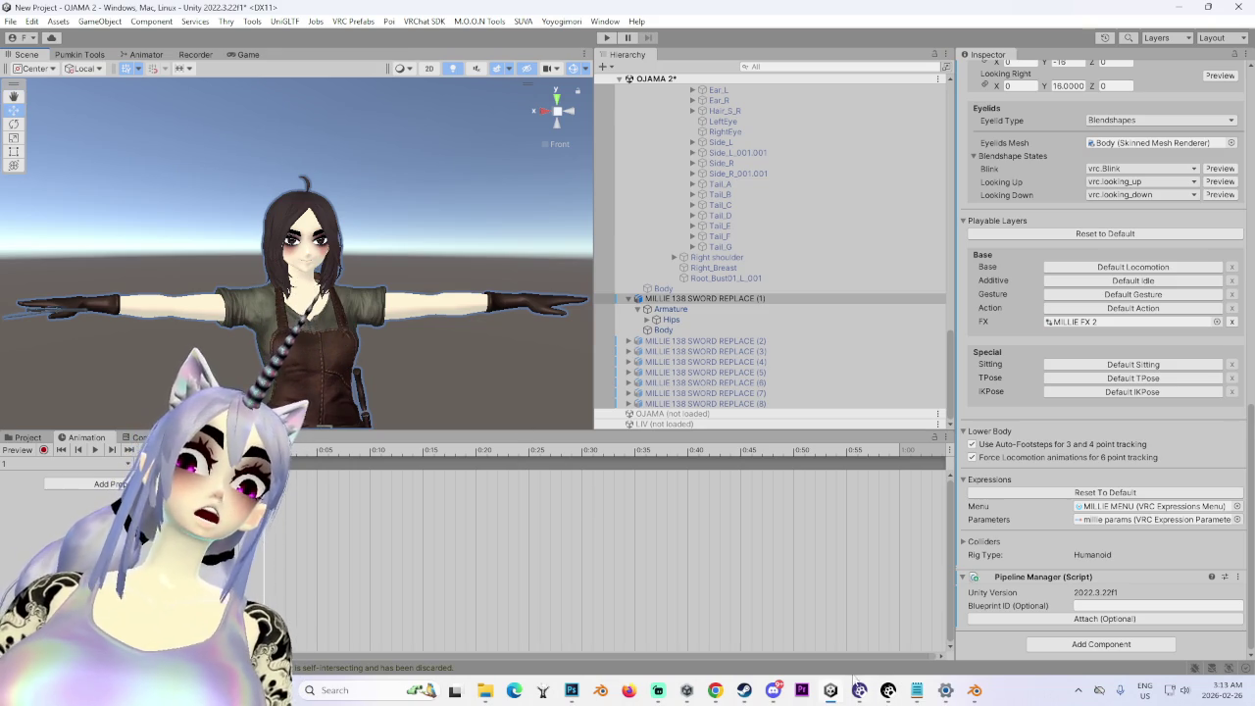
- Bring Chrome forward on the YouTube home page and browse its recommendations
mouse_move(719, 698)
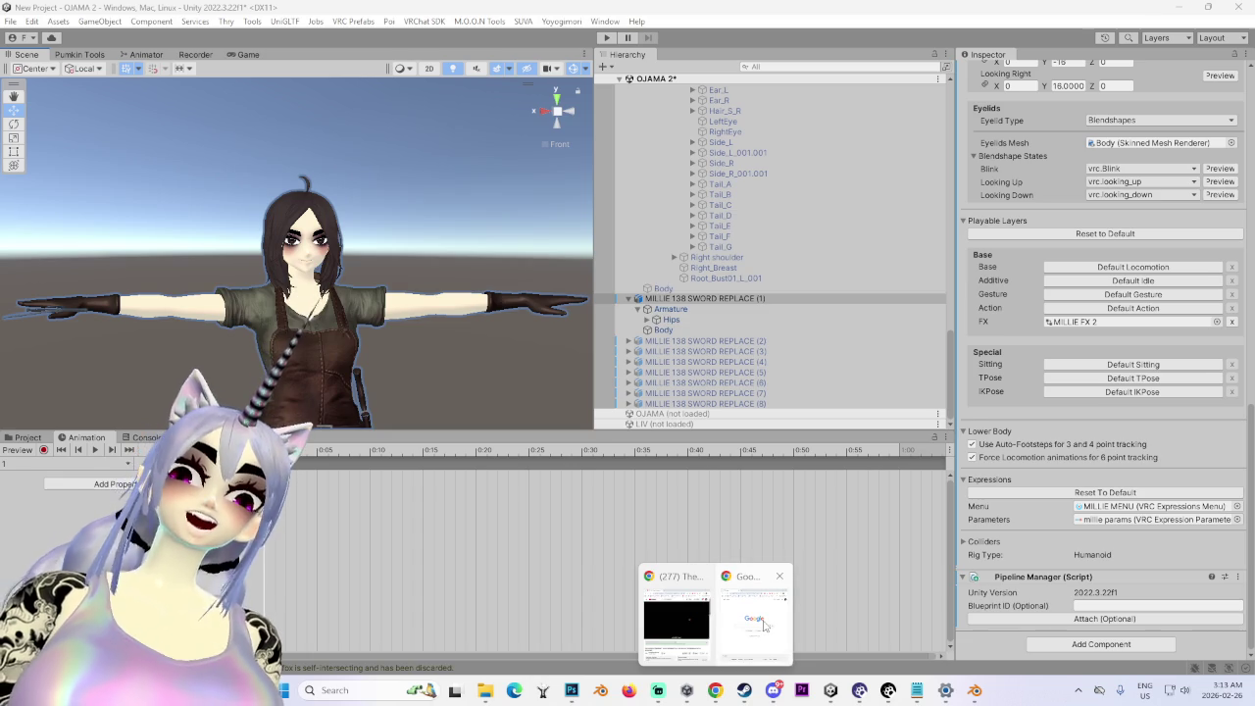
click(754, 617)
click(723, 174)
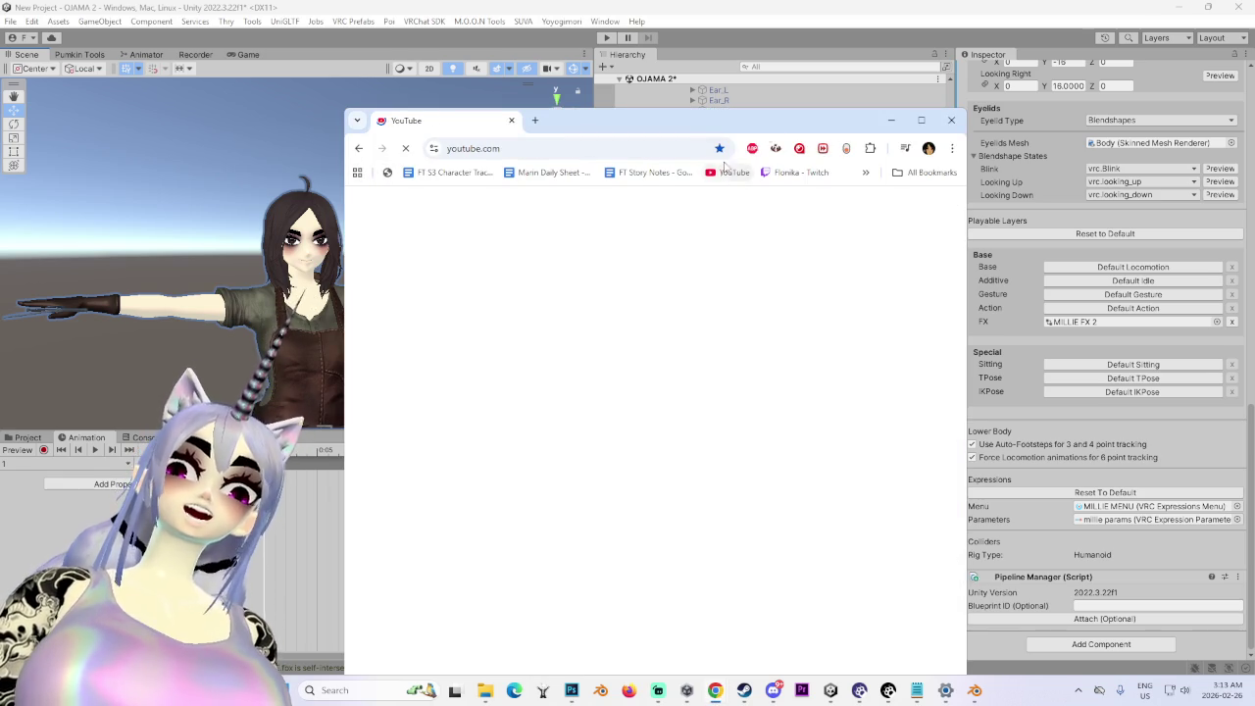
drag(794, 128, 749, 97)
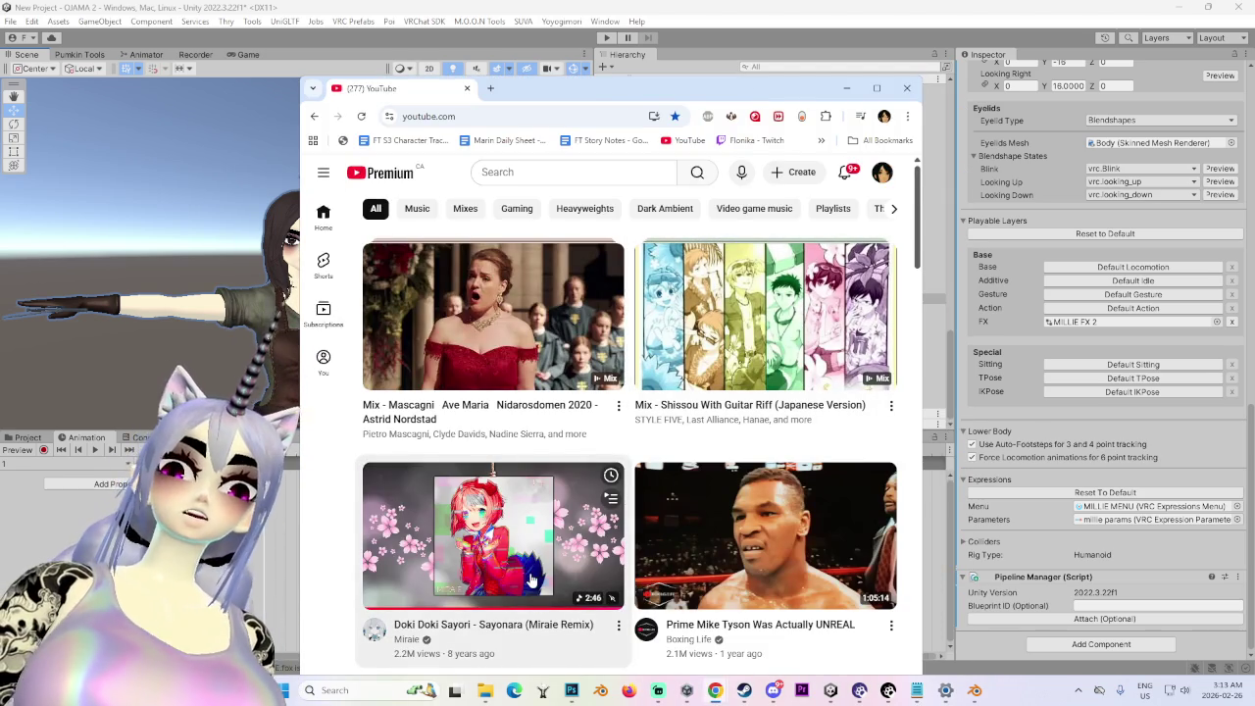
scroll(529, 578, down, 3)
scroll(530, 574, down, 6)
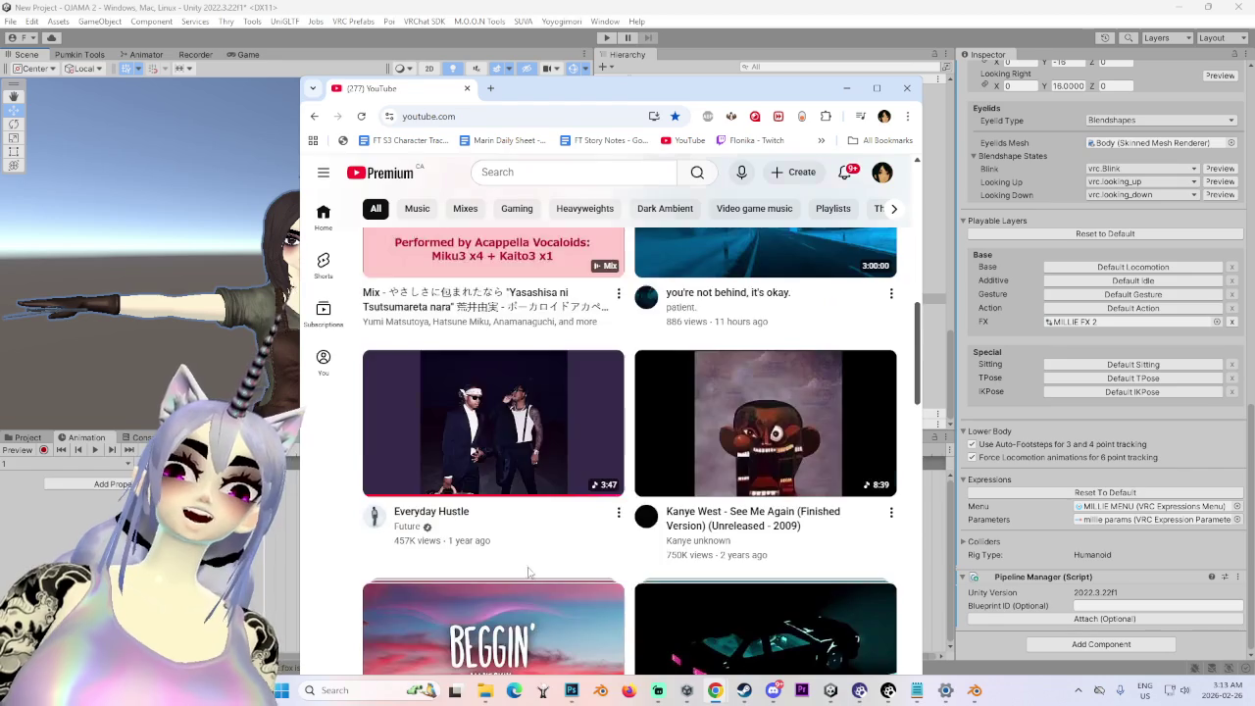
scroll(530, 573, down, 3)
scroll(527, 570, up, 3)
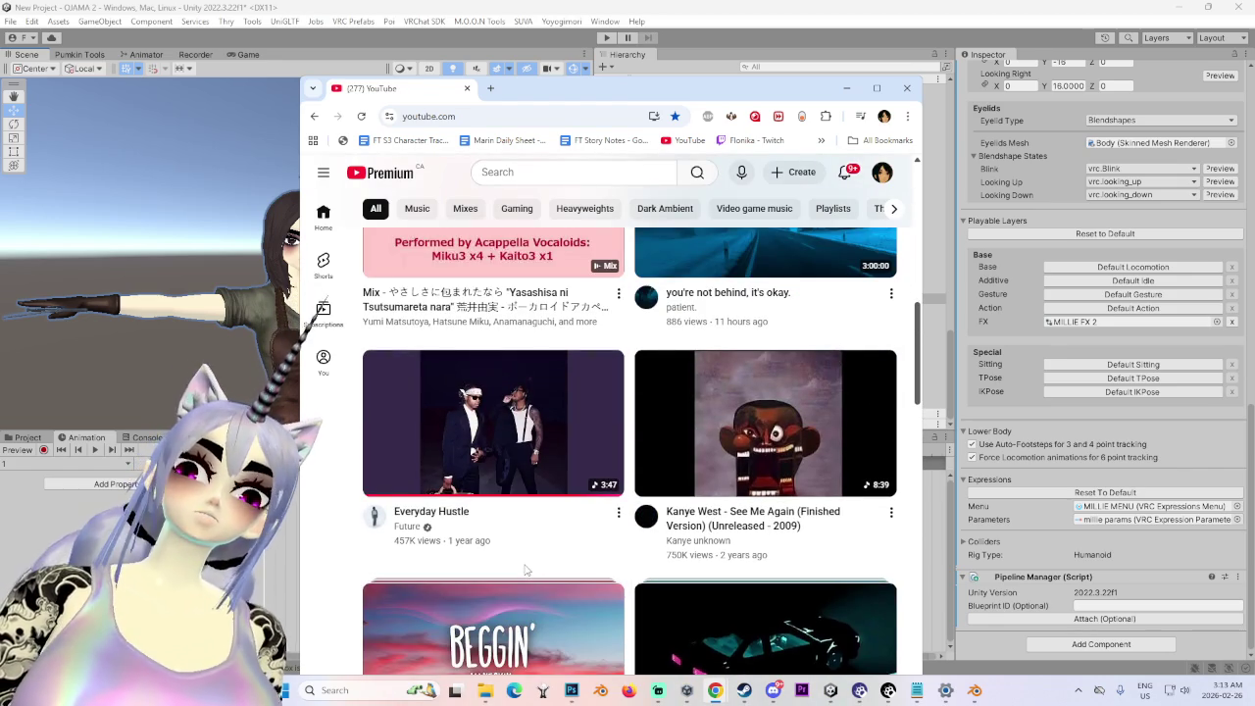
scroll(525, 569, down, 3)
scroll(525, 573, down, 3)
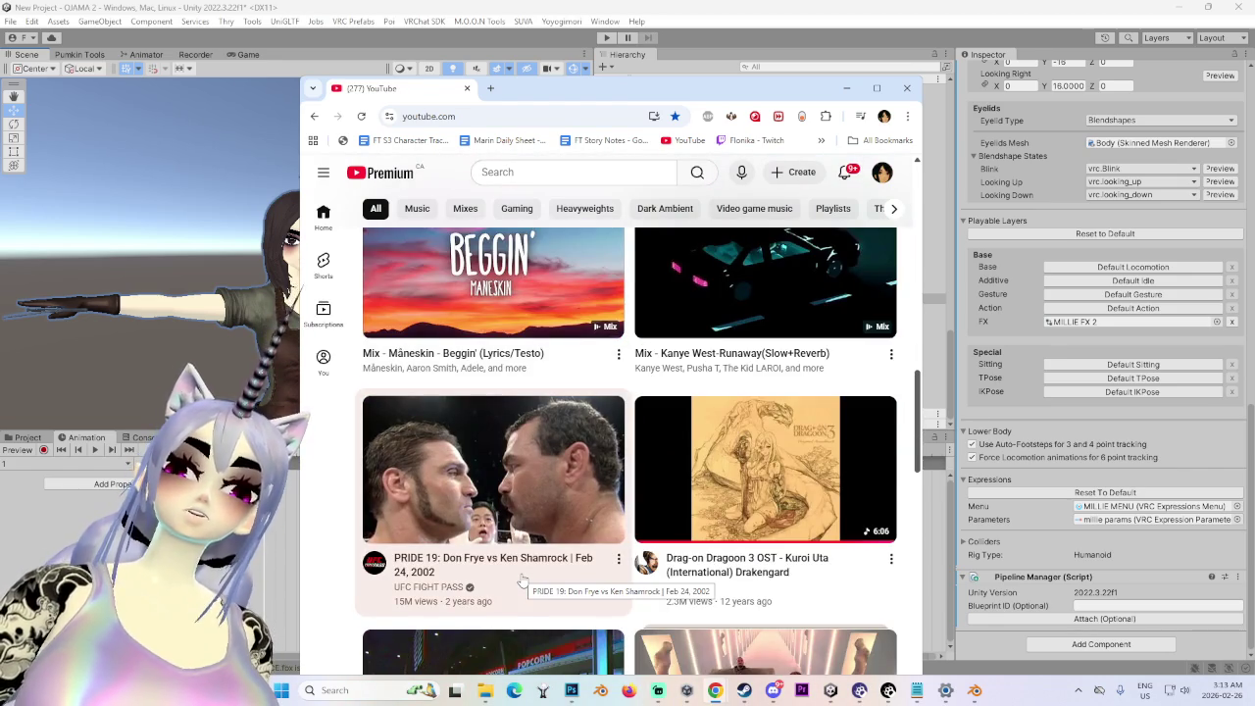
scroll(529, 549, up, 4)
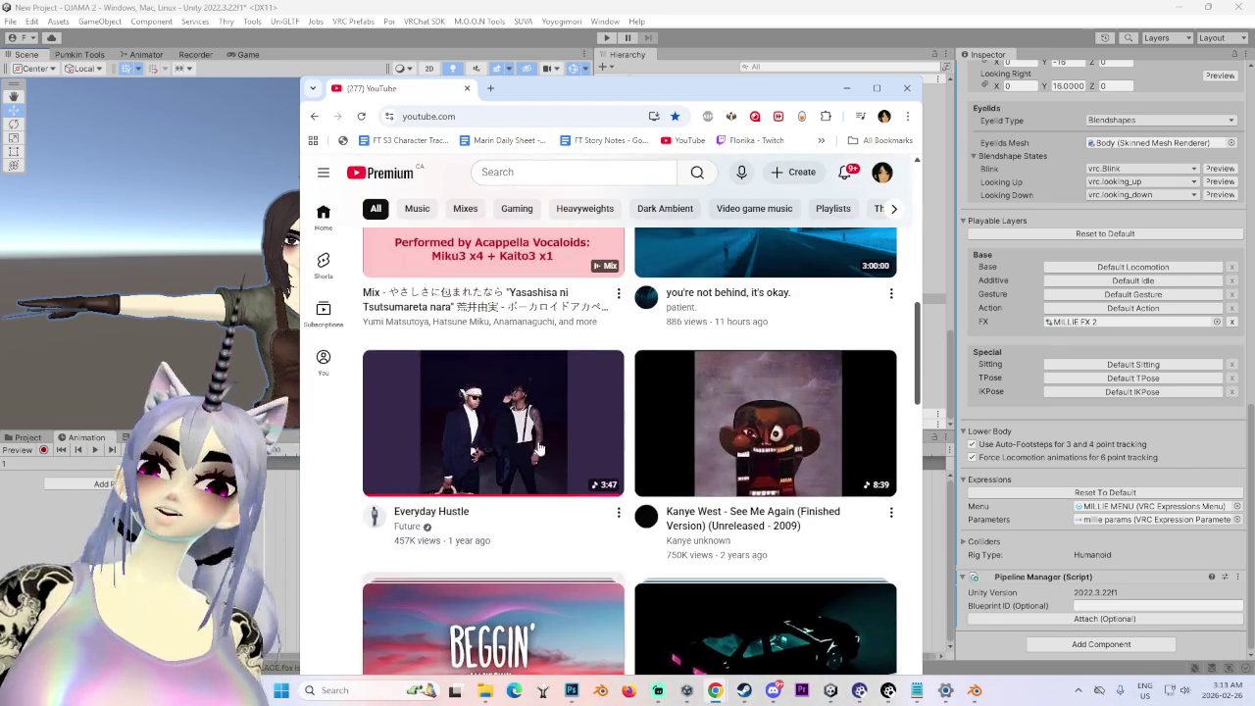
- Play the Everyday Hustle video with the volume turned up, then pause it
click(532, 522)
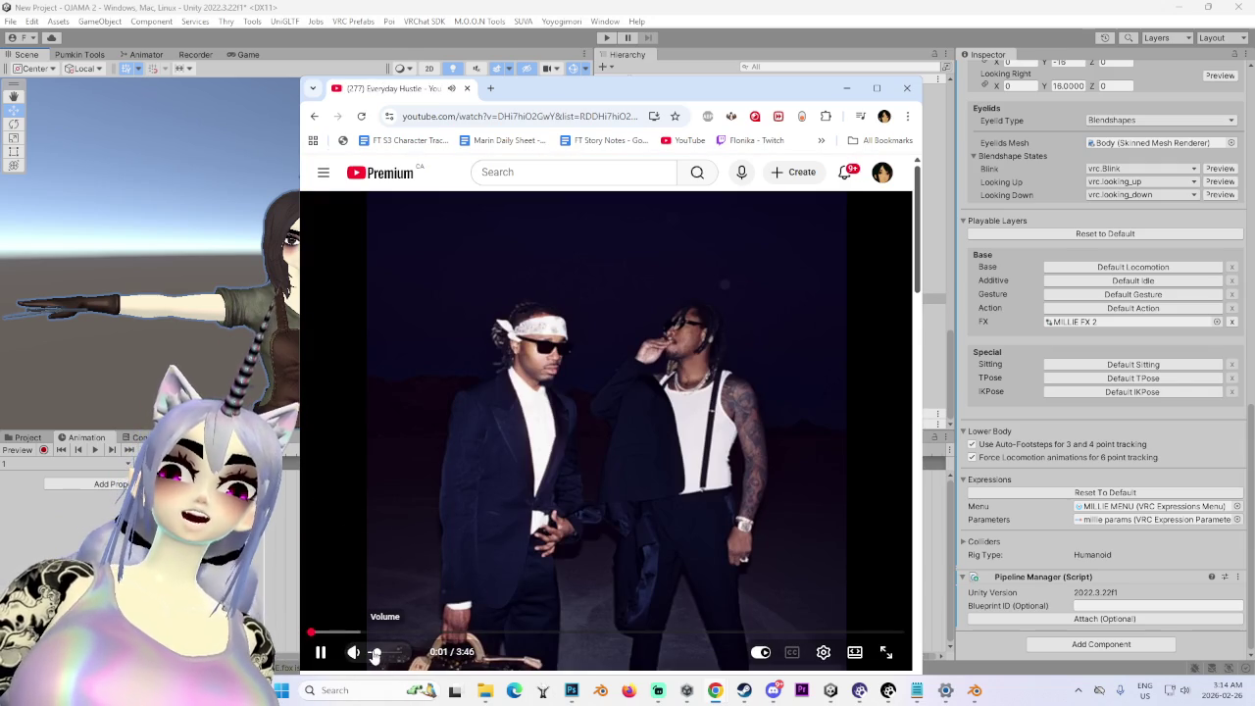
drag(375, 655, 385, 654)
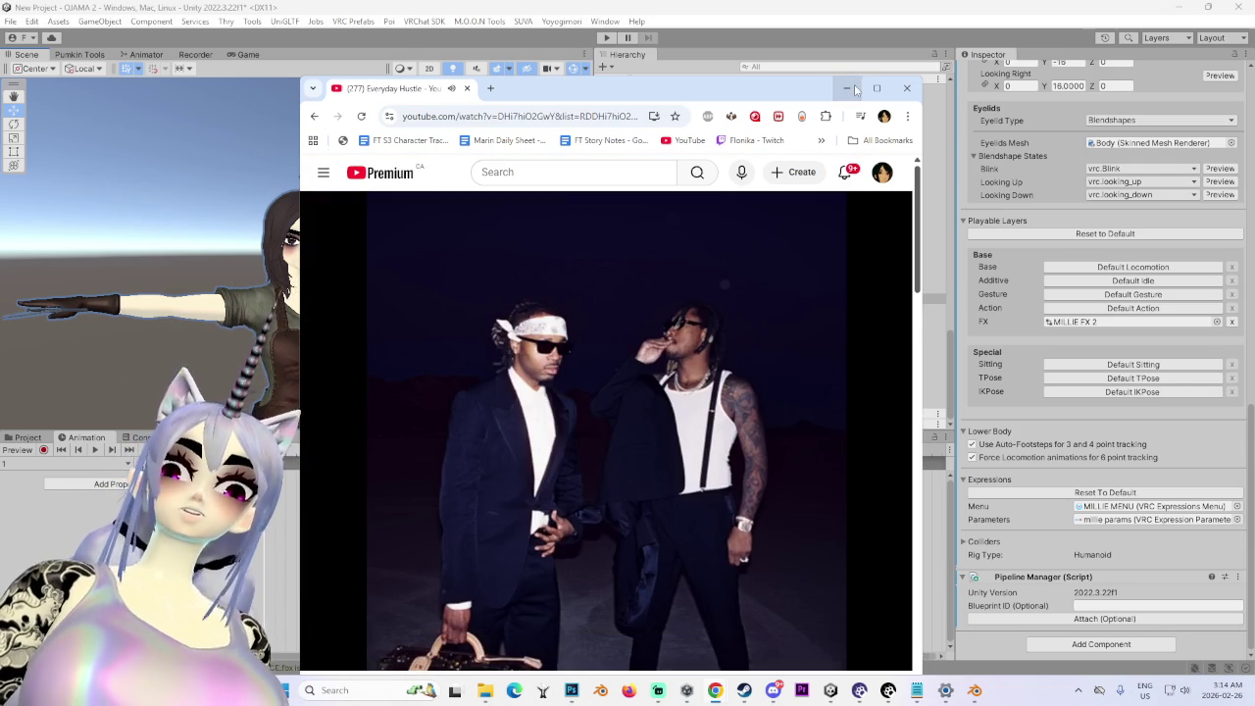
drag(745, 88, 735, 13)
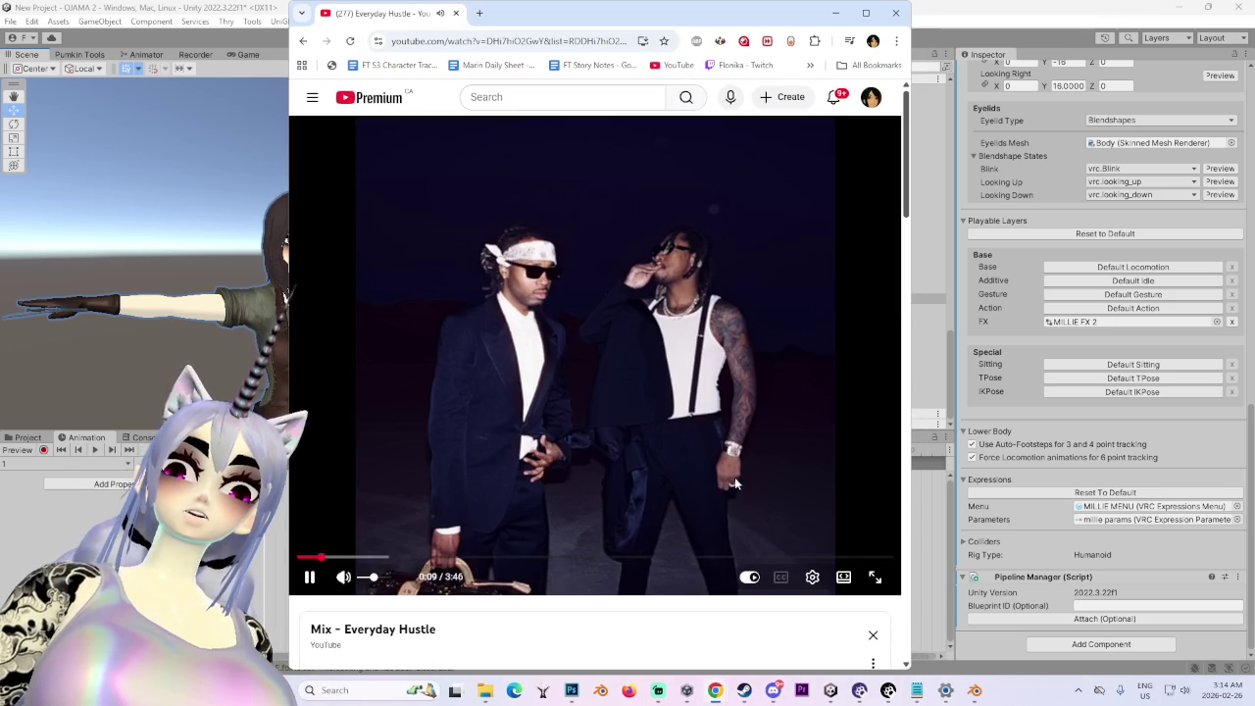
click(727, 467)
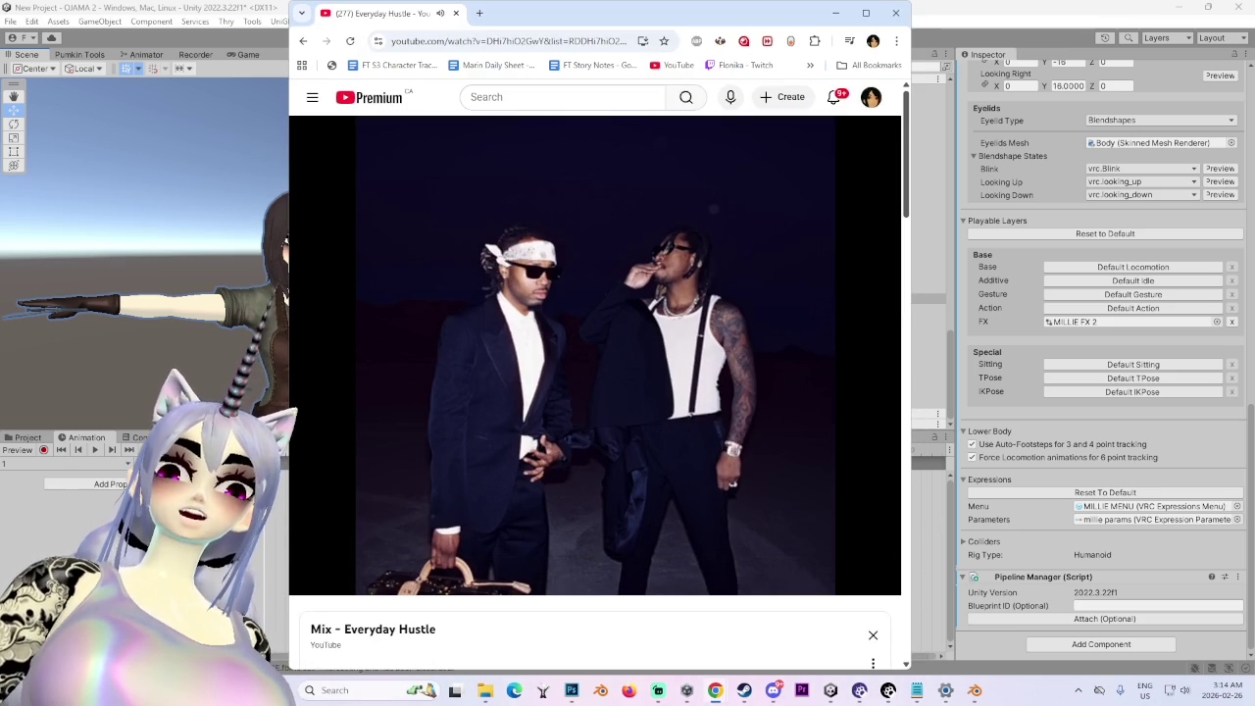
- Watch Everyday Hustle in full screen, try enabling subtitles, then exit full screen
click(875, 576)
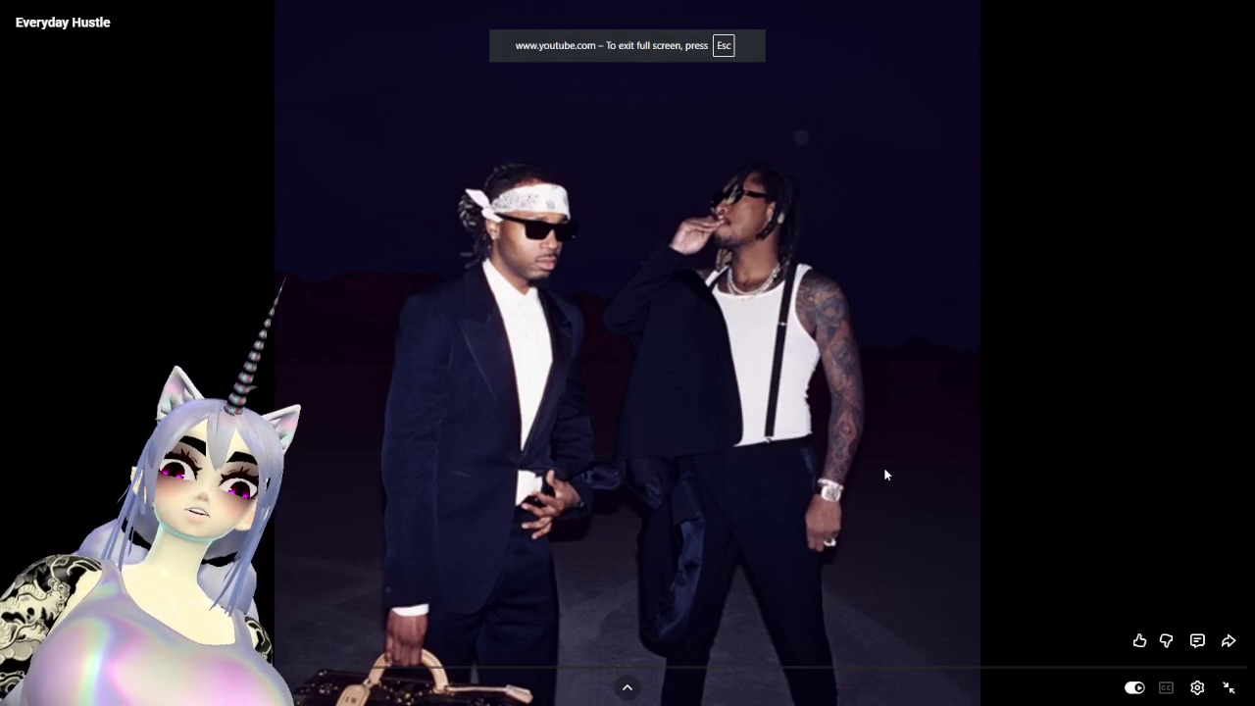
key(c)
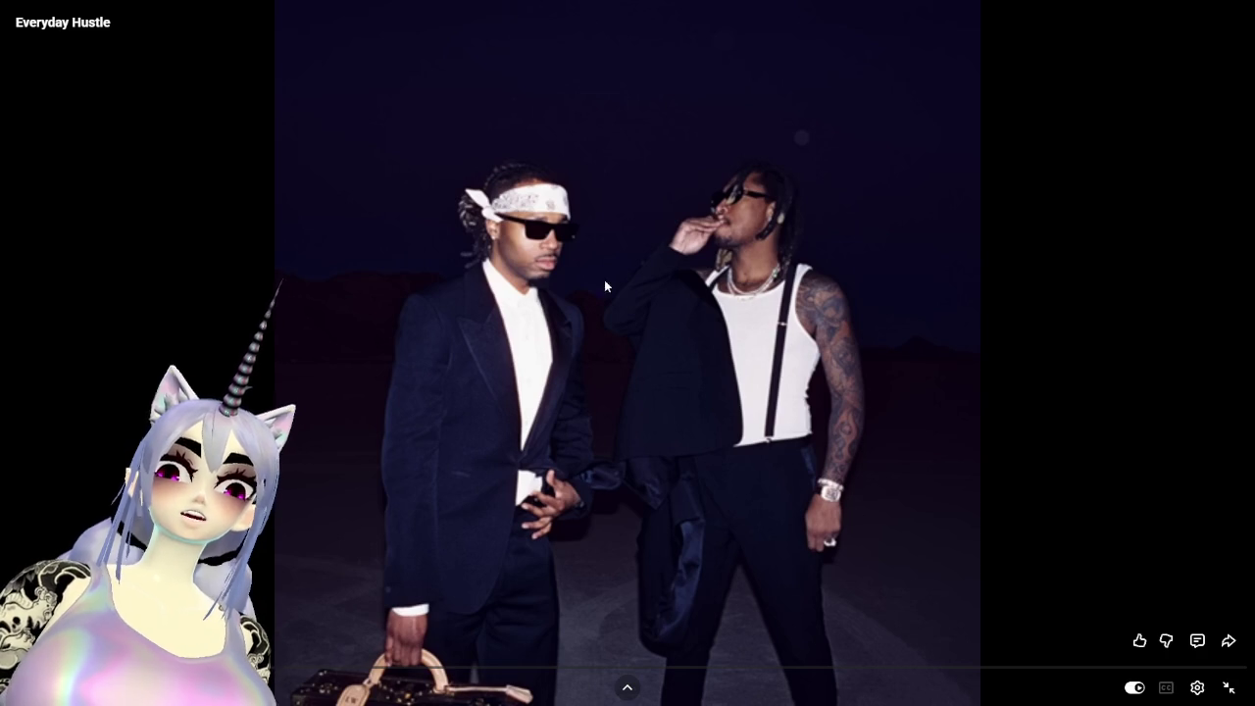
click(1230, 688)
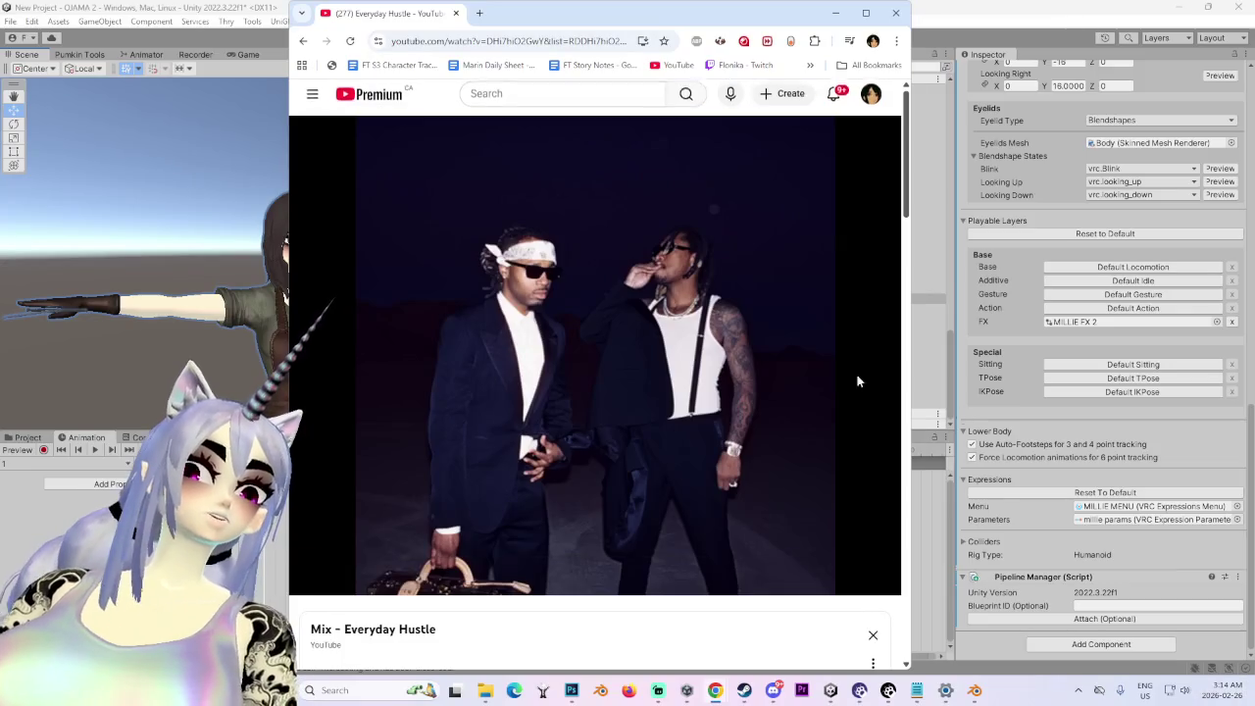
- Zoom, orbit and pan the Scene view over the avatar's face and T-posed body, then bring YouTube forward
click(253, 336)
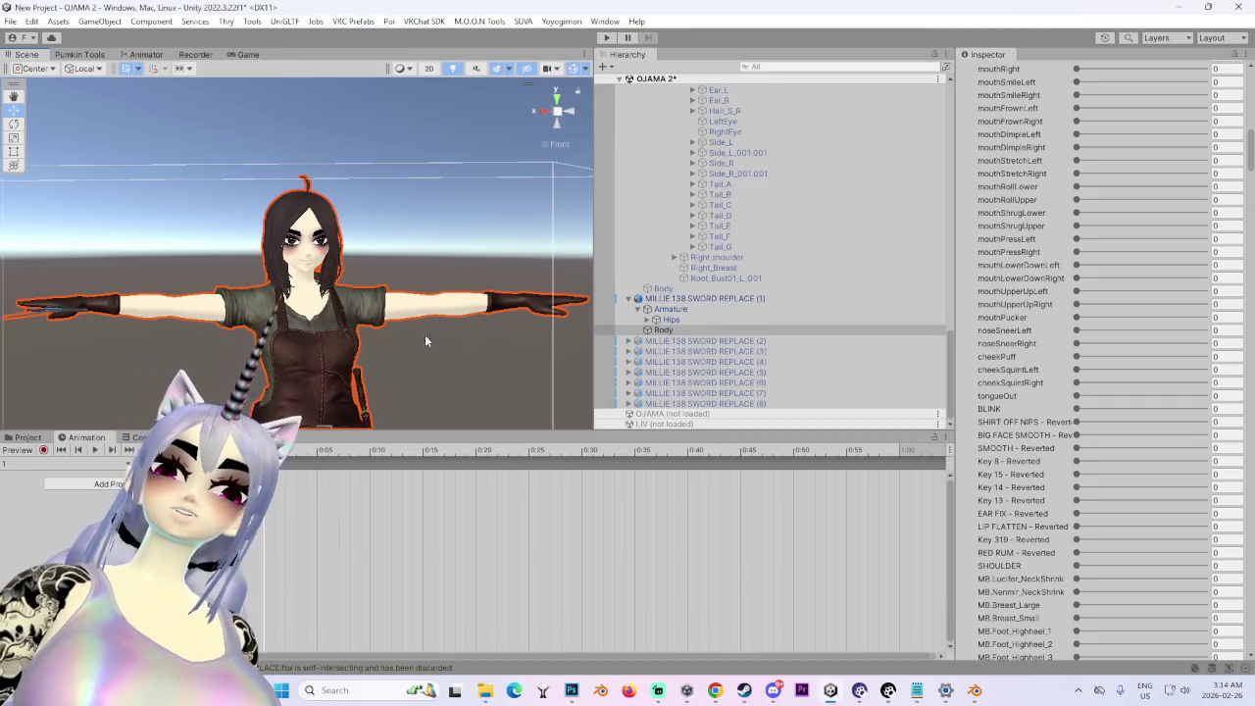
mouse_move(715, 691)
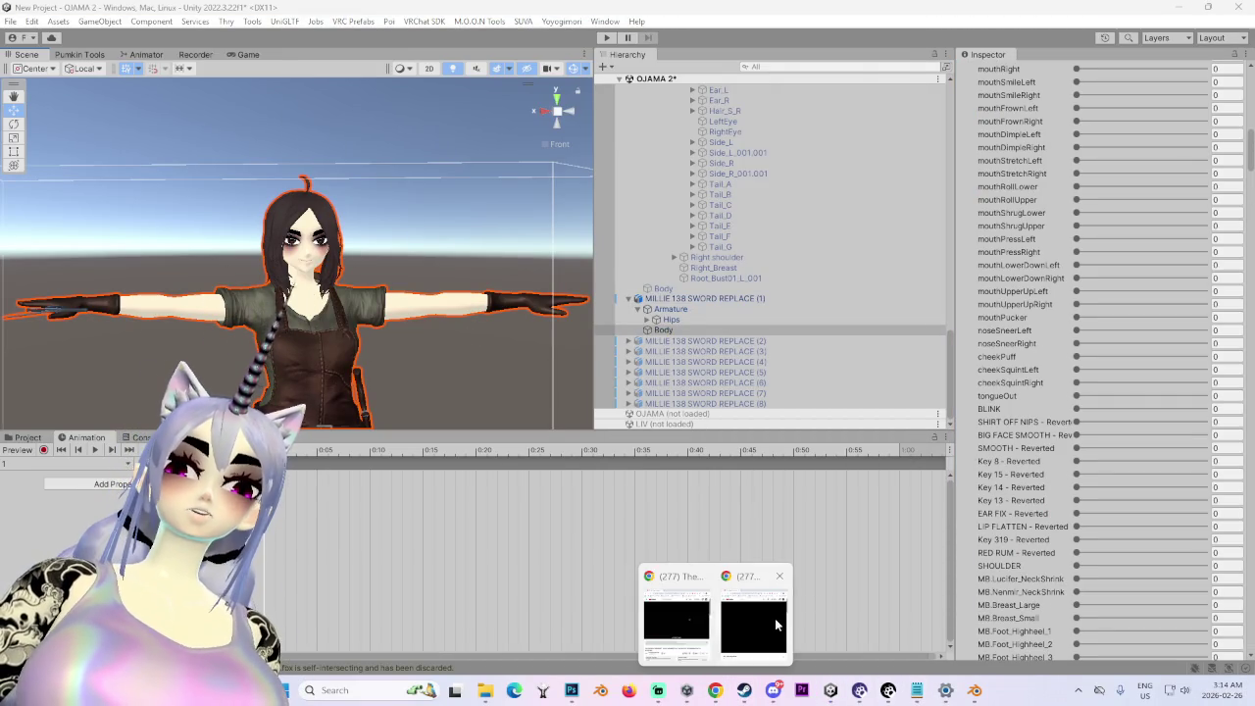
click(775, 618)
scroll(578, 363, up, 5)
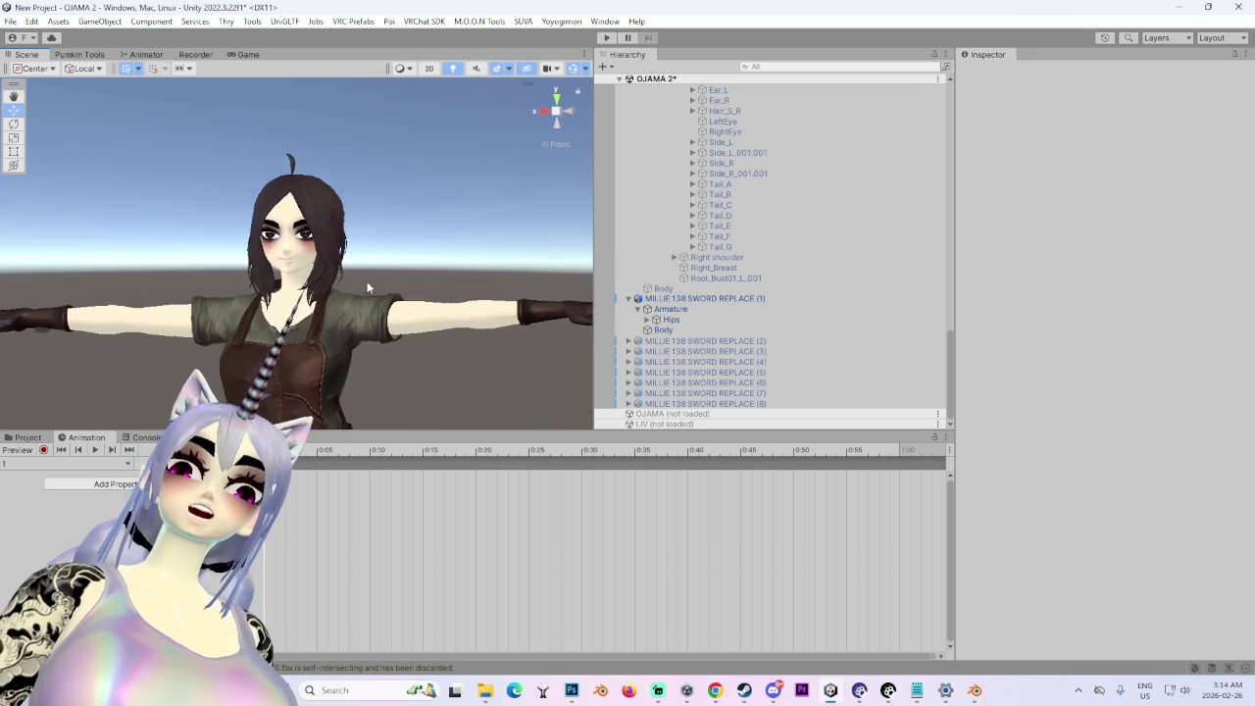
mouse_move(600, 372)
mouse_down()
mouse_move(317, 277)
mouse_move(464, 272)
mouse_move(367, 284)
mouse_up()
scroll(368, 284, down, 5)
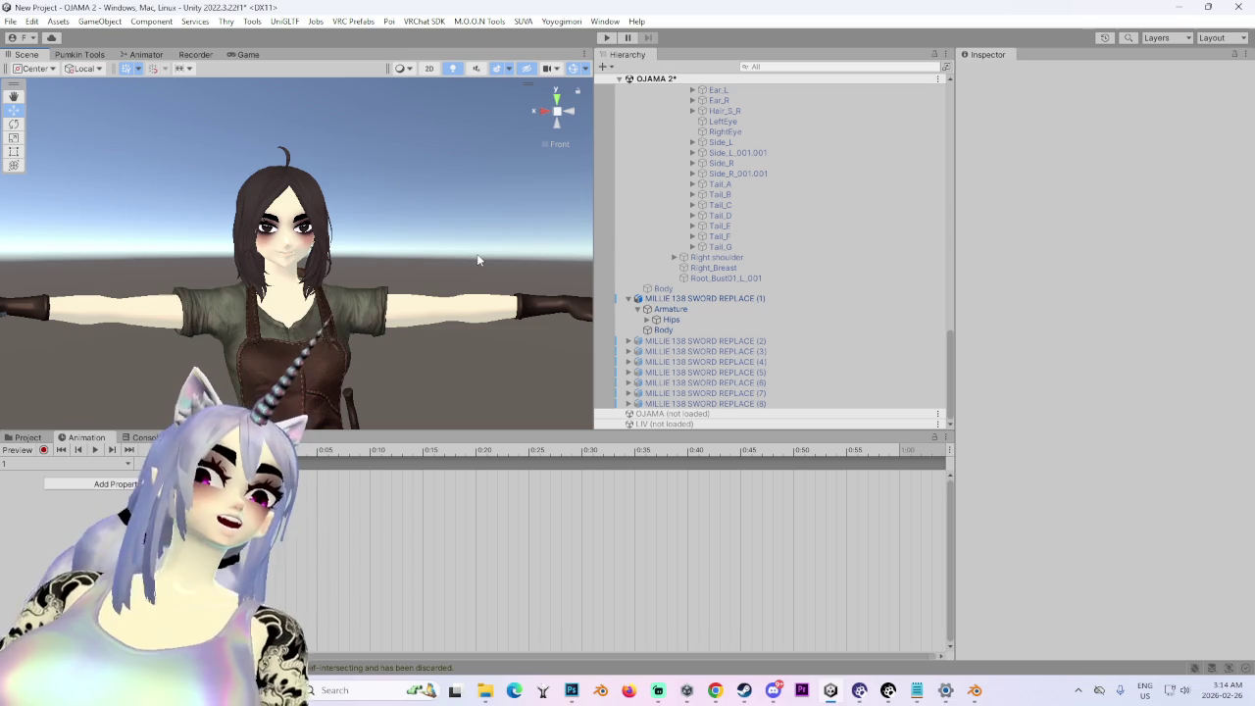
scroll(514, 281, down, 1)
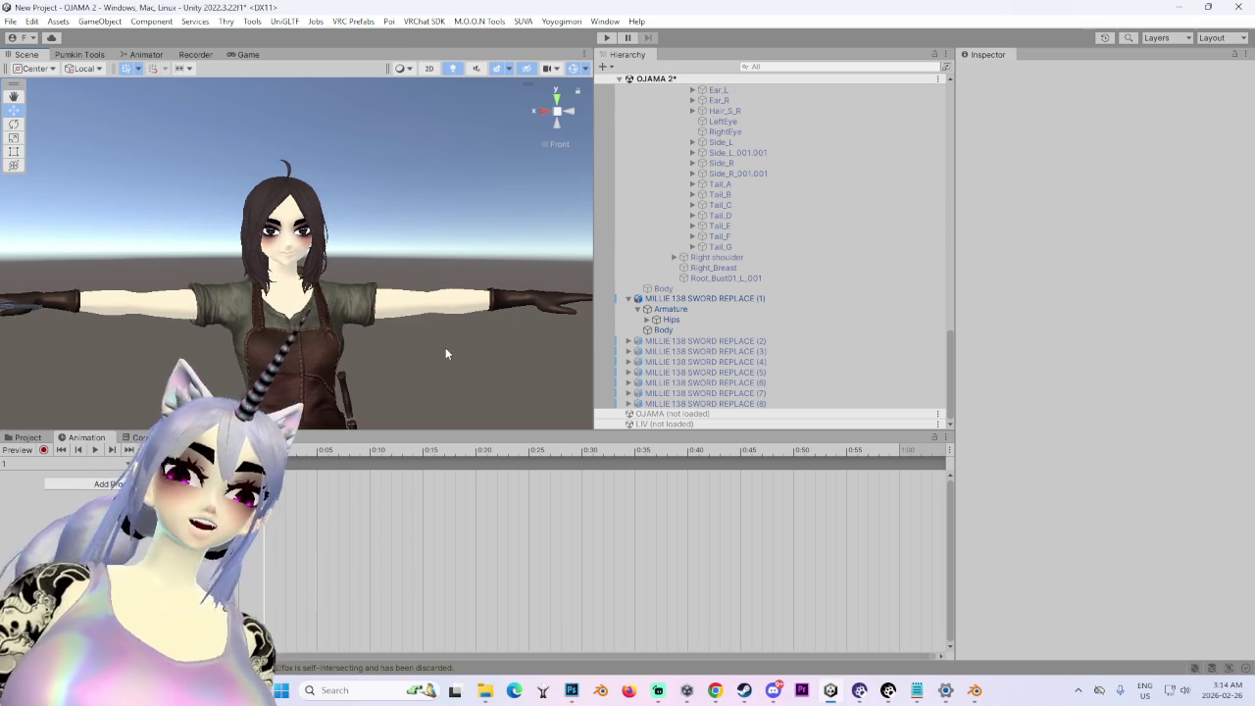
drag(447, 346, 447, 392)
mouse_move(723, 689)
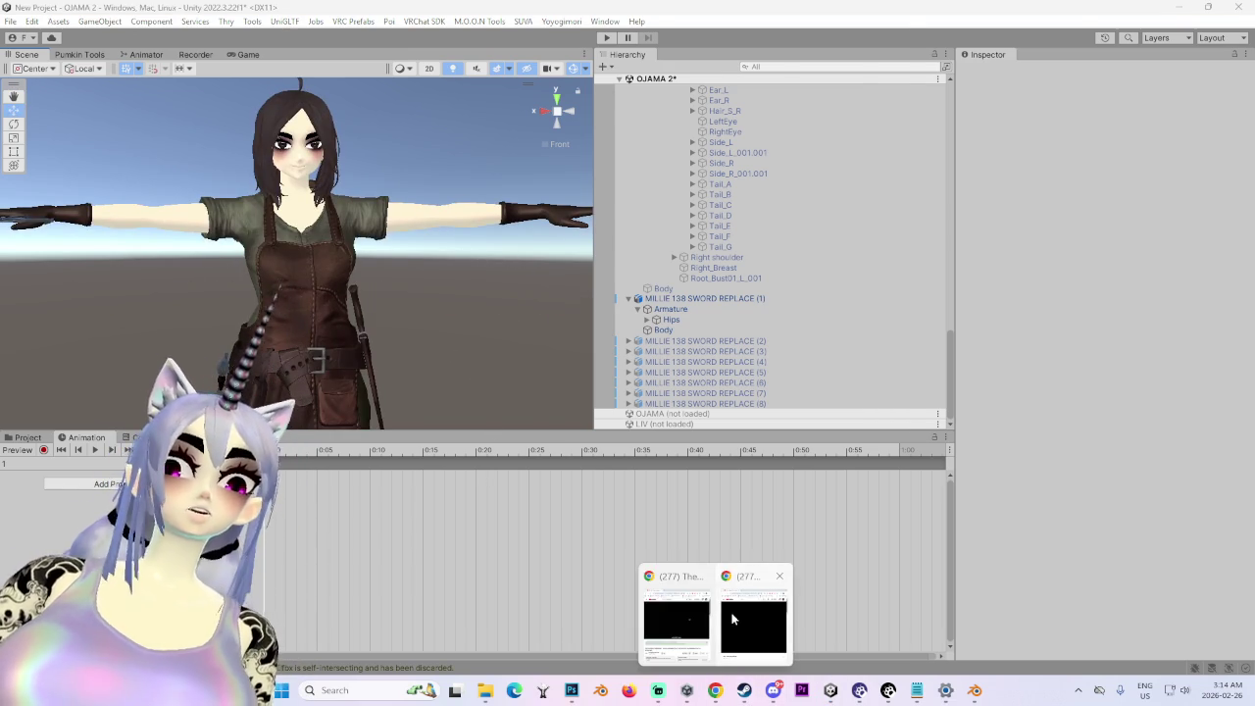
click(732, 620)
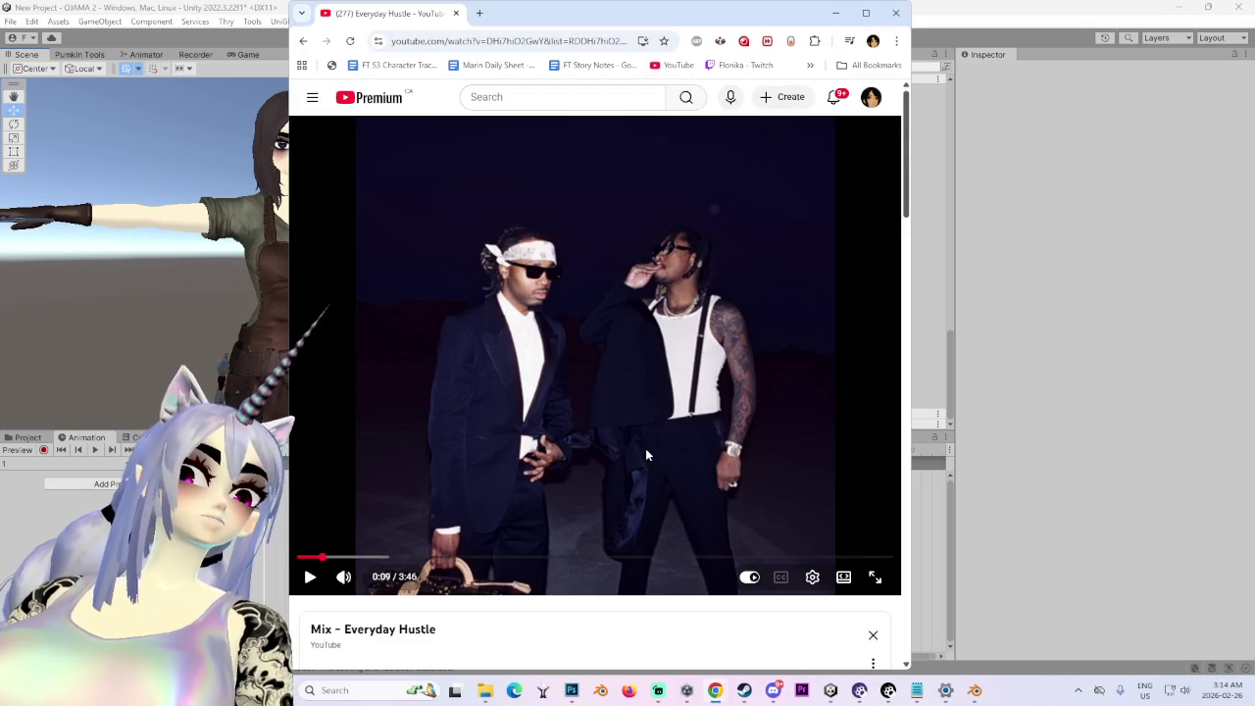
- Shift the YouTube window right and down, then return to Unity and orbit around the avatar
drag(790, 14, 933, 44)
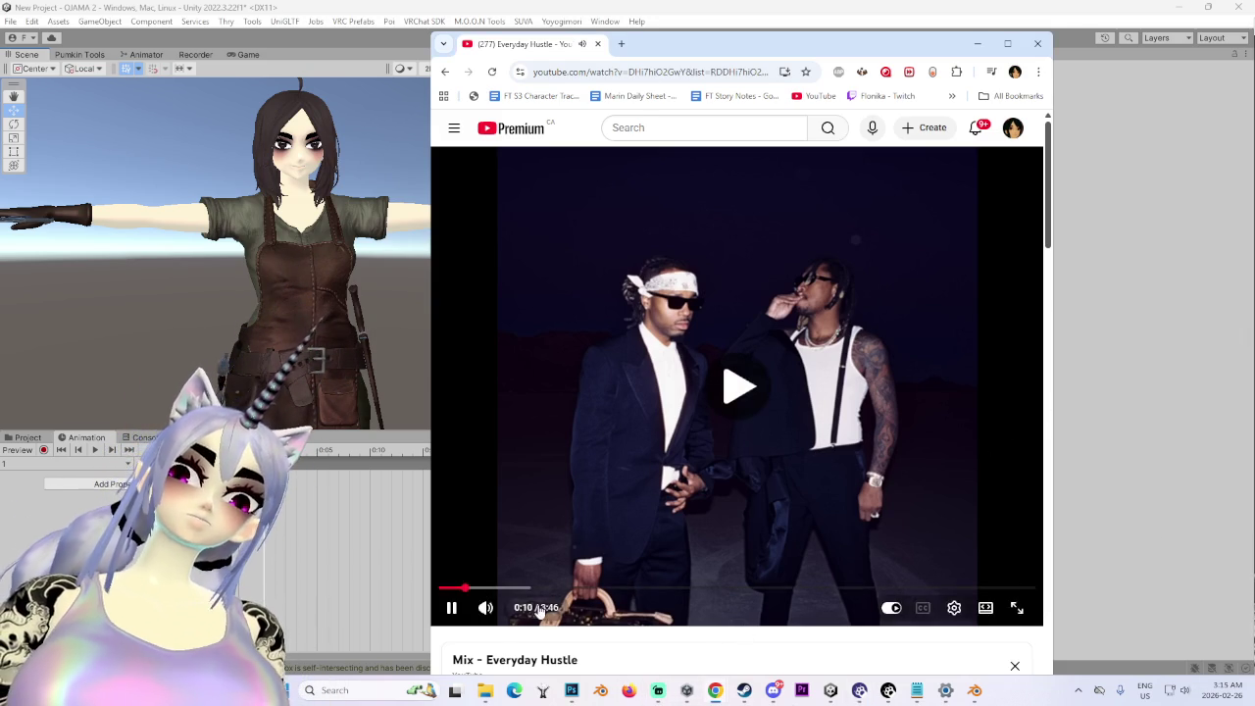
click(242, 208)
mouse_move(243, 207)
mouse_down()
mouse_move(402, 257)
mouse_move(347, 367)
mouse_move(424, 238)
mouse_up()
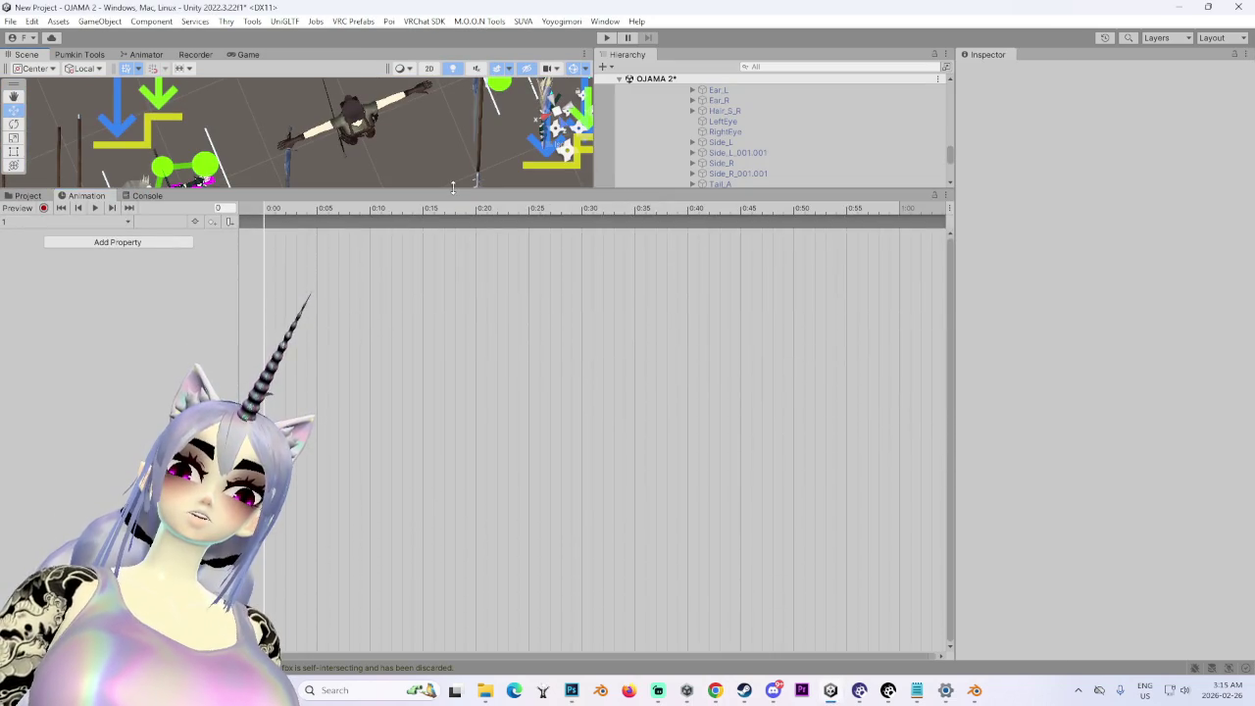
- Resize the Scene view, select MILLIE 138 SWORD REPLACE (1) and frame its face from the front
drag(453, 187, 453, 491)
drag(392, 343, 393, 245)
click(510, 324)
click(302, 535)
mouse_move(323, 460)
mouse_down()
mouse_move(404, 386)
mouse_move(502, 215)
mouse_up()
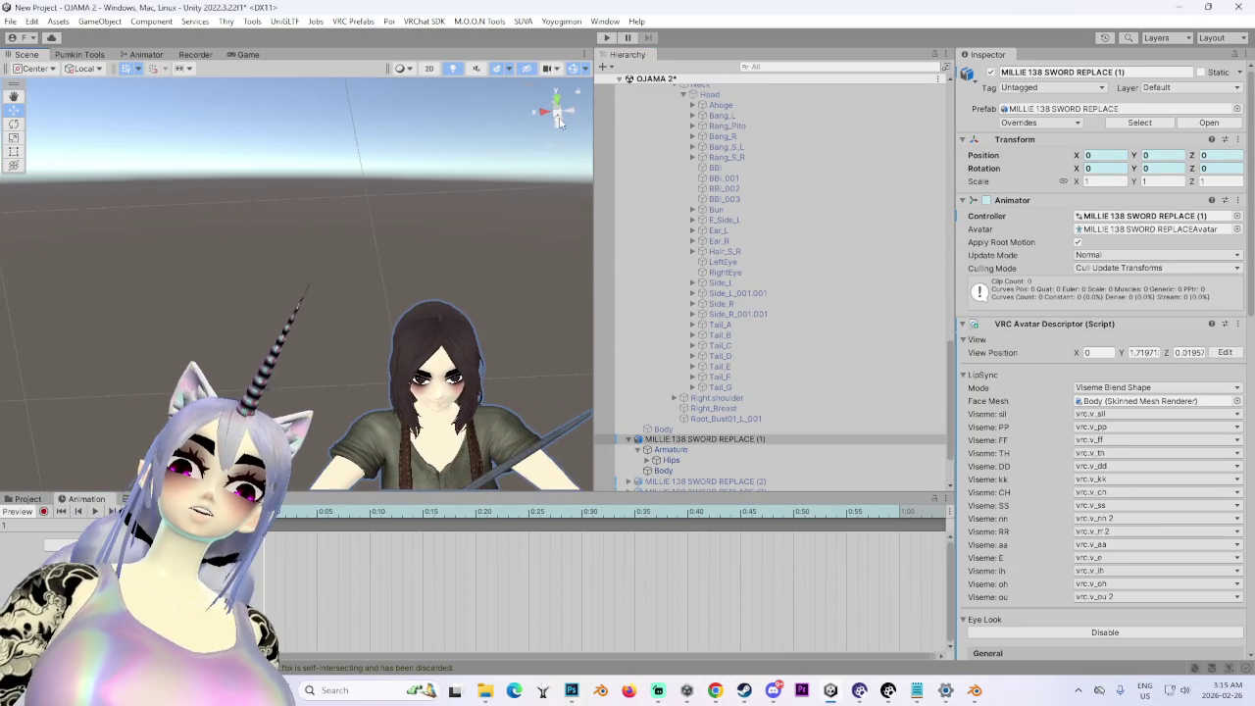
click(560, 121)
scroll(334, 335, up, 3)
drag(333, 335, 449, 370)
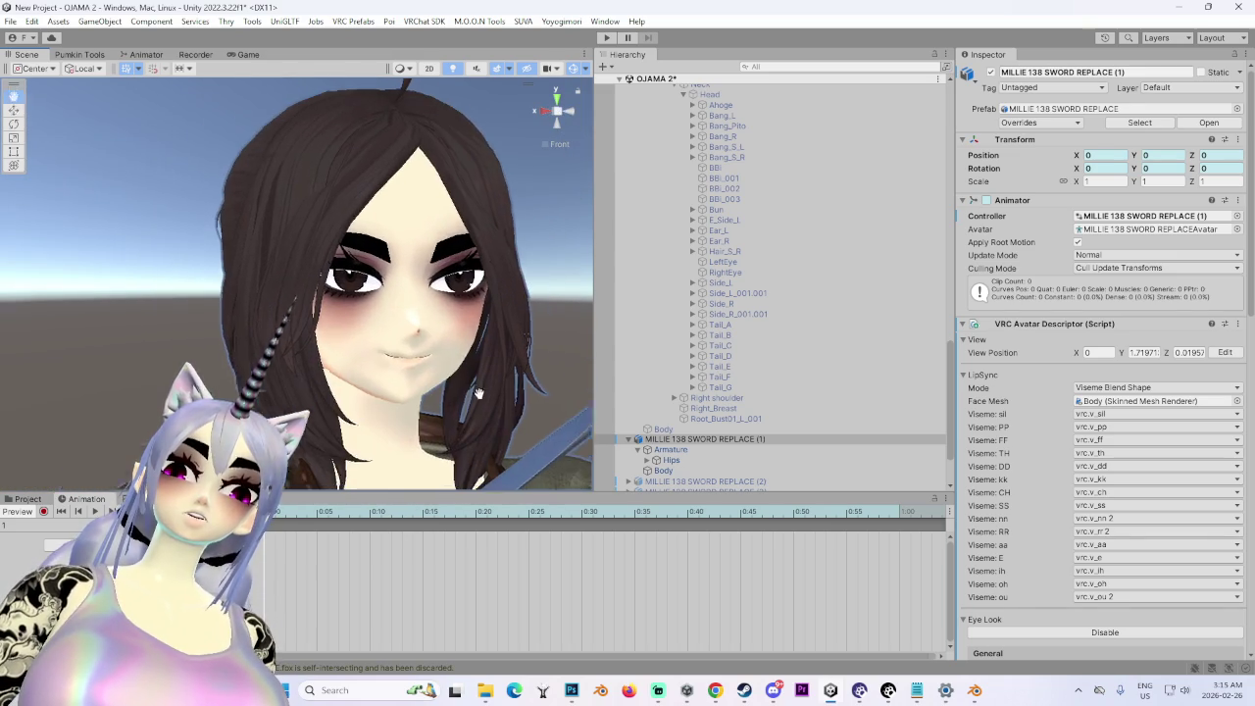
- Select Body, then collapse the avatar's Hierarchy tree and select it to show its descriptor's Eye Look settings
double_click(718, 471)
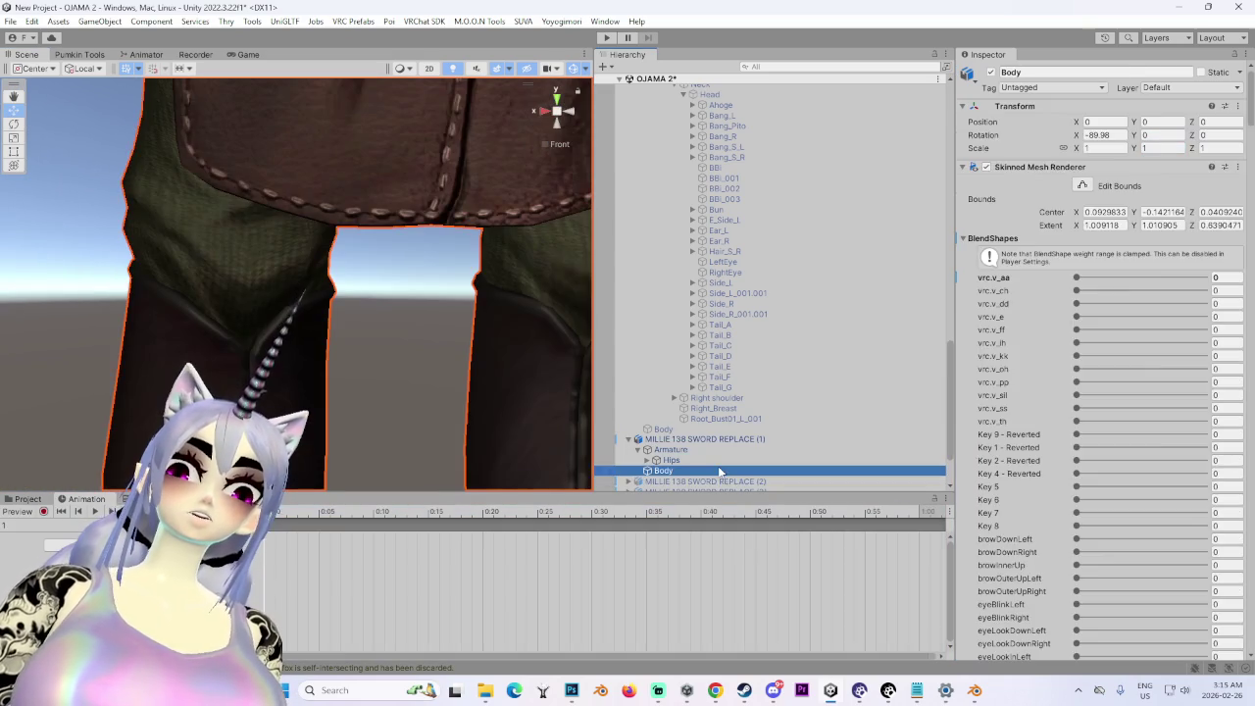
double_click(705, 439)
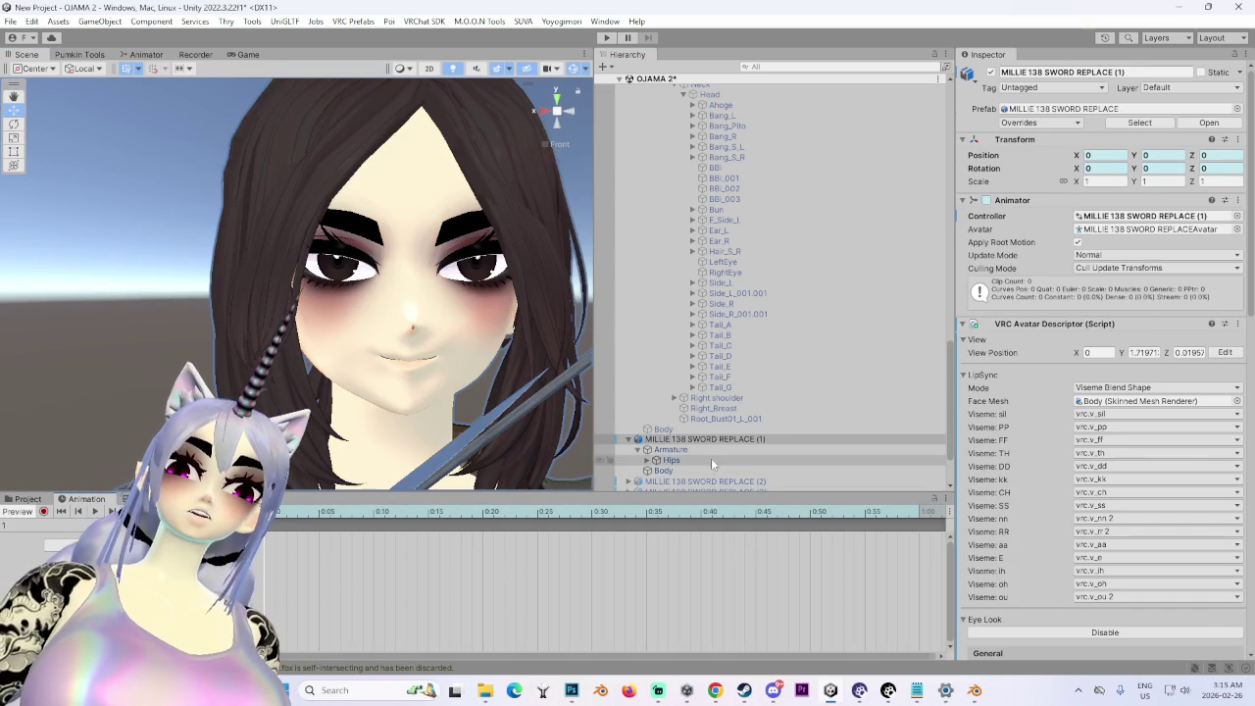
click(687, 471)
scroll(985, 488, down, 10)
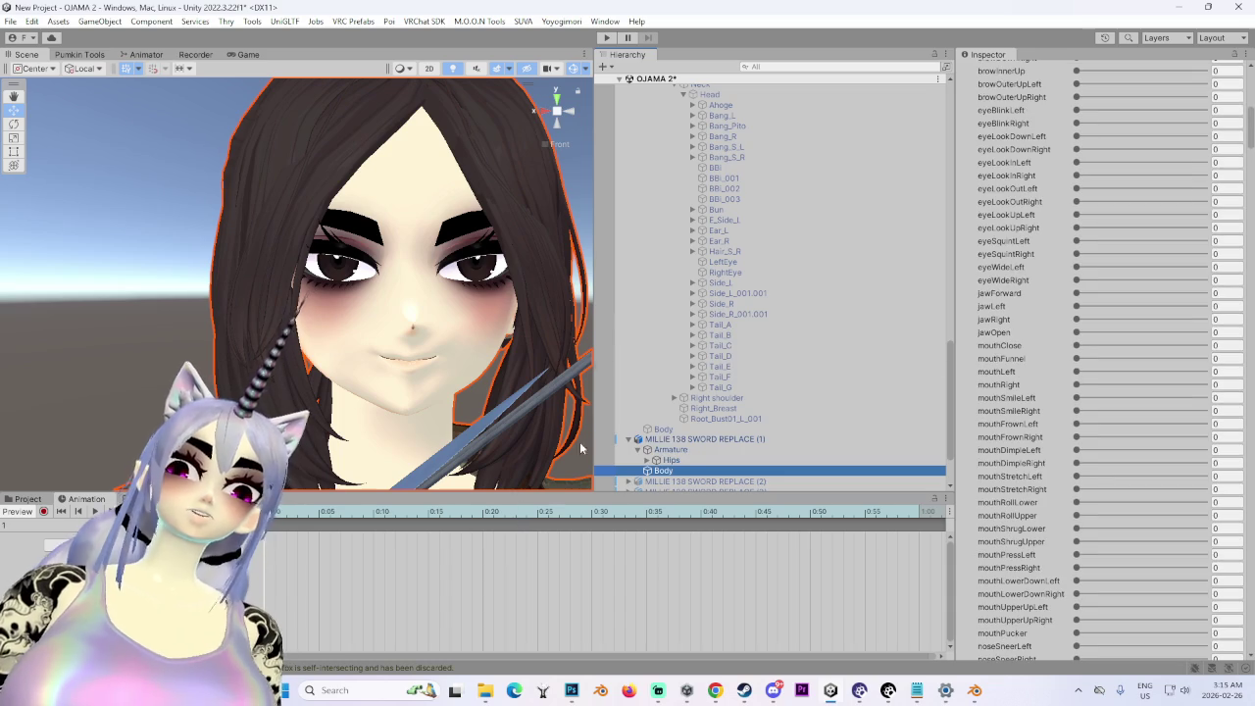
scroll(736, 355, up, 10)
click(629, 419)
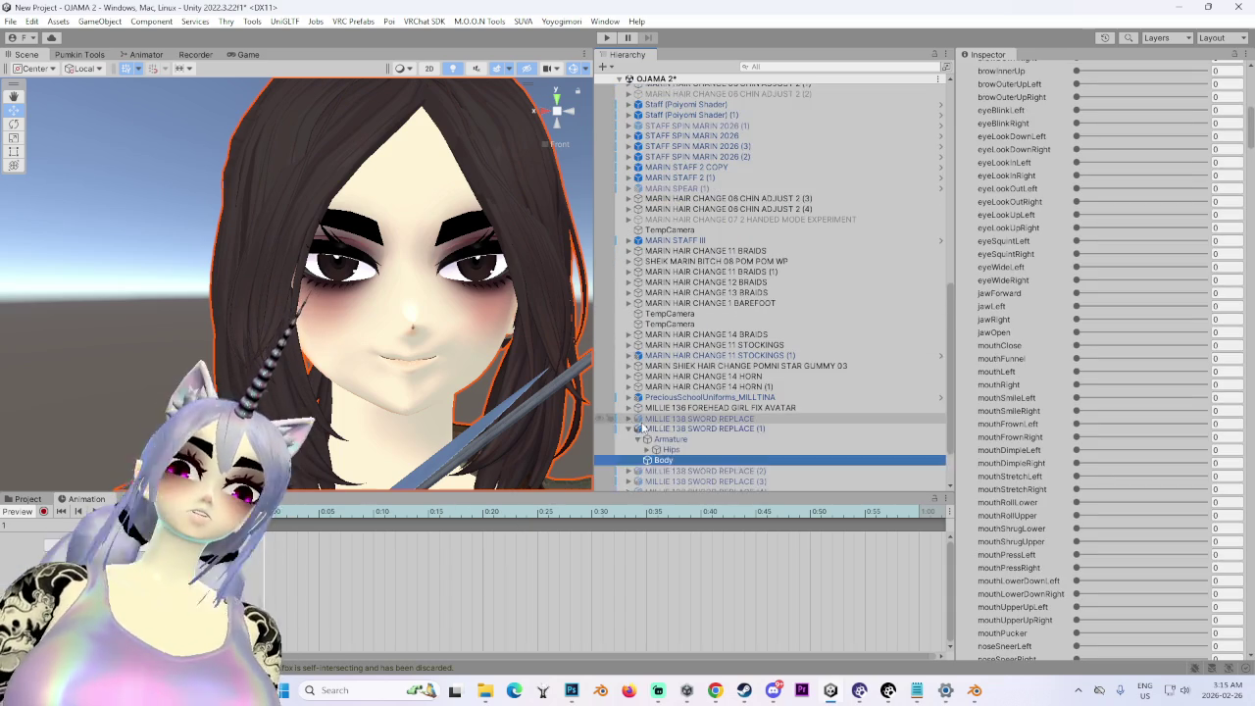
click(630, 429)
click(706, 360)
scroll(764, 294, up, 5)
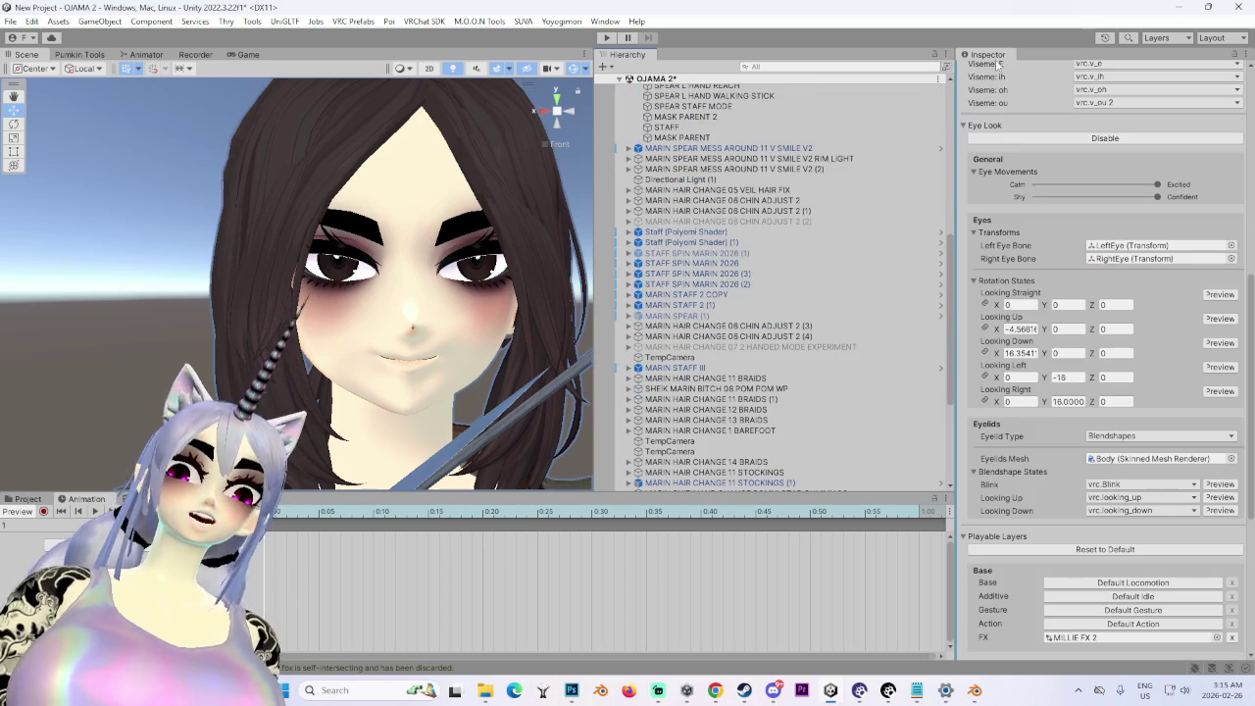
scroll(974, 78, up, 10)
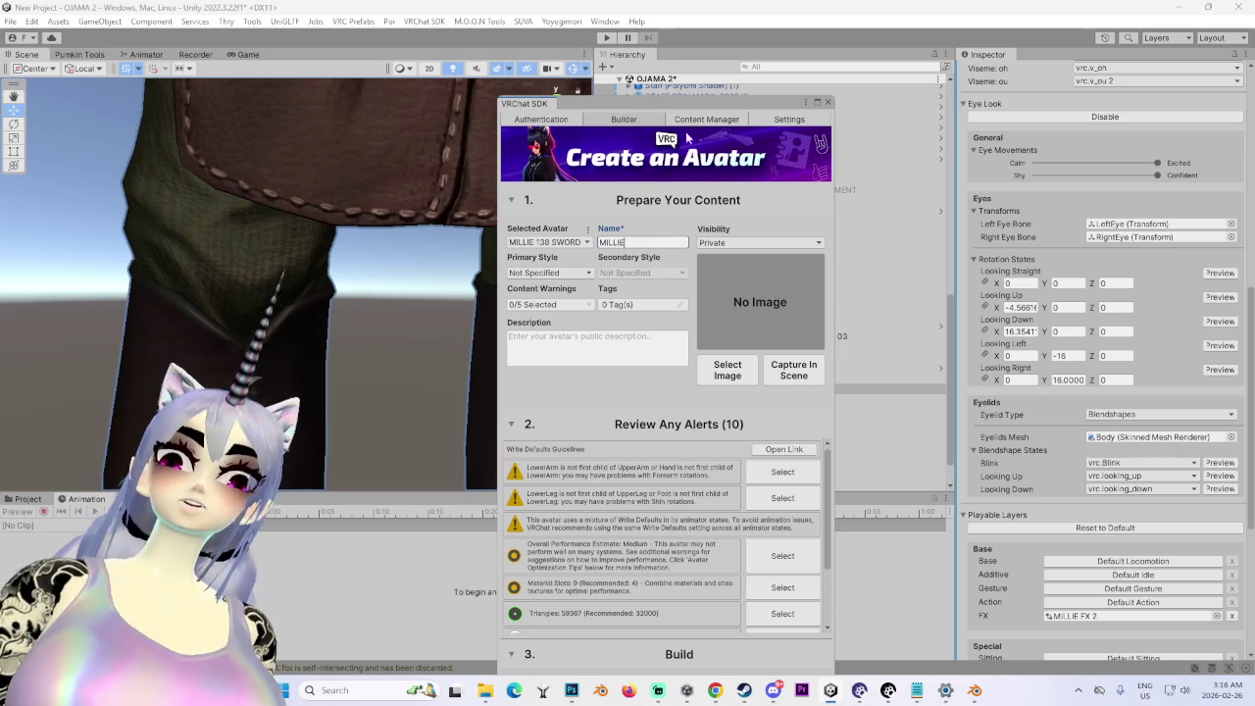
- Capture the avatar thumbnail in scene and run Build & Test Your Avatar
click(804, 378)
click(686, 370)
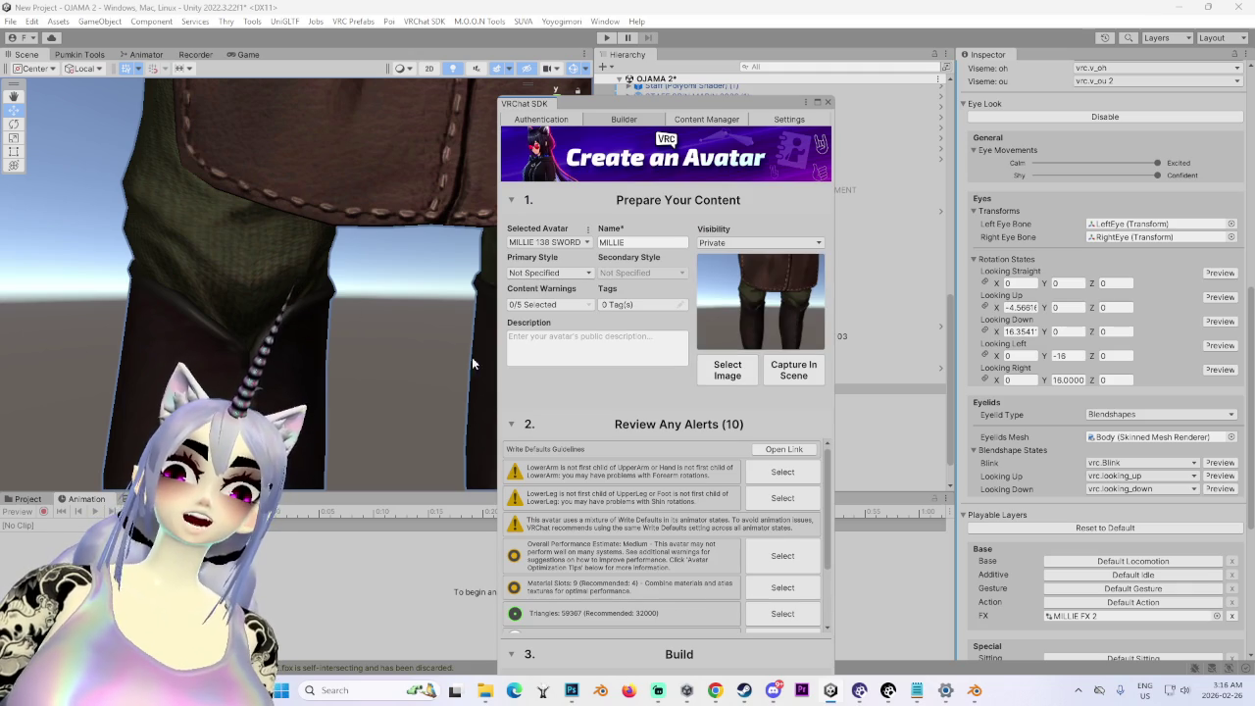
scroll(754, 457, down, 3)
drag(700, 99, 711, 41)
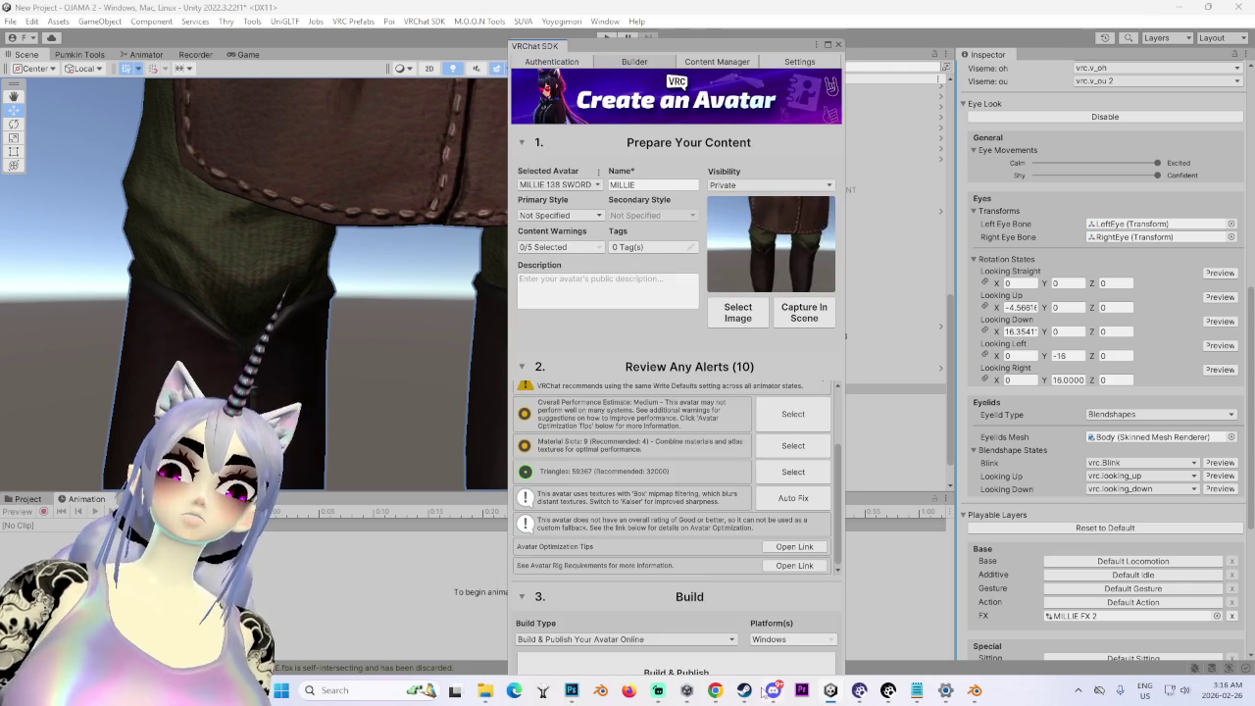
click(631, 639)
click(601, 627)
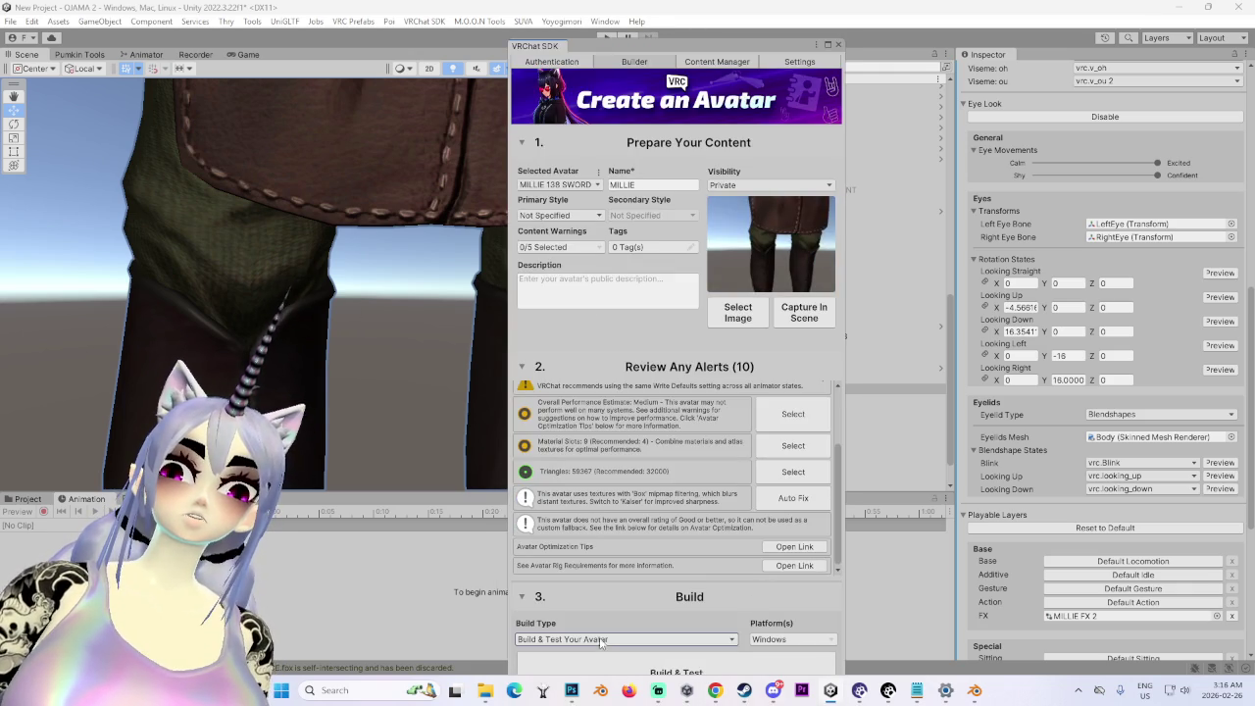
click(703, 666)
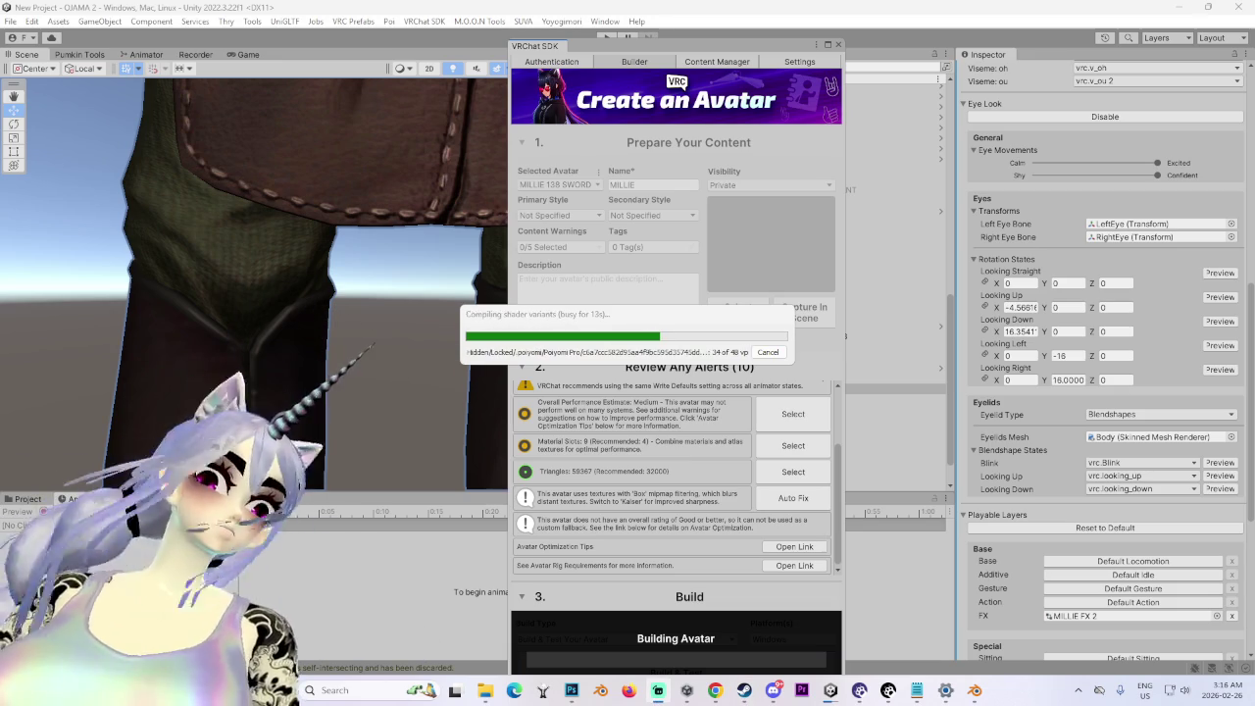
mouse_move(744, 691)
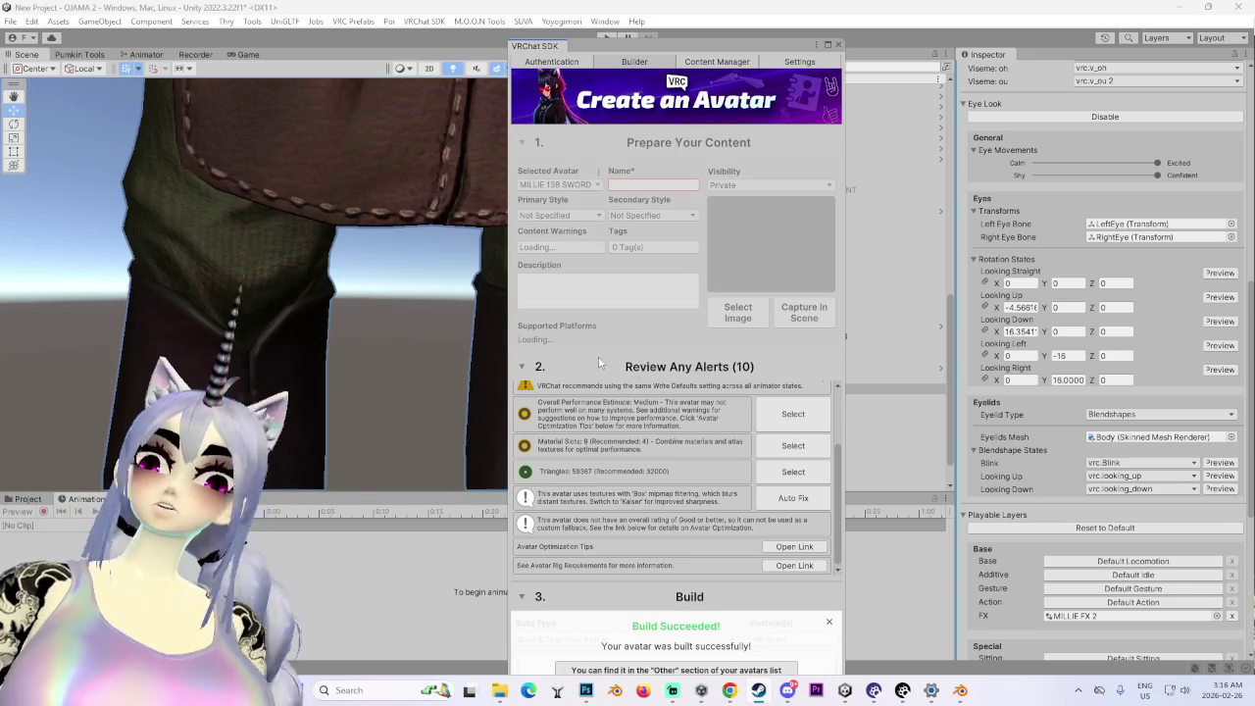
- Switch to Steam and start launching VRChat from the library
key(alt+Tab)
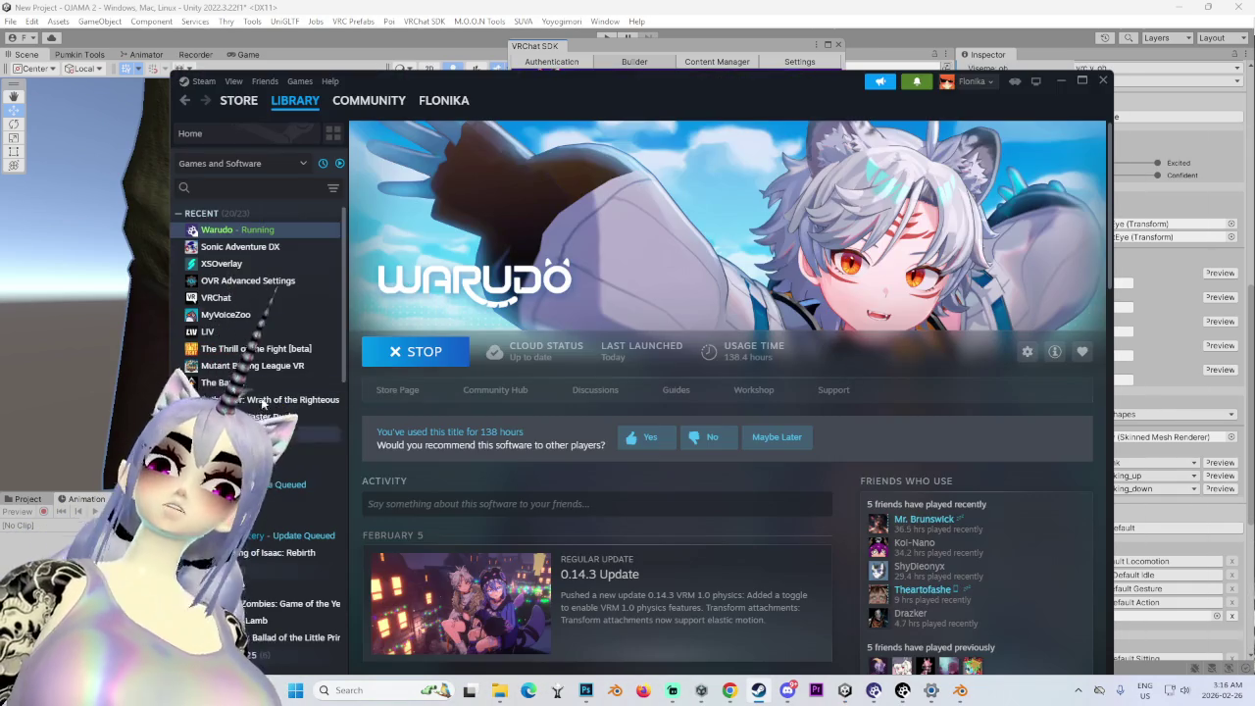
click(244, 297)
click(415, 351)
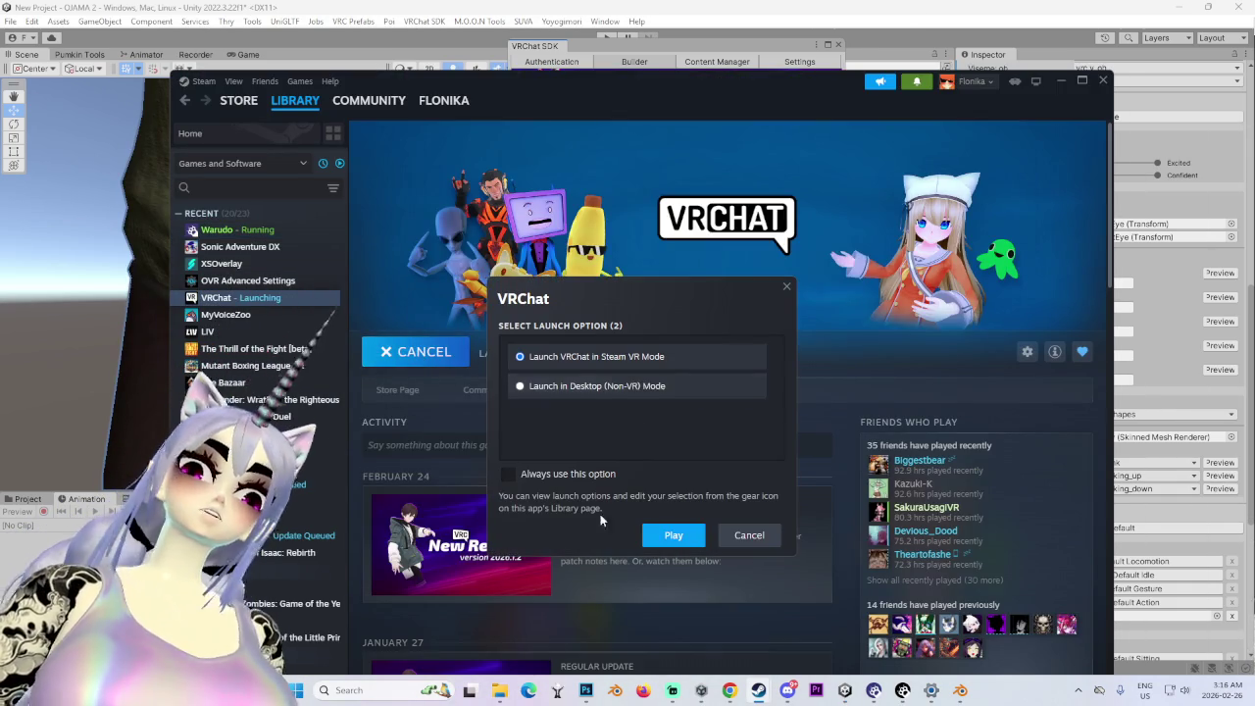
- Cancel the VRChat launch and start MyVoiceZoo from the Steam library instead
click(749, 534)
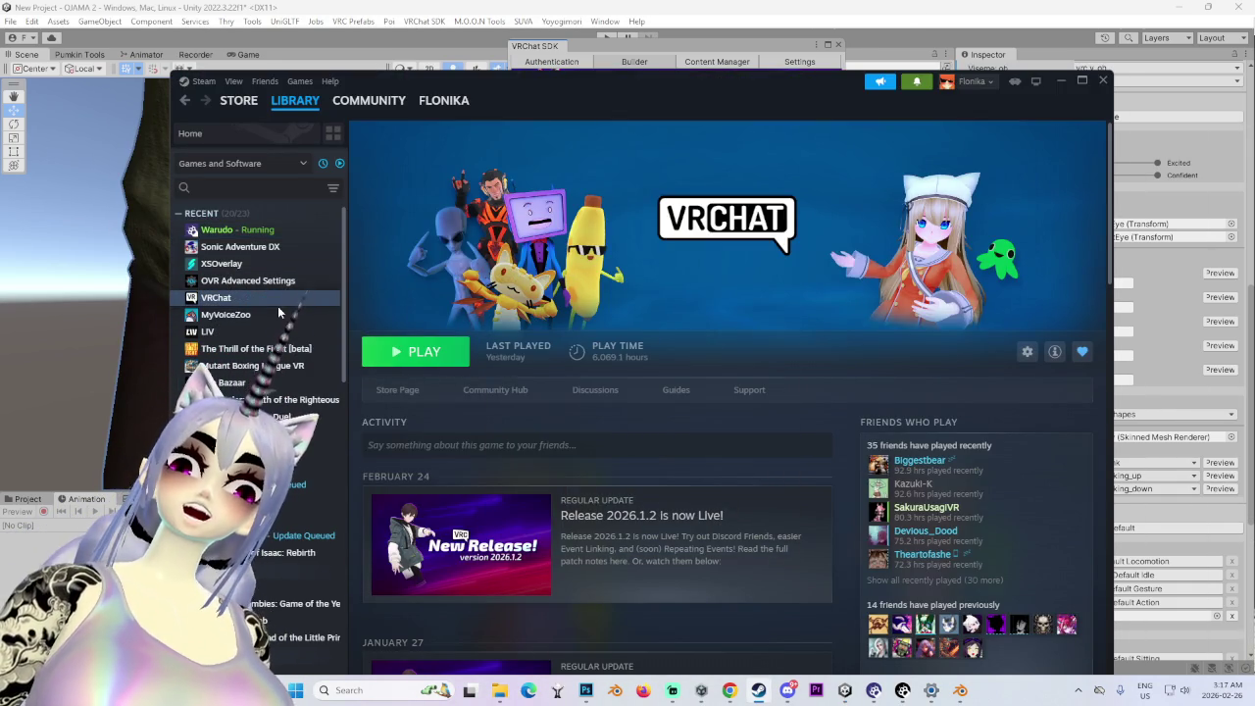
click(278, 314)
click(426, 355)
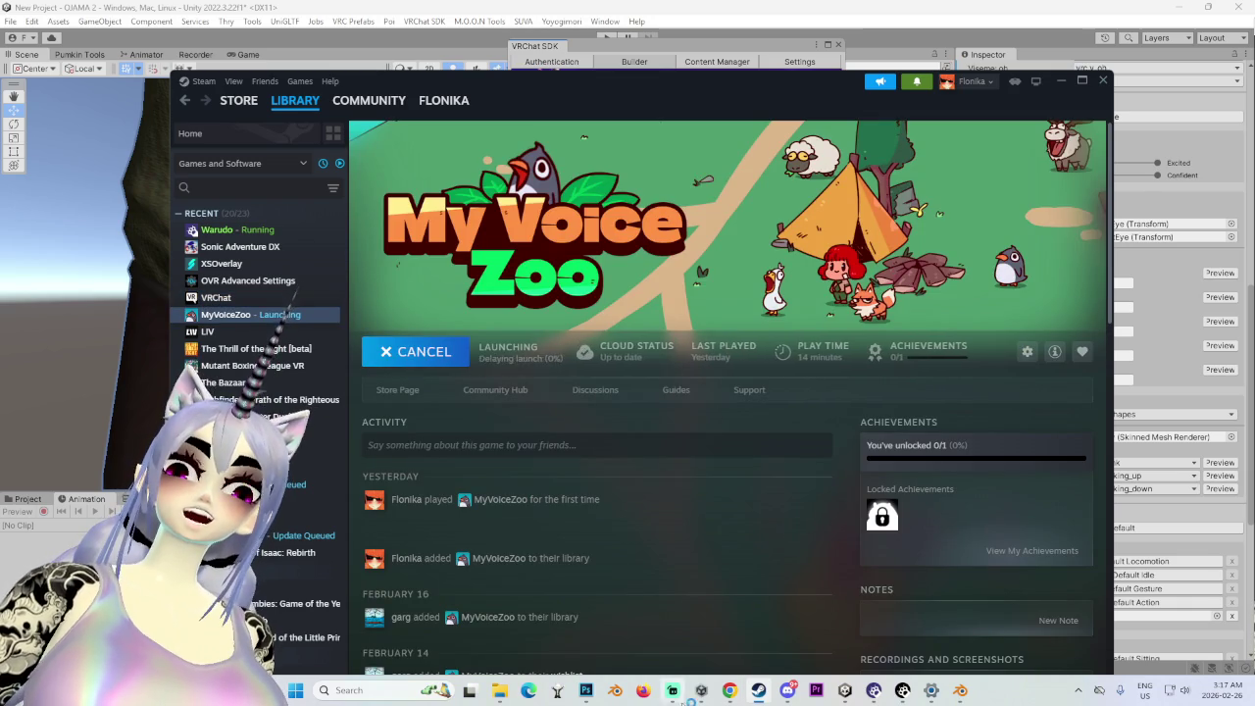
mouse_move(699, 618)
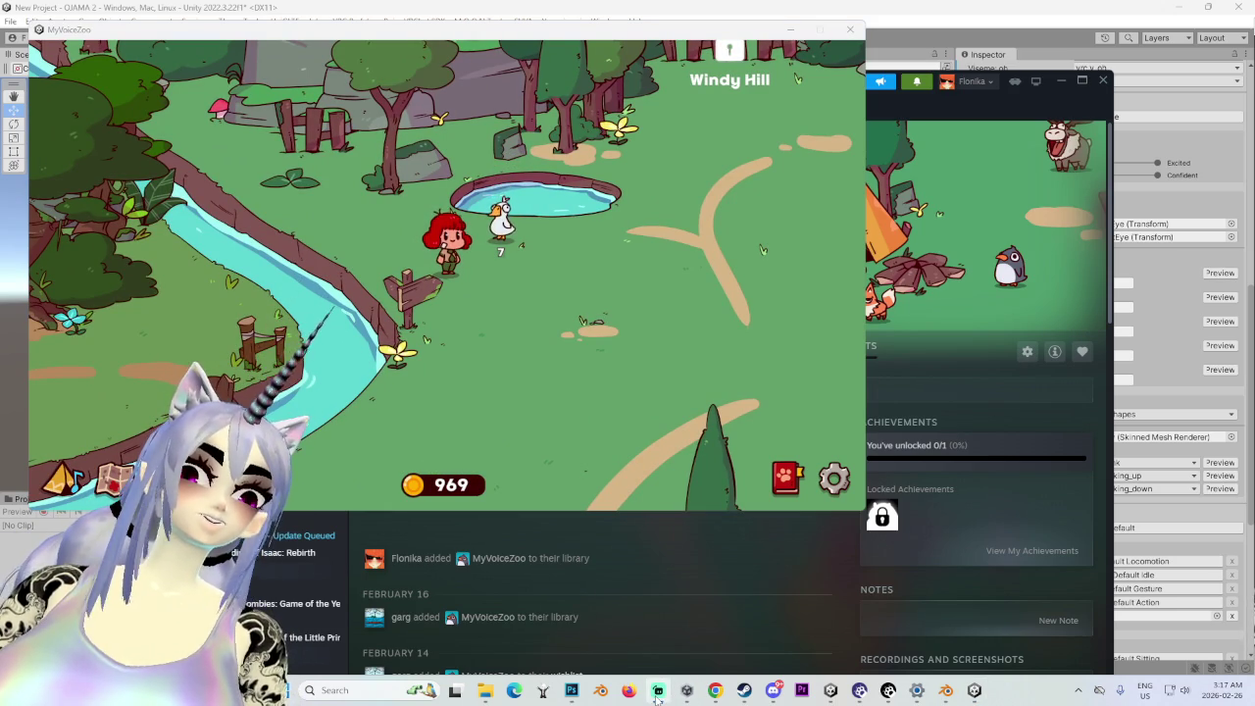
- Walk the character up and down collecting coins, heading toward the tent and the goose pond
key(s)
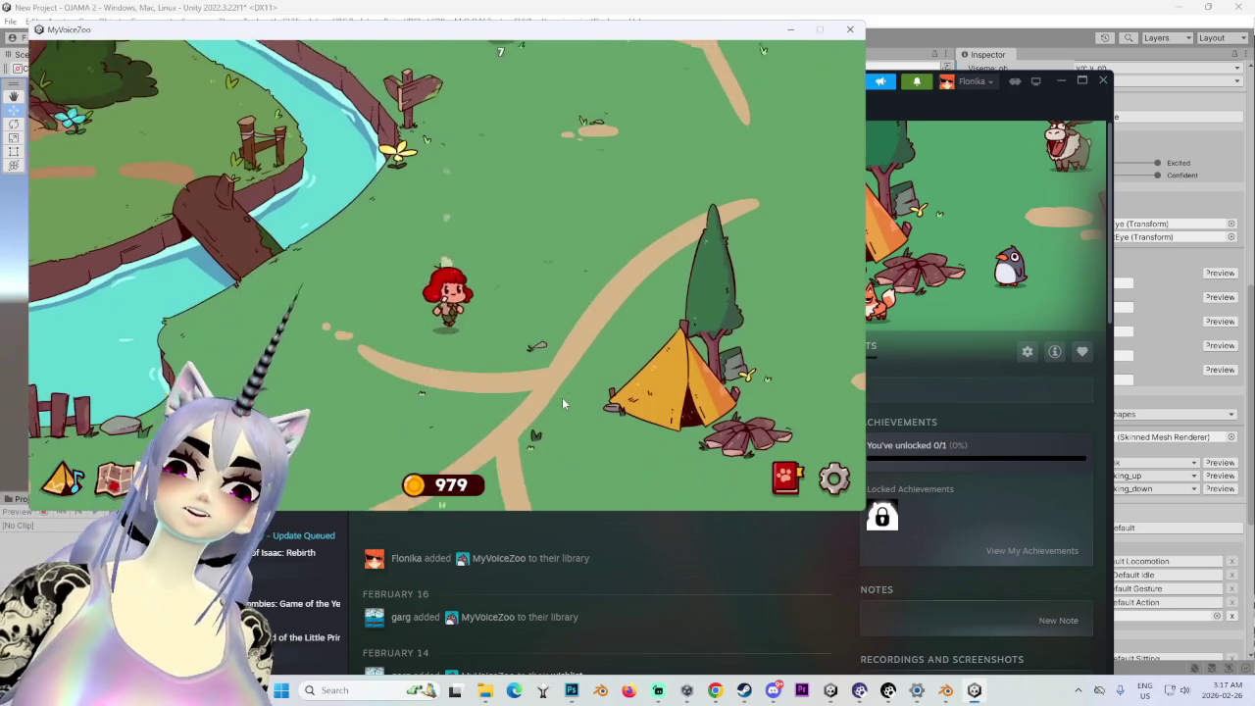
key(w)
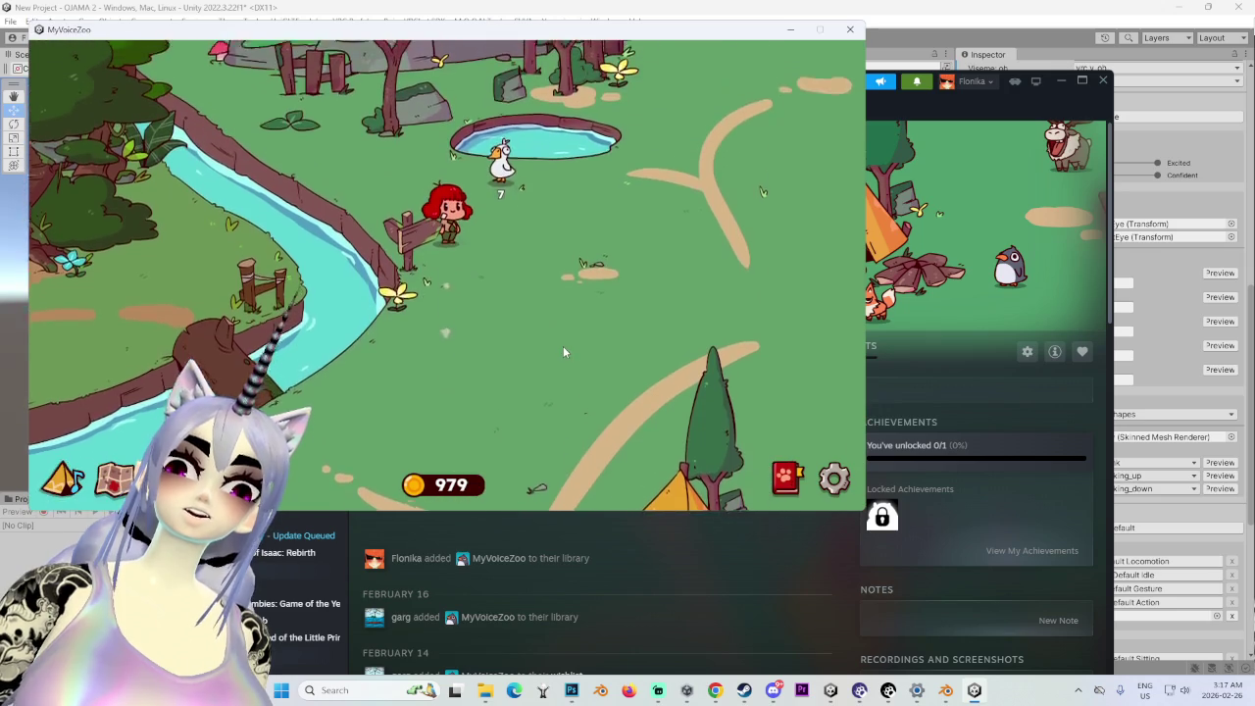
key(s)
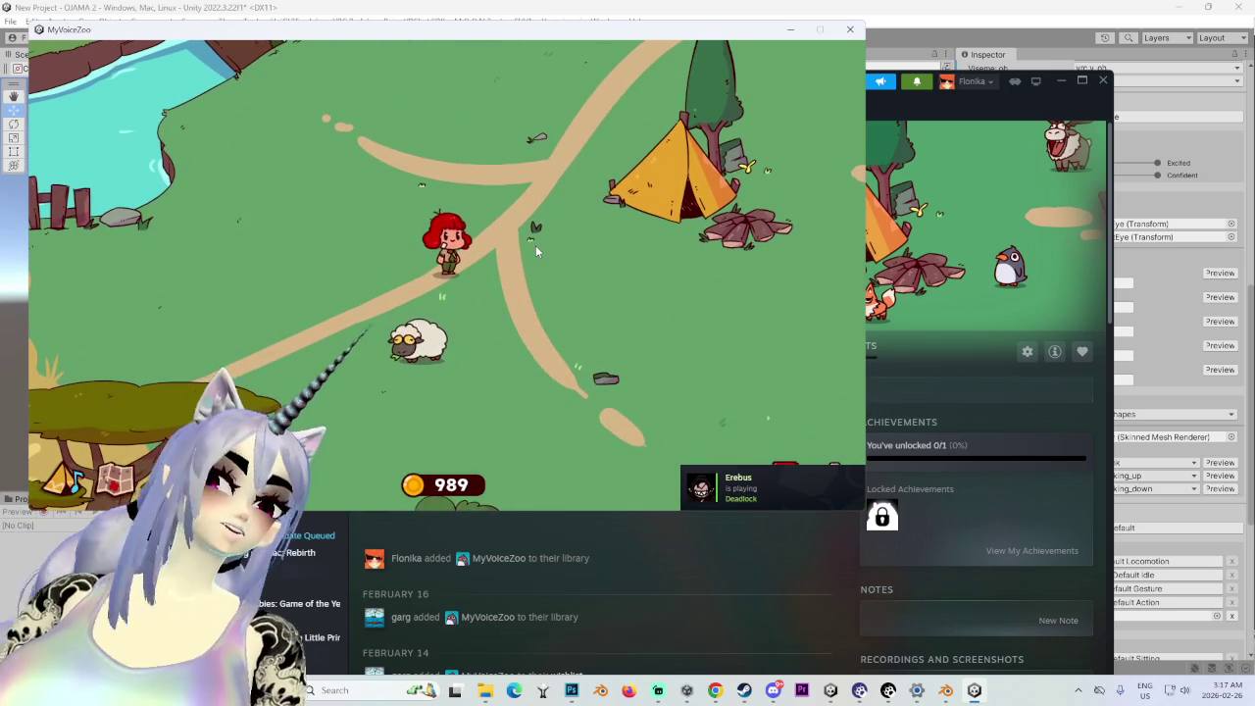
key(d)
key(w)
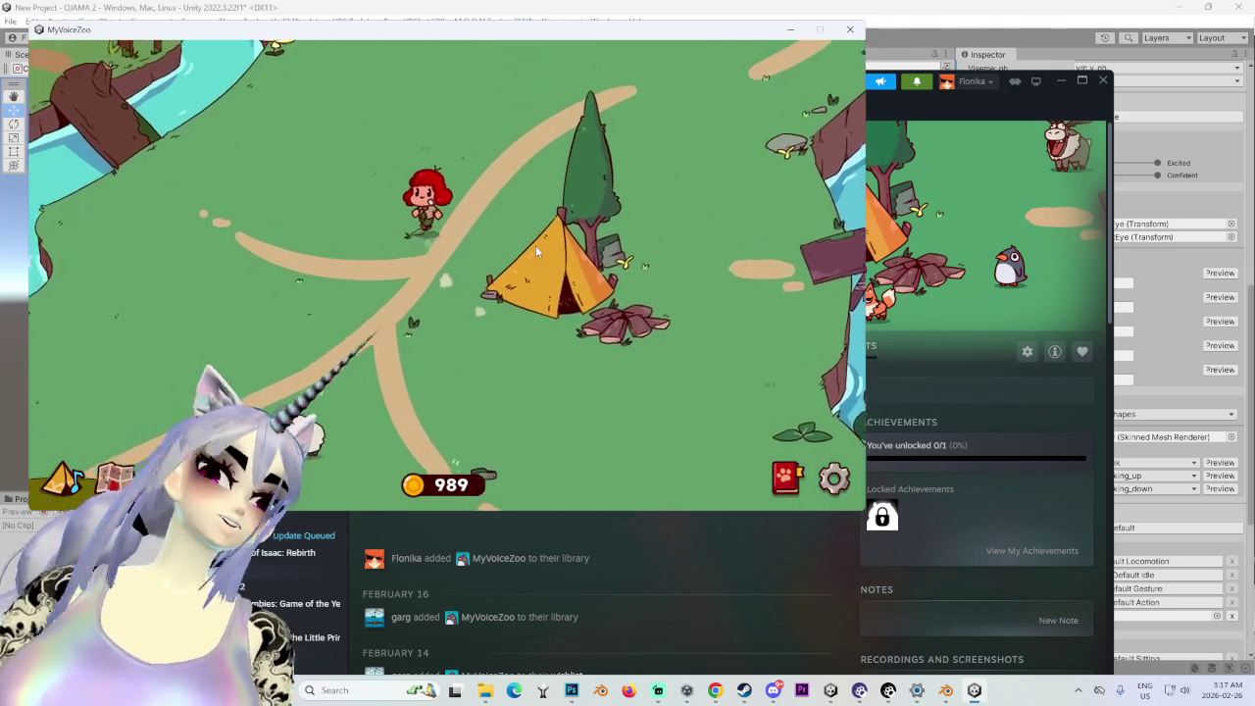
key(w)
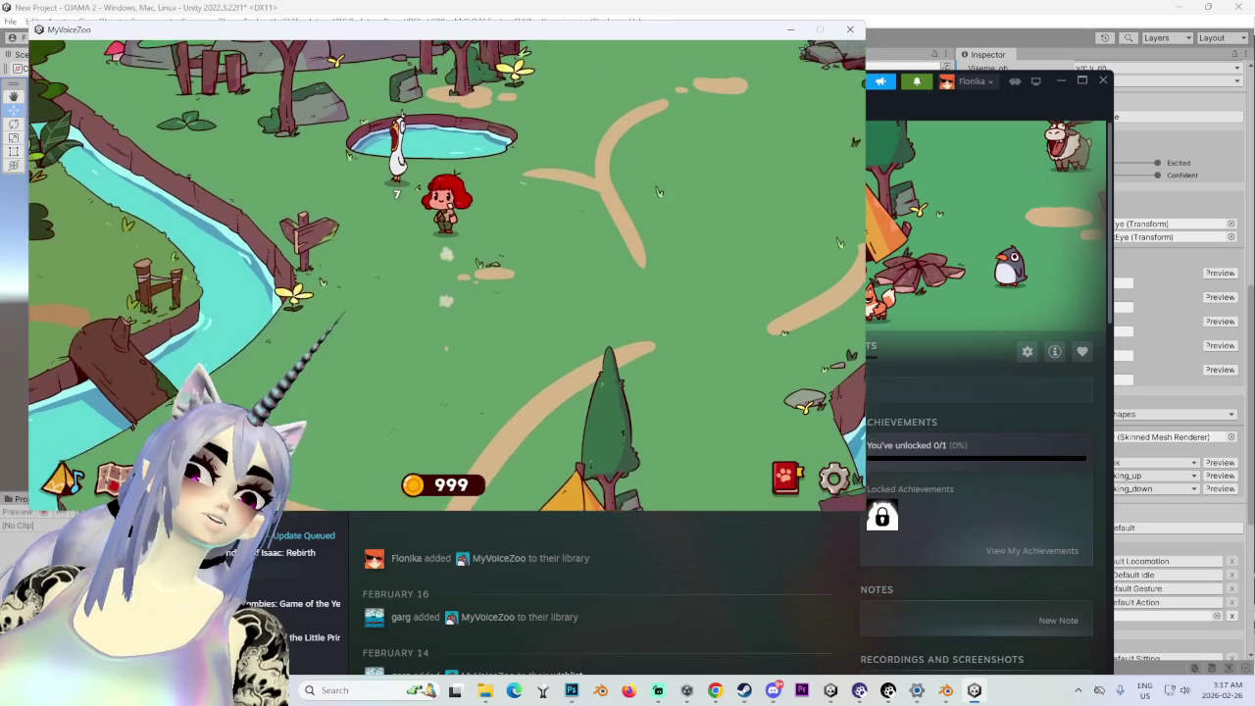
- Walk from the pond past the tent to the sheep, reaching 1,029 coins, then close the game
key(s)
key(w)
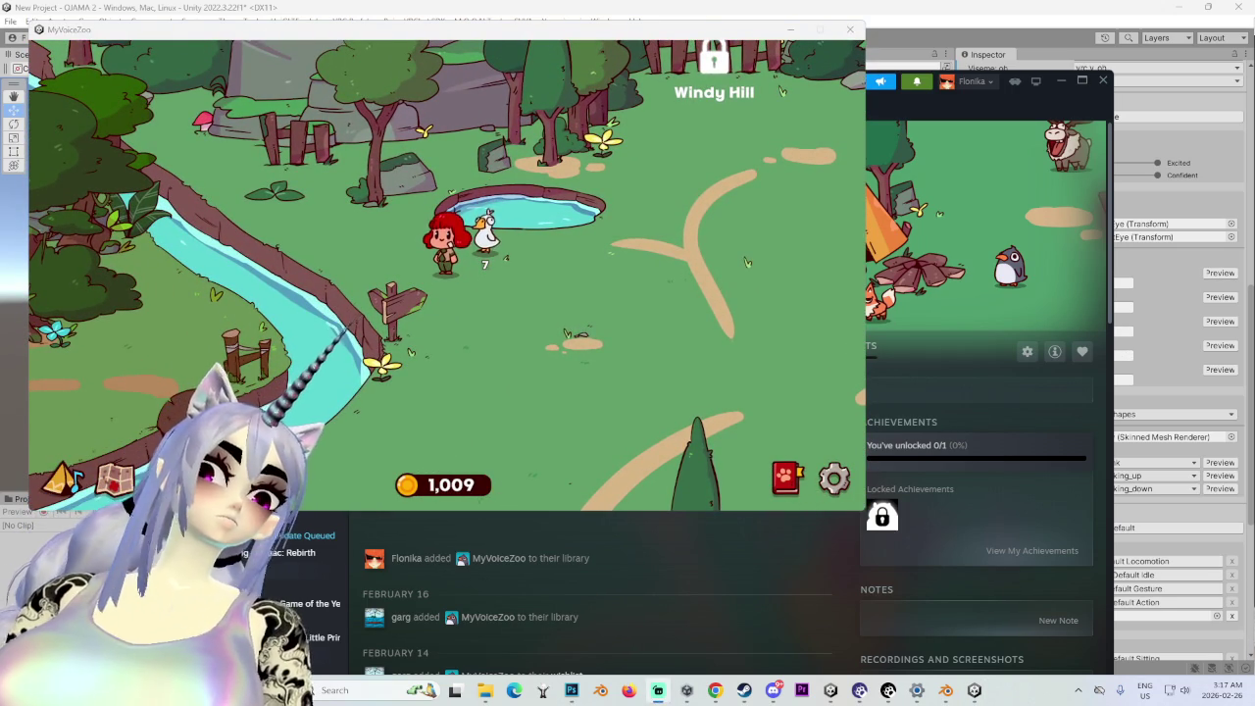
key(s)
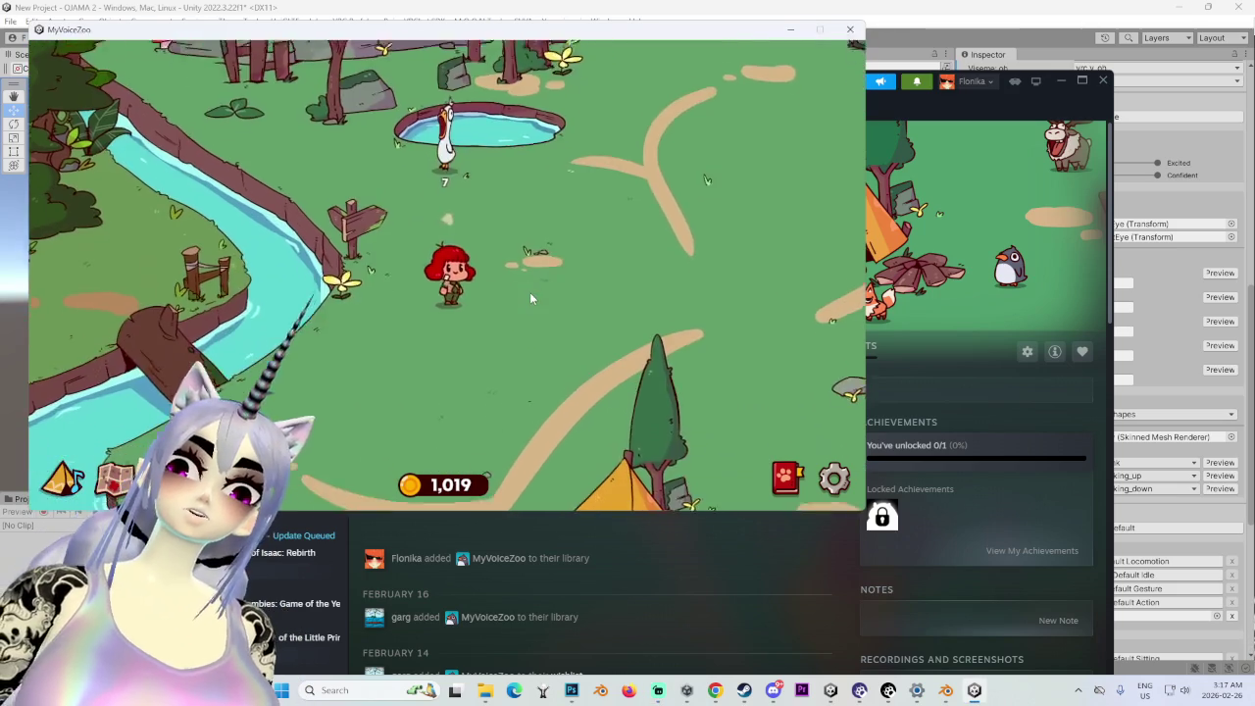
key(s)
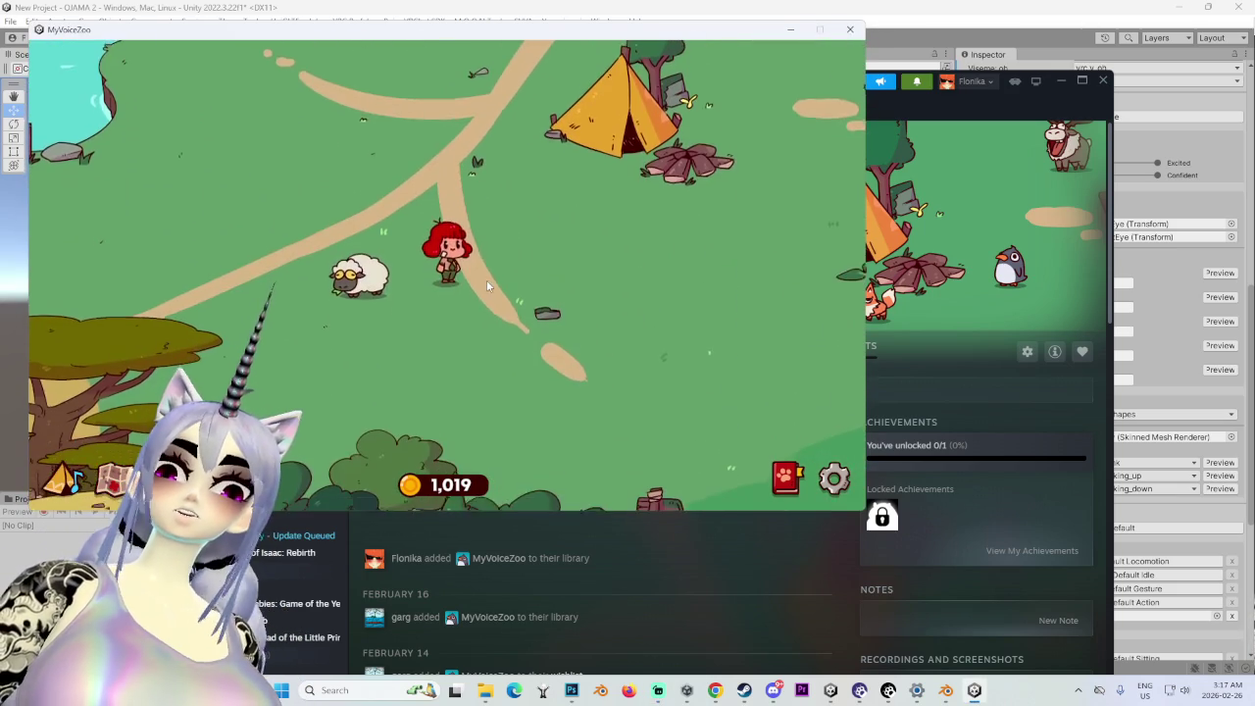
key(a)
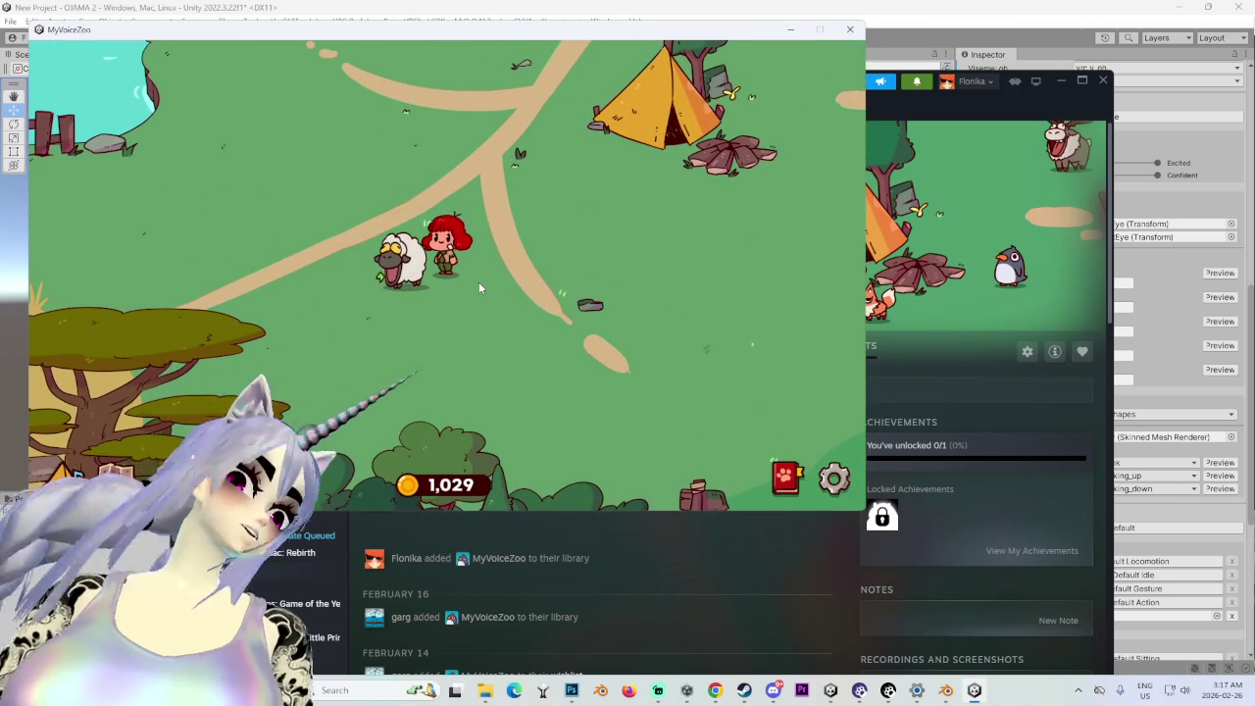
key(d)
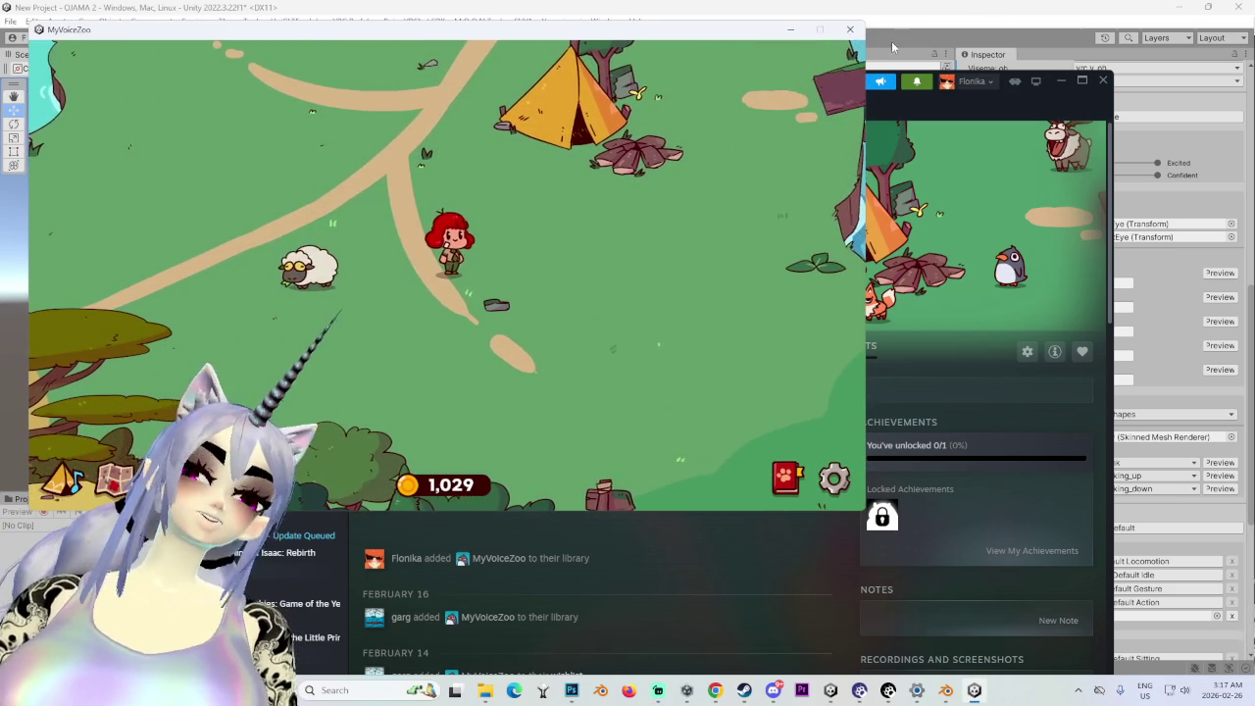
click(850, 29)
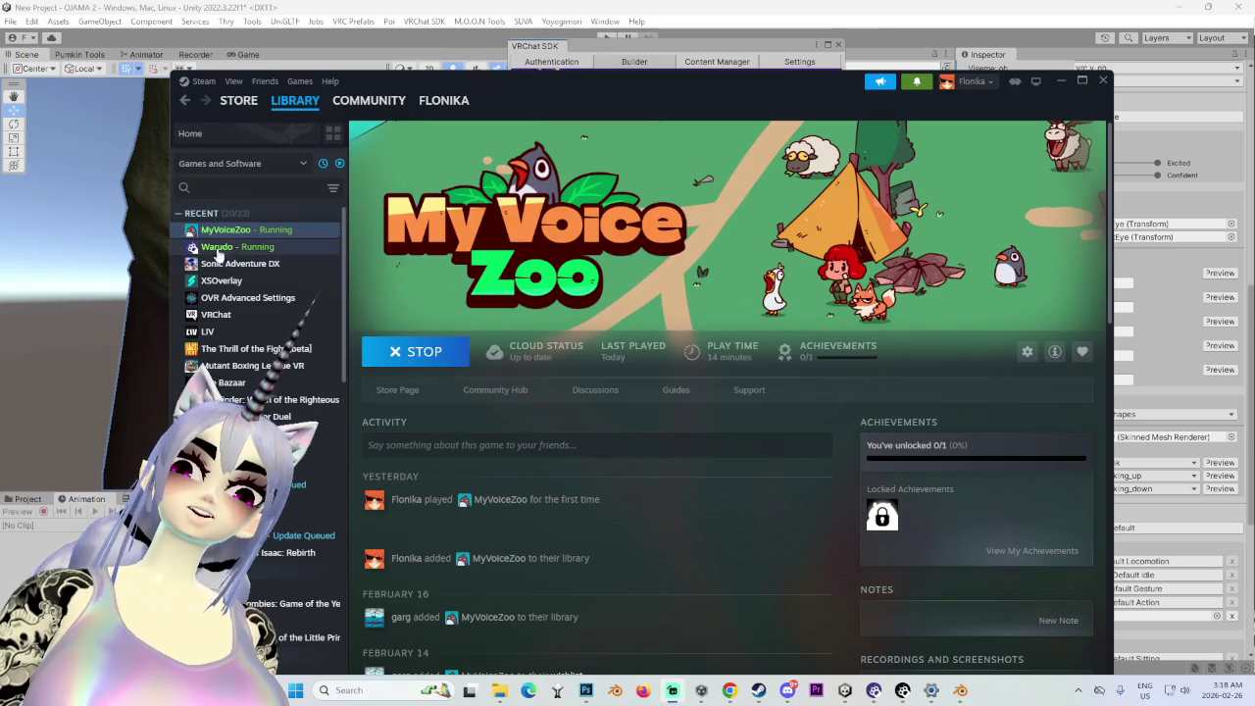
- Launch VRChat from the Steam library in Desktop (Non-VR) mode
click(251, 316)
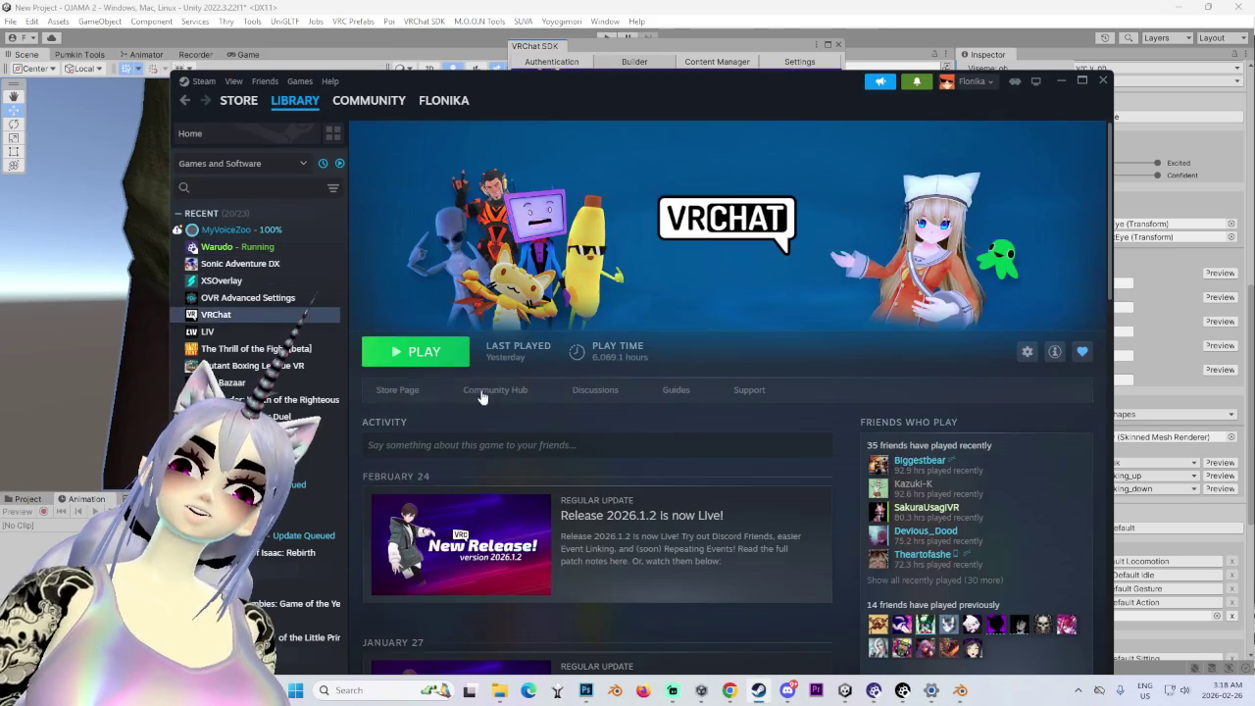
click(416, 351)
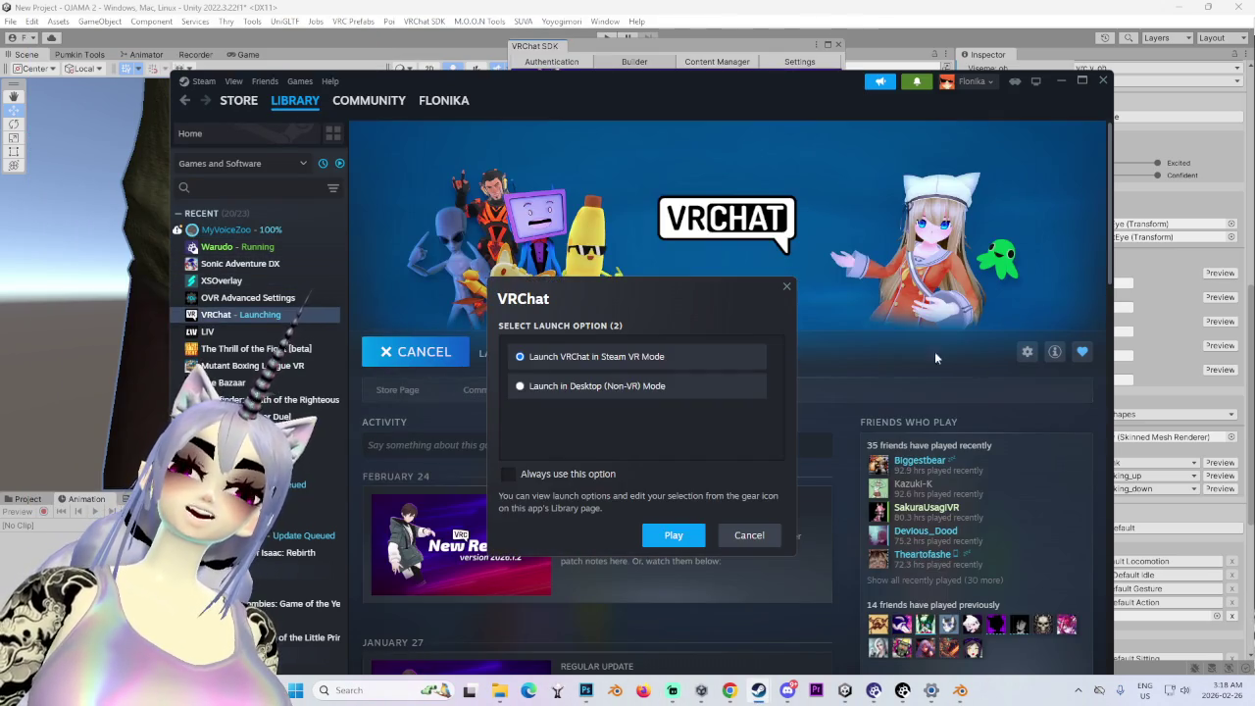
click(693, 538)
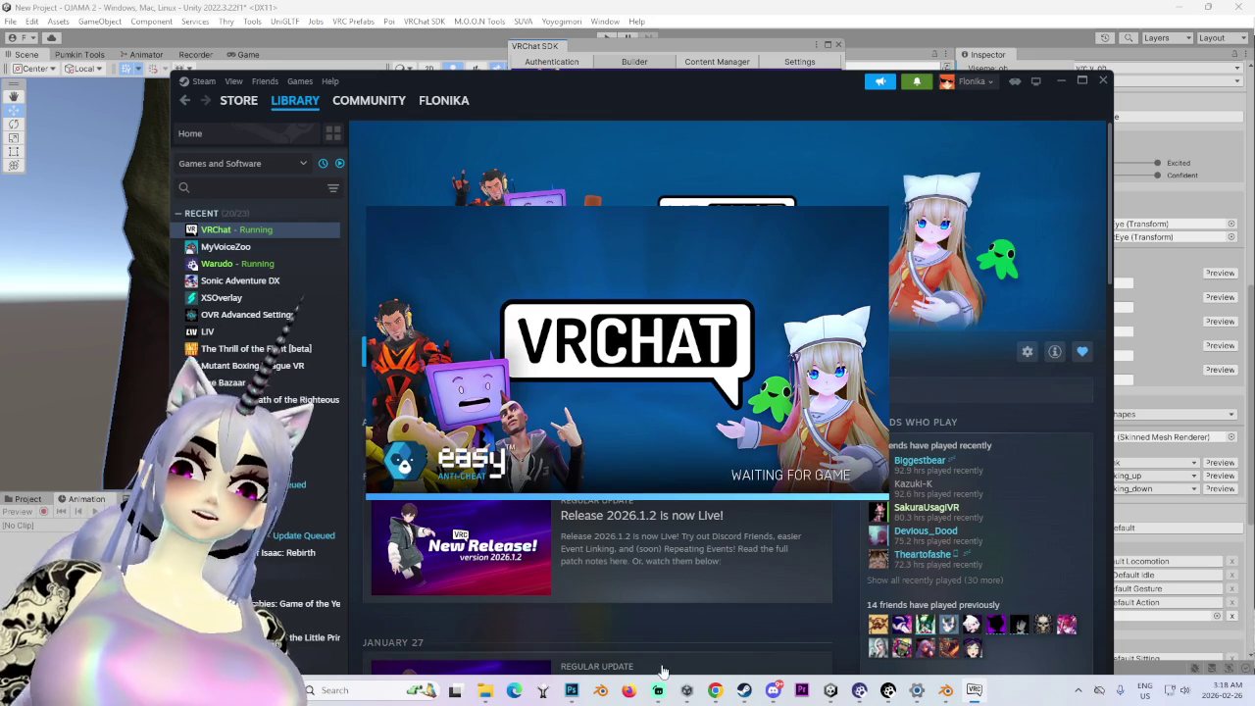
- Bring the YouTube window forward, then put it away to reveal the VRChat window
mouse_move(774, 697)
mouse_move(715, 690)
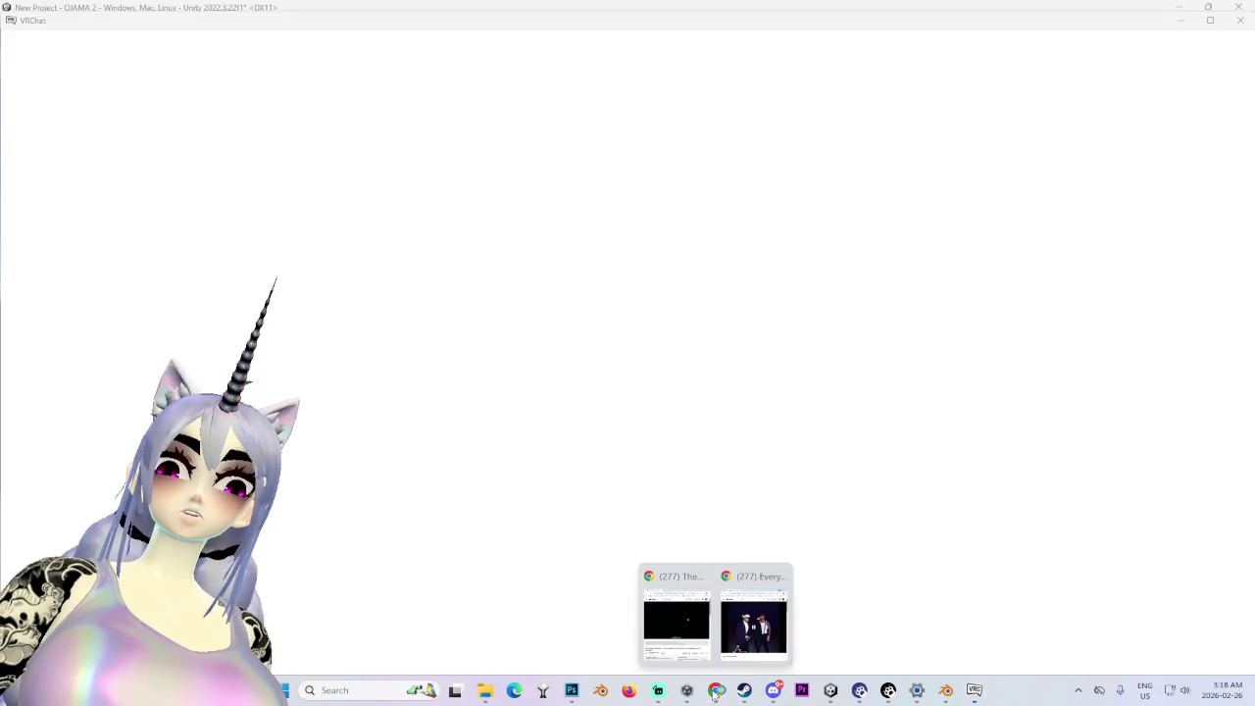
click(733, 647)
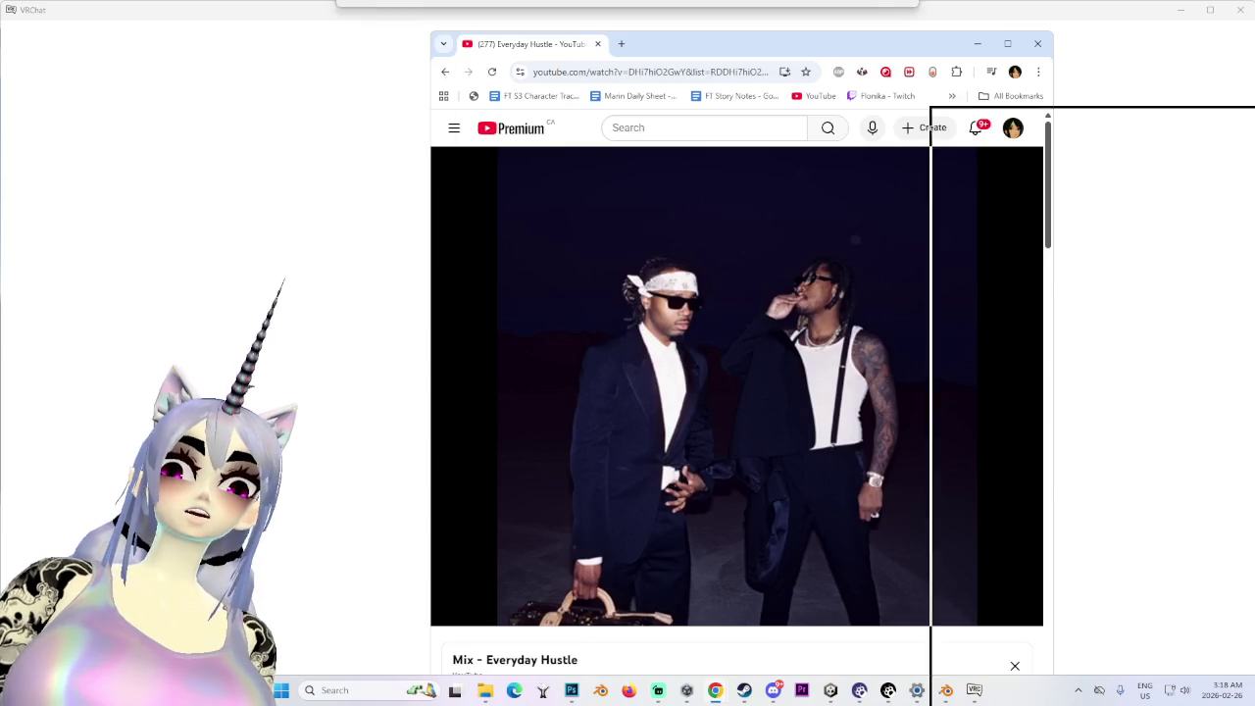
click(1095, 78)
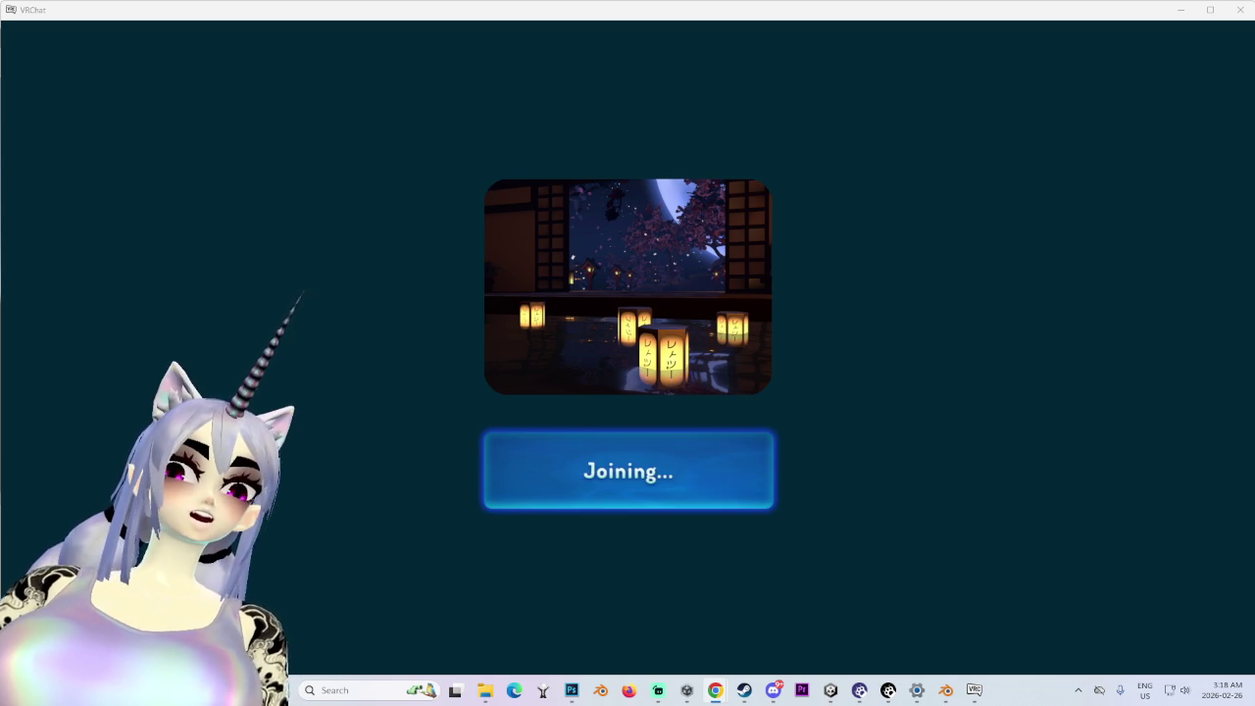
- Walk across the shrine, fast travel into the lantern-lit house, and enter the sofa room
key(w)
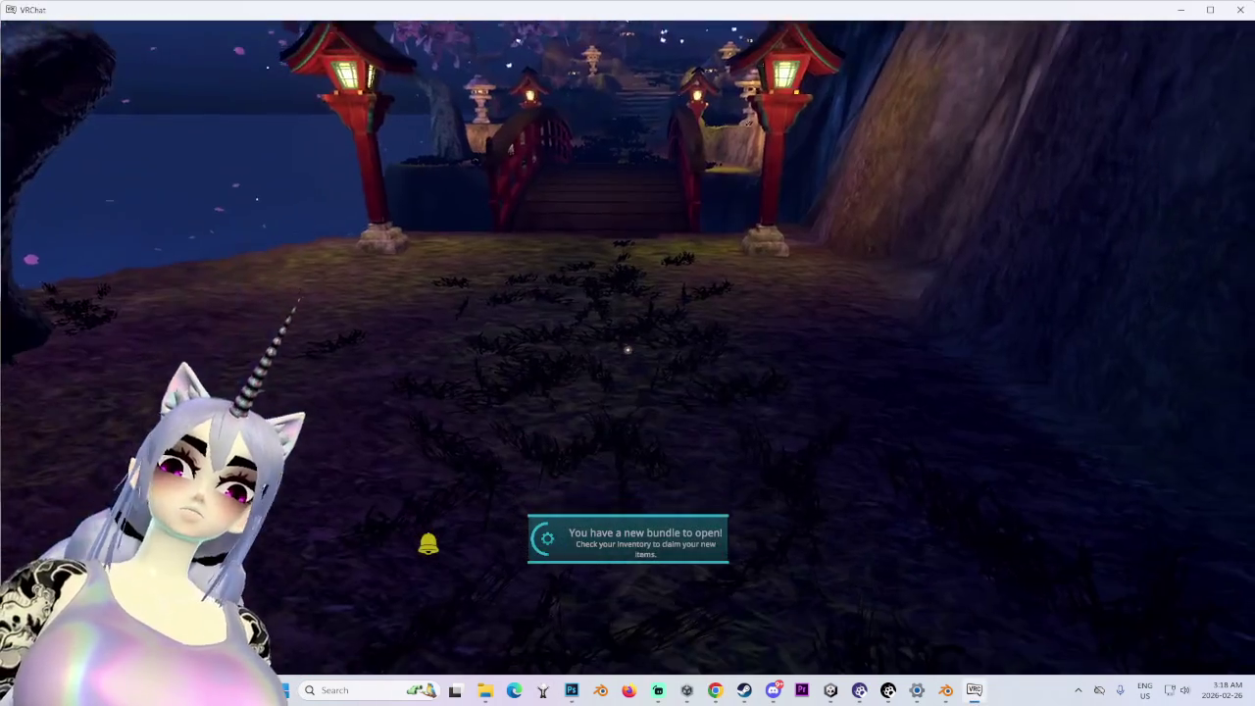
key(w)
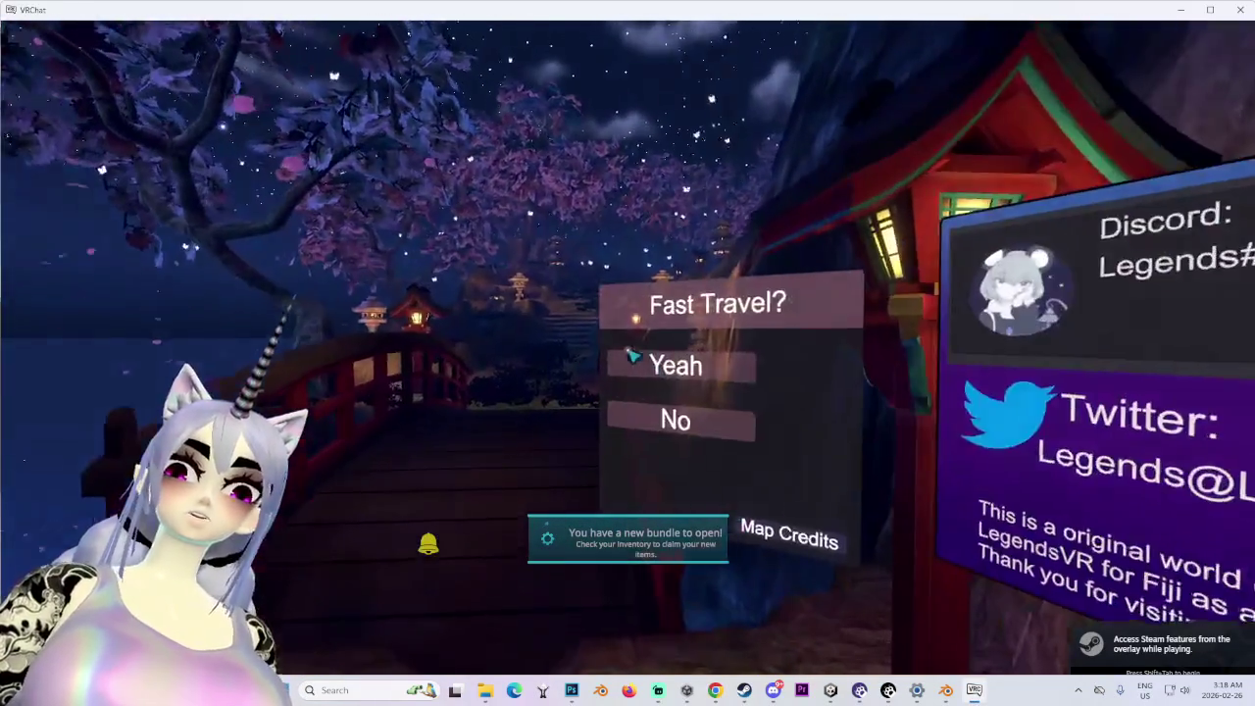
key(w)
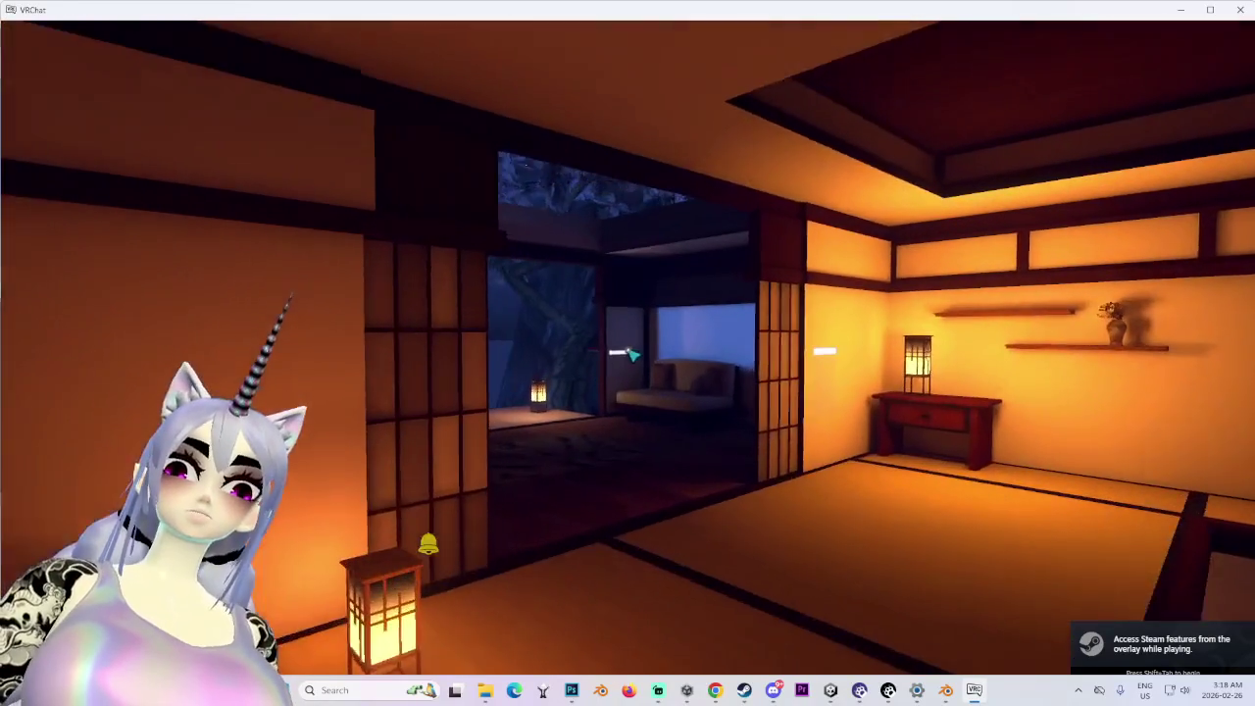
key(w)
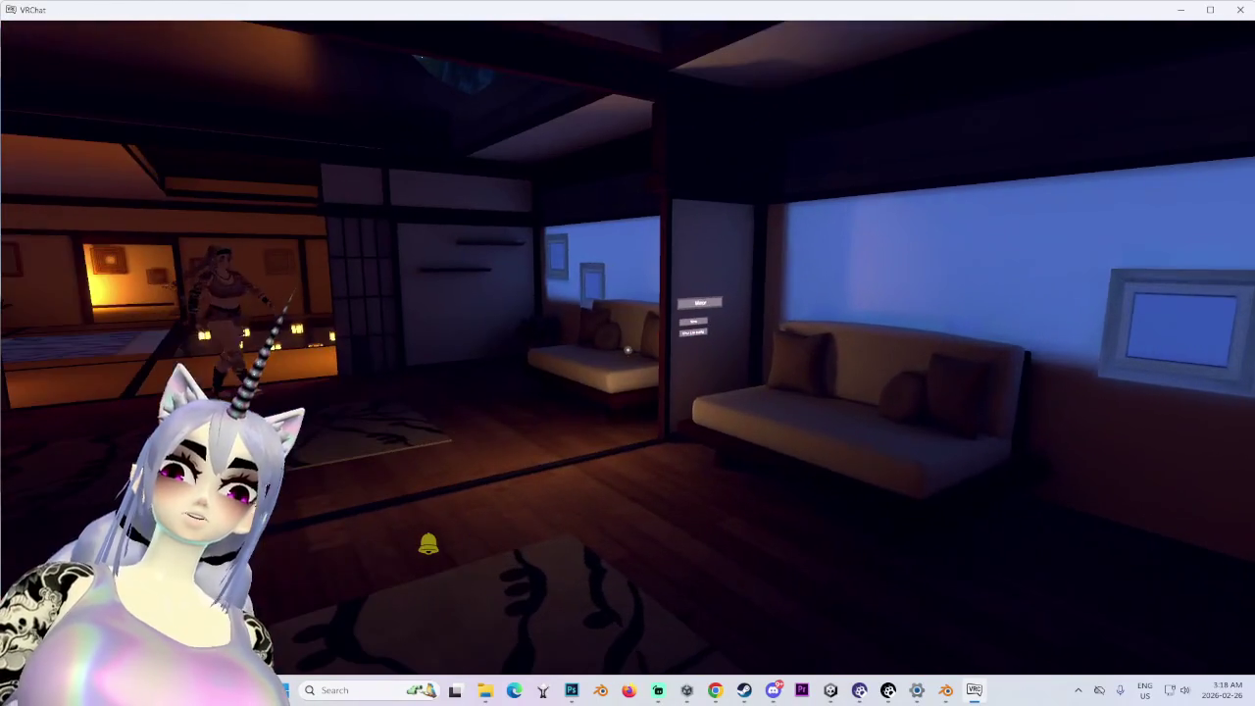
mouse_move(628, 353)
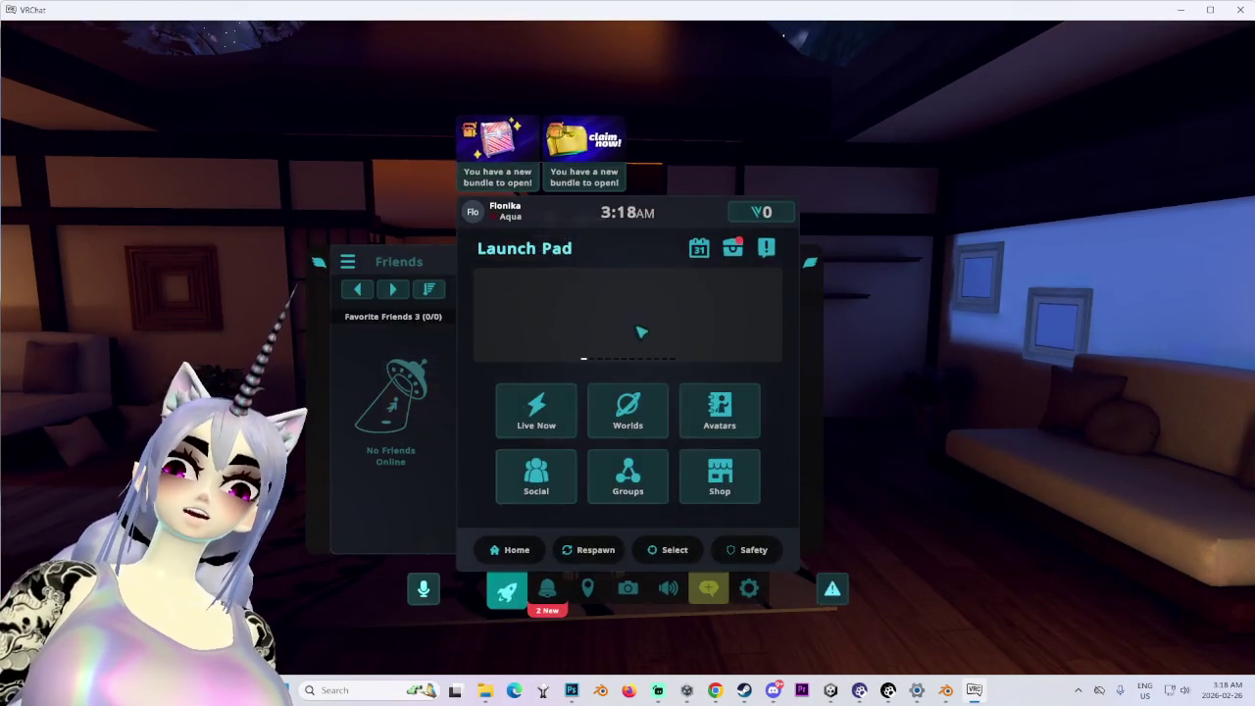
key(w)
- Preview the SDK: MILLIE 138 SWORD REPLACE avatar from the Avatars page and close the menu
click(637, 402)
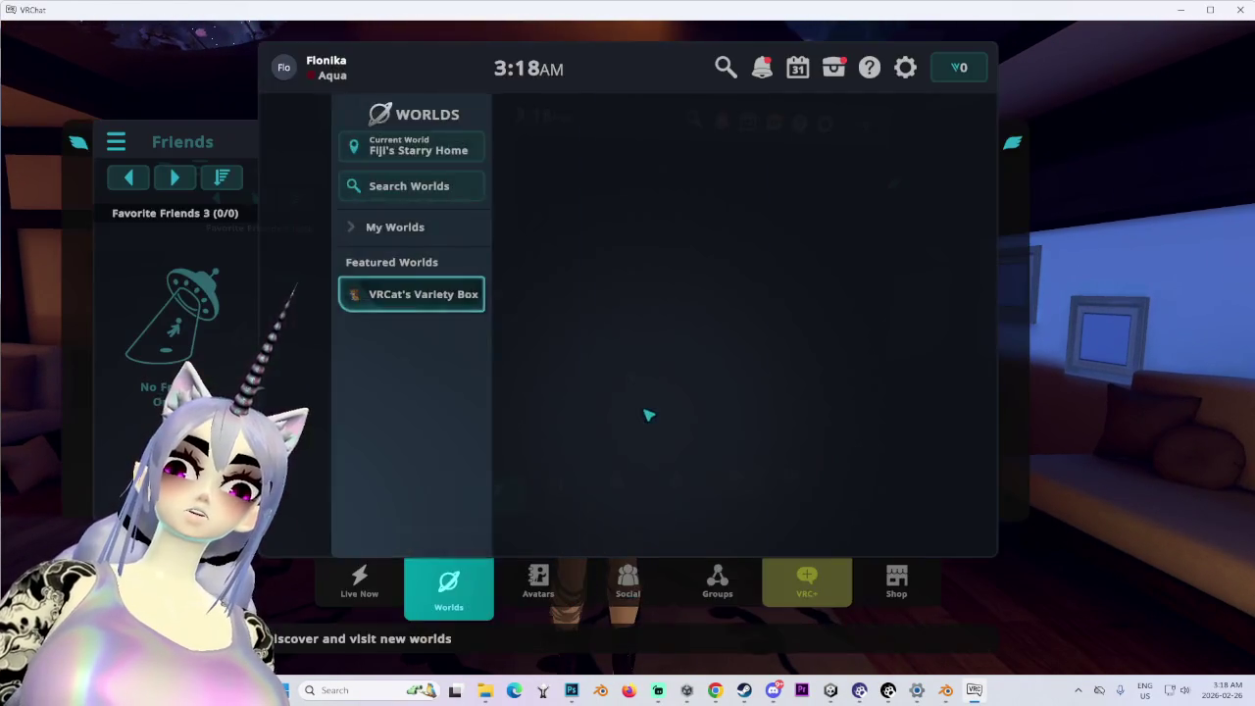
key(Escape)
click(752, 421)
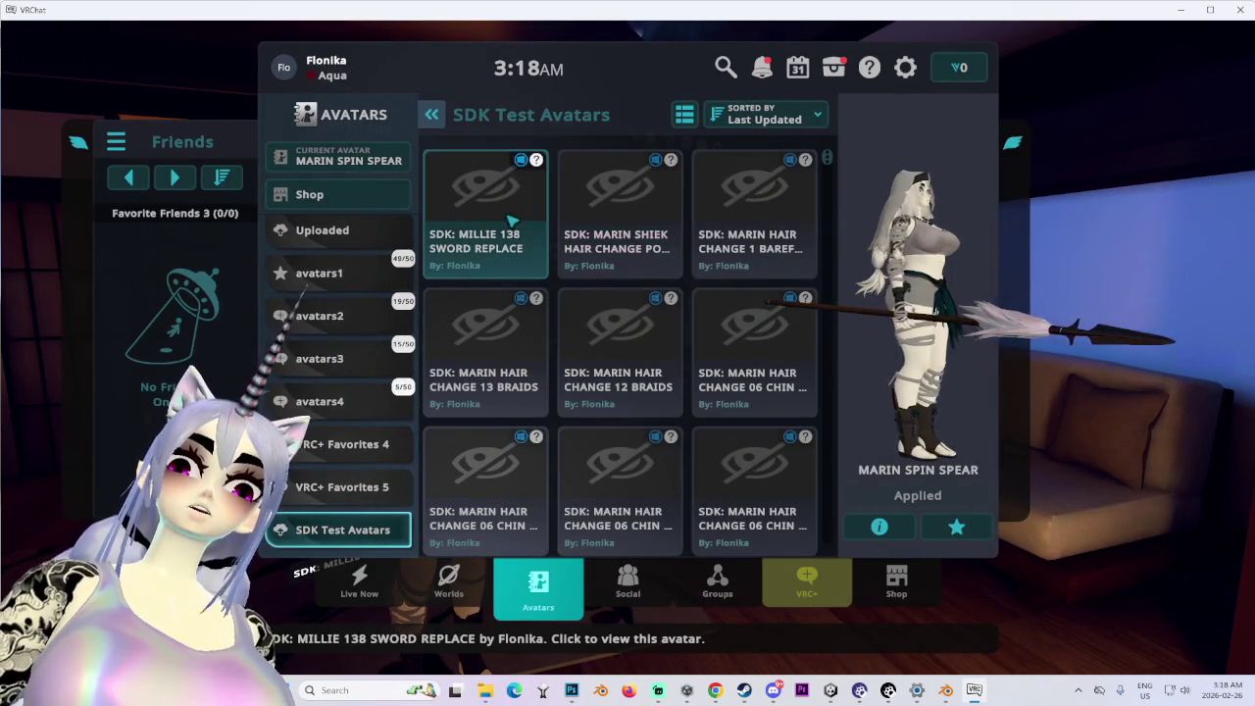
key(Escape)
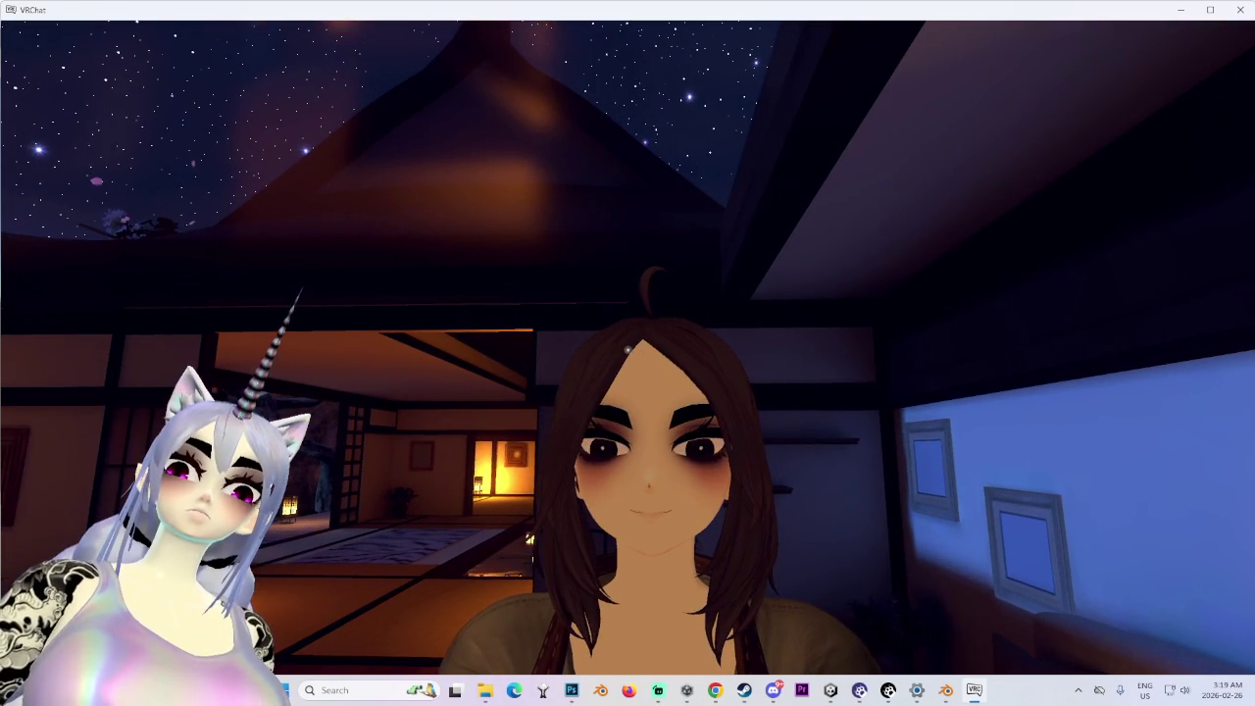
- Mute the microphone and switch the audio input device to the Yeti Stereo Microphone
key(v)
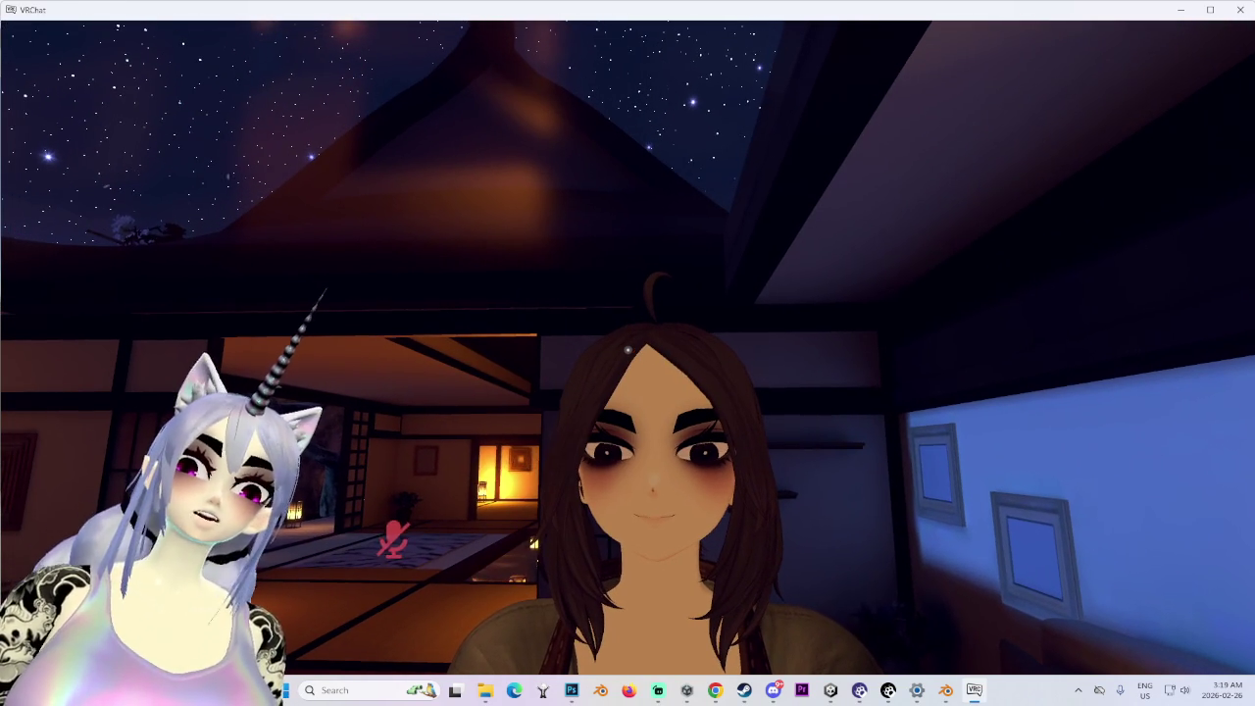
key(Escape)
click(667, 590)
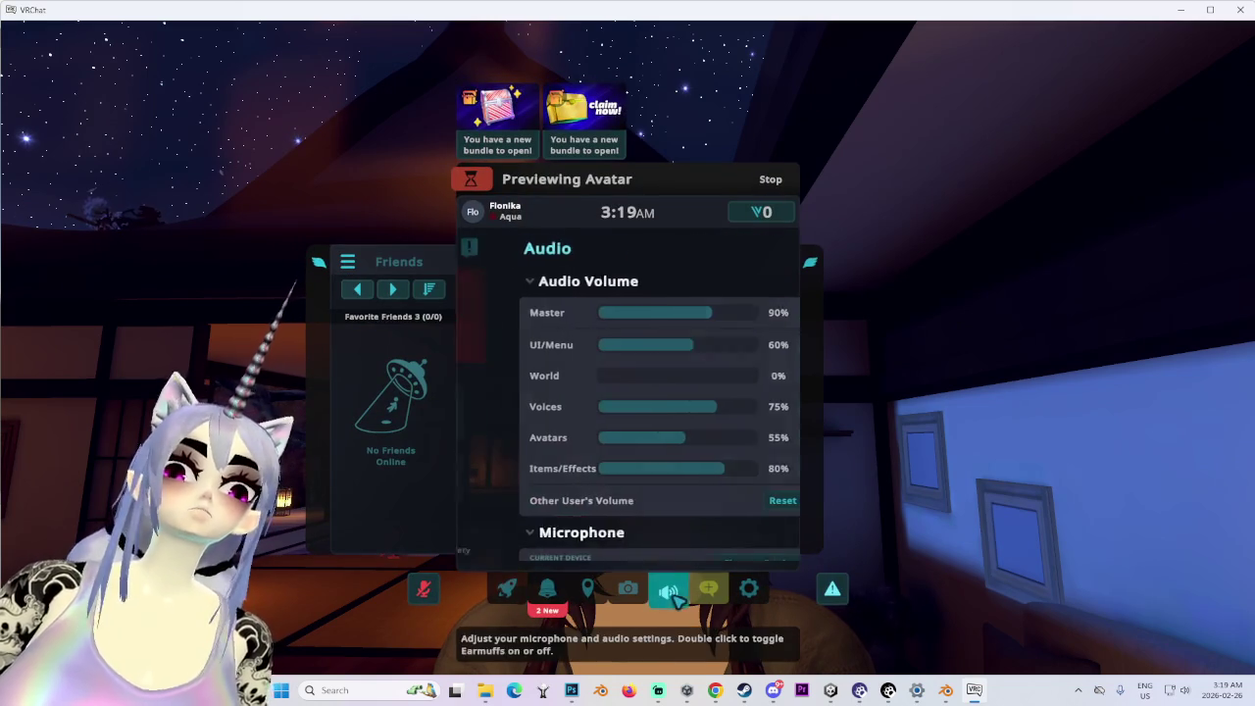
scroll(692, 542, down, 4)
click(740, 382)
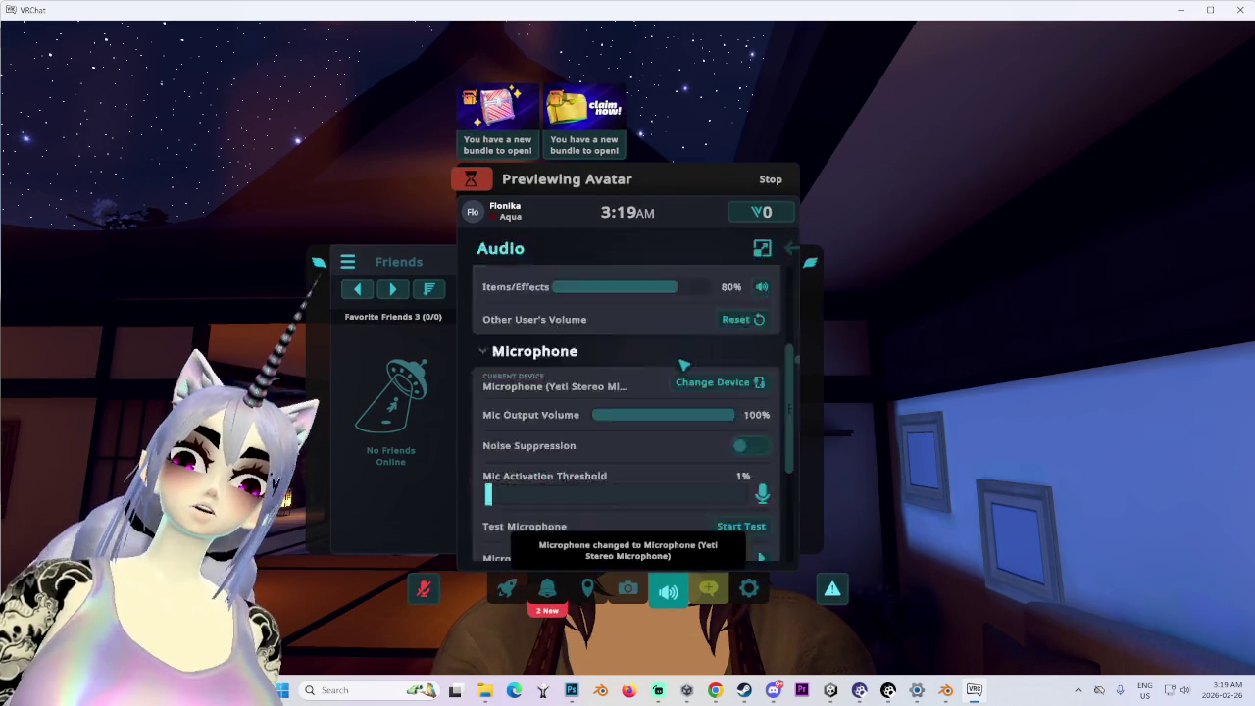
key(Escape)
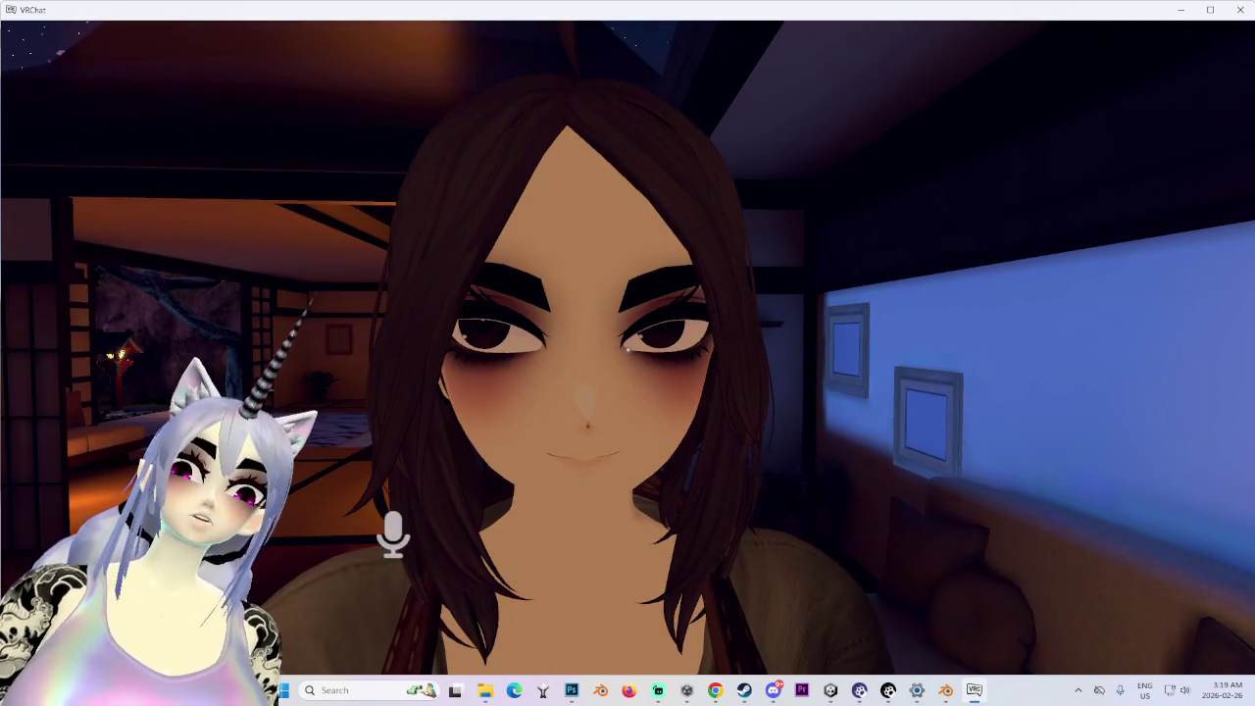
- Step back and try the avatar's SWORD option from the radial action menu
key(s)
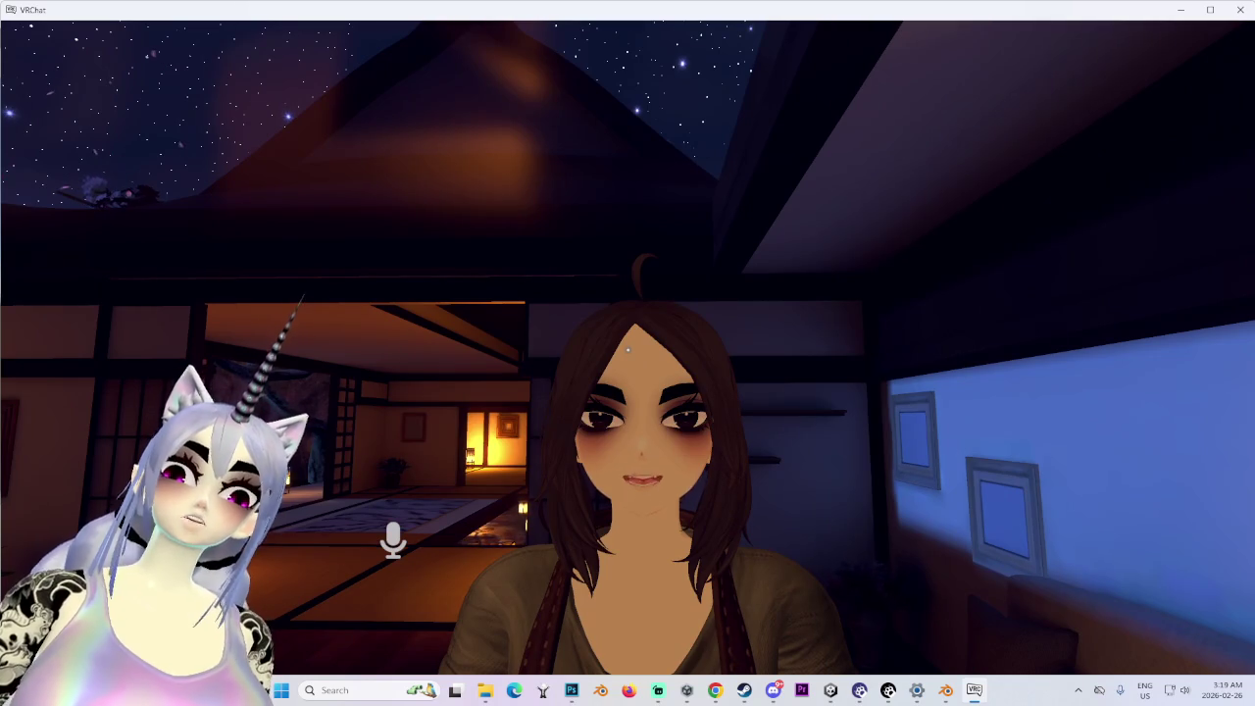
key(s)
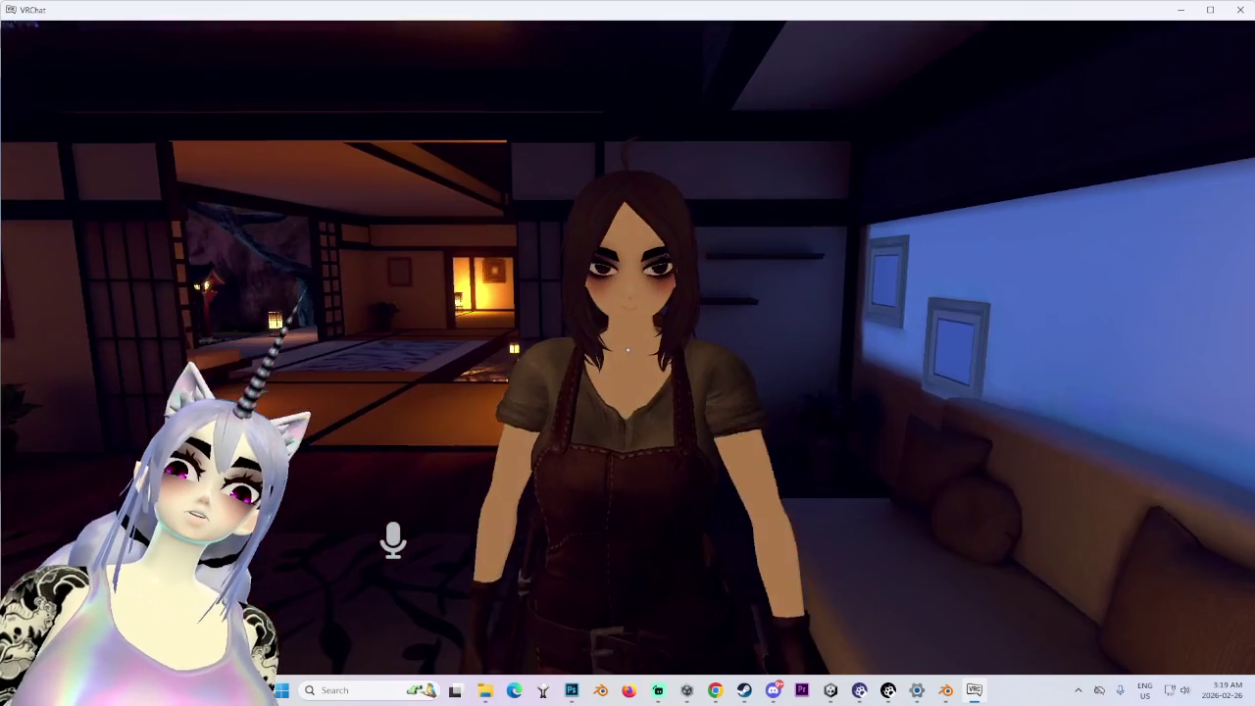
key(r)
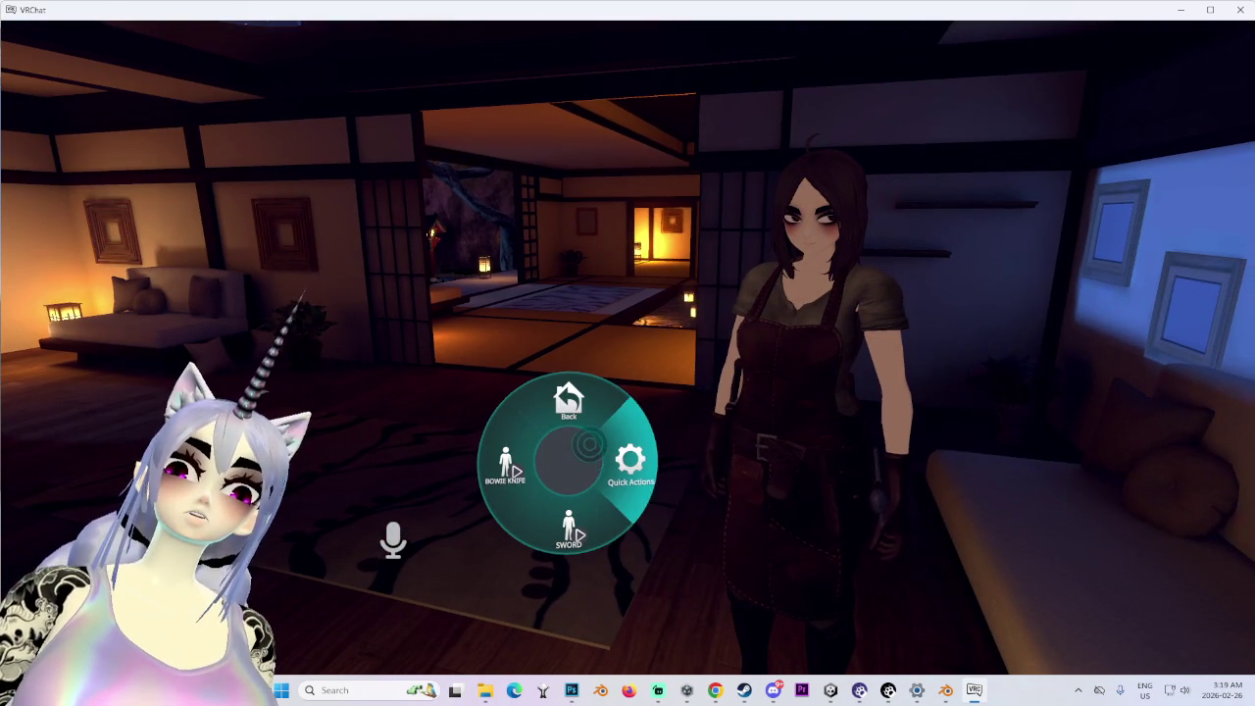
key(r)
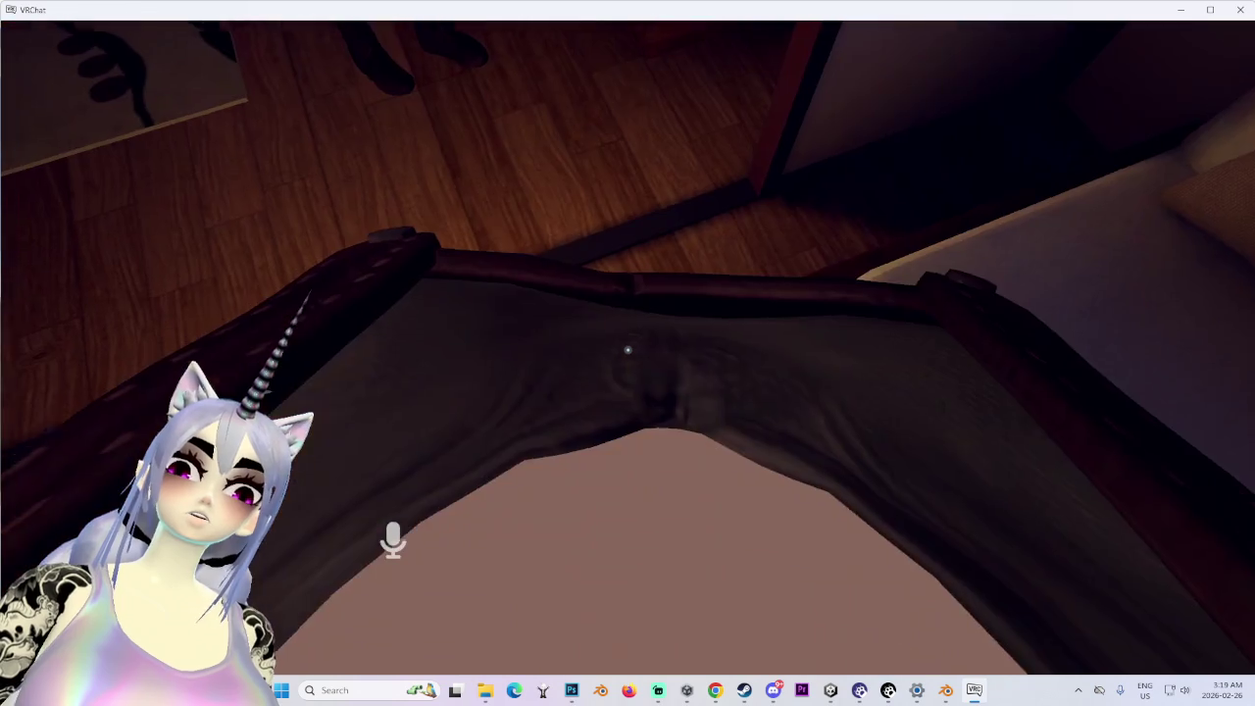
key(w)
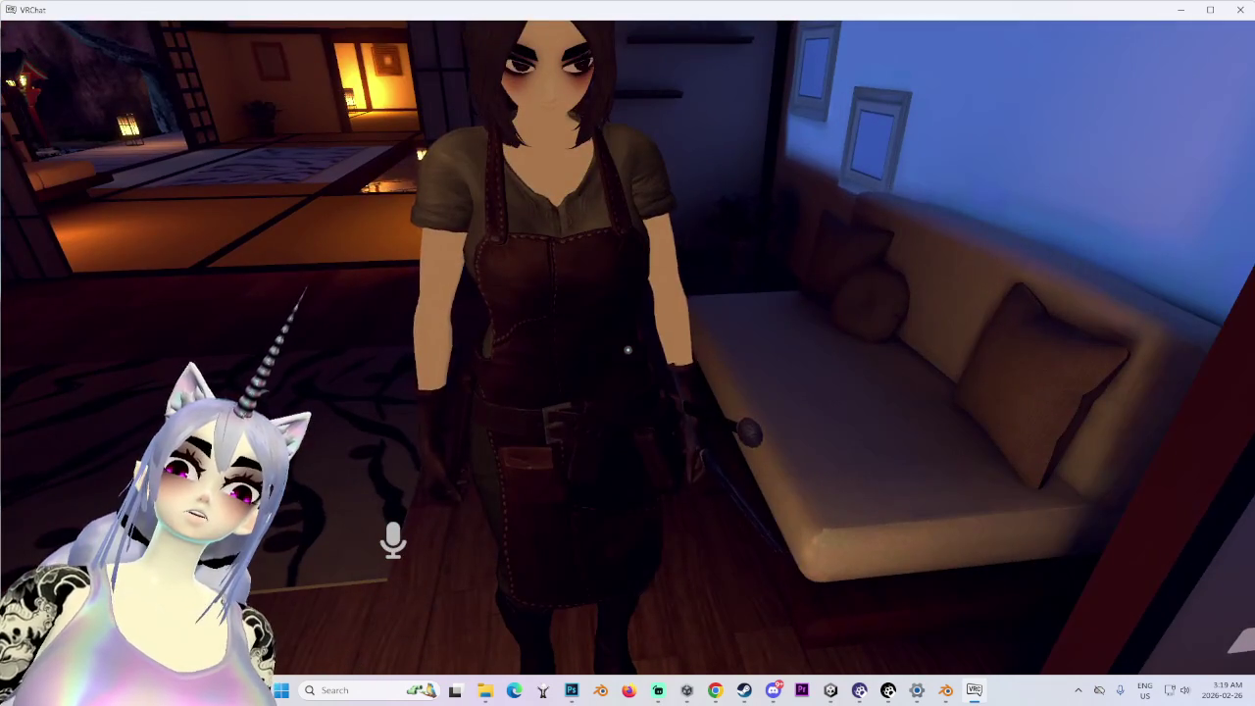
key(s)
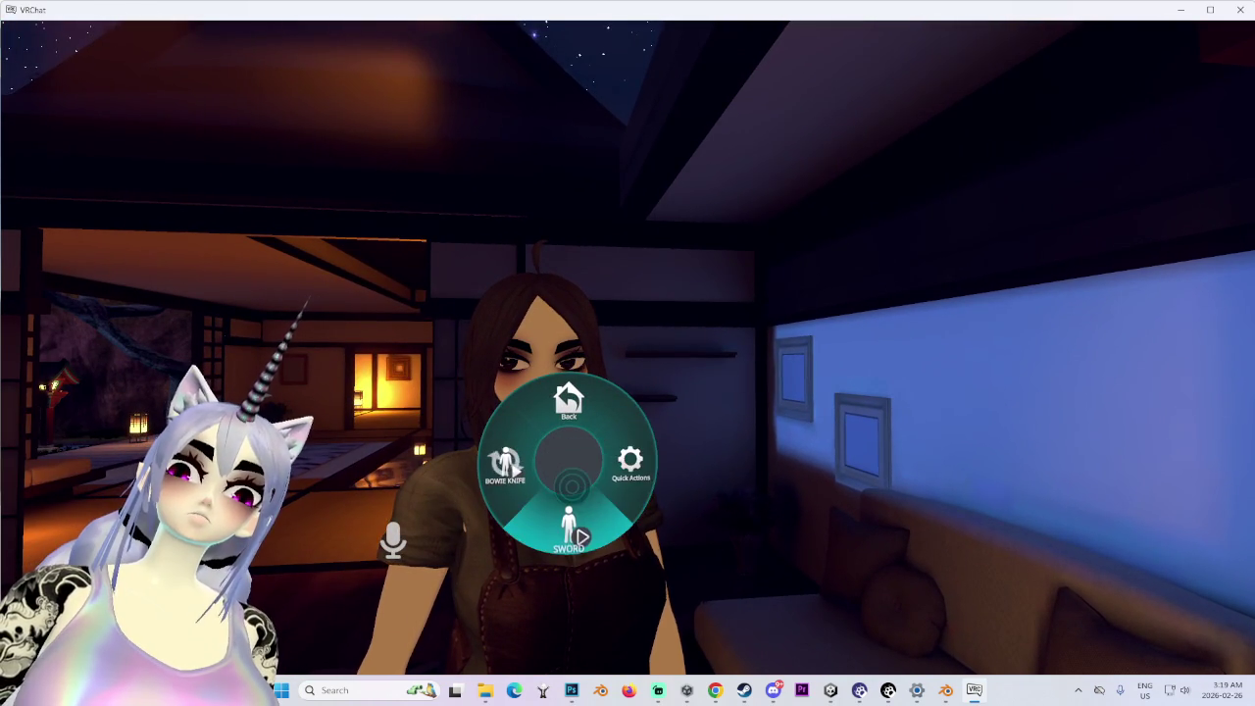
- Try the BOWIE KNIFE option from the action menu, then bring up the Settings page
key(r)
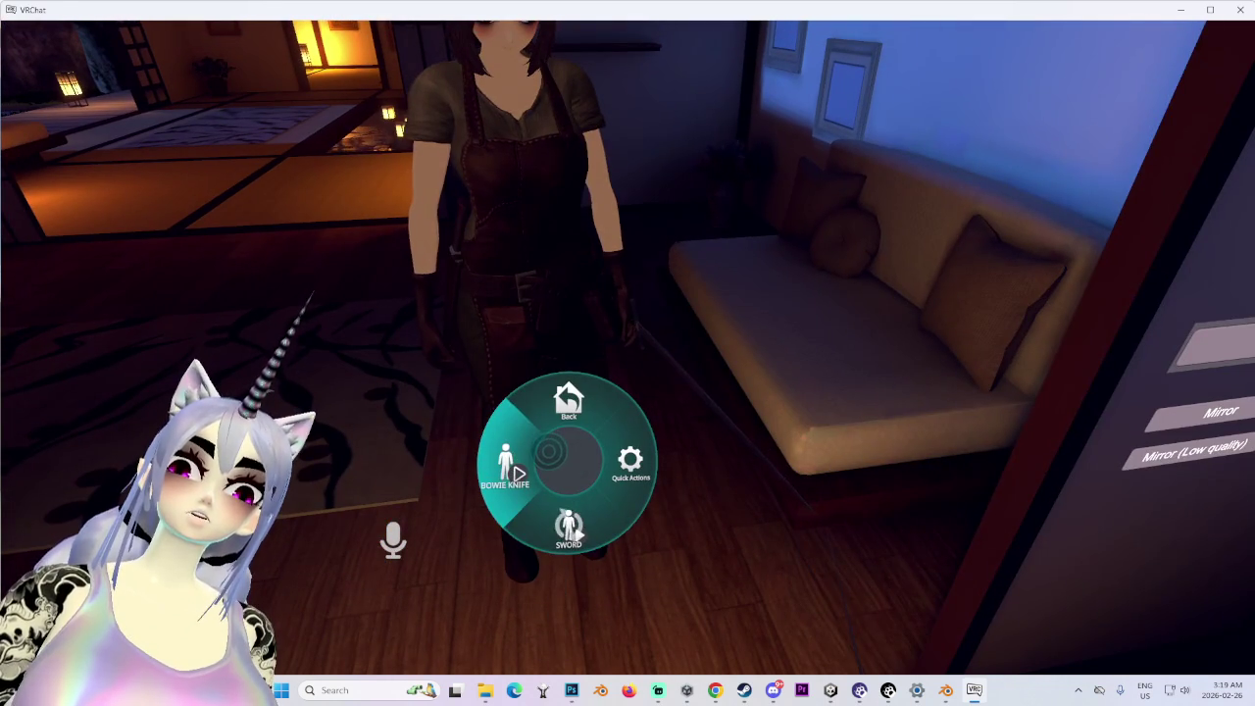
key(r)
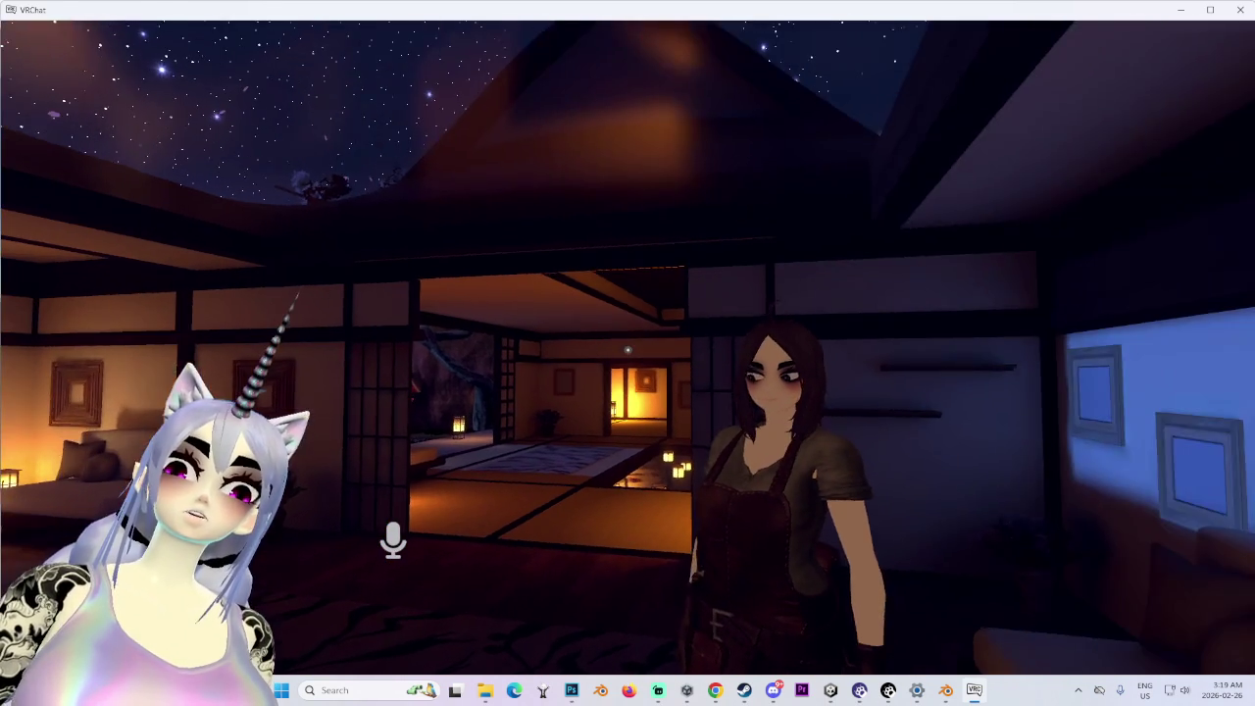
key(w)
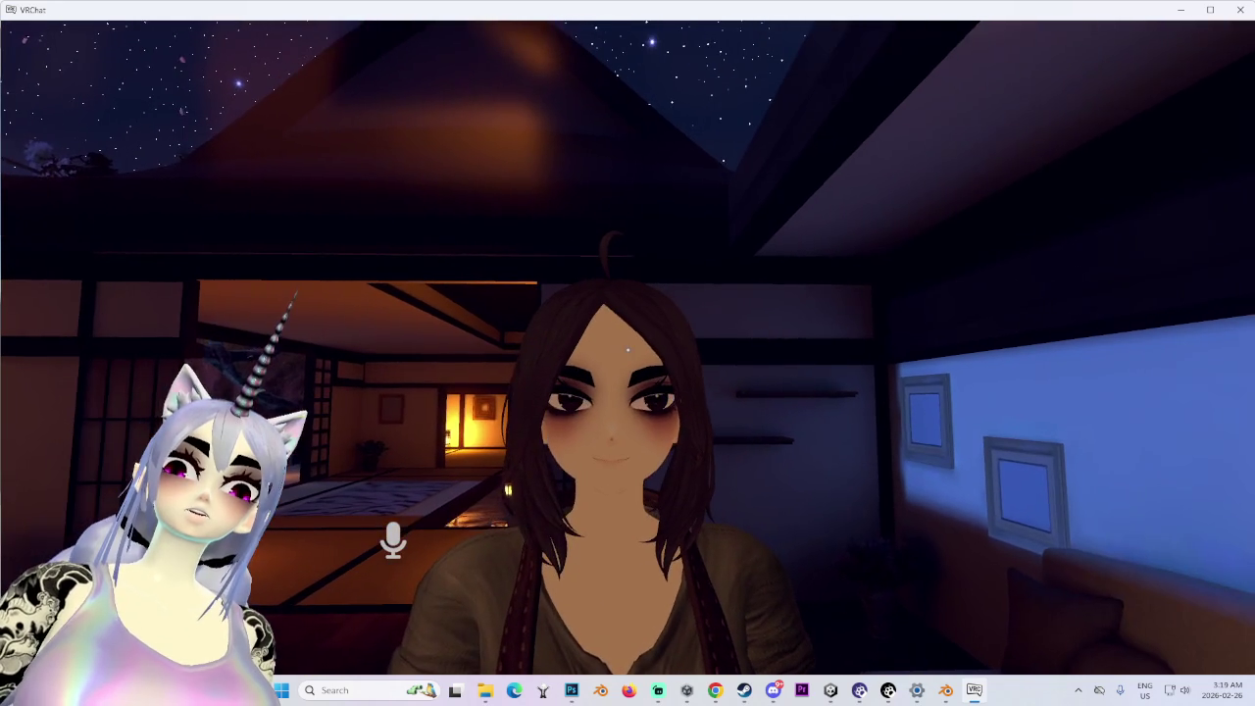
key(s)
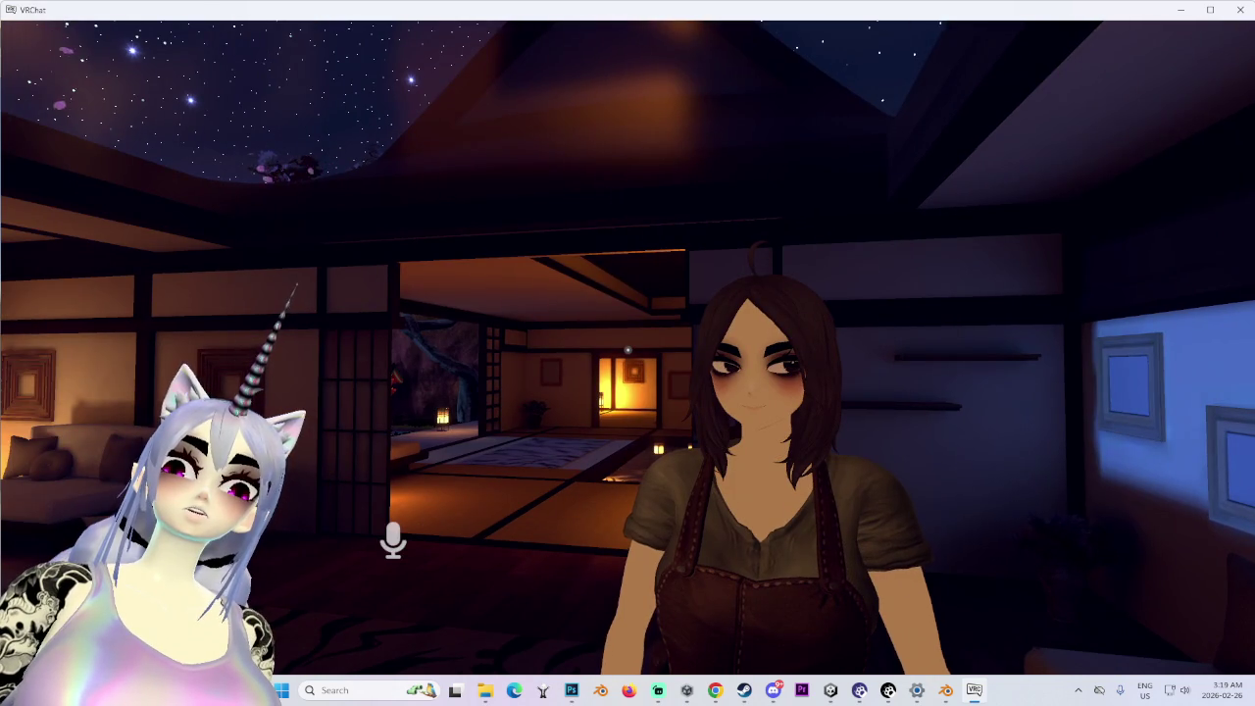
key(Escape)
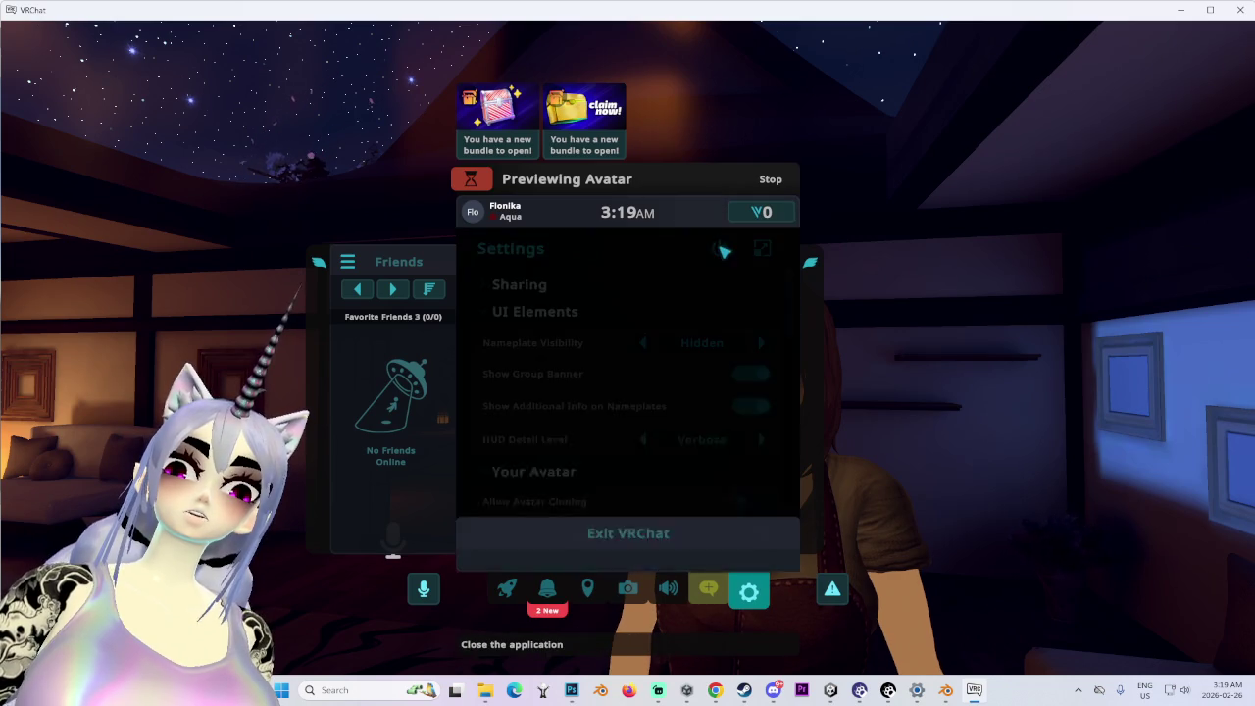
key(Escape)
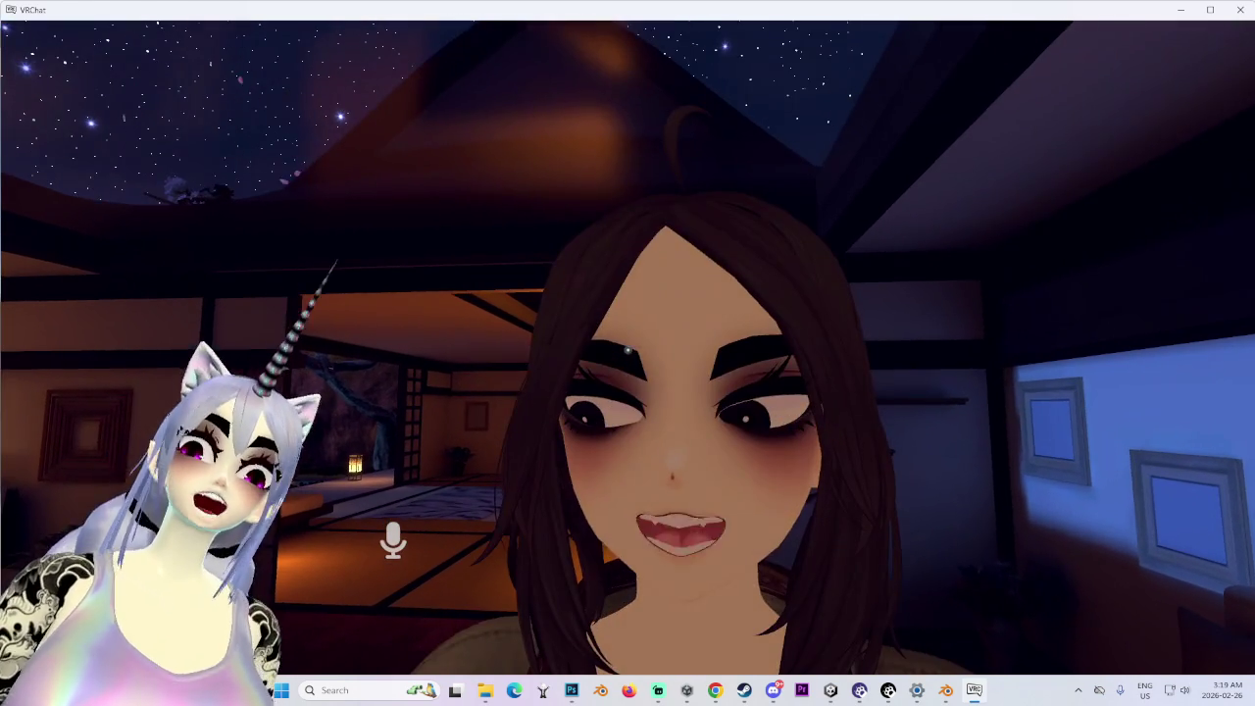
- Browse the quick menu's Avatars, Live Now and Worlds pages, scrolling through Popular worlds
key(Escape)
click(731, 427)
key(Escape)
click(545, 411)
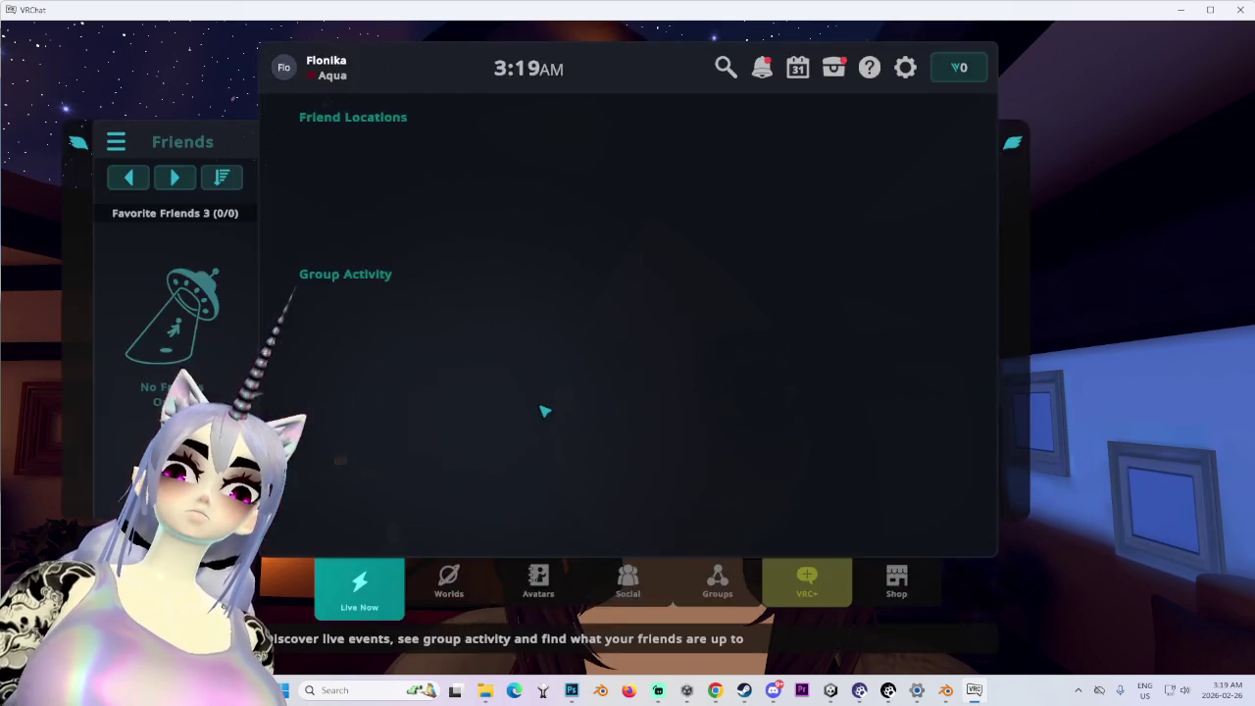
key(Escape)
click(630, 409)
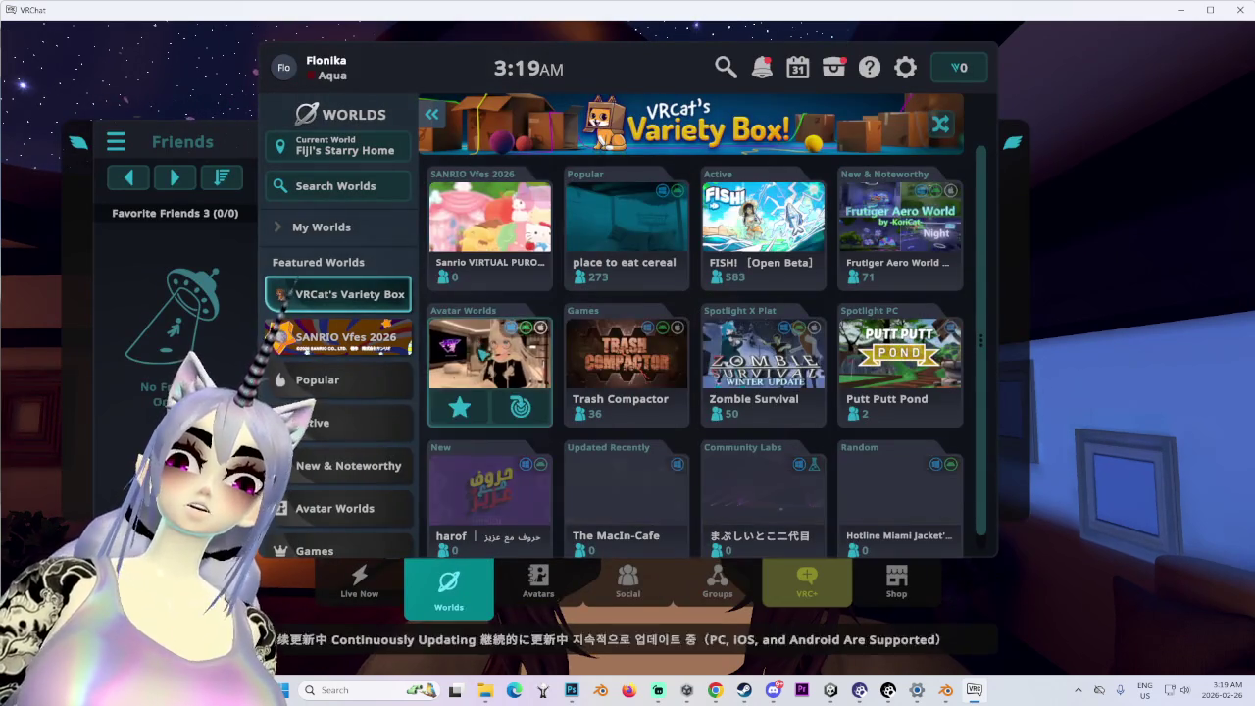
scroll(341, 415, down, 3)
click(366, 246)
scroll(628, 353, down, 3)
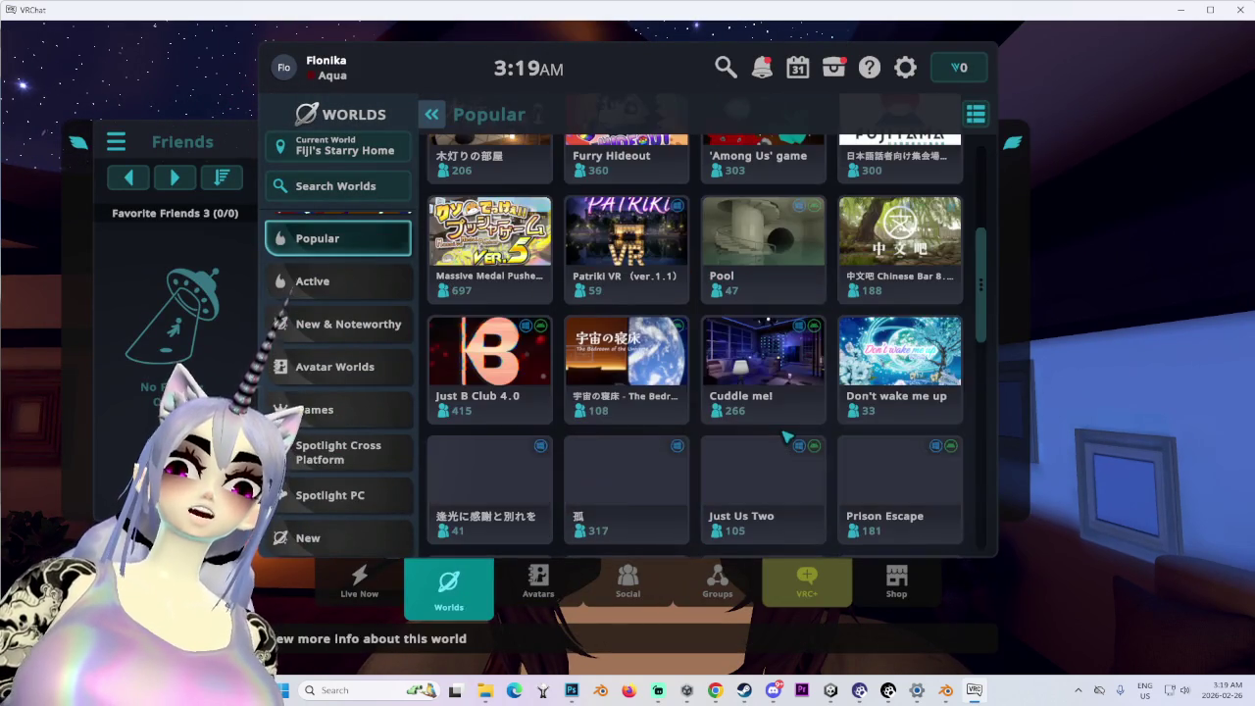
scroll(339, 483, down, 3)
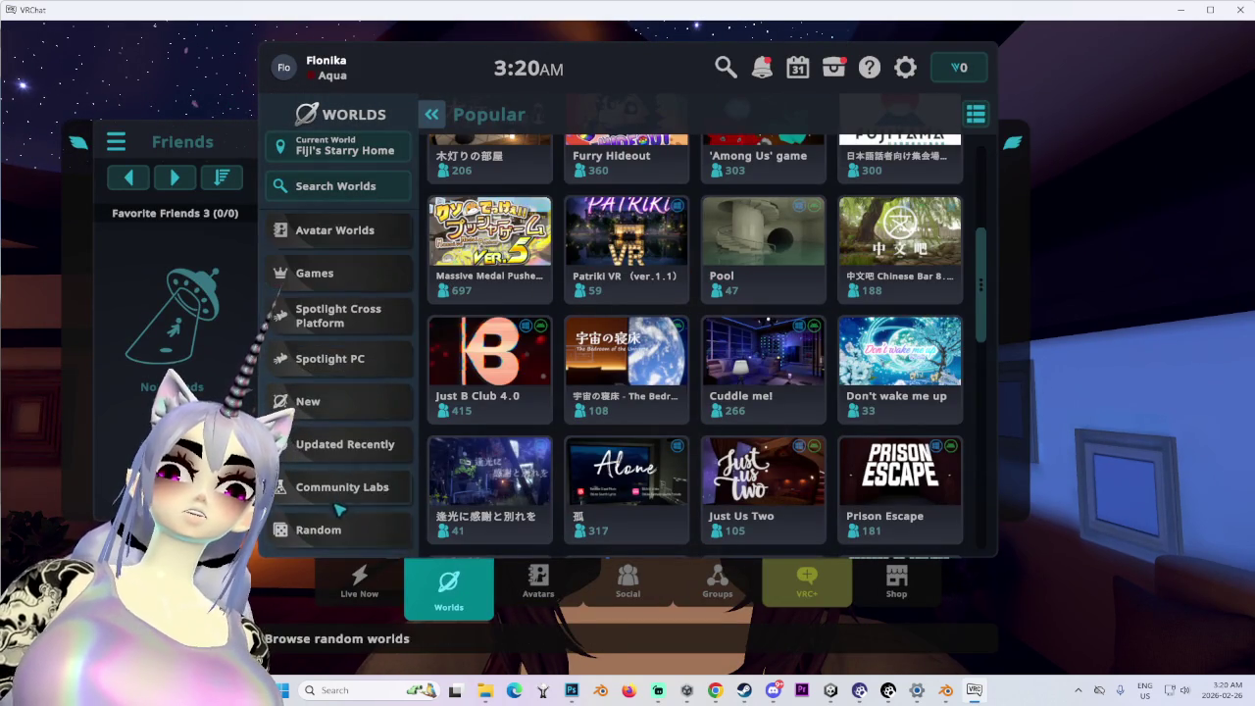
scroll(345, 497, up, 6)
- Pick Avatar Testing Chamber from Favorite Worlds 1 and join its public instance
click(328, 232)
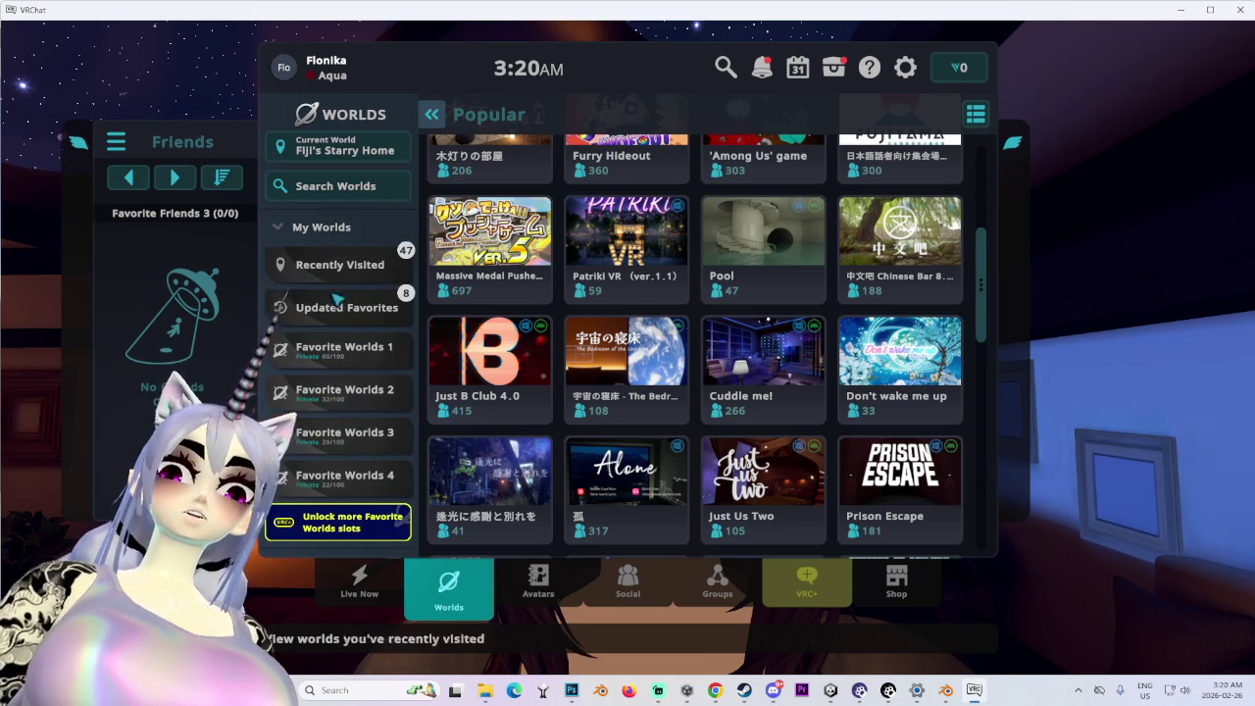
click(356, 353)
scroll(897, 447, down, 5)
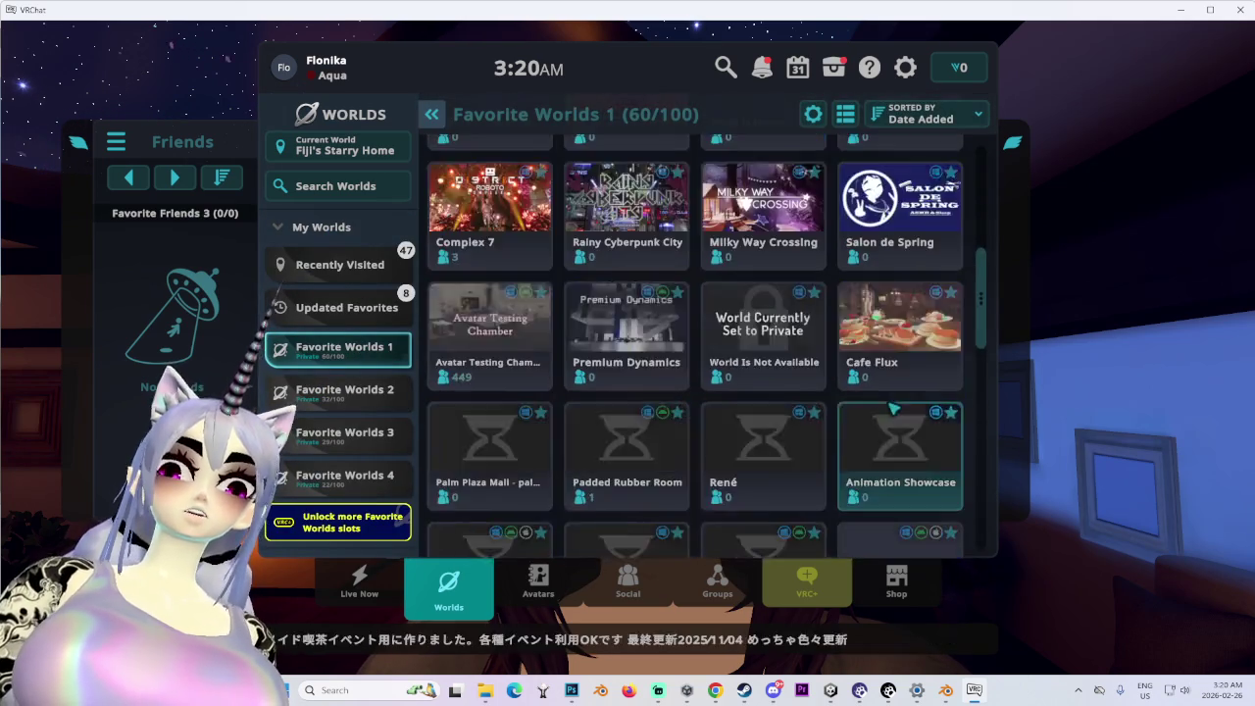
scroll(895, 446, down, 5)
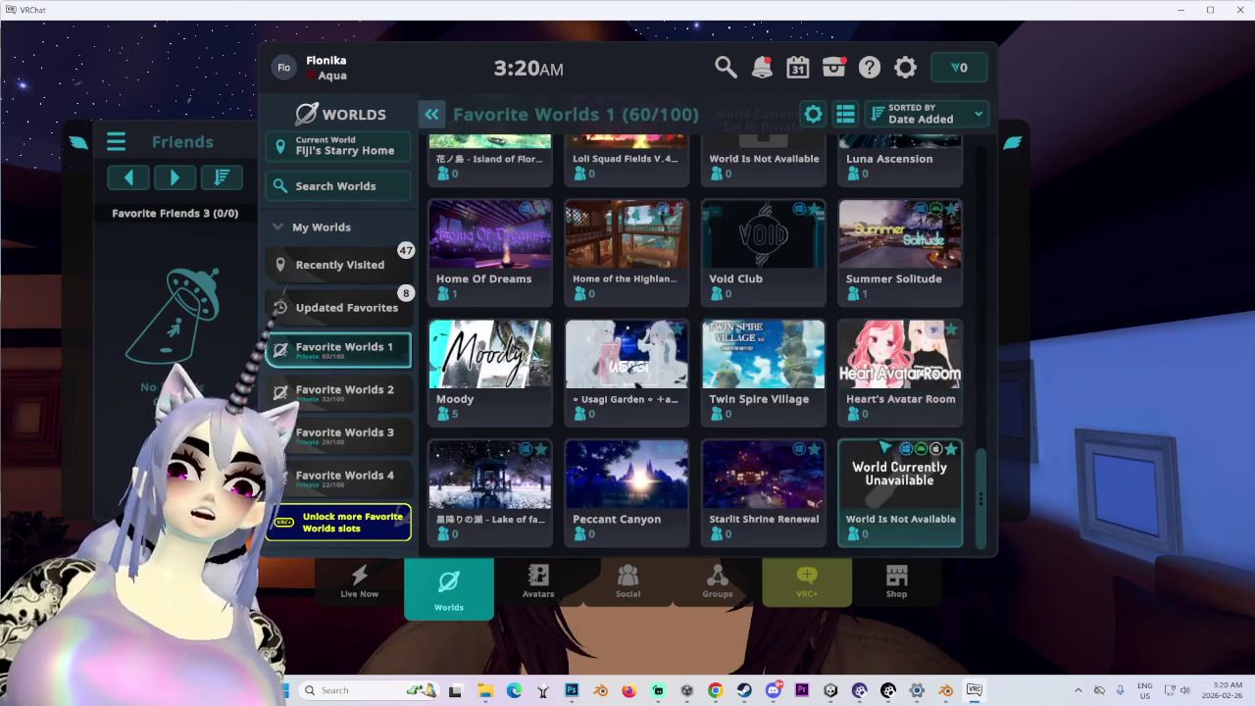
scroll(873, 498, up, 1)
scroll(639, 526, up, 2)
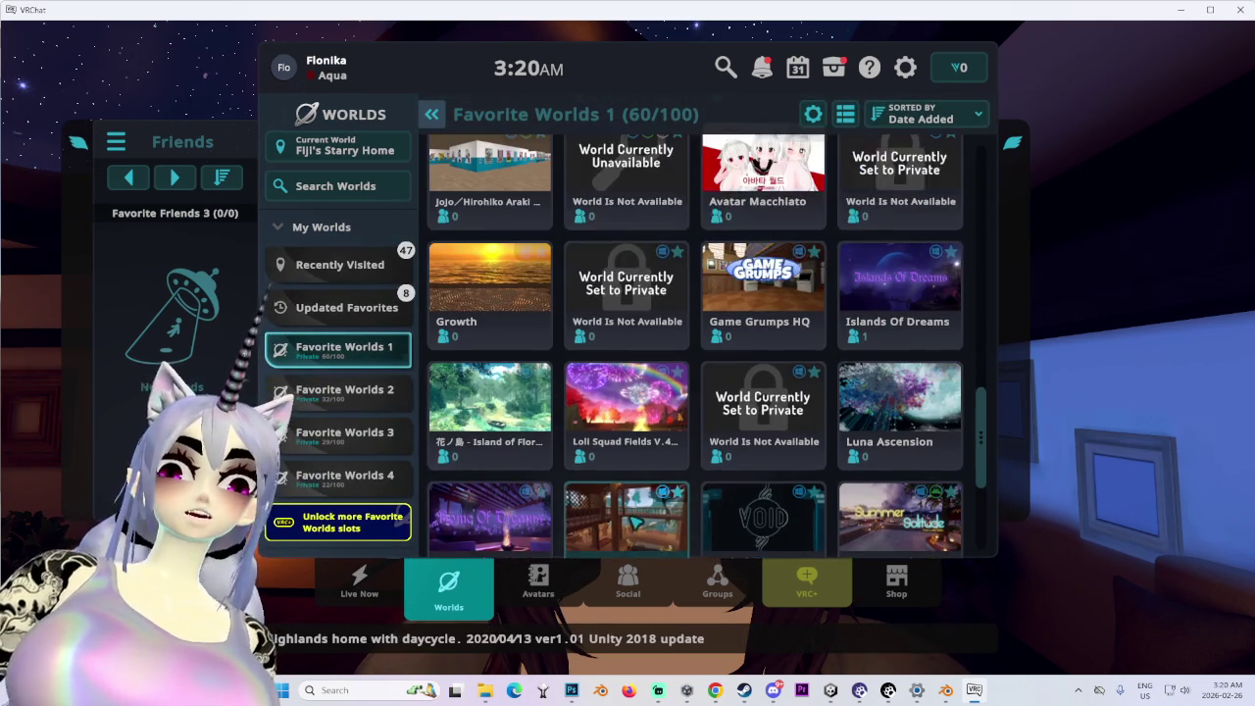
scroll(639, 526, up, 5)
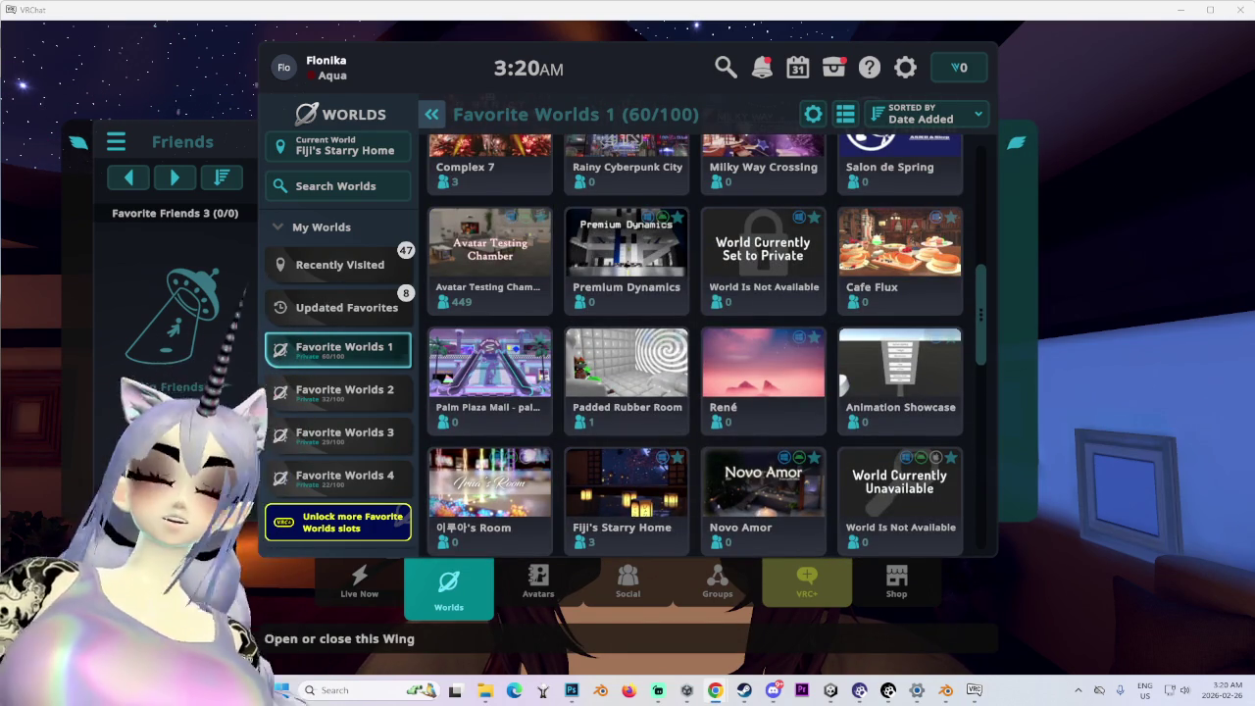
click(489, 253)
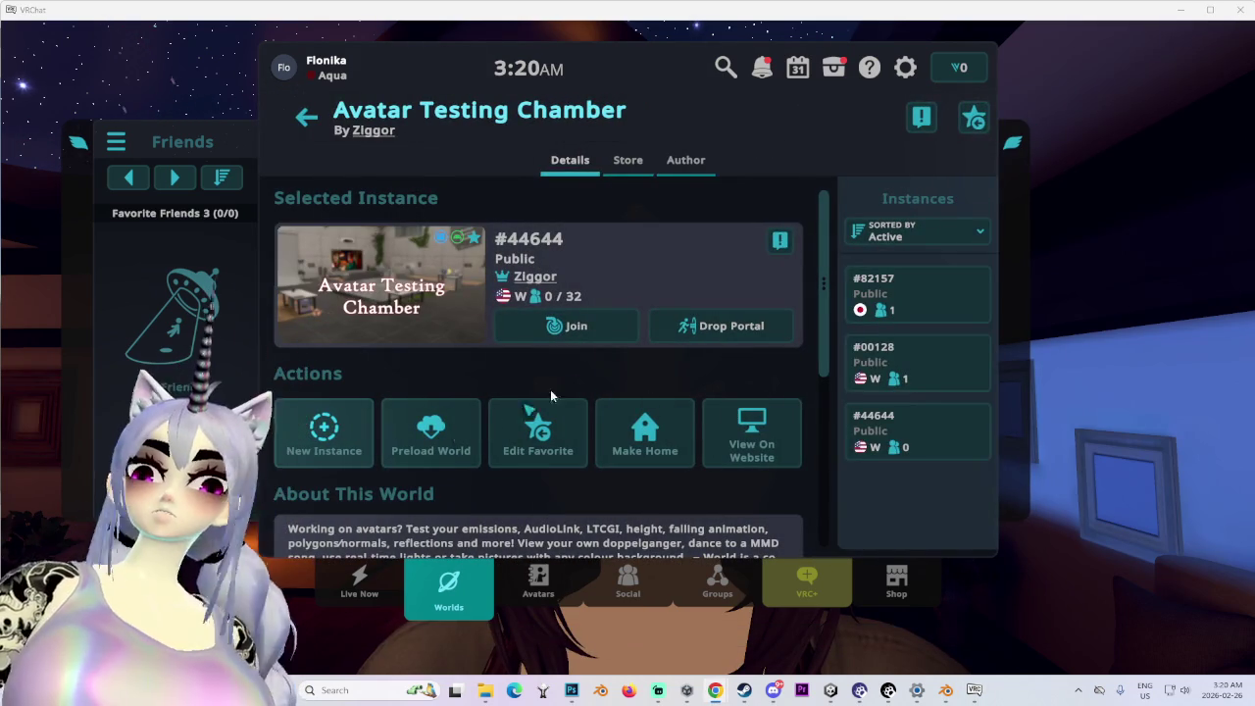
click(698, 325)
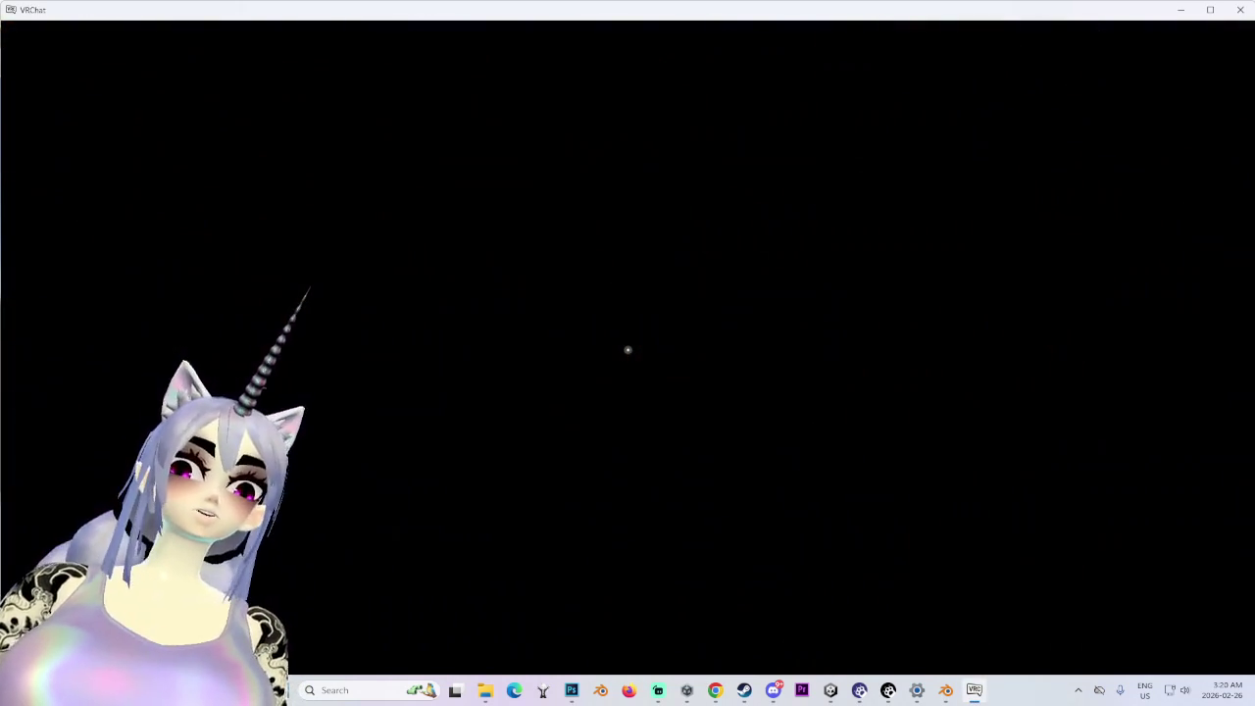
- Dismiss the Windows Start menu once the chamber loads, then open Avatars > SDK Test Avatars
key(super)
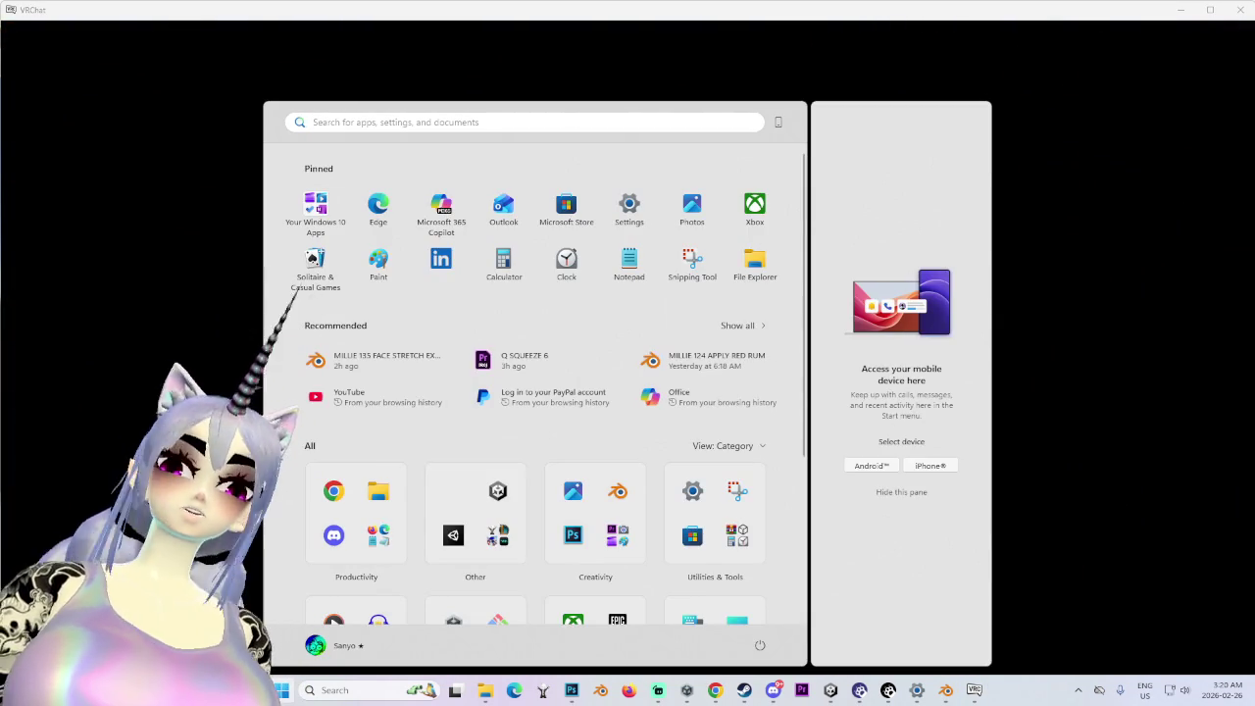
key(super)
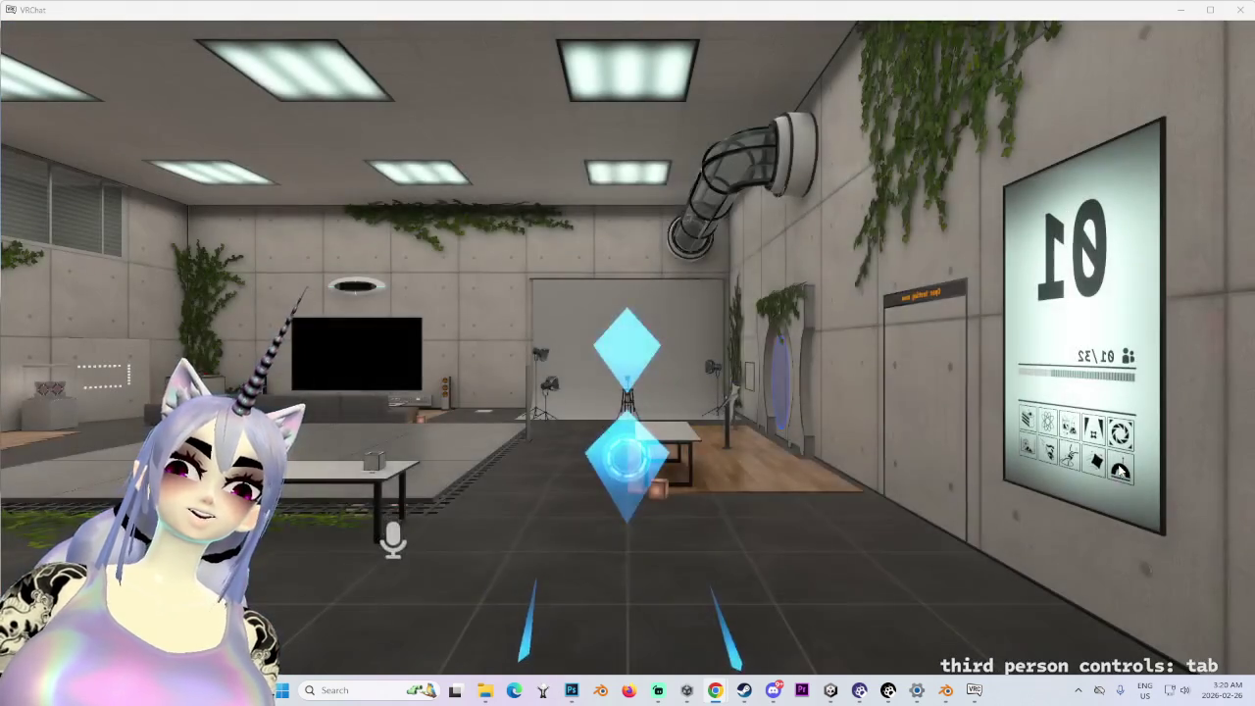
key(super)
key(super)
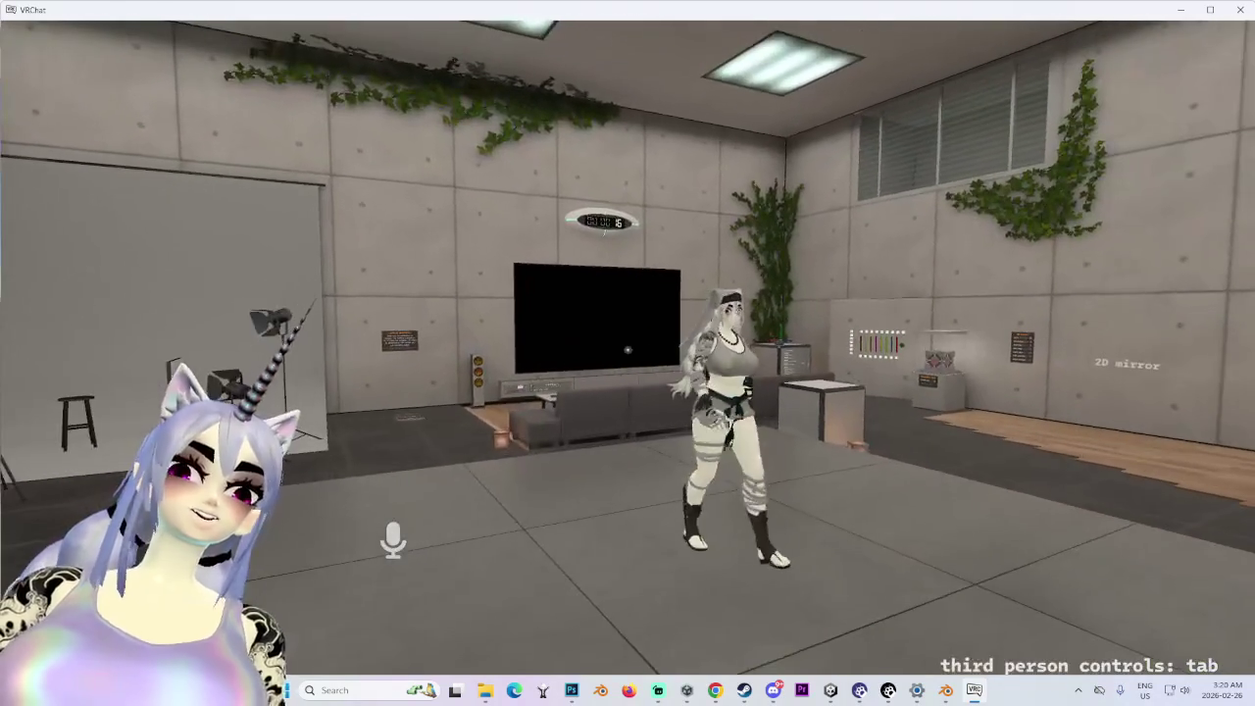
key(super)
mouse_move(717, 697)
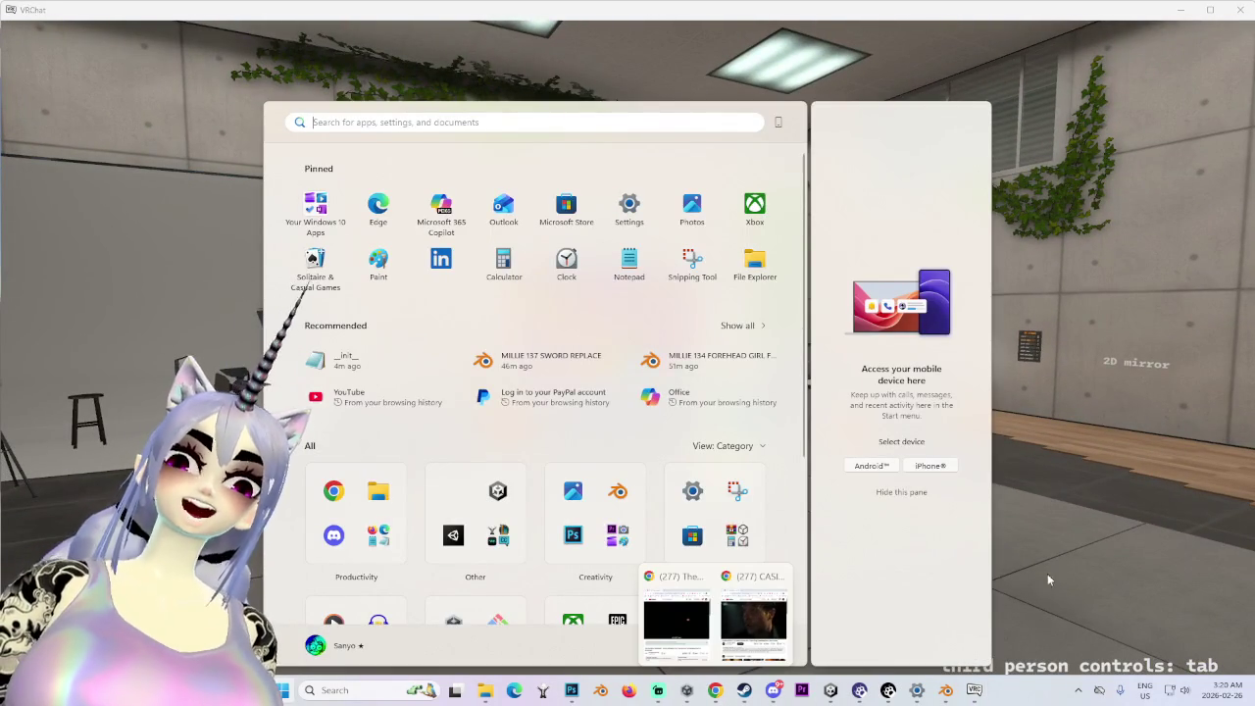
key(super)
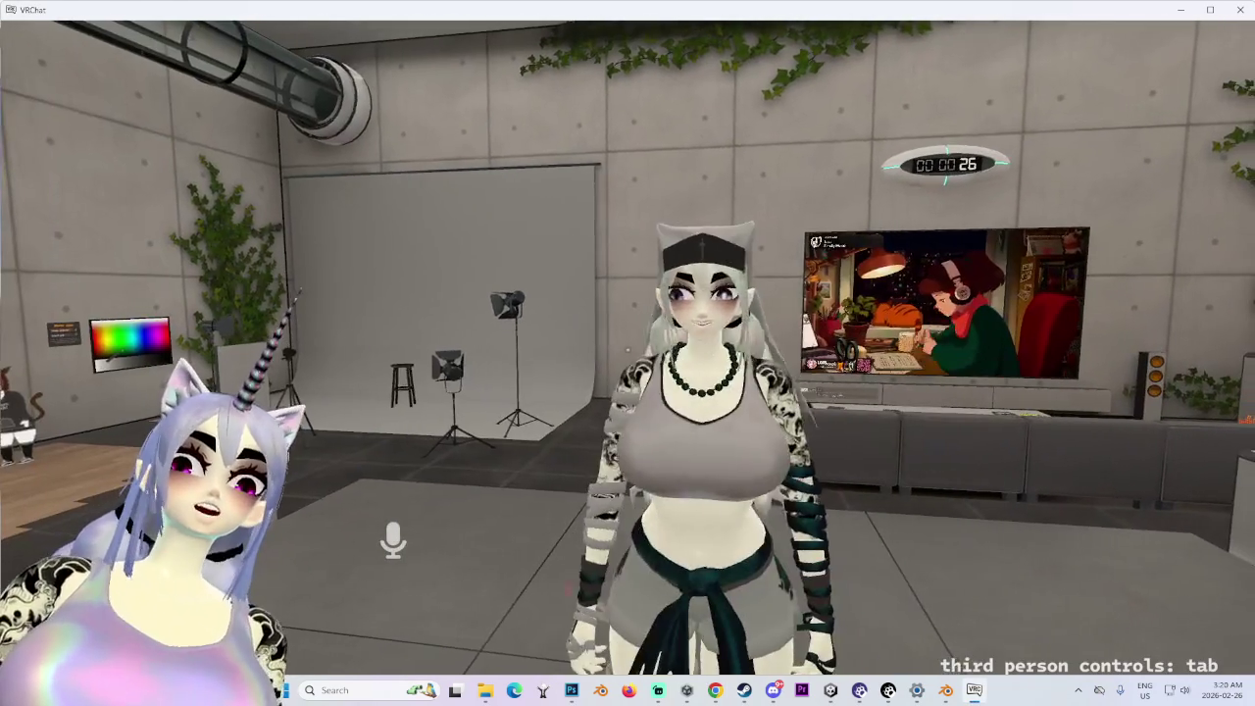
key(Escape)
click(507, 589)
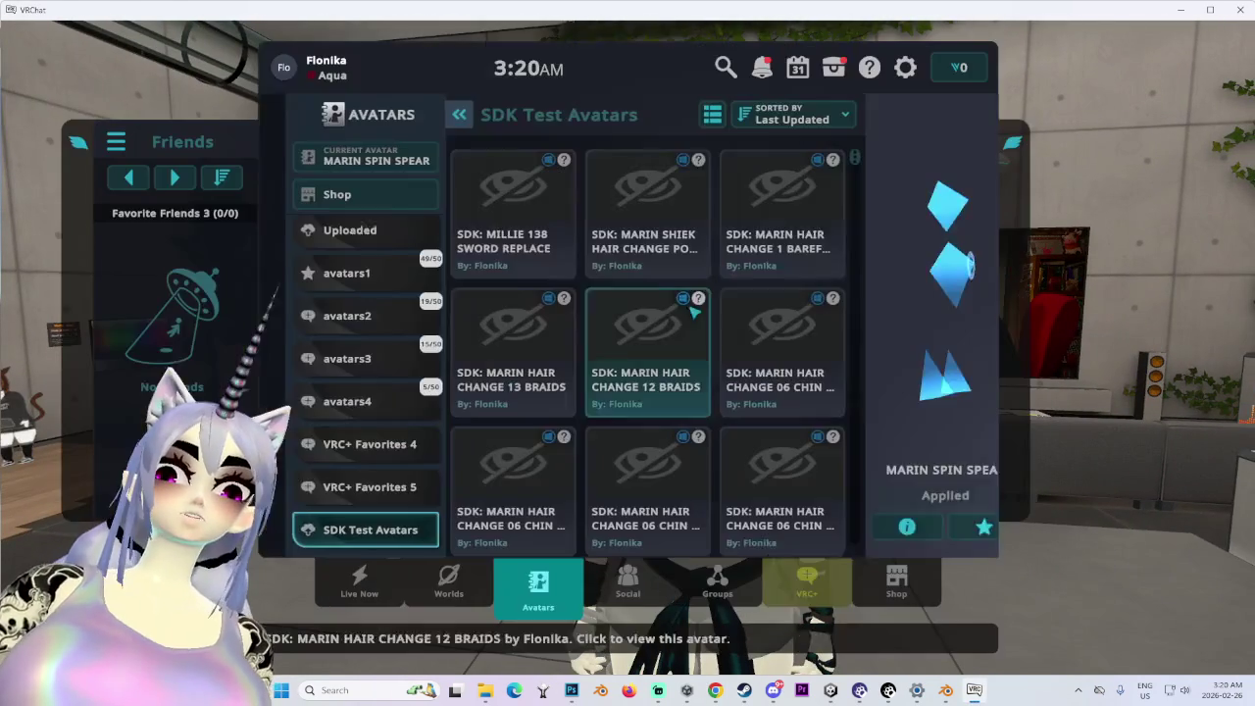
- Apply the SDK: MILLIE 138 SWORD REPLACE avatar, inspect it in the chamber, then reopen the menu
click(485, 216)
click(887, 500)
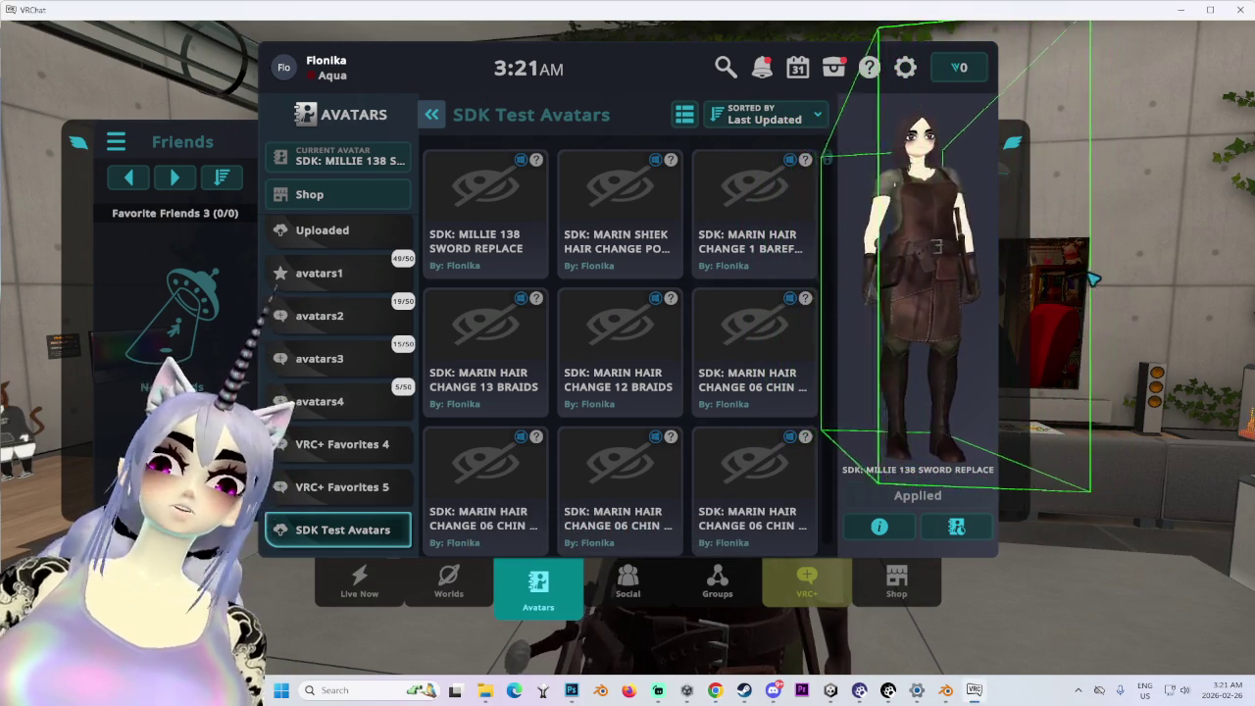
key(Escape)
scroll(628, 353, up, 3)
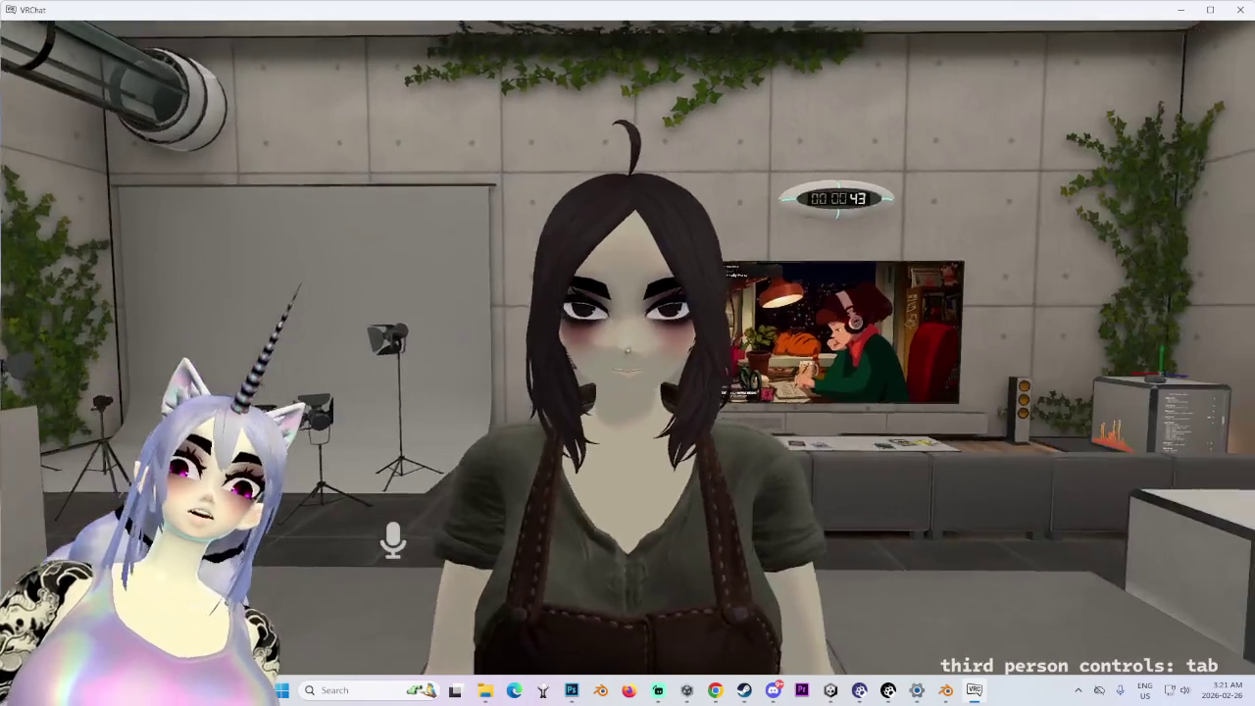
scroll(627, 353, up, 2)
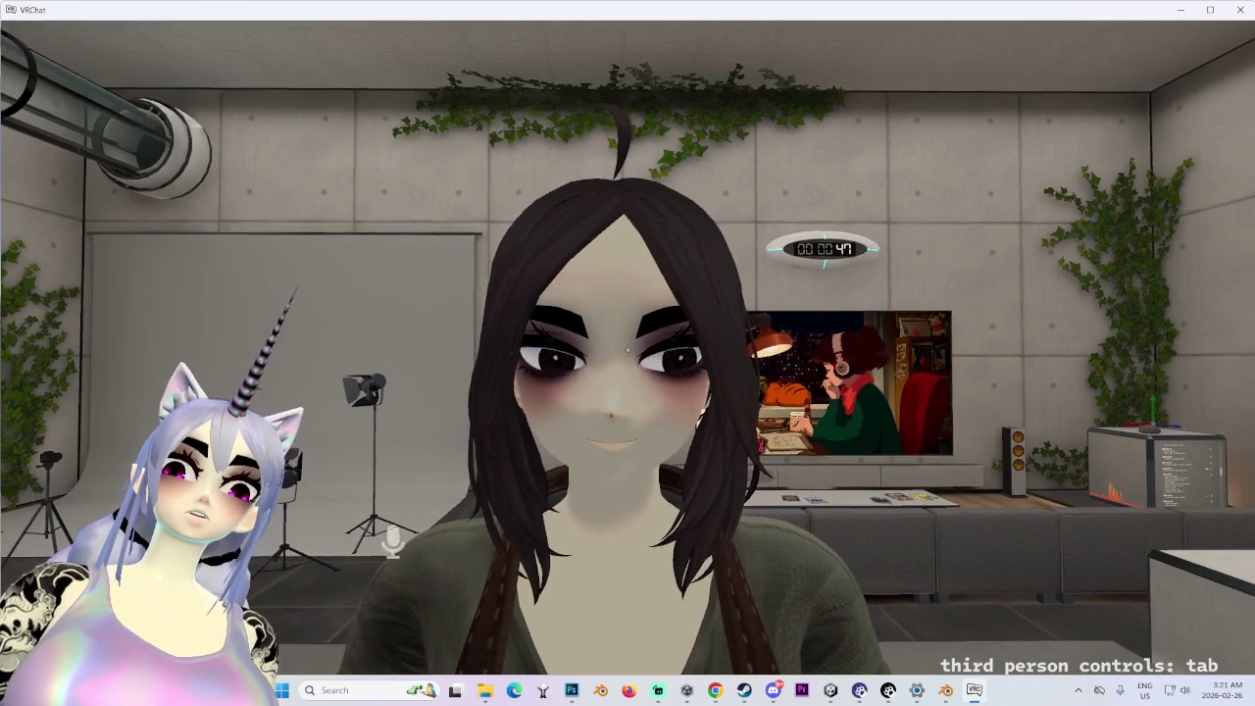
key(super)
key(super)
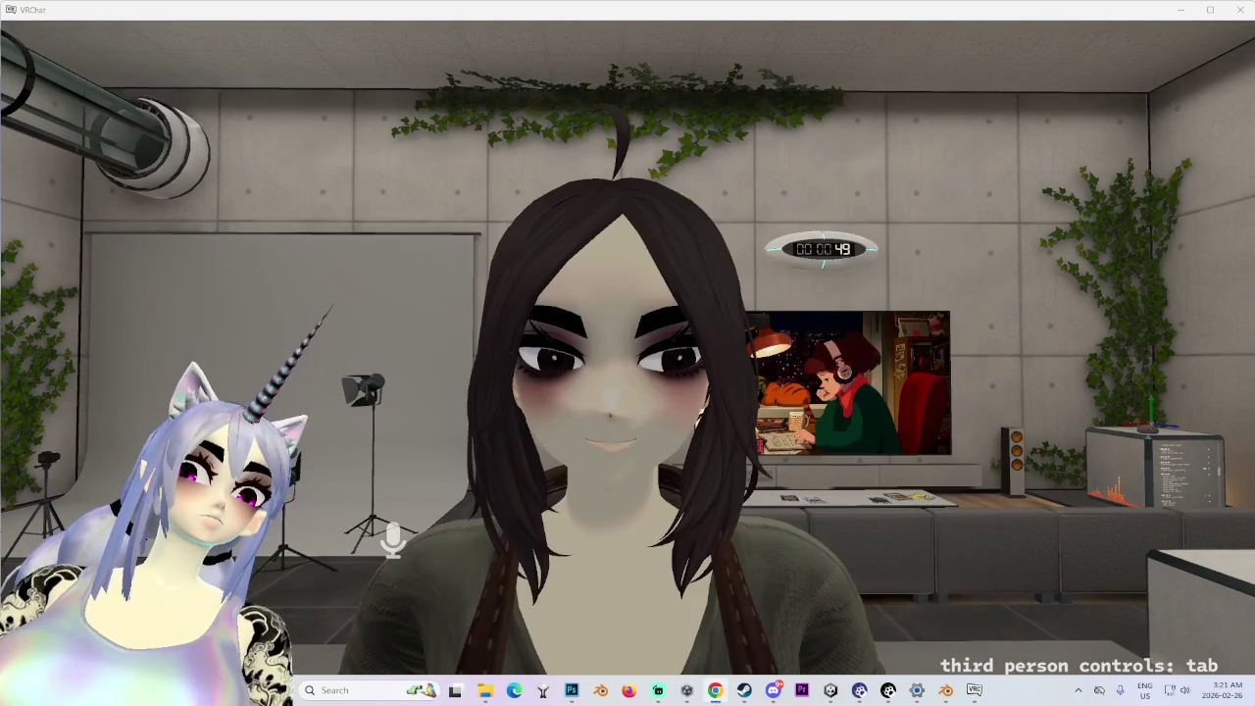
key(w)
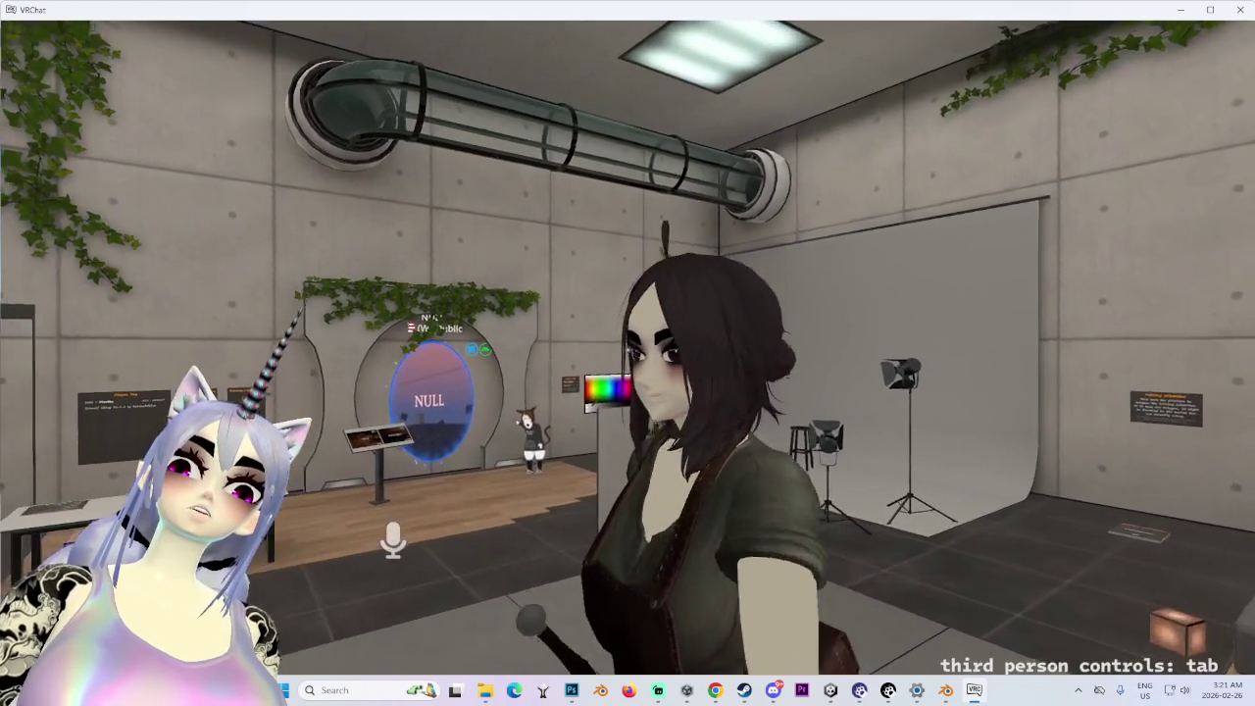
key(Escape)
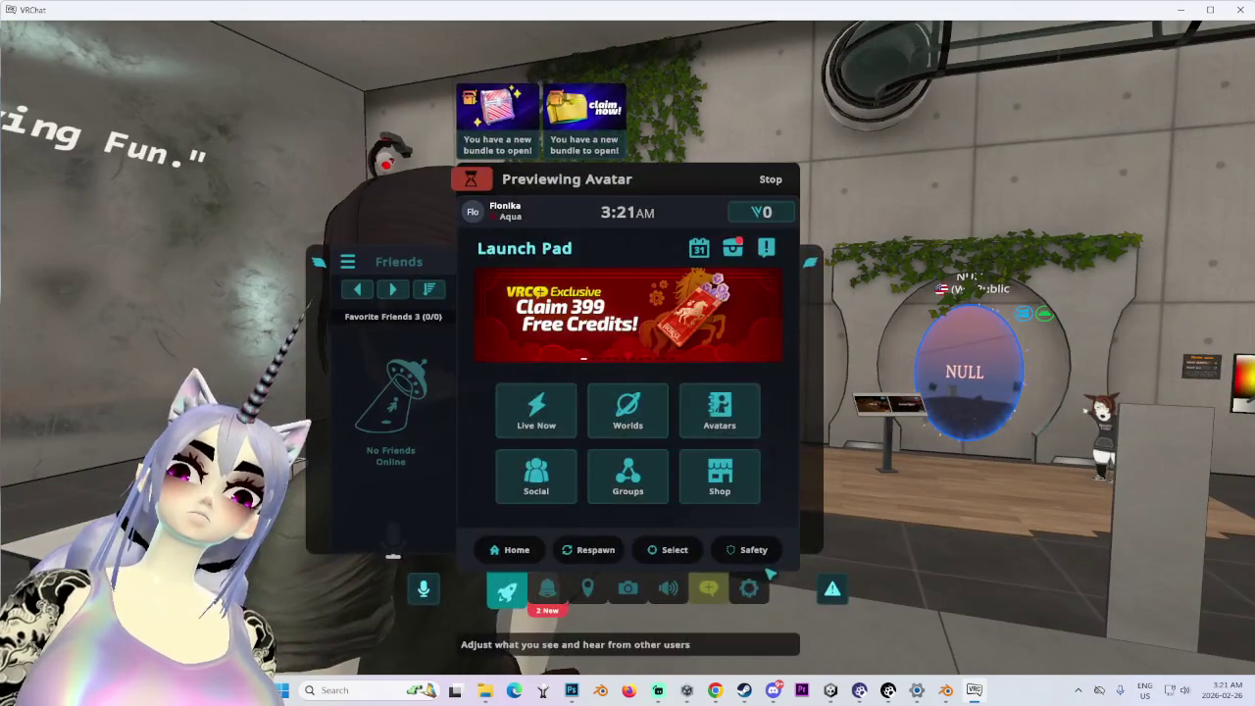
- Exit VRChat from Settings, then return to Unity and close the VRChat SDK window
click(748, 589)
click(720, 248)
click(546, 526)
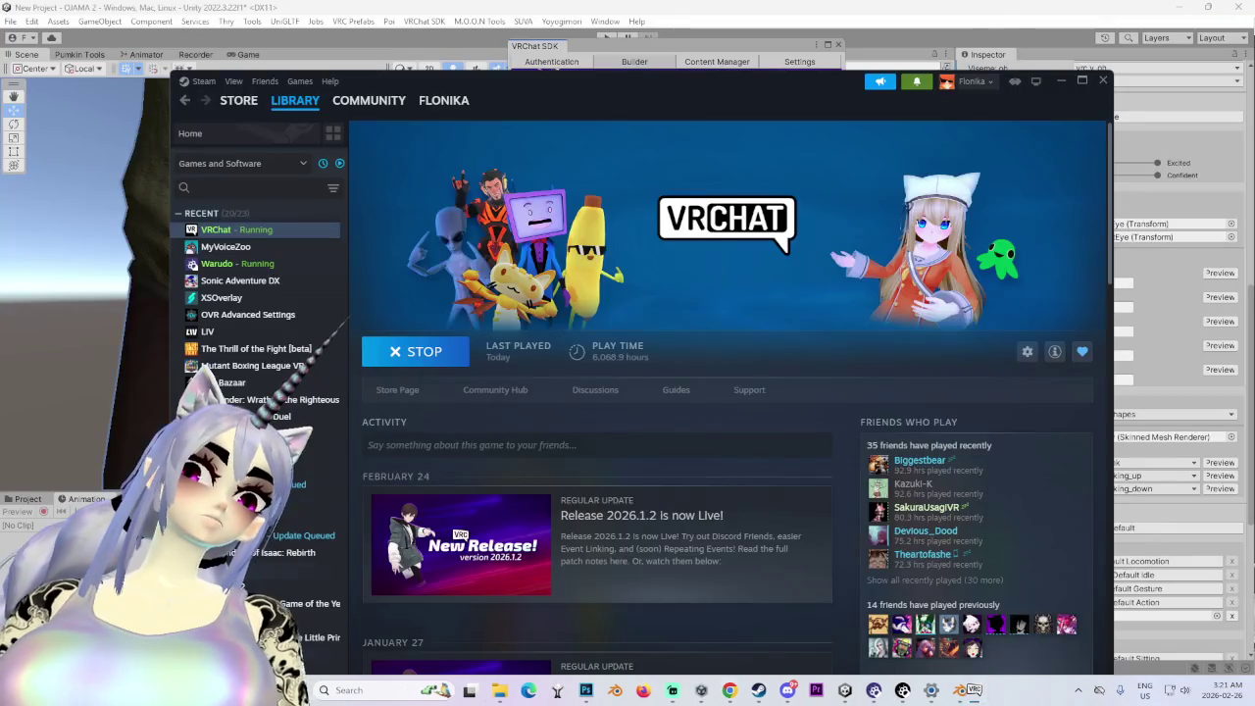
click(806, 55)
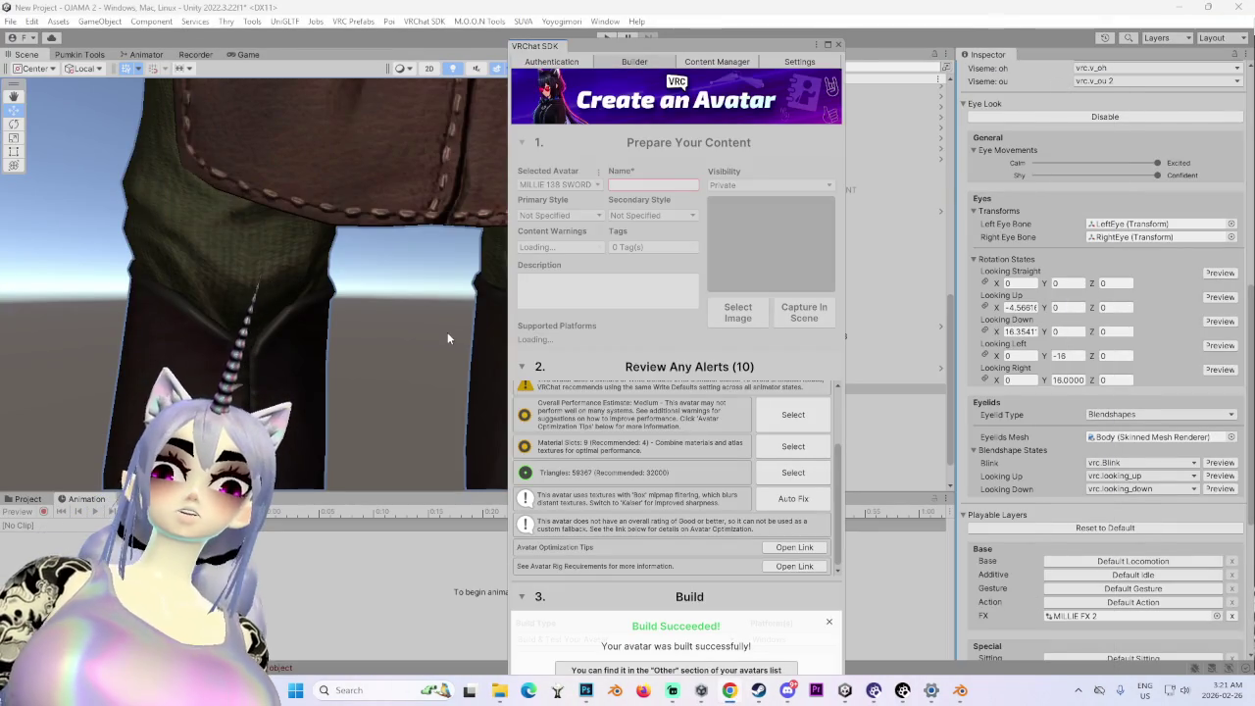
click(839, 44)
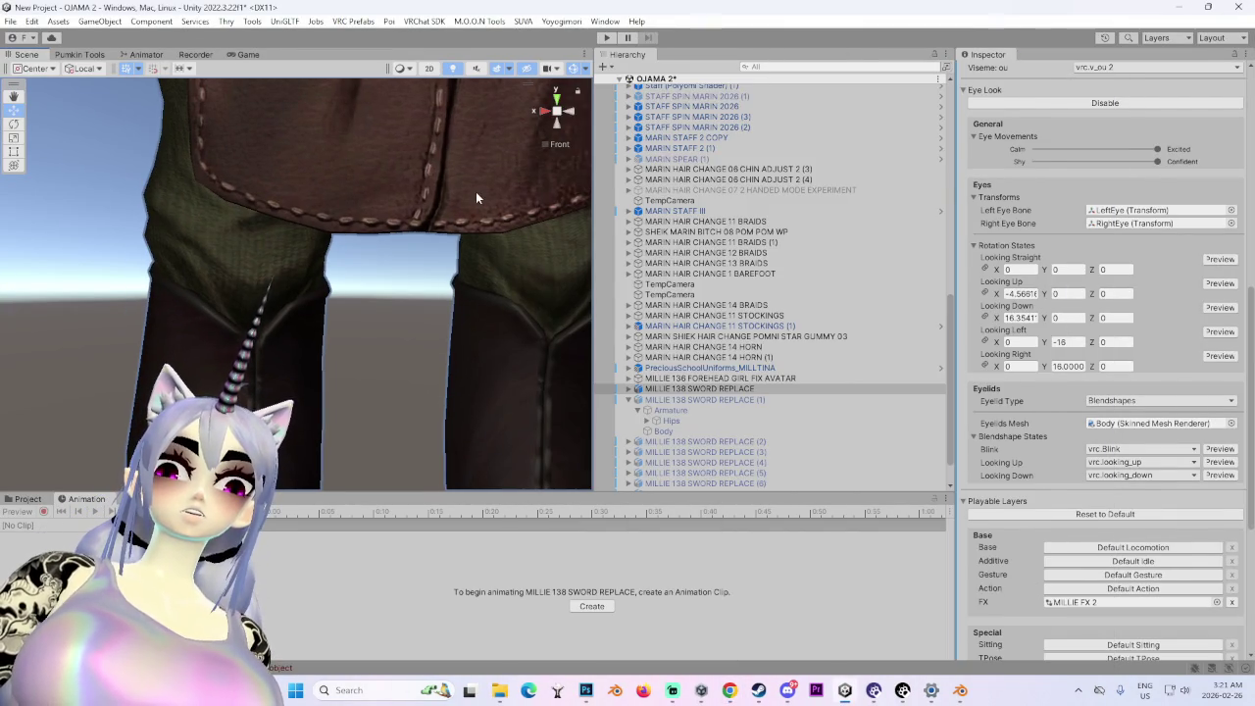
- Select the avatar's Body mesh and move the Scene view up to the face
click(476, 243)
mouse_move(477, 243)
mouse_down()
mouse_move(441, 106)
mouse_move(399, 205)
mouse_move(394, 309)
mouse_move(431, 295)
mouse_up()
scroll(781, 379, down, 5)
scroll(780, 378, up, 3)
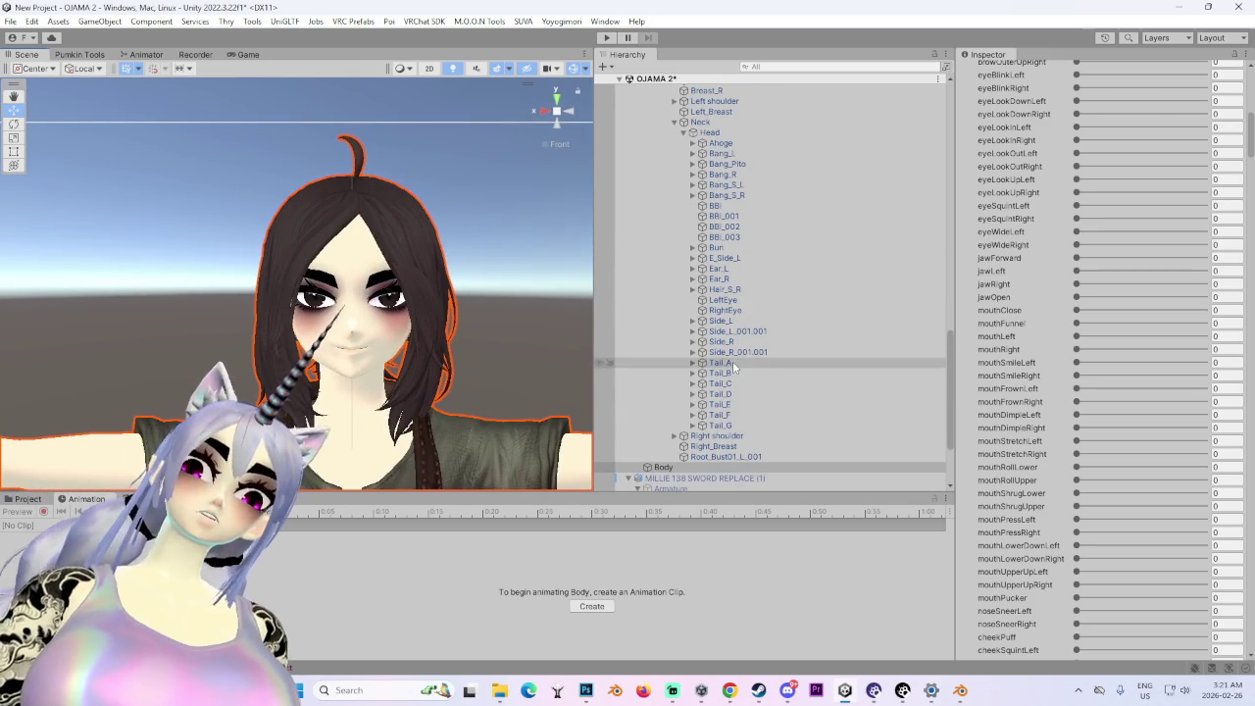
- Select the Side_R hair bone under Head and rotate it to Z 13.12601
click(732, 362)
key(Up)
key(Up)
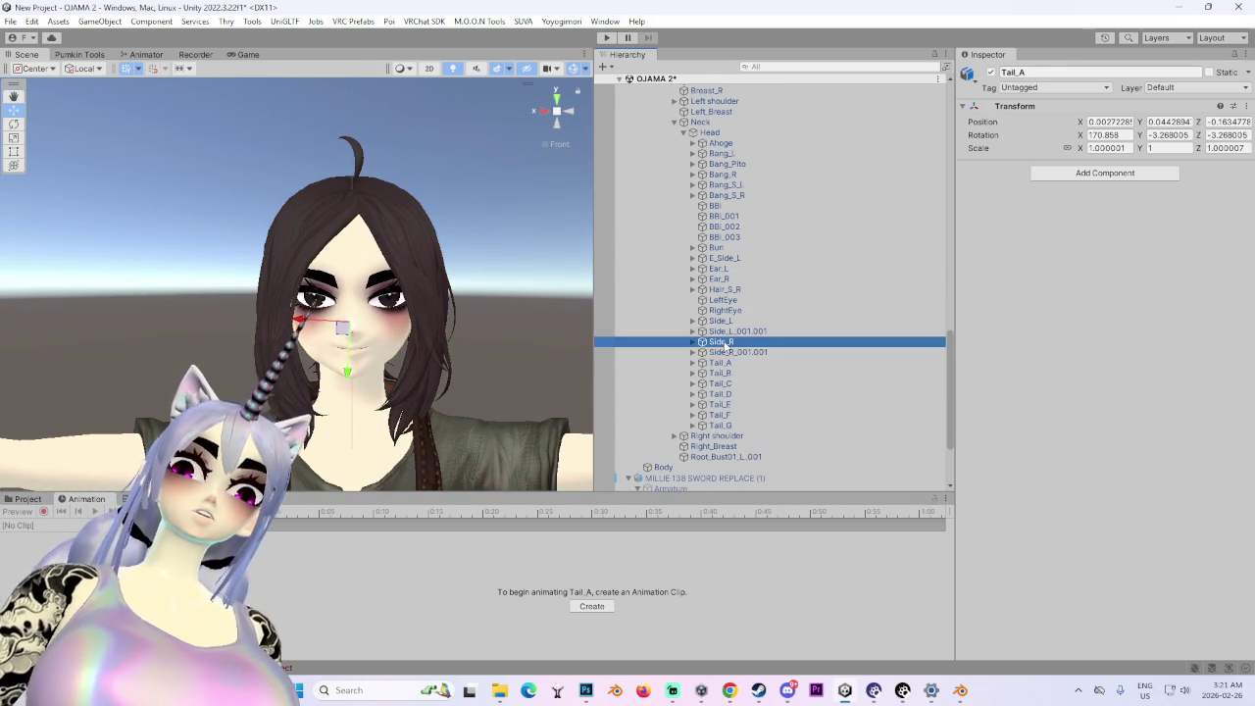
key(e)
drag(294, 328, 264, 382)
mouse_move(392, 387)
mouse_down()
mouse_move(538, 392)
mouse_move(324, 361)
mouse_up()
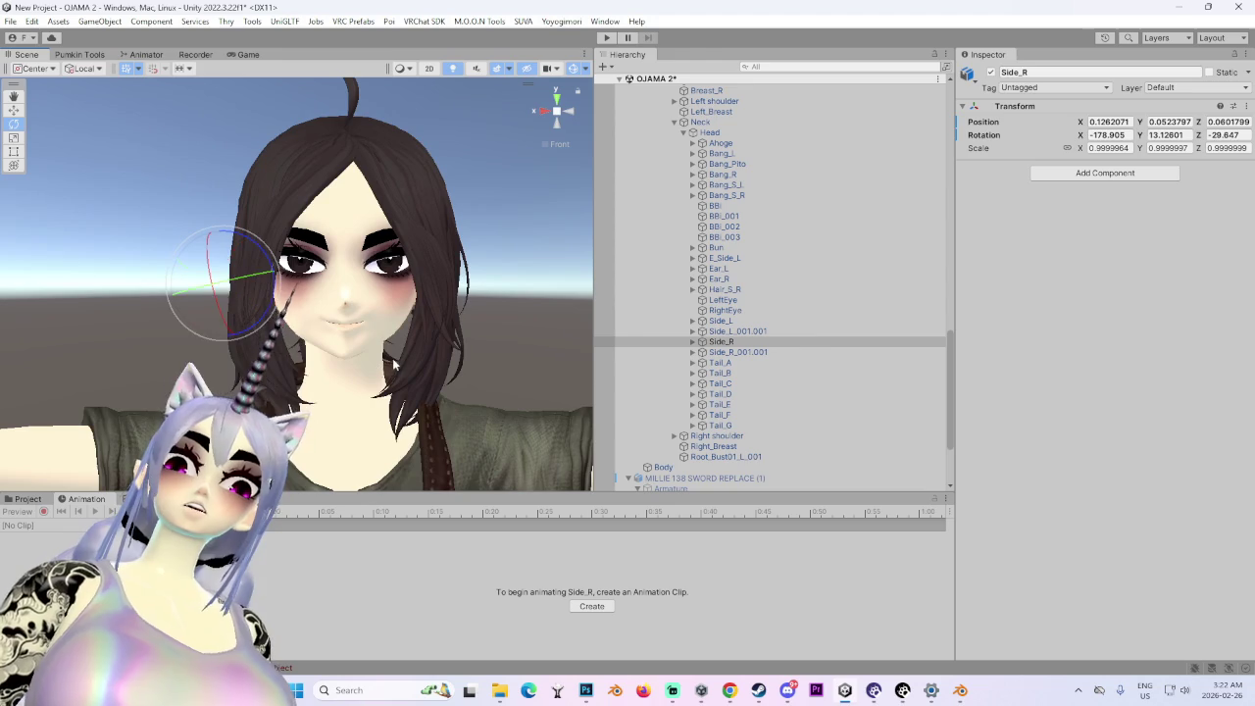
click(1105, 173)
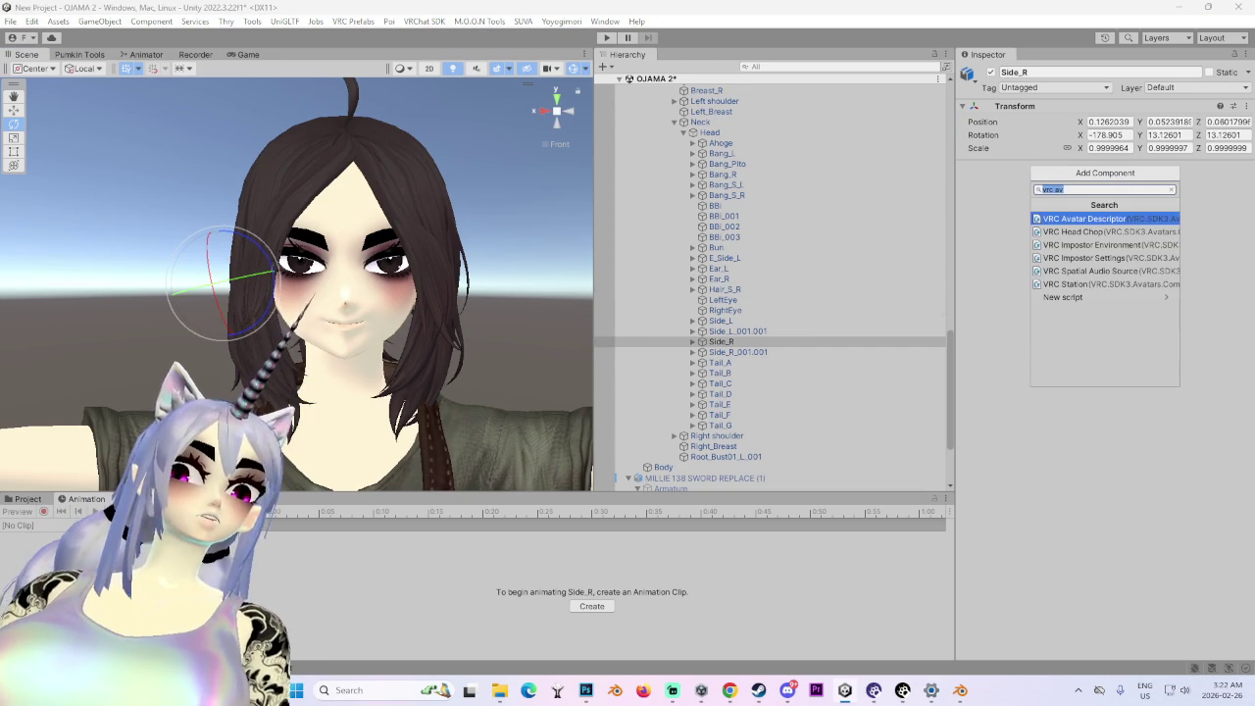
- Add a VRC Phys Bone component to Side_R via a 'phys' component search
key(Escape)
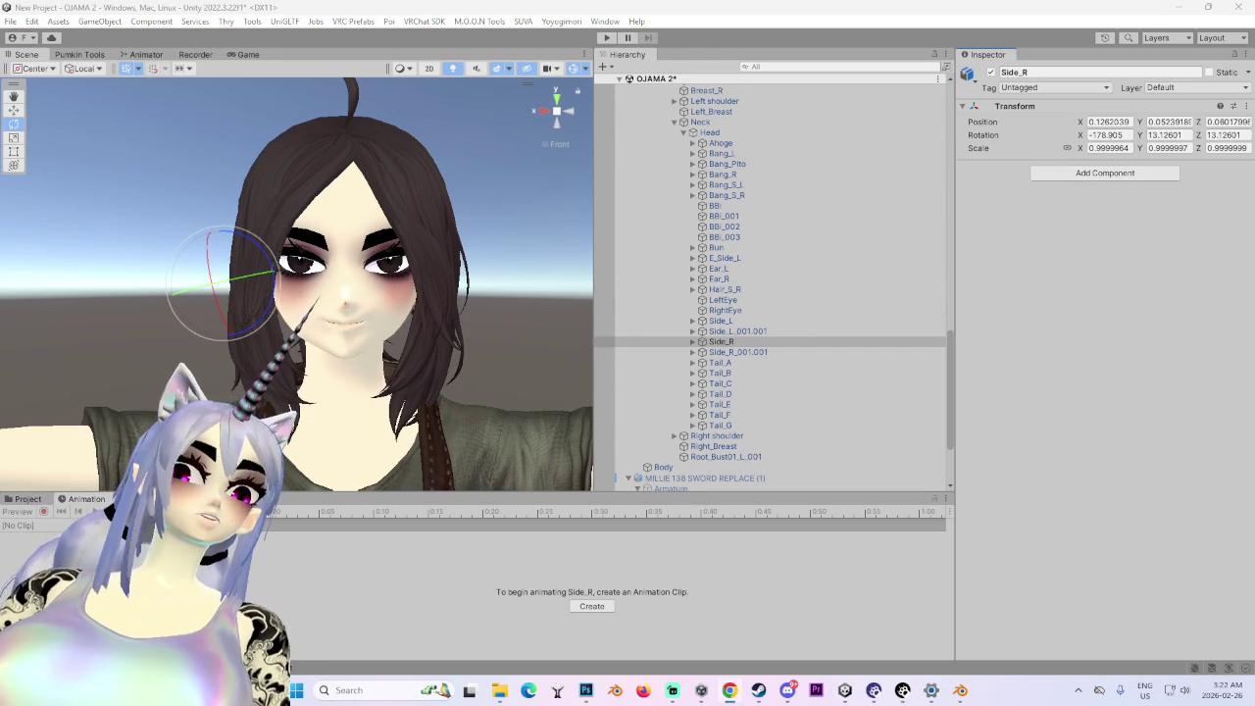
click(1105, 174)
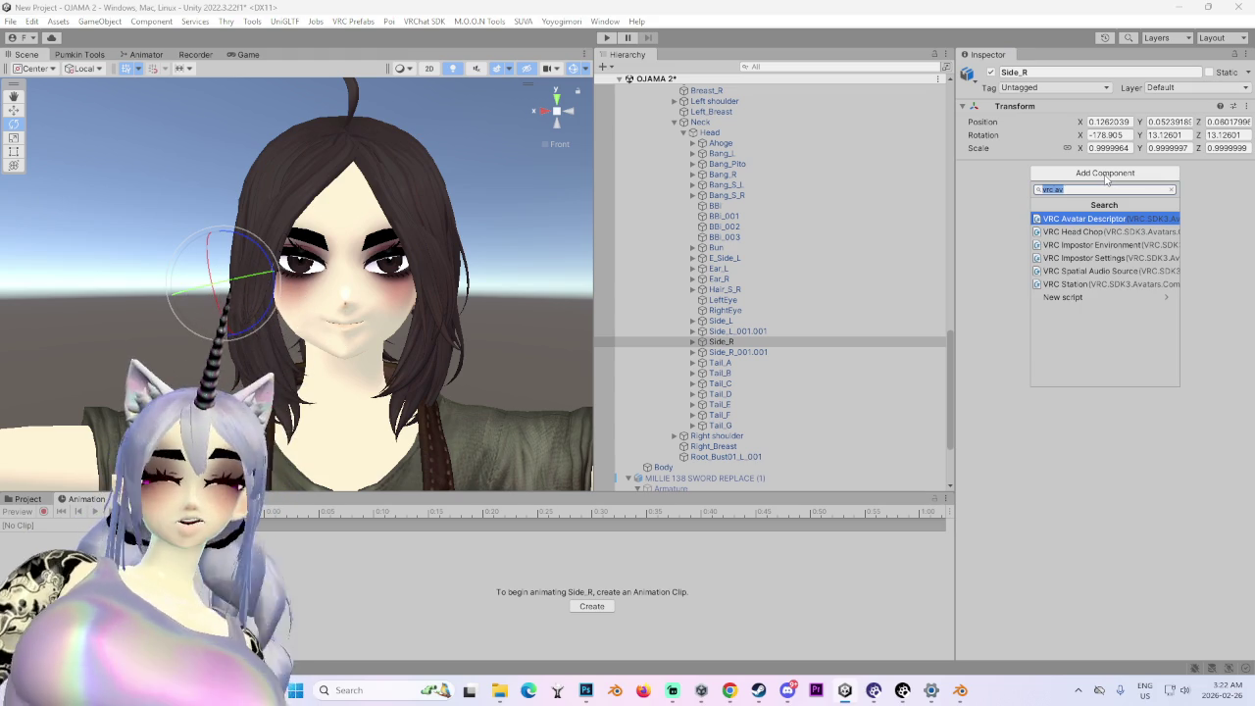
text(phys)
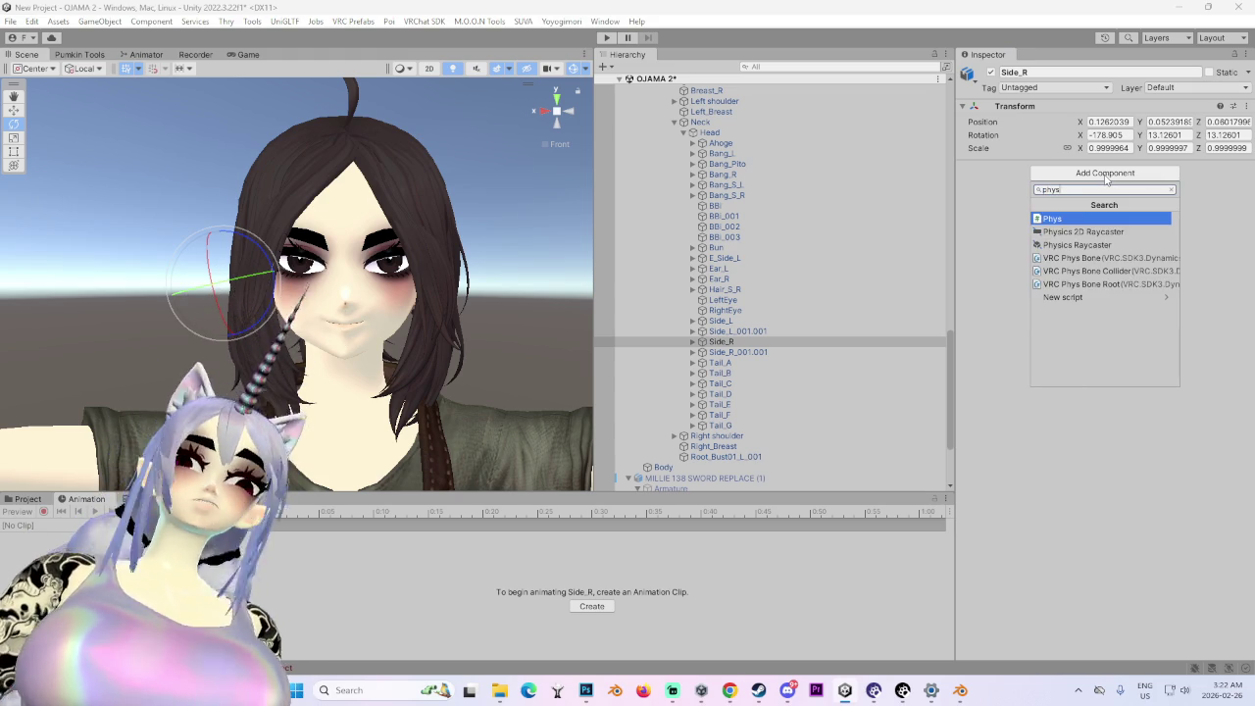
key(Down)
key(Down)
key(Down)
key(Return)
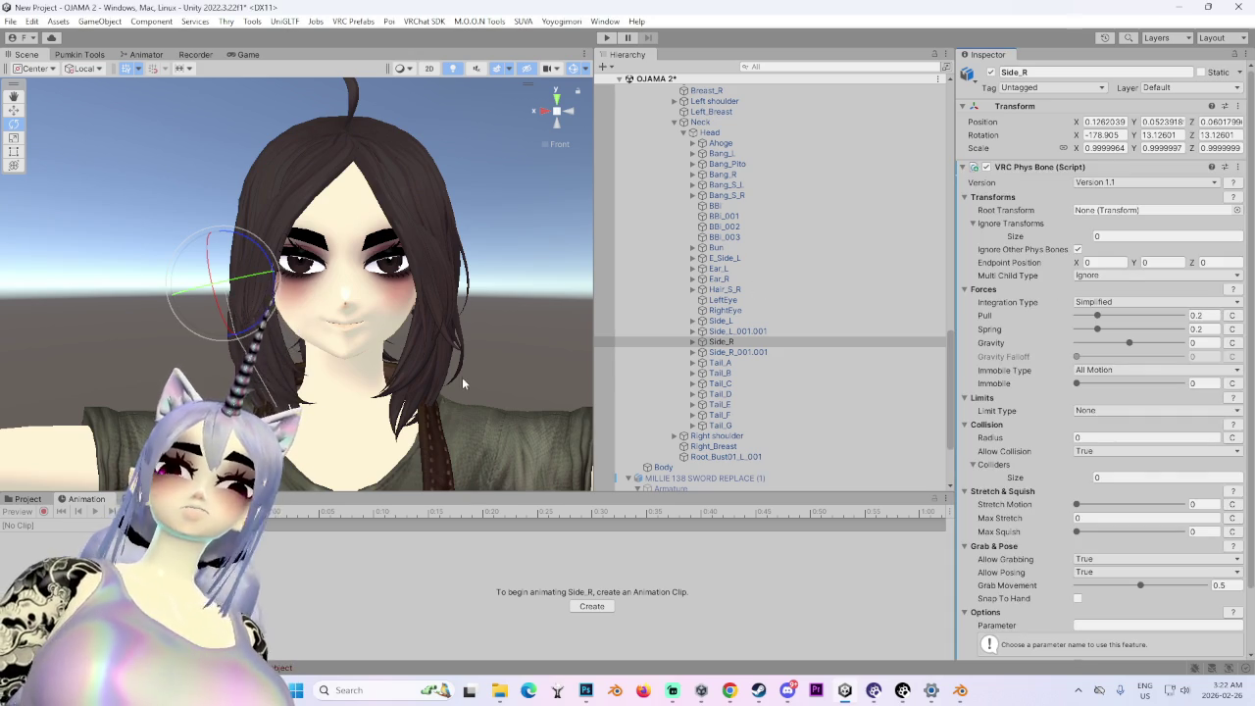
scroll(465, 383, up, 2)
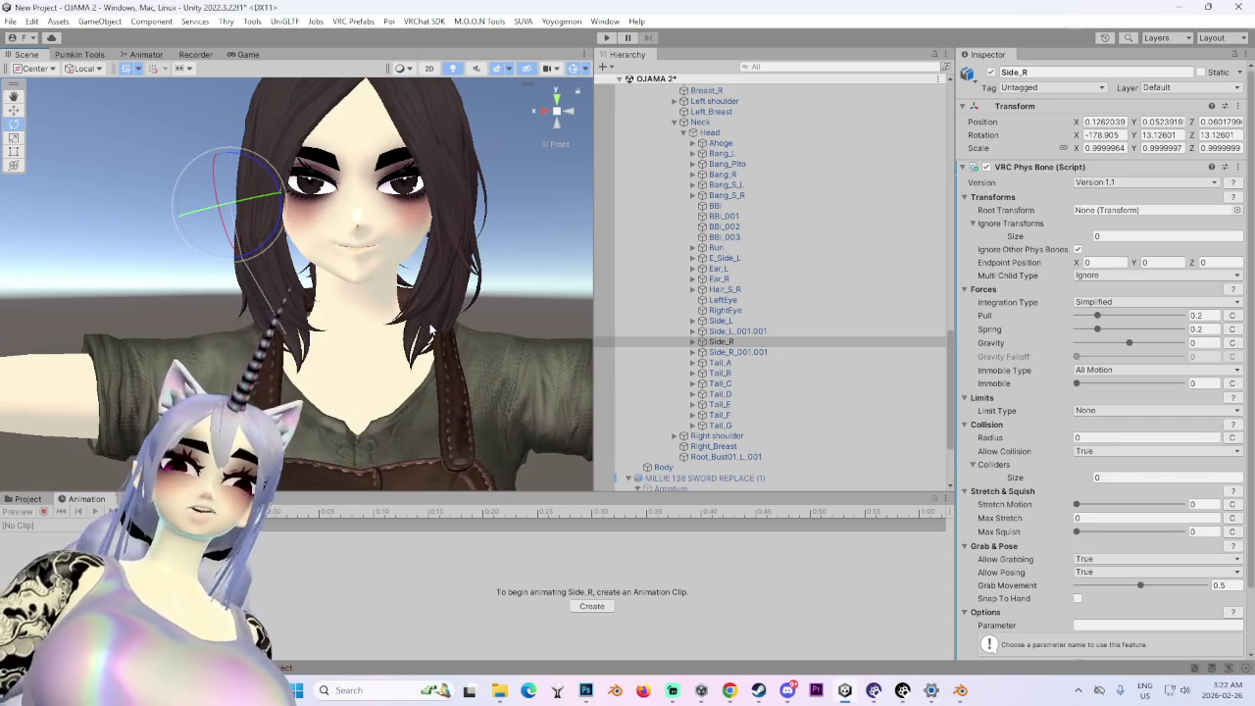
- Set the Phys Bone Integration Type to Advanced and enter Play mode to build the avatar
mouse_move(338, 387)
mouse_down()
mouse_move(292, 405)
mouse_move(415, 378)
mouse_move(383, 383)
mouse_up()
click(1114, 304)
click(1120, 332)
mouse_move(323, 343)
mouse_down()
mouse_move(371, 334)
mouse_move(459, 364)
mouse_up()
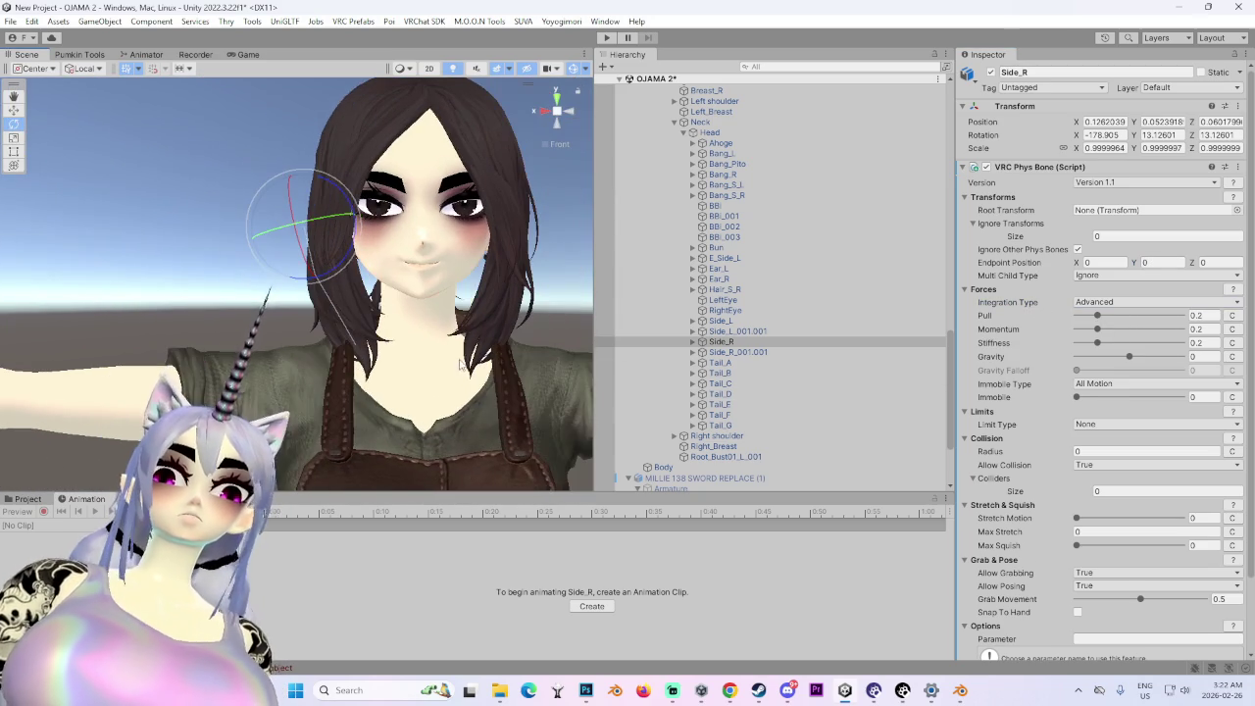
click(606, 38)
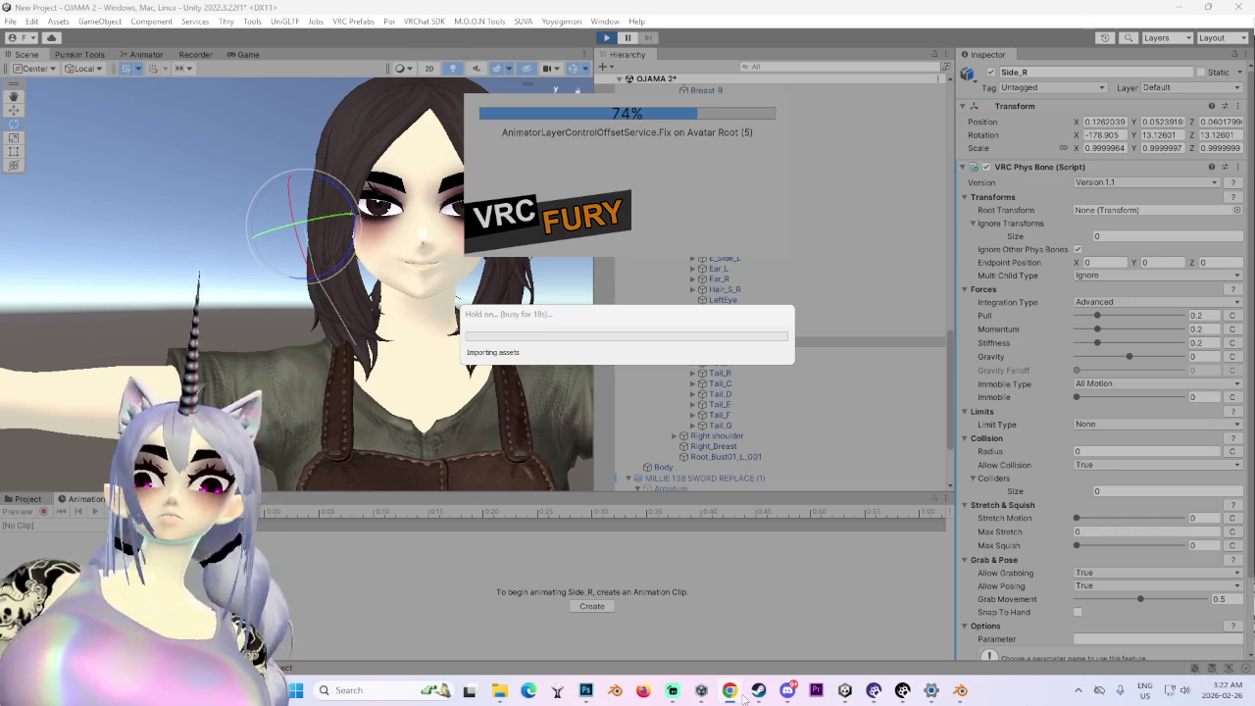
mouse_move(907, 693)
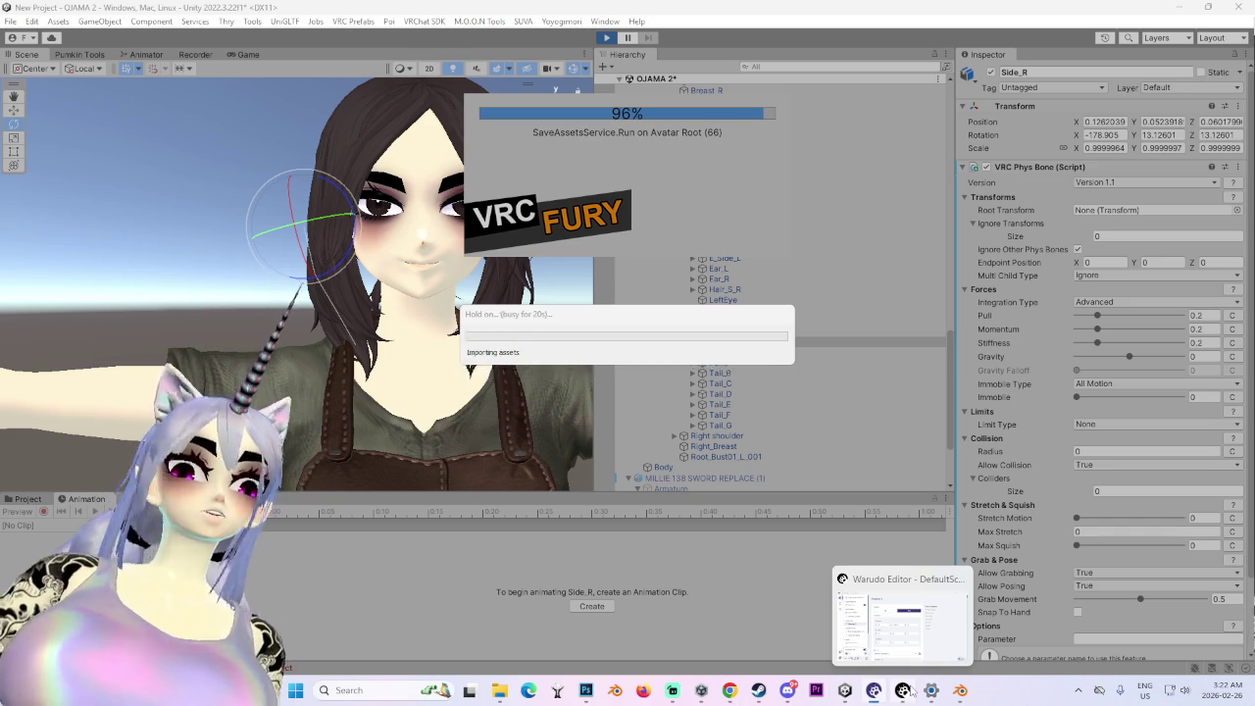
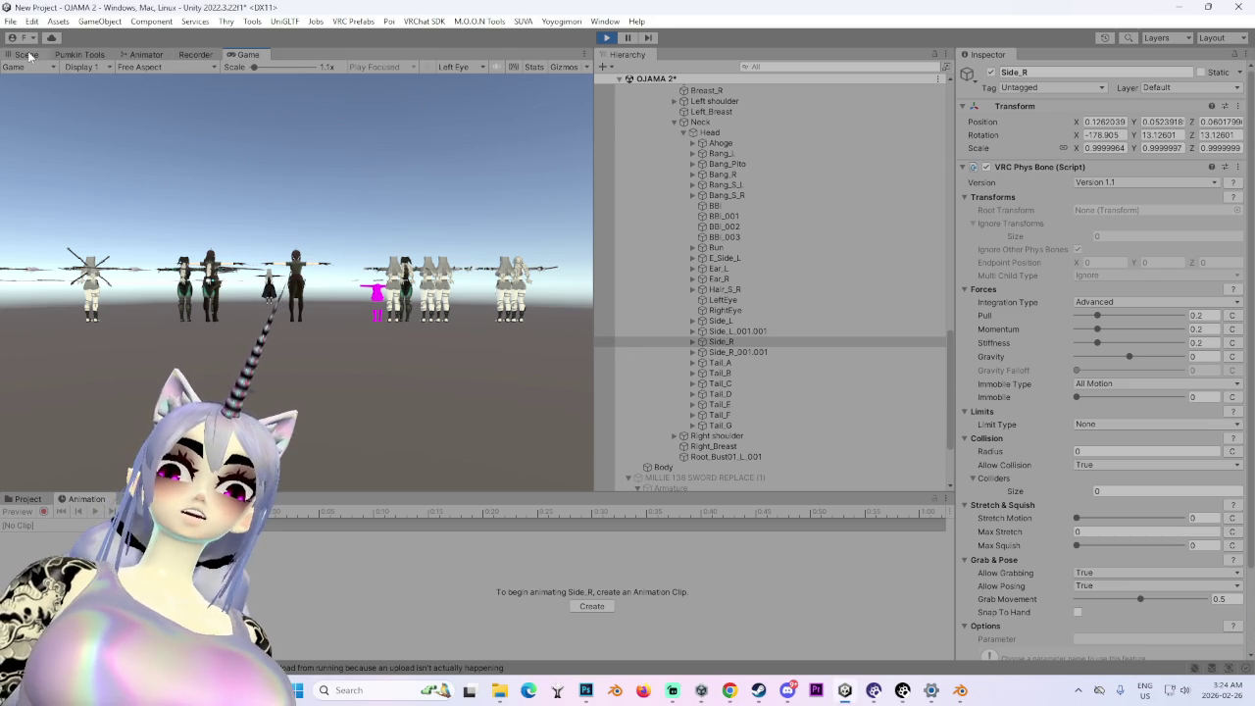
- Frame the MILLIE 138 SWORD REPLACE avatar and slide it left to X 0.308
key(ctrl+1)
scroll(721, 427, up, 7)
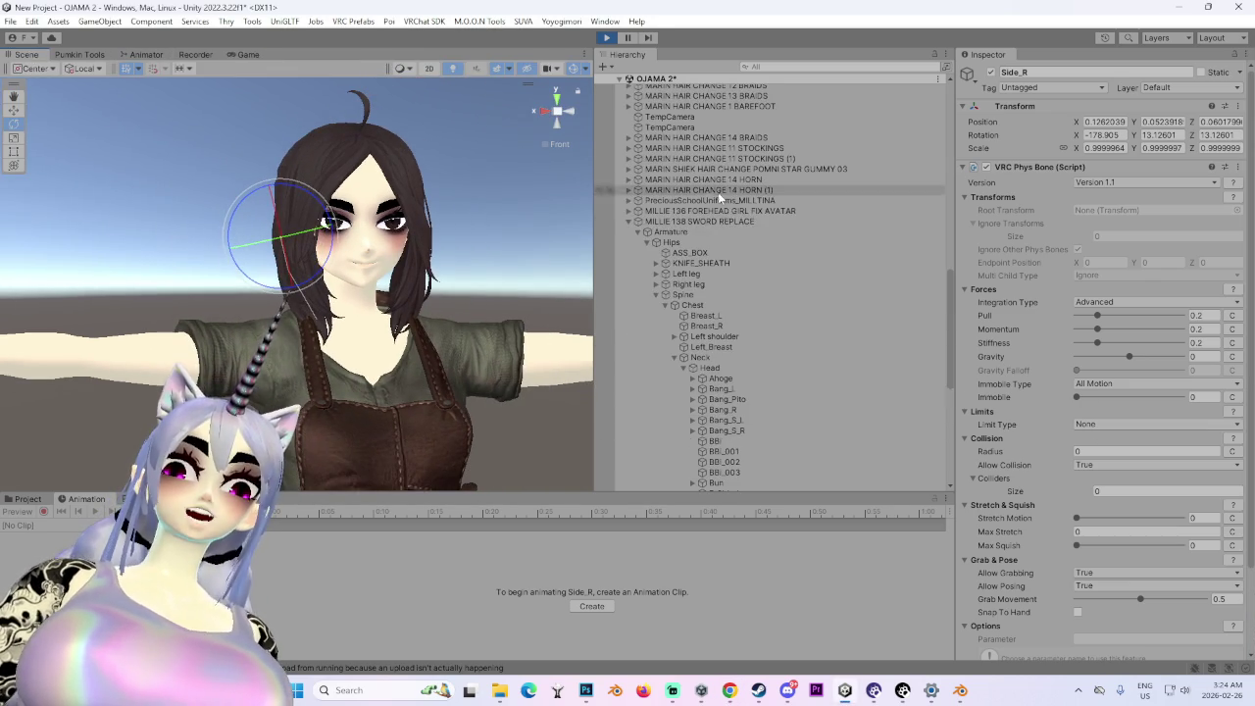
double_click(699, 220)
mouse_move(415, 424)
mouse_down()
mouse_move(443, 347)
mouse_move(398, 432)
mouse_up()
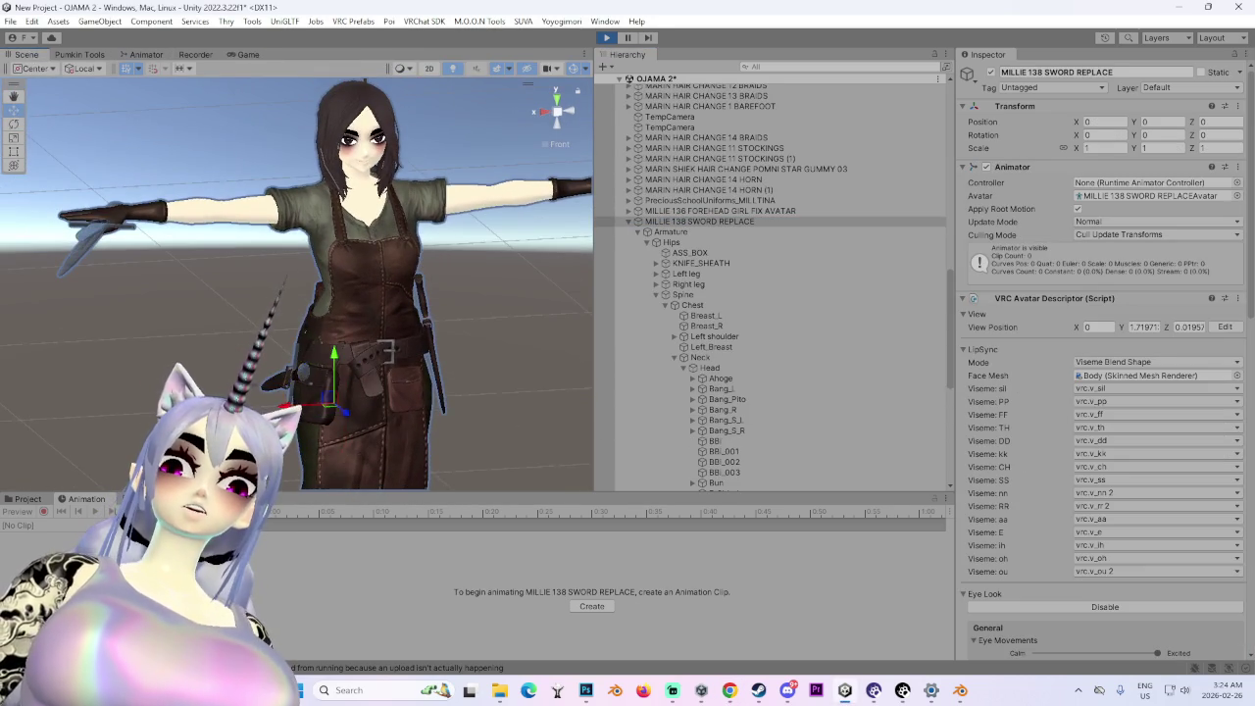
mouse_move(333, 275)
mouse_down()
mouse_move(397, 274)
mouse_move(299, 275)
mouse_move(299, 324)
mouse_move(299, 275)
mouse_up()
mouse_move(366, 307)
mouse_down()
mouse_move(246, 307)
mouse_move(294, 307)
mouse_up()
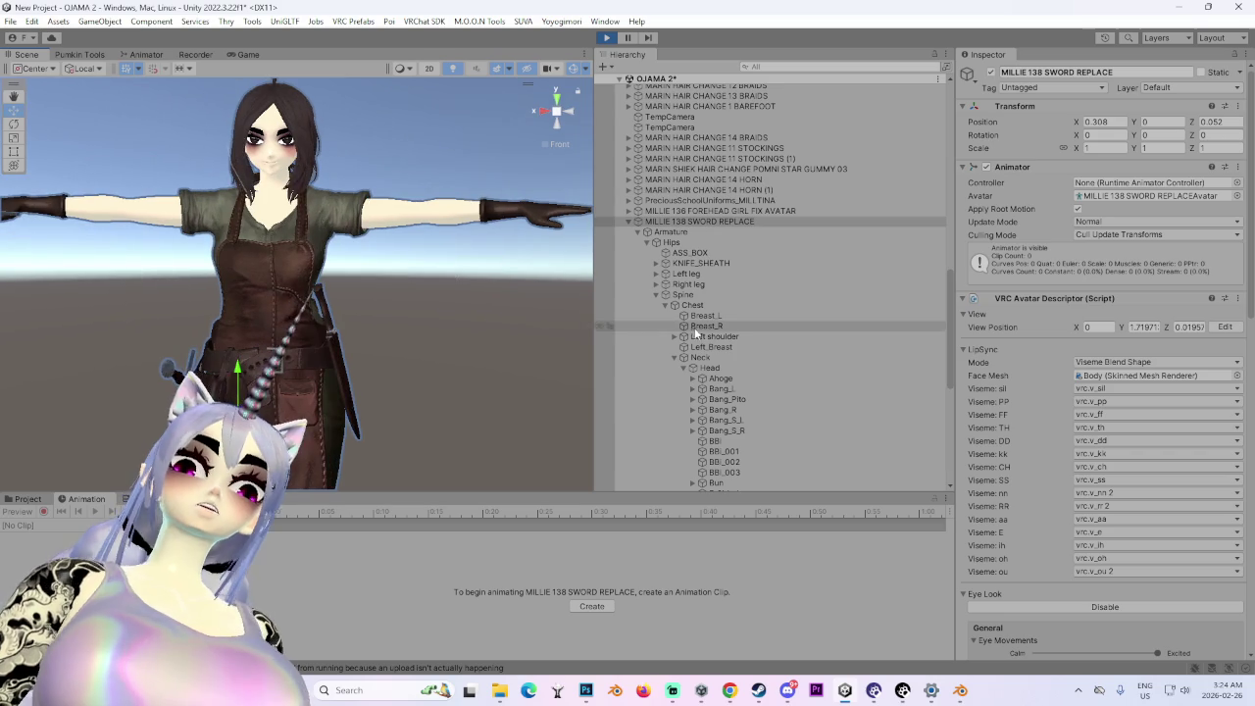
drag(505, 334, 358, 333)
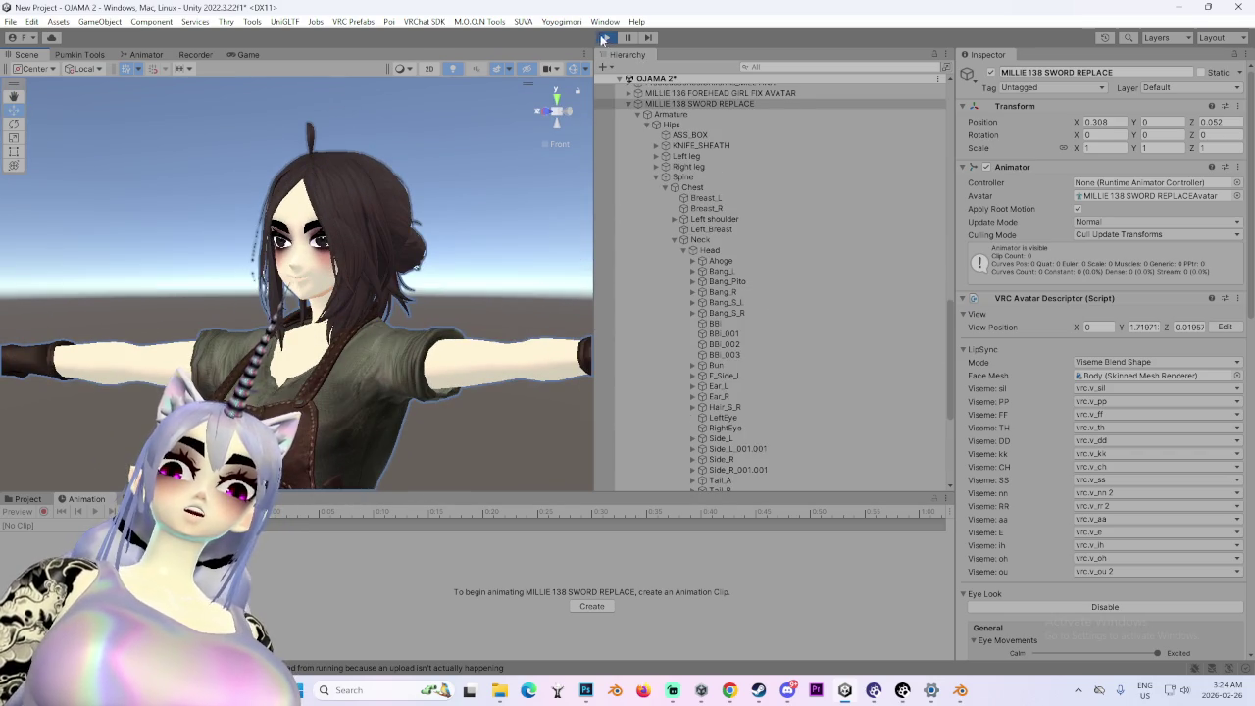
- Stop play mode and test-rotate the Bang_R, Bang_Pito and Bang_S_R hair bones
click(606, 37)
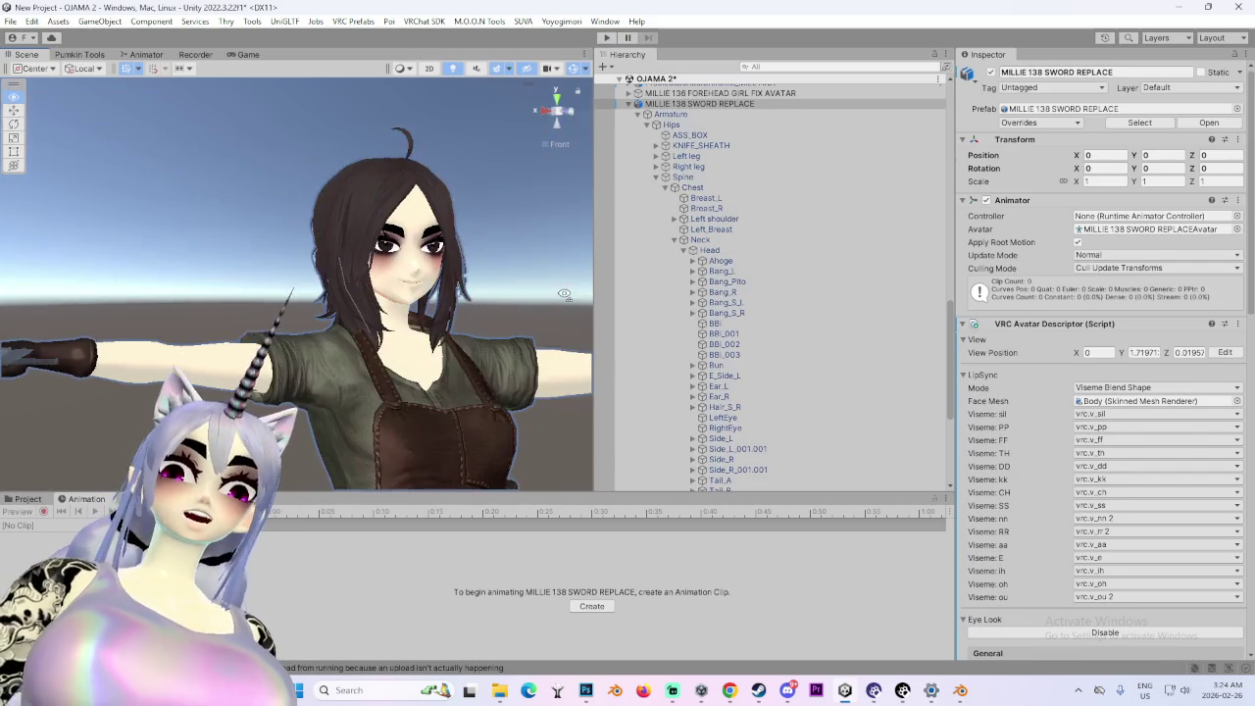
click(722, 292)
key(e)
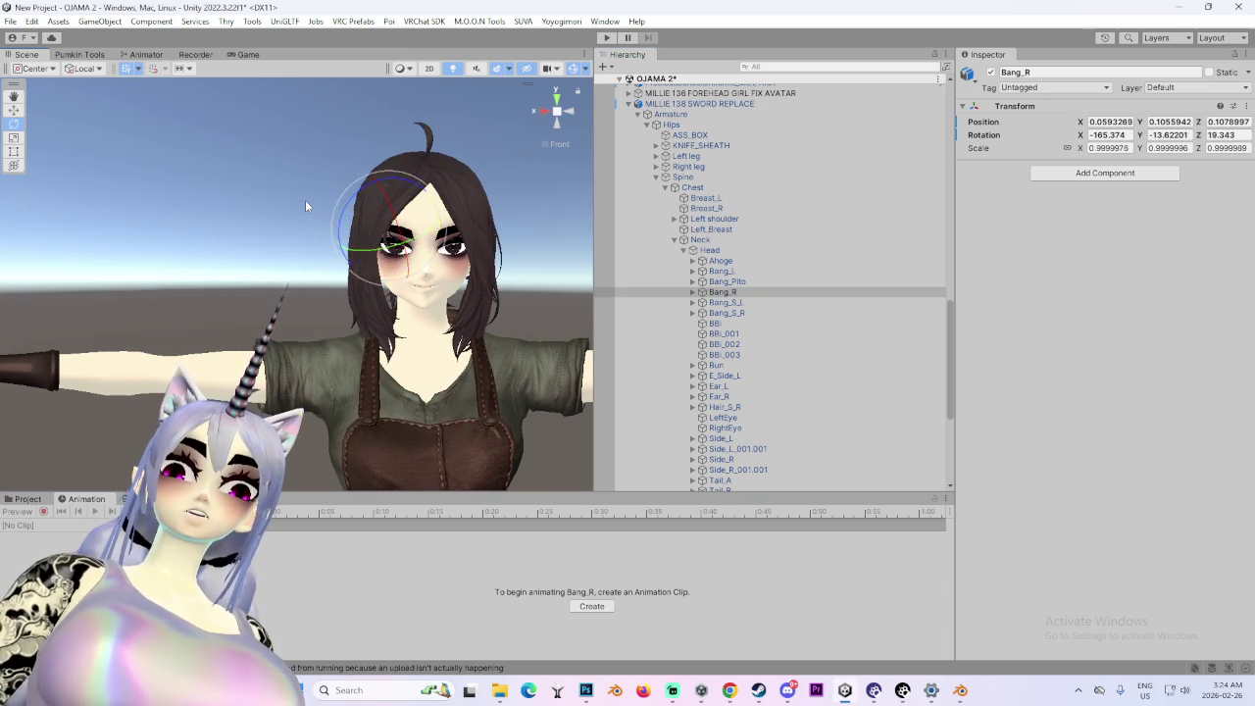
scroll(305, 200, up, 3)
click(726, 281)
scroll(447, 215, up, 1)
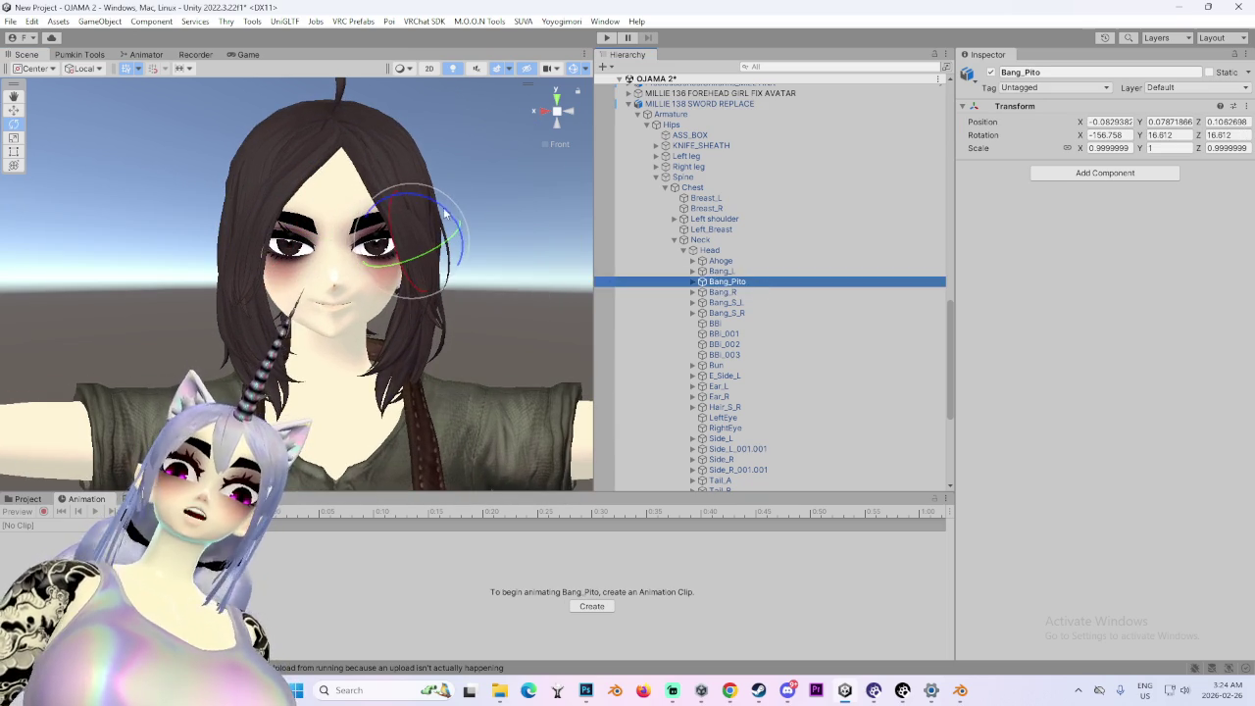
click(785, 293)
mouse_move(307, 177)
mouse_down()
mouse_move(286, 200)
mouse_move(304, 181)
mouse_up()
scroll(495, 261, up, 1)
click(820, 312)
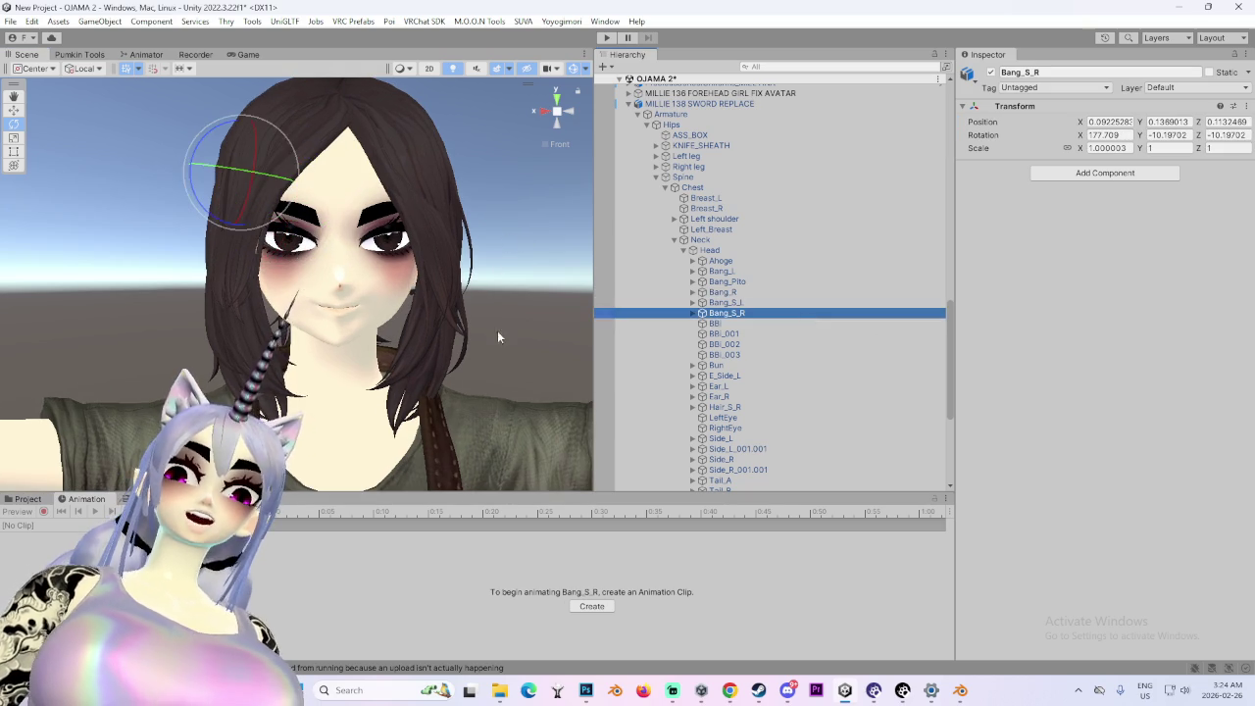
scroll(333, 173, down, 1)
- Add a VRC Phys Bone component to the Ahoge hair bone
click(222, 147)
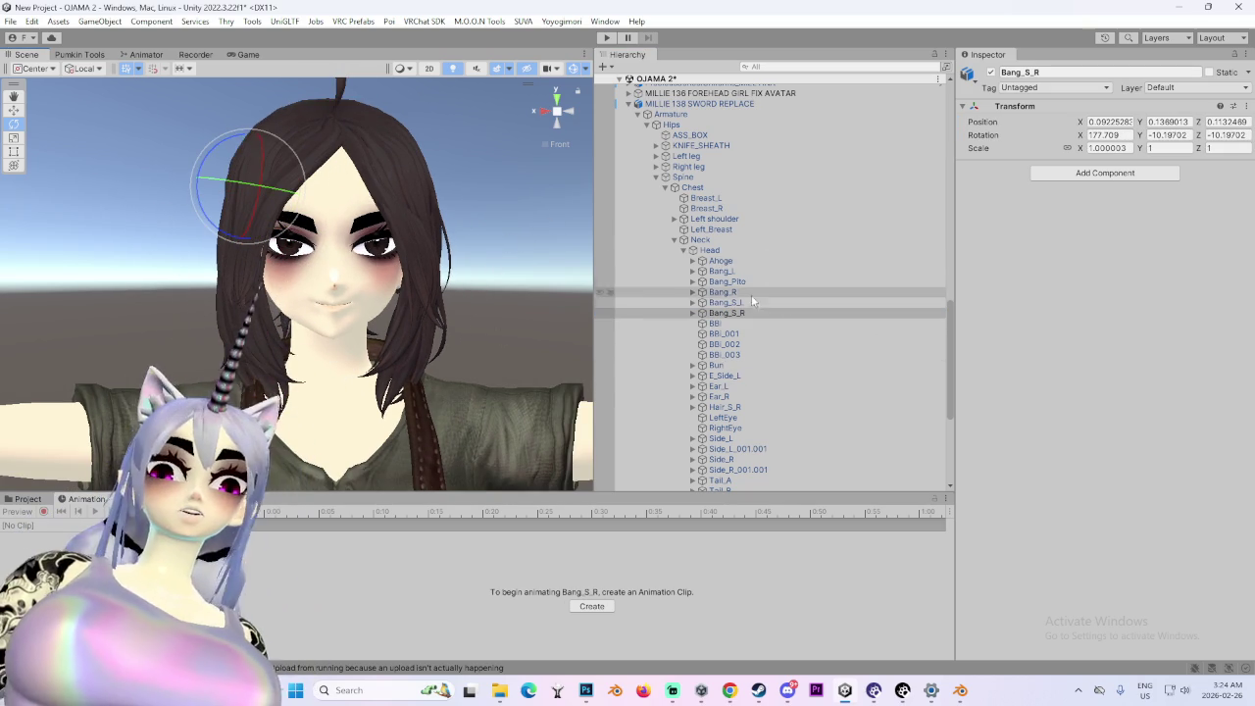
mouse_move(324, 255)
mouse_down()
mouse_move(366, 299)
mouse_move(380, 294)
mouse_up()
click(748, 262)
click(1105, 174)
click(1093, 266)
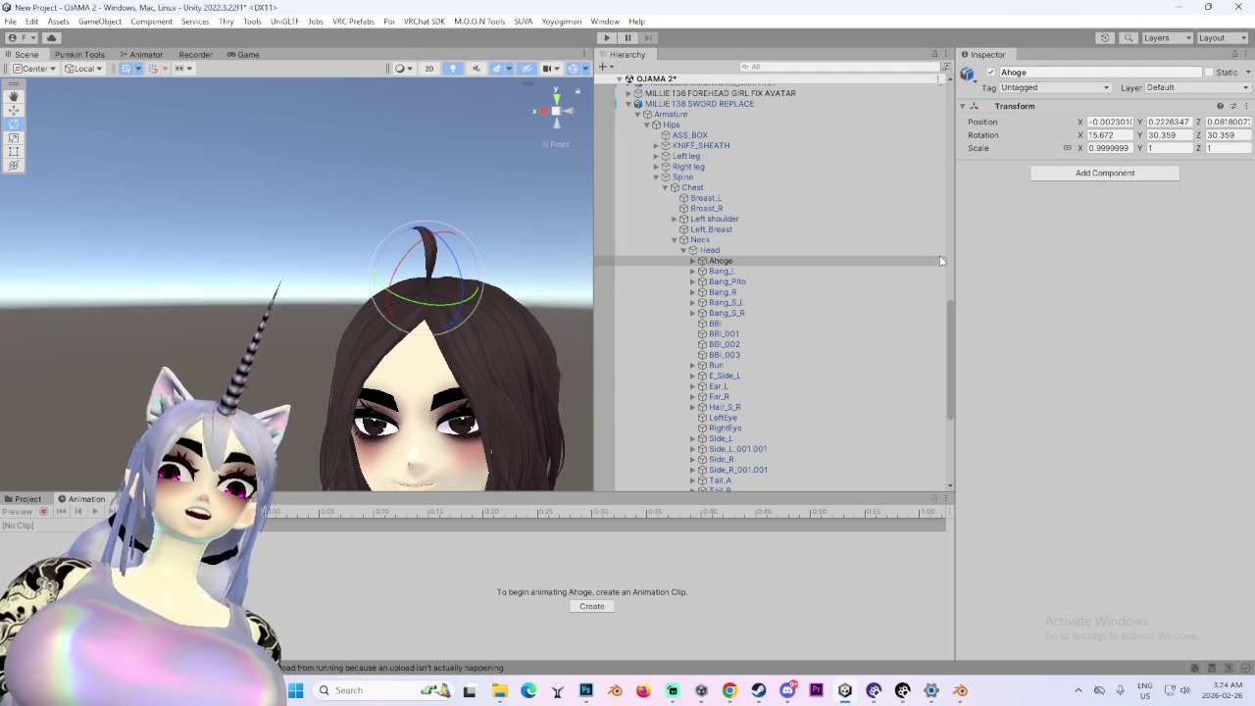
mouse_move(571, 346)
mouse_down()
mouse_move(526, 234)
mouse_move(568, 130)
mouse_up()
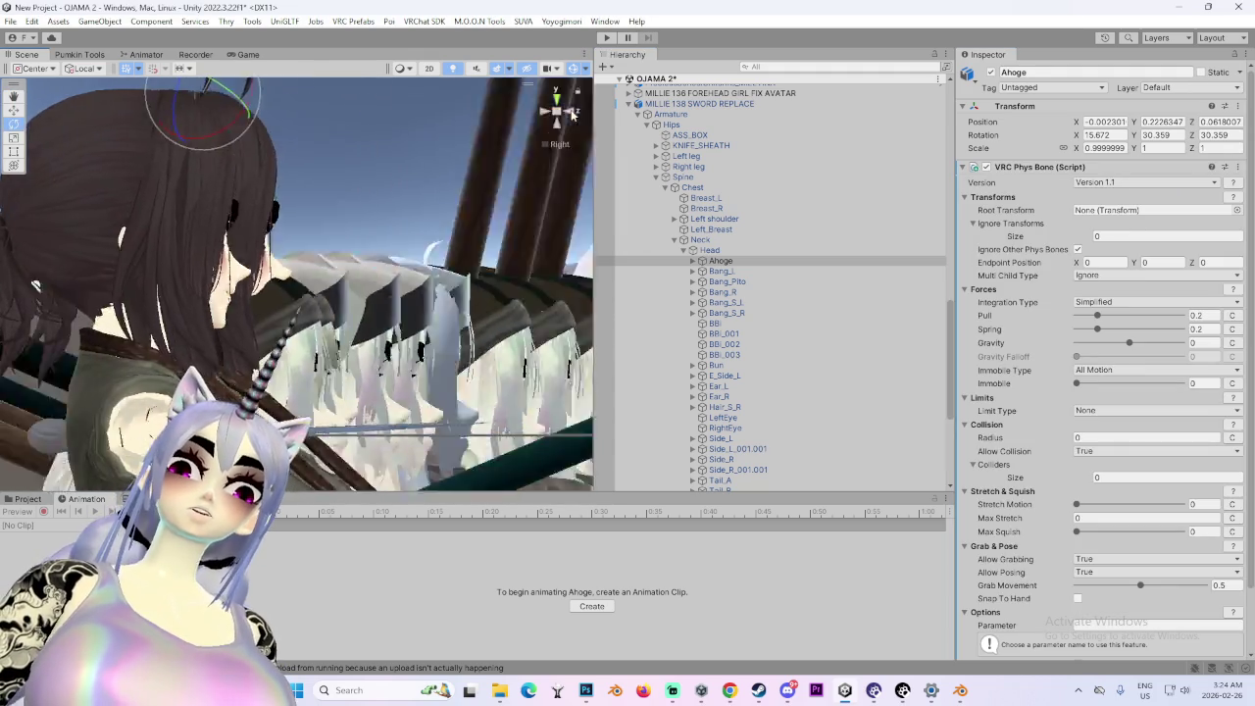
- Inspect the Tail_C bone and test-rotate the Bang_S_R hair strand
scroll(756, 376, down, 5)
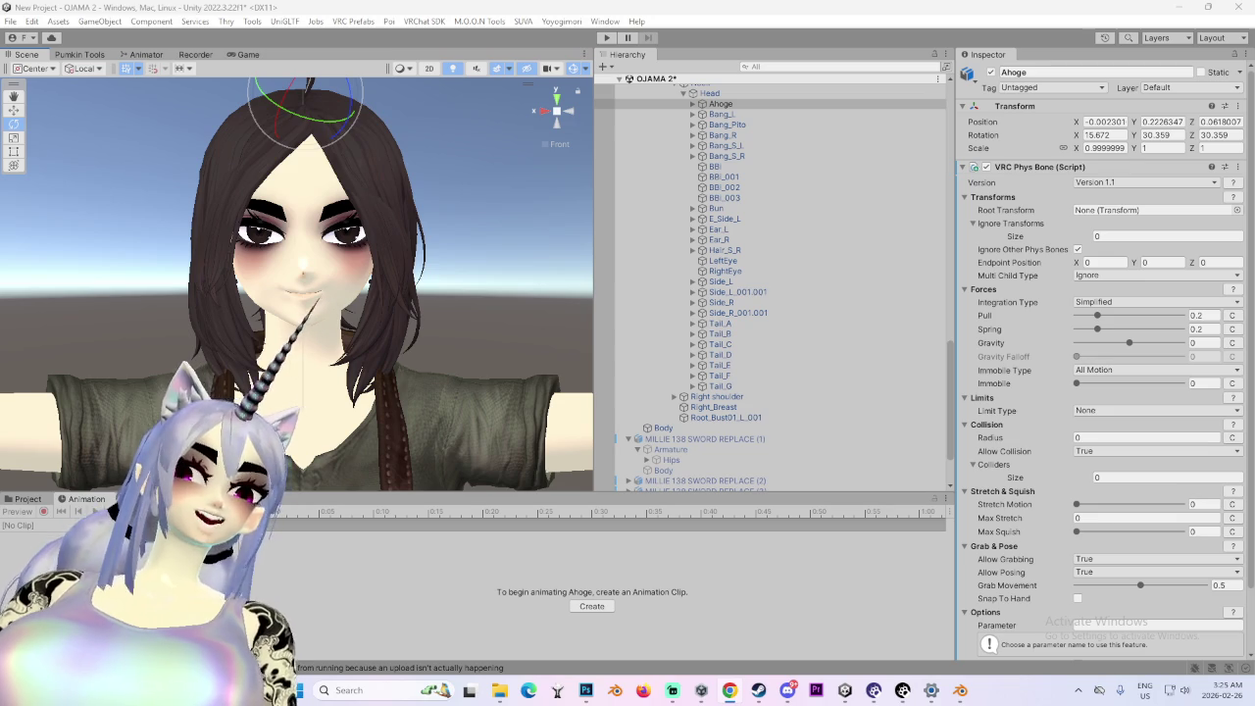
scroll(757, 385, up, 3)
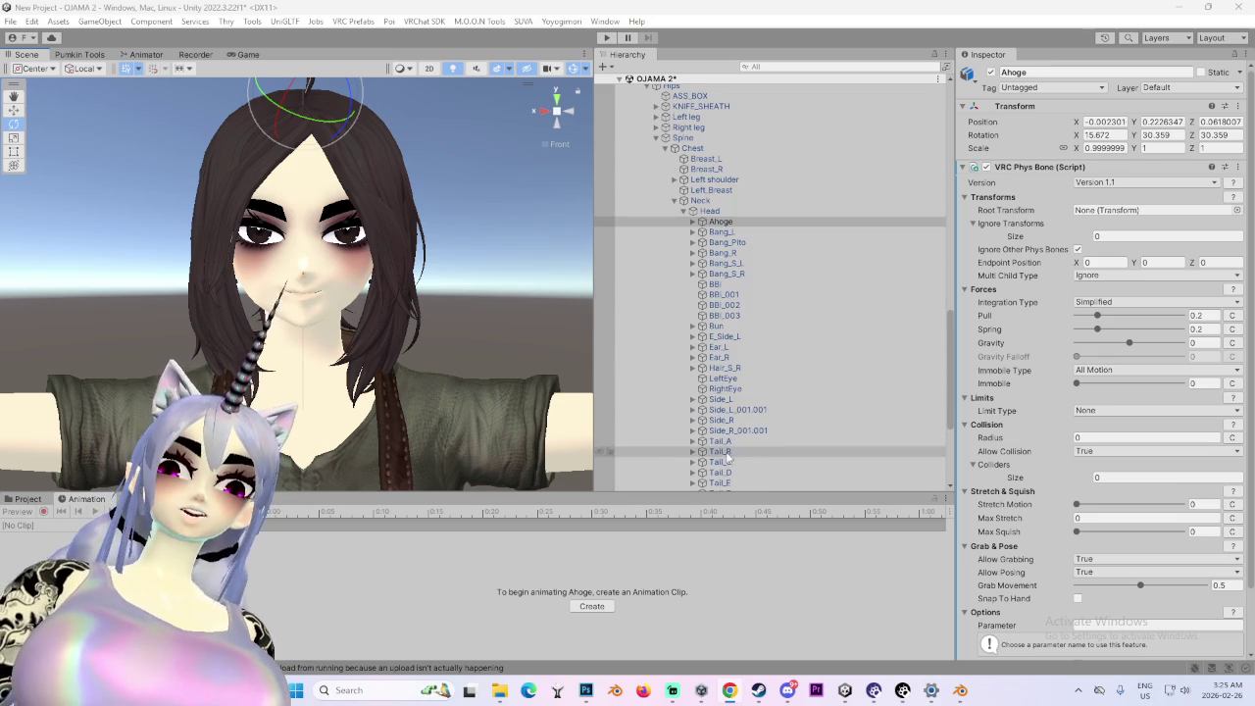
click(721, 461)
drag(304, 304, 201, 310)
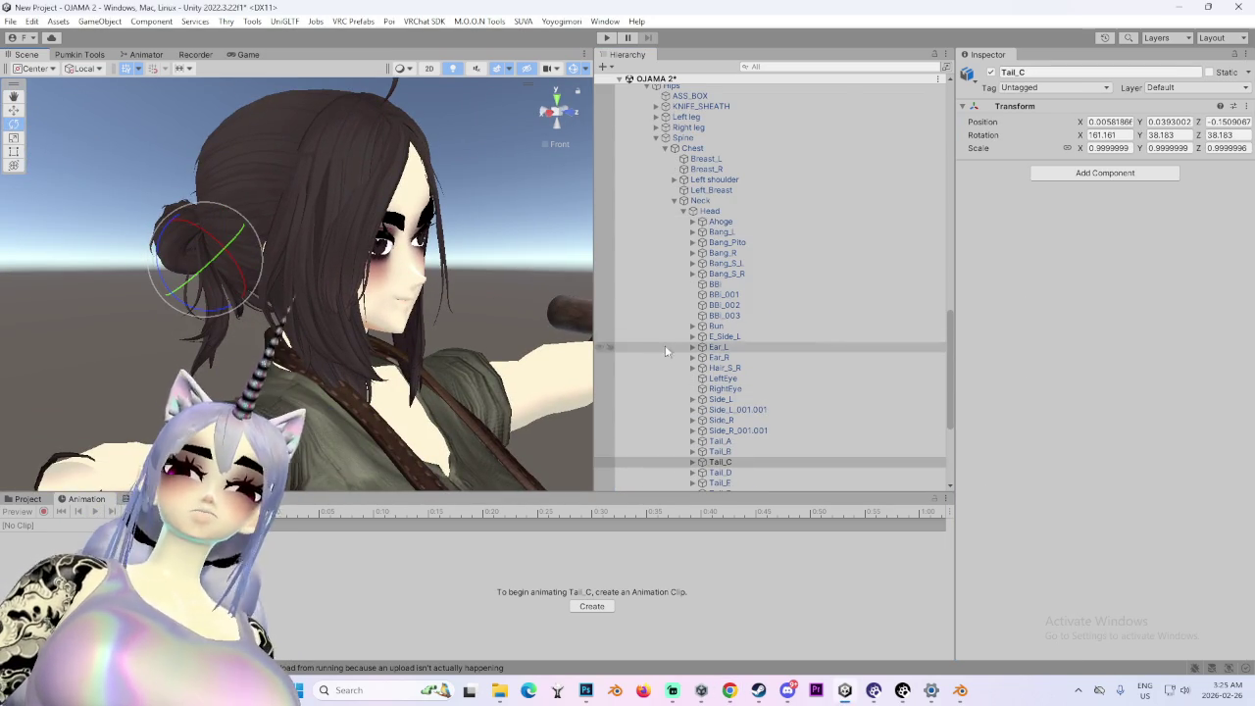
scroll(672, 340, up, 3)
scroll(673, 340, down, 3)
click(730, 274)
drag(324, 294, 372, 294)
drag(343, 157, 397, 132)
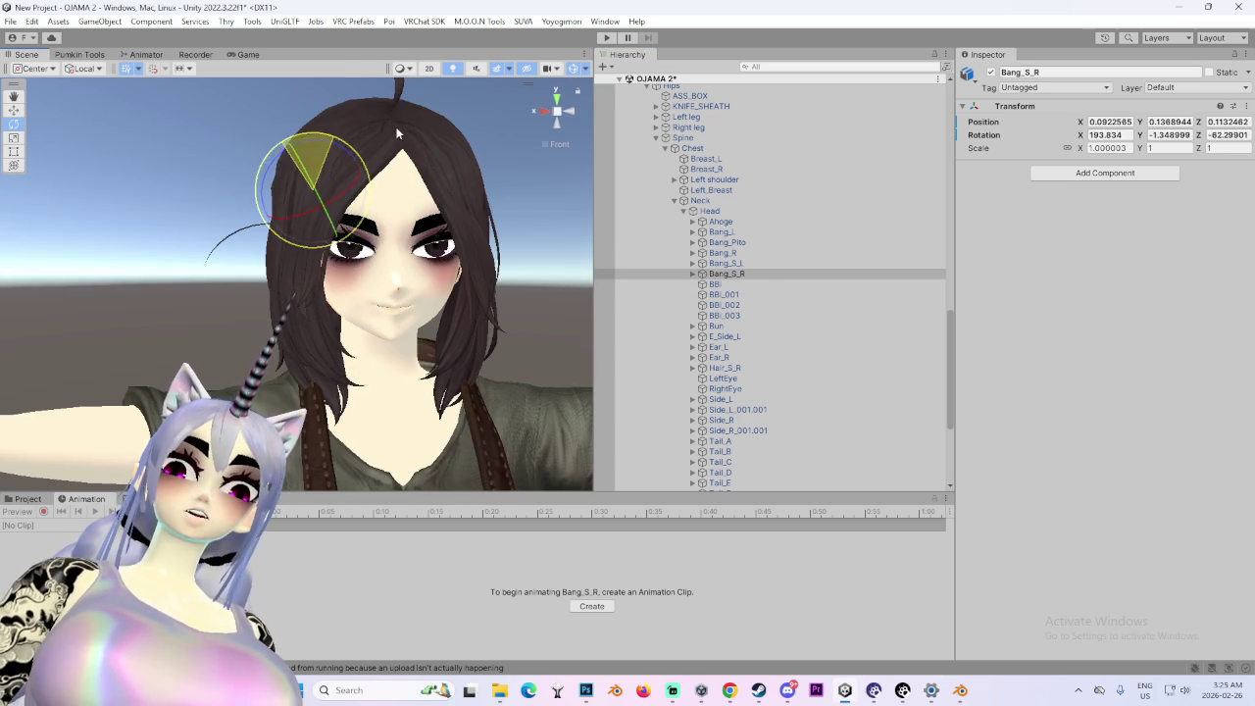
- Check the Bun, E_Side_L, Hair_S_R, Side_R and Side_L bones around the head
click(759, 326)
click(750, 336)
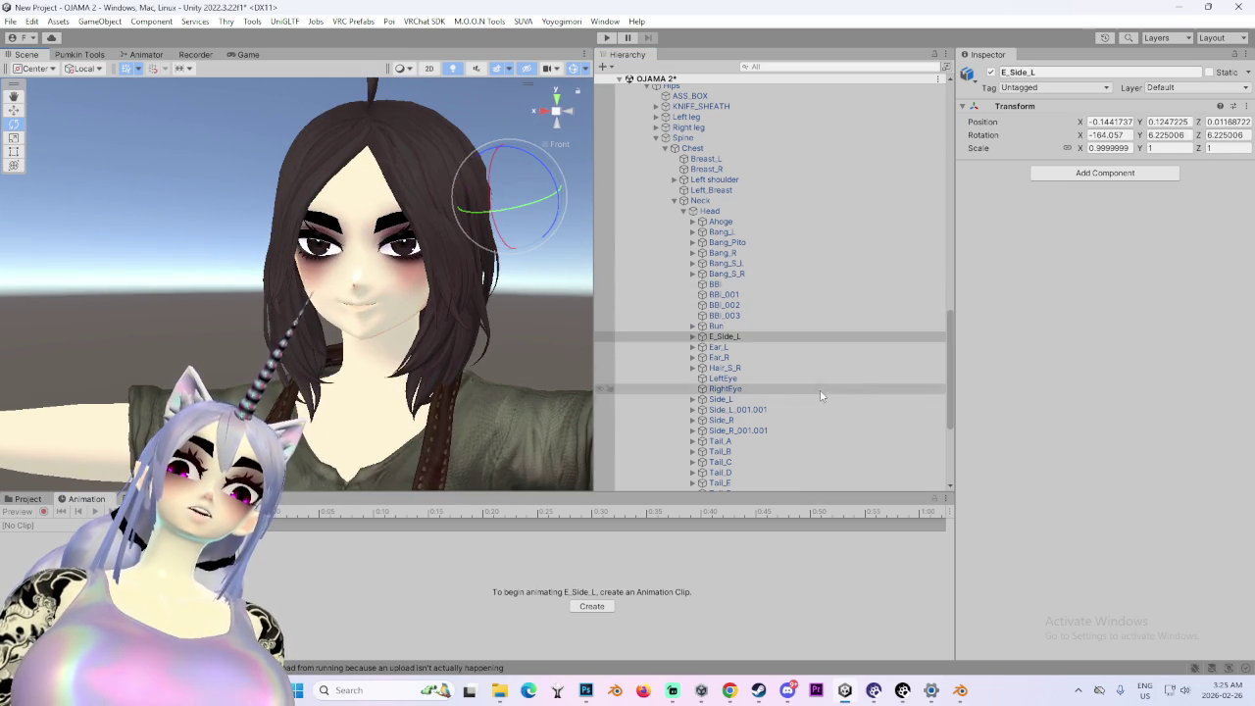
click(804, 368)
scroll(785, 417, down, 3)
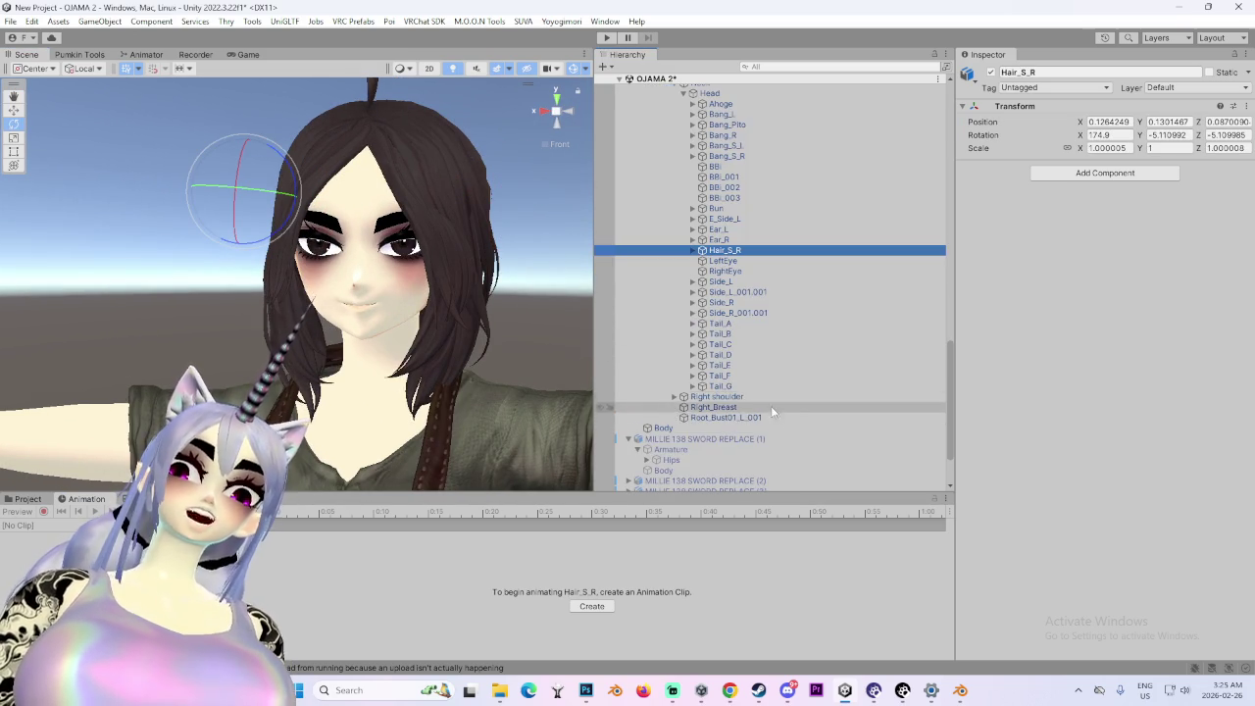
click(750, 312)
click(751, 291)
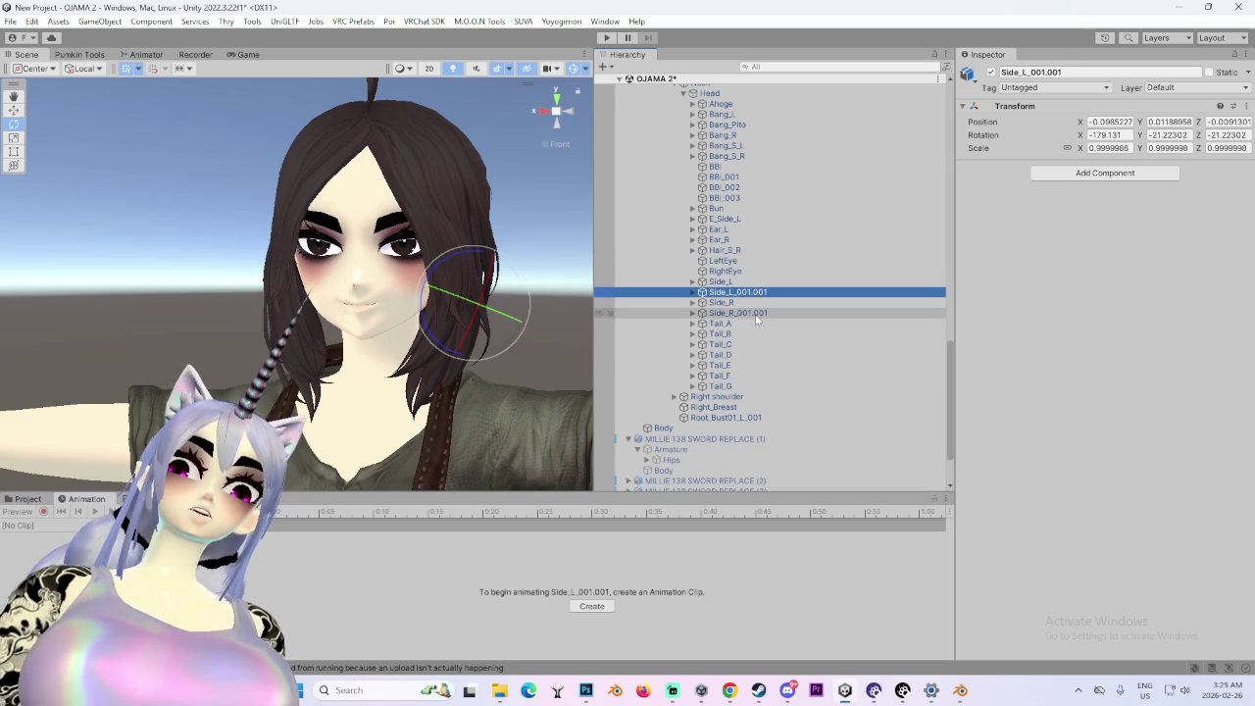
drag(578, 325, 523, 328)
mouse_move(434, 265)
mouse_down()
mouse_move(393, 267)
mouse_move(416, 302)
mouse_up()
click(720, 303)
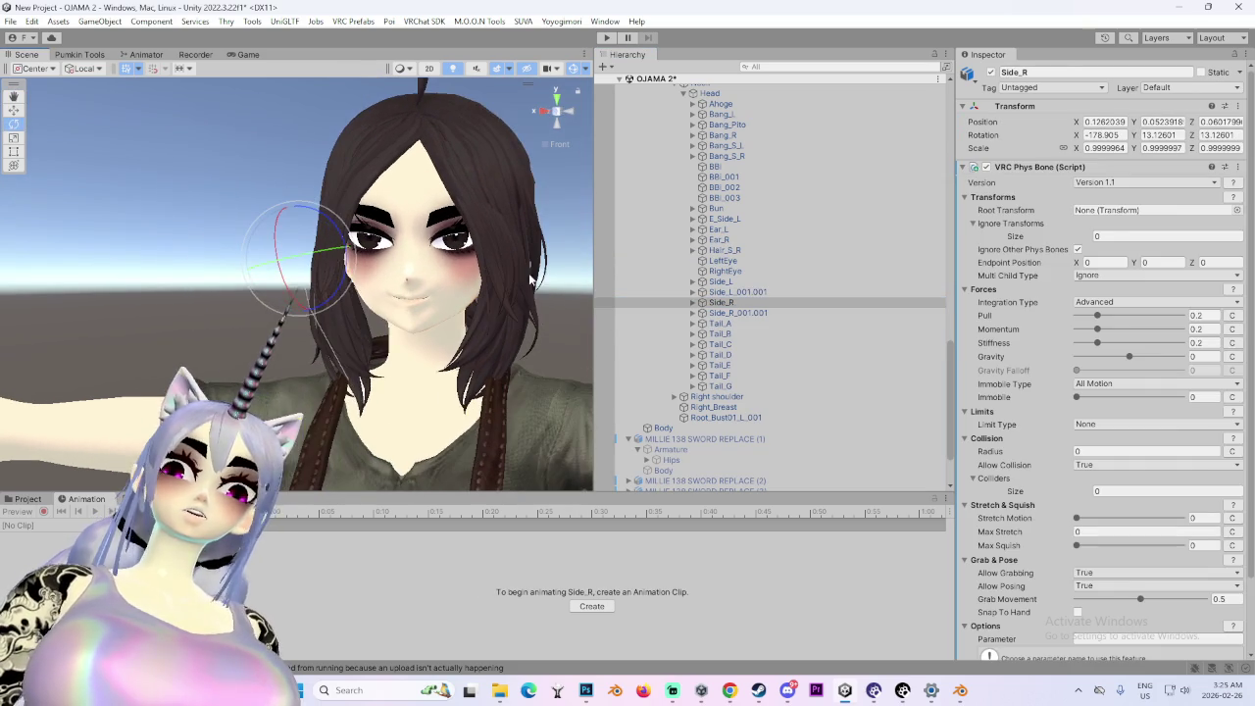
click(721, 281)
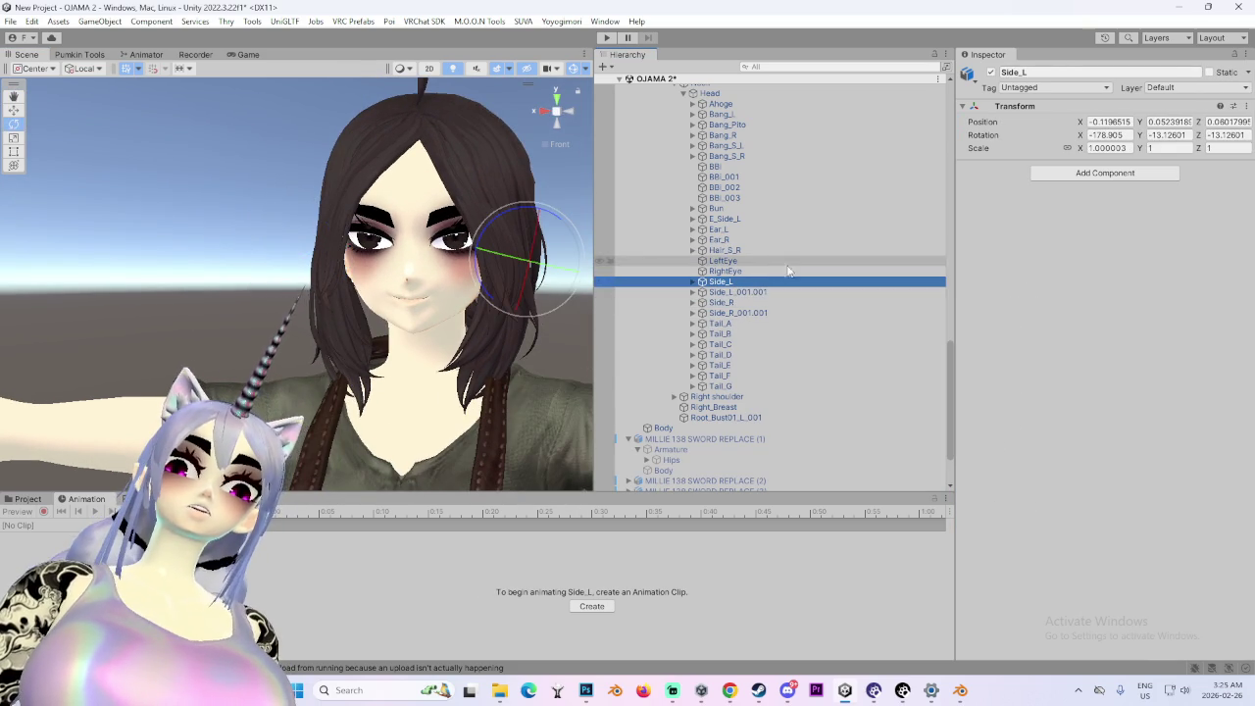
- Copy Side_R's VRC Phys Bone component and select Side_L to receive it
click(758, 303)
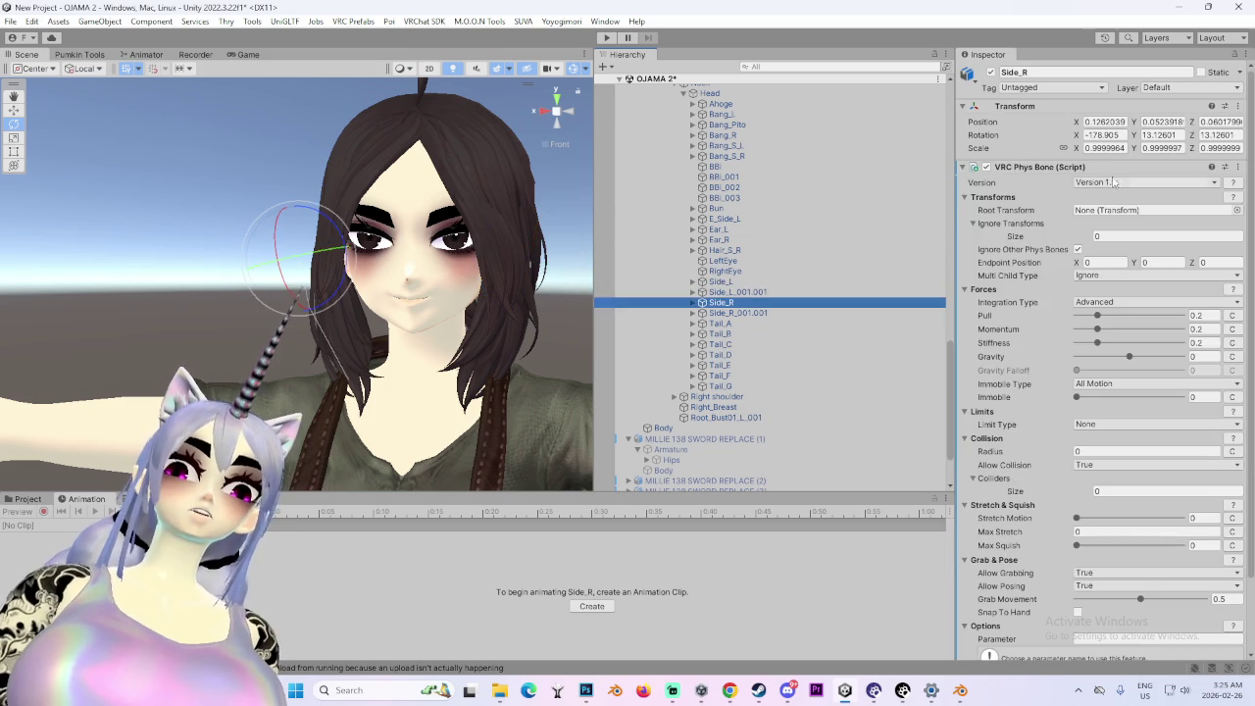
click(1240, 167)
click(1088, 269)
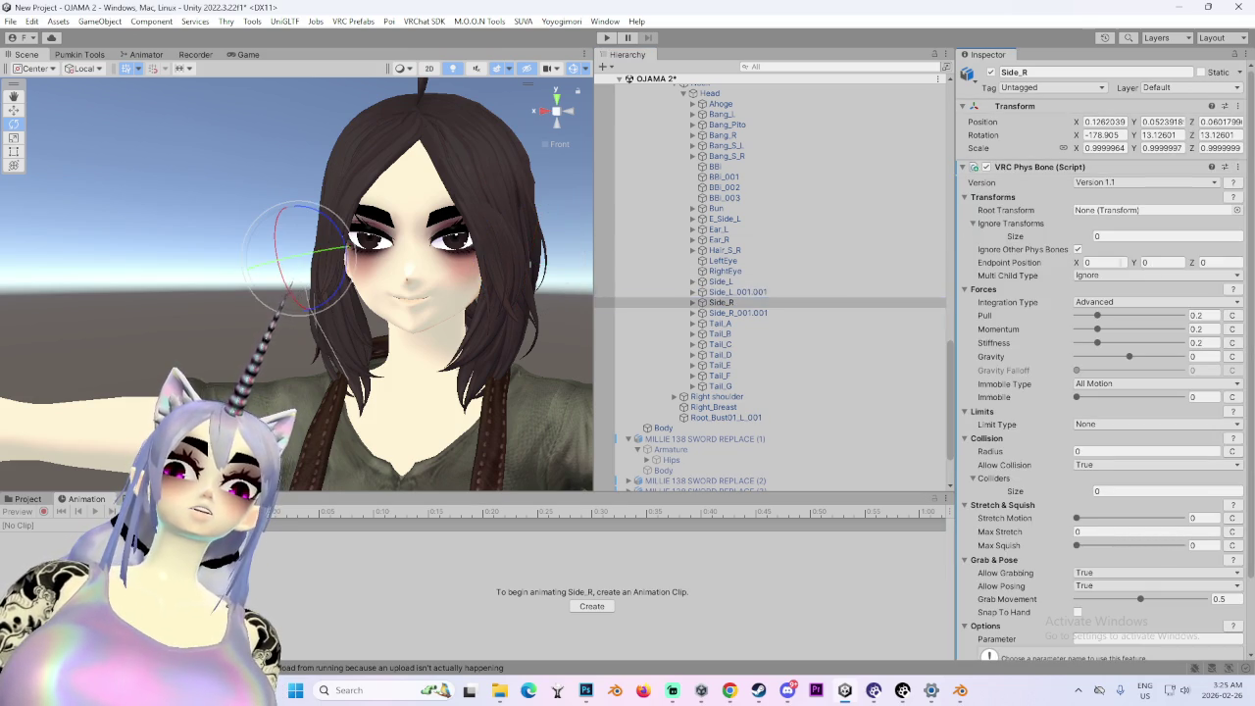
click(770, 283)
click(1246, 106)
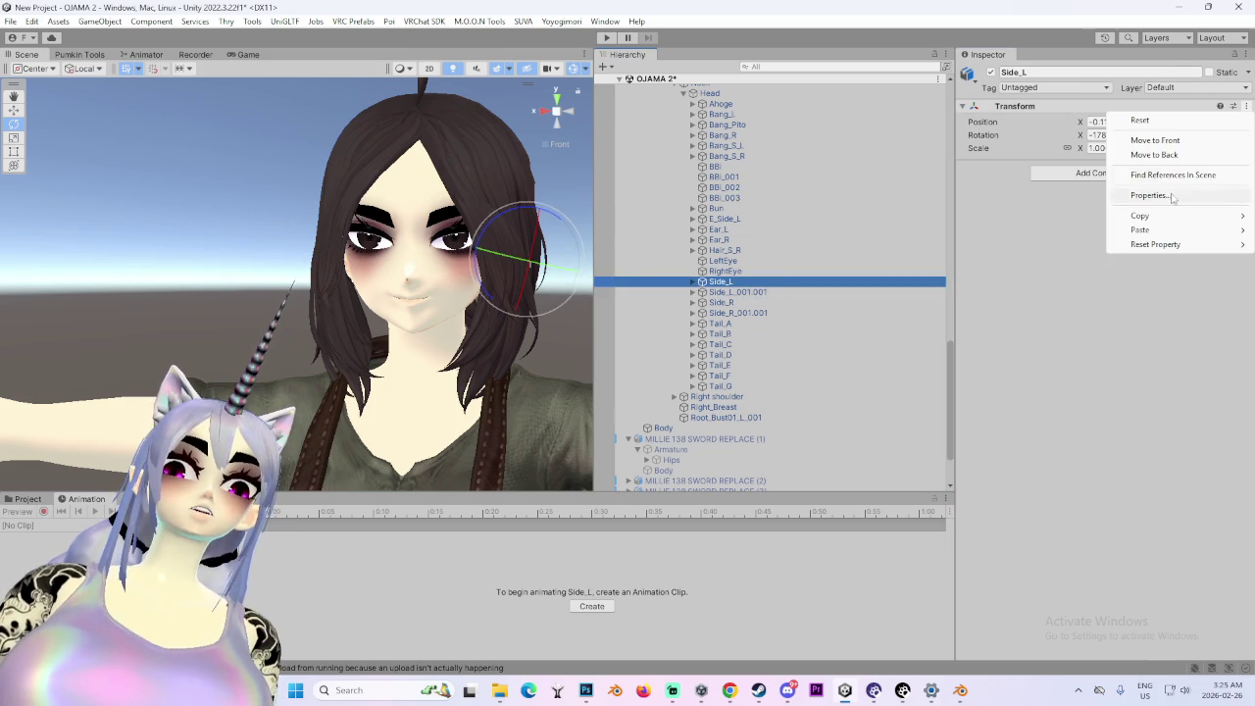
- Paste the copied VRC Phys Bone onto Side_L as a new component, then select Side_R_001.001
mouse_move(1147, 230)
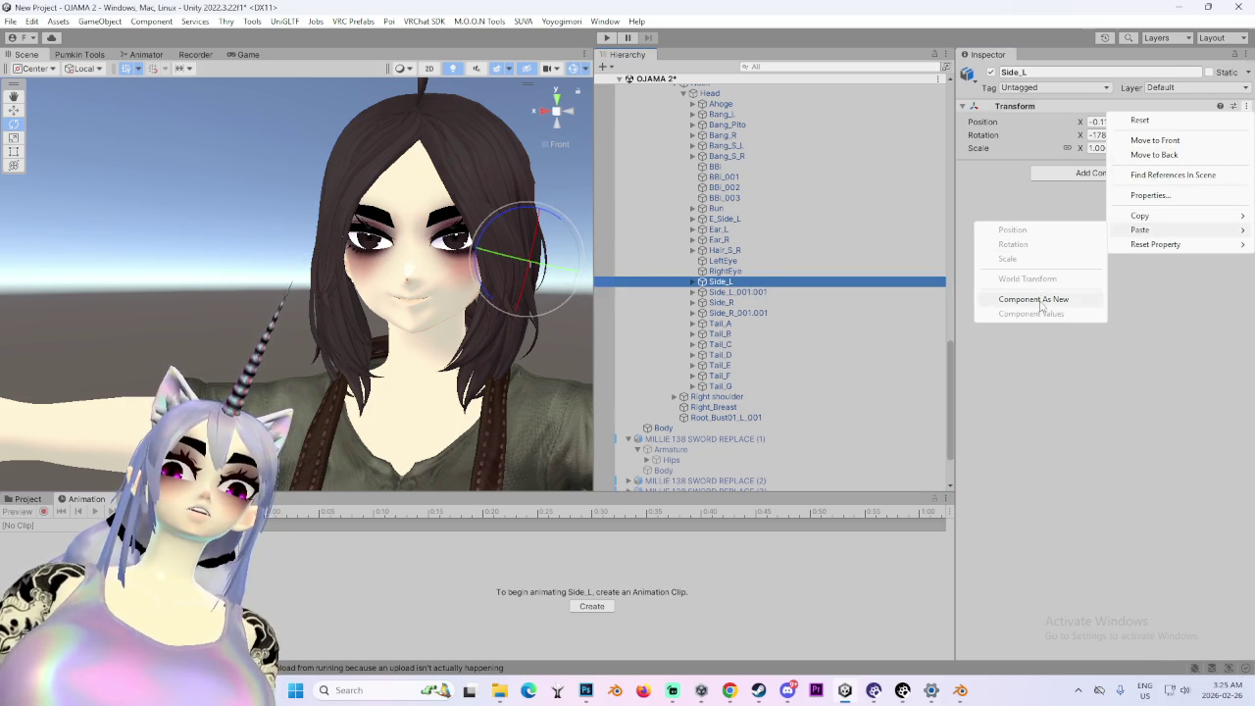
click(1040, 303)
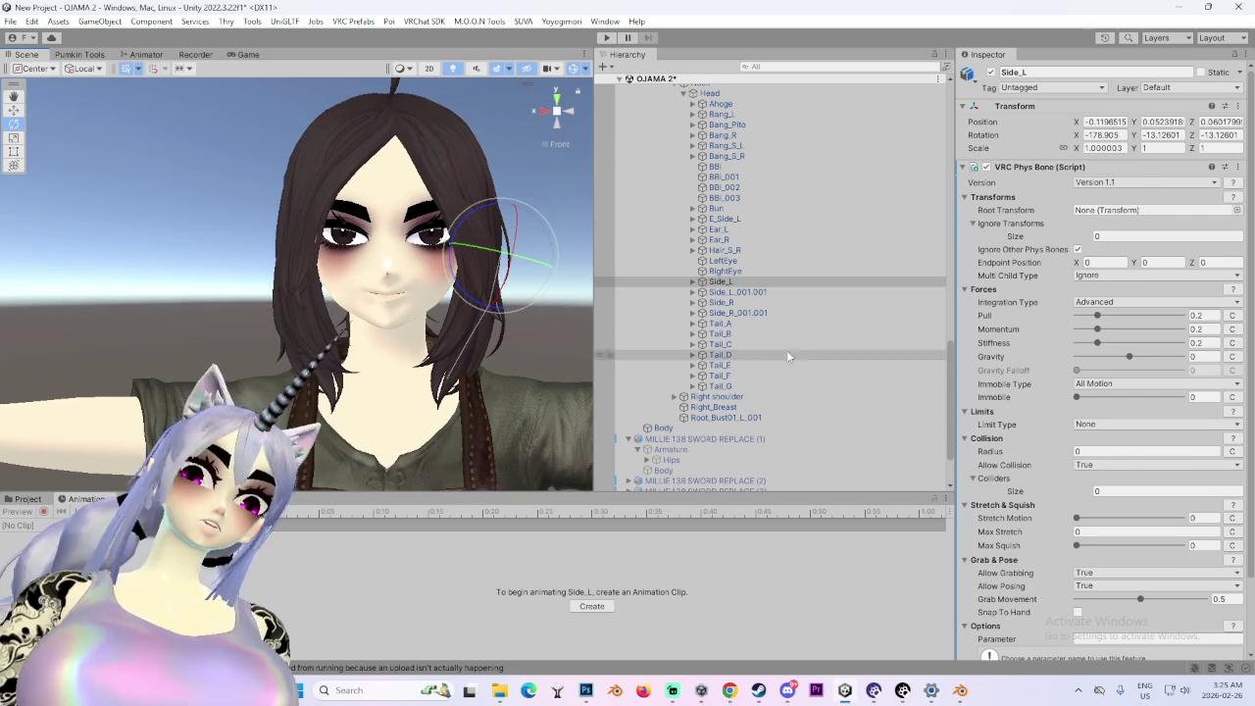
click(774, 313)
drag(313, 448, 577, 392)
drag(465, 397, 441, 378)
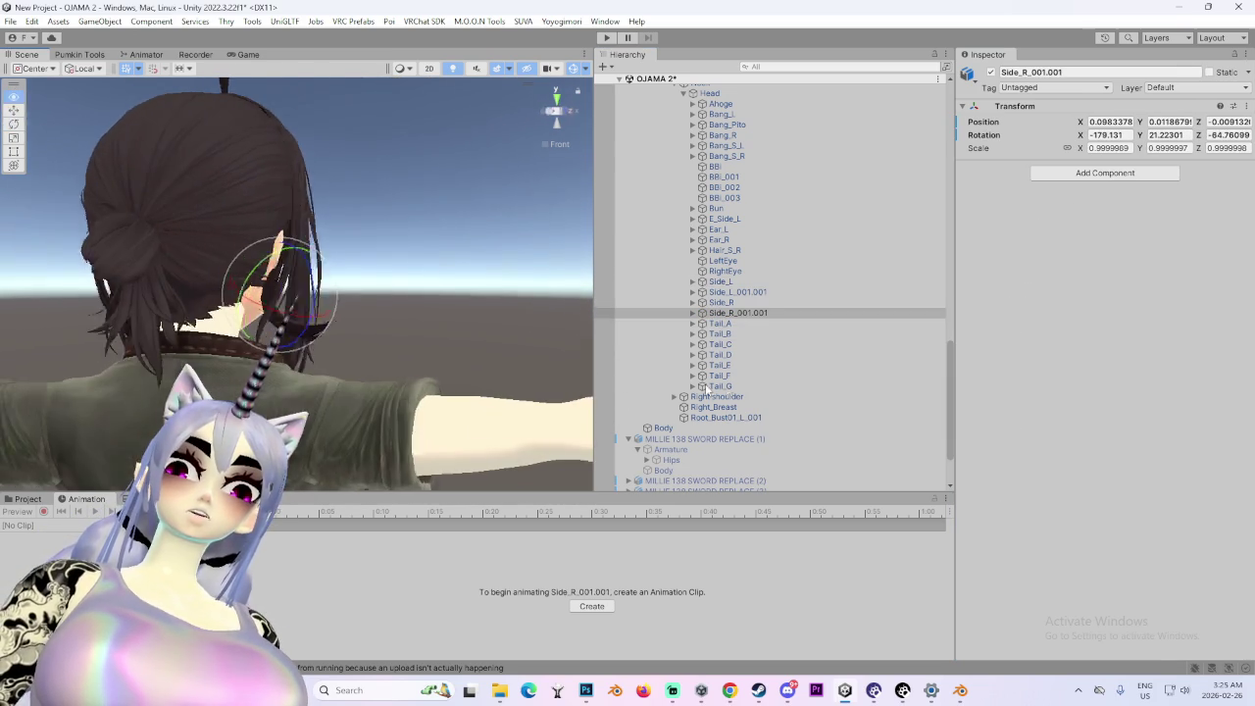
drag(482, 306, 725, 299)
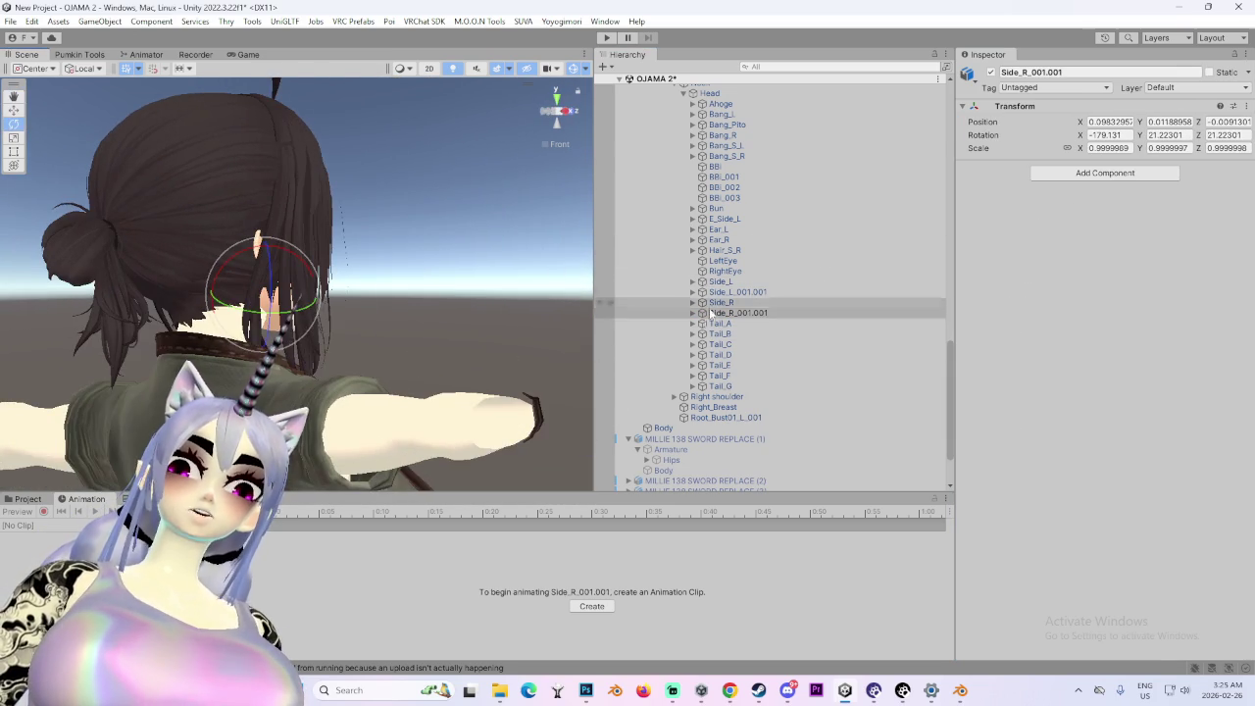
- Open the VRChat SDK control panel and close it again
click(424, 21)
click(456, 37)
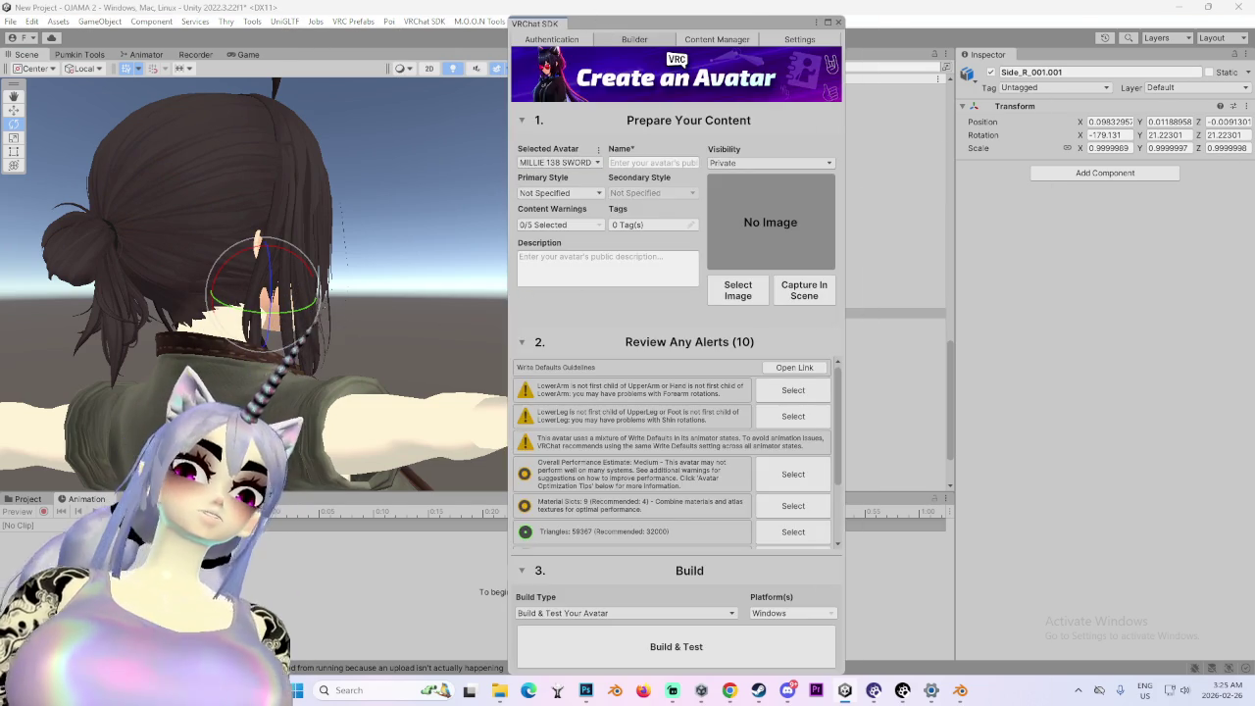
click(838, 22)
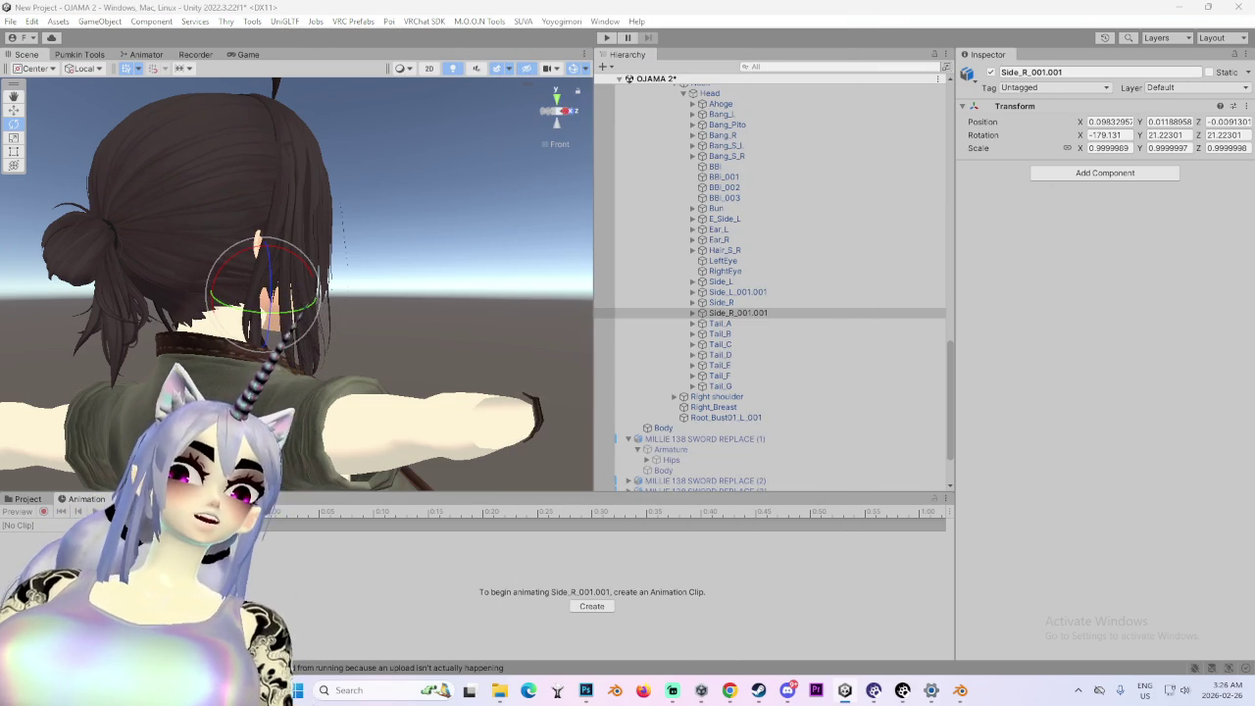
- Paste the VRC Phys Bone as a new component onto Side_R_001.001 and Side_L_001.001
mouse_move(382, 318)
mouse_down()
mouse_move(336, 322)
mouse_move(303, 278)
mouse_up()
drag(319, 361, 465, 321)
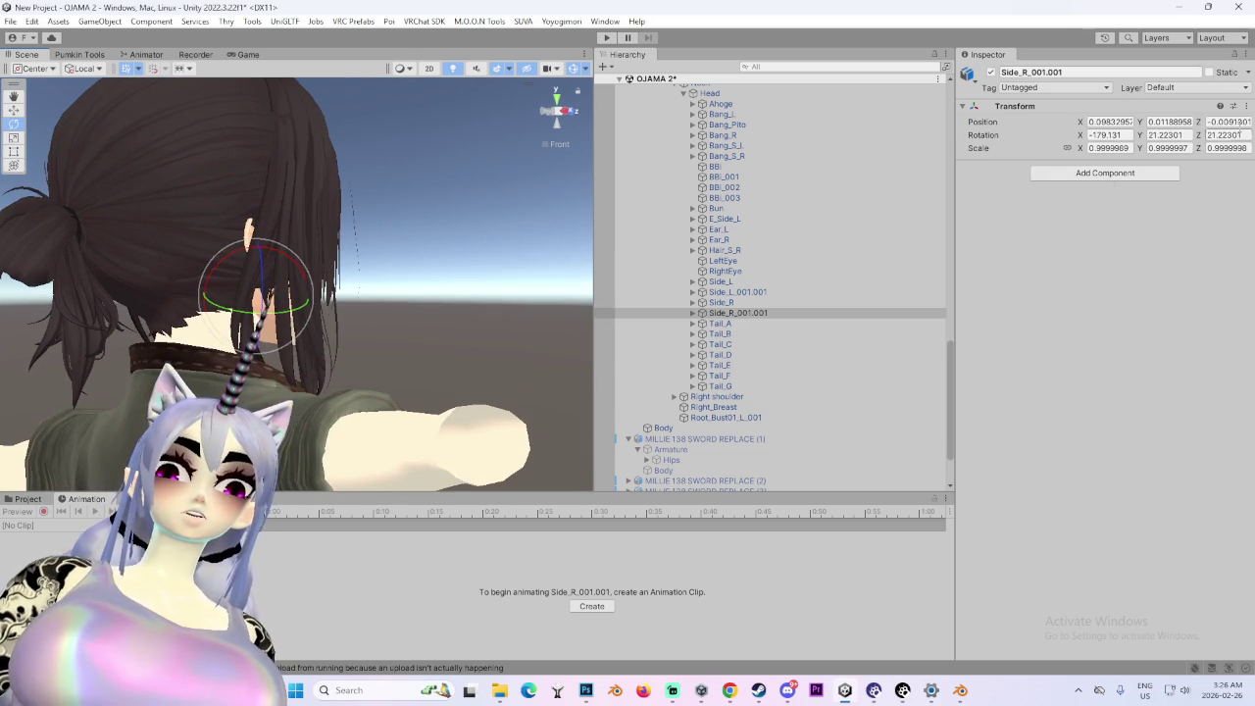
click(1246, 106)
mouse_move(1165, 239)
click(1054, 299)
click(737, 292)
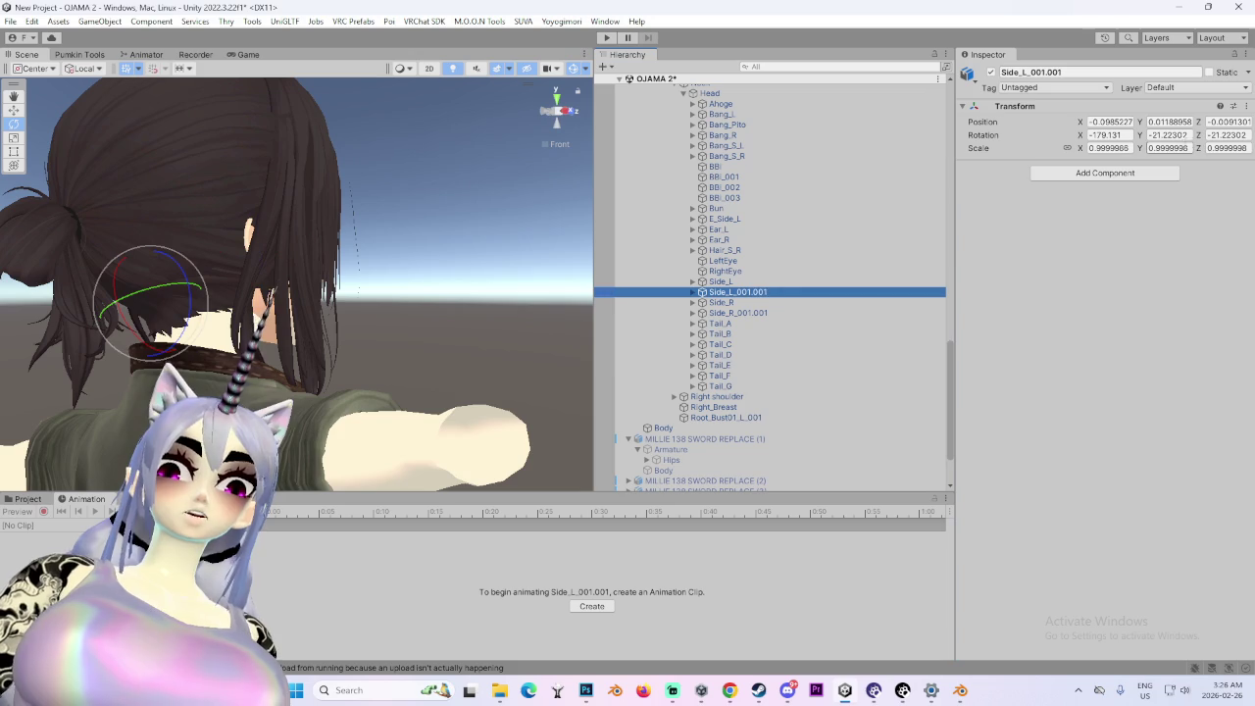
click(1246, 106)
mouse_move(1195, 234)
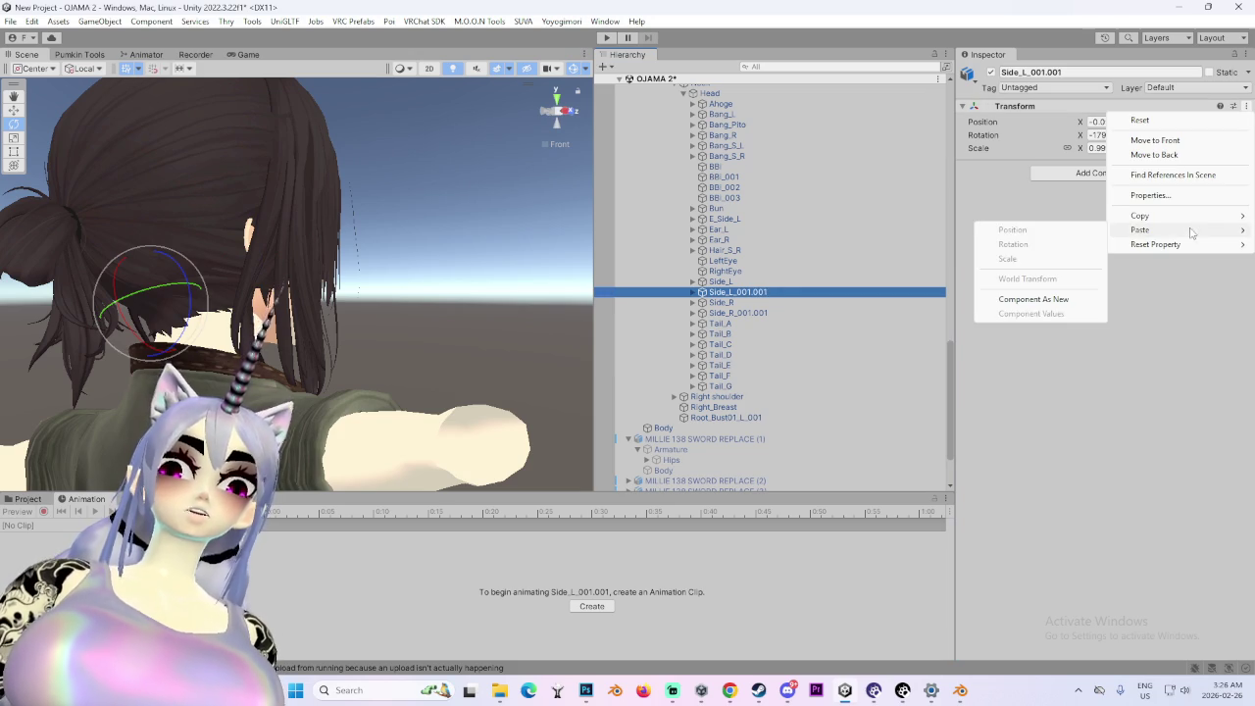
click(1034, 299)
- Review the Side_R, Side_L_001.001 and Hair_S_R bones around the head
drag(395, 308, 19, 304)
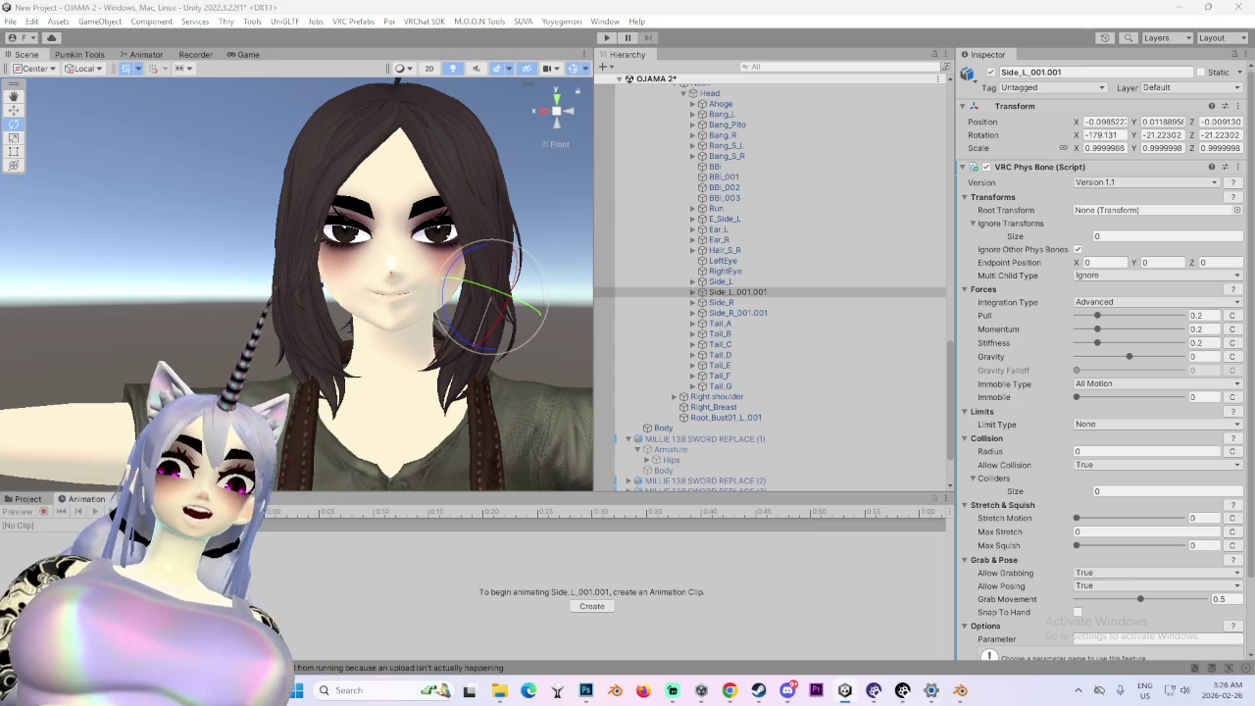
click(722, 303)
click(752, 291)
click(725, 250)
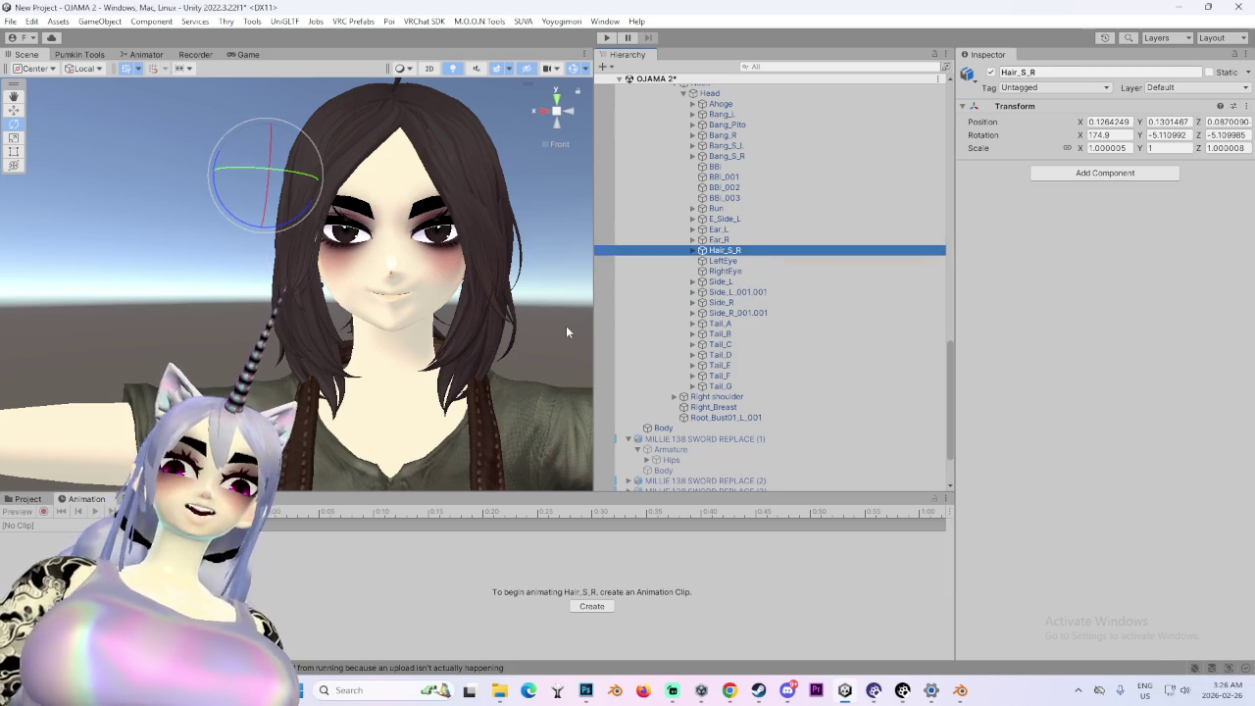
- Check the Hair_S_R bone from the front and test-rotate the Ear_L hair bone
drag(310, 285, 565, 312)
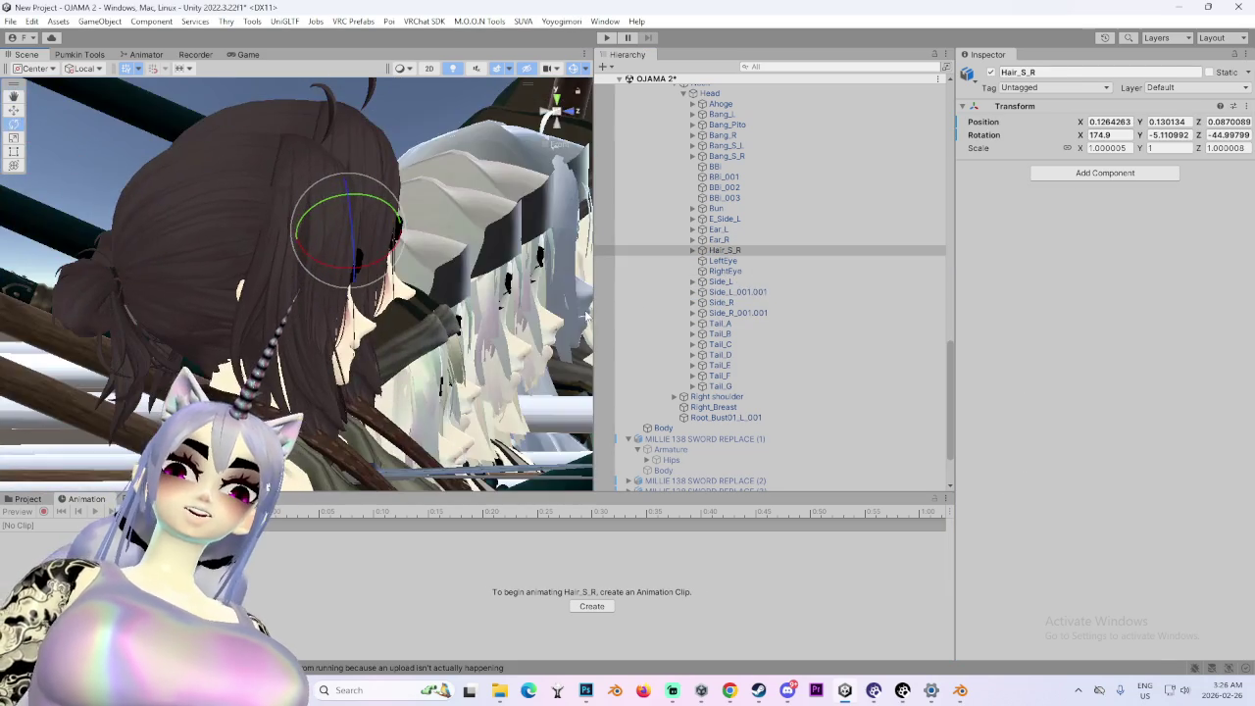
click(561, 114)
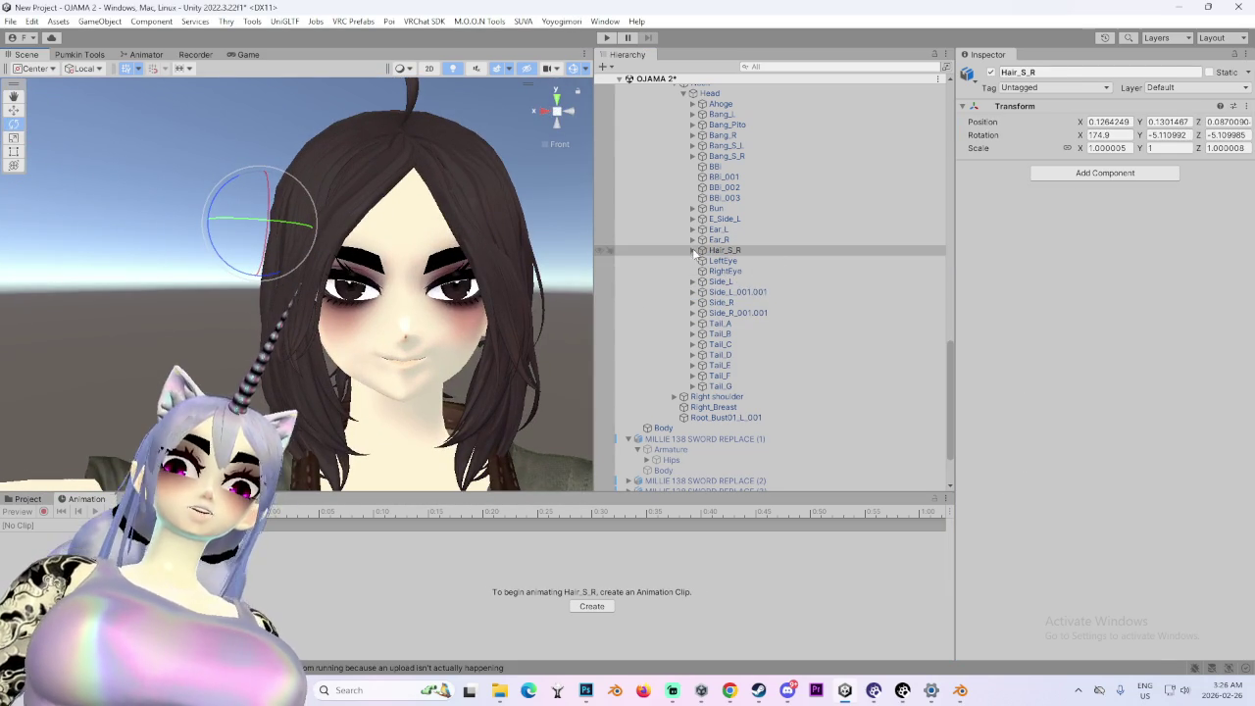
click(693, 251)
click(693, 251)
click(693, 251)
click(719, 228)
scroll(512, 291, up, 2)
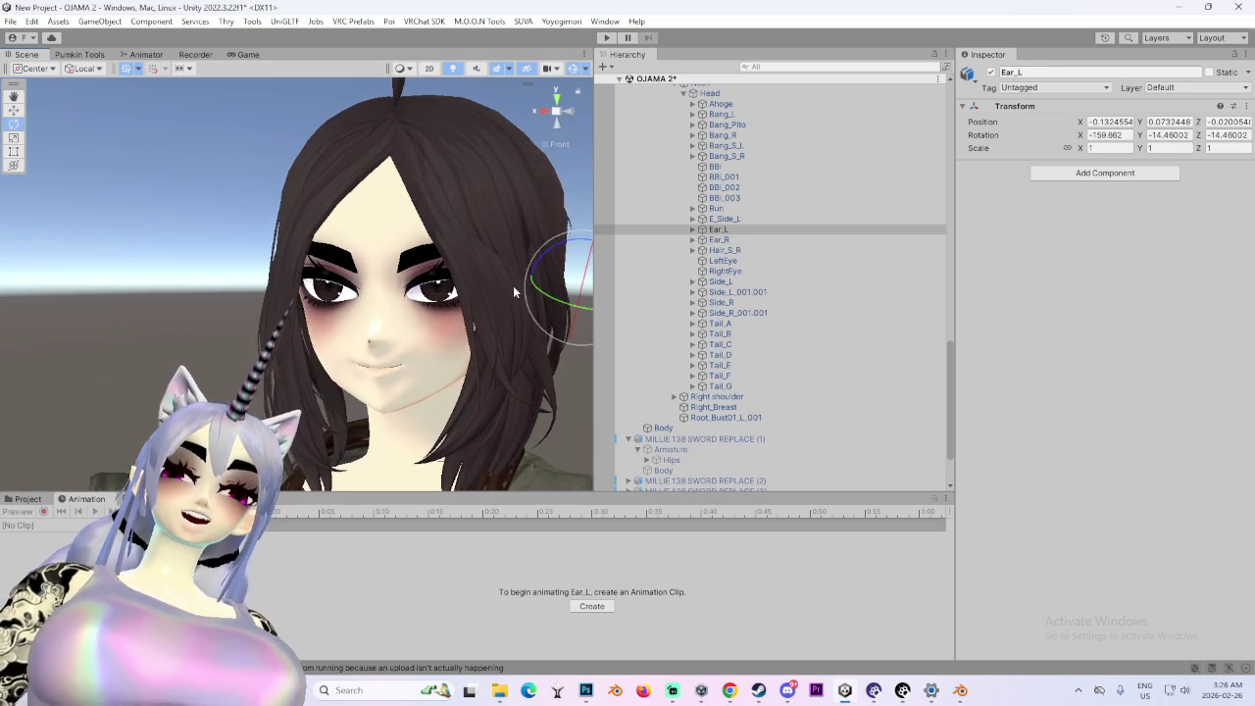
scroll(502, 312, up, 4)
mouse_move(470, 314)
mouse_down()
mouse_move(426, 323)
mouse_move(353, 396)
mouse_move(402, 382)
mouse_up()
drag(280, 251, 200, 292)
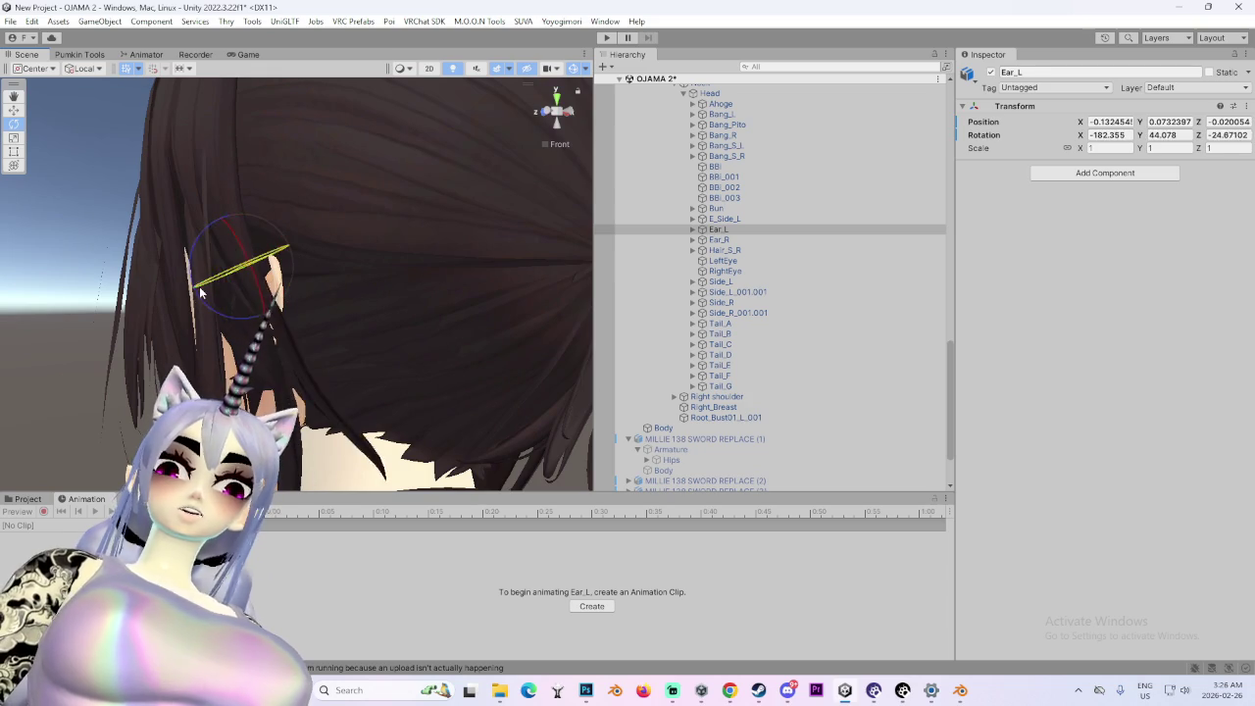
- Frame Ear_R and Ear_L, then rotate Ear_L back to its original angle
click(725, 239)
key(f)
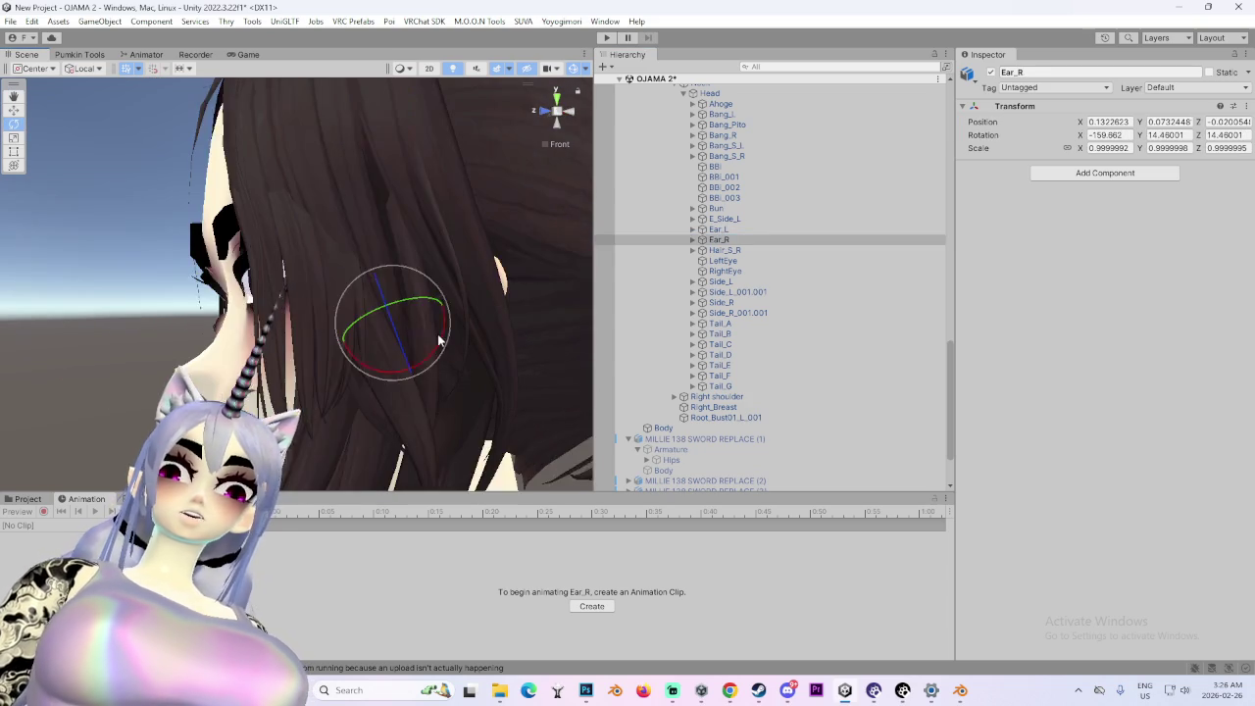
key(Up)
key(f)
drag(451, 218, 220, 253)
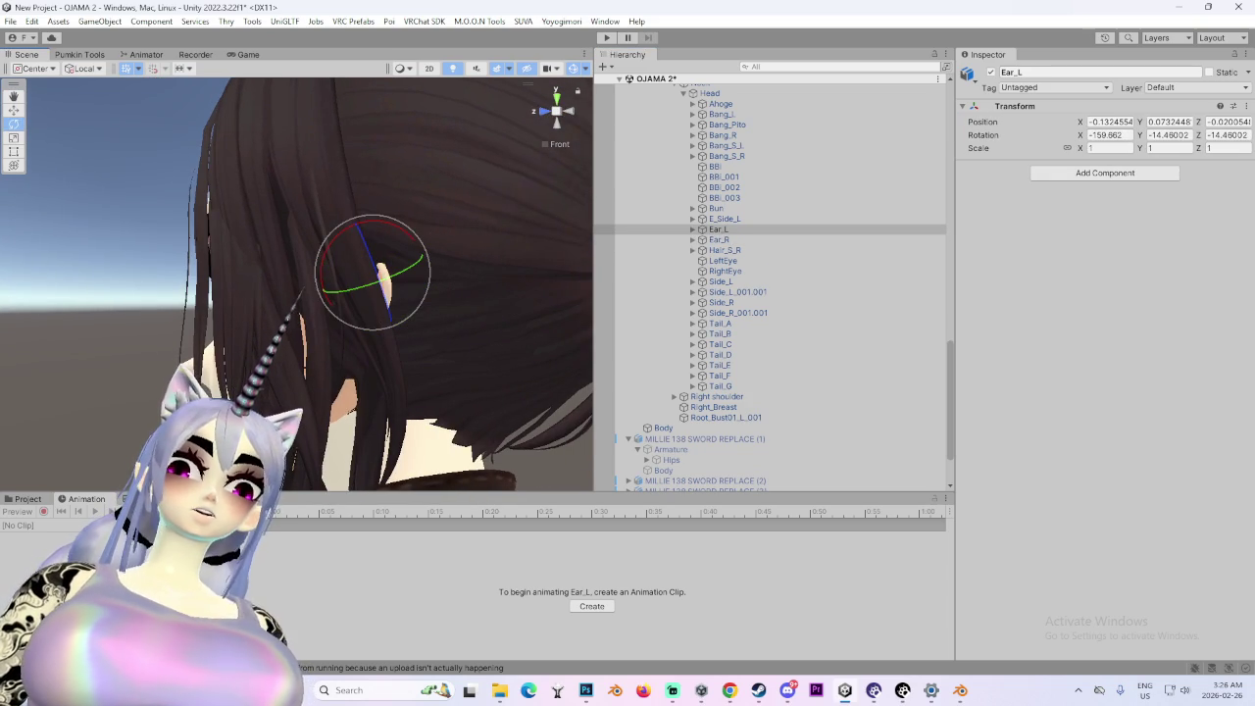
- Paste the VRC Phys Bone as a new component onto Ear_L and Ear_R
click(1245, 106)
mouse_move(1118, 235)
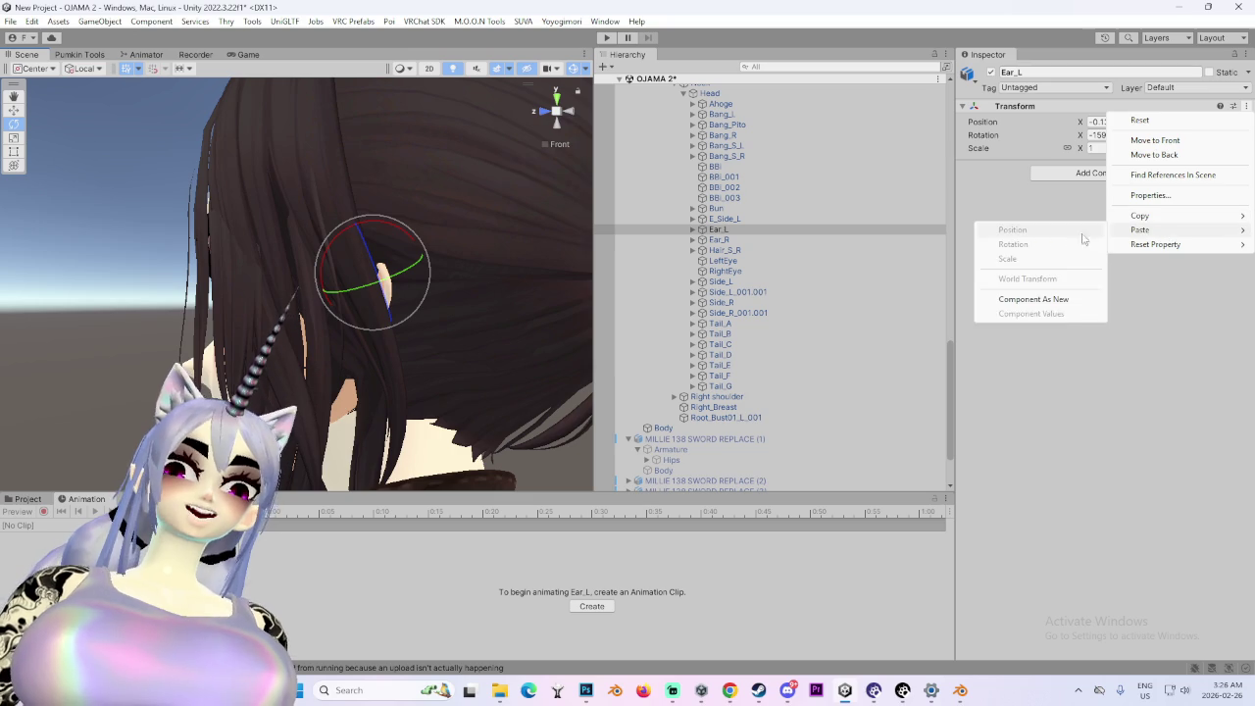
click(1072, 300)
click(807, 241)
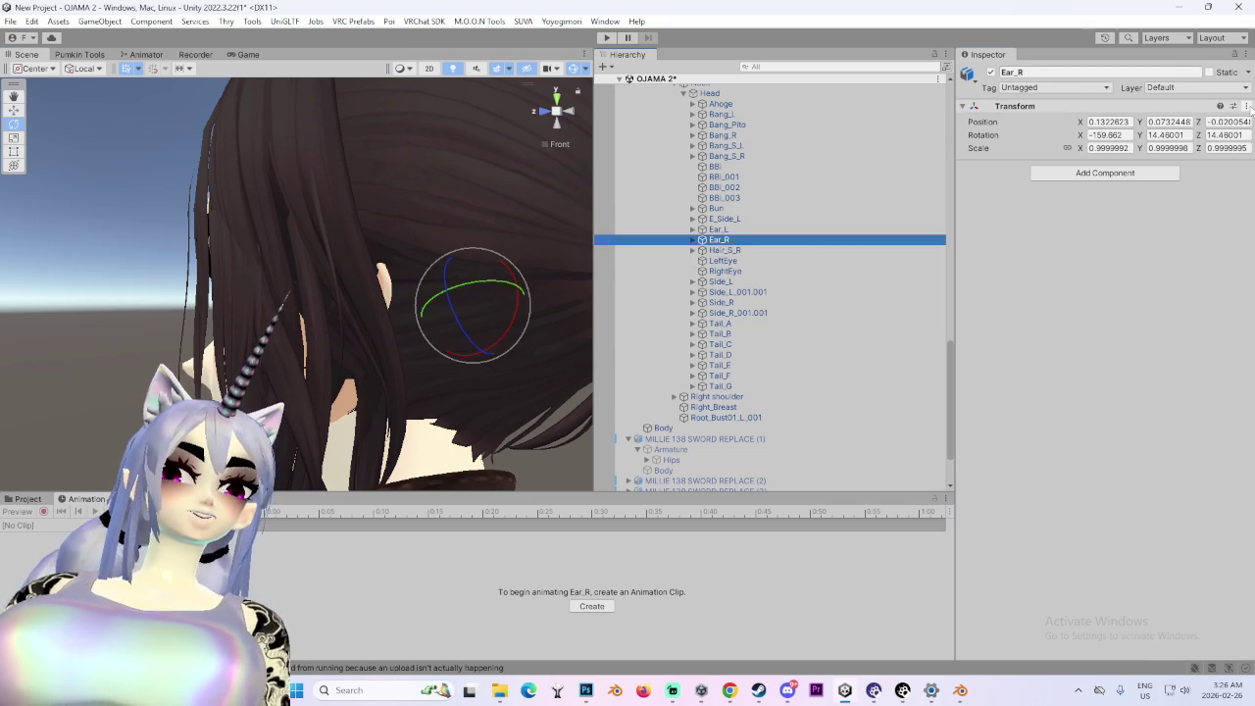
click(1246, 106)
mouse_move(1164, 232)
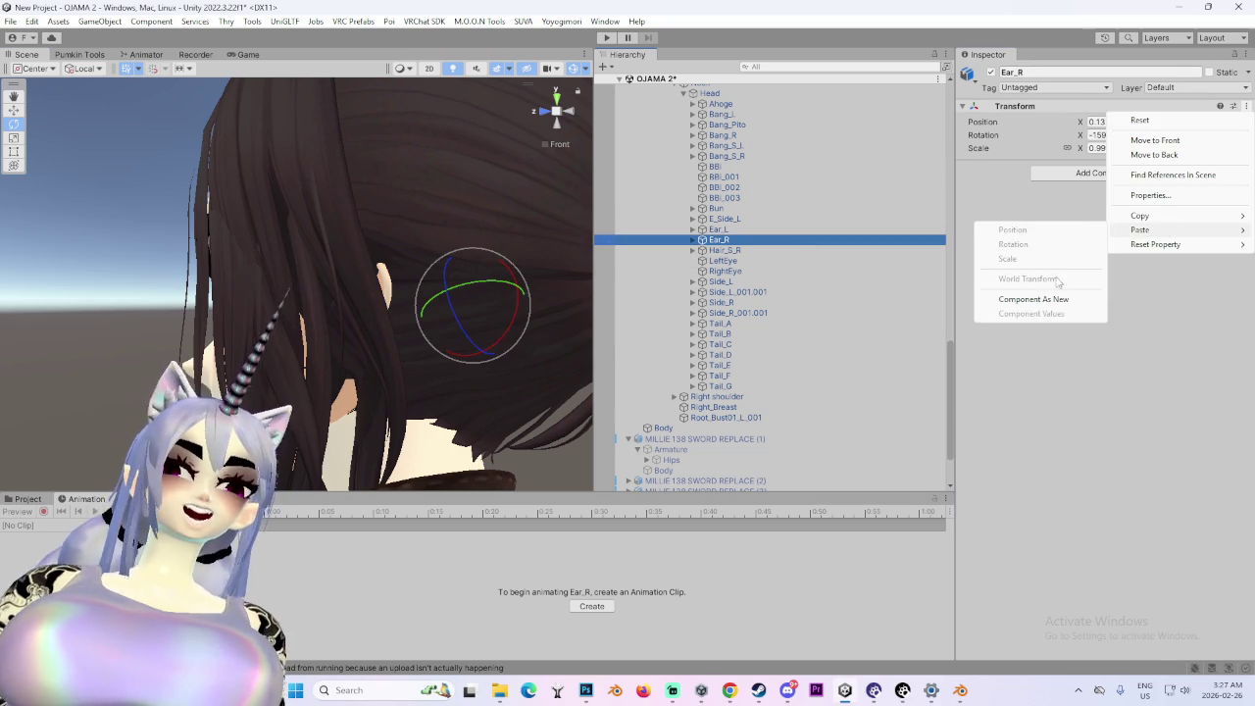
click(1058, 308)
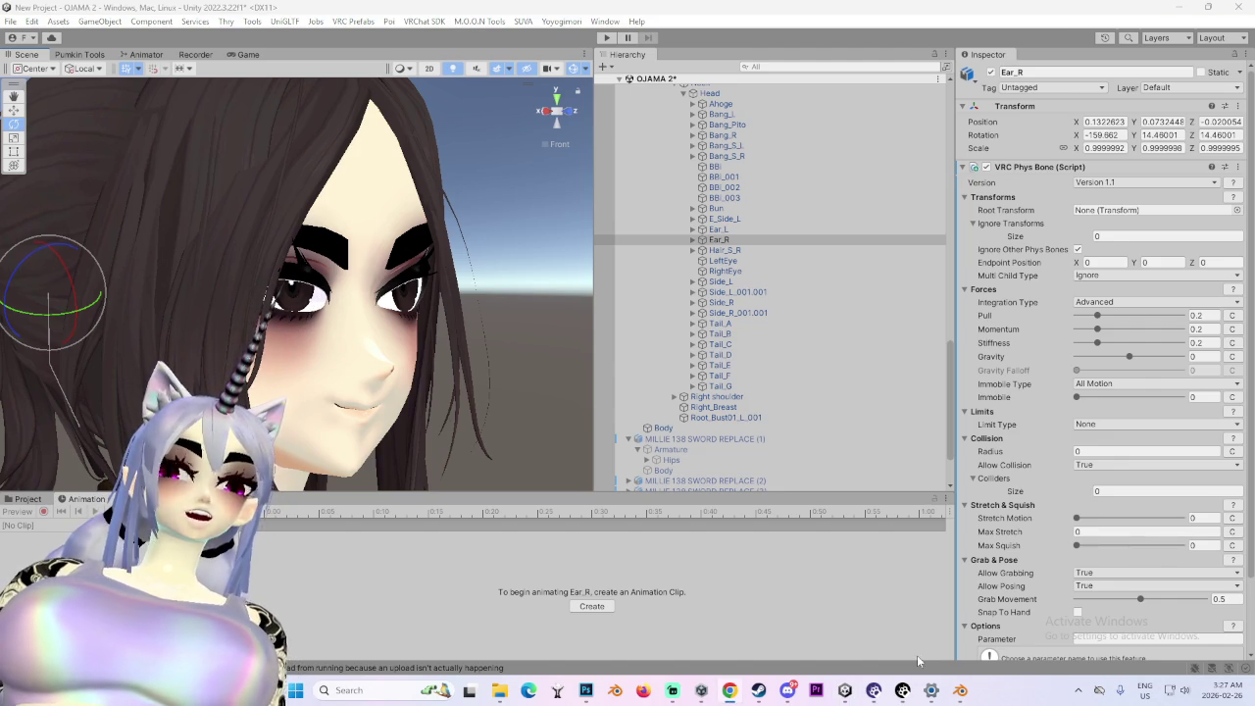
- Select E_Side_L from behind the head and rotate that hair strand
drag(397, 336, 221, 336)
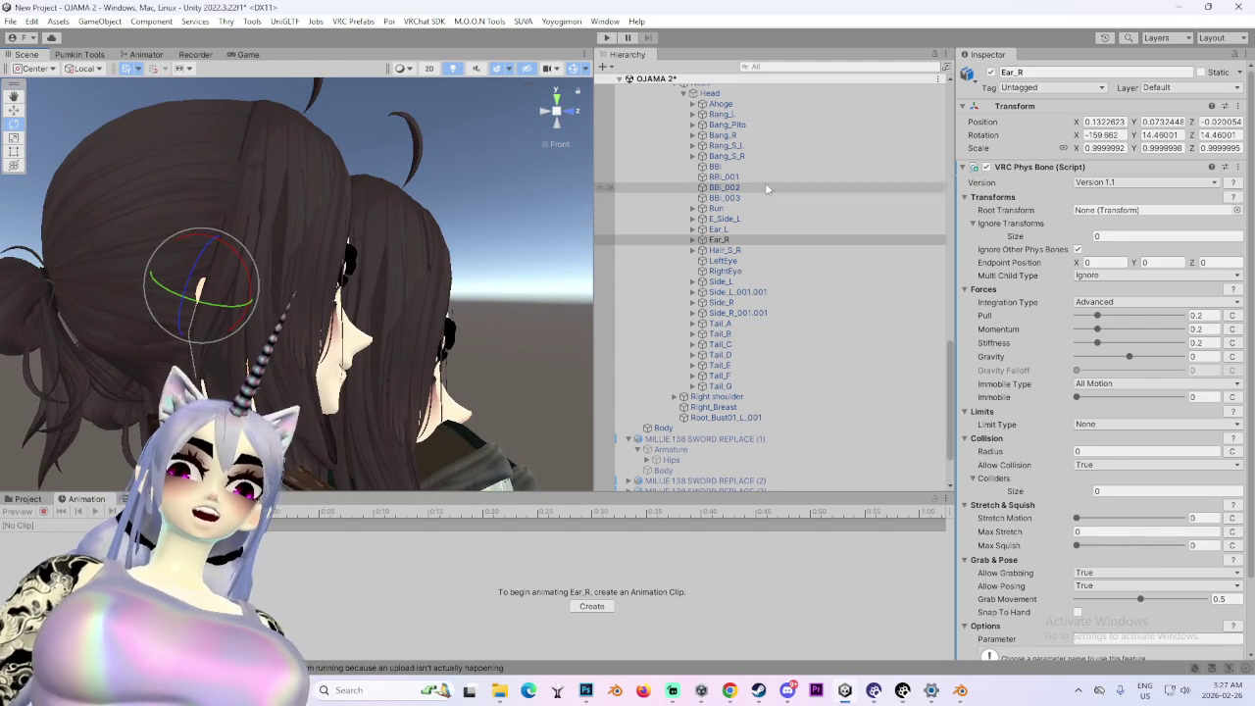
click(724, 219)
mouse_move(275, 274)
mouse_down()
mouse_move(234, 271)
mouse_move(442, 243)
mouse_move(460, 182)
mouse_up()
mouse_move(459, 281)
mouse_down()
mouse_move(462, 236)
mouse_move(523, 275)
mouse_up()
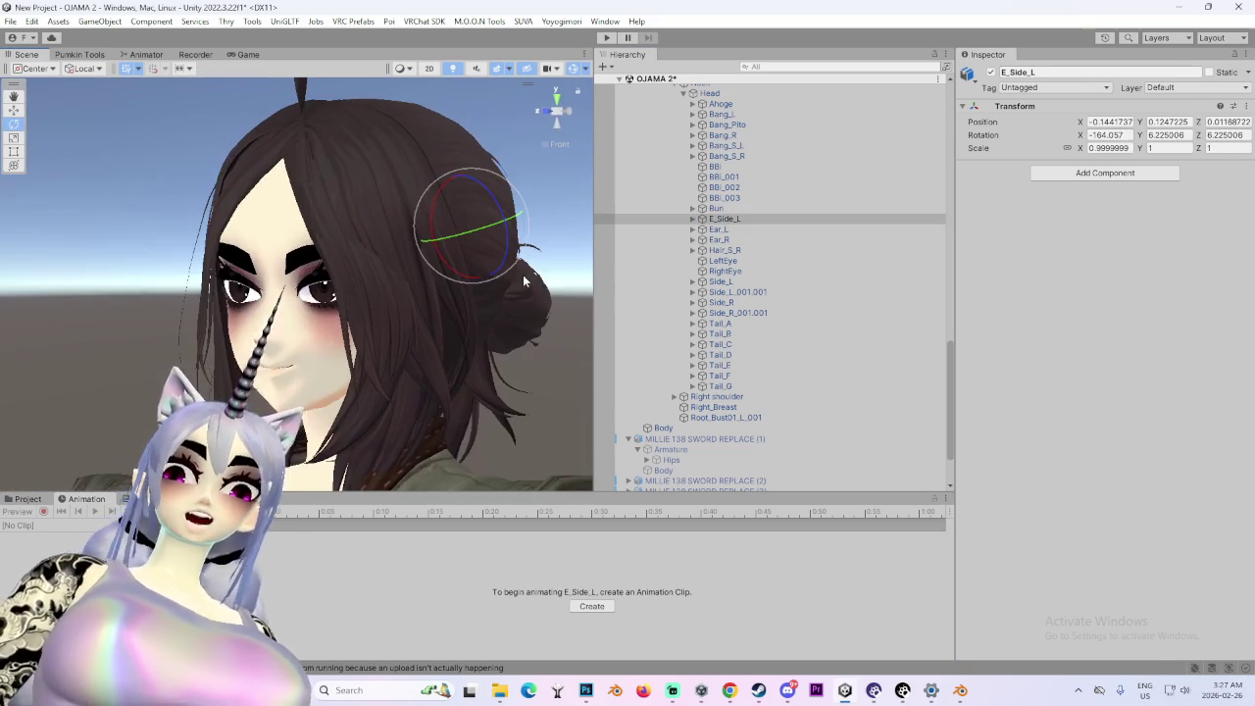
- Inspect the Bun and Bang_S_L bones from the front and back of the head
click(545, 112)
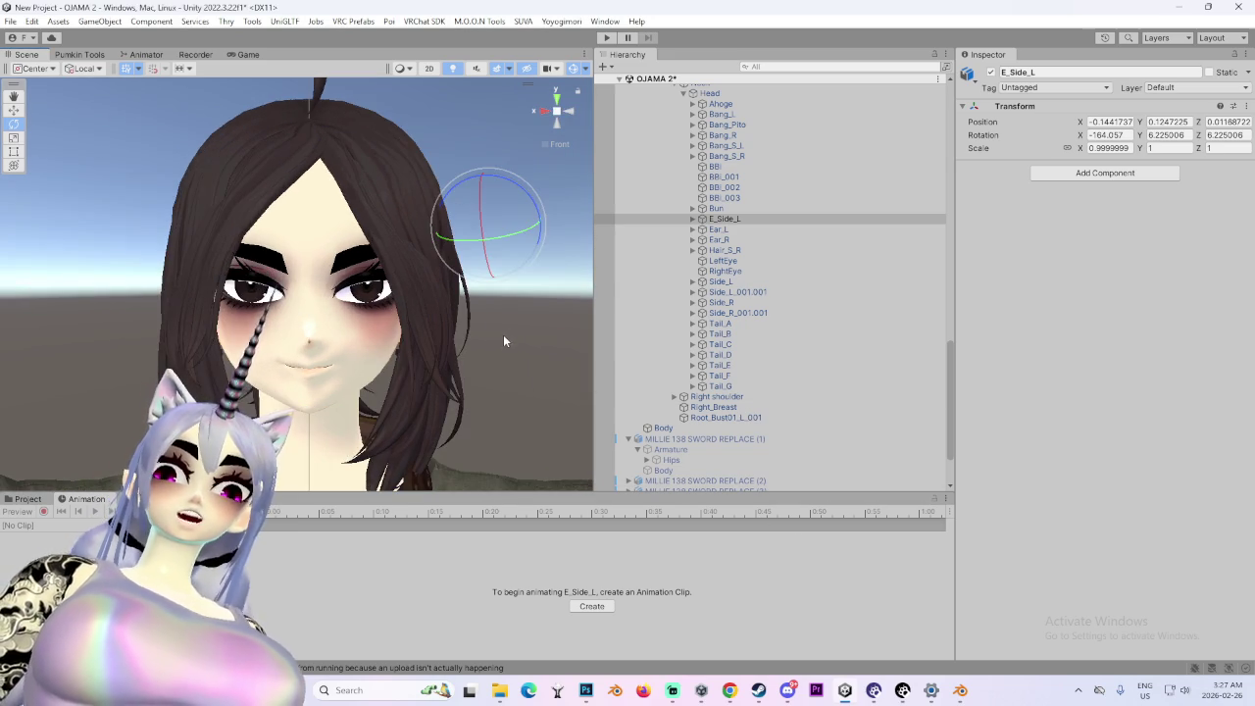
drag(427, 284, 353, 268)
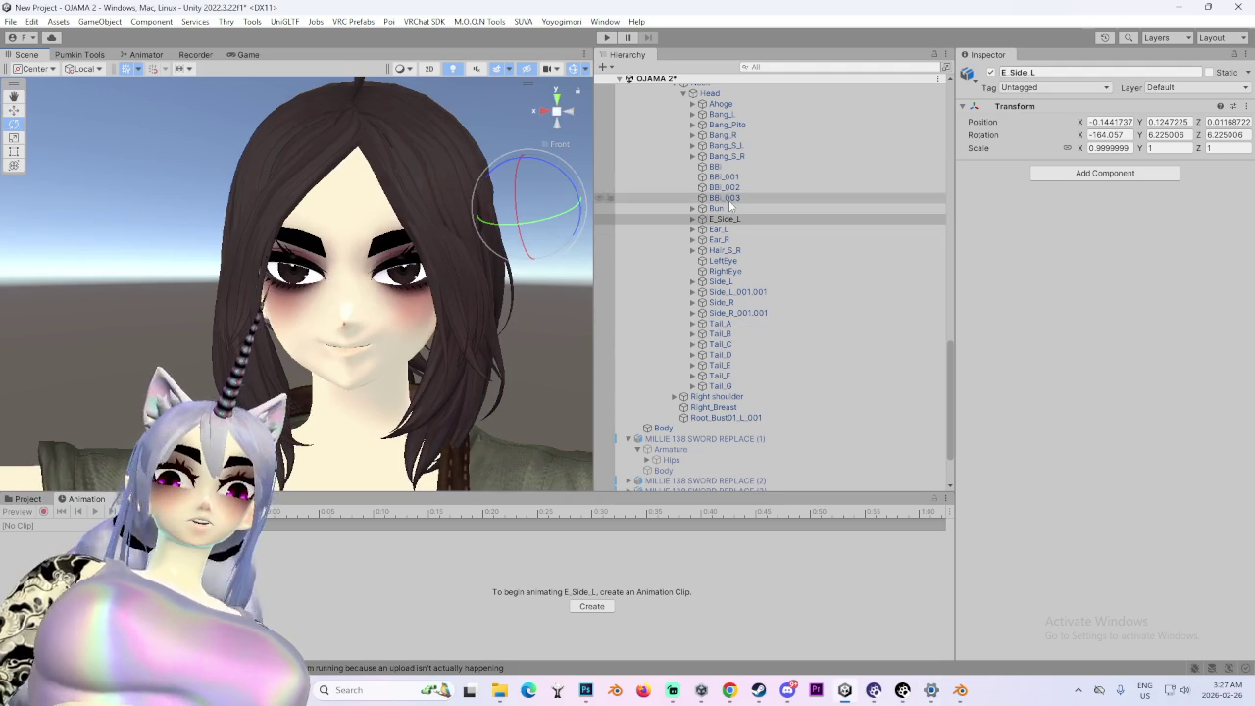
click(730, 209)
mouse_move(427, 277)
mouse_down()
mouse_move(476, 241)
mouse_move(431, 285)
mouse_up()
scroll(785, 235, up, 2)
click(725, 224)
key(f)
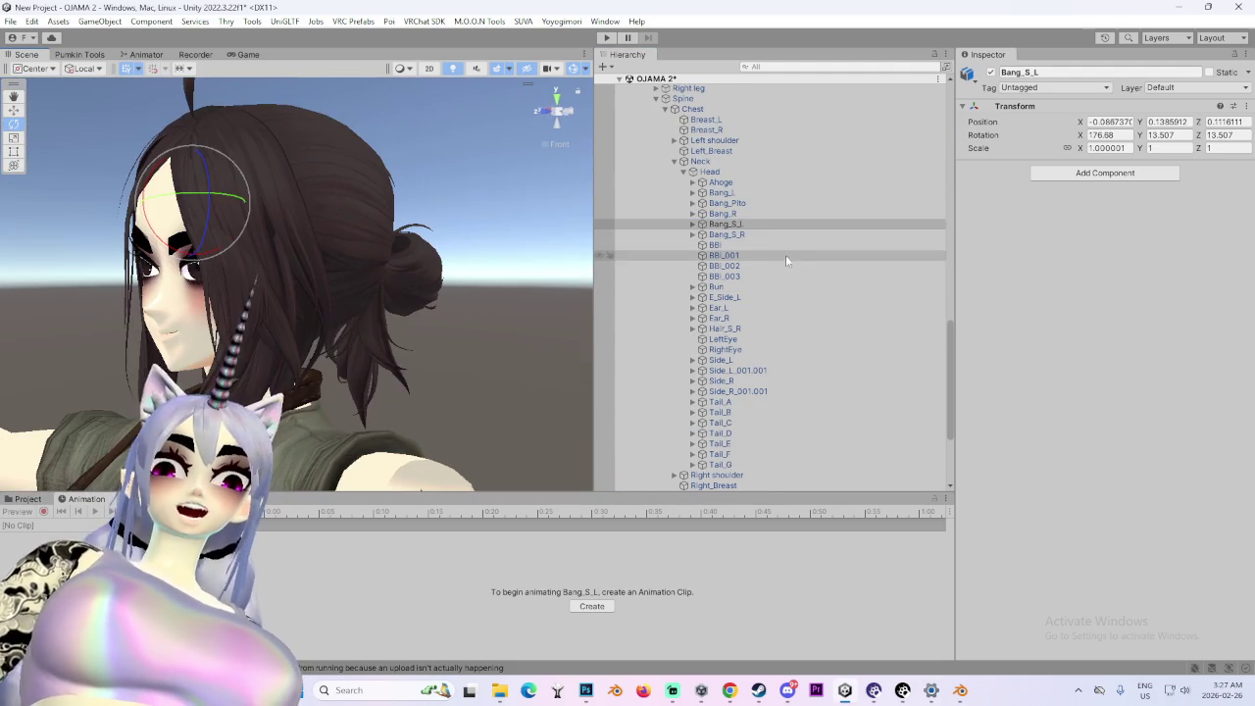
- Step through the Bang_S_R, Bang_R, Bang_L and Bang_Pito fringe bones
click(774, 236)
click(781, 225)
click(780, 214)
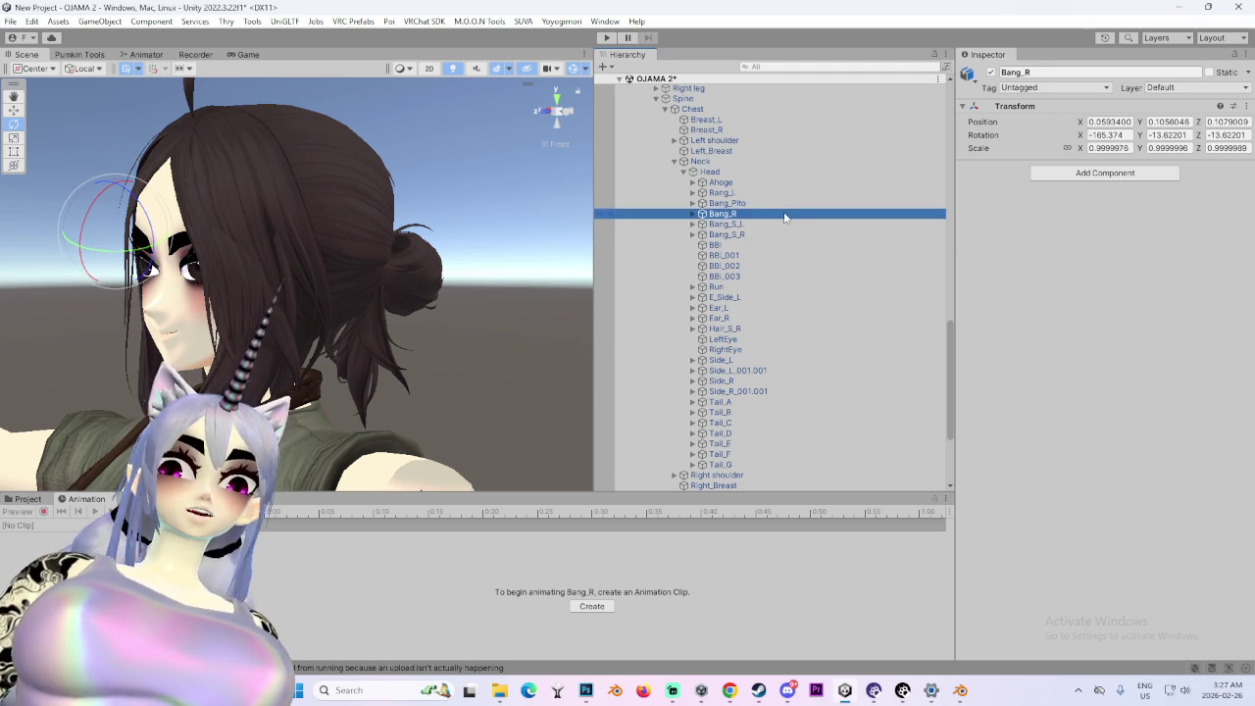
key(f)
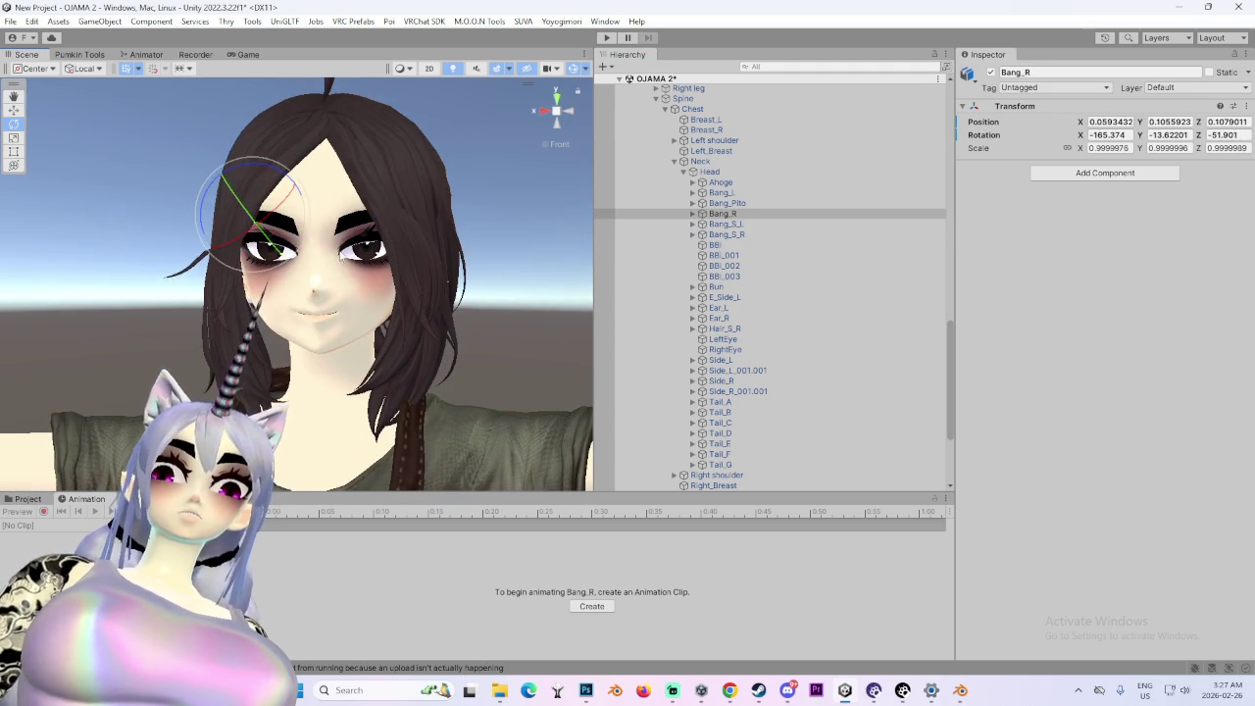
click(722, 193)
click(722, 203)
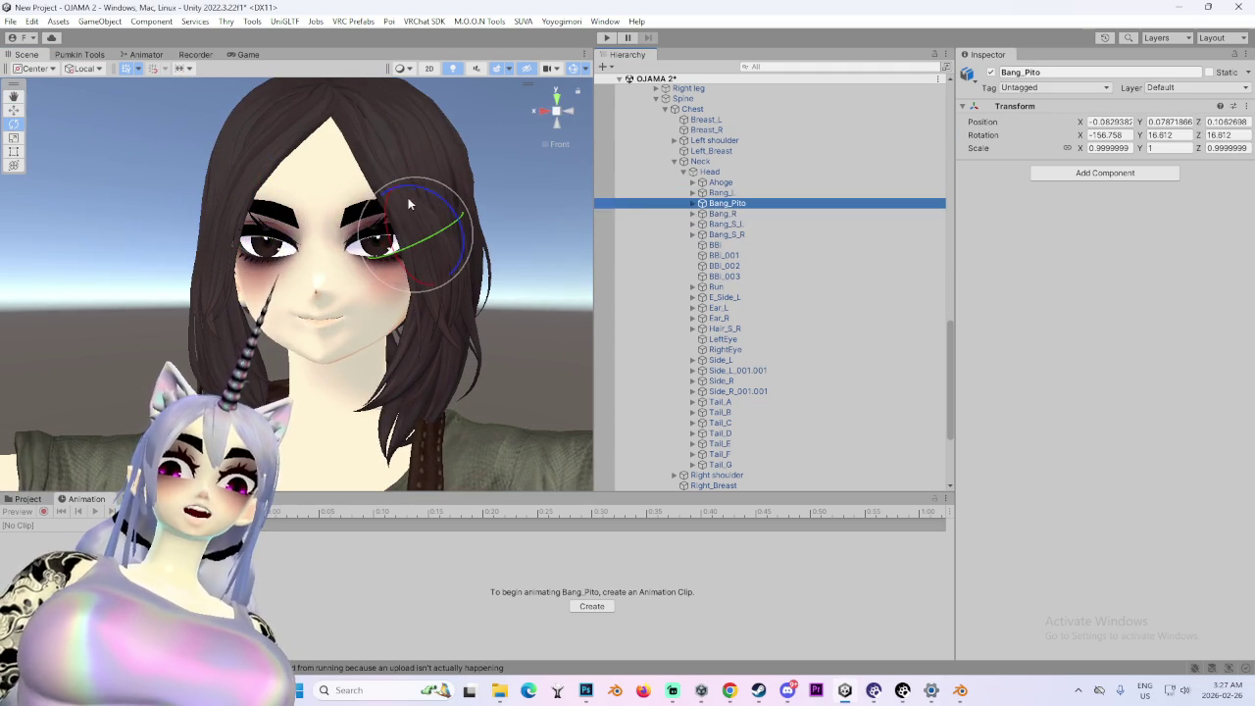
mouse_move(526, 281)
mouse_down()
mouse_move(442, 284)
mouse_move(477, 288)
mouse_up()
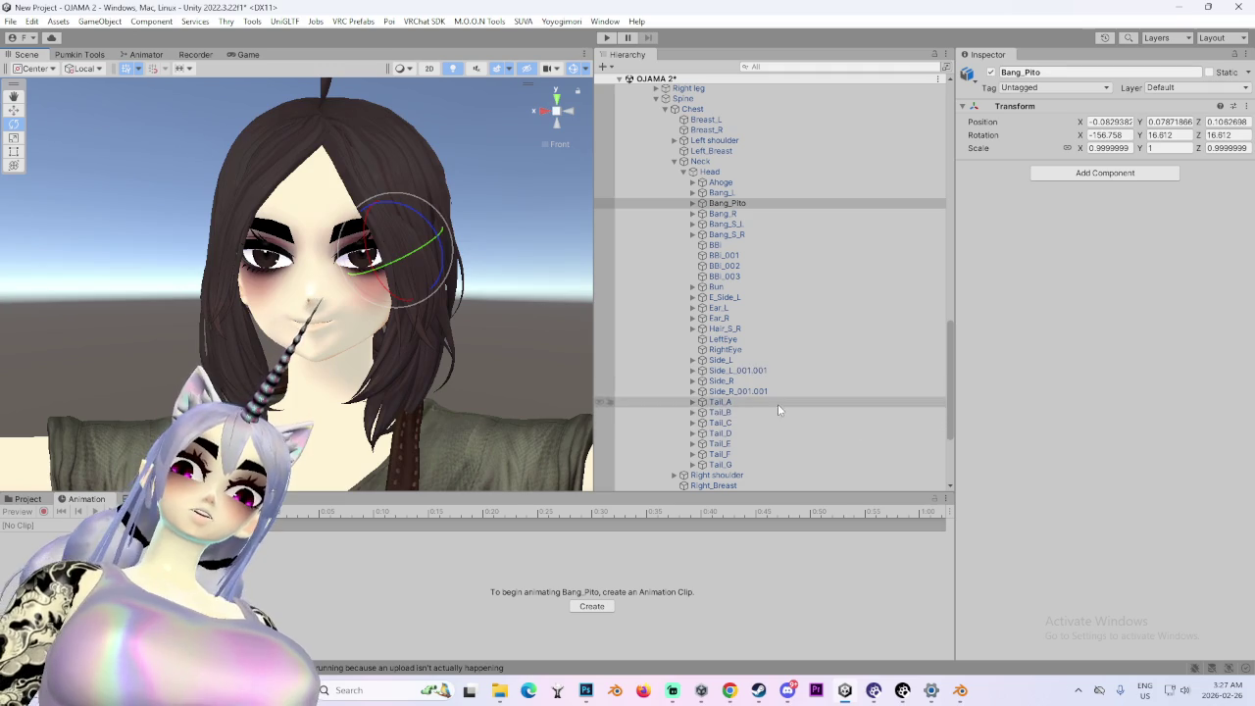
- Check the Tail_A and Side bones, then search Hair_S_R's addable components for 'phys'
click(778, 402)
click(777, 392)
click(750, 360)
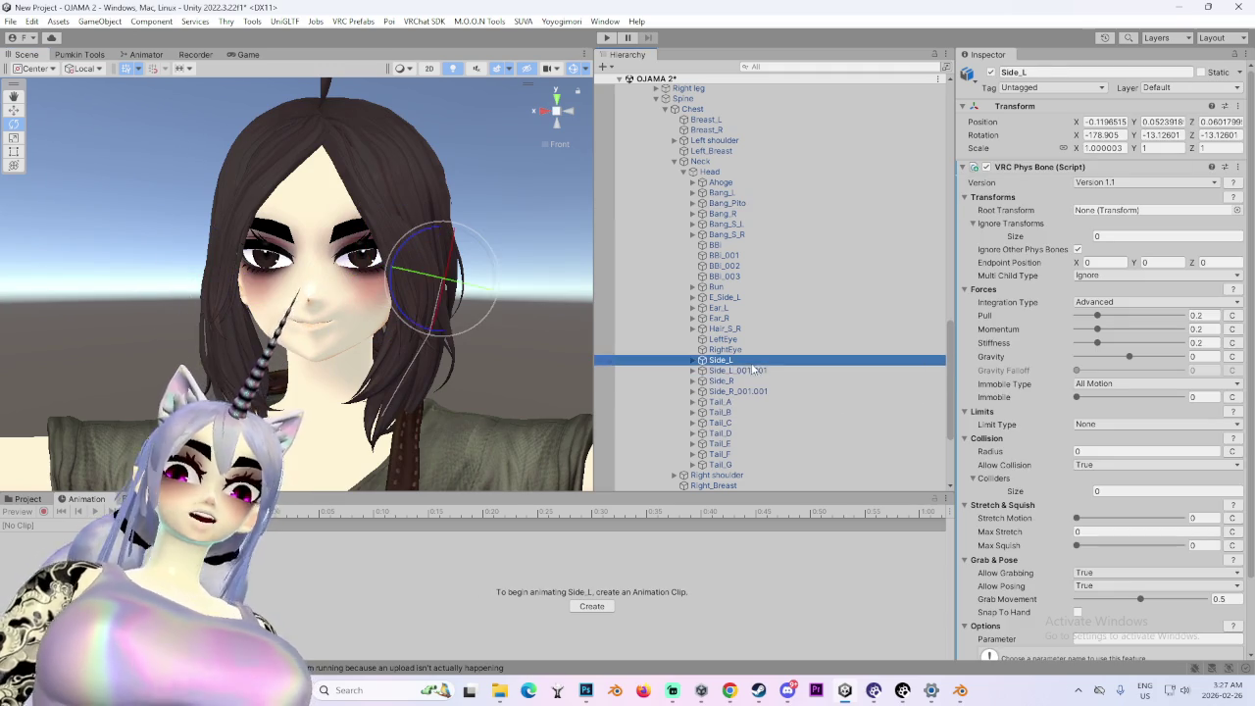
click(750, 372)
key(Up)
key(Up)
key(Up)
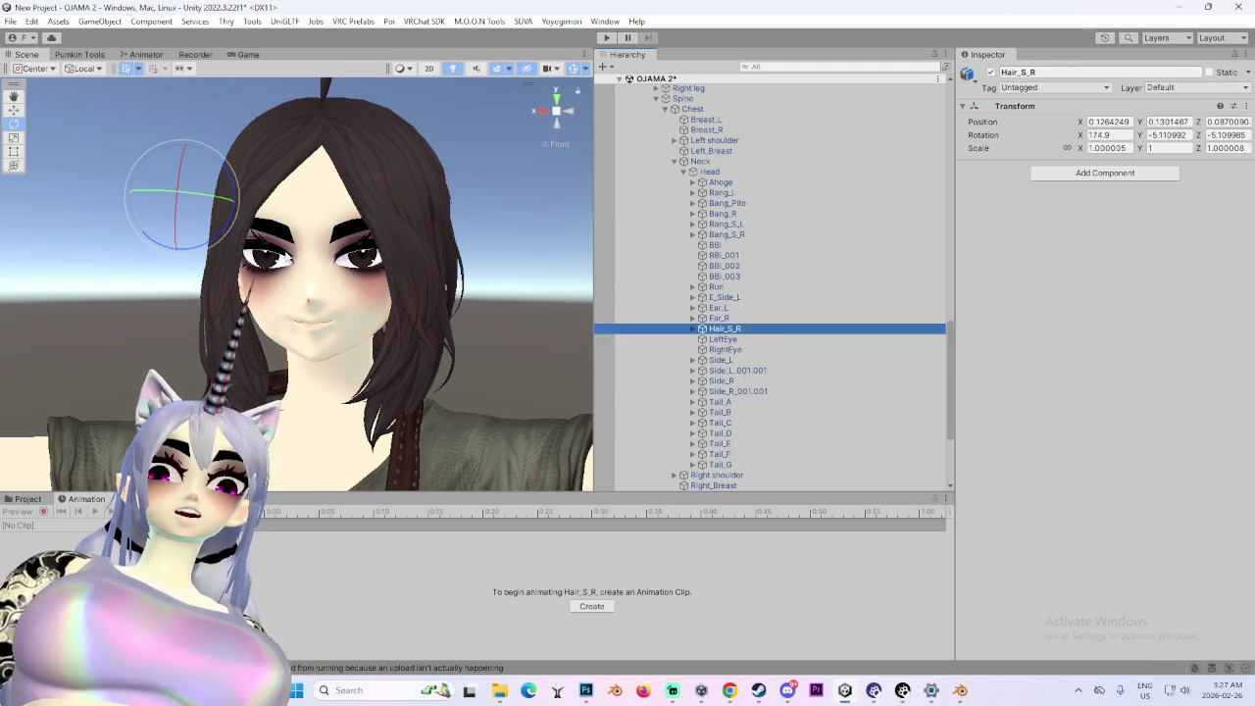
mouse_move(234, 228)
mouse_down()
mouse_move(201, 289)
mouse_move(588, 319)
mouse_up()
click(1078, 173)
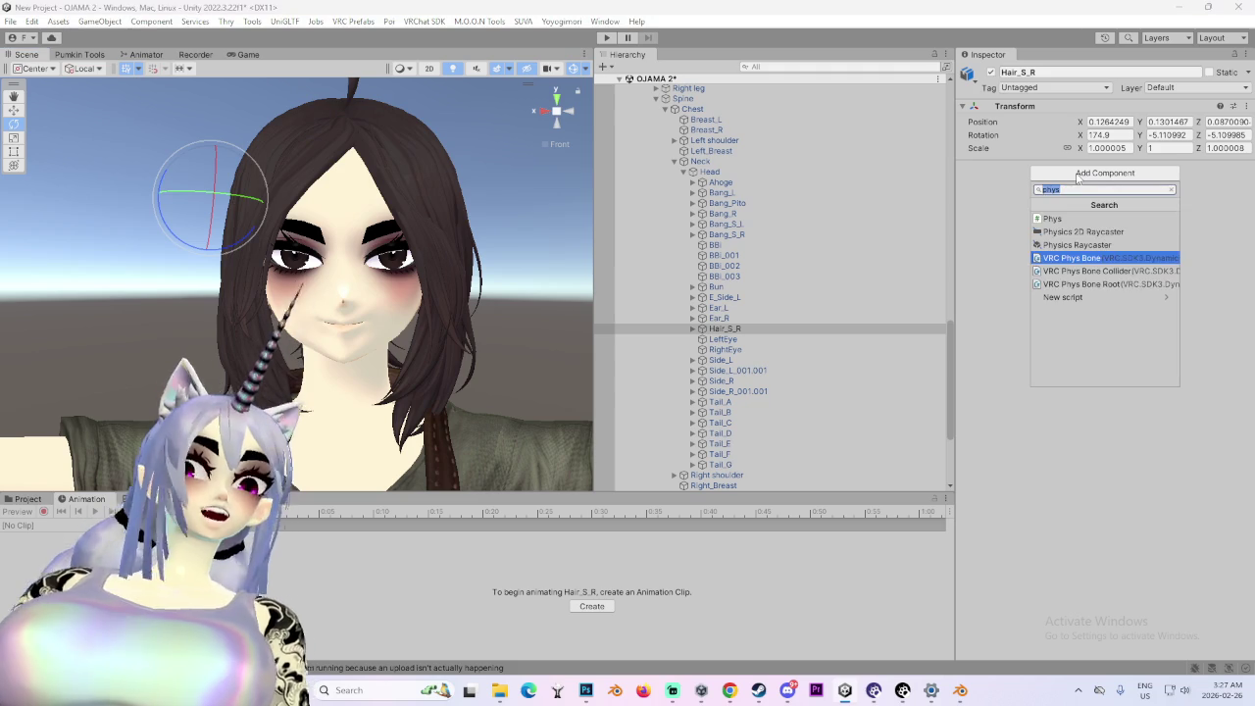
click(1121, 267)
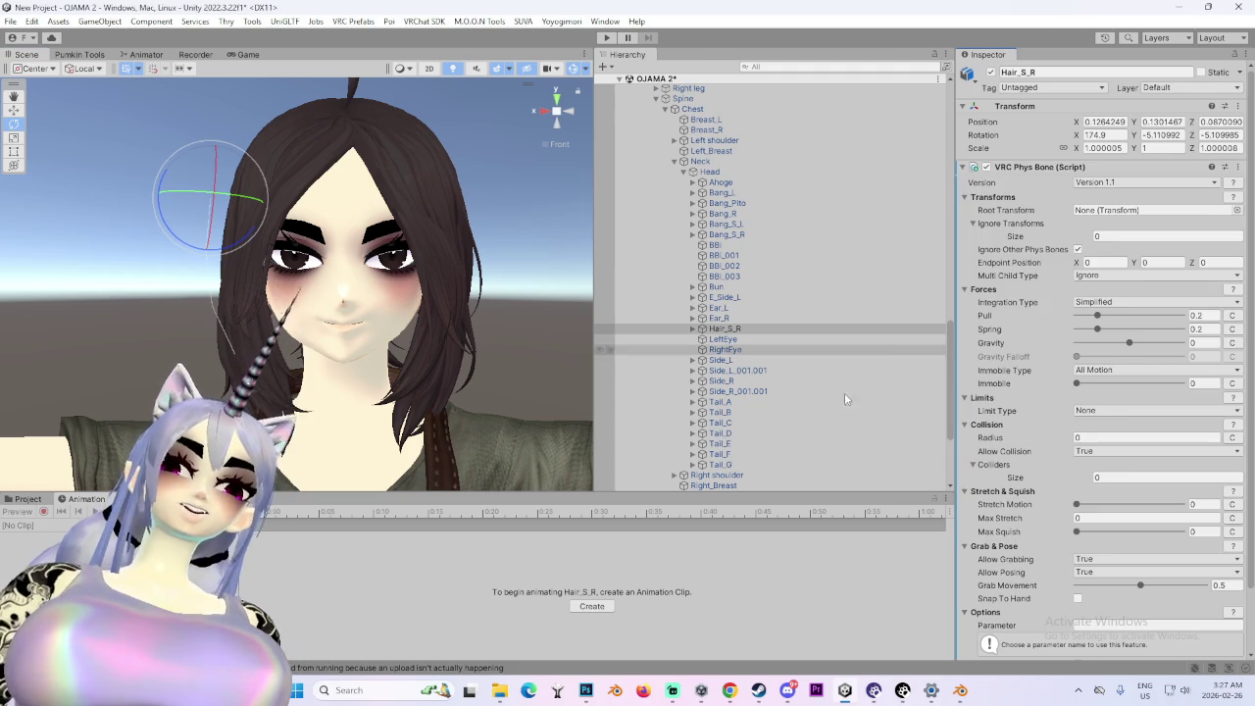
key(ctrl+z)
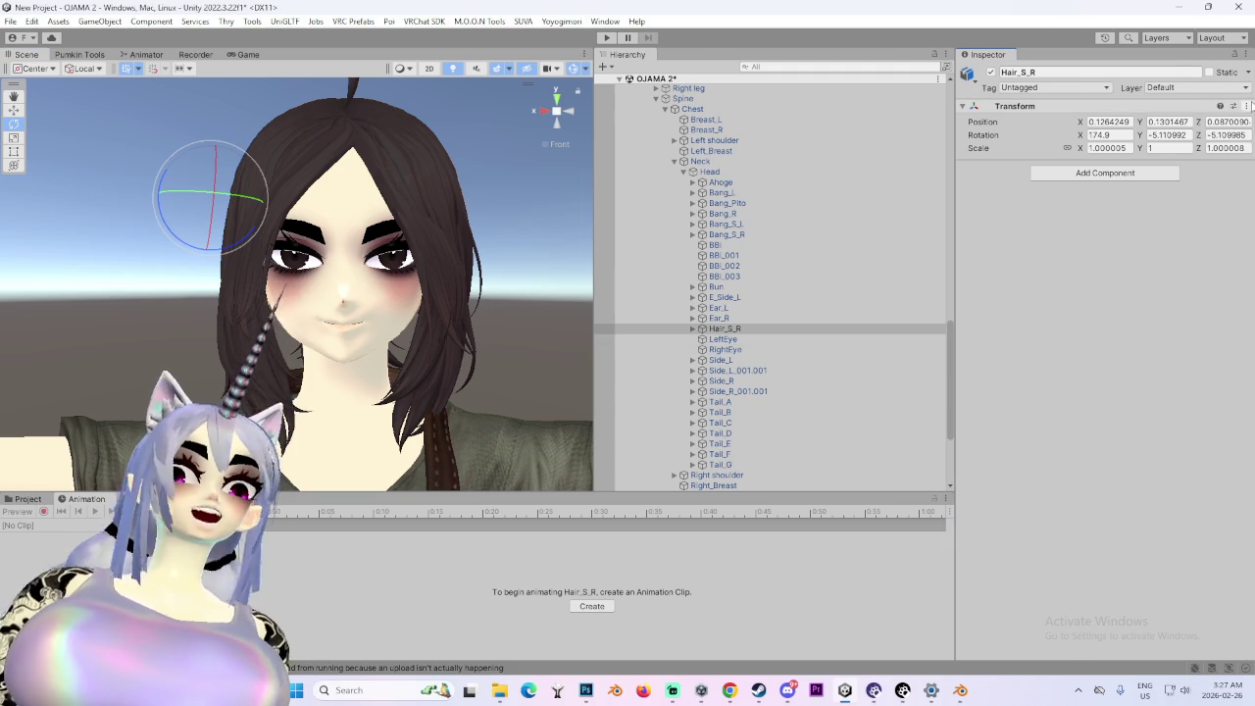
click(1247, 106)
mouse_move(1159, 234)
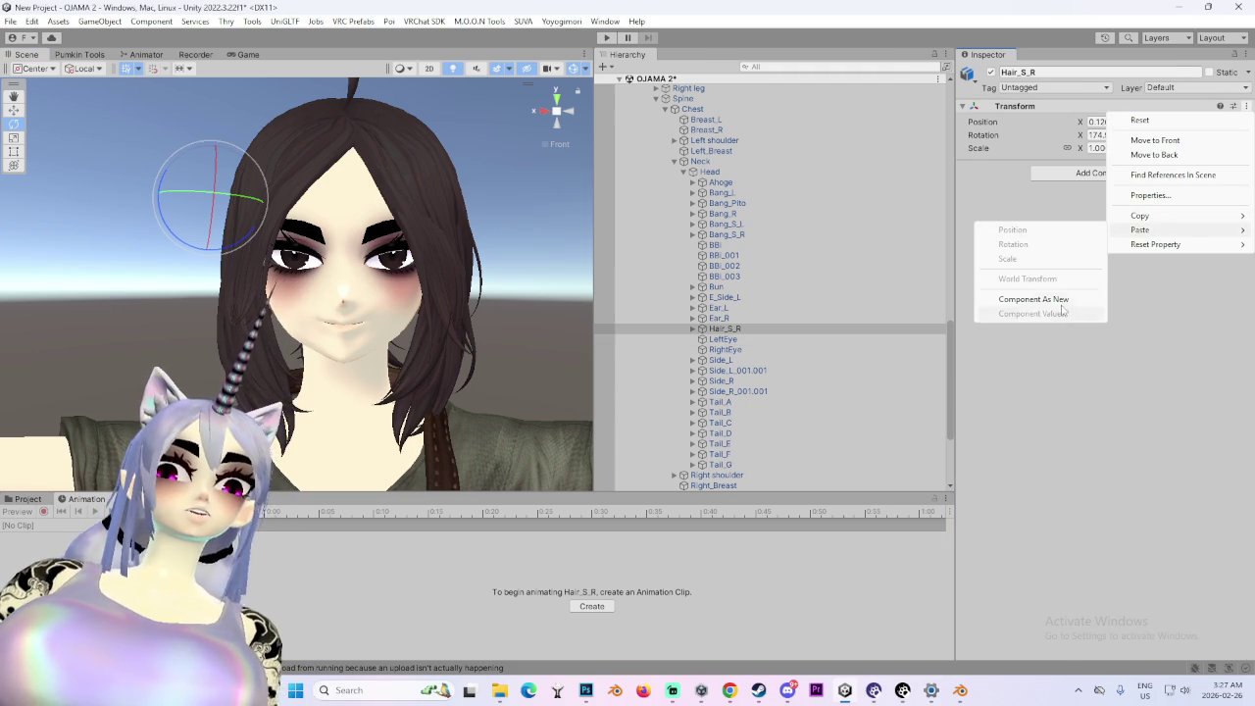
click(1034, 299)
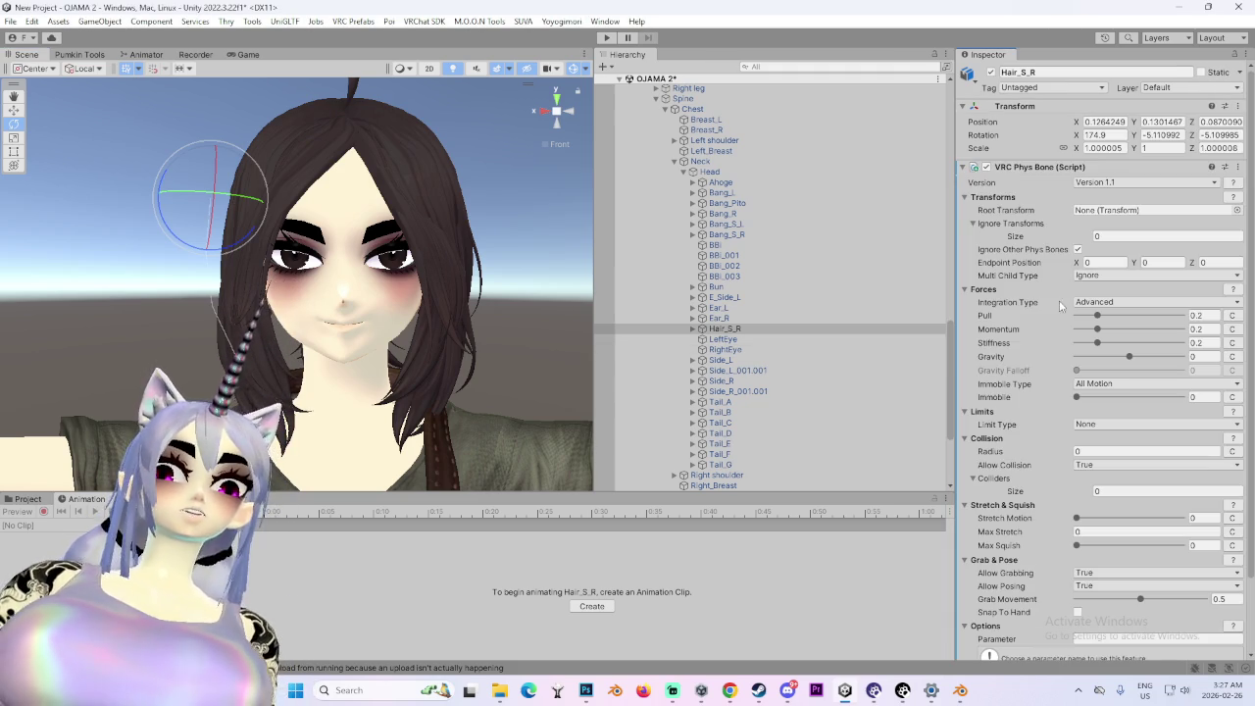
click(731, 298)
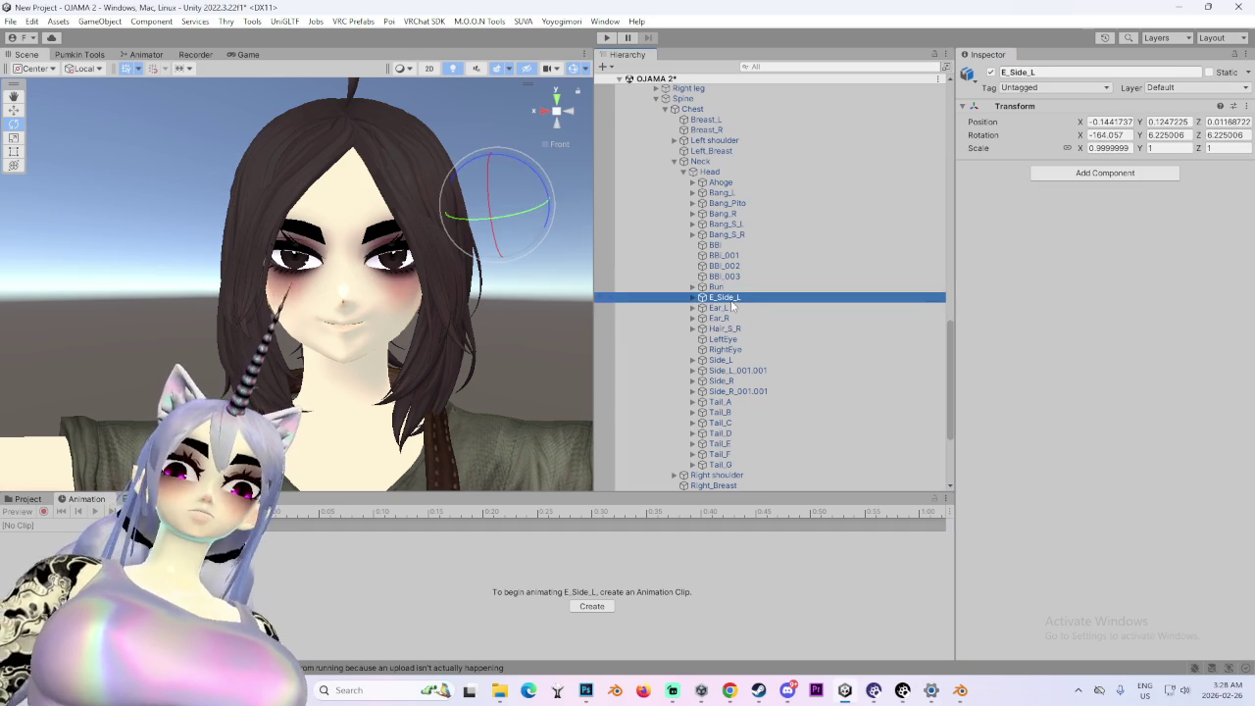
click(535, 188)
mouse_move(482, 160)
mouse_down()
mouse_move(504, 221)
mouse_move(528, 240)
mouse_up()
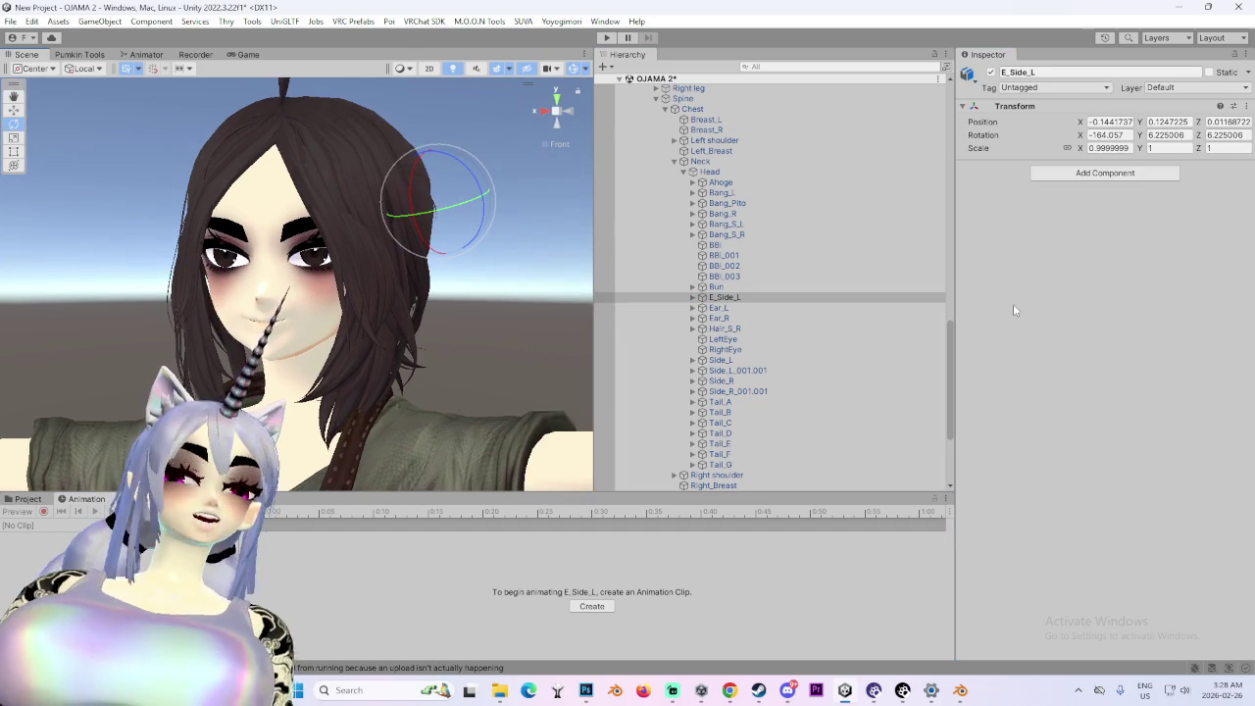
click(802, 297)
drag(510, 313, 480, 315)
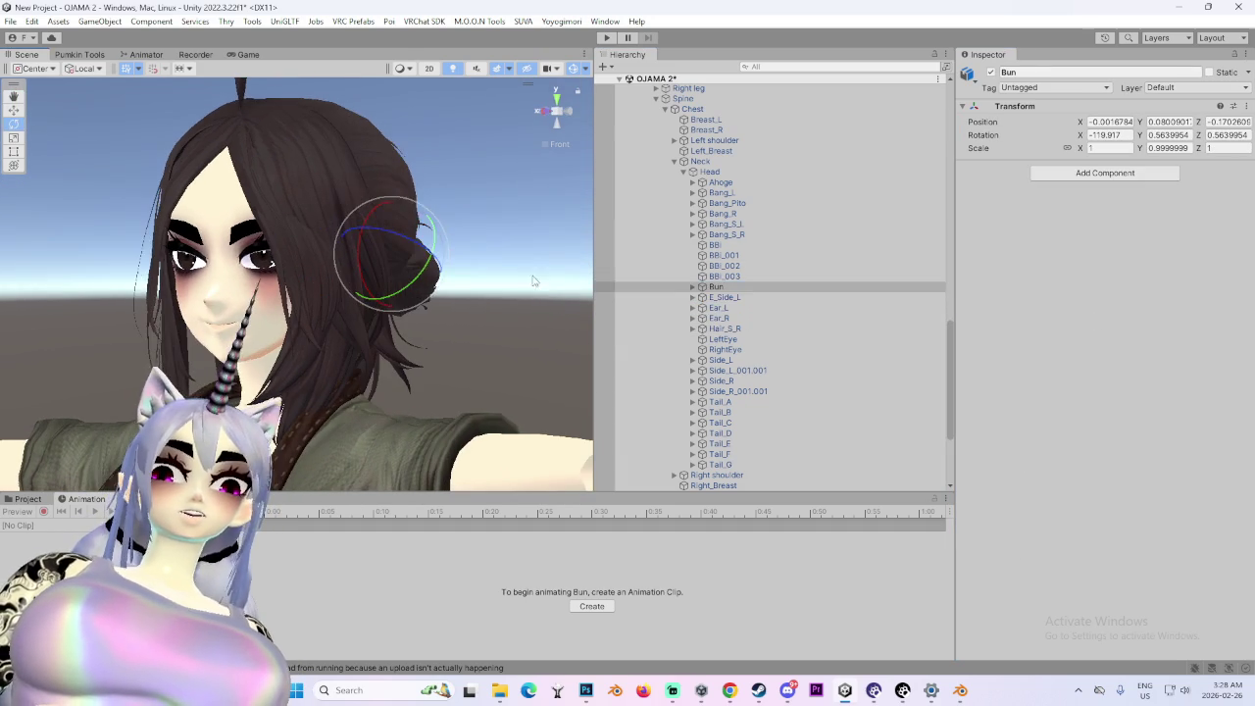
click(751, 297)
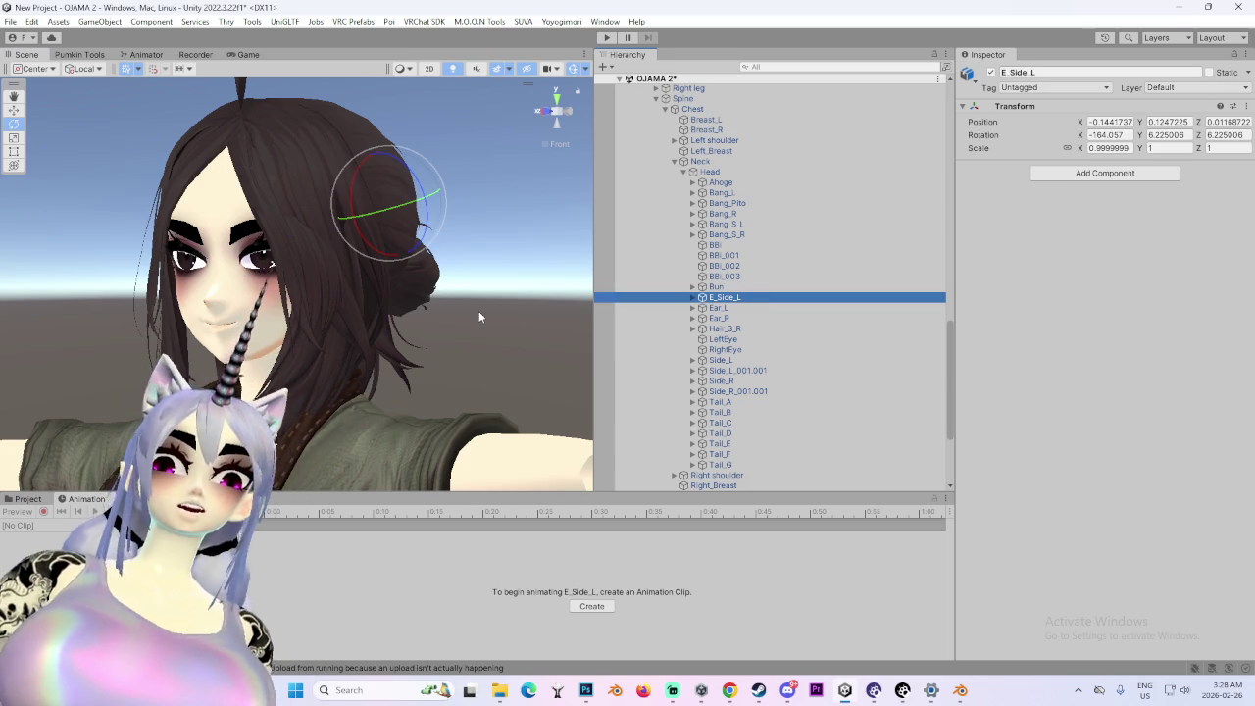
click(750, 234)
drag(270, 292, 343, 168)
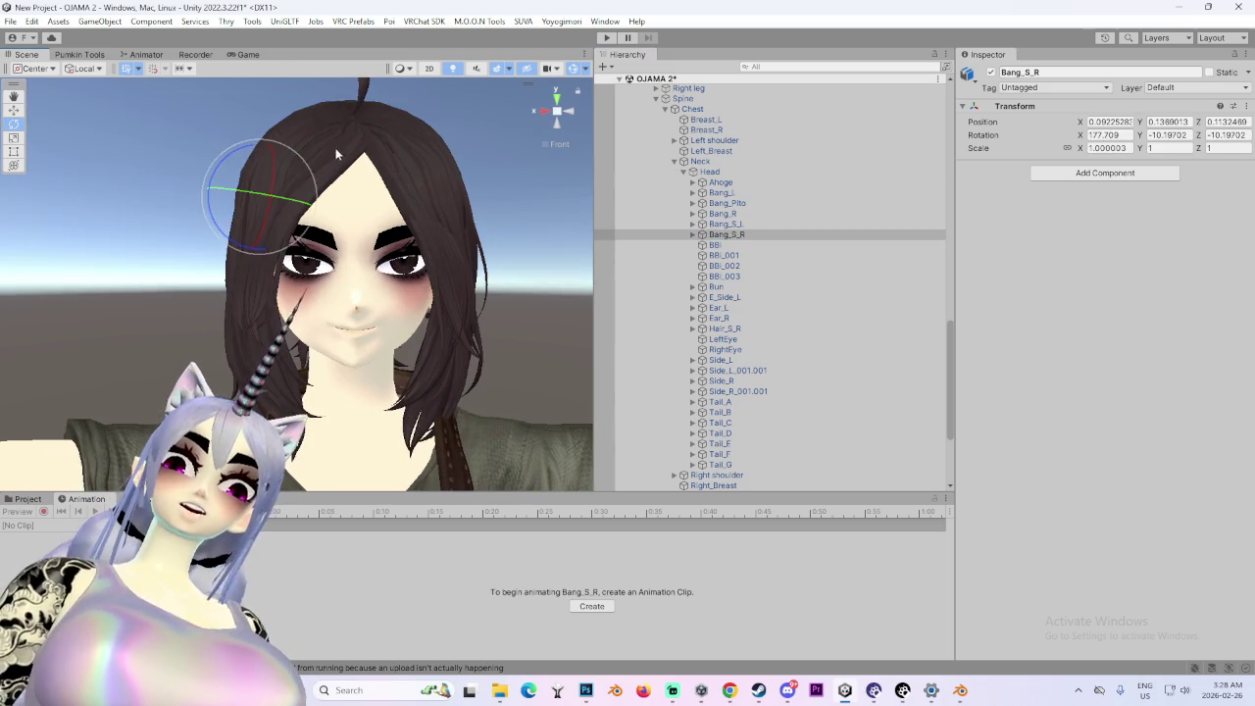
- Test-rotate the Bang_S_R and Bang_R fringe strands to see how they bend
mouse_move(244, 160)
mouse_down()
mouse_move(311, 145)
mouse_move(392, 196)
mouse_up()
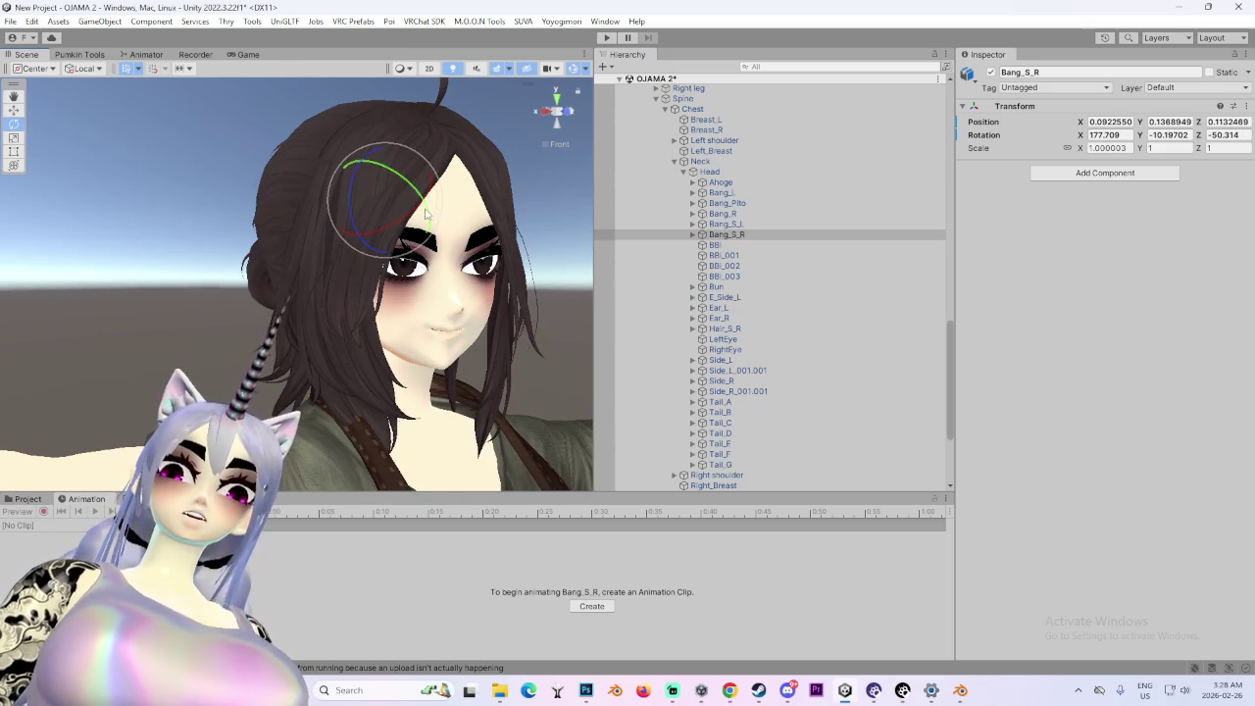
drag(474, 255, 588, 259)
click(769, 213)
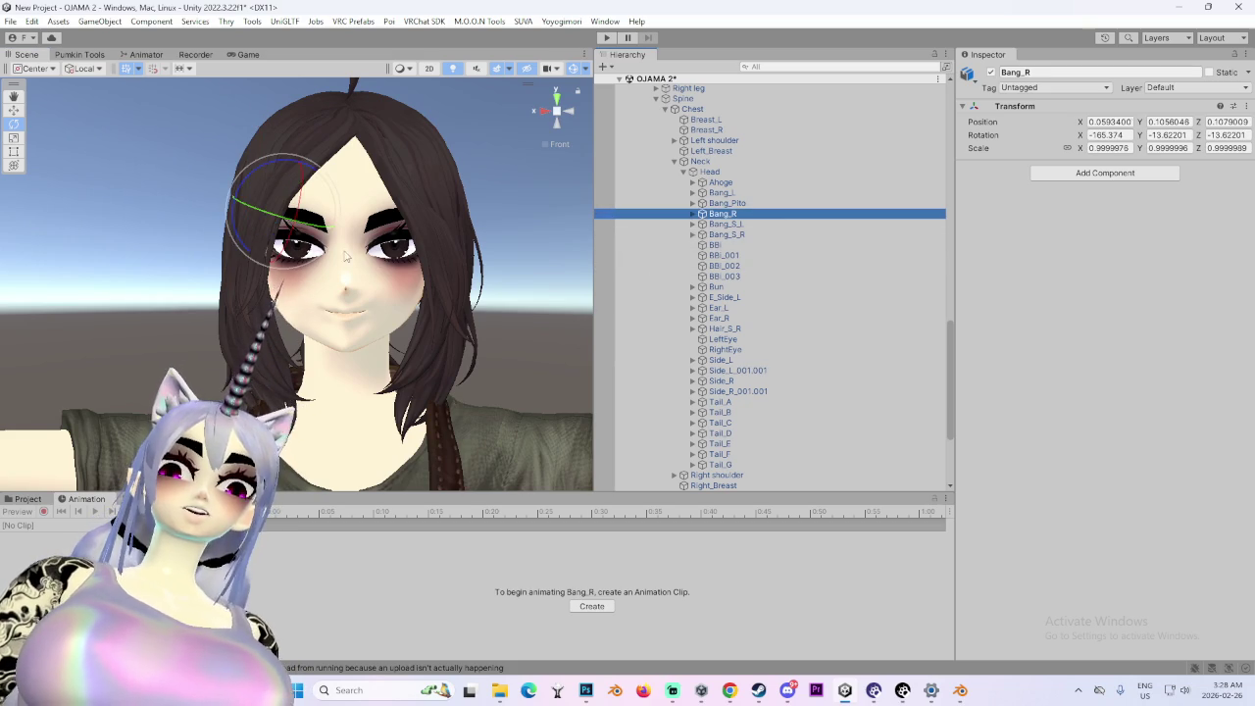
mouse_move(287, 164)
mouse_down()
mouse_move(343, 181)
mouse_move(343, 193)
mouse_up()
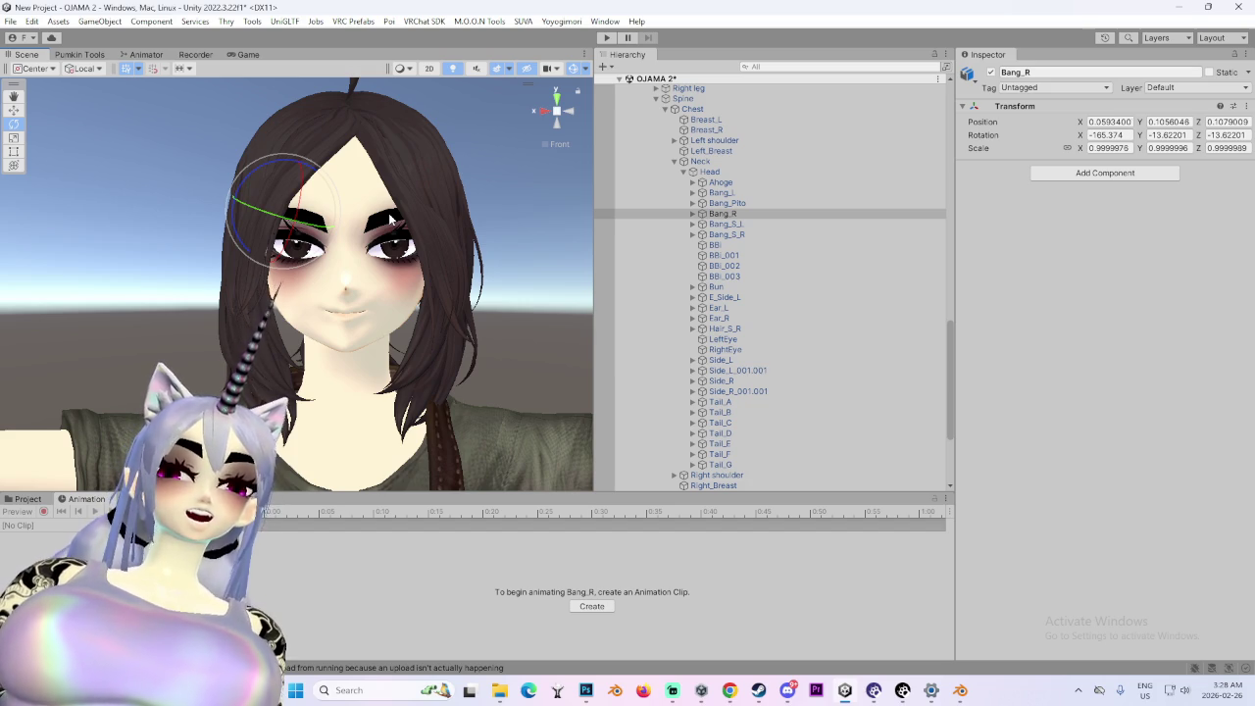
- Select Bang_Pito and step through the neighbouring bang bones
click(636, 206)
key(Up)
key(Down)
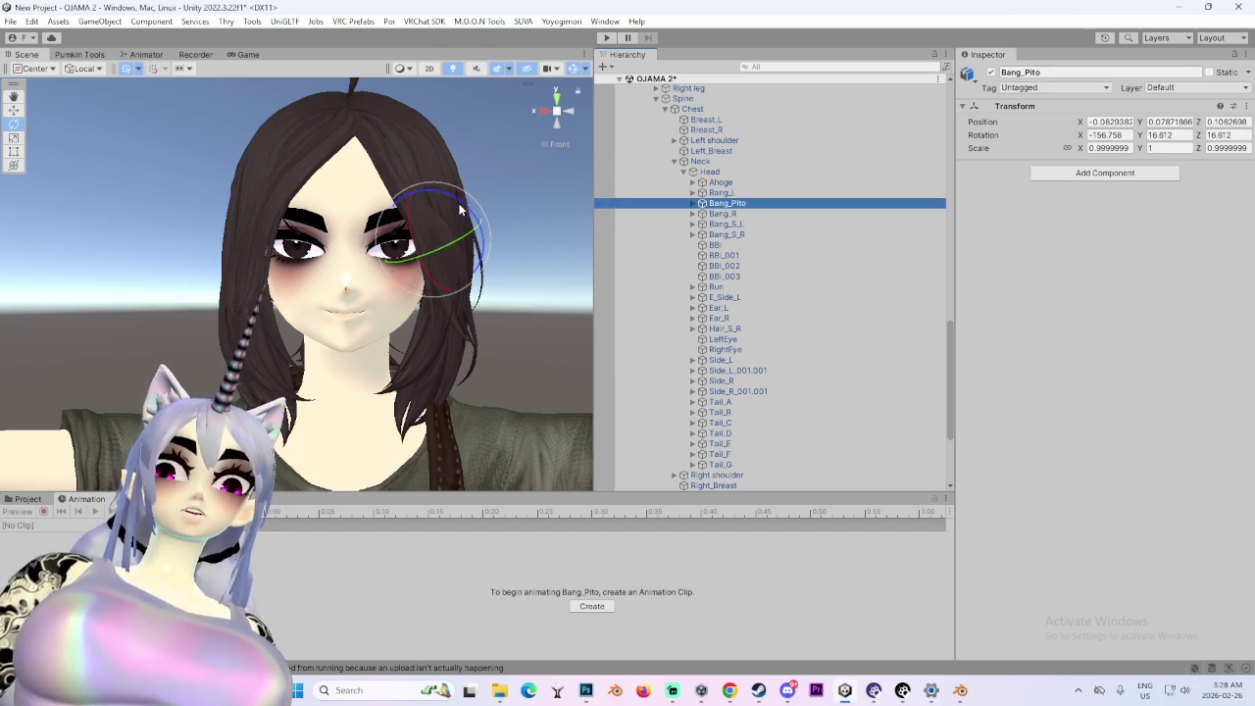
click(461, 209)
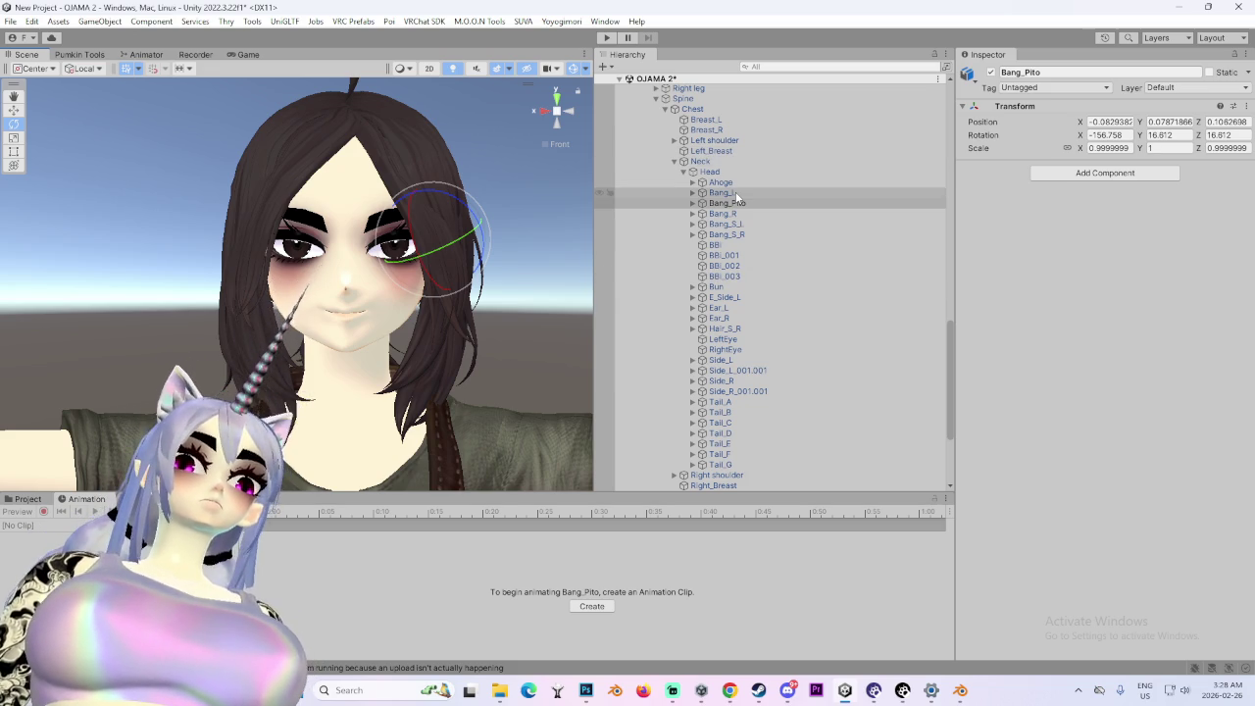
scroll(702, 370, down, 5)
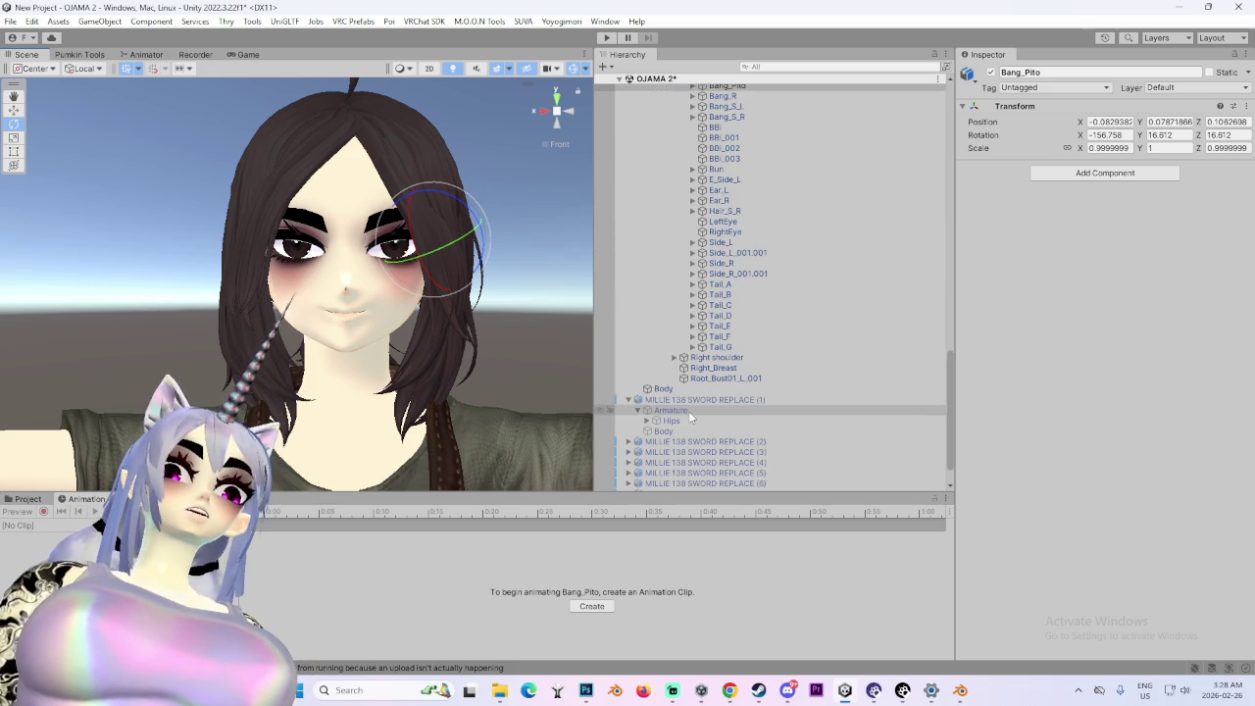
- Browse the hair bones in the Hierarchy down to E_Side_L
click(721, 347)
click(721, 336)
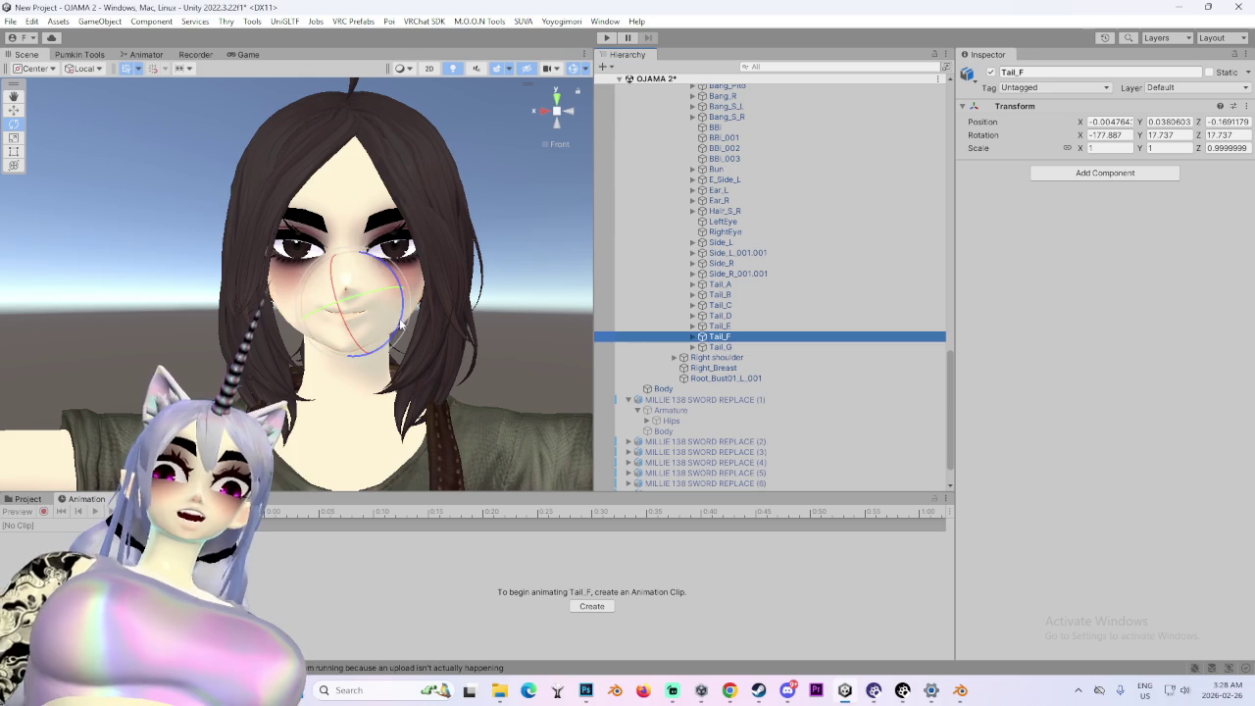
click(745, 274)
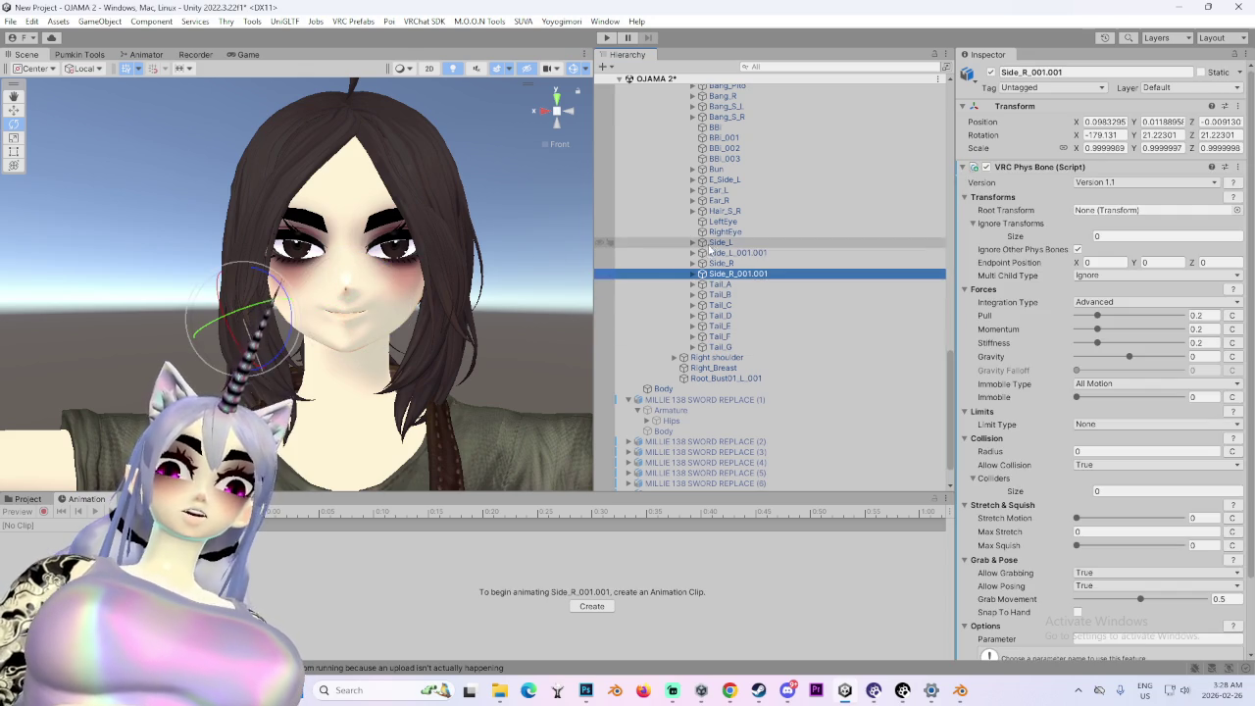
click(714, 245)
click(737, 252)
click(725, 231)
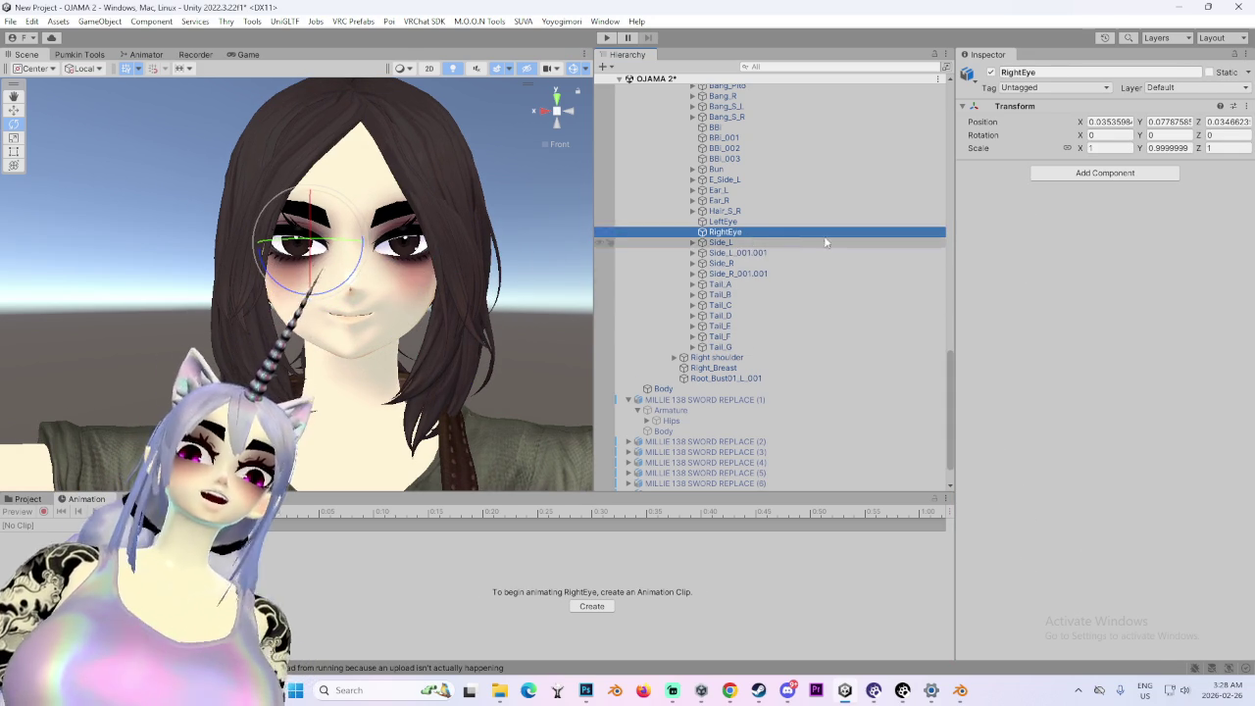
click(755, 211)
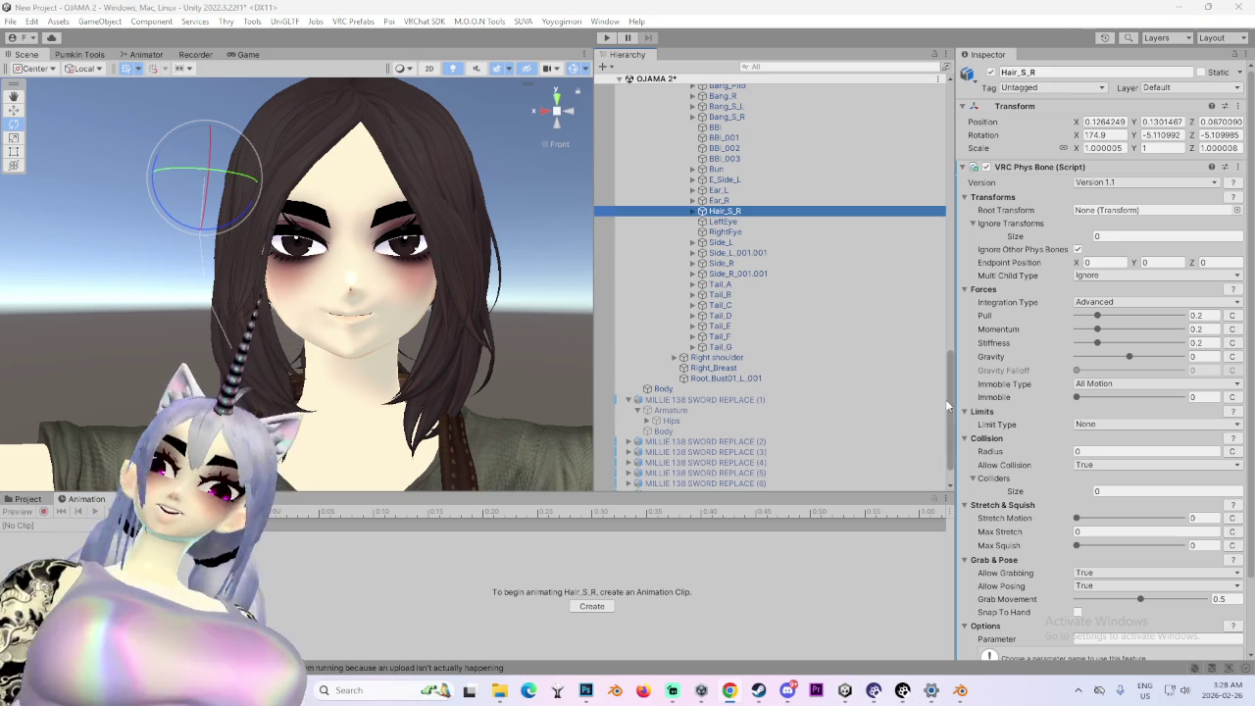
click(764, 180)
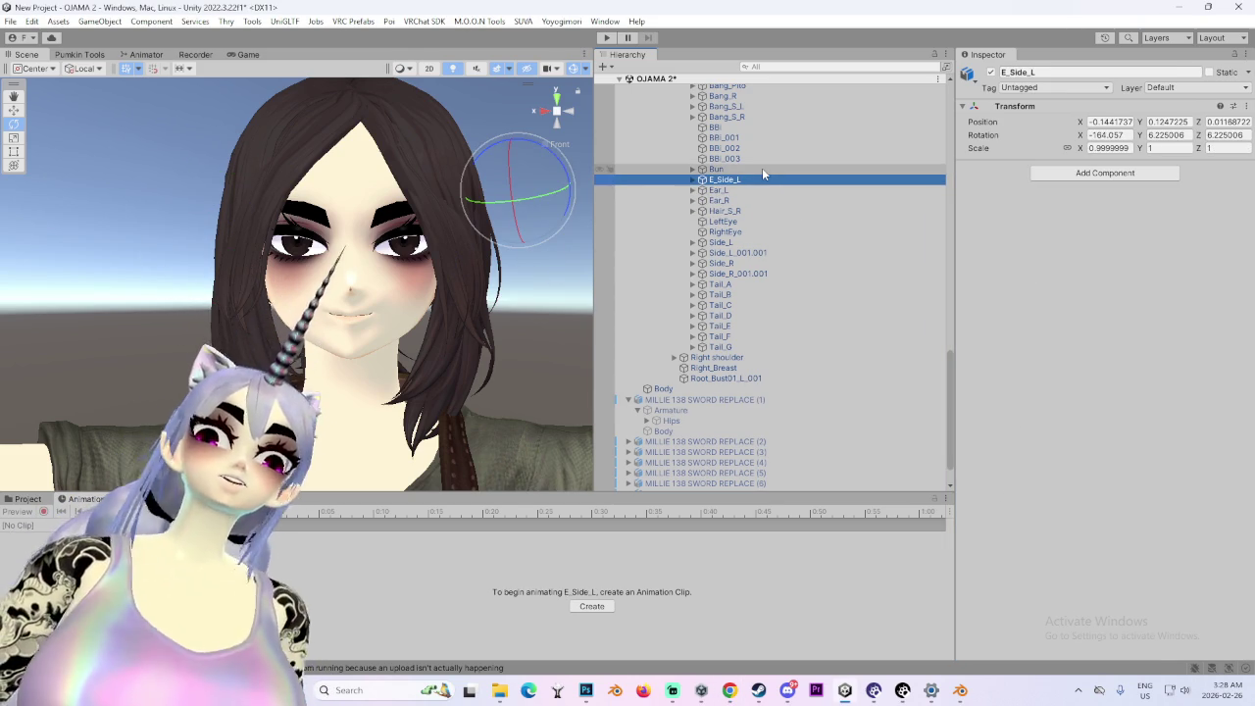
- Test-rotate E_Side_L, undo it, and paste the copied VRC Phys Bone onto it as new
click(556, 162)
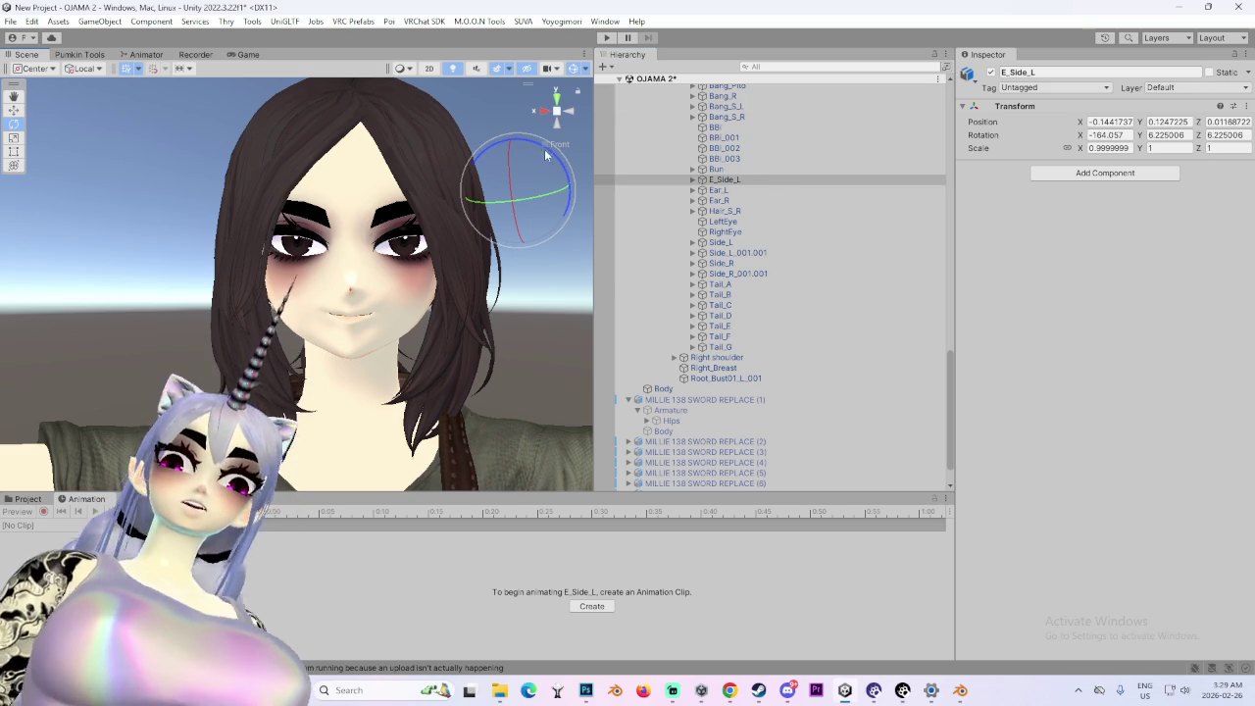
drag(556, 165, 518, 121)
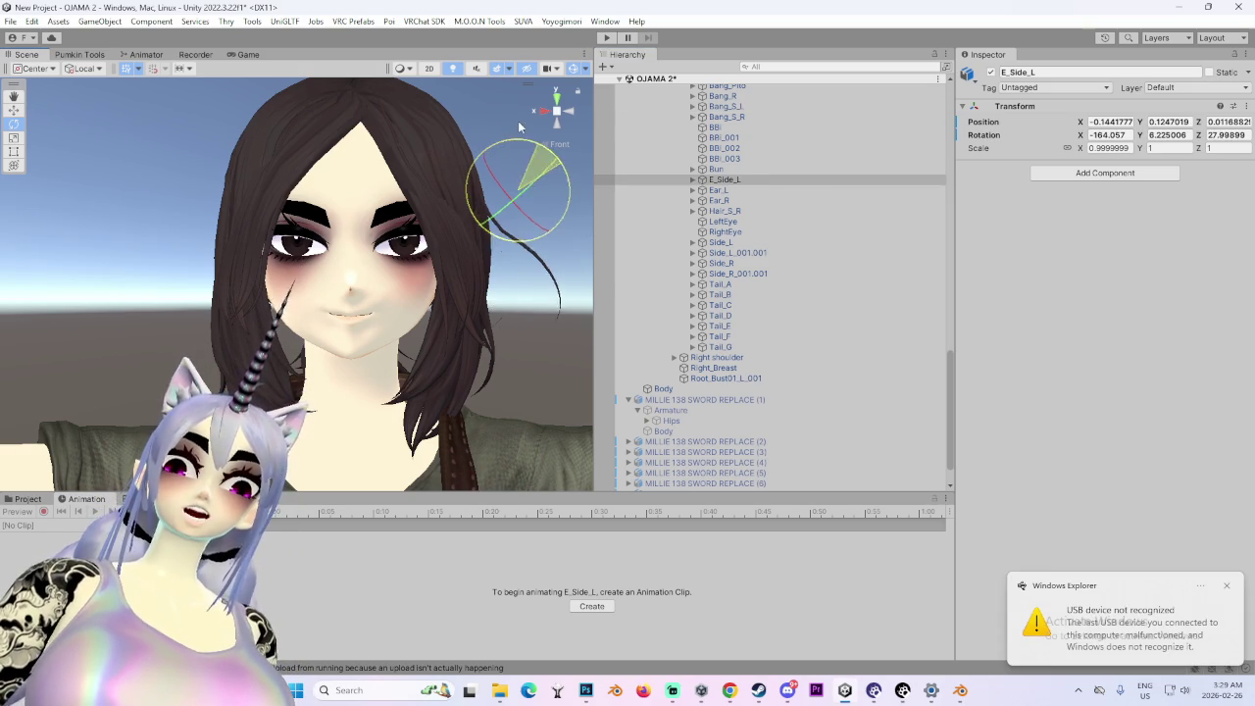
key(ctrl+z)
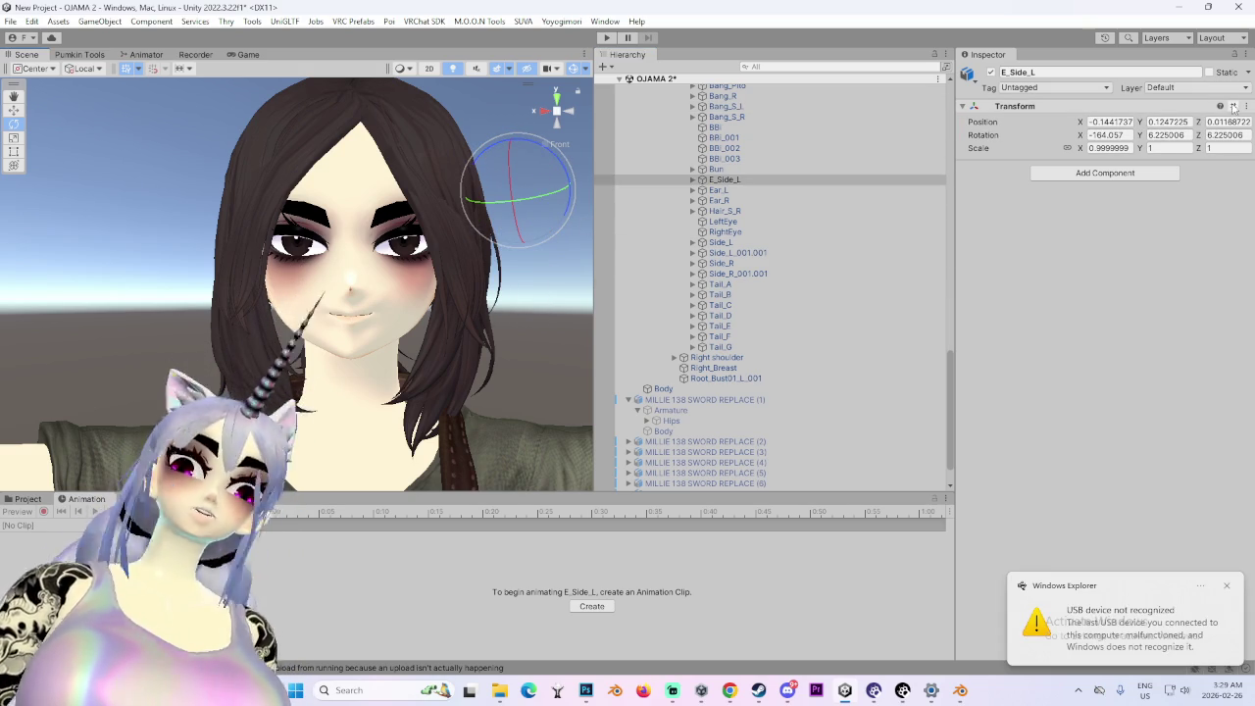
click(1245, 106)
mouse_move(1180, 231)
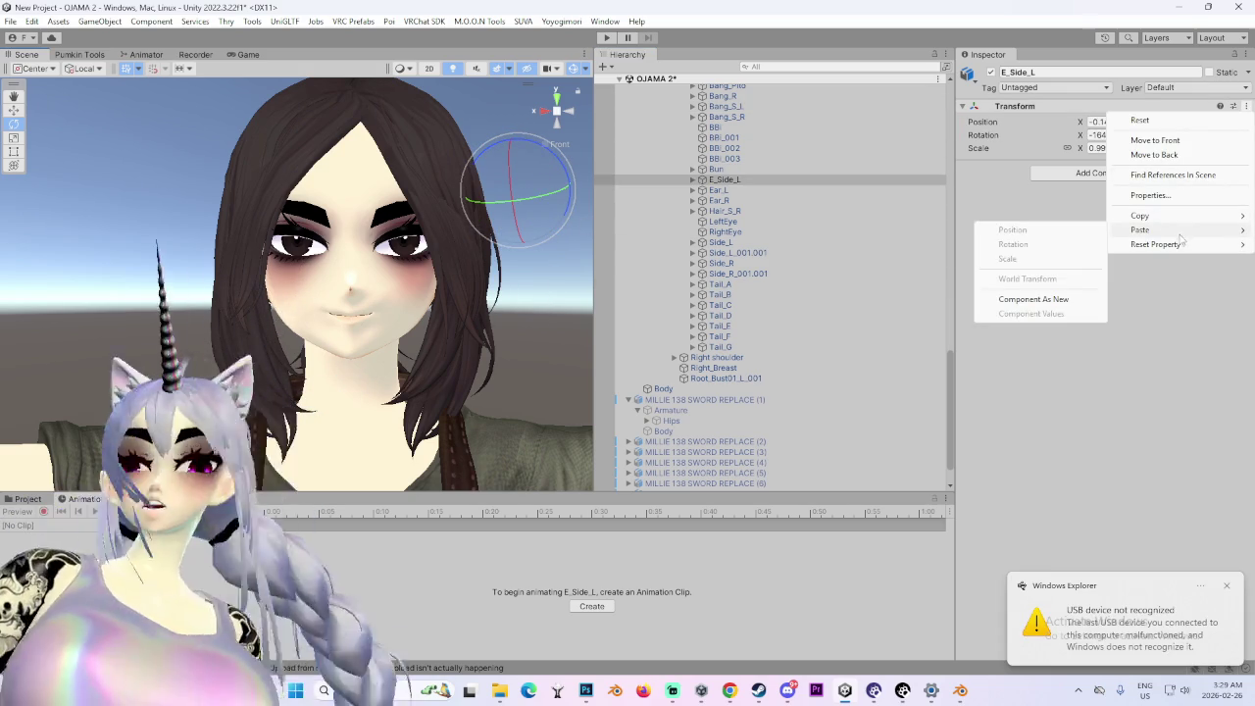
click(1033, 299)
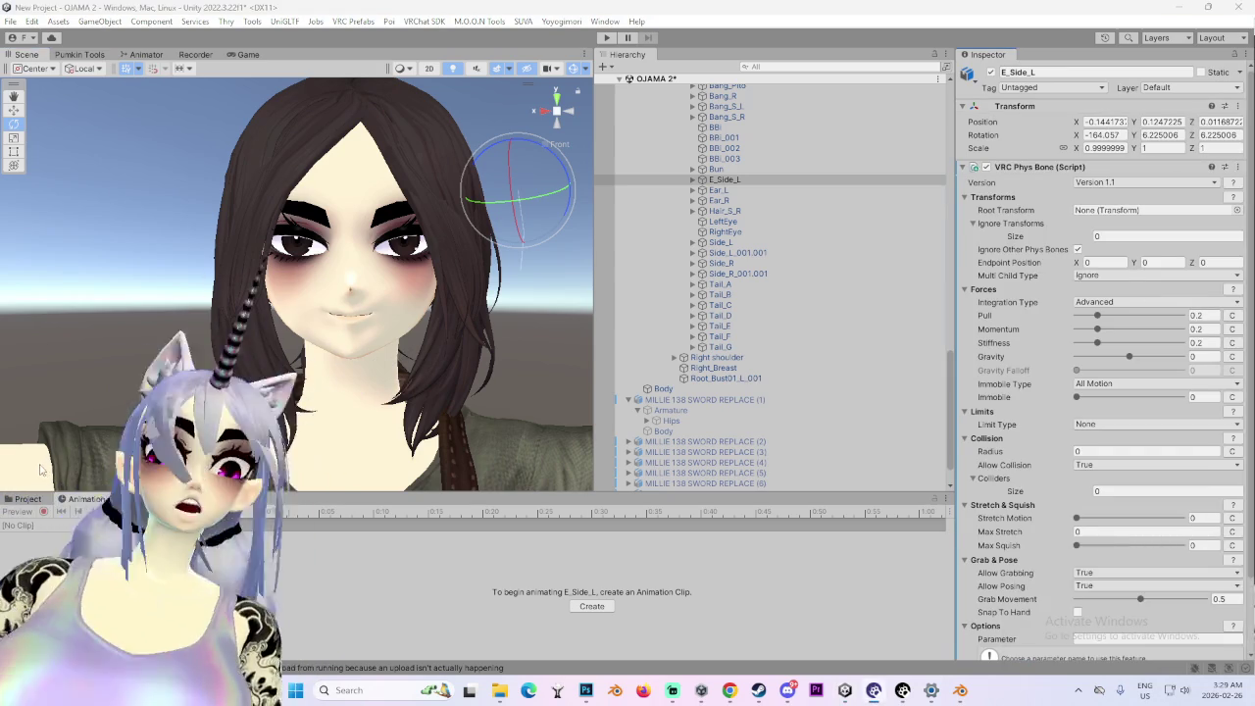
- Test-rotate the BBI_003 bone and undo the rotation
click(794, 161)
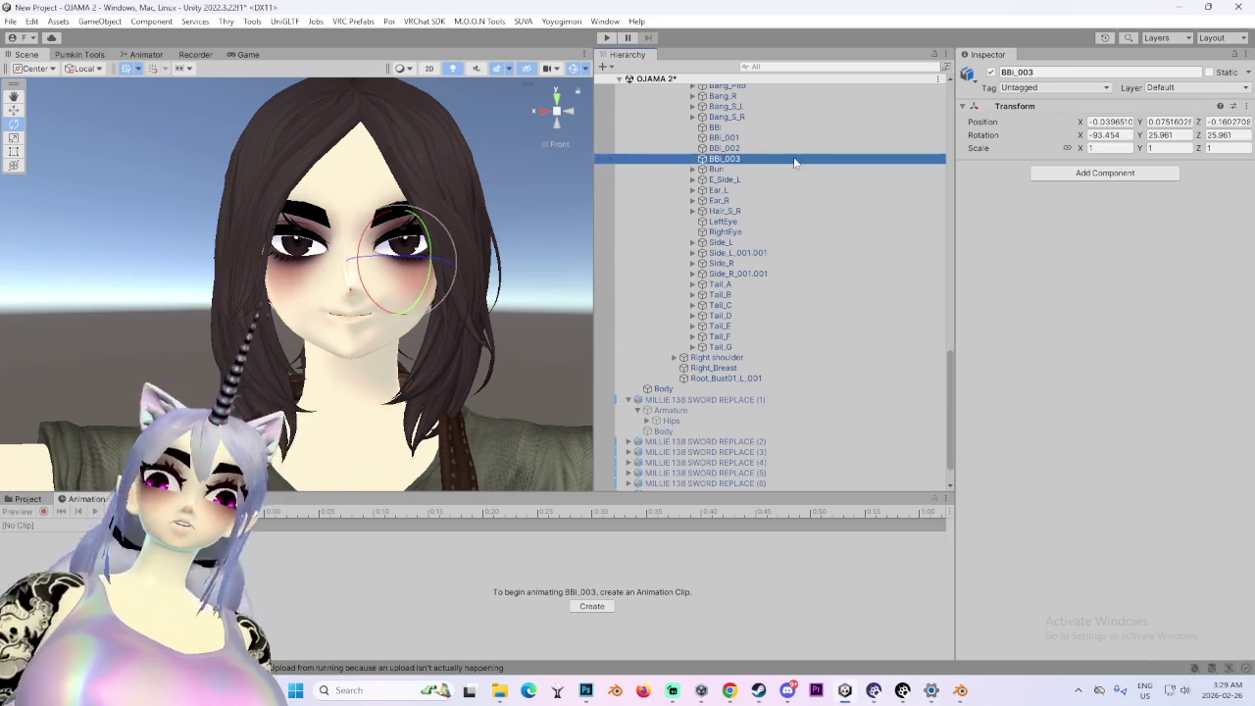
mouse_move(372, 299)
mouse_down()
mouse_move(501, 310)
mouse_move(227, 296)
mouse_move(288, 302)
mouse_move(203, 169)
mouse_up()
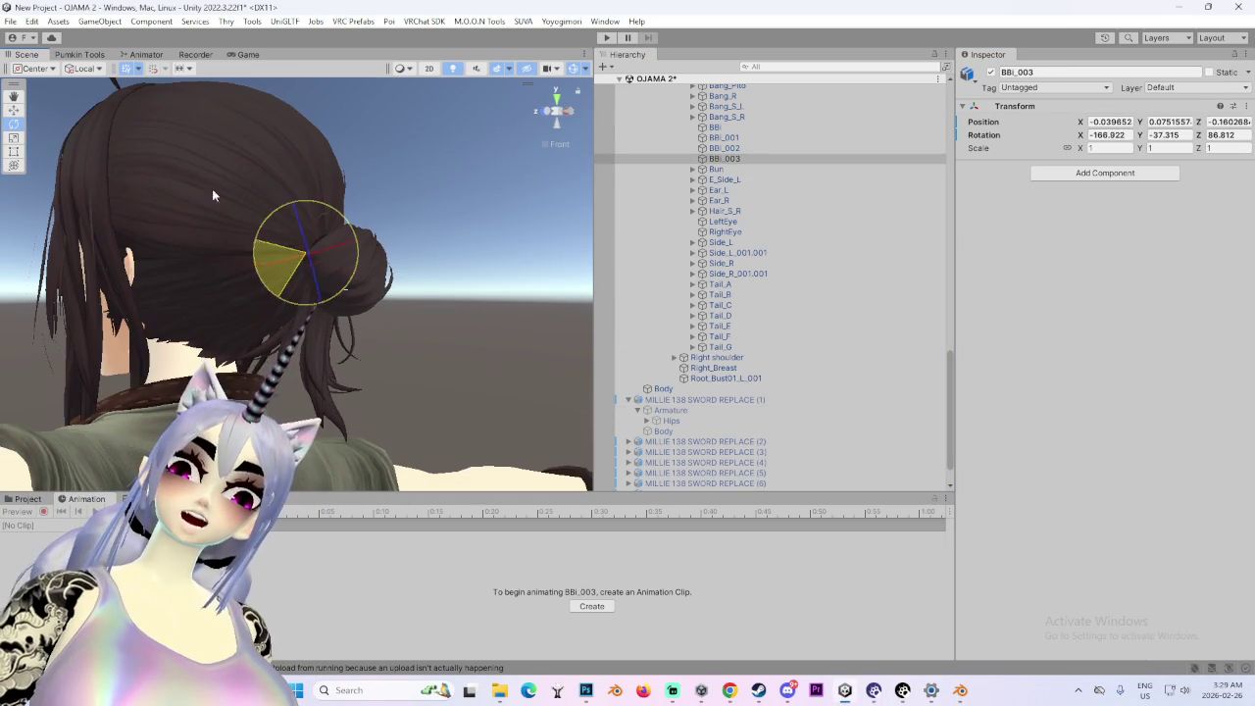
key(ctrl+z)
scroll(740, 236, up, 3)
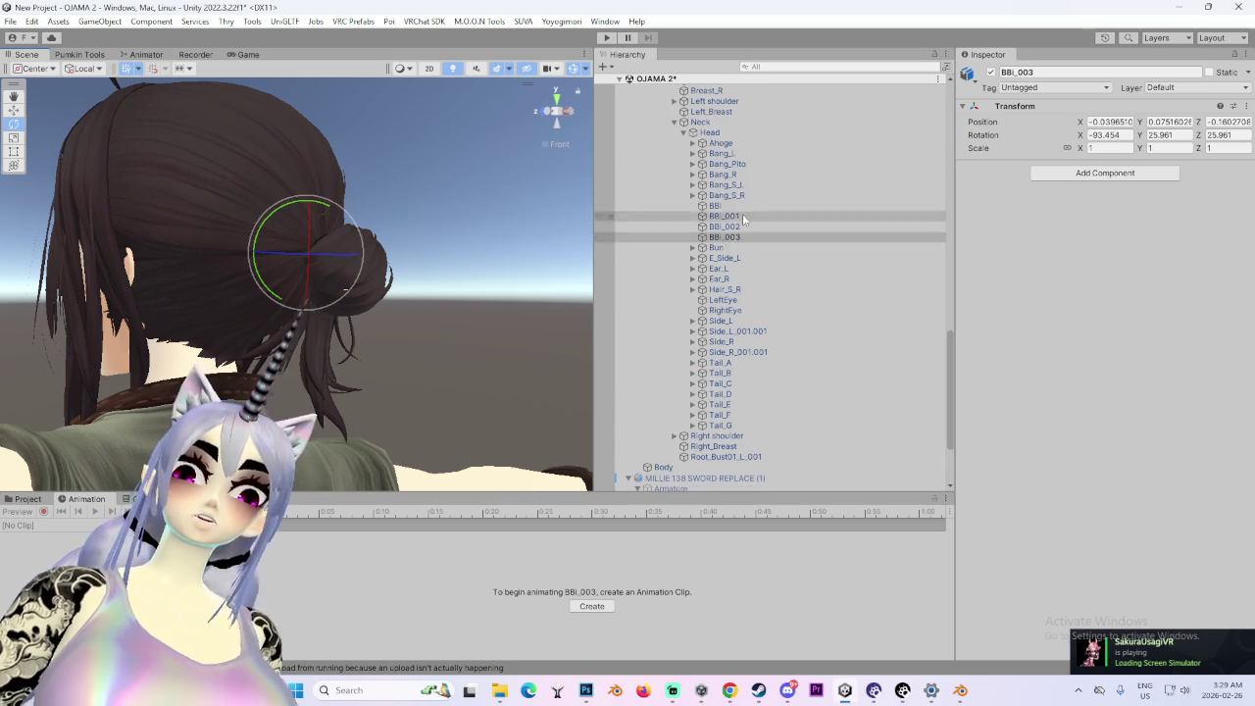
- Paste the copied VRC Phys Bone onto Bang_S_R as a new component
click(715, 205)
click(725, 195)
drag(471, 166, 308, 159)
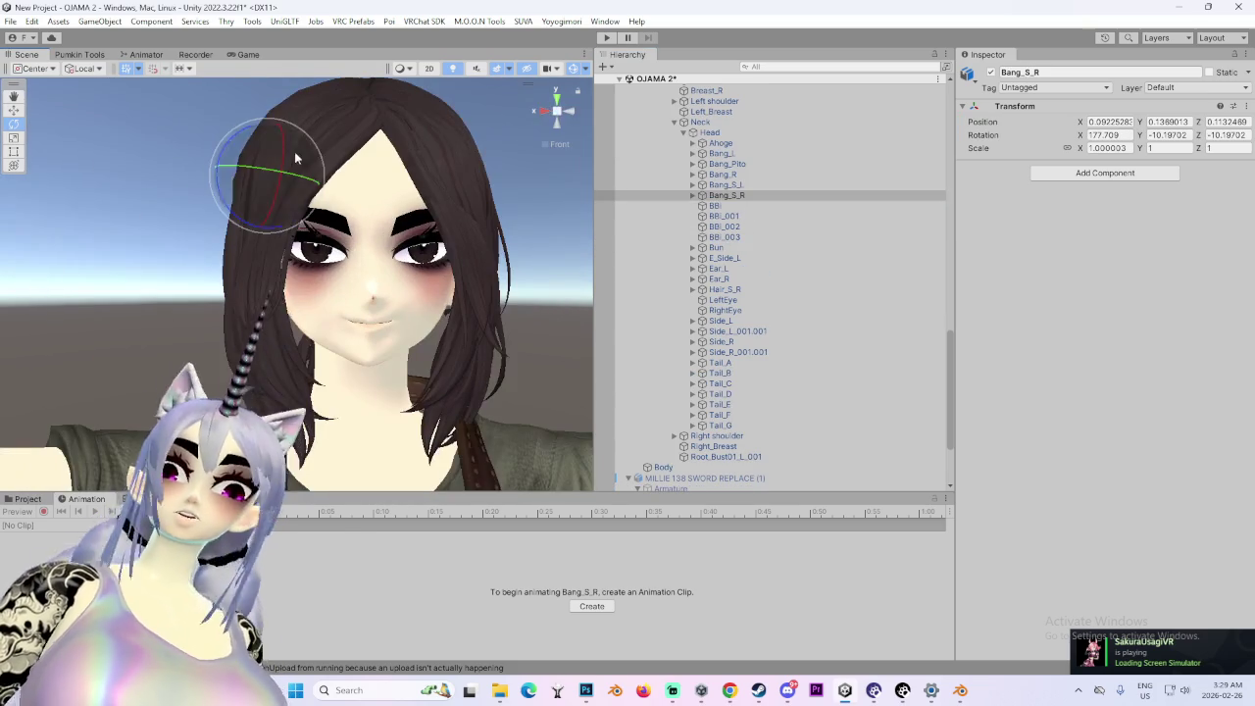
click(1100, 174)
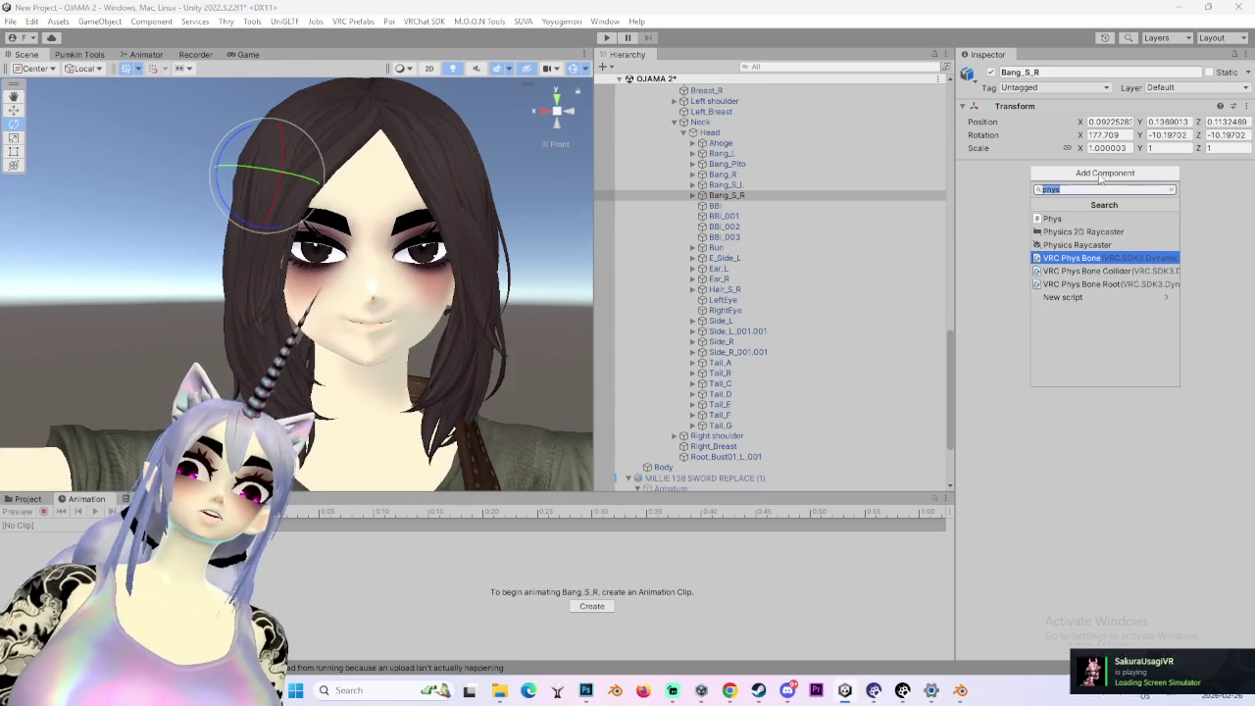
click(1177, 106)
click(1247, 106)
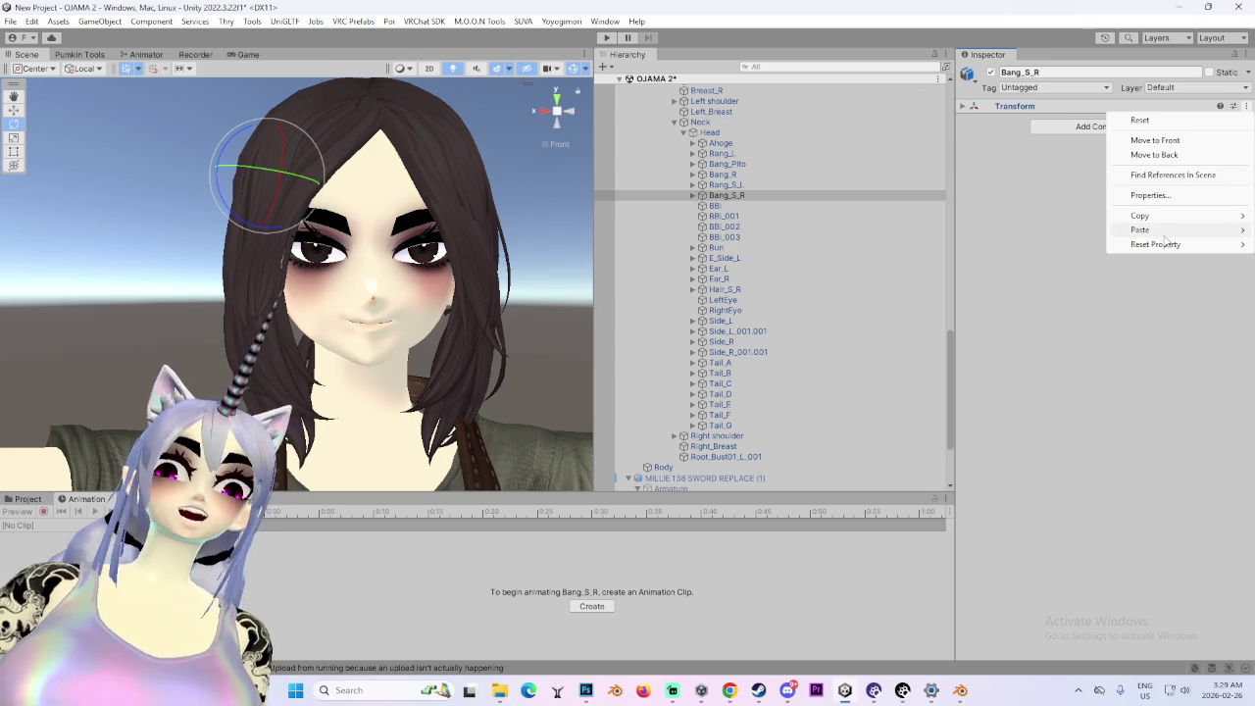
mouse_move(1148, 230)
click(1054, 301)
- Paste the VRC Phys Bone as new onto the Bang_S_L and Bang_R fringe bones
click(851, 185)
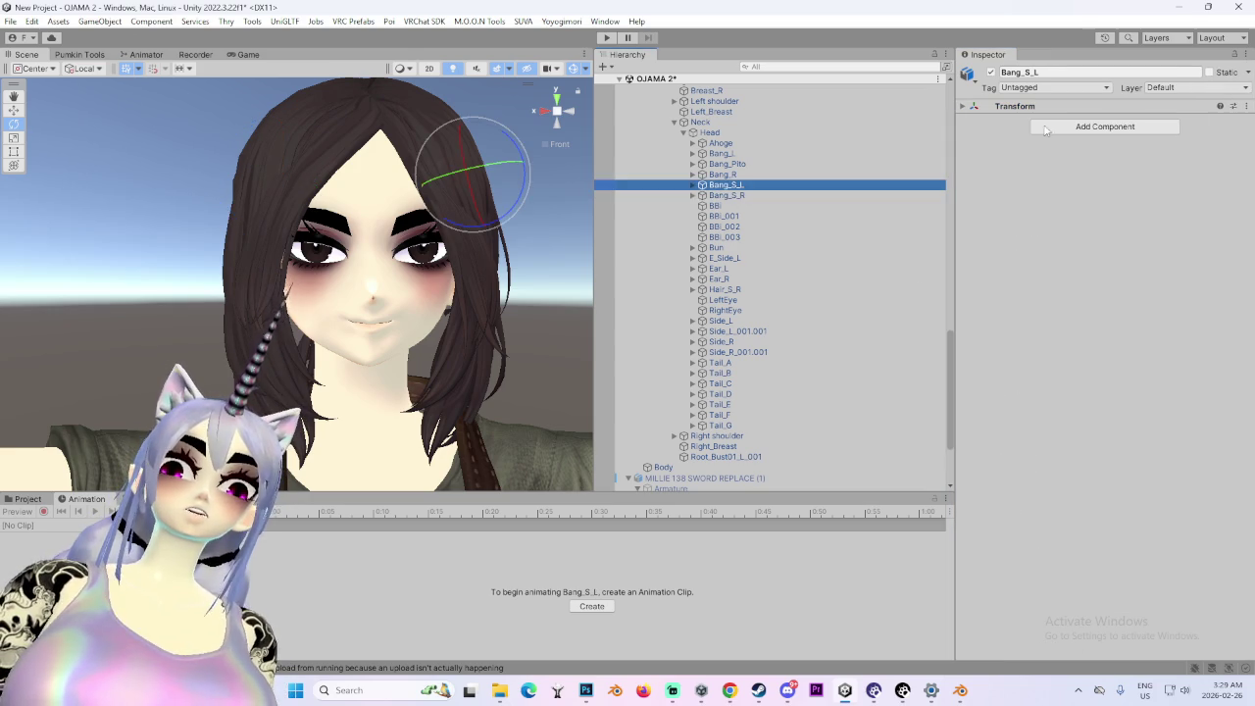
click(1247, 106)
mouse_move(1145, 229)
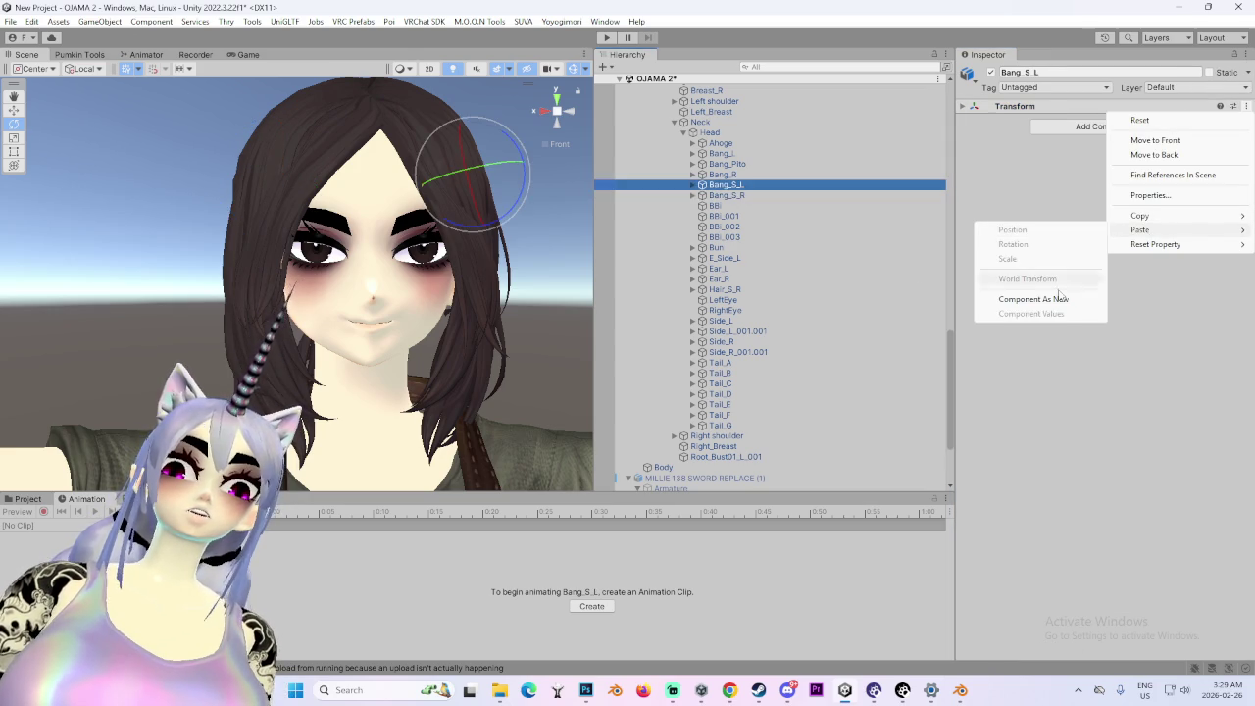
click(1033, 299)
click(784, 173)
mouse_move(304, 227)
mouse_down()
mouse_move(220, 201)
mouse_move(234, 193)
mouse_up()
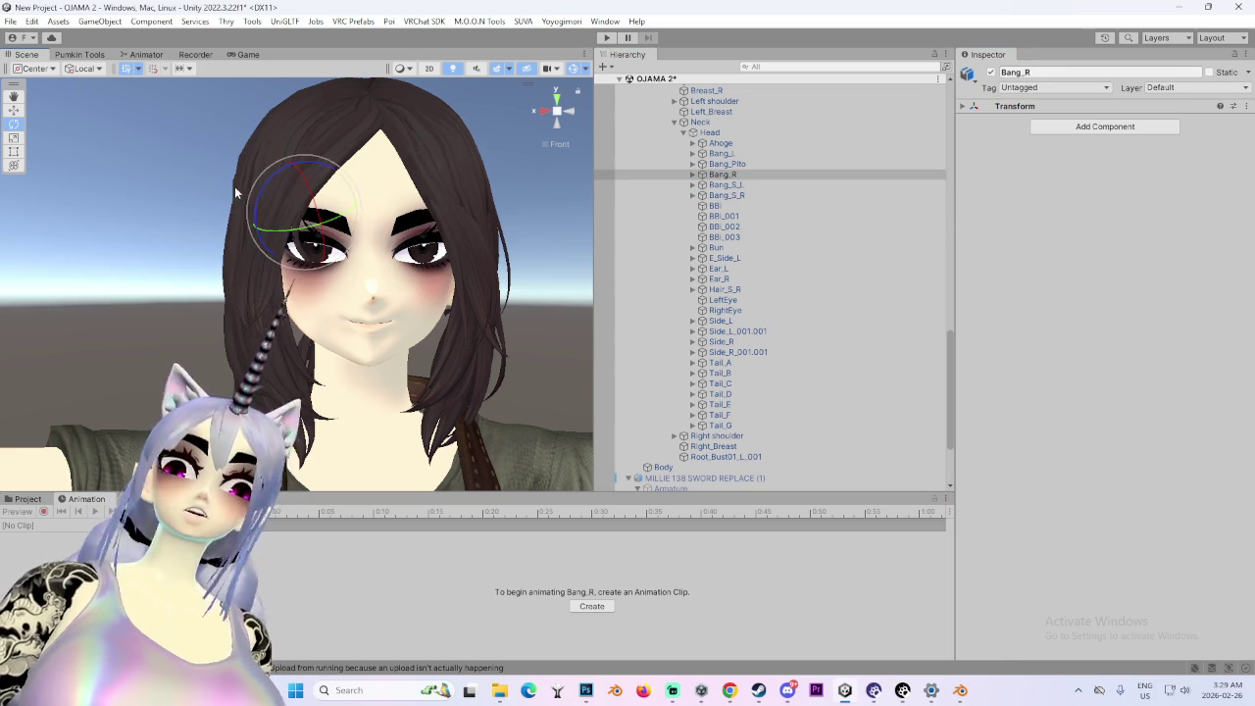
click(1246, 105)
mouse_move(1145, 227)
click(1037, 299)
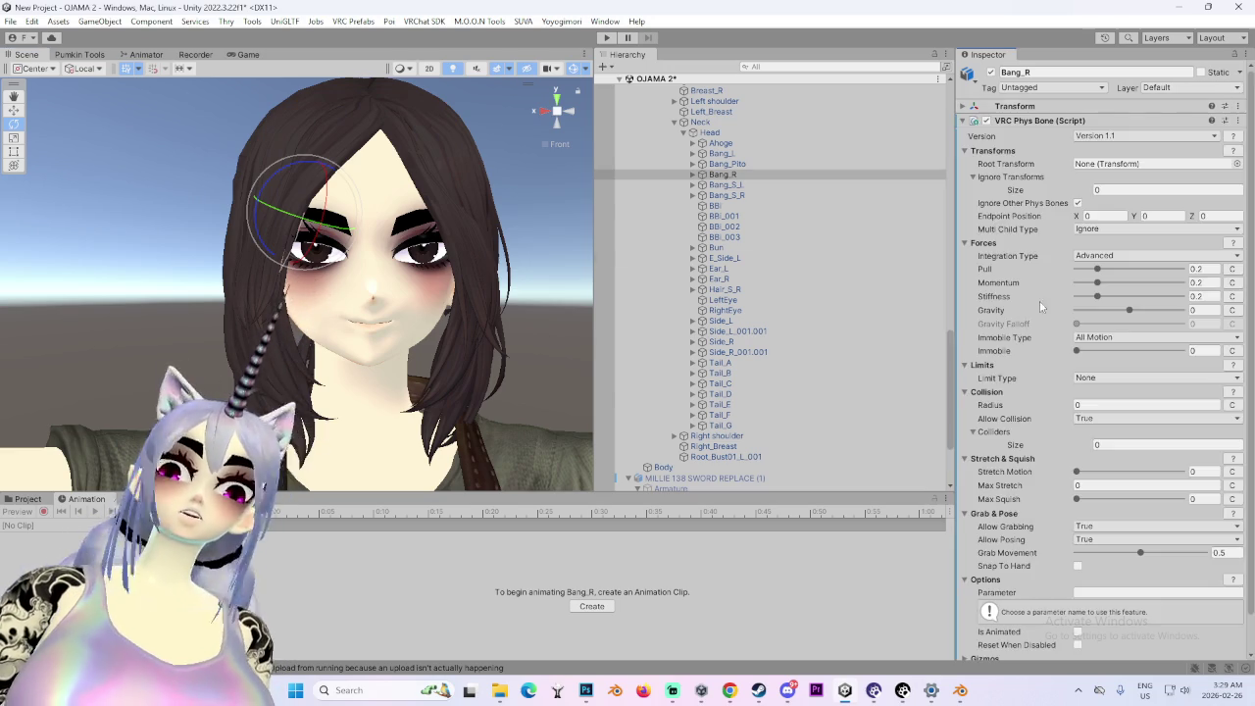
- Paste the VRC Phys Bone as new onto the Bang_Pito and Bang_L fringe bones
click(782, 164)
drag(443, 191, 436, 194)
click(1247, 106)
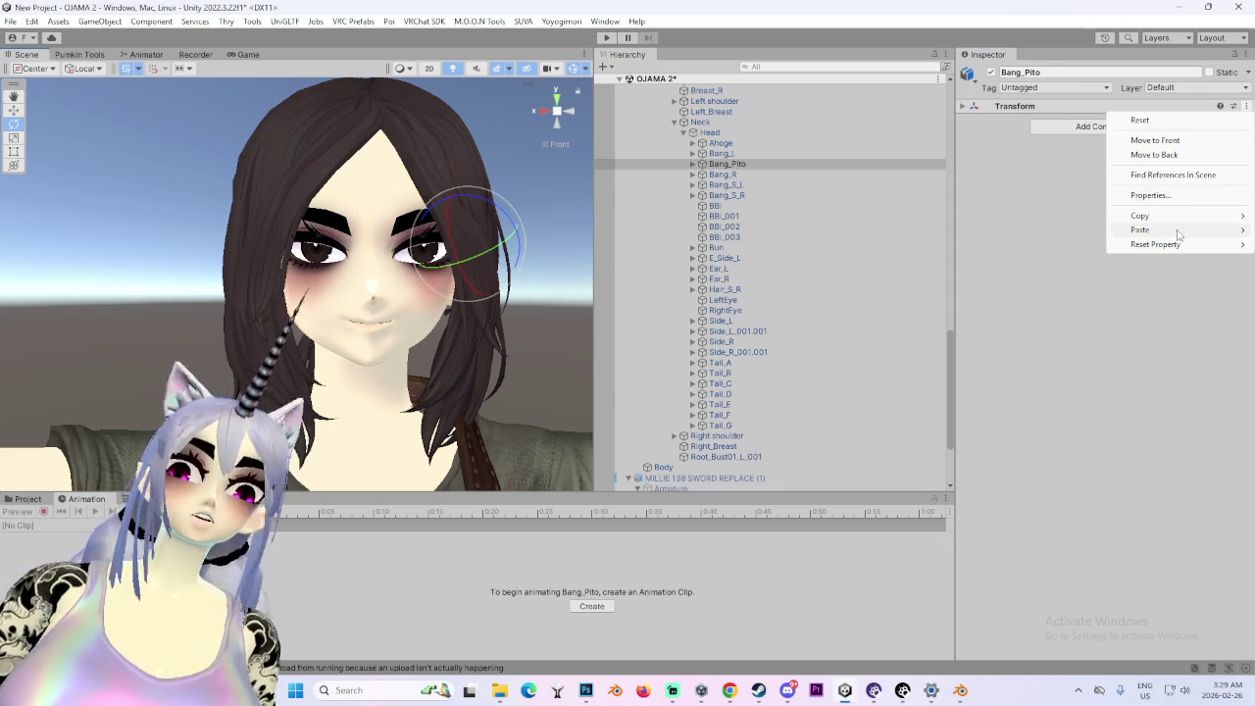
mouse_move(1169, 232)
click(1045, 300)
click(722, 153)
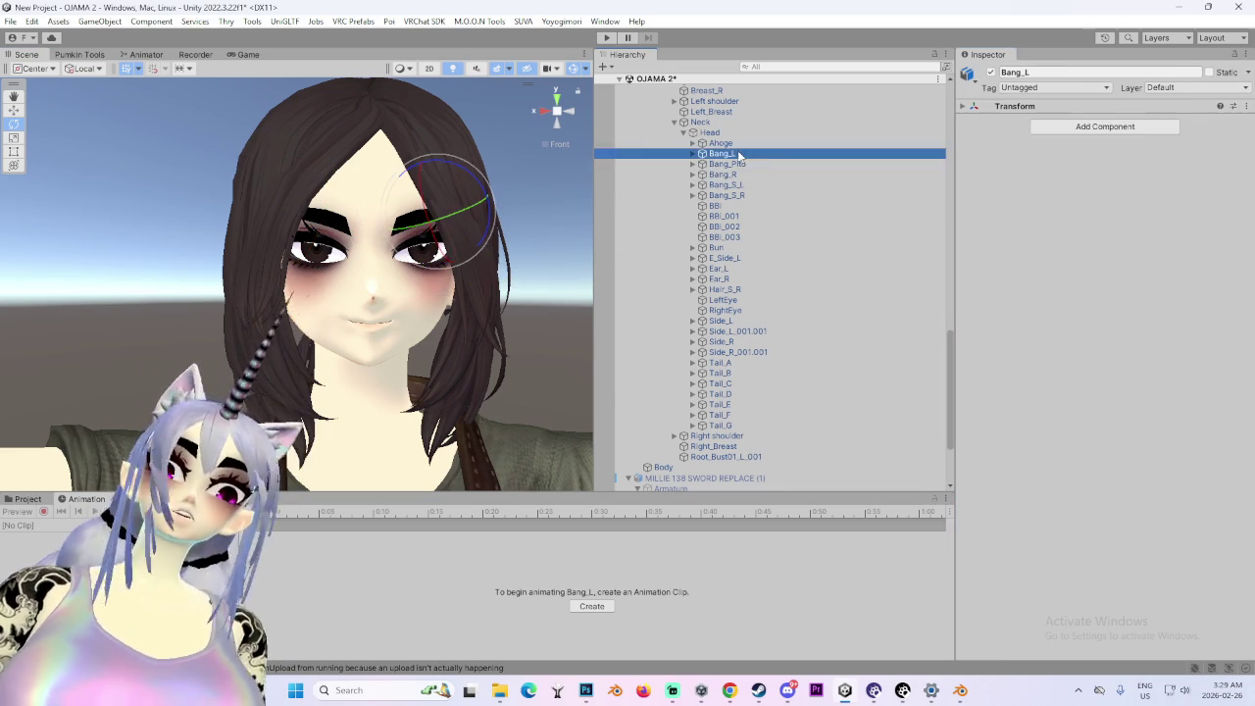
click(1248, 105)
mouse_move(1109, 233)
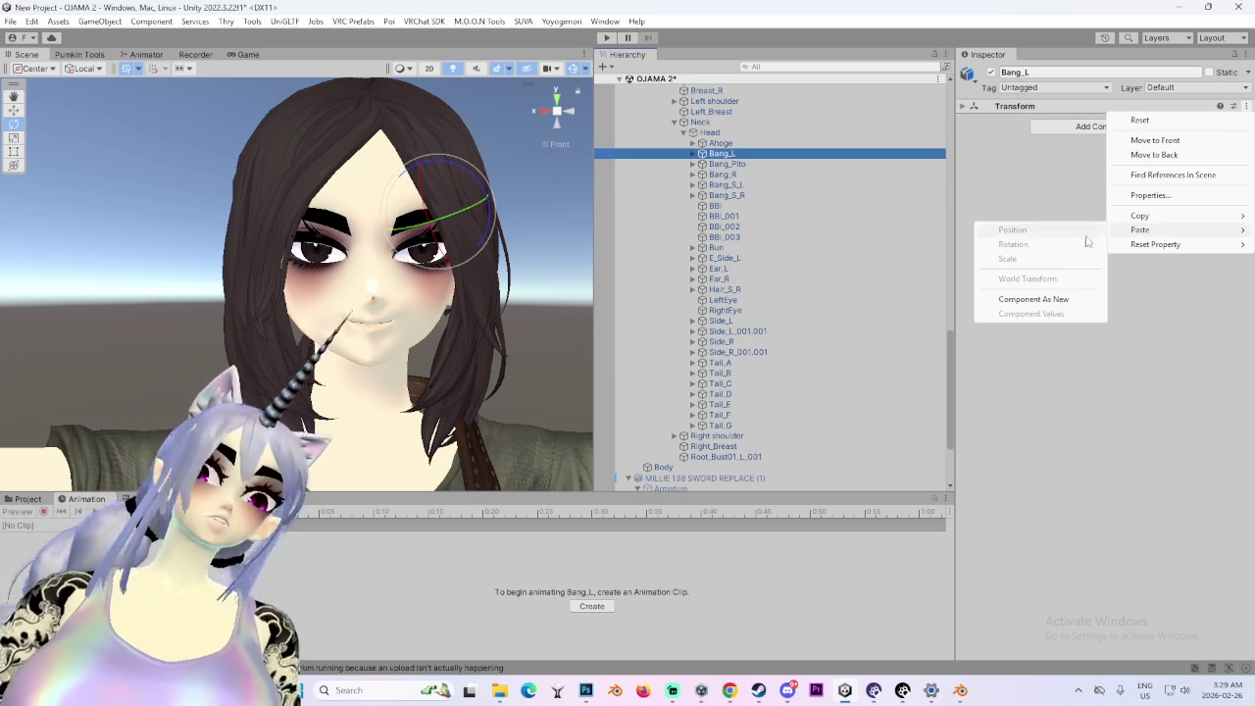
click(1034, 299)
- Select the Ahoge bone and collapse the OJAMA 2 scene's object list
click(721, 143)
scroll(639, 131, up, 10)
scroll(639, 131, up, 5)
click(620, 79)
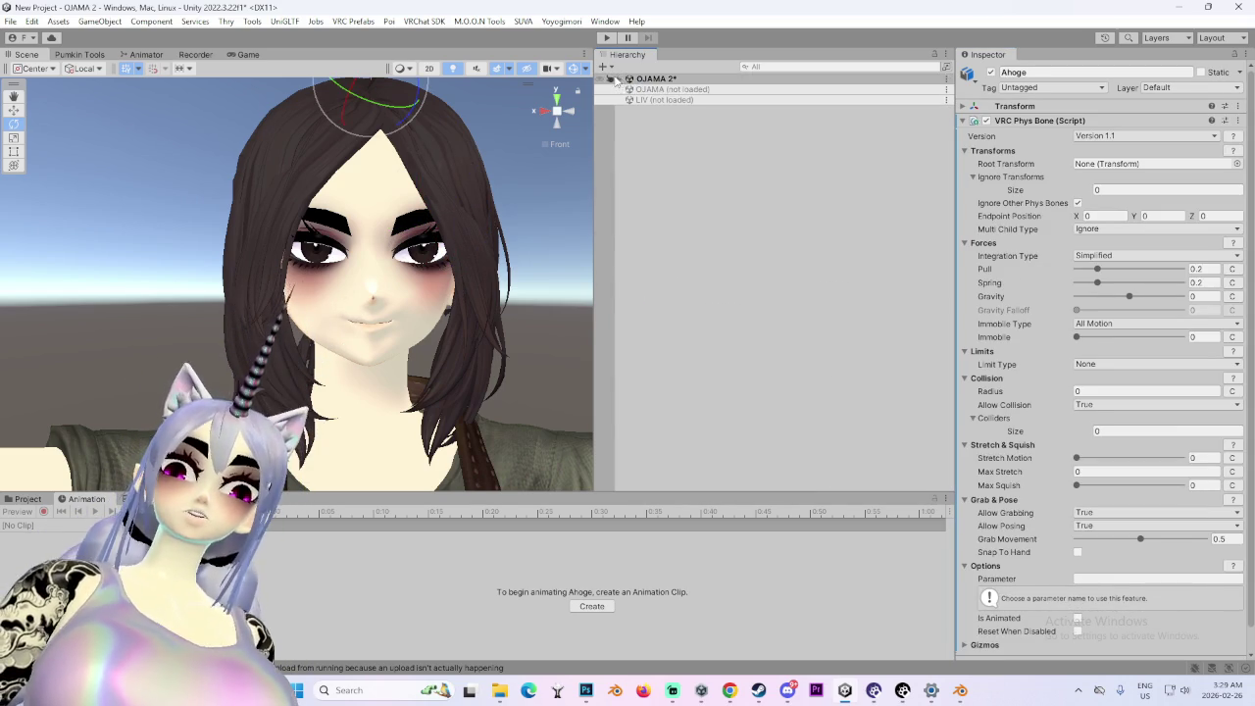
- Collapse OJAMA 2 and check the unloaded OJAMA scene's context options, then dismiss them
right_click(796, 239)
click(688, 193)
key(ctrl+z)
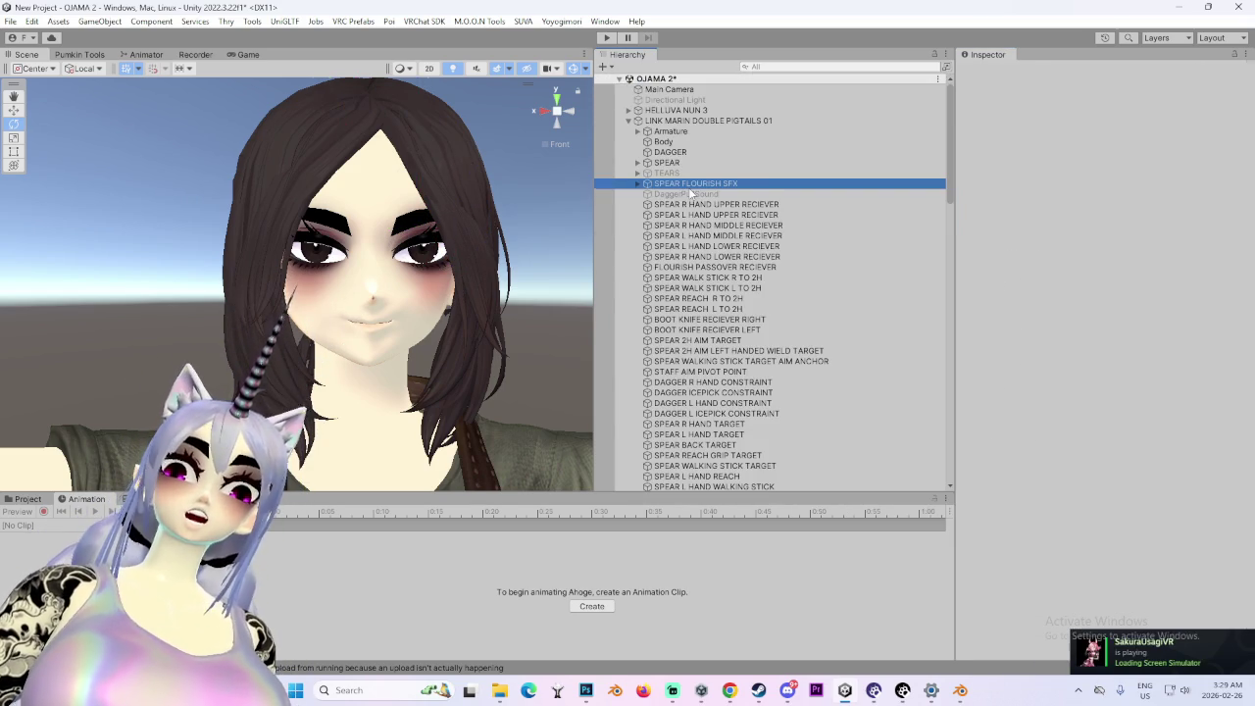
click(621, 78)
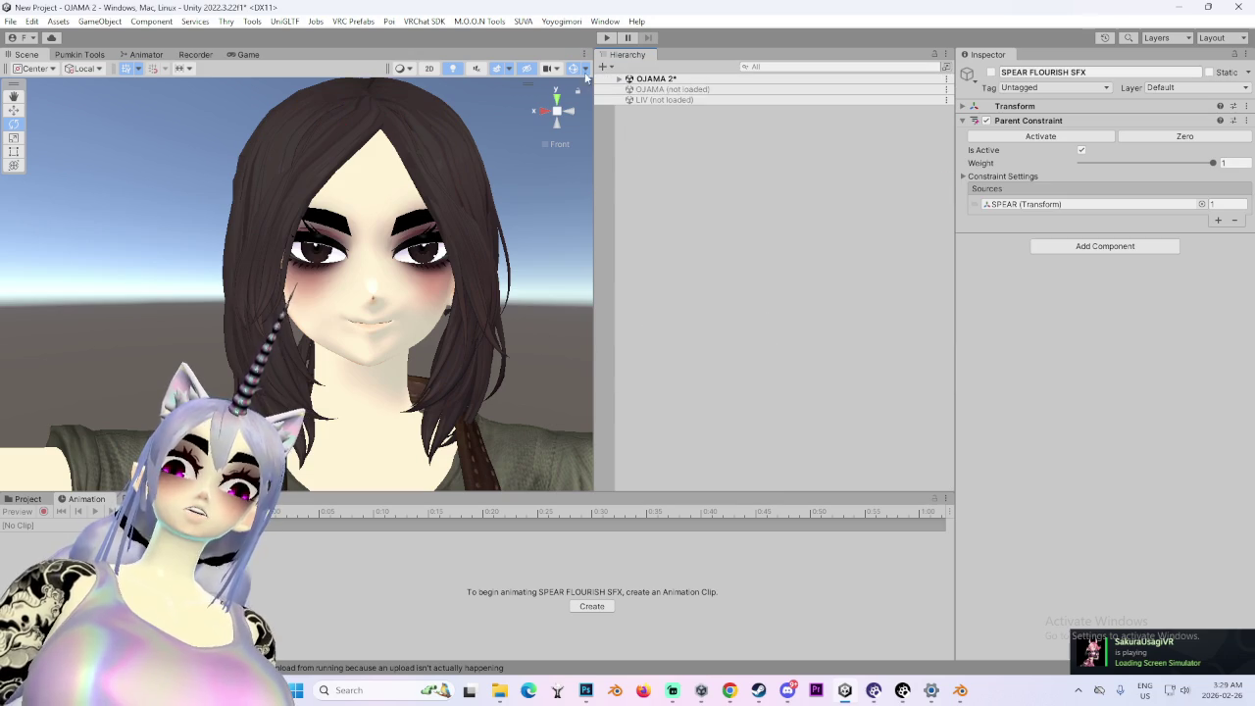
click(687, 89)
right_click(684, 90)
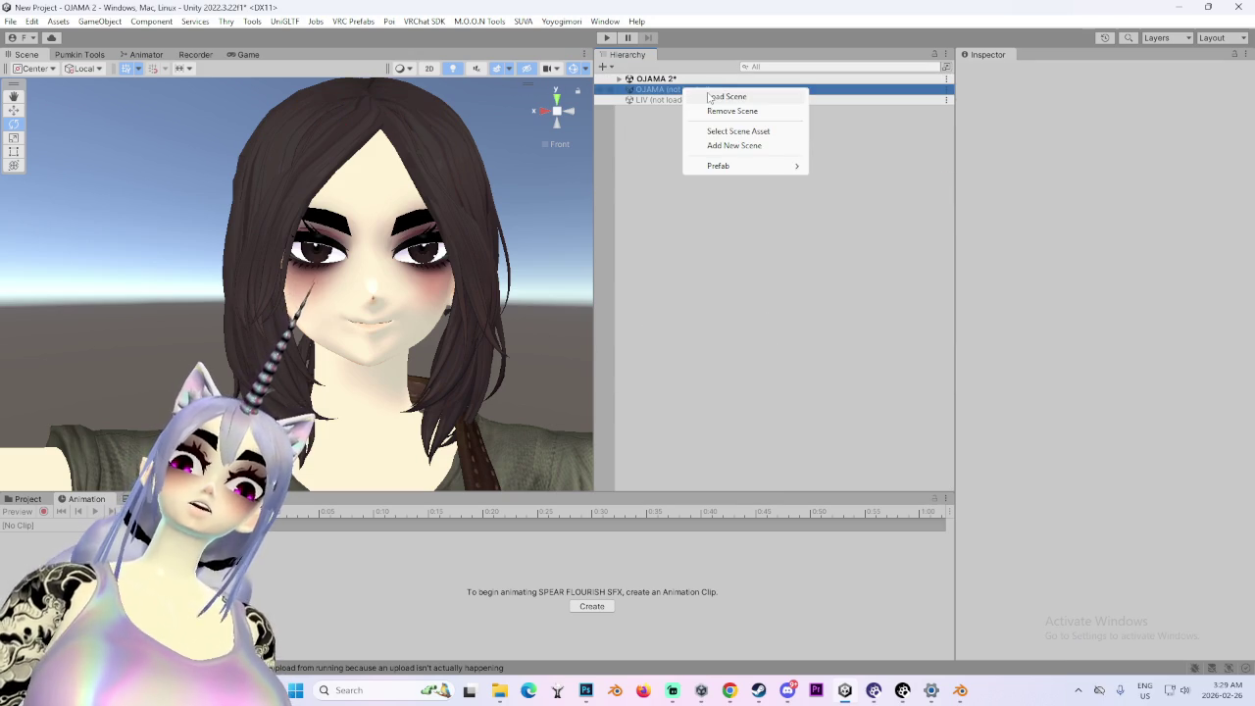
key(Escape)
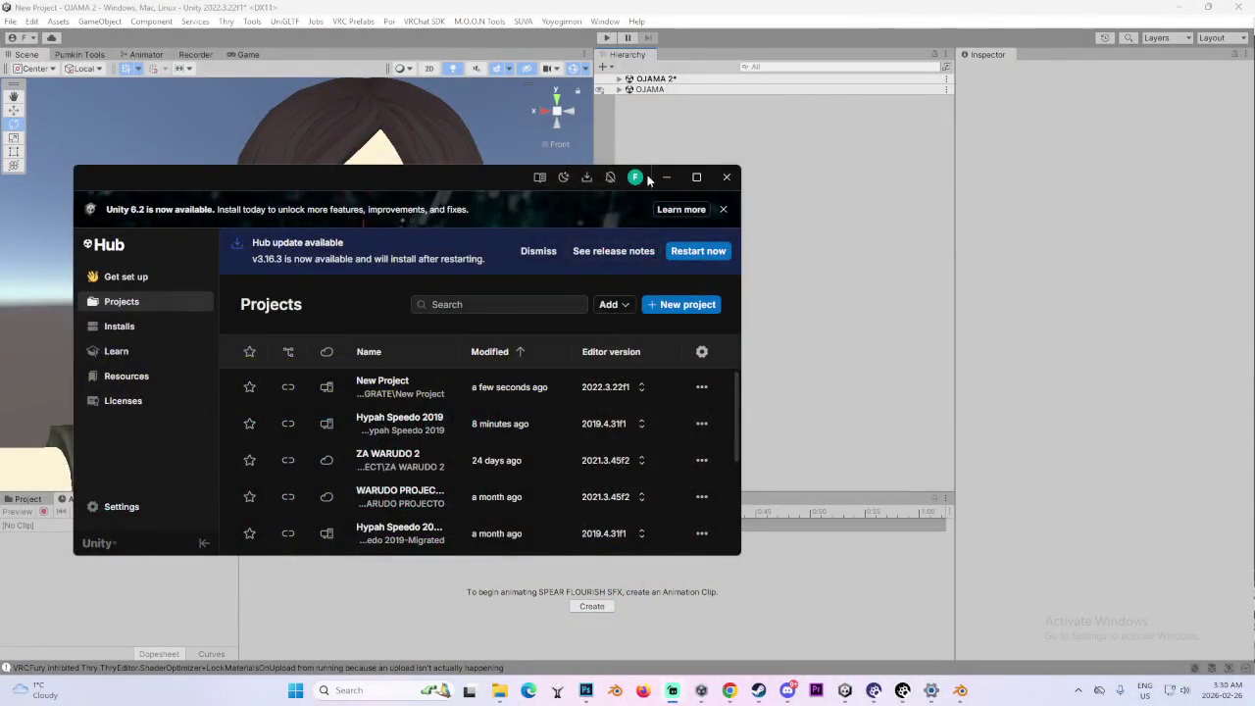
- Move the Unity Hub window out of the way once the OJAMA scene has loaded
click(667, 177)
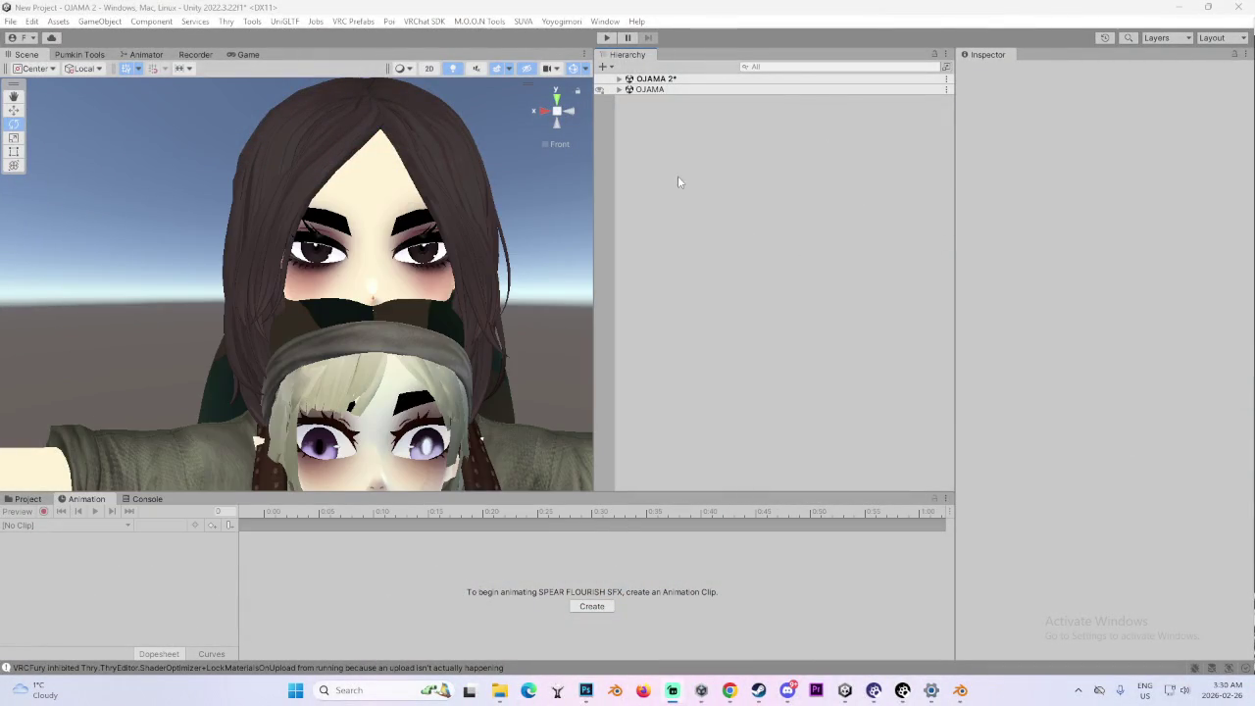
- Orbit around the OJAMA scene's avatars and select the brown-clad avatar's Body mesh
mouse_move(484, 207)
mouse_down()
mouse_move(399, 263)
mouse_move(451, 294)
mouse_move(371, 200)
mouse_move(474, 293)
mouse_up()
click(371, 200)
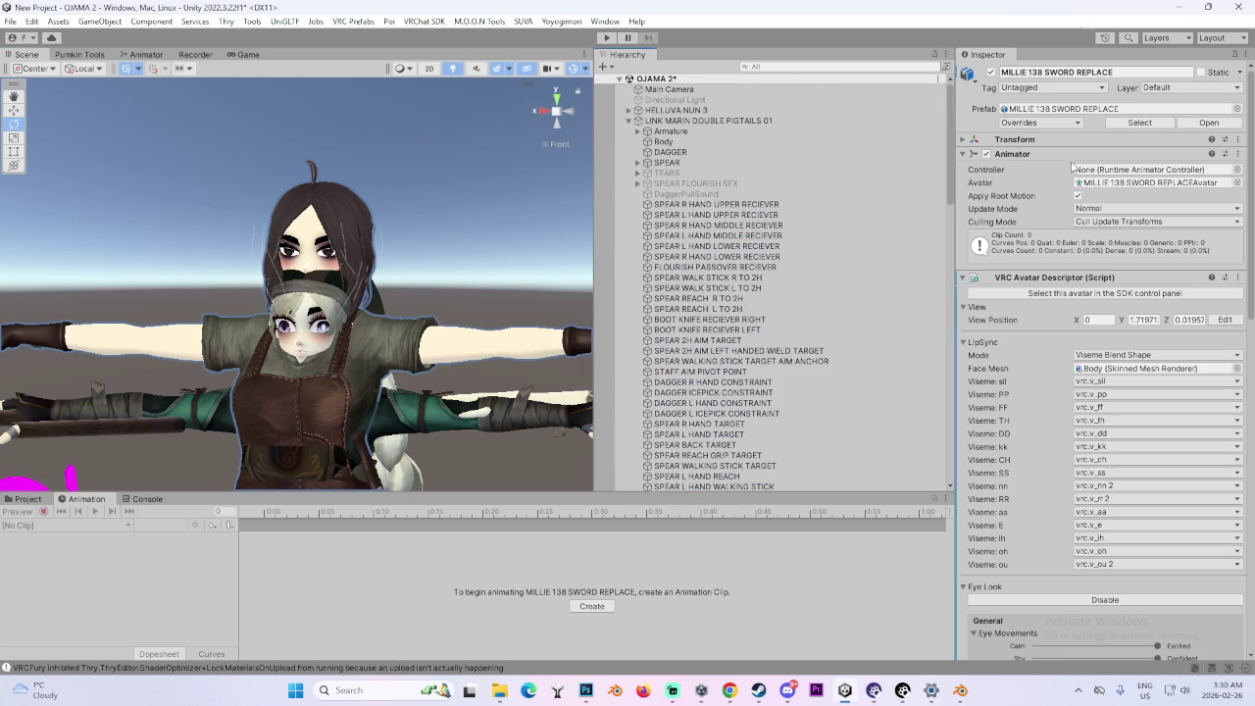
mouse_move(306, 350)
mouse_down()
mouse_move(315, 260)
mouse_move(418, 249)
mouse_move(338, 279)
mouse_up()
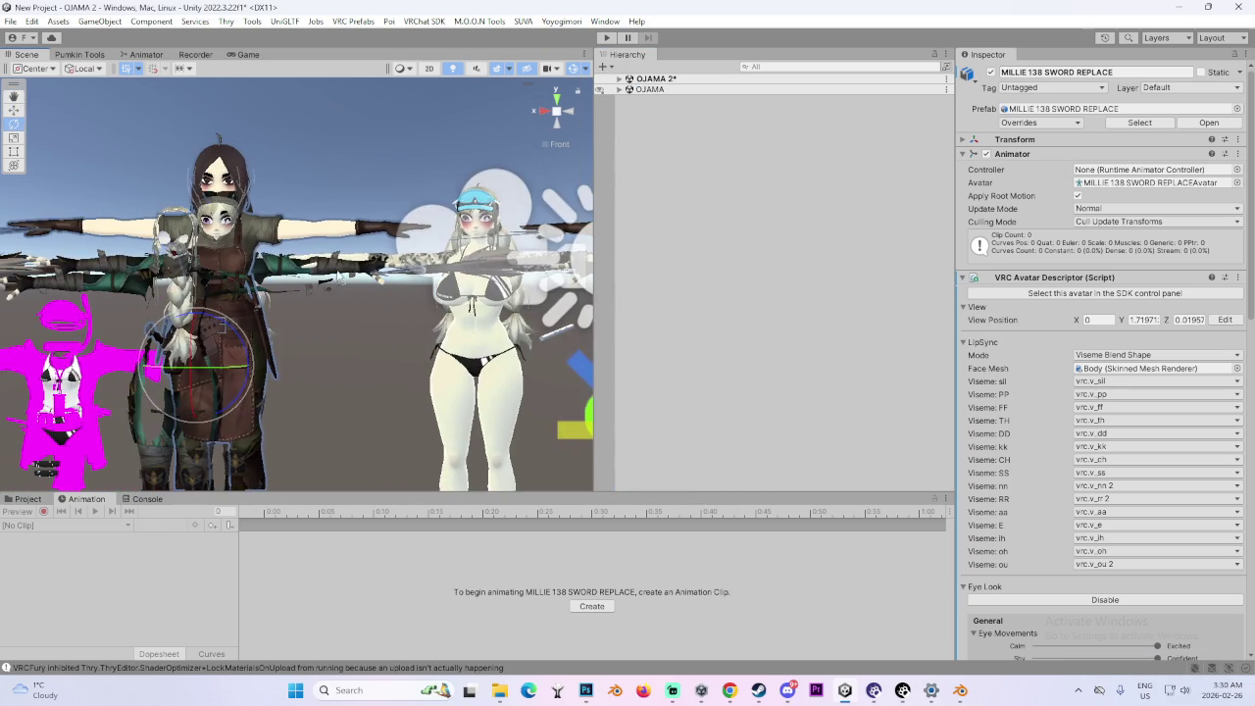
mouse_move(420, 275)
mouse_down()
mouse_move(351, 304)
mouse_move(457, 299)
mouse_move(443, 317)
mouse_move(513, 314)
mouse_move(338, 346)
mouse_move(691, 352)
mouse_up()
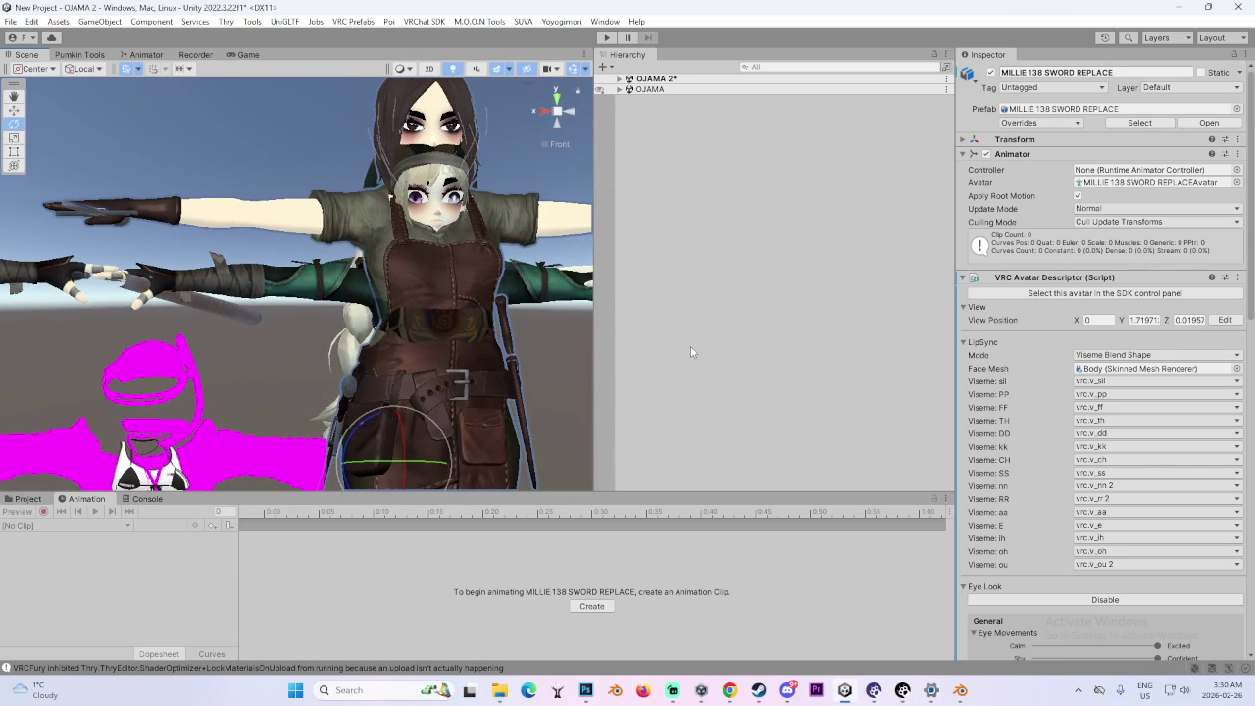
scroll(584, 393, down, 5)
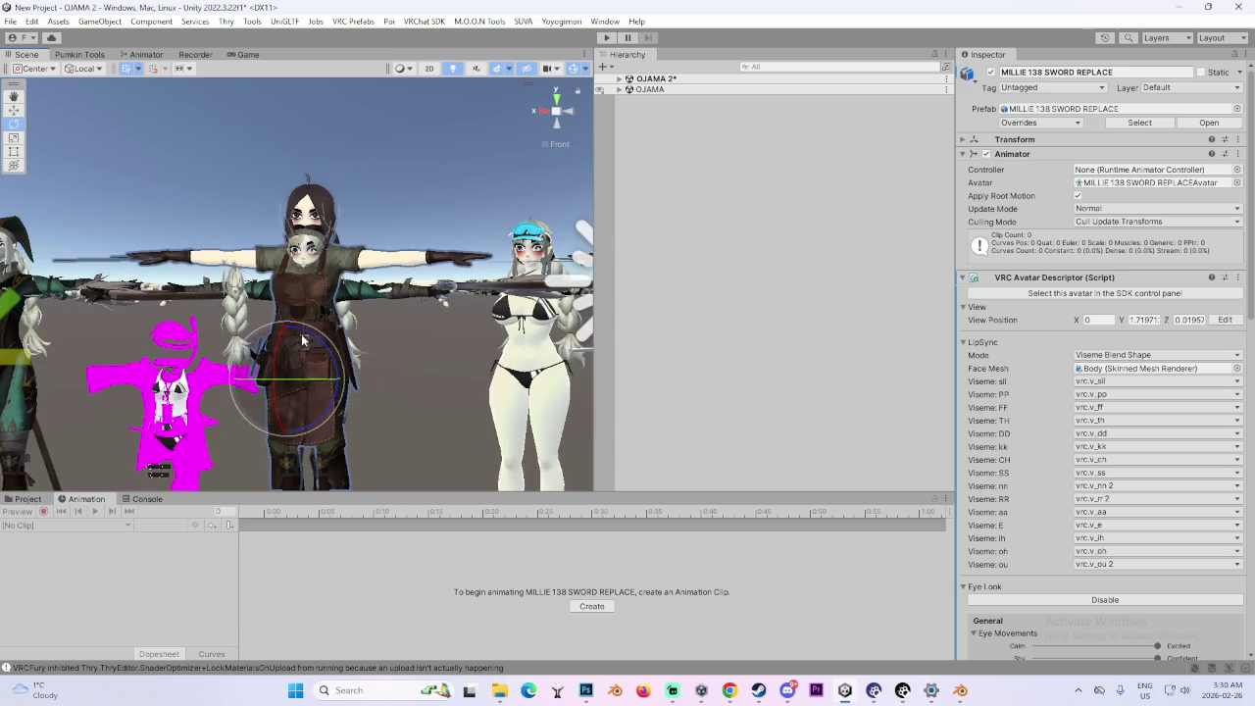
drag(303, 341, 555, 319)
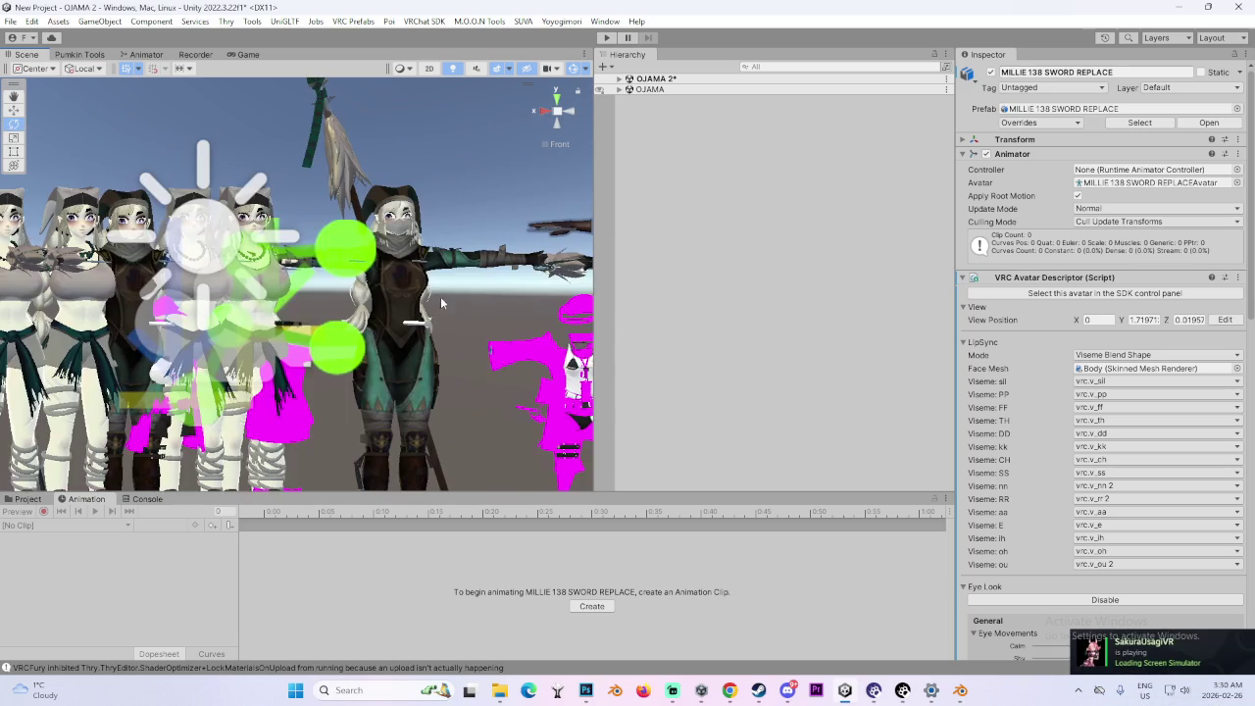
scroll(370, 277, up, 6)
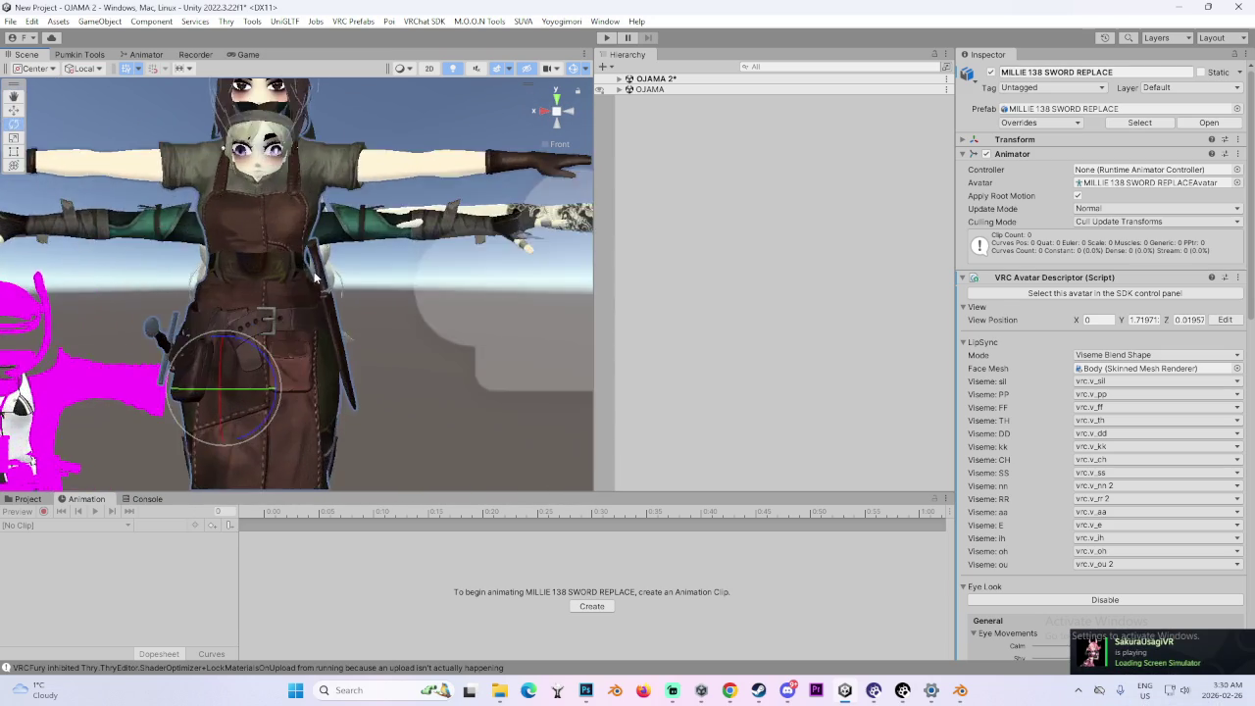
click(416, 308)
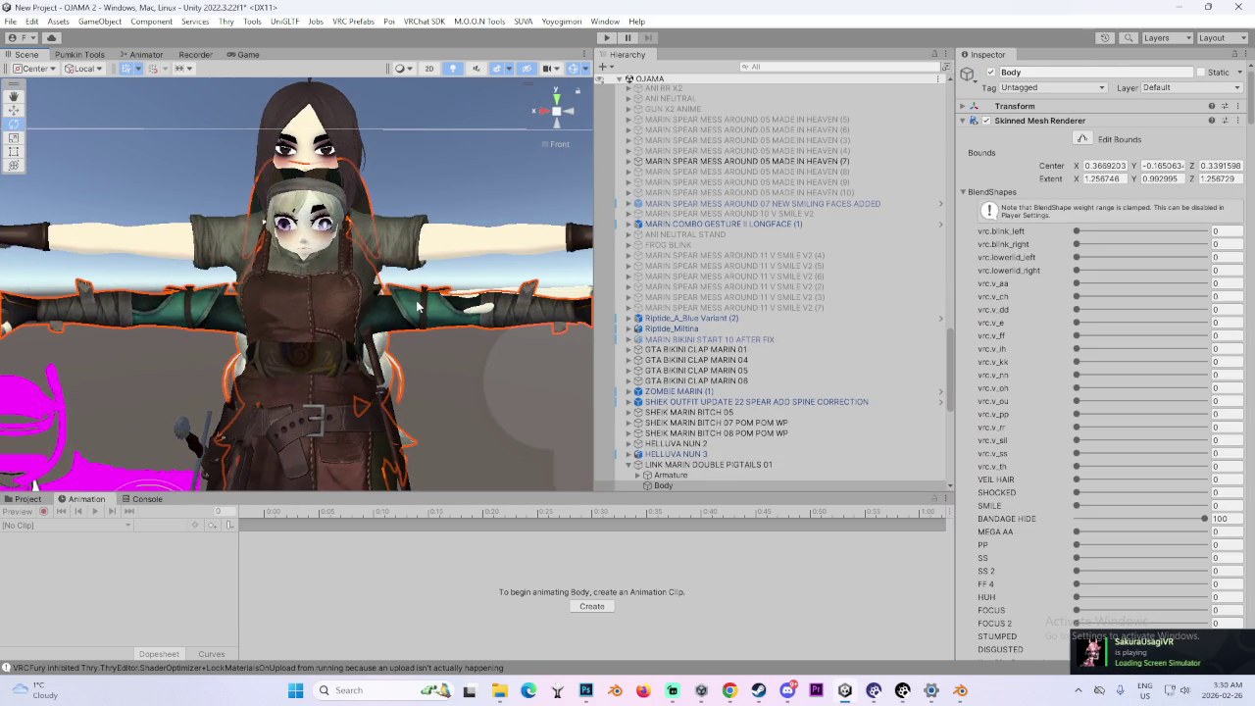
right_click(684, 79)
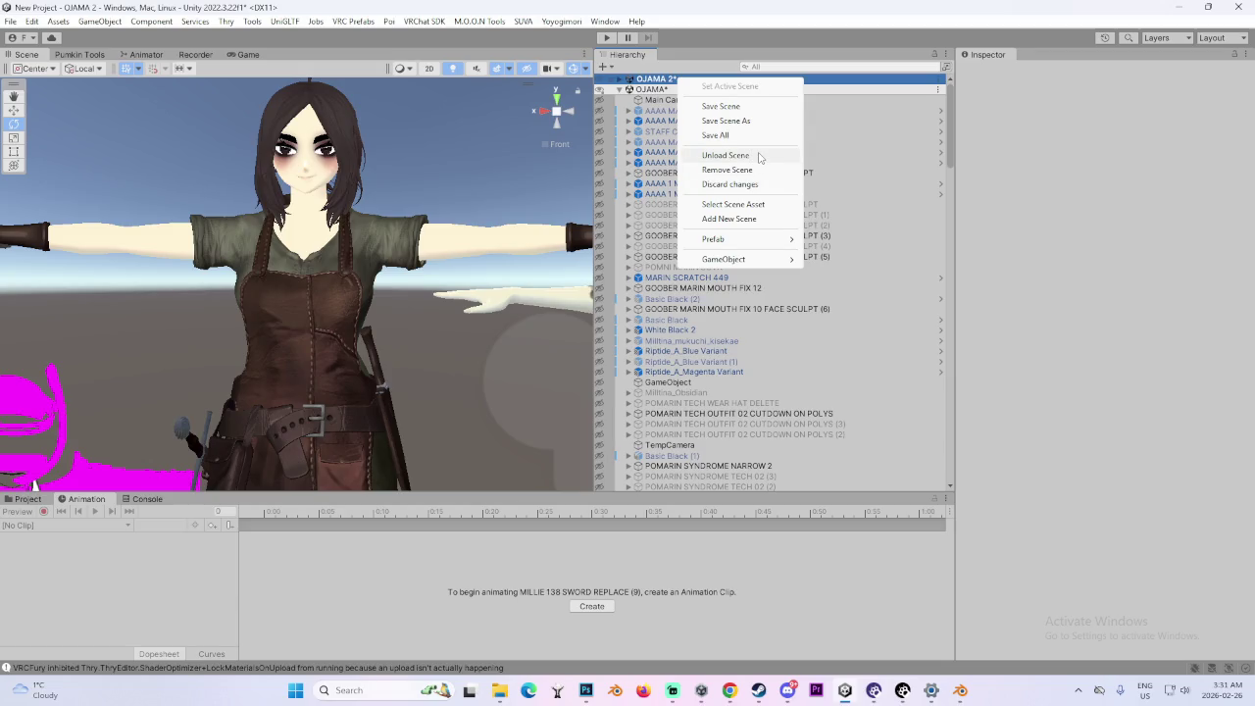
- Unload OJAMA 2, saving its changes, and collapse the OJAMA object list
key(Escape)
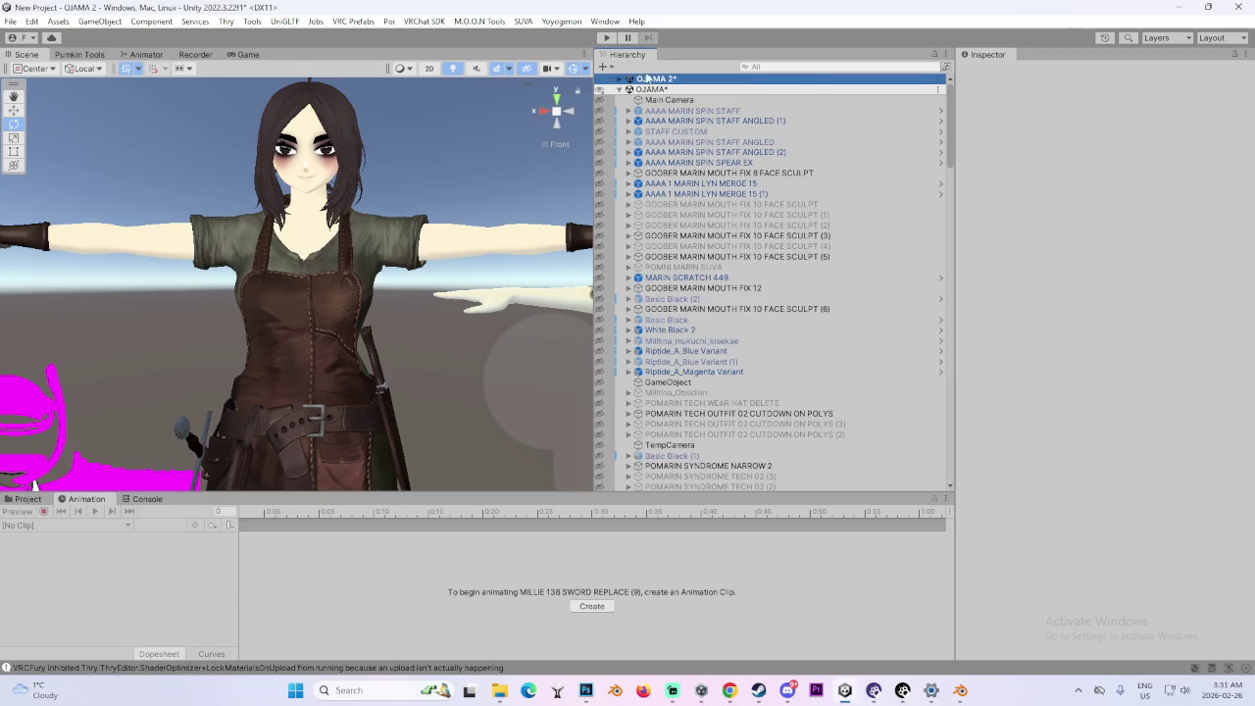
click(621, 79)
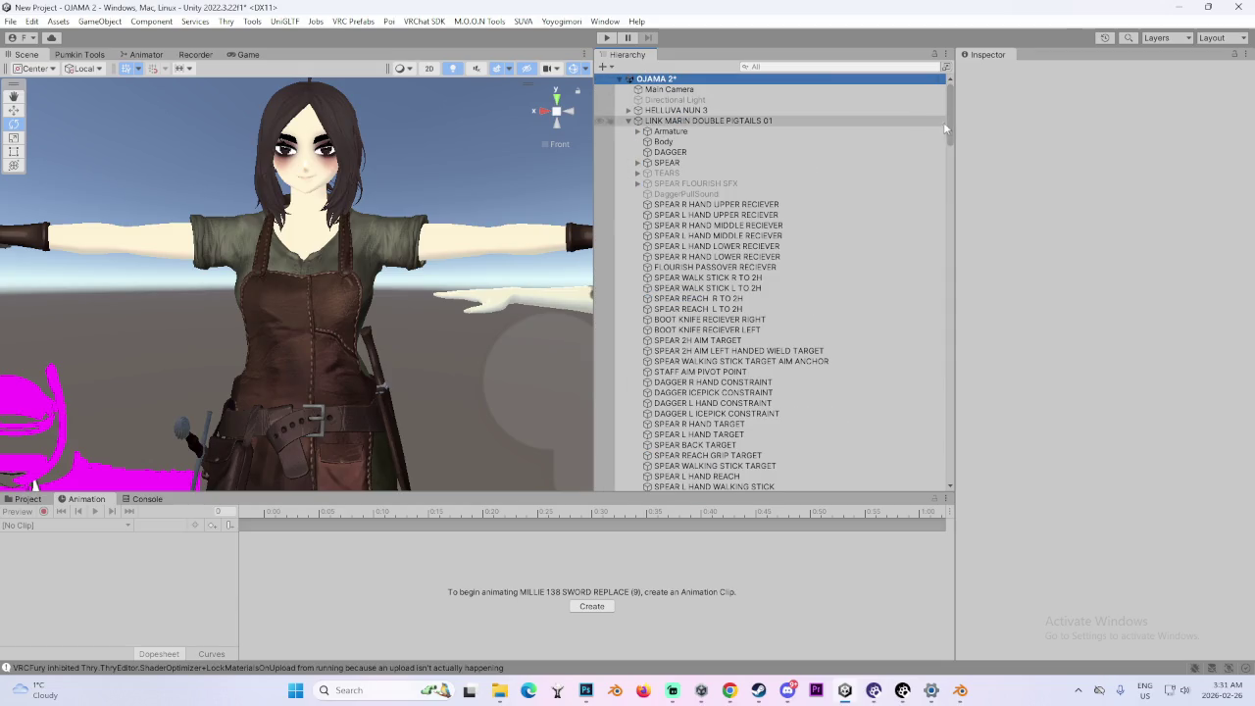
mouse_move(945, 124)
mouse_down()
mouse_move(992, 350)
mouse_move(958, 202)
mouse_move(604, 110)
mouse_up()
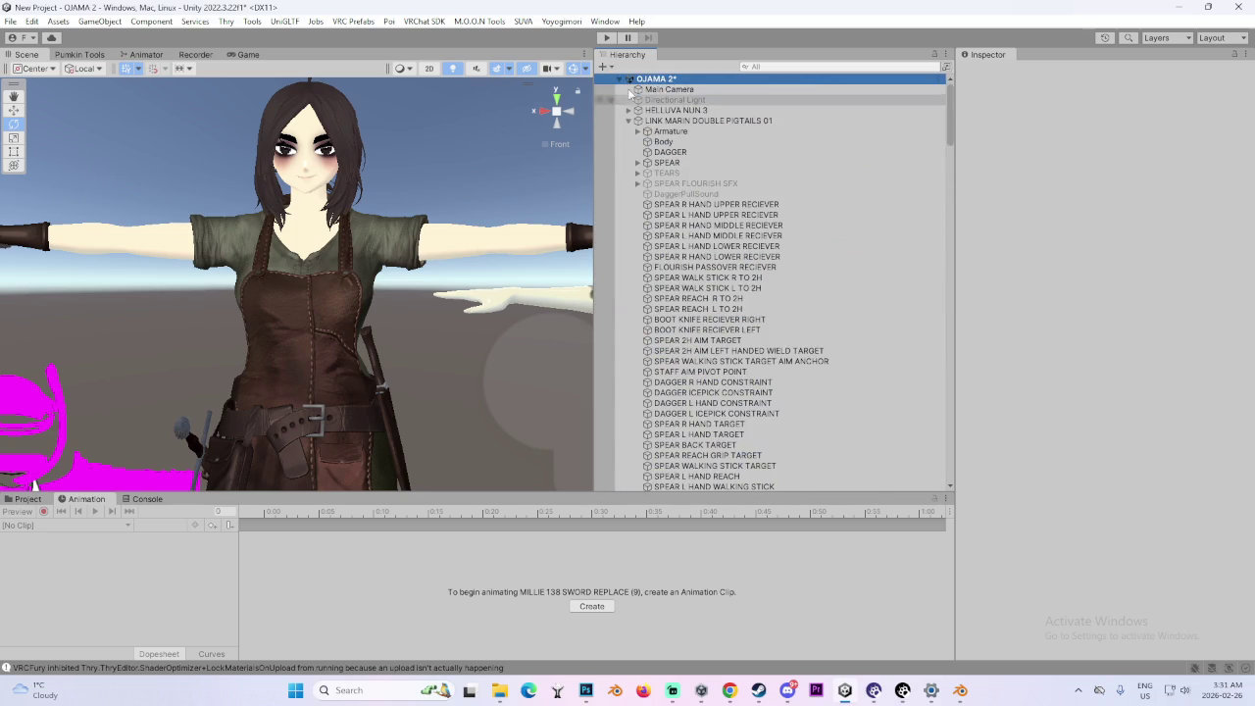
right_click(684, 80)
click(740, 159)
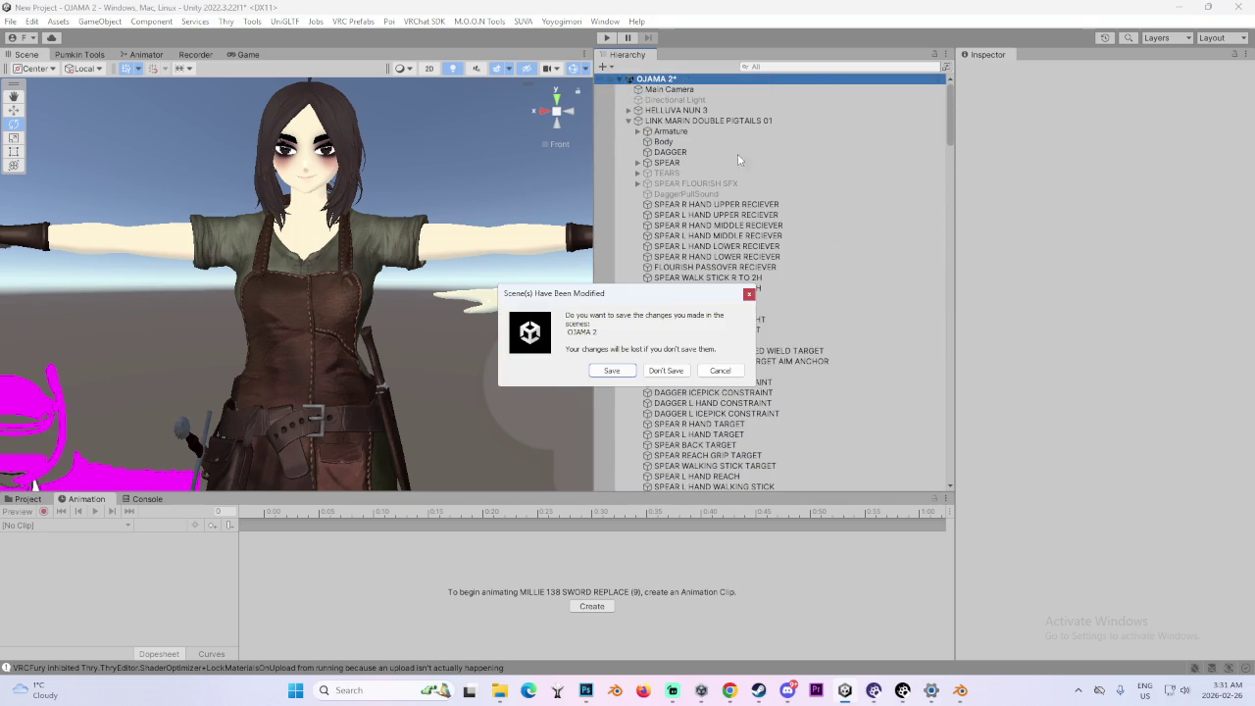
click(617, 373)
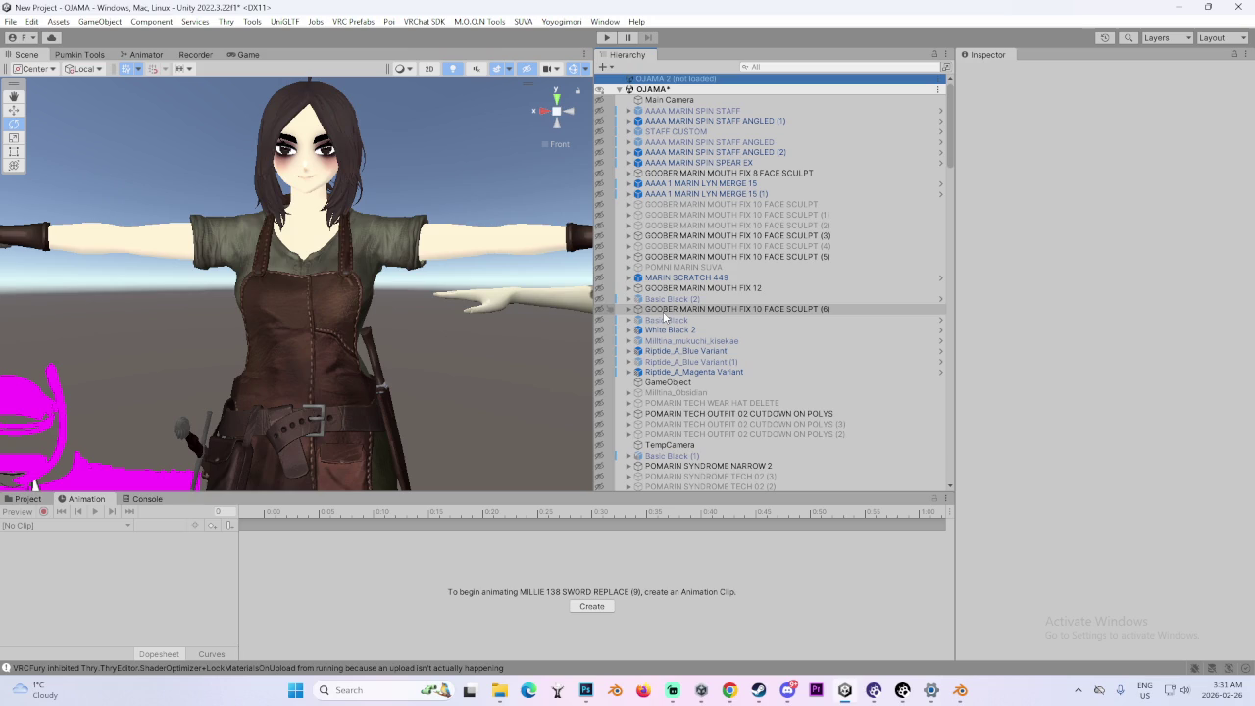
click(618, 89)
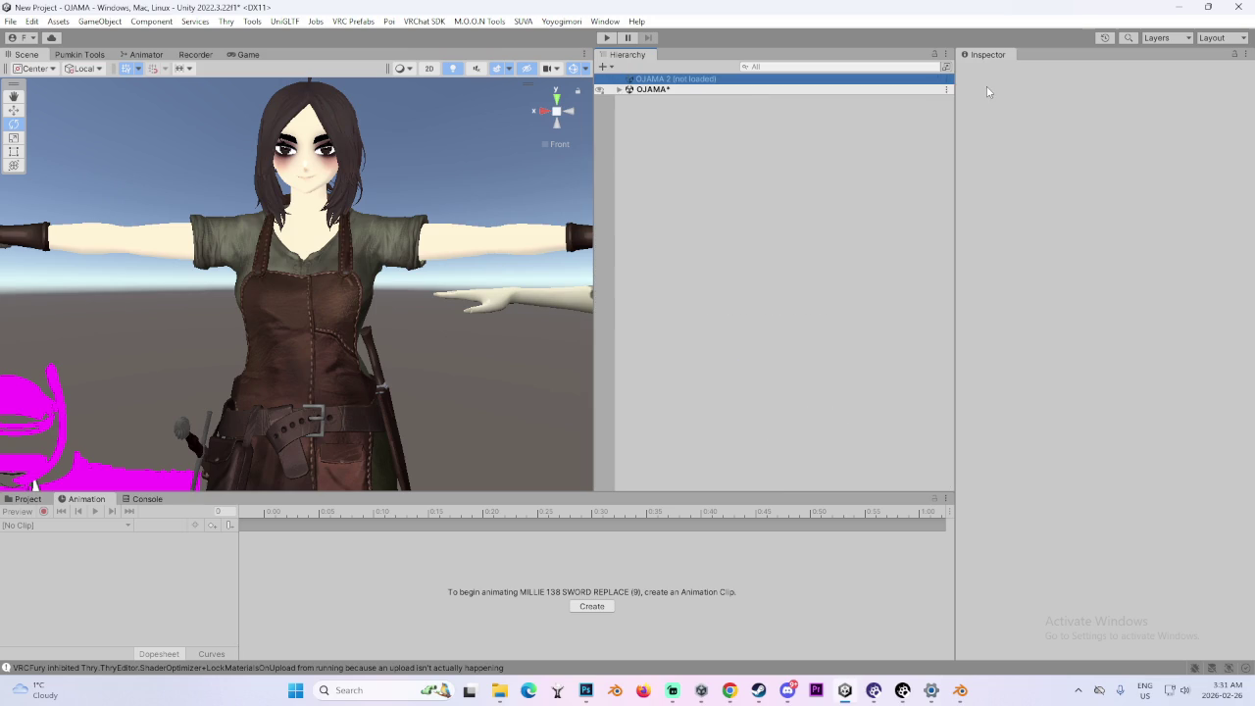
- Frame MILLIE 138 SWORD REPLACE (9) from the OJAMA list and snap to Front view
click(618, 90)
drag(950, 107, 983, 436)
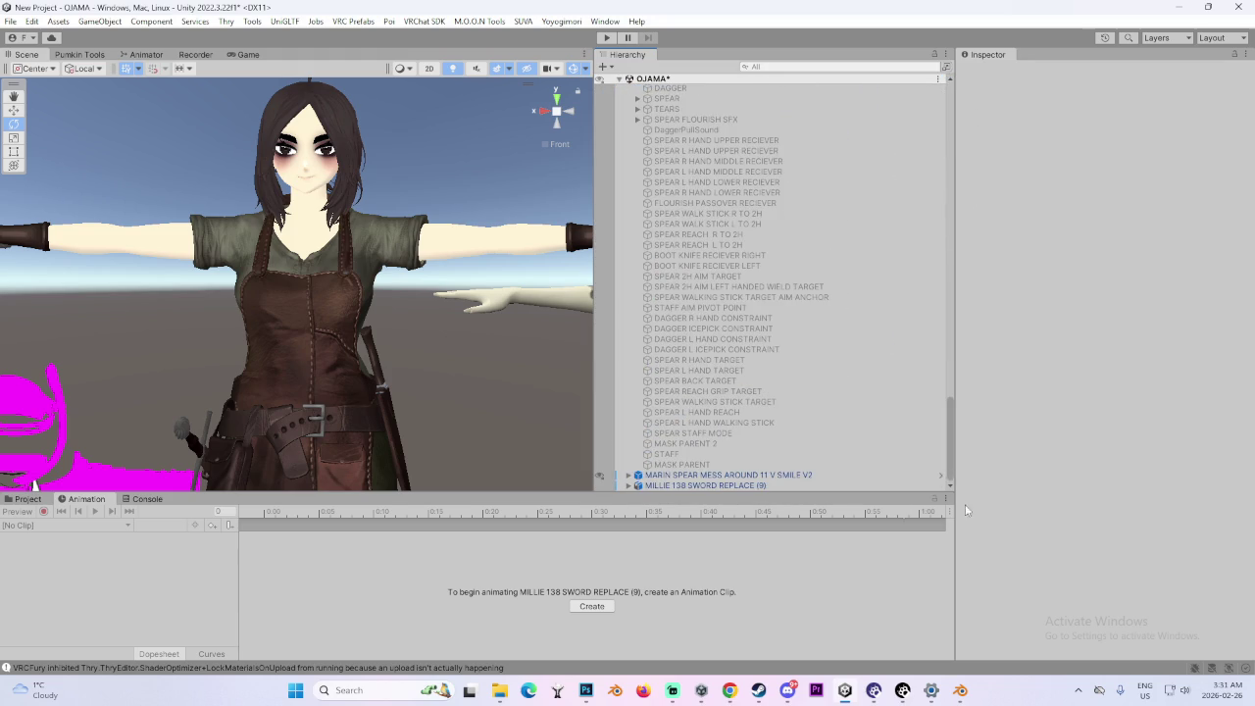
double_click(748, 485)
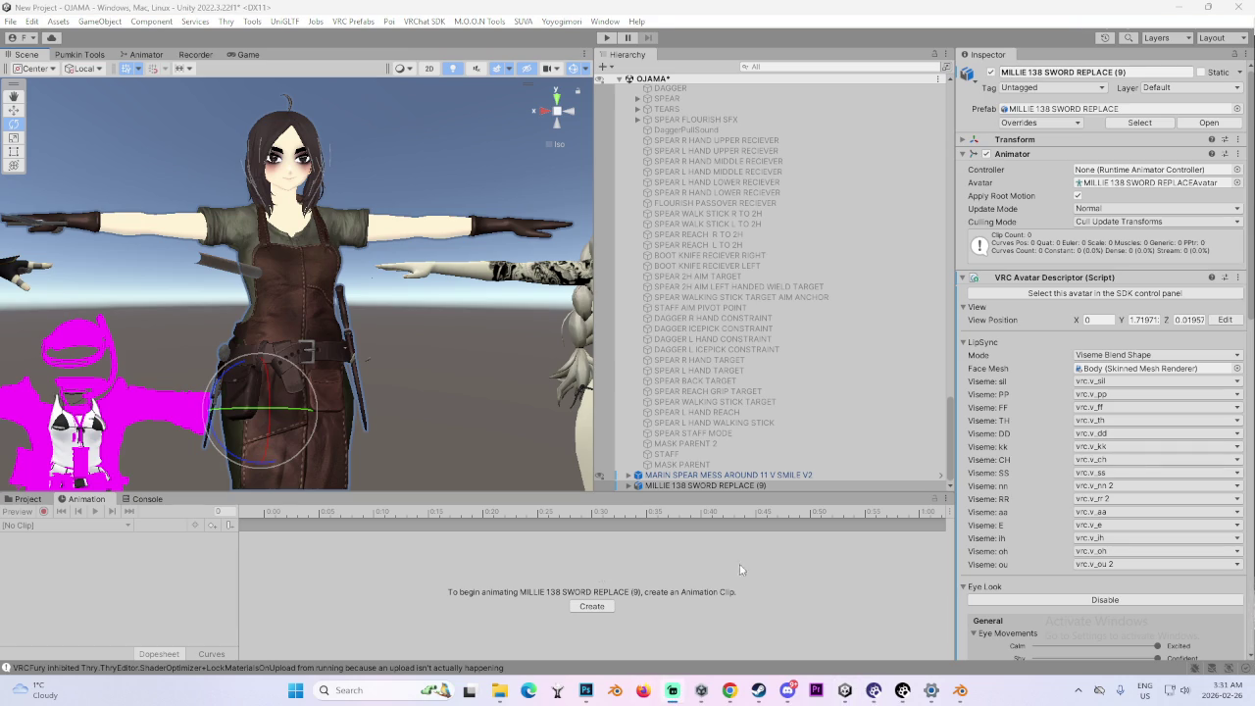
mouse_move(441, 294)
mouse_down()
mouse_move(277, 295)
mouse_move(330, 306)
mouse_move(348, 304)
mouse_move(289, 299)
mouse_move(383, 291)
mouse_up()
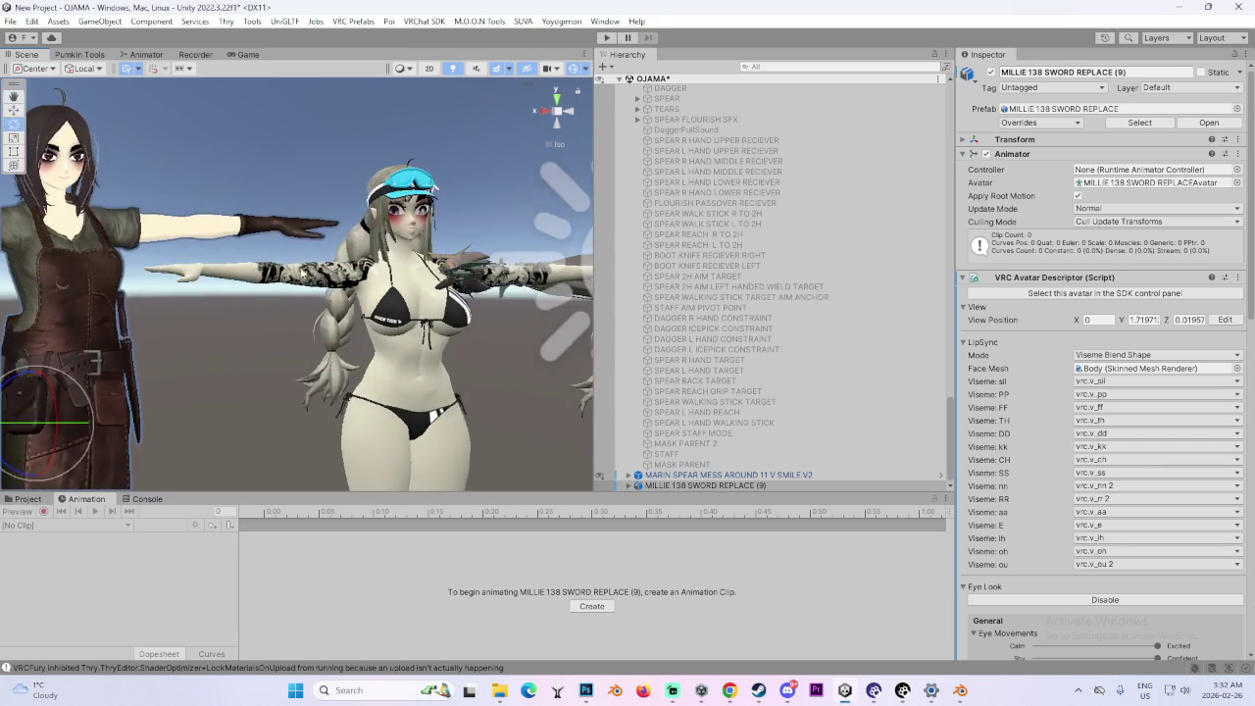
scroll(355, 267, up, 2)
click(565, 115)
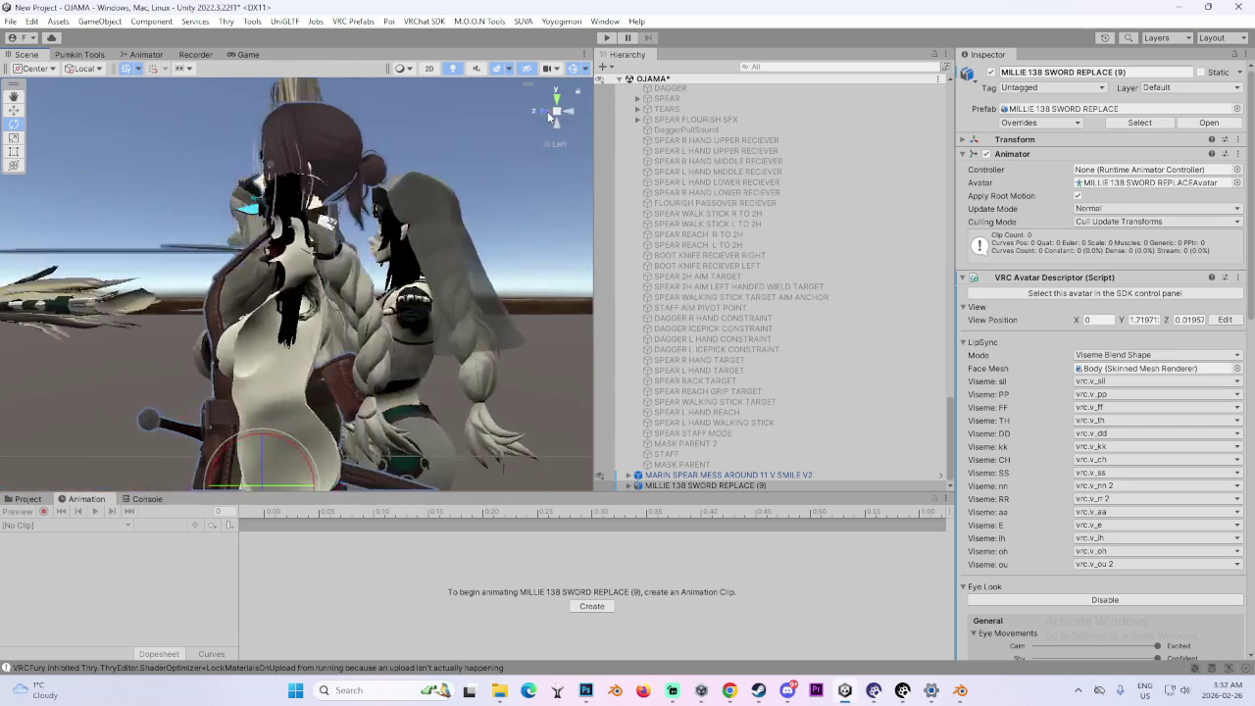
- Enter Play mode, then bring Steam forward while VRCFury processes the avatars
click(606, 37)
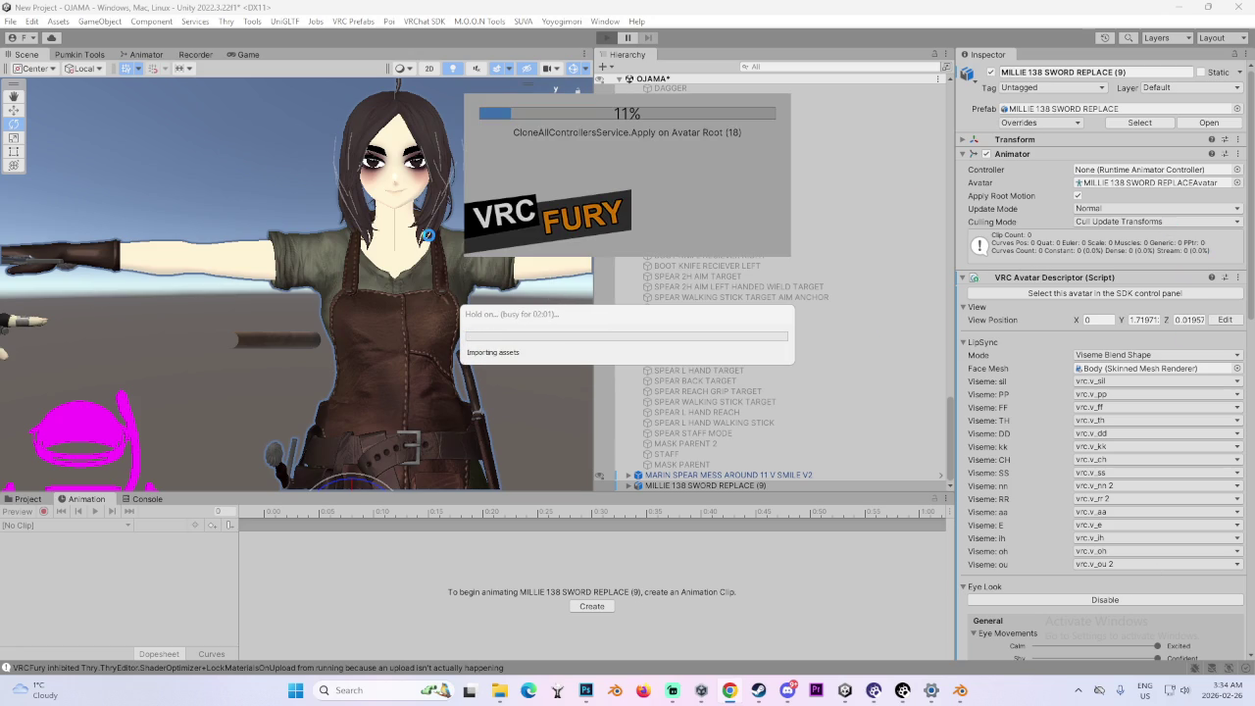
click(758, 692)
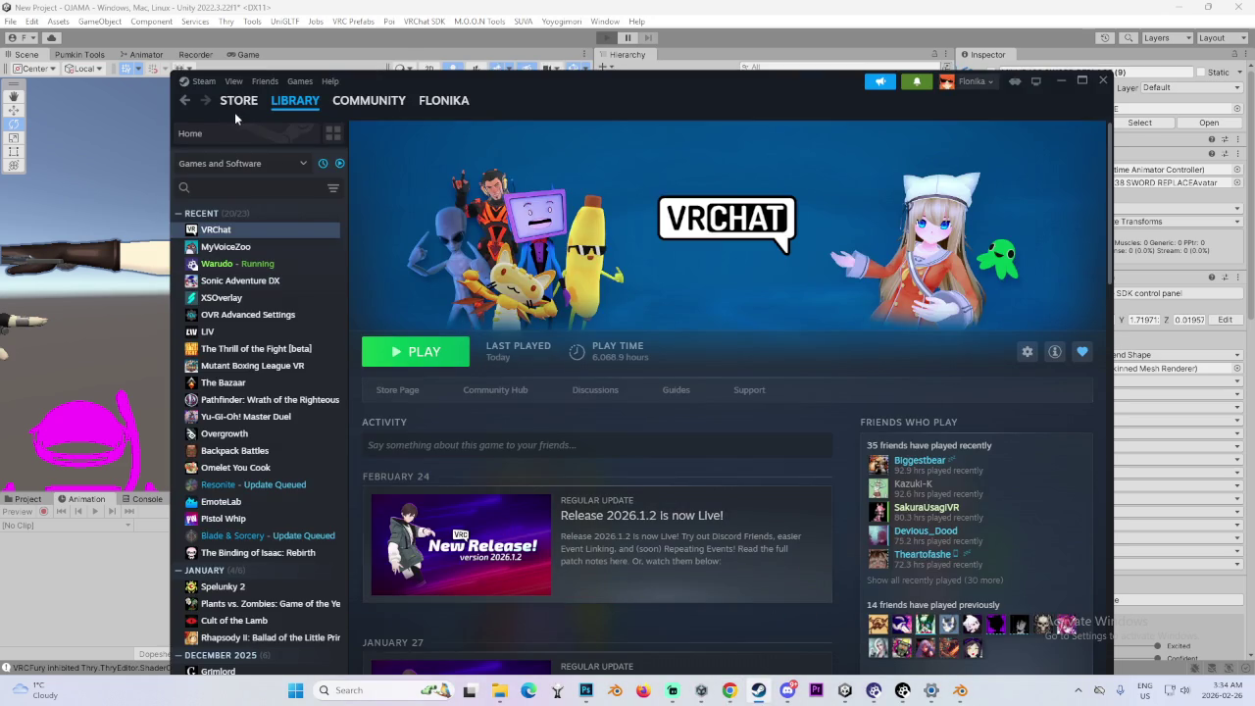
- Scroll the Steam store down to New & Trending, shifting the window aside to check Unity
click(238, 101)
scroll(1100, 308, down, 5)
scroll(1100, 308, down, 10)
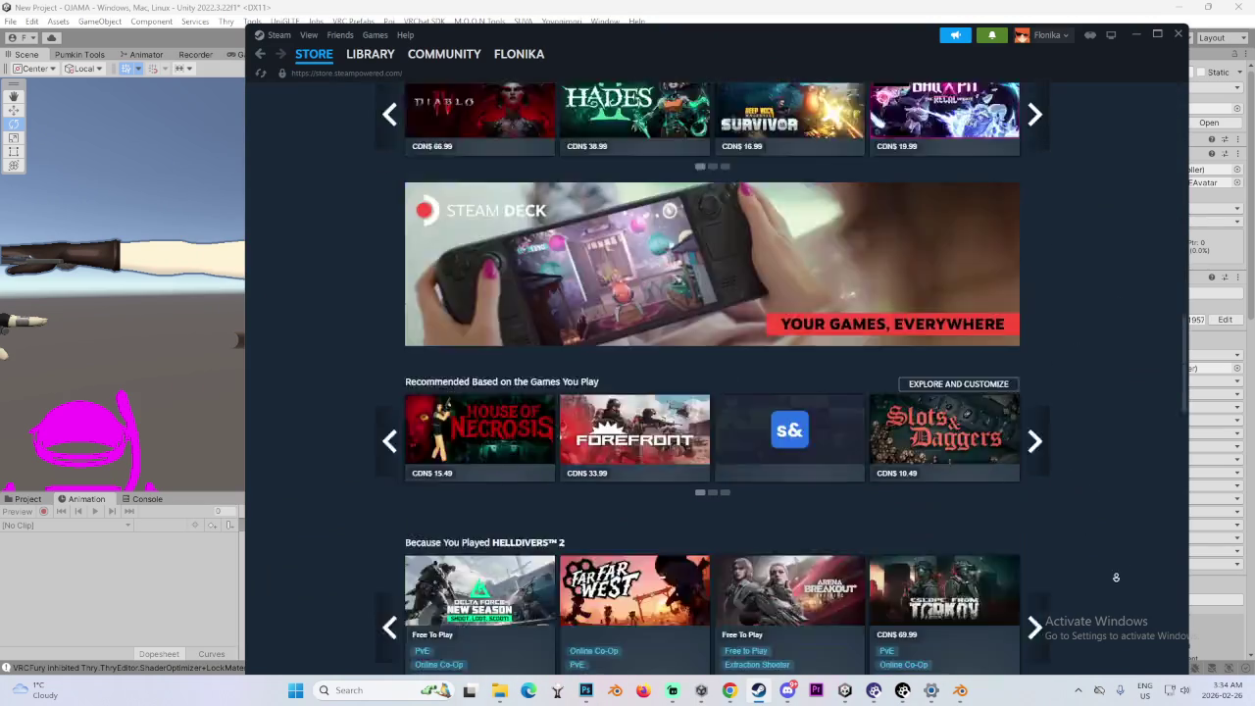
scroll(1128, 221, down, 3)
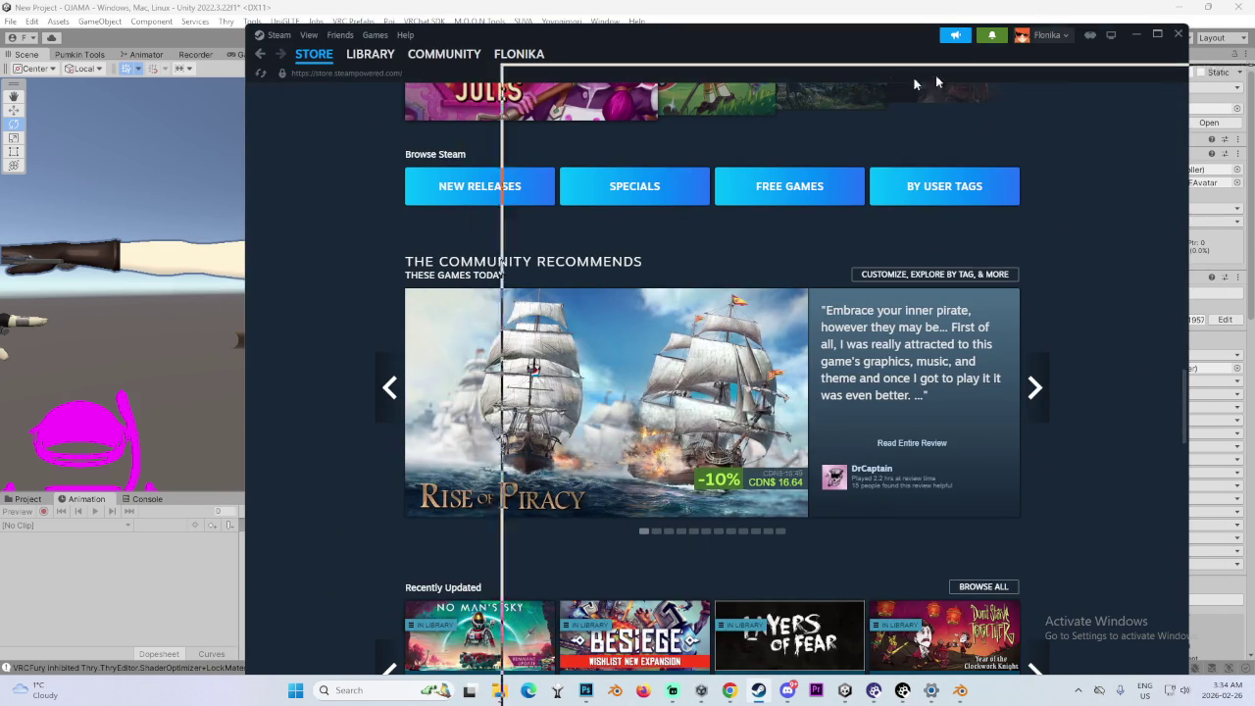
drag(785, 34, 1113, 59)
scroll(837, 490, down, 15)
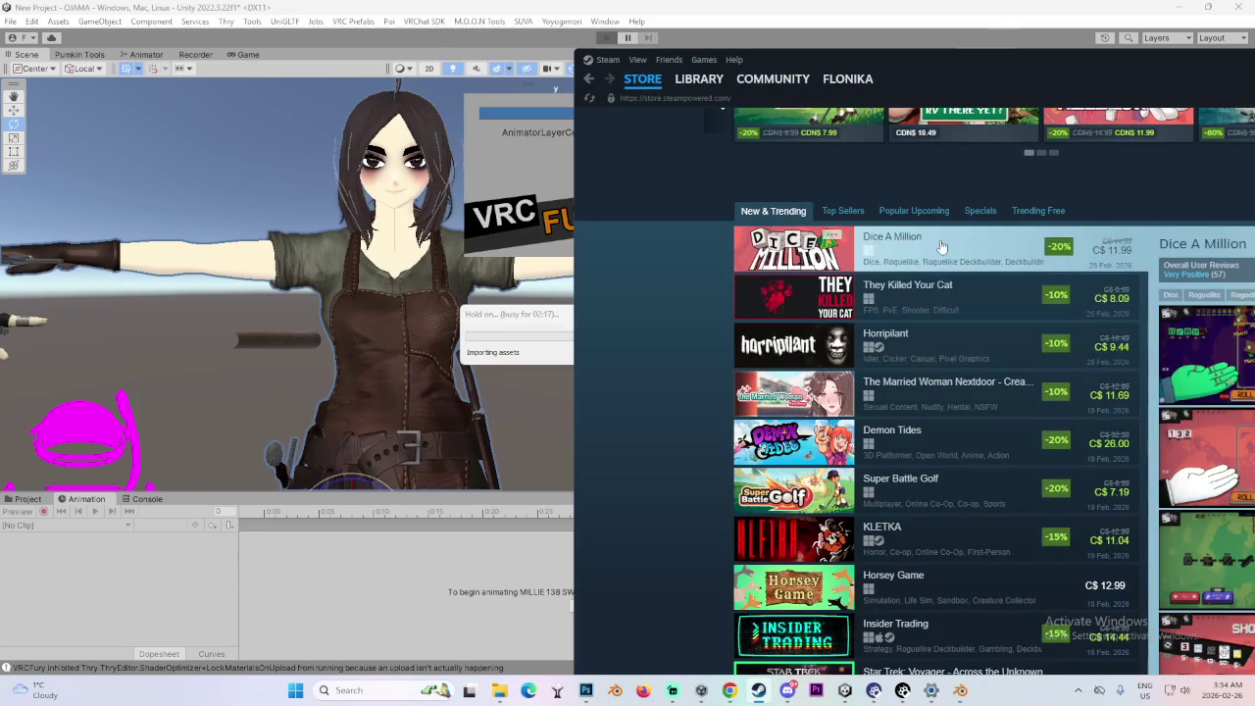
drag(980, 59, 755, 42)
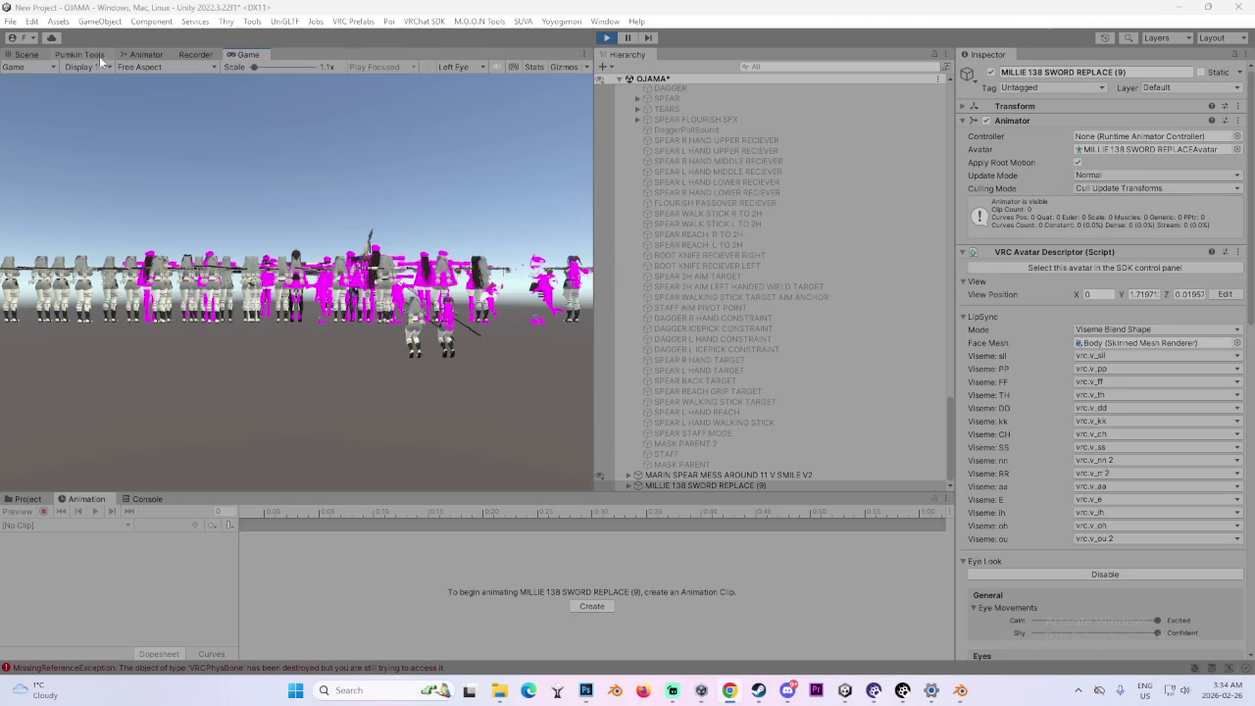
- Switch to the Scene view and orbit to see the avatars from behind
click(28, 53)
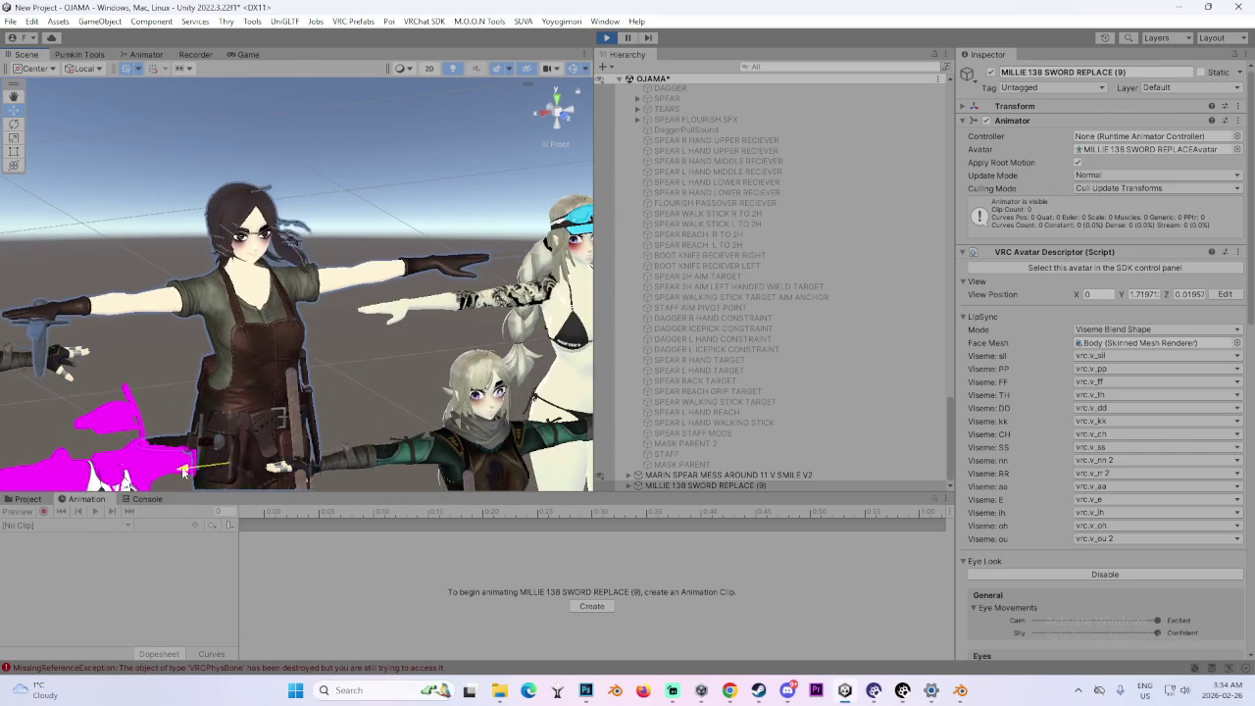
mouse_move(445, 366)
mouse_down()
mouse_move(361, 364)
mouse_move(322, 428)
mouse_move(258, 426)
mouse_move(421, 364)
mouse_move(501, 395)
mouse_move(286, 333)
mouse_move(193, 384)
mouse_up()
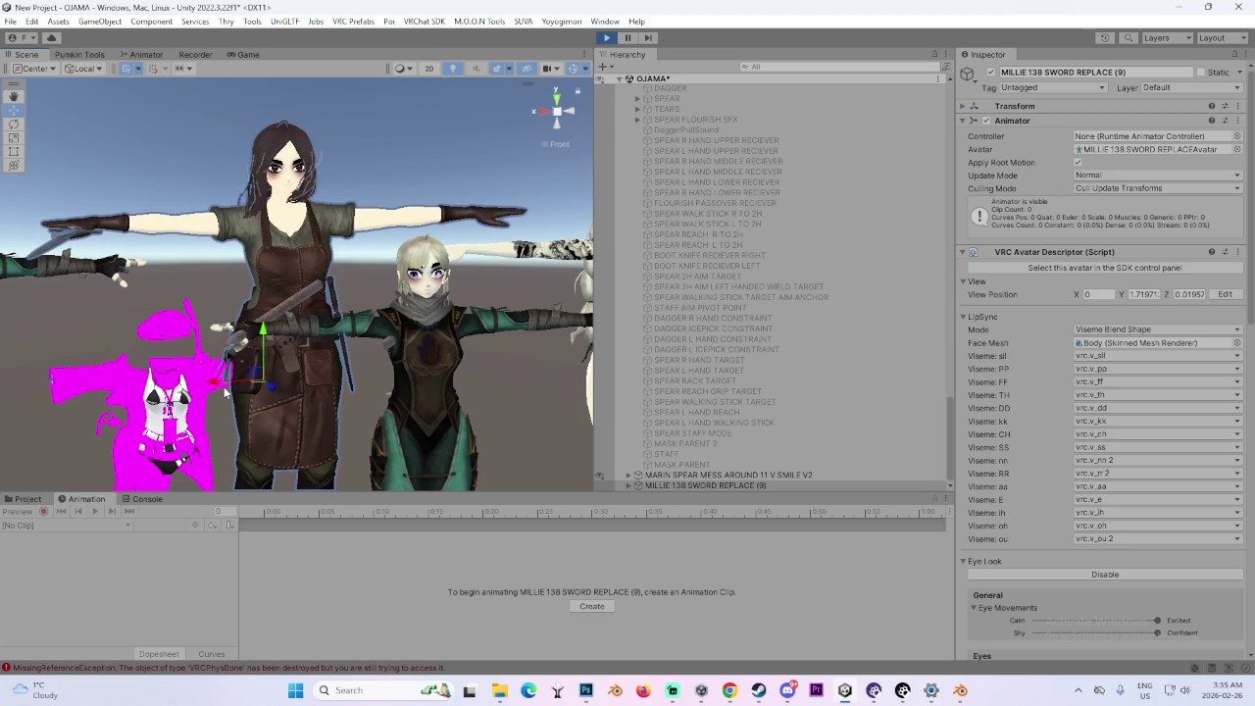
- Stop Play mode and load the OJAMA 2 scene
click(606, 37)
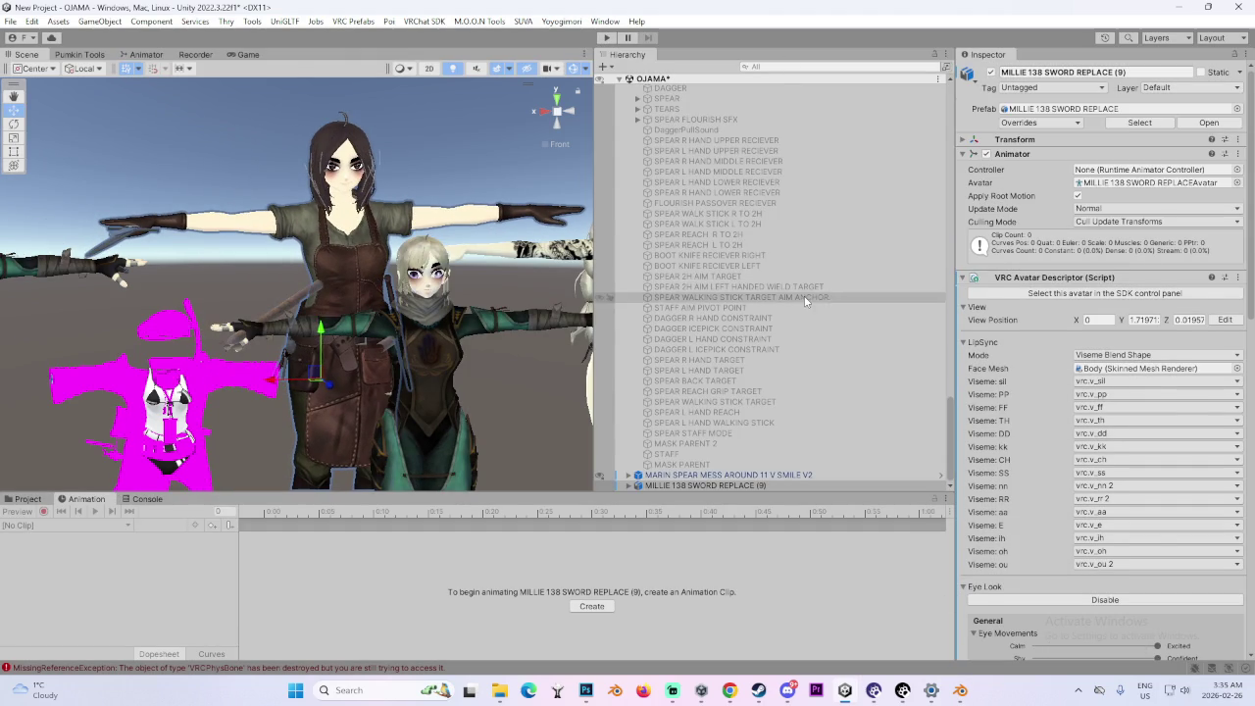
scroll(930, 371, up, 5)
drag(947, 408, 891, 15)
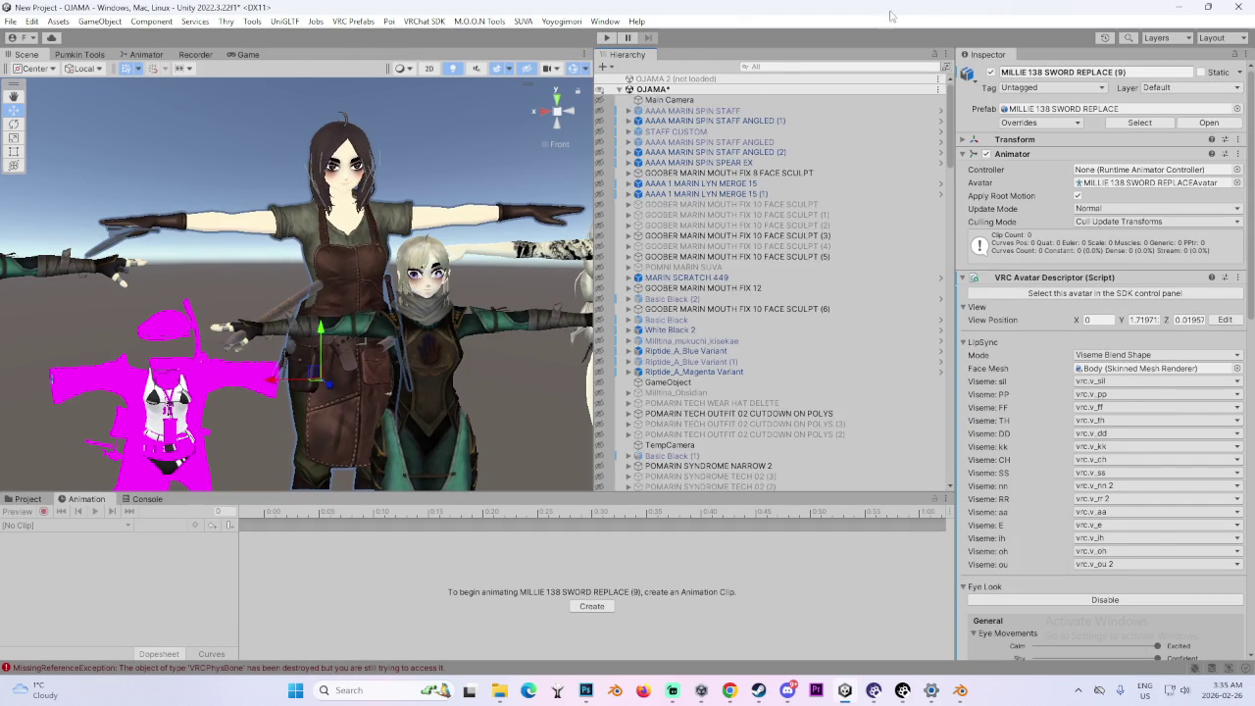
right_click(684, 78)
click(702, 88)
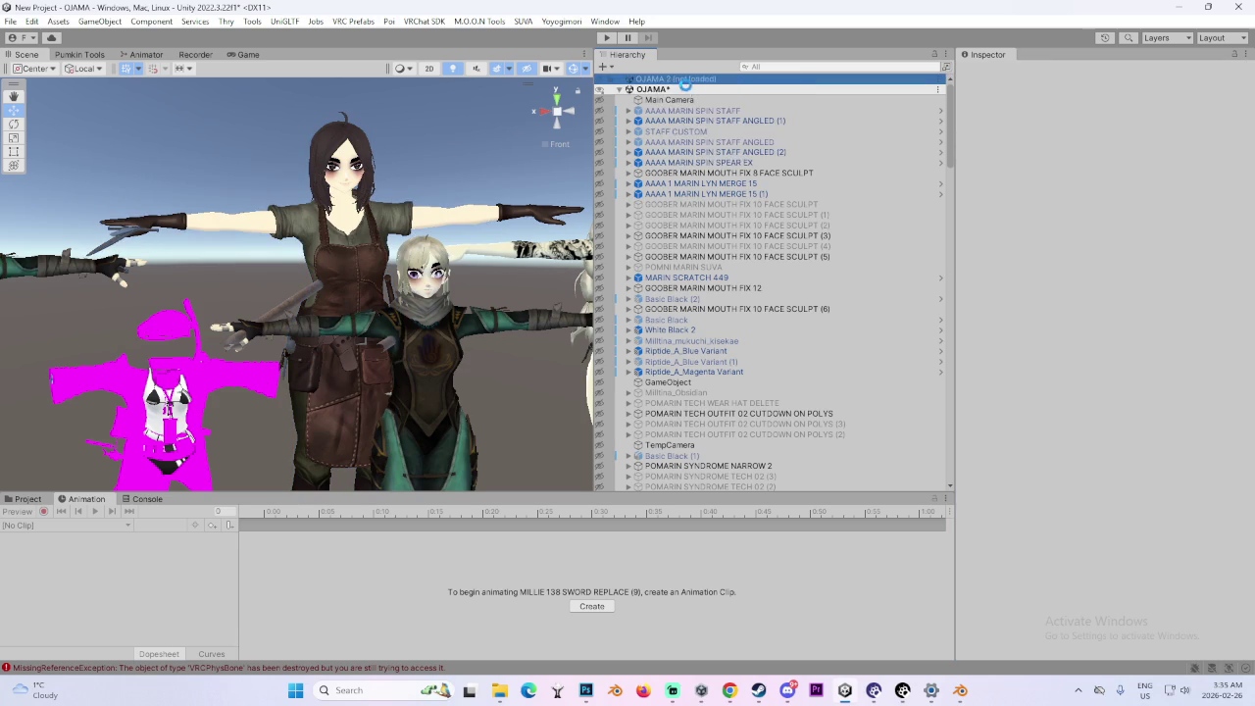
click(621, 78)
- Unload the original OJAMA scene without saving its changes
right_click(655, 89)
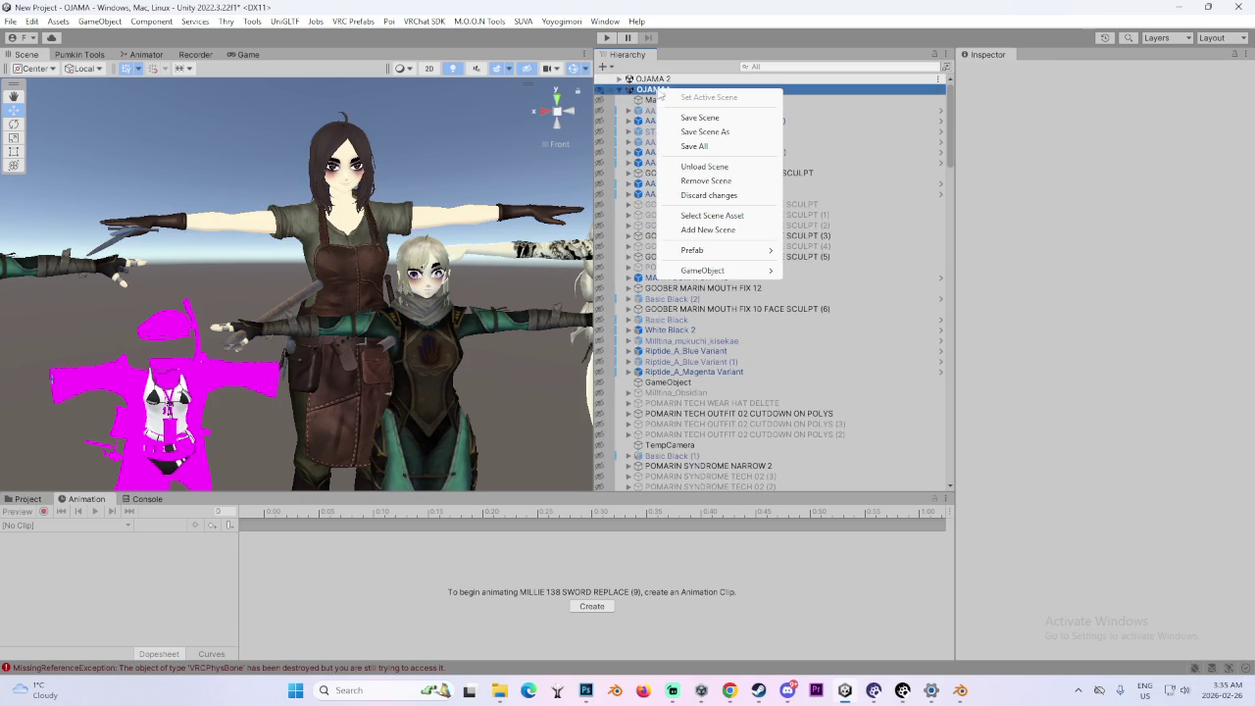
click(715, 166)
click(612, 371)
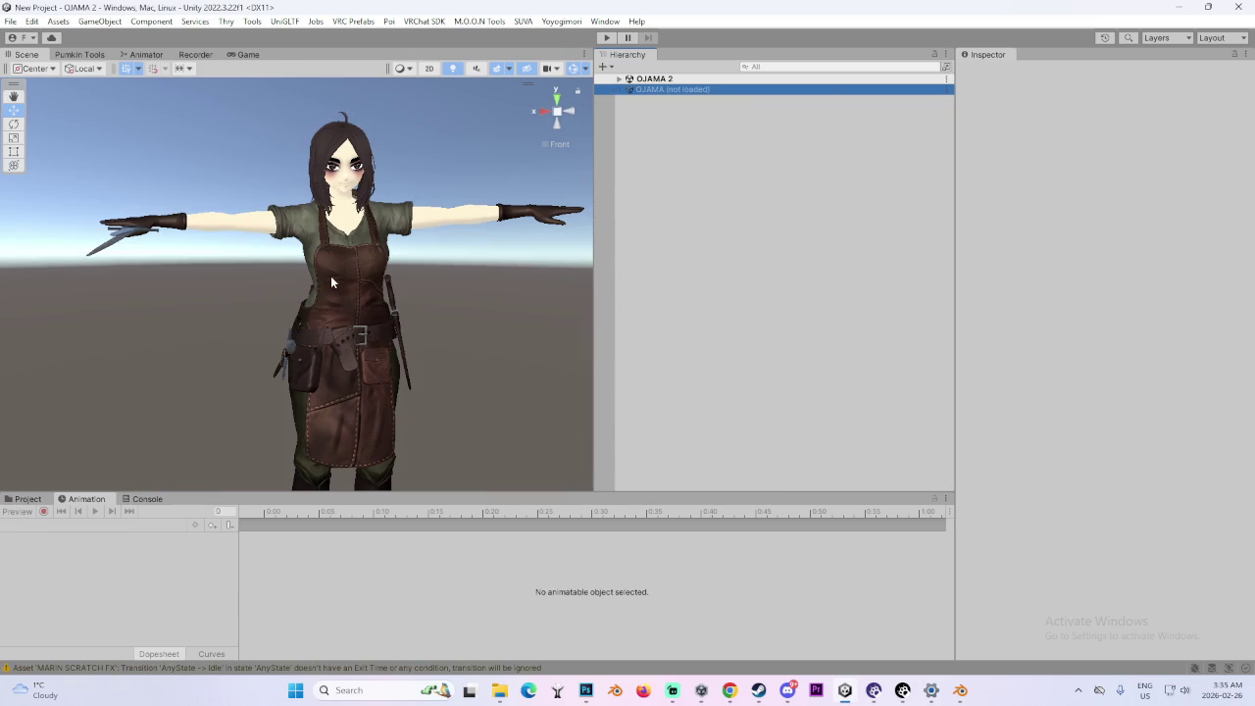
scroll(935, 370, down, 2)
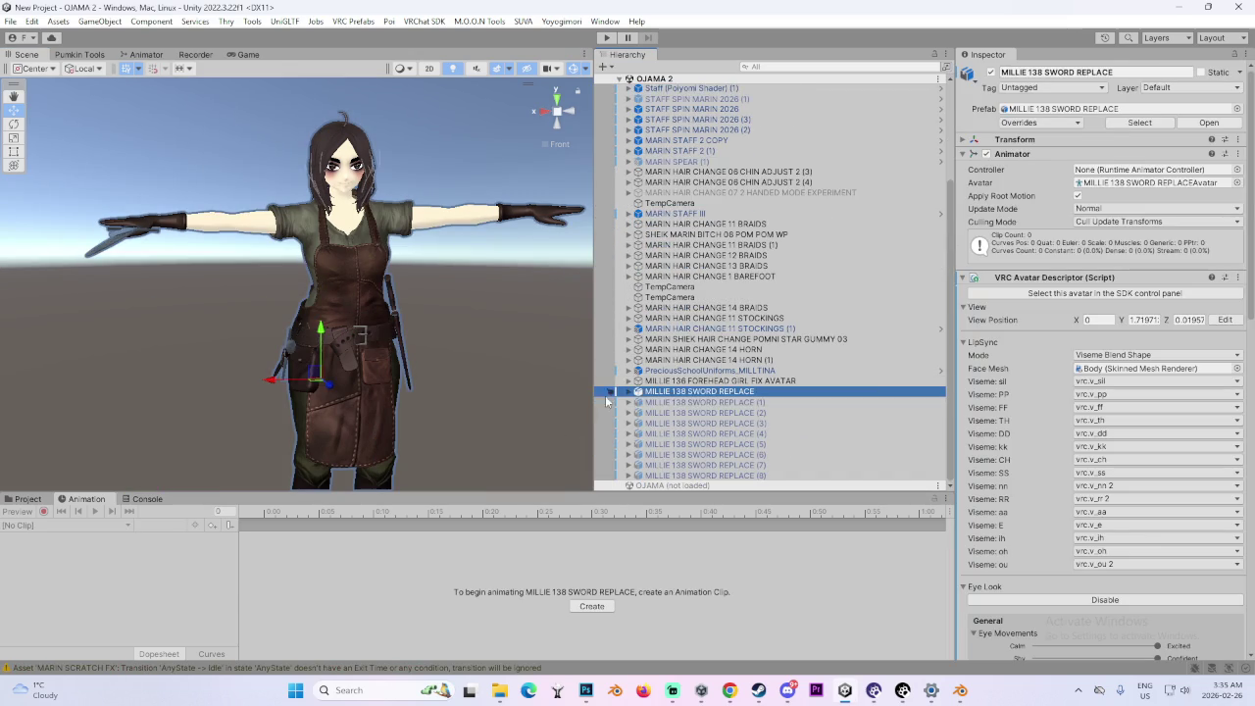
- Expand MILLIE 138 SWORD REPLACE's Armature through Hips, Spine, Chest and Neck down to Head
click(629, 391)
click(638, 402)
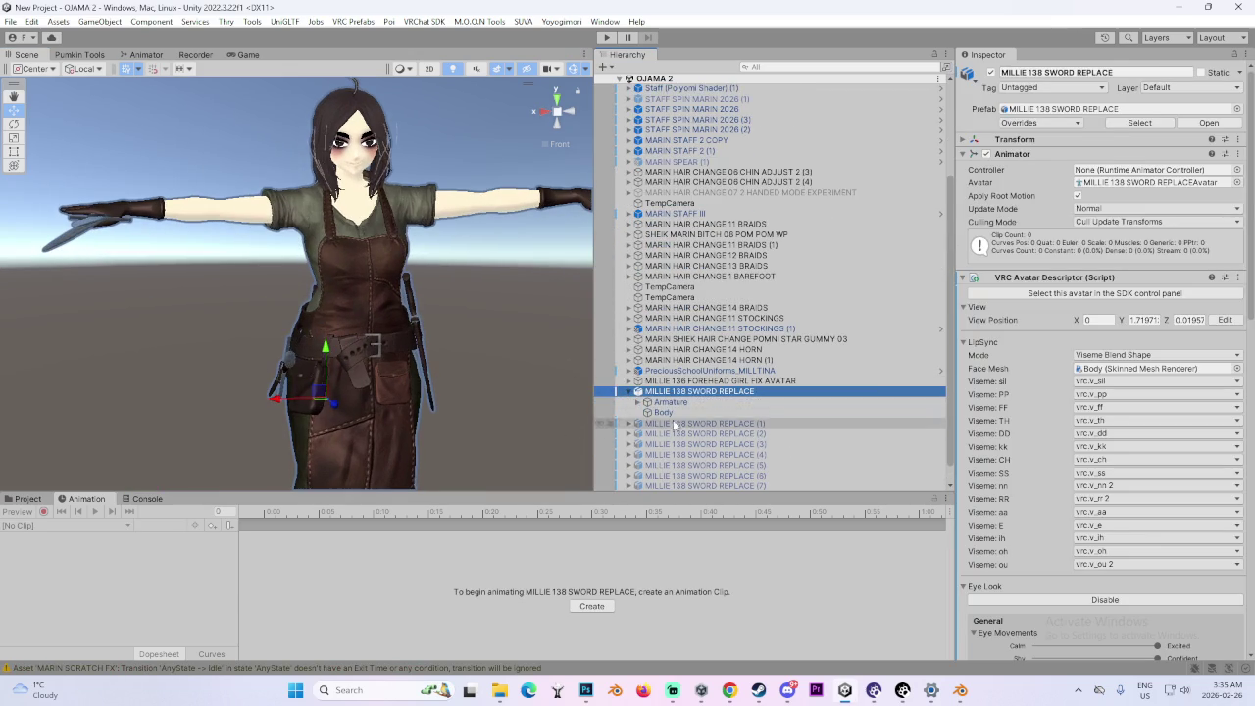
scroll(242, 301, up, 5)
mouse_move(242, 301)
mouse_down()
mouse_move(190, 225)
mouse_move(471, 302)
mouse_up()
click(648, 411)
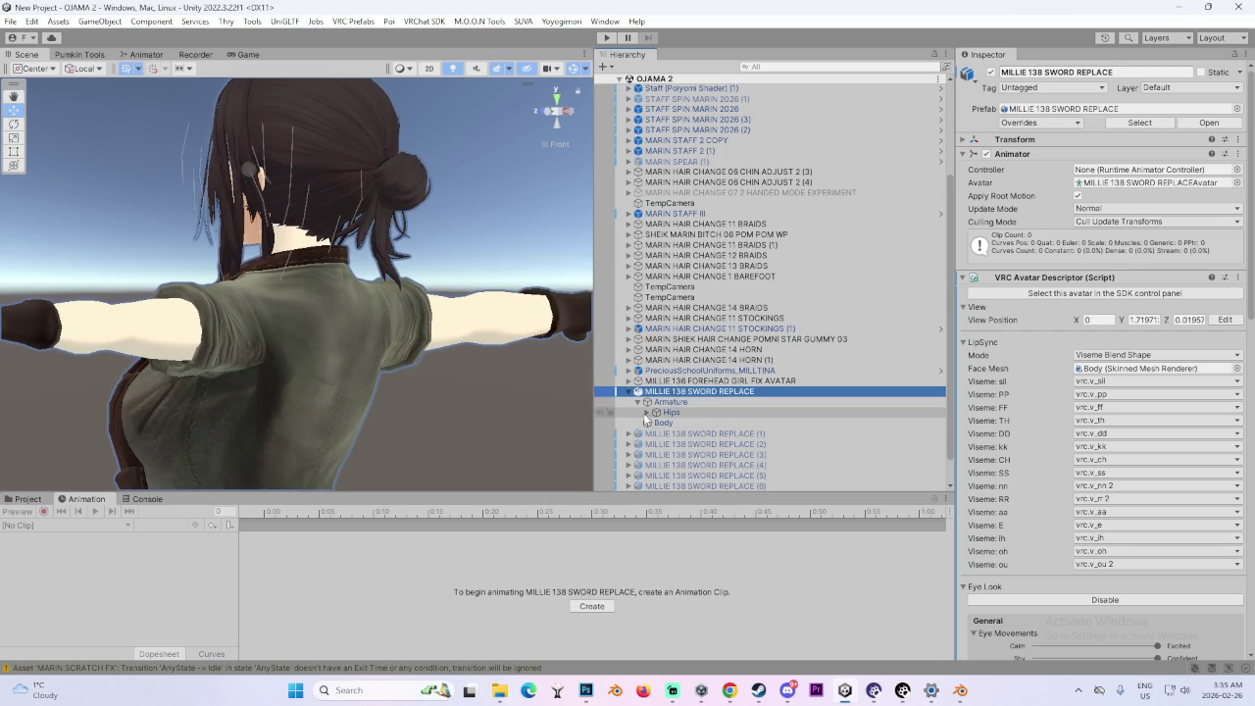
click(656, 465)
click(693, 475)
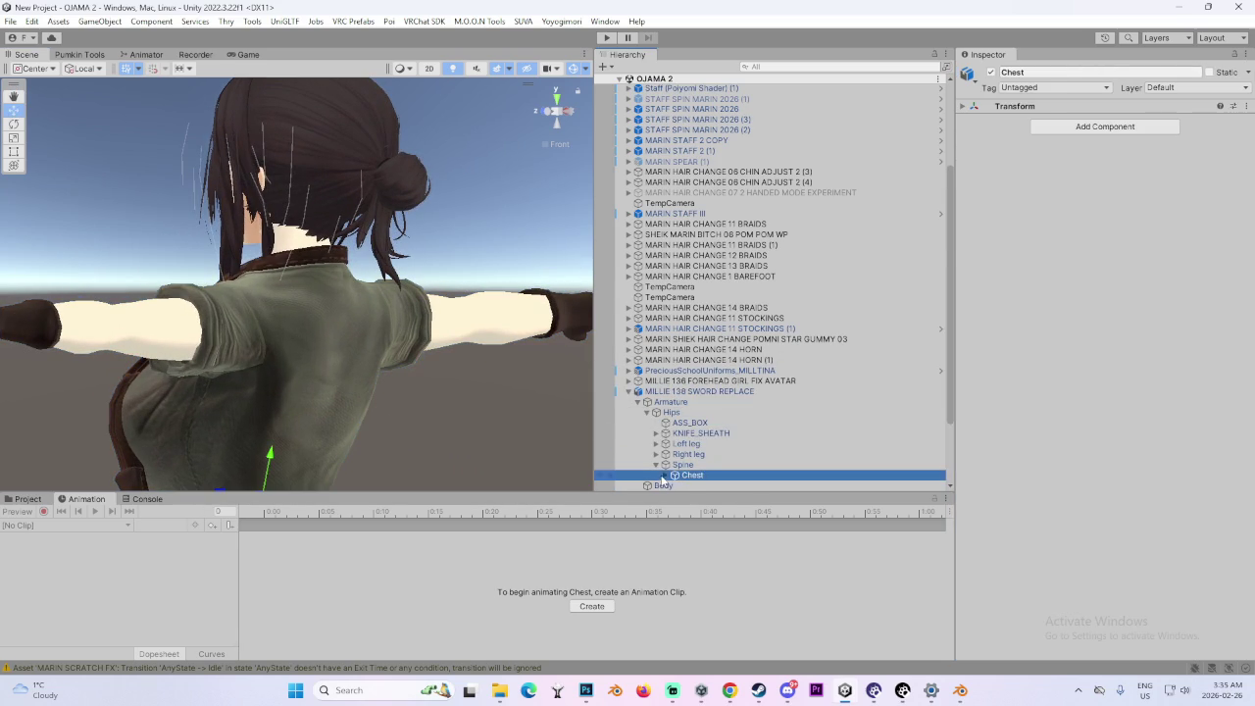
click(675, 475)
click(673, 448)
click(716, 460)
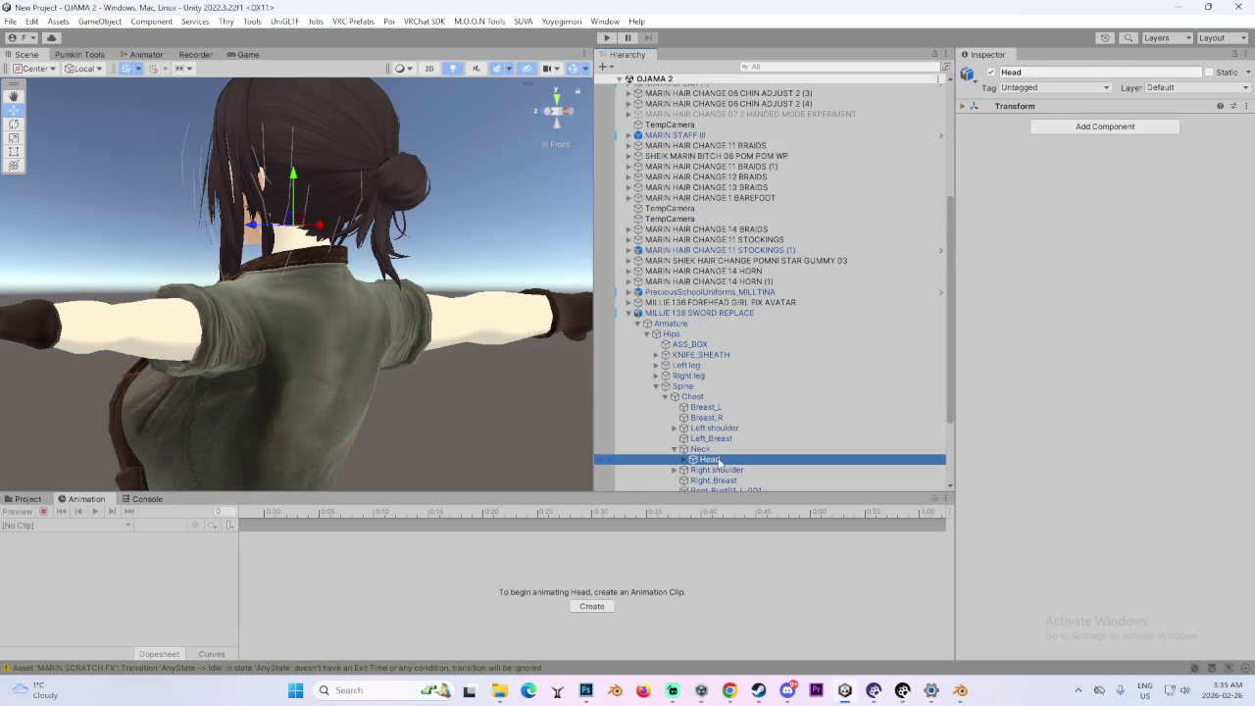
click(683, 460)
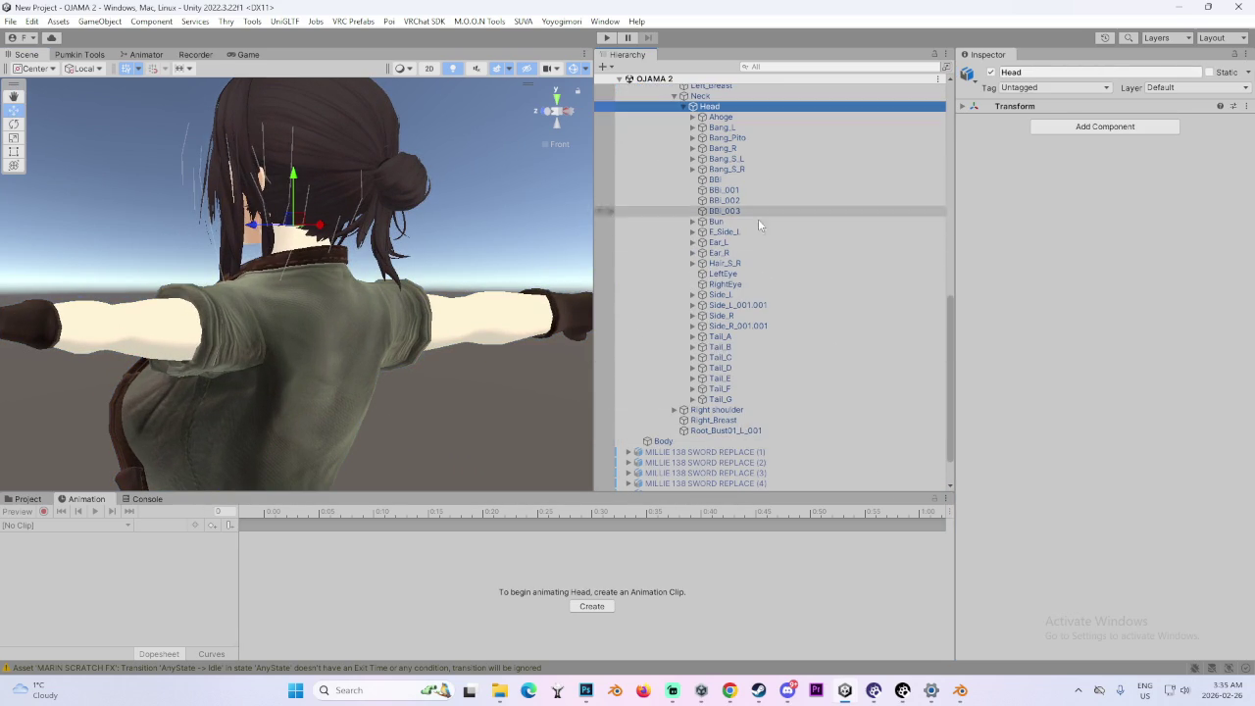
- Test-rotate Tail_A and Tail_B to see what moves the bun, then select Tail_A through Tail_G
click(738, 336)
key(e)
mouse_move(417, 156)
mouse_down()
mouse_move(472, 36)
mouse_move(314, 323)
mouse_up()
key(ctrl+z)
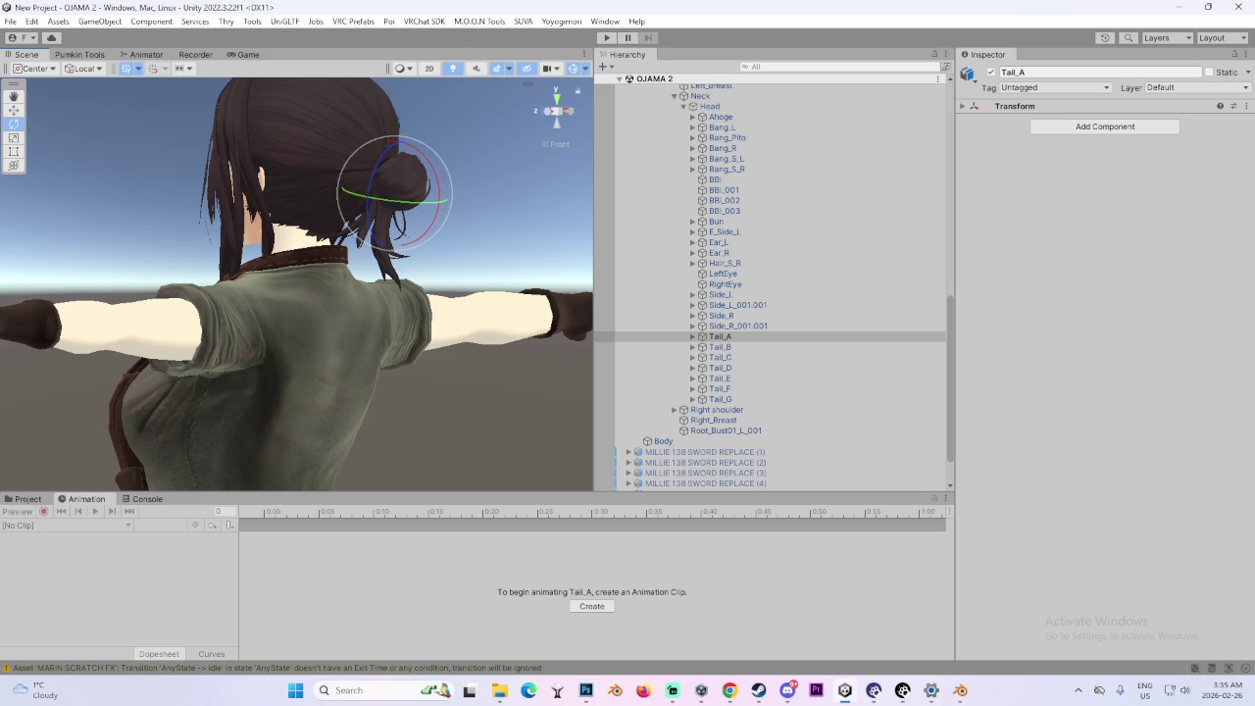
click(810, 350)
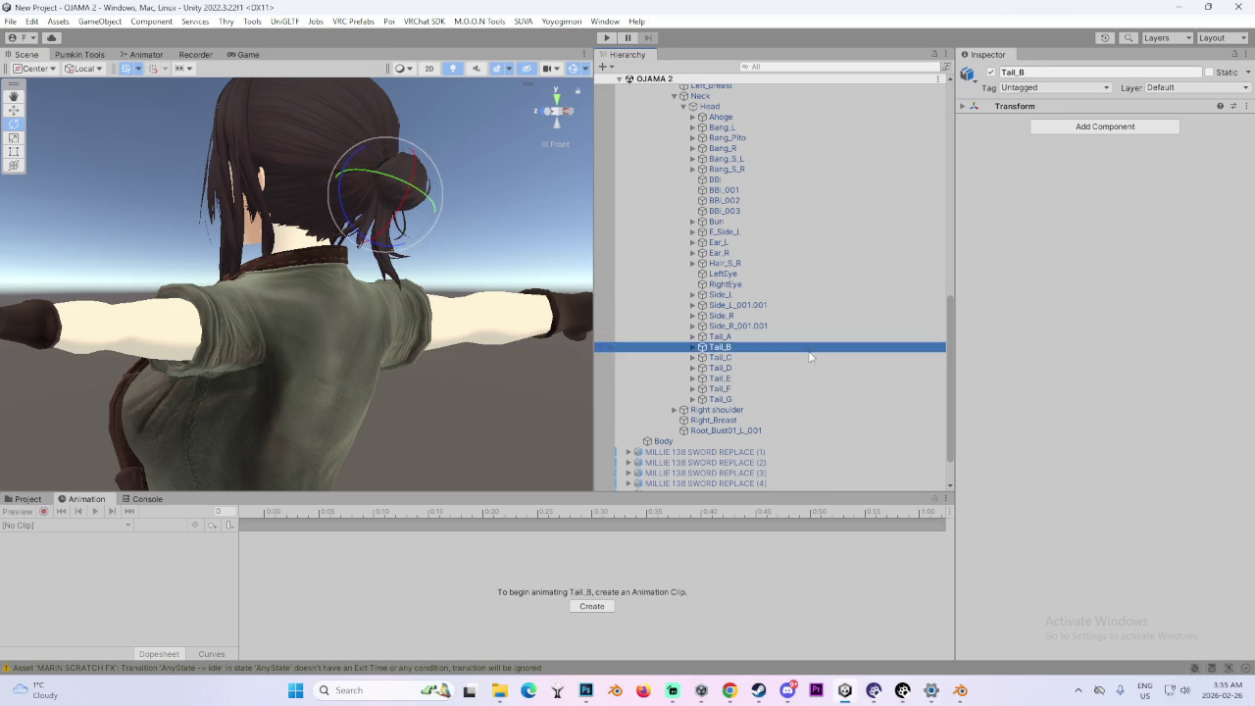
drag(329, 201, 338, 186)
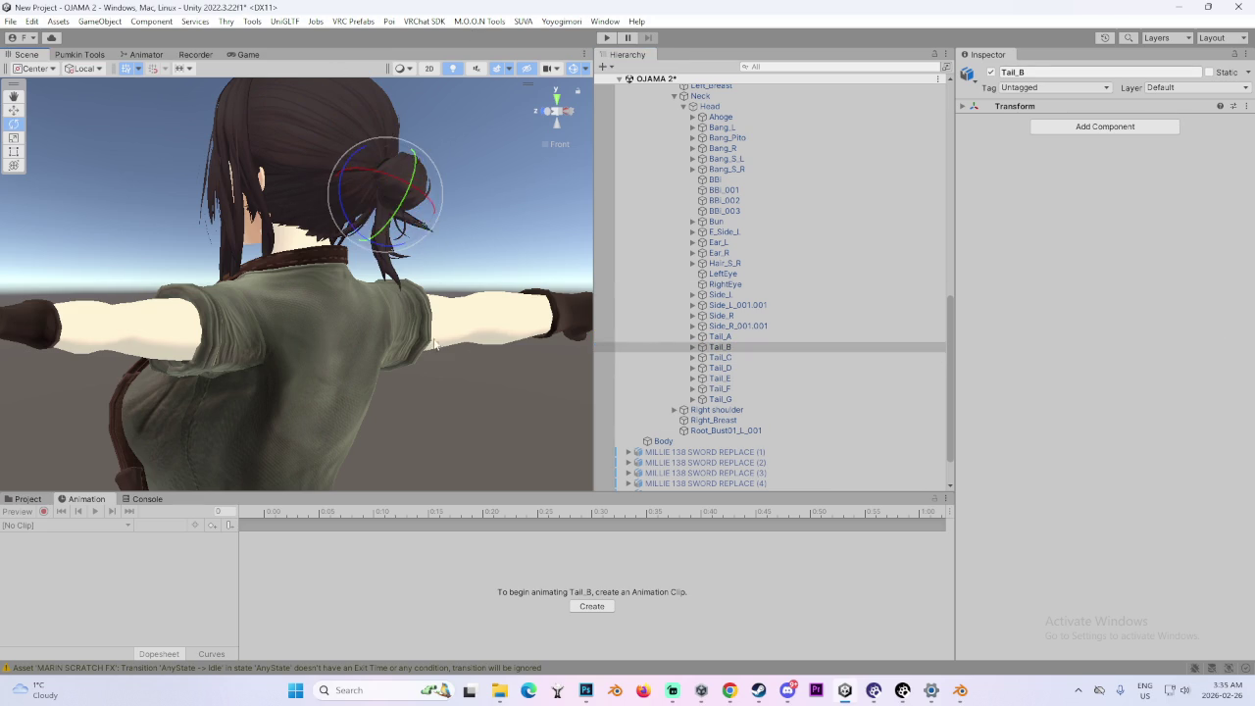
click(767, 359)
click(748, 370)
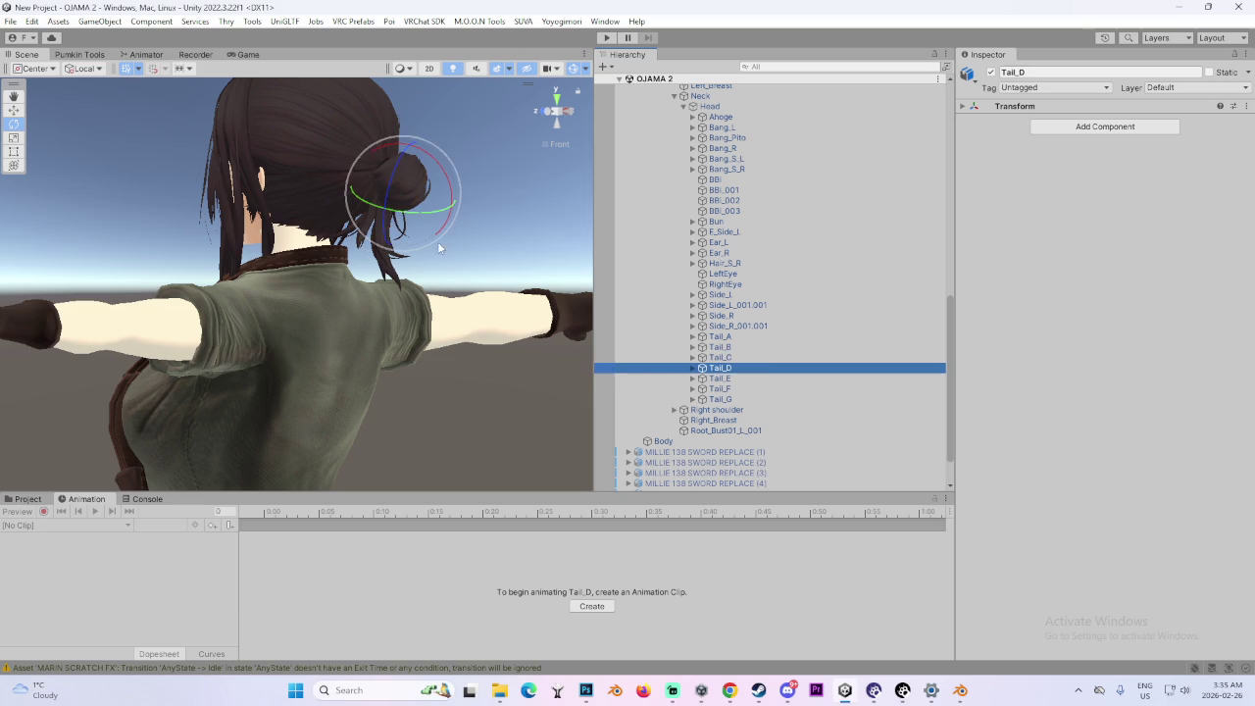
click(387, 229)
click(789, 389)
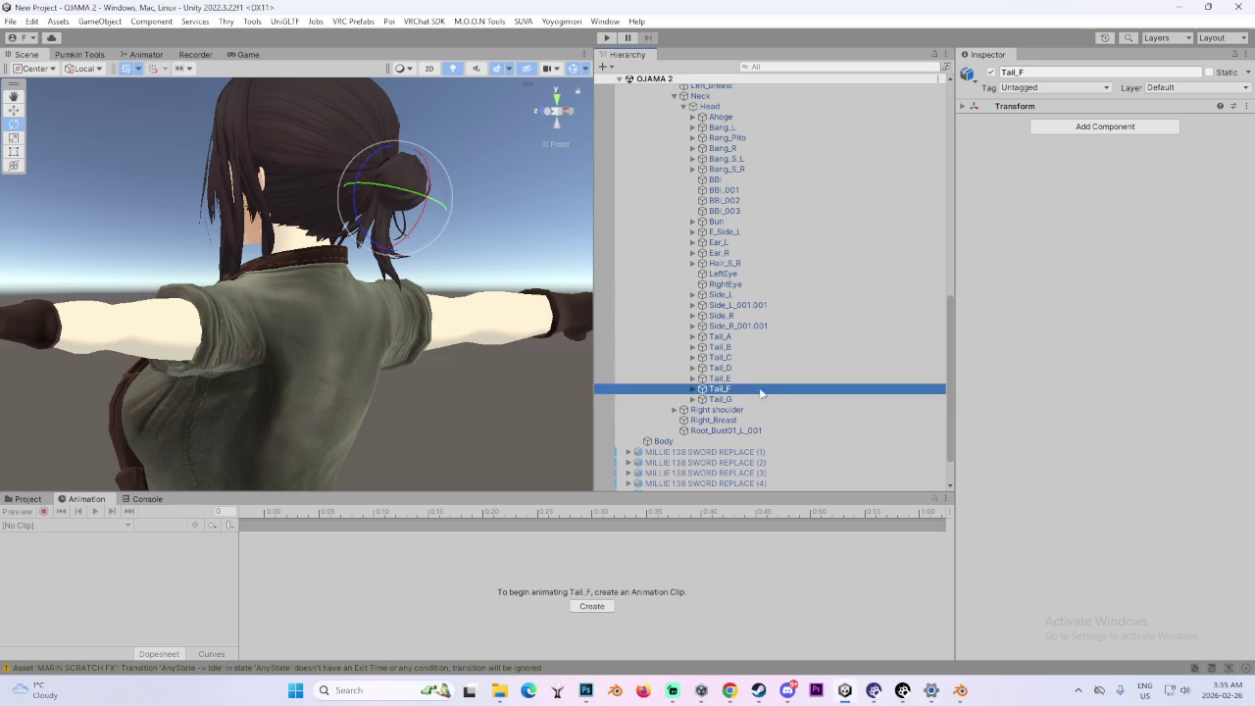
click(745, 337)
shift+click(745, 400)
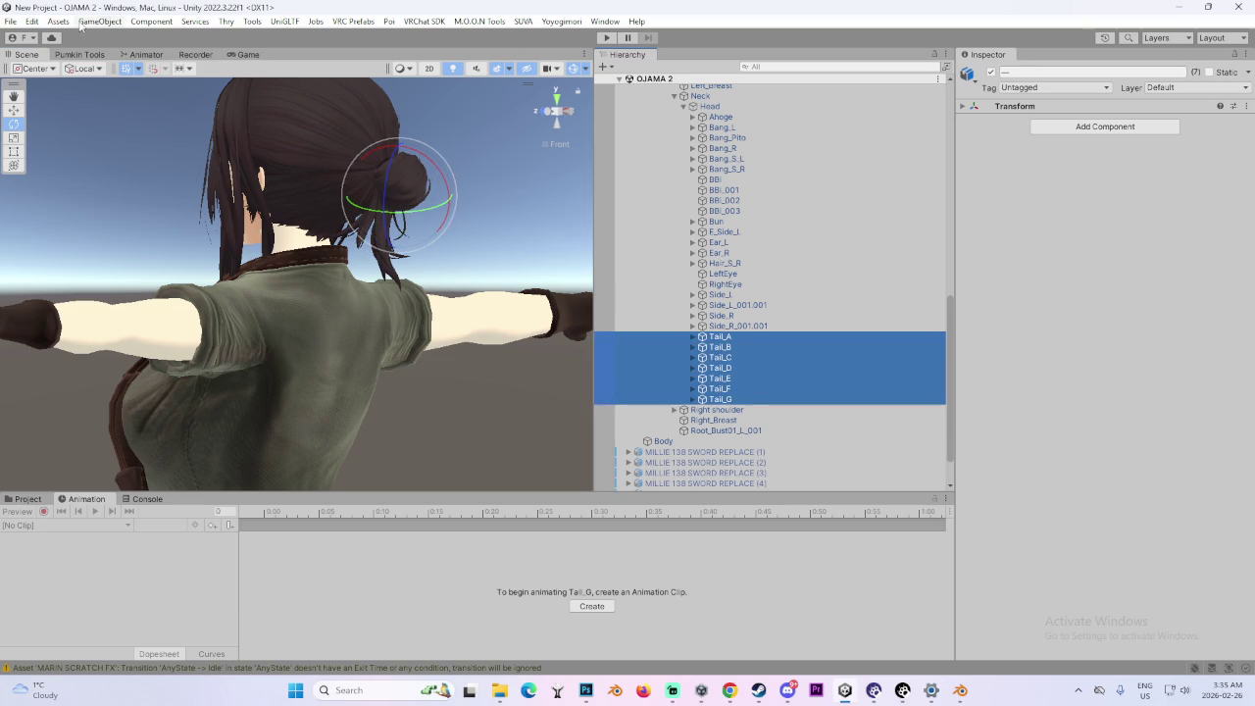
- Create an empty GameObject, parent it under Tail_A and zero its position
click(102, 24)
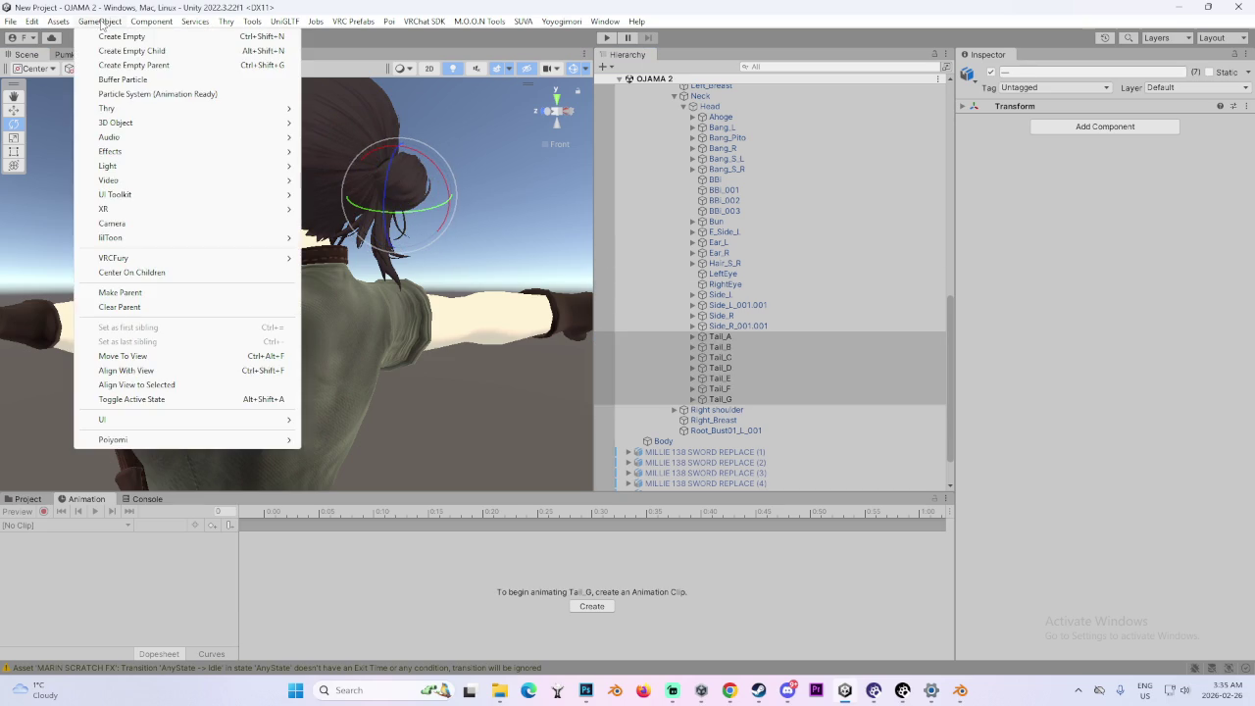
click(145, 52)
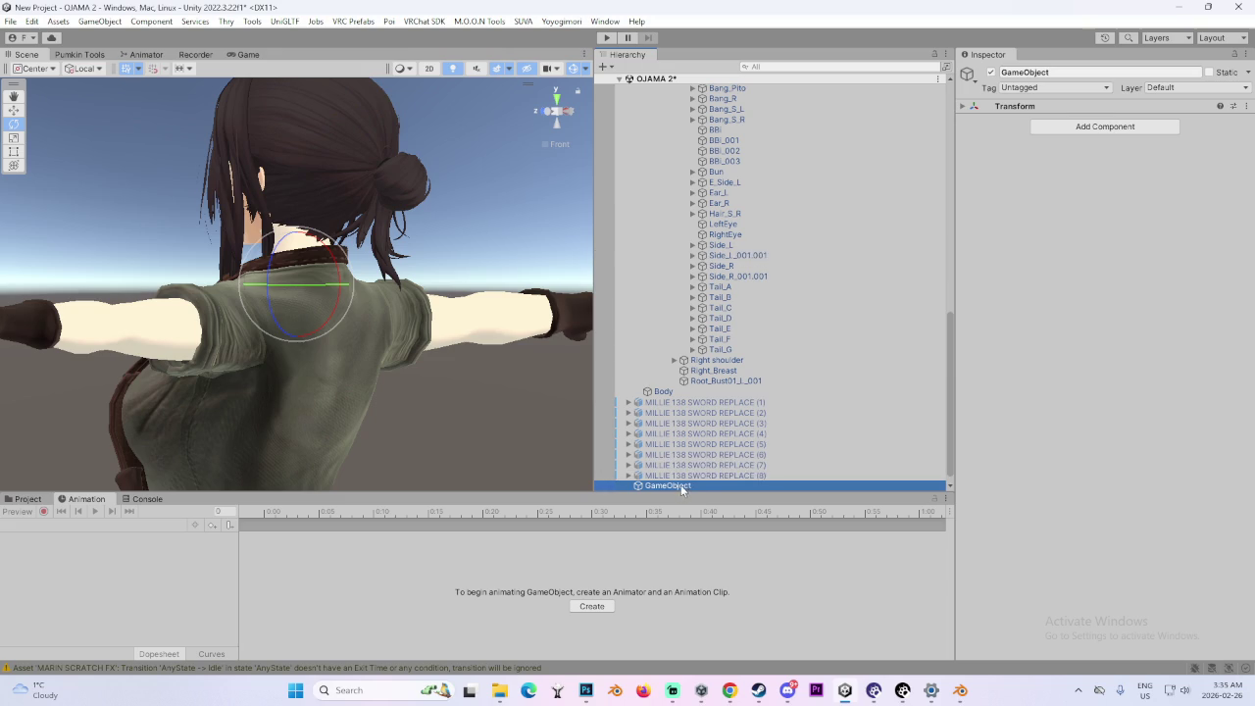
mouse_move(713, 130)
mouse_down()
mouse_move(730, 61)
mouse_move(710, 171)
mouse_up()
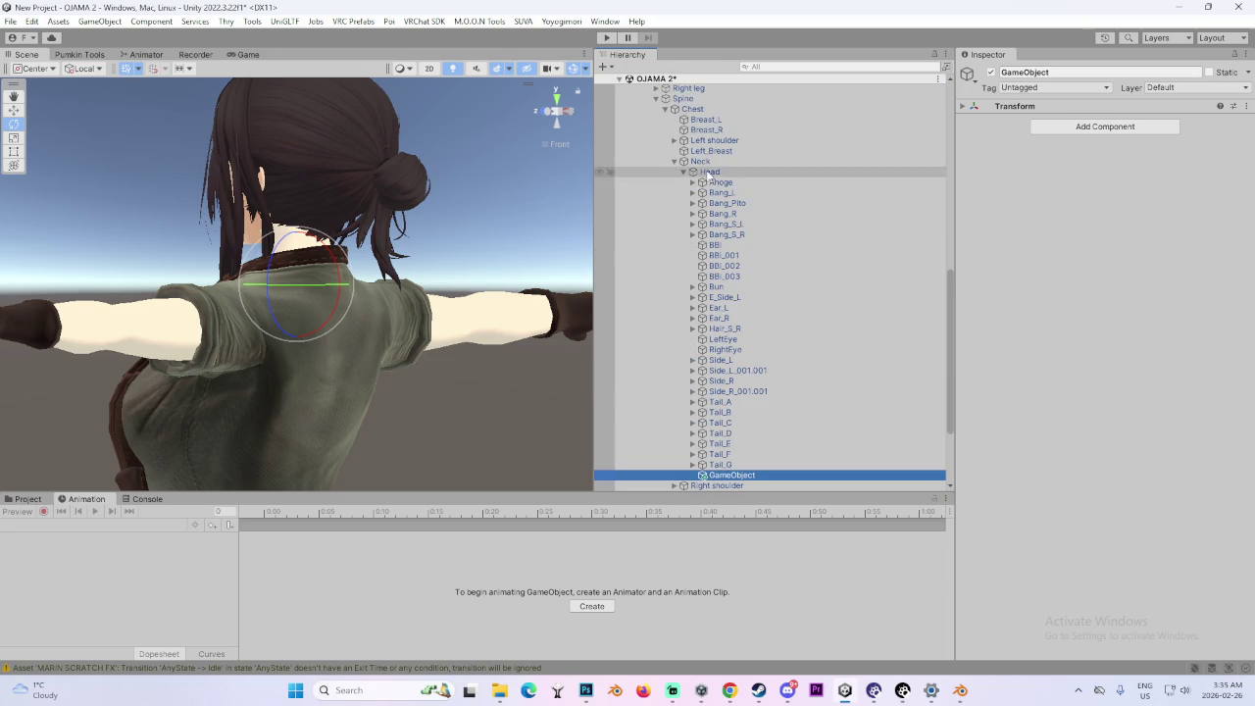
drag(356, 355, 274, 353)
key(w)
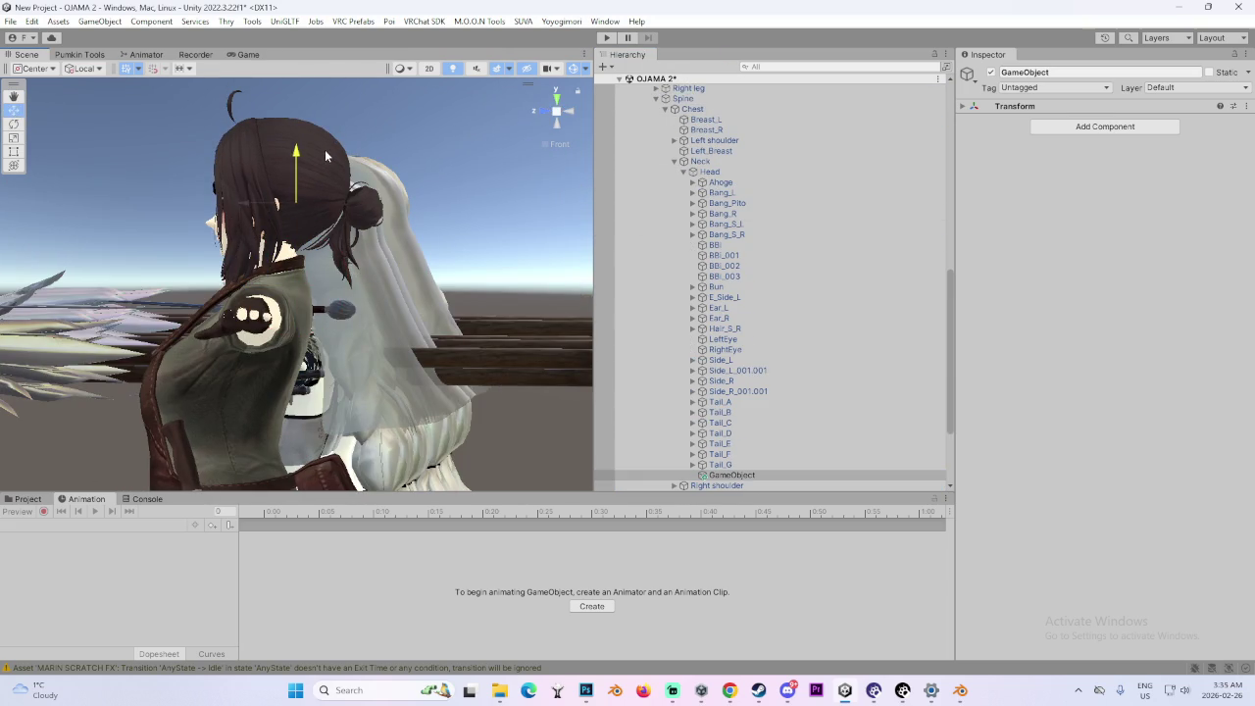
mouse_move(295, 216)
mouse_down()
mouse_move(480, 216)
mouse_move(345, 306)
mouse_up()
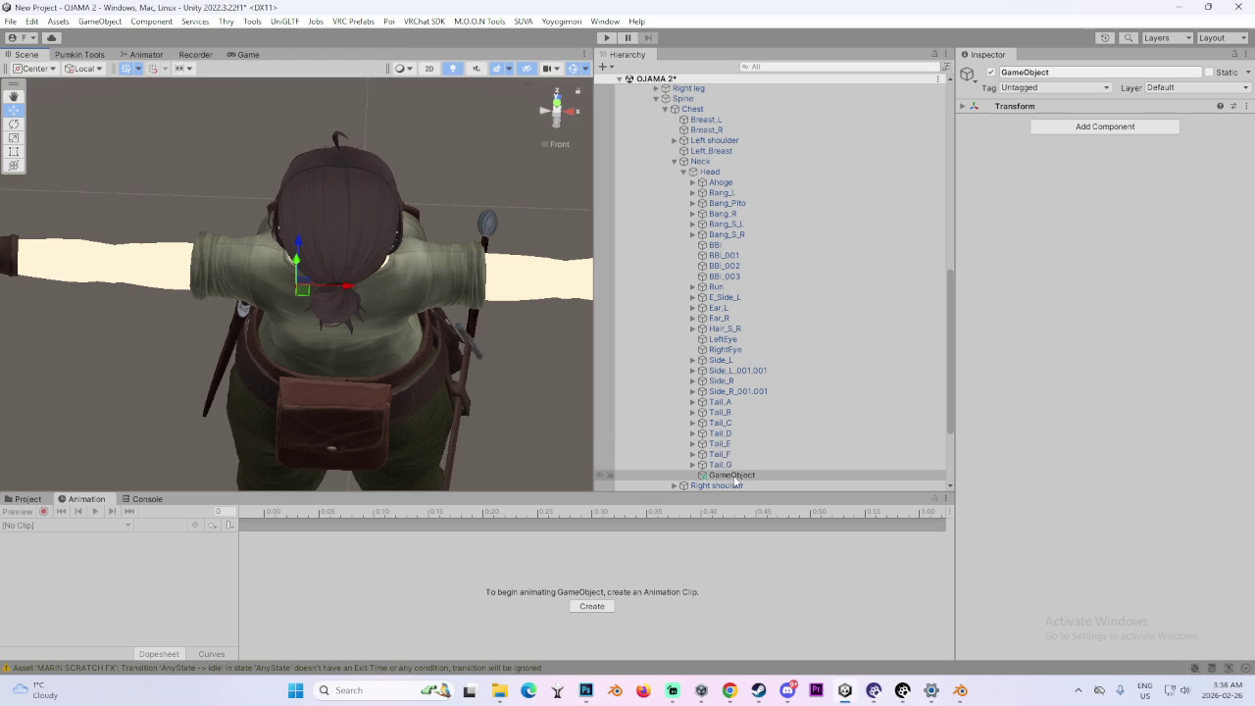
drag(734, 477, 722, 402)
click(976, 108)
click(1112, 121)
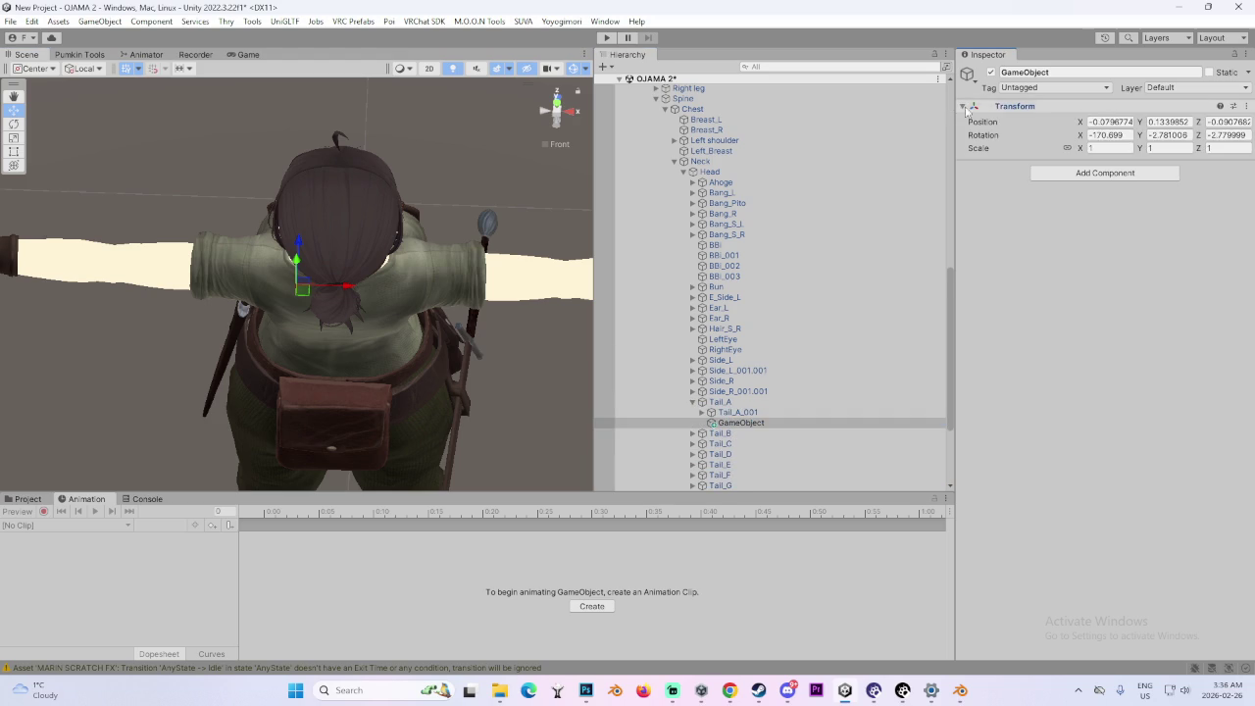
text(0)
key(Tab)
text(0)
- Move the GameObject back to the scene's top level and try regrouping Tail_B–Tail_G under it
drag(471, 236, 373, 176)
drag(568, 117, 237, 173)
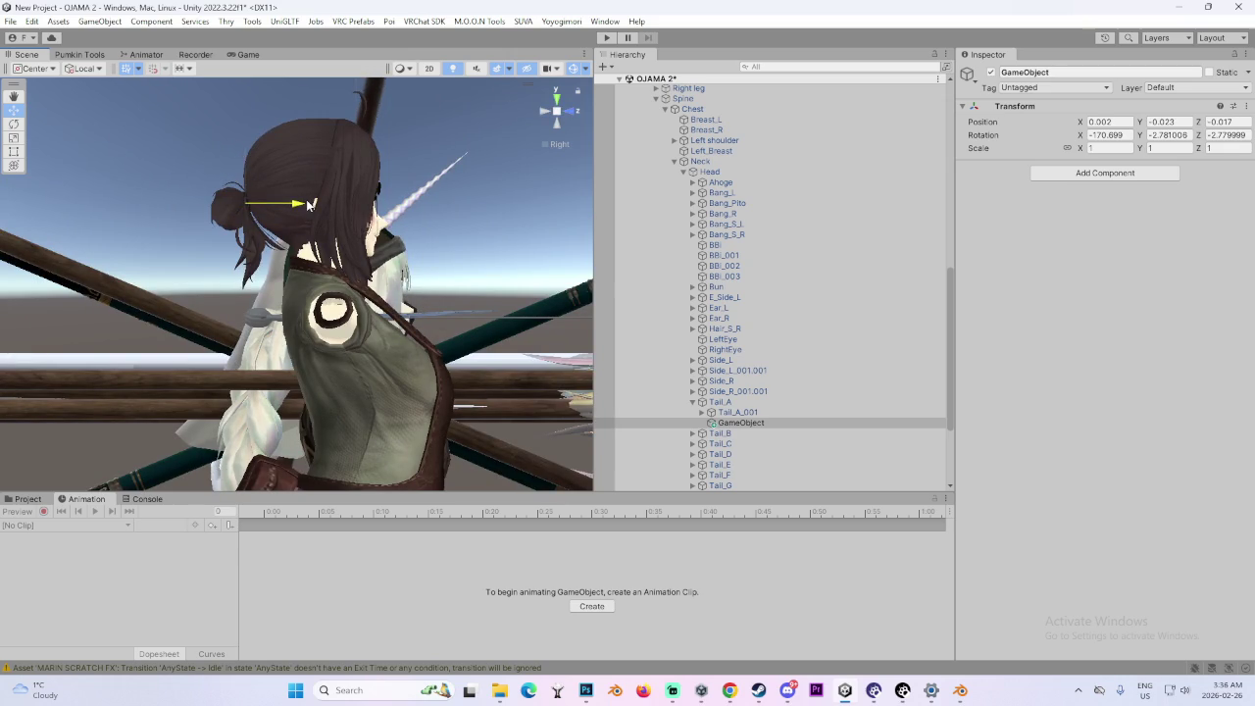
mouse_move(758, 425)
mouse_down()
mouse_move(701, 83)
mouse_move(686, 79)
mouse_up()
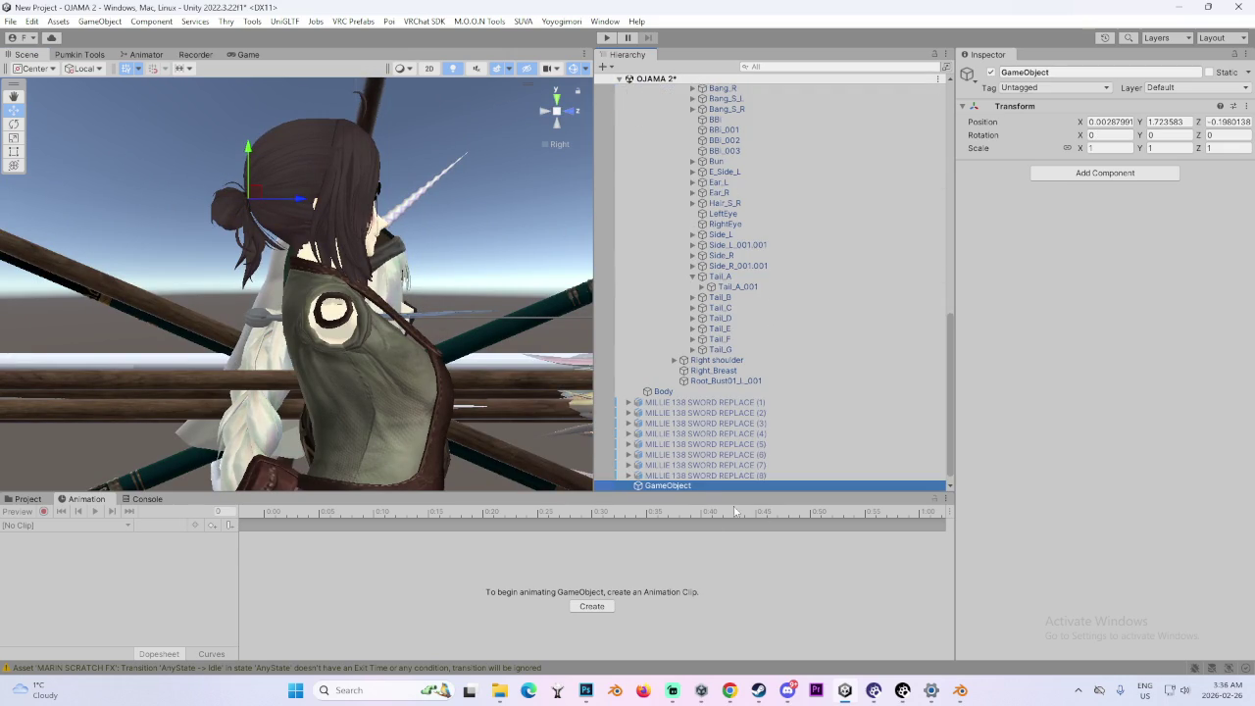
mouse_move(676, 485)
mouse_down()
mouse_move(714, 98)
mouse_move(730, 400)
mouse_move(739, 372)
mouse_up()
click(726, 357)
shift+click(735, 312)
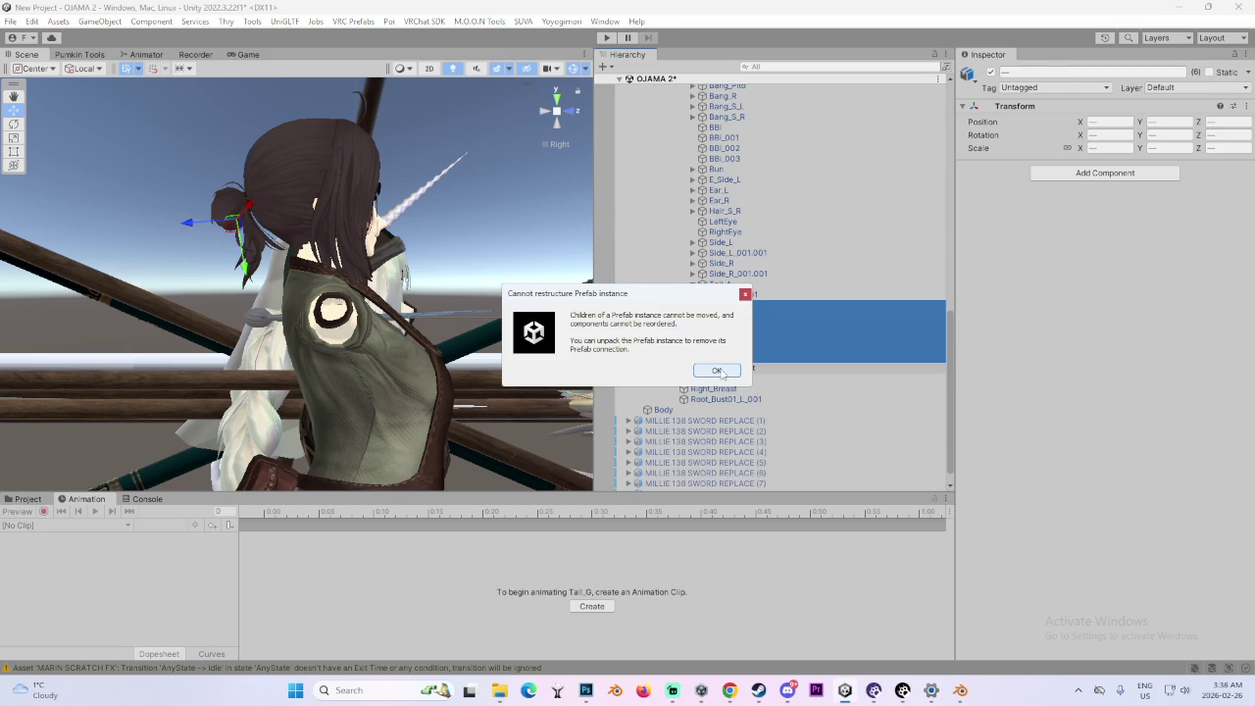
- Dismiss the restructure error and unpack the MILLIE 138 SWORD REPLACE prefab
click(716, 370)
scroll(725, 294, up, 5)
right_click(731, 182)
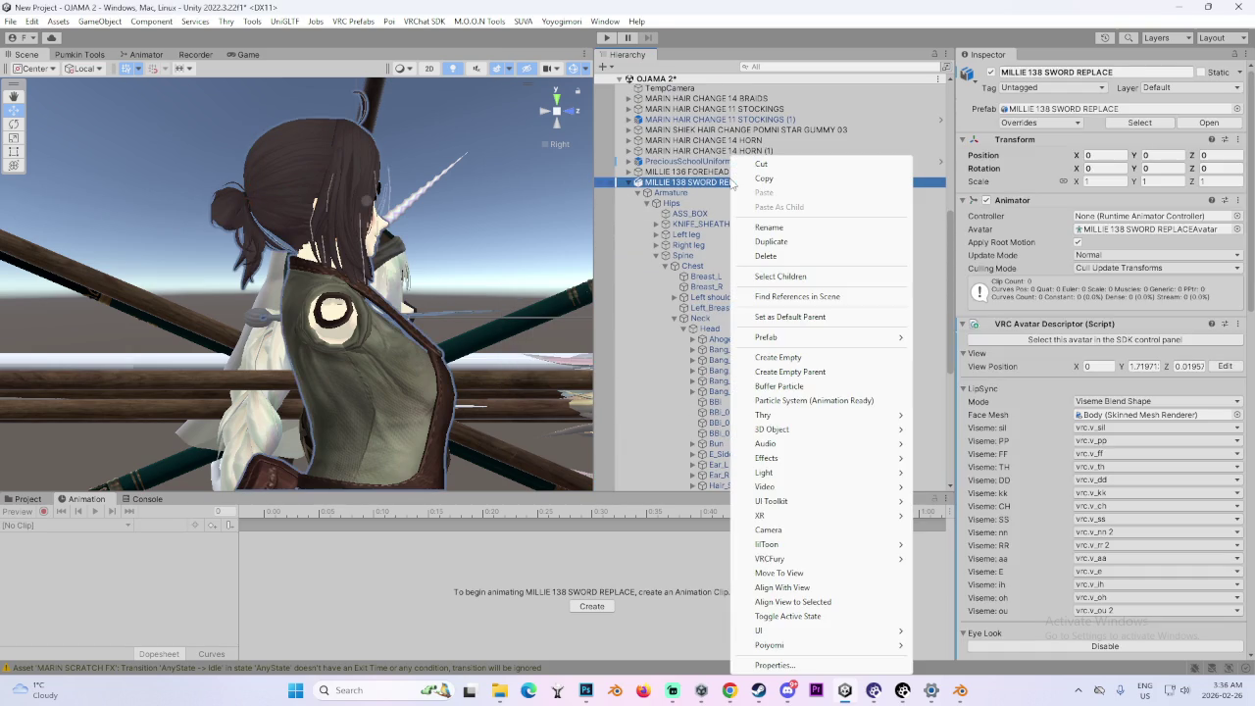
mouse_move(765, 336)
click(960, 431)
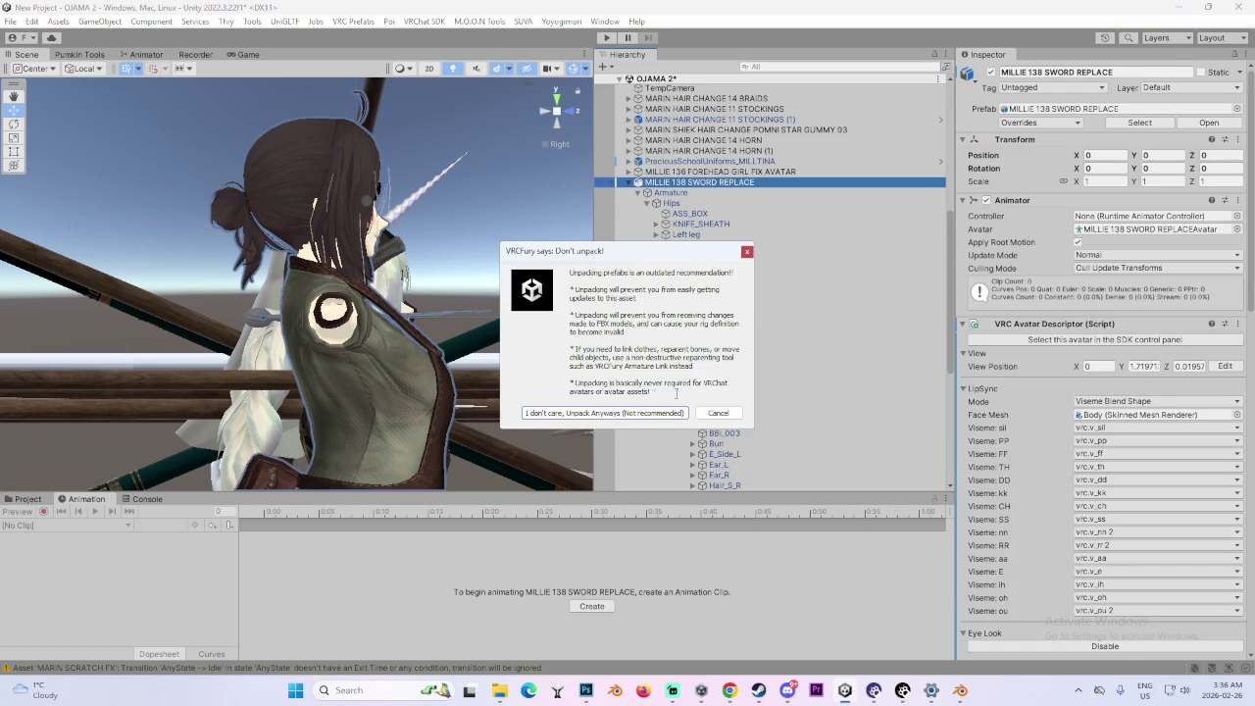
click(637, 412)
scroll(726, 342, down, 5)
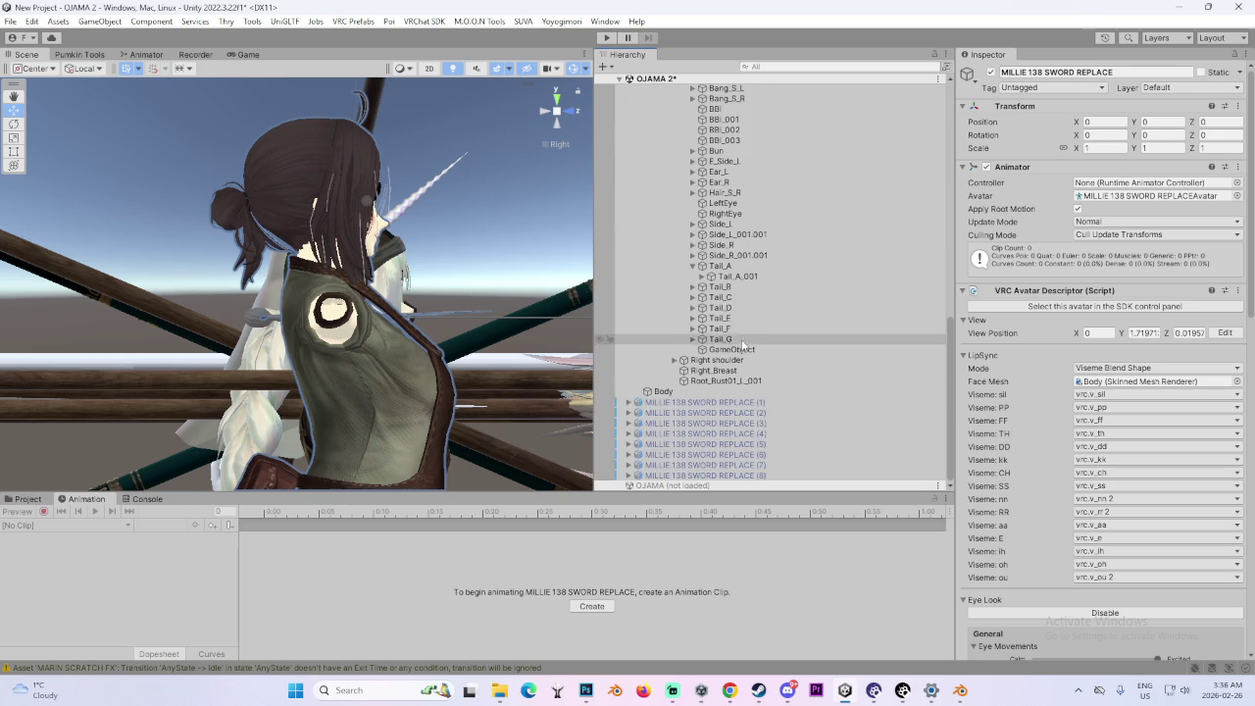
- Parent bones Tail_A through Tail_G under the new GameObject
click(742, 340)
shift+click(737, 286)
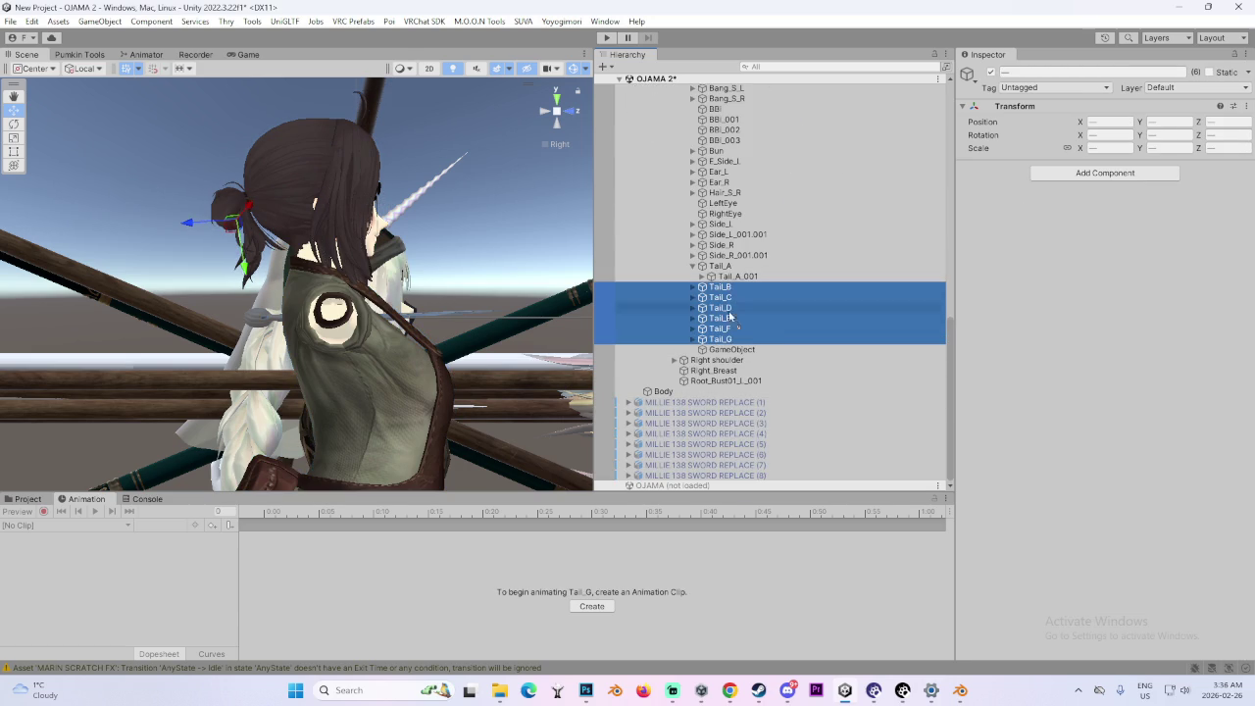
drag(720, 266, 737, 351)
shift+click(730, 340)
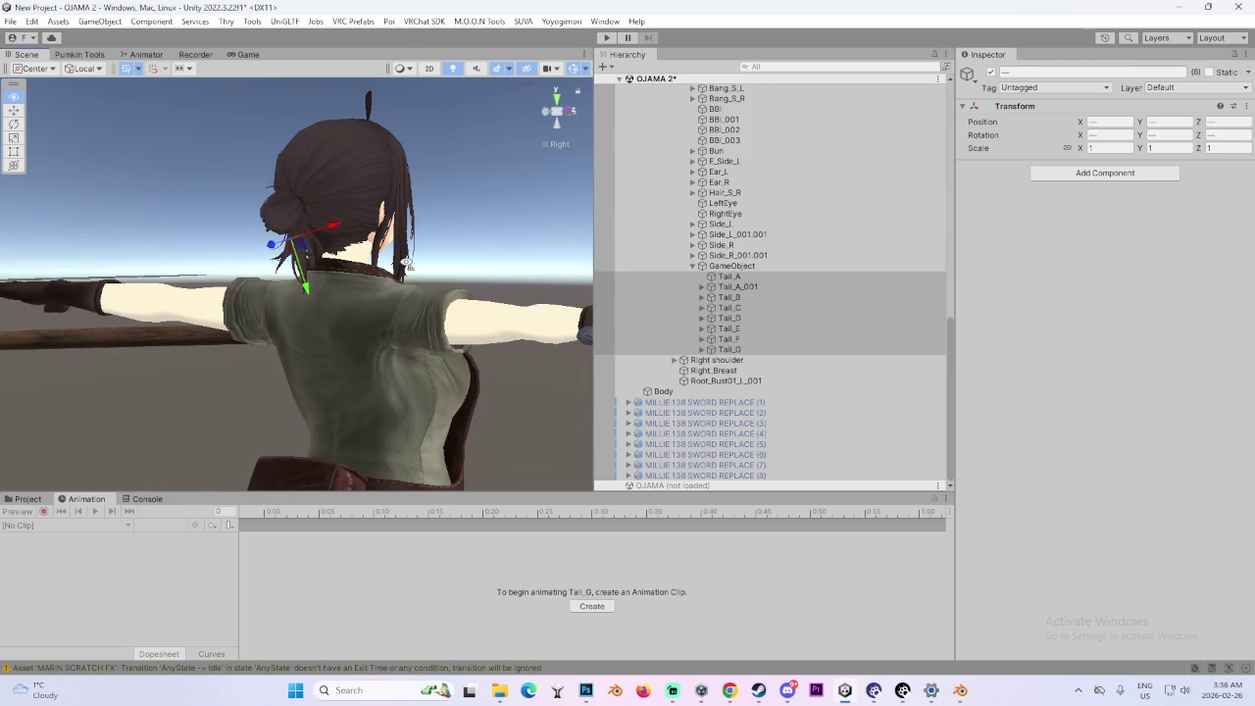
- Add a VRC Phys Bone component to the GameObject holding the bun bones
click(731, 266)
drag(393, 260, 500, 228)
click(1105, 172)
key(Down)
key(Down)
key(Down)
key(Up)
key(Up)
key(Up)
click(1093, 258)
mouse_move(549, 245)
mouse_down()
mouse_move(397, 245)
mouse_move(480, 237)
mouse_move(431, 245)
mouse_up()
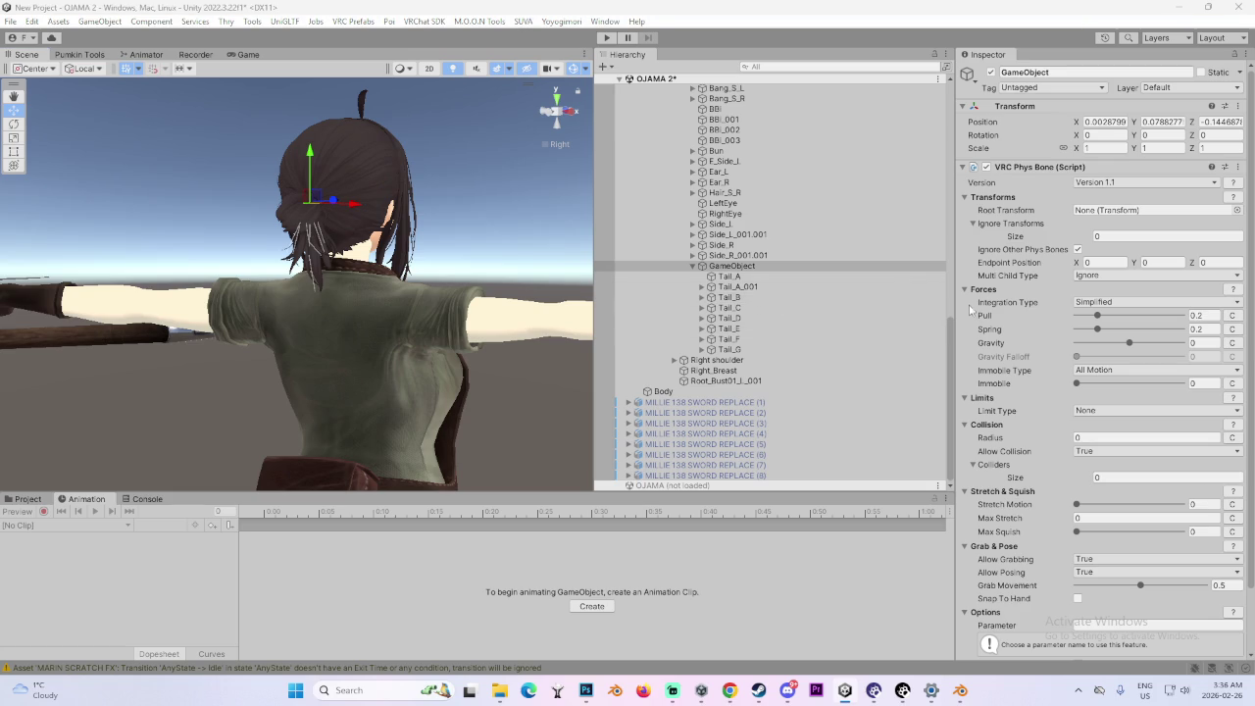
- Set the Phys Bone endpoint Y to 0.180 and its Integration Type to Advanced
click(1144, 263)
text(0.18)
text(0)
mouse_move(584, 246)
mouse_down()
mouse_move(333, 274)
mouse_move(441, 283)
mouse_up()
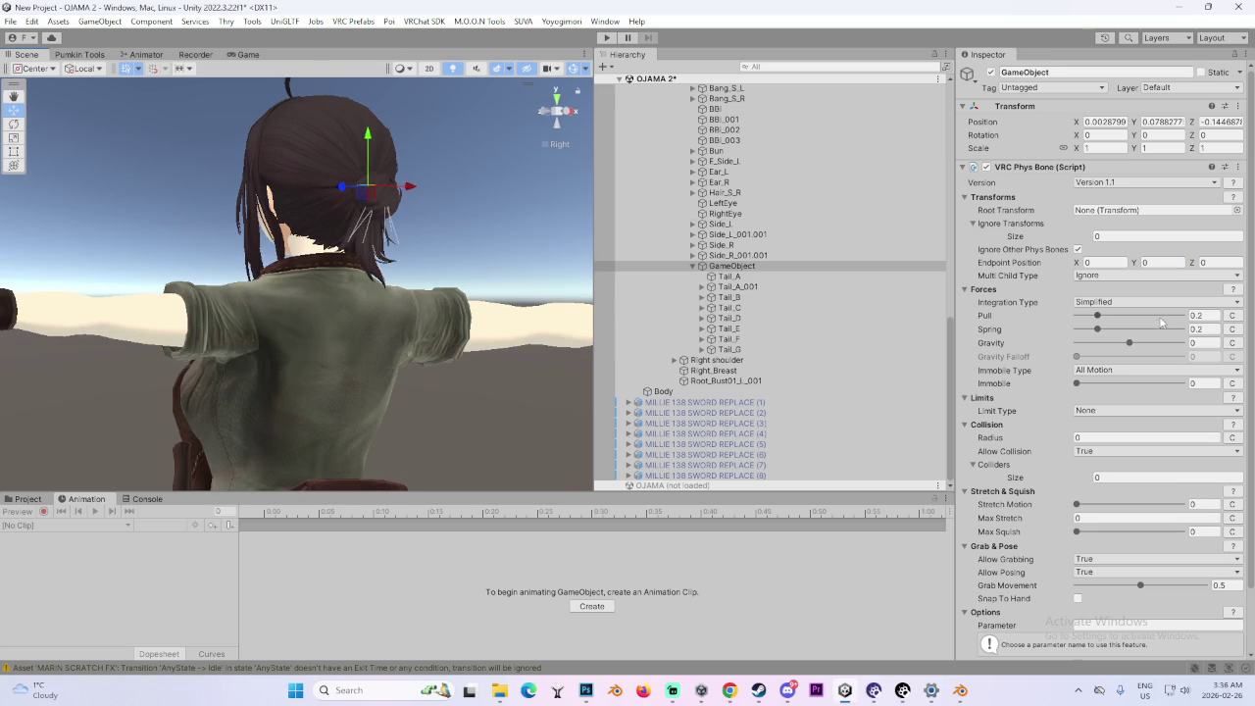
click(1127, 302)
click(1116, 333)
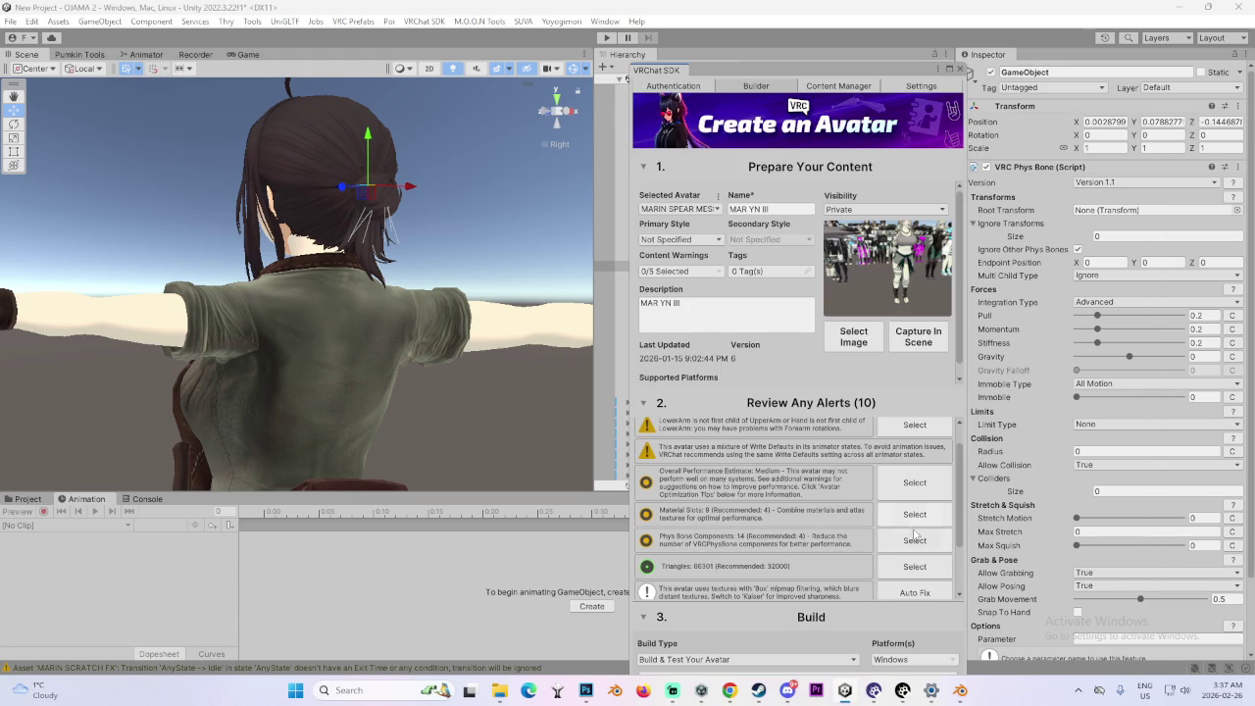
- Select all 14 Phys Bone components flagged by the SDK alert and close the builder
click(916, 541)
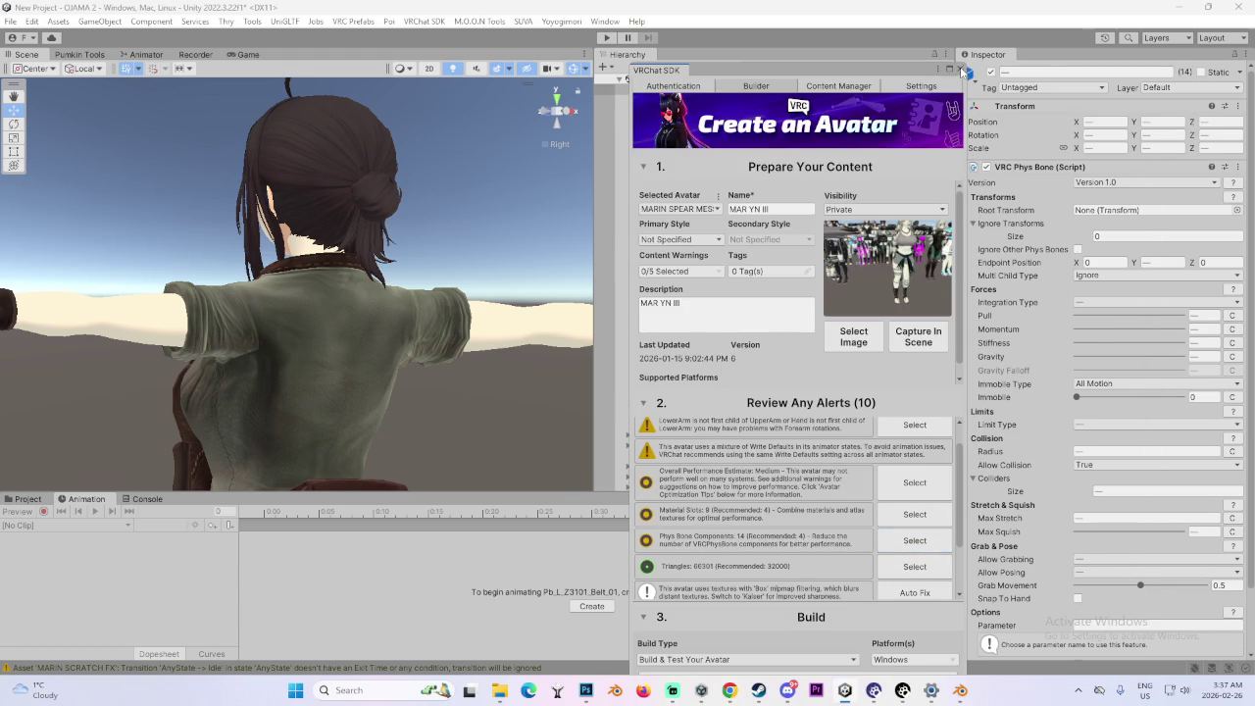
click(962, 71)
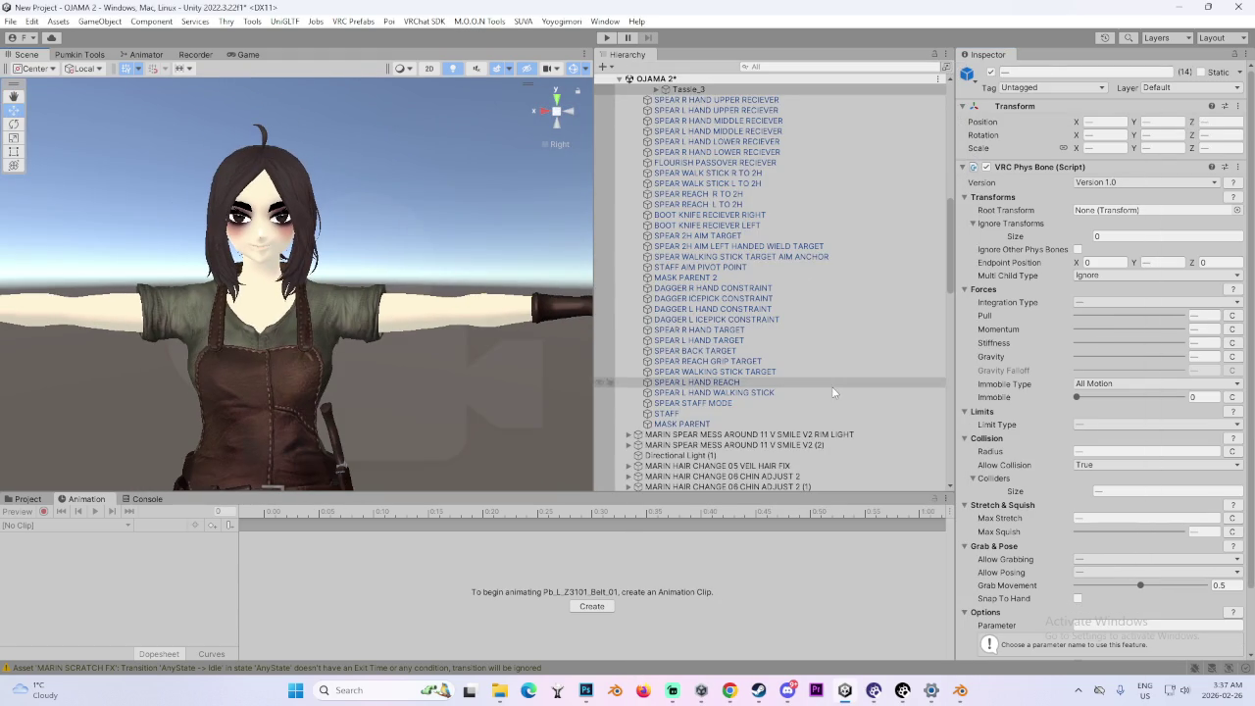
scroll(833, 392, up, 3)
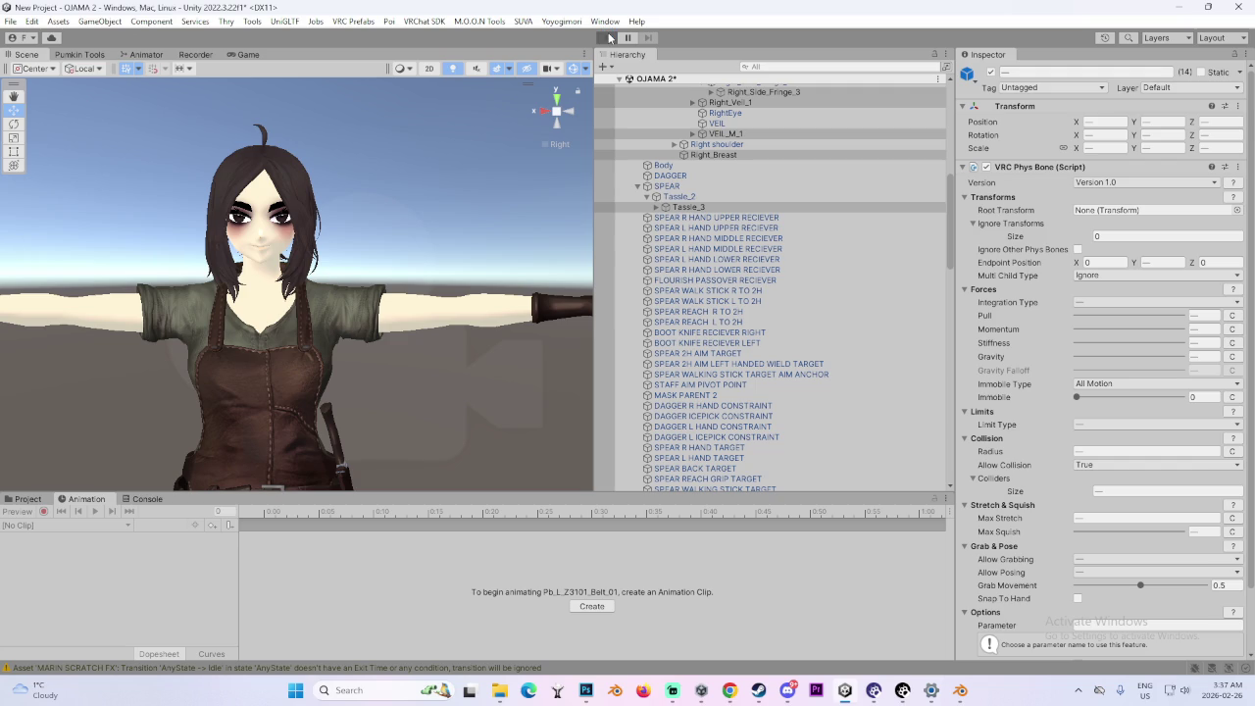
- Enter play mode and wait while VRCFury processes the Avatar Root
click(605, 38)
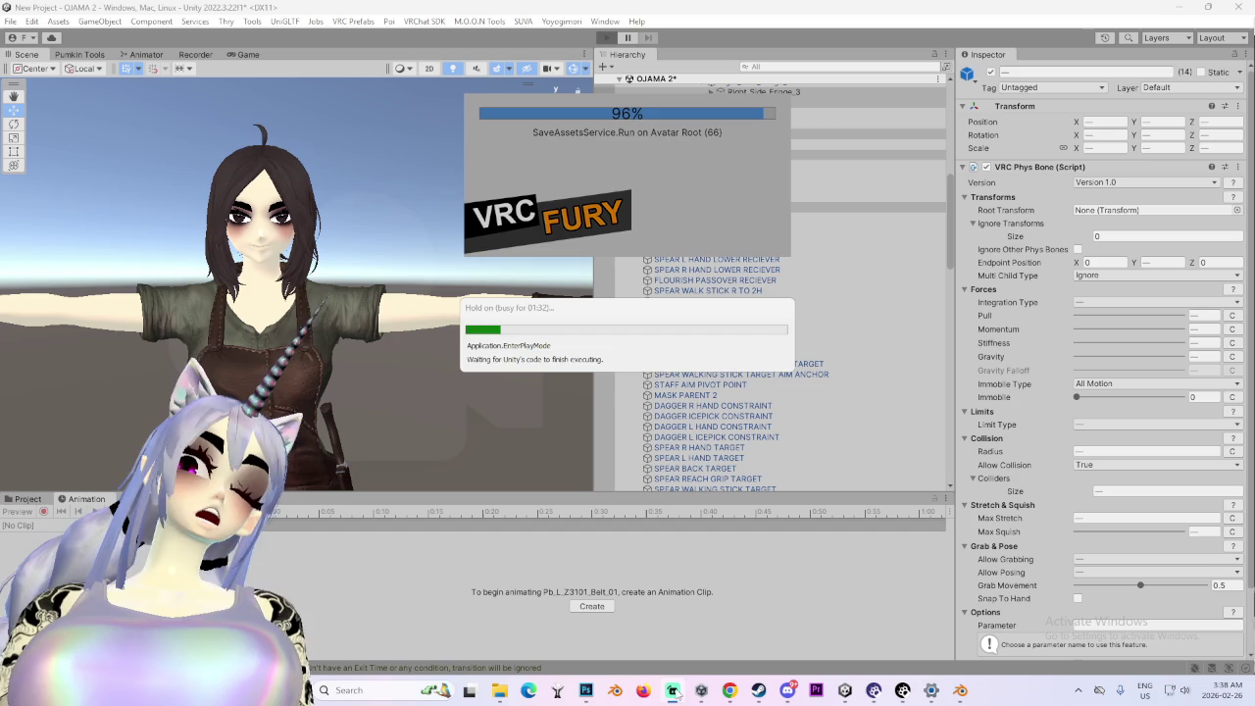
mouse_move(674, 692)
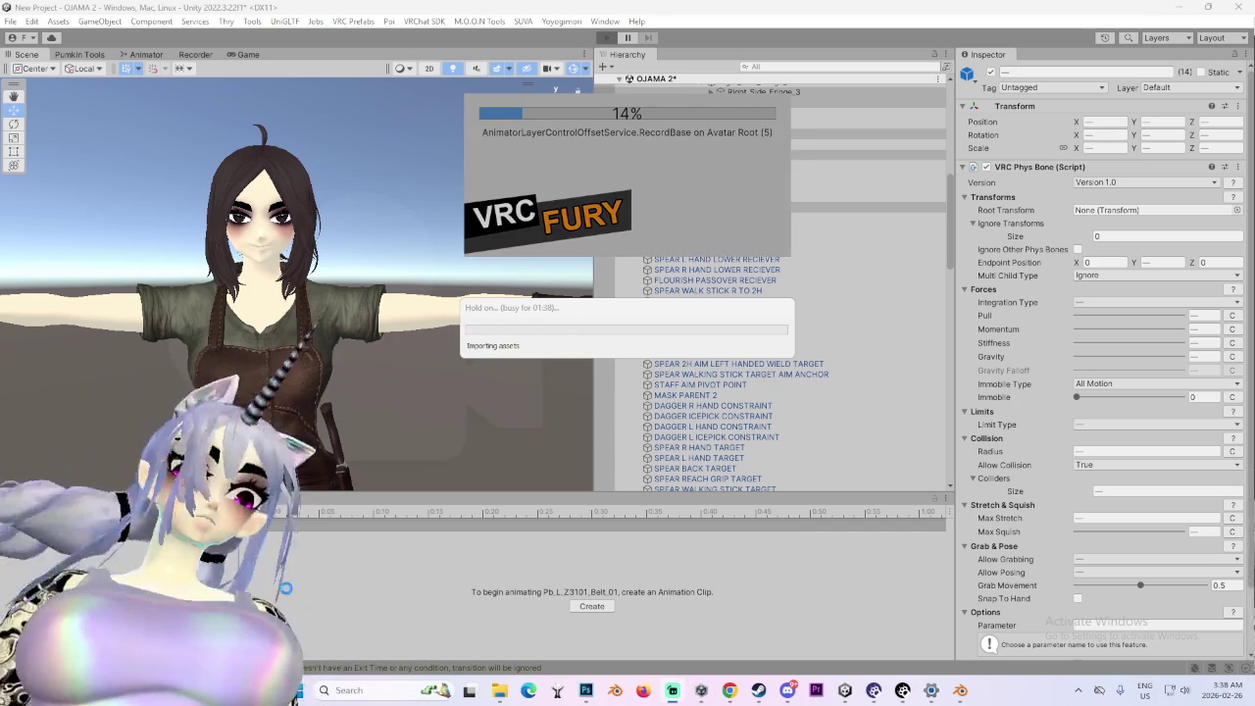
- Switch to Blender, zoom in and out on the sword-carrying character, then return to the browser
click(960, 690)
scroll(619, 437, down, 3)
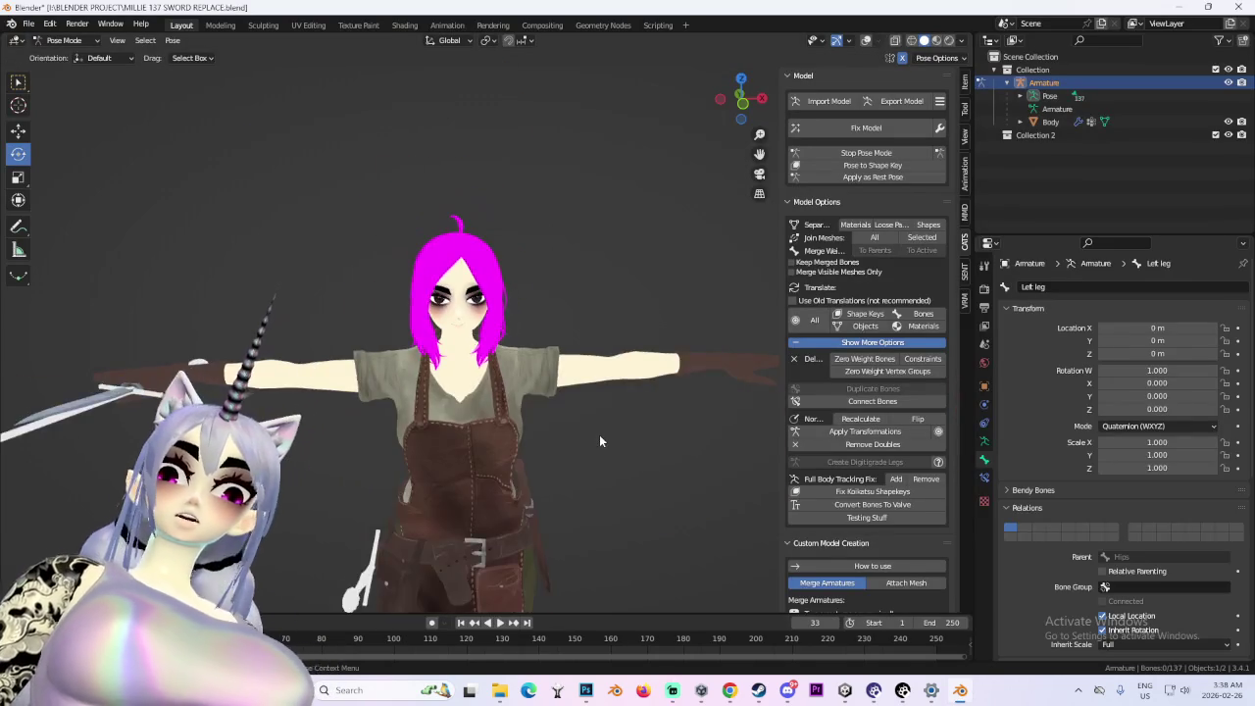
scroll(598, 260, up, 5)
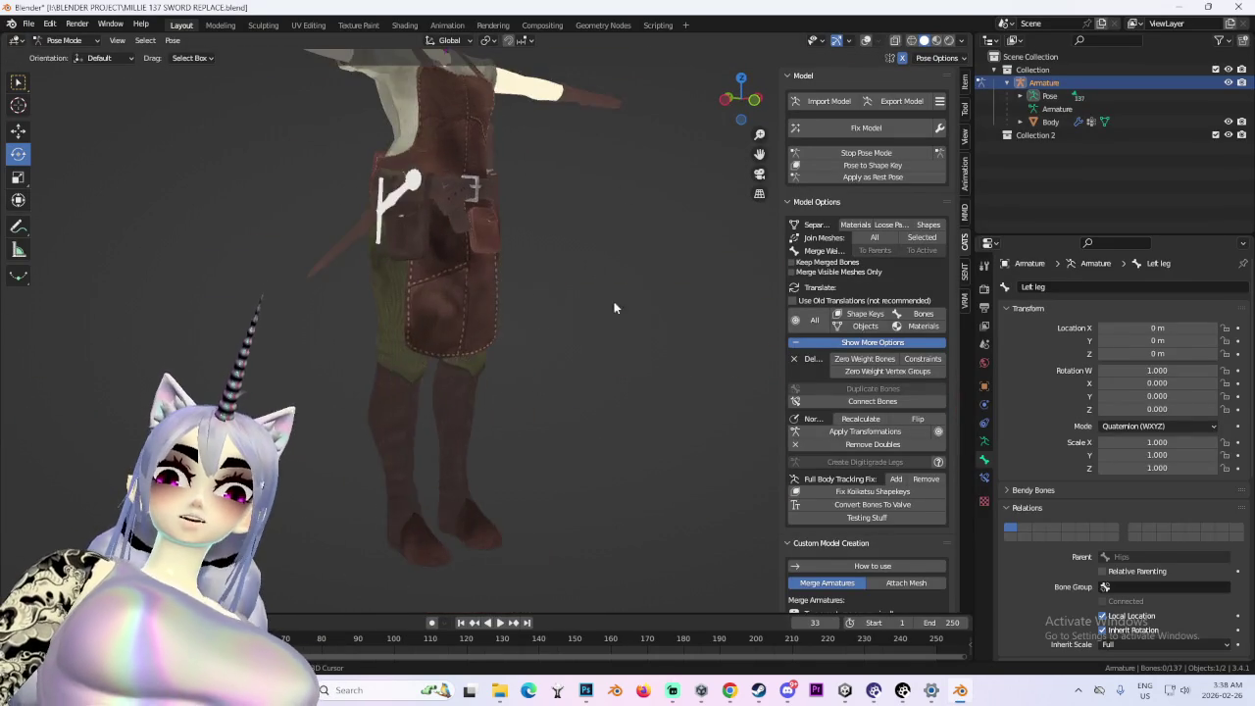
scroll(673, 387, down, 4)
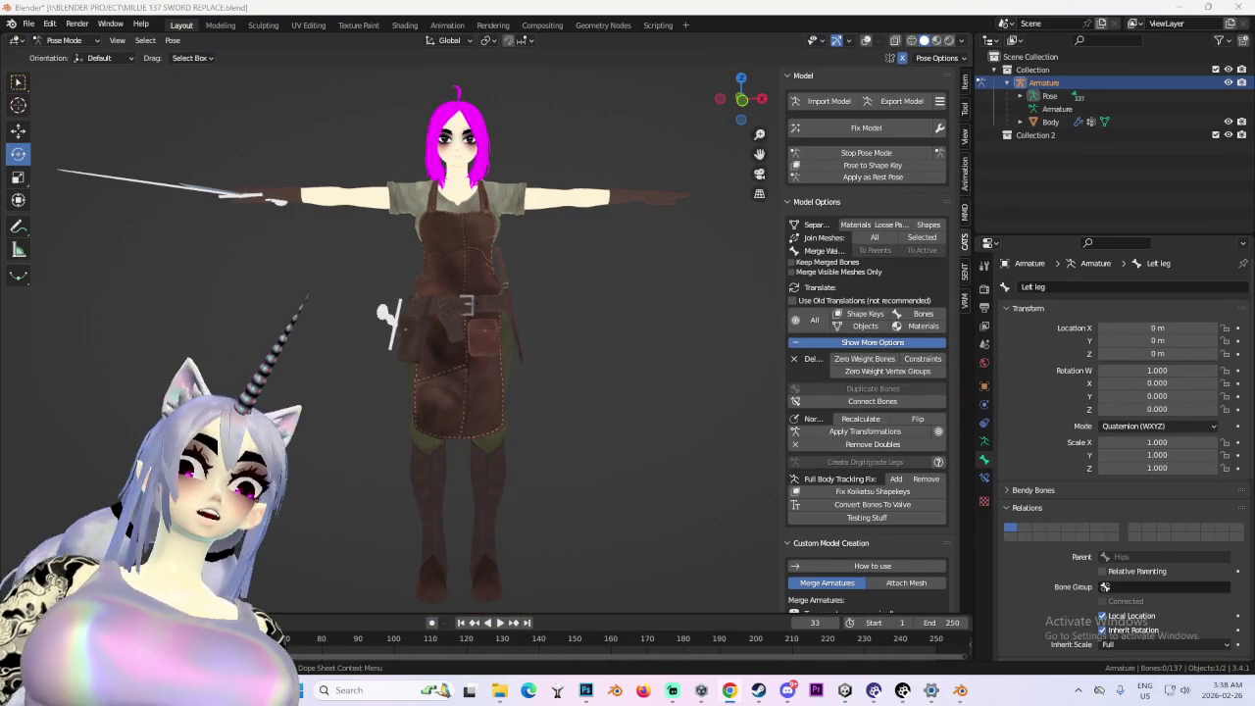
key(alt+Tab)
- Go to cgtrader.com, search for 'wooden doll', maximize the window and dismiss the Google sign-in
click(584, 68)
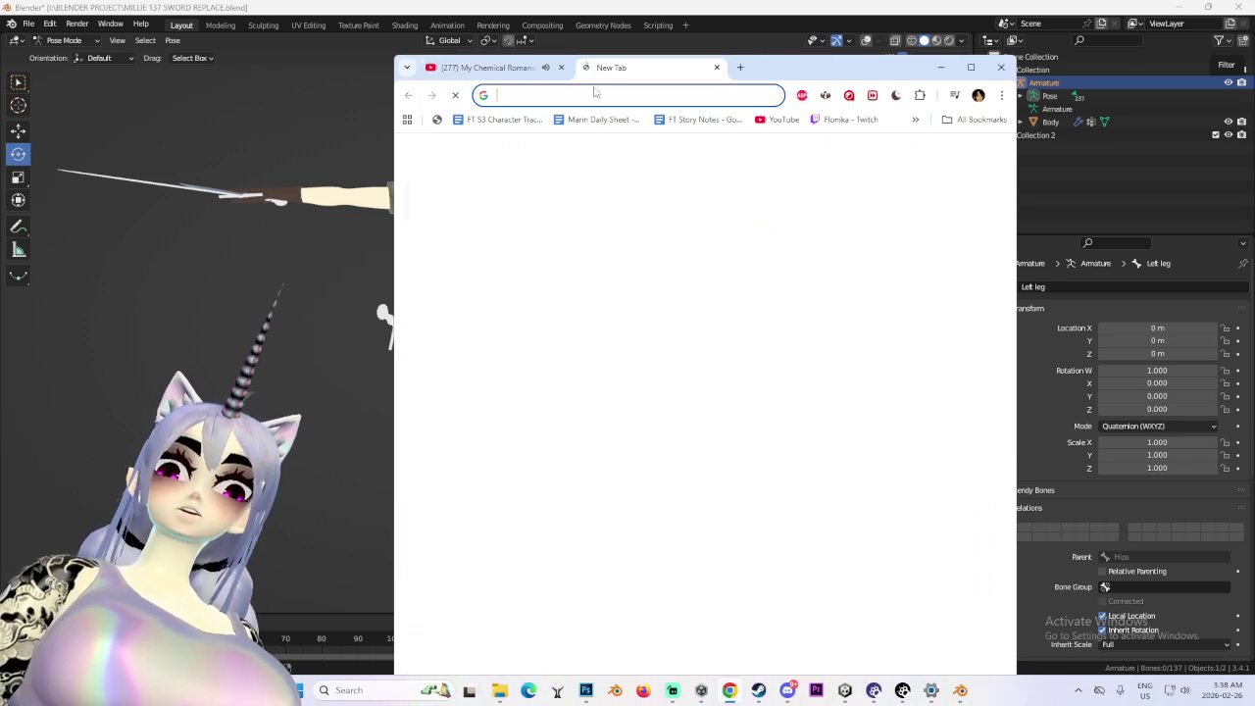
text(cgtrade)
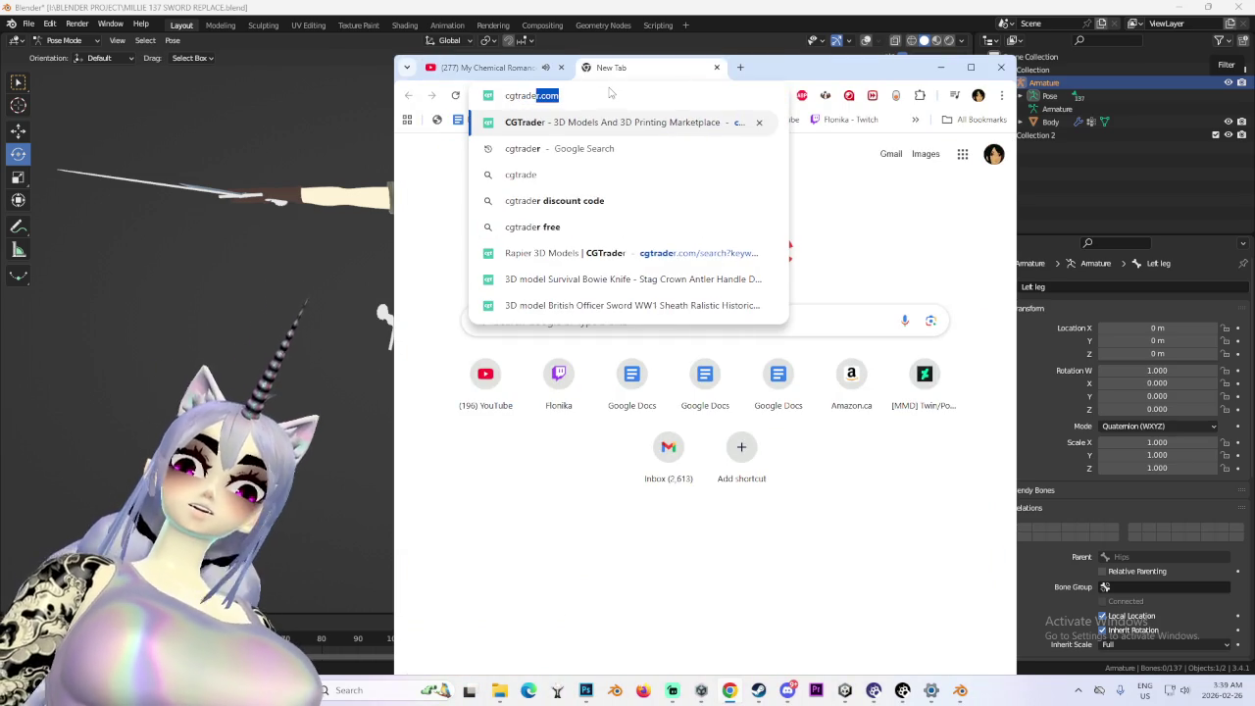
key(Return)
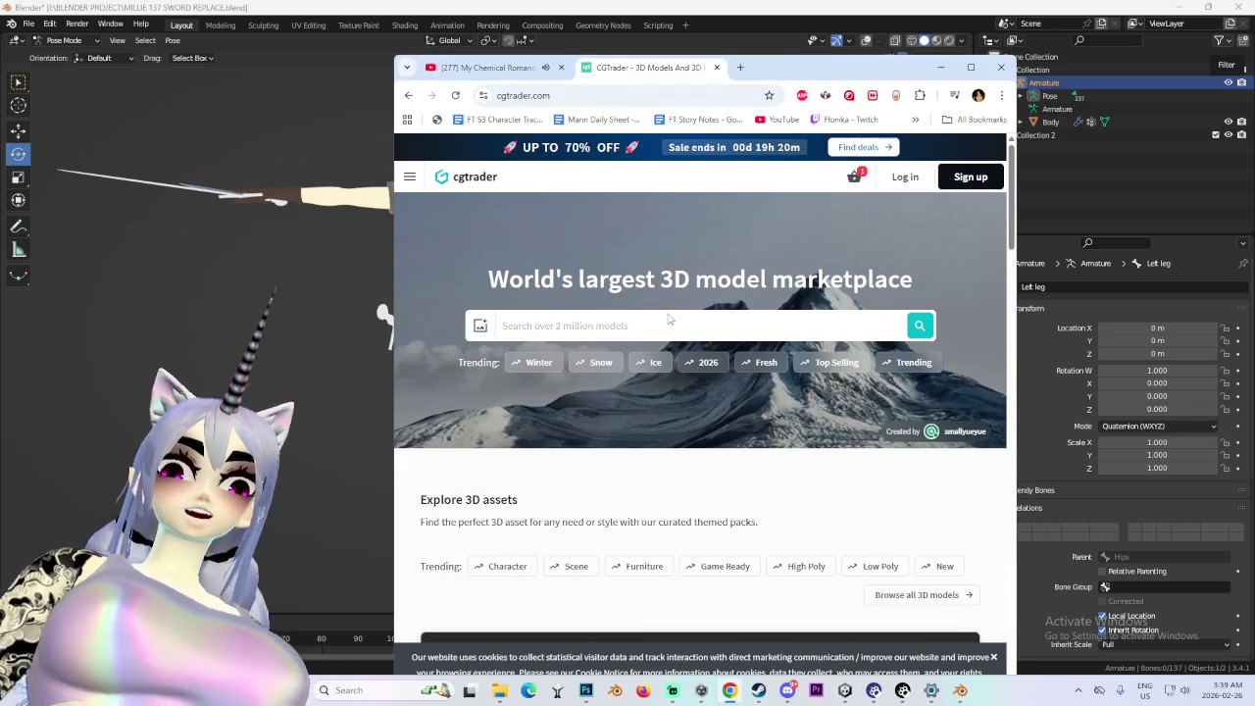
text(woo)
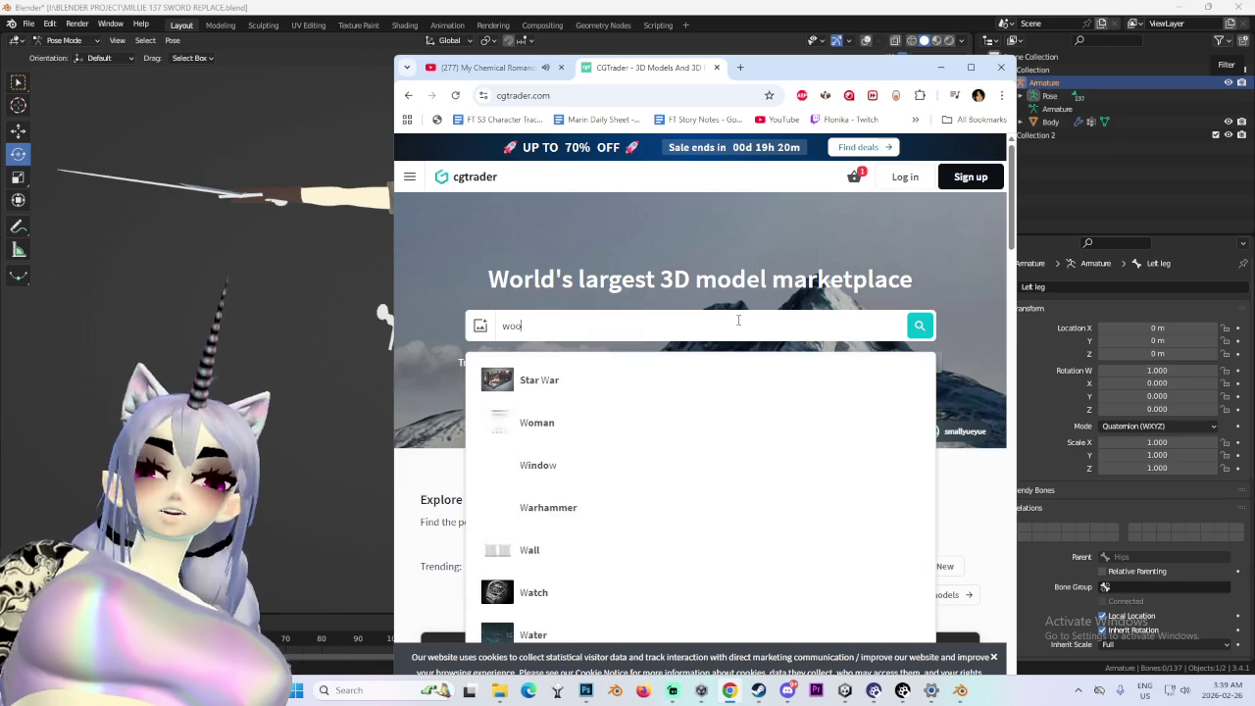
text(den doll)
key(Return)
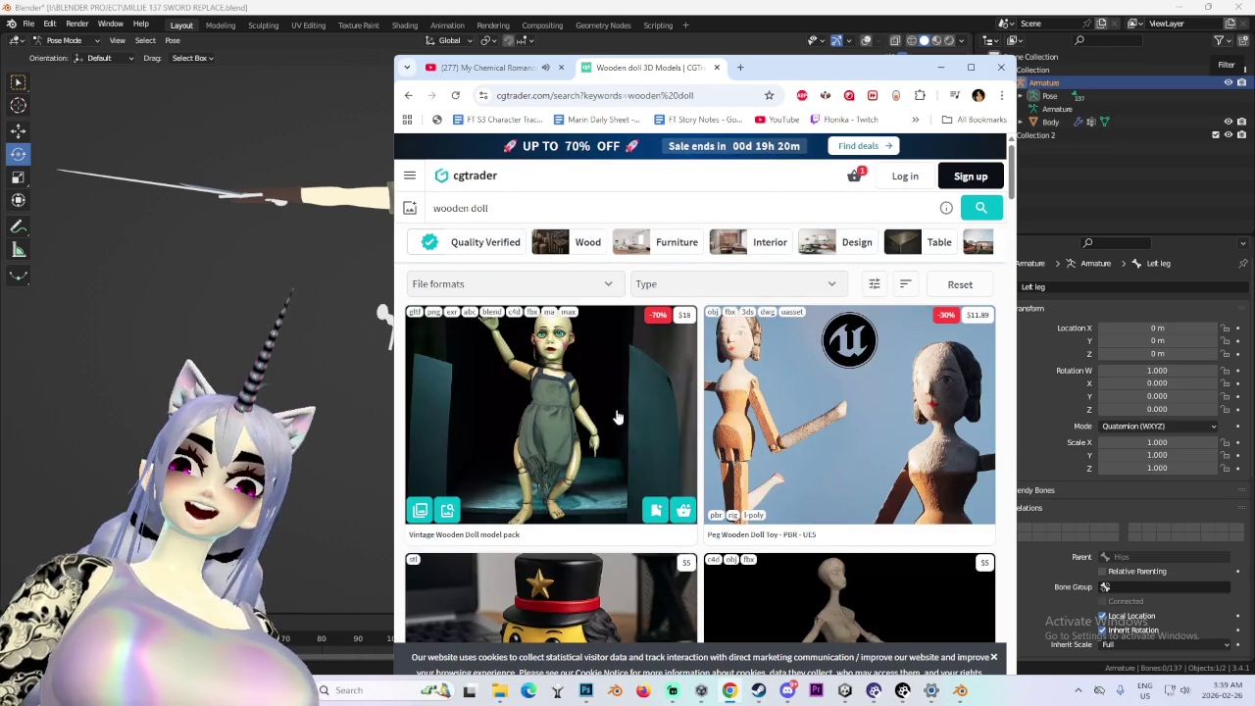
scroll(941, 328, down, 3)
scroll(839, 446, up, 2)
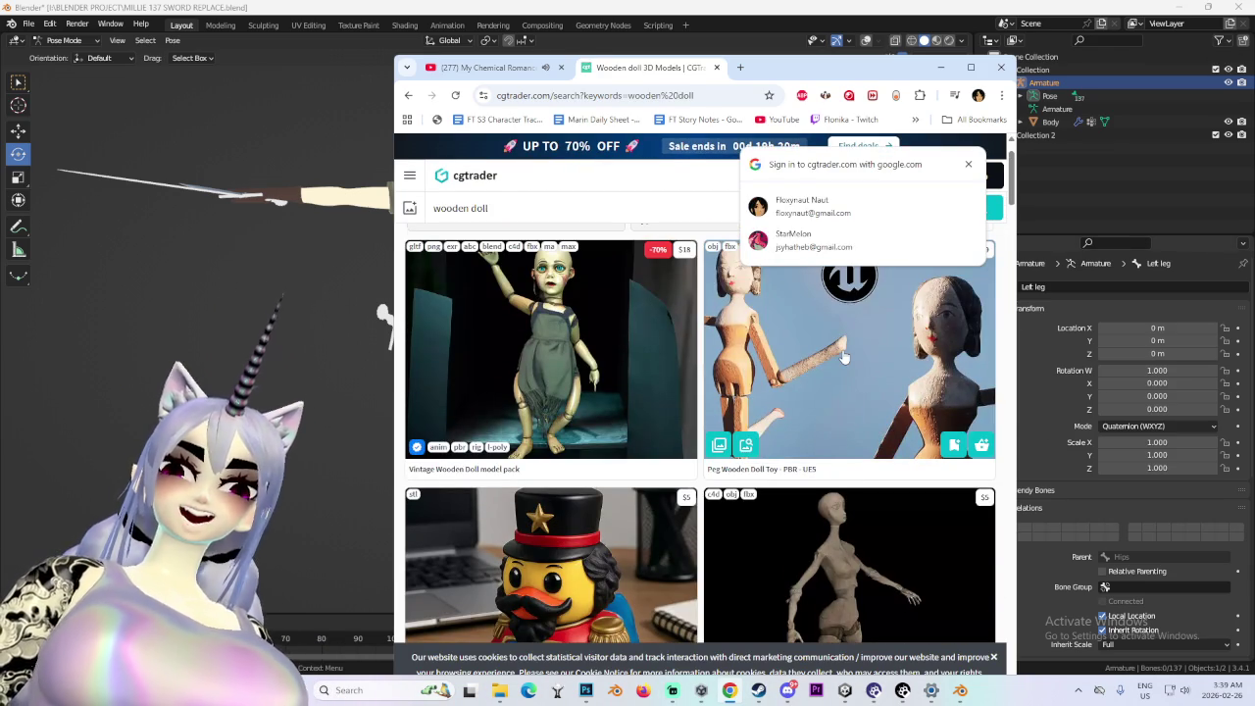
scroll(817, 452, up, 1)
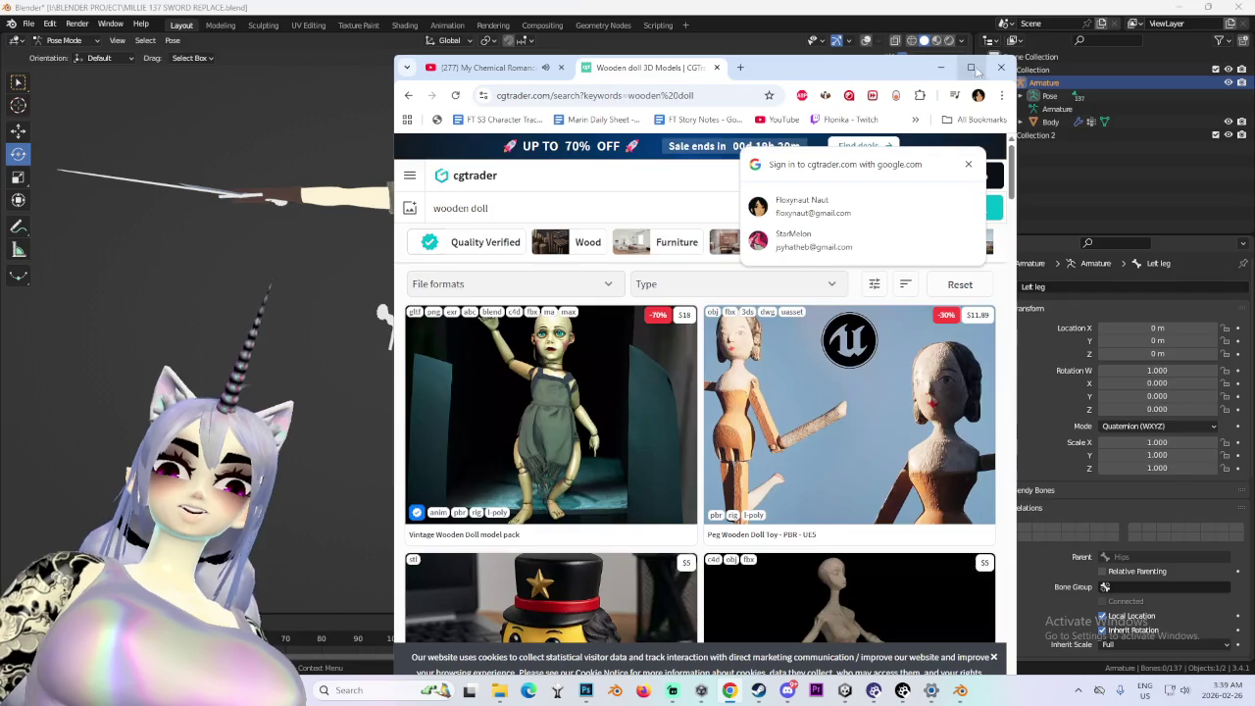
click(971, 67)
click(1207, 109)
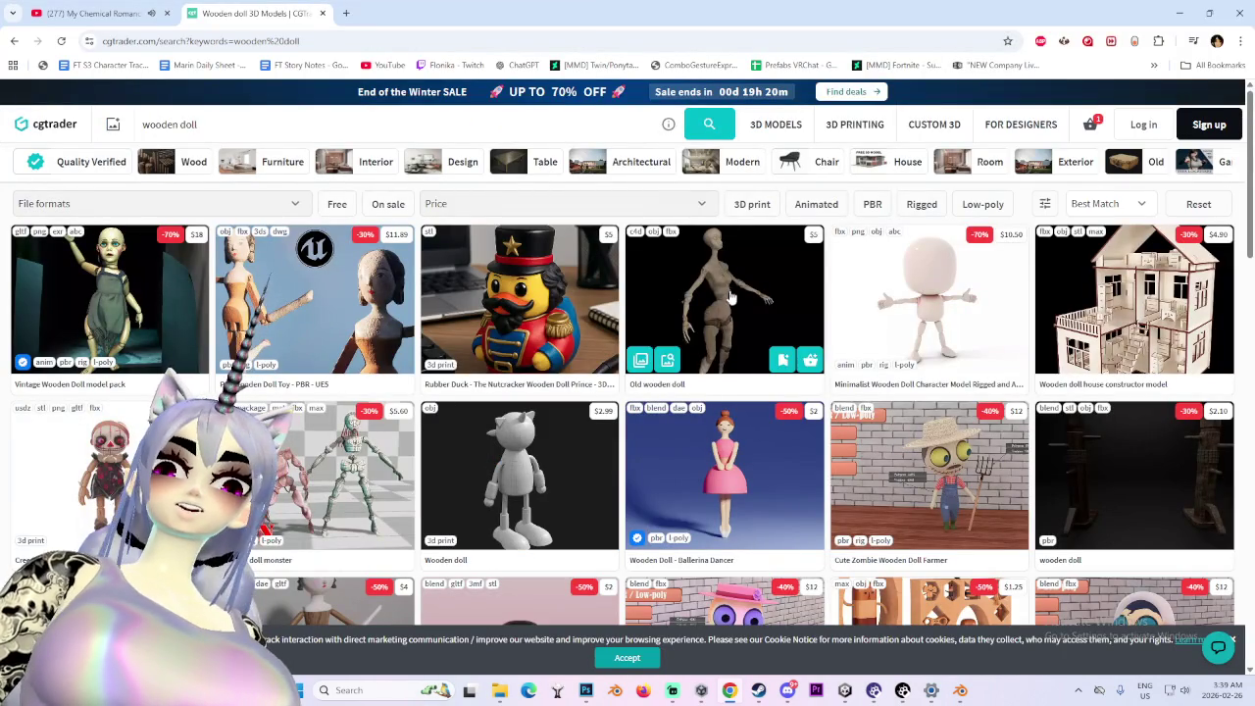
- View the Peg Wooden Doll Toy gallery, then return to the results
click(380, 334)
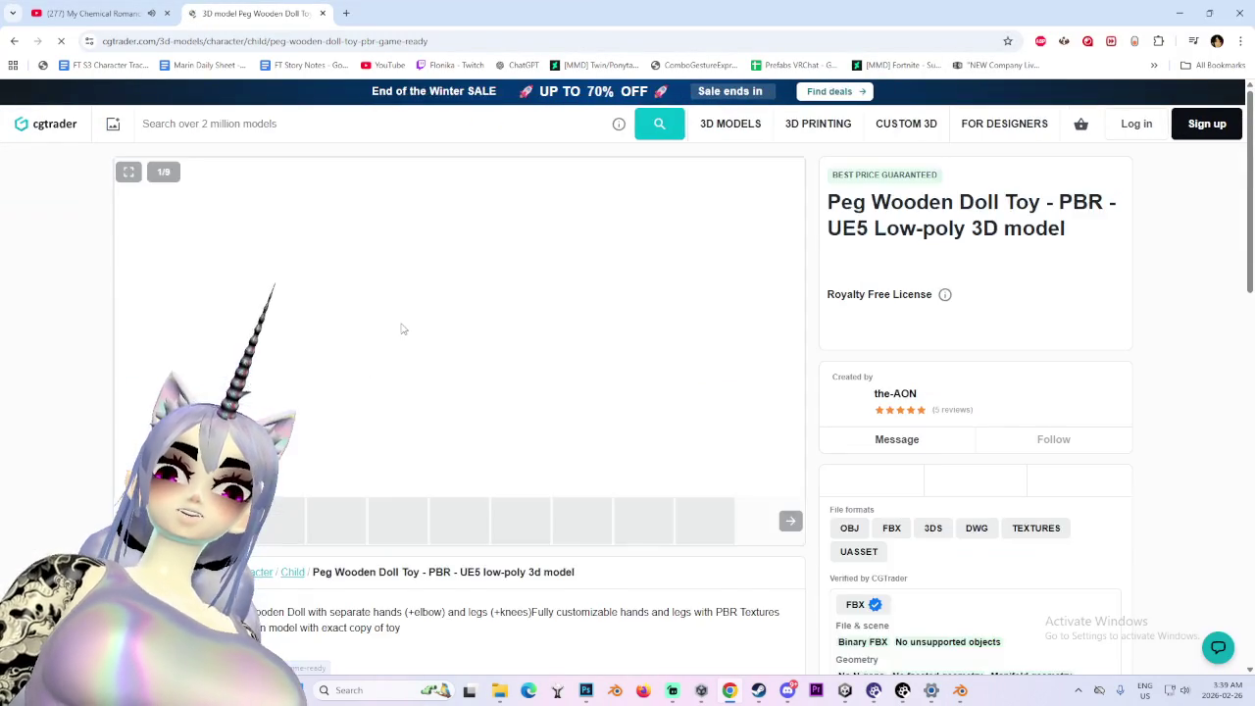
click(458, 517)
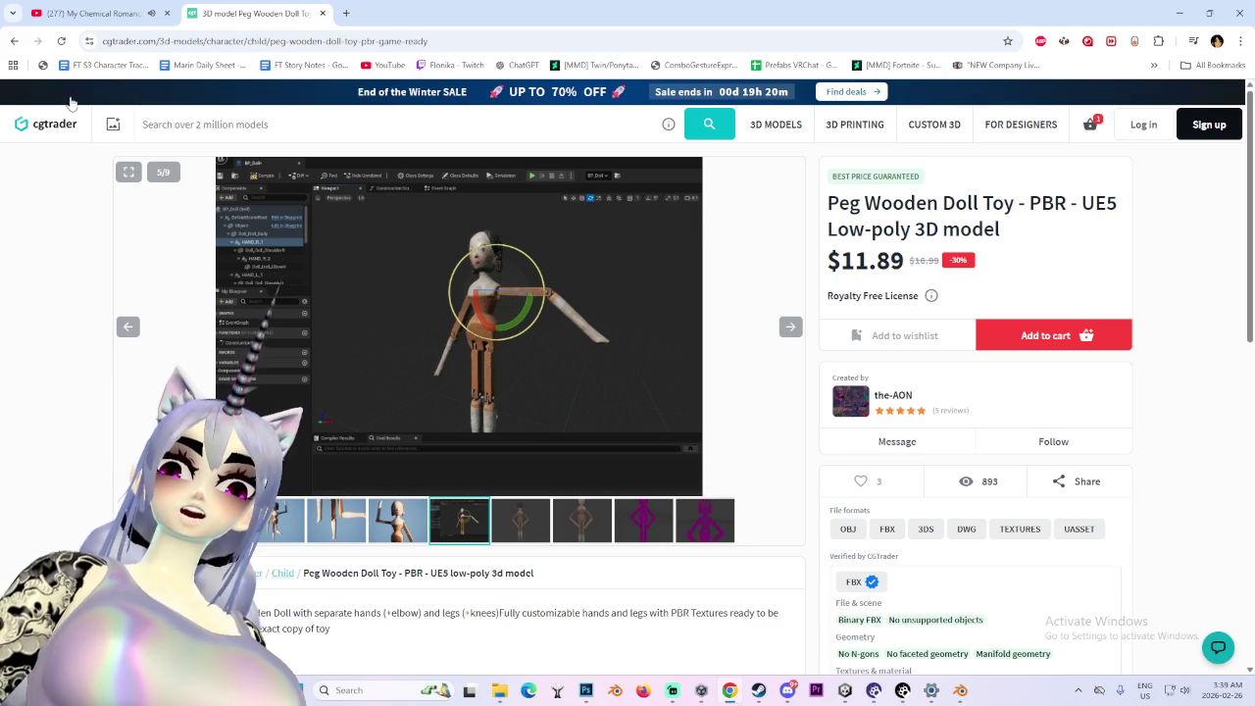
click(15, 44)
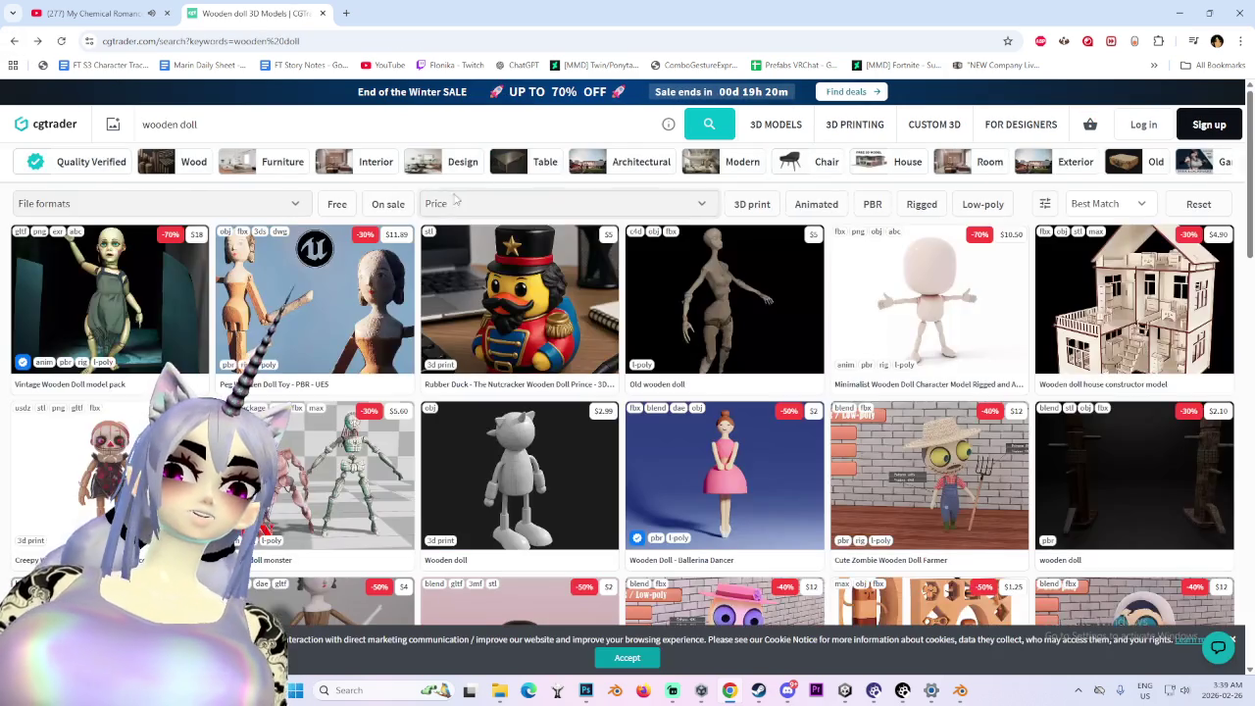
- Open the Wooden Decorative Doll Figure 4 page, then switch back to Blender
scroll(265, 392, down, 3)
scroll(357, 441, down, 3)
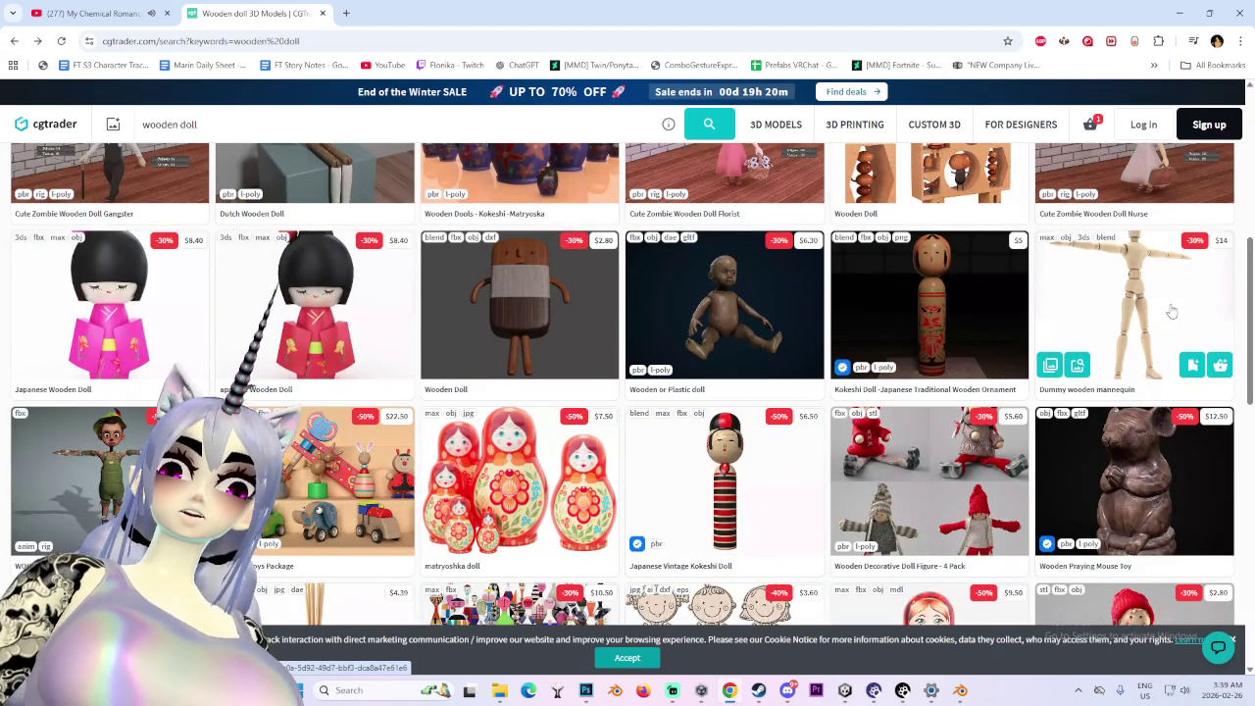
scroll(559, 458, down, 5)
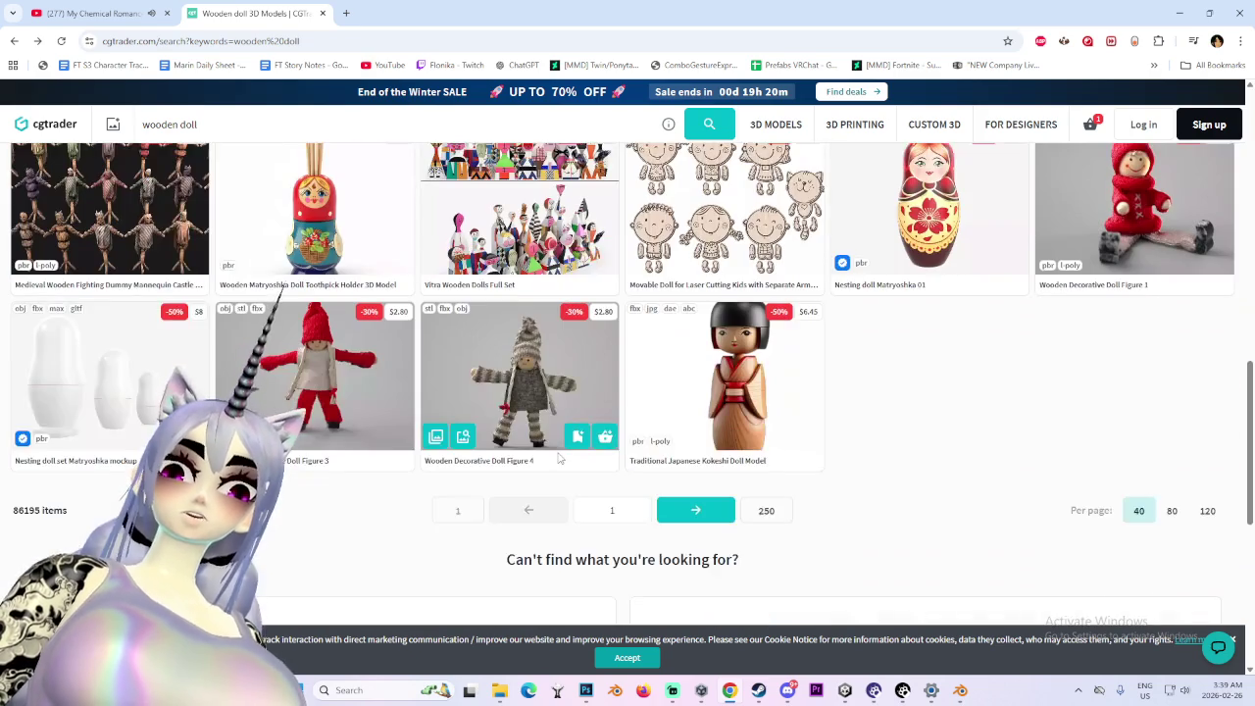
click(583, 399)
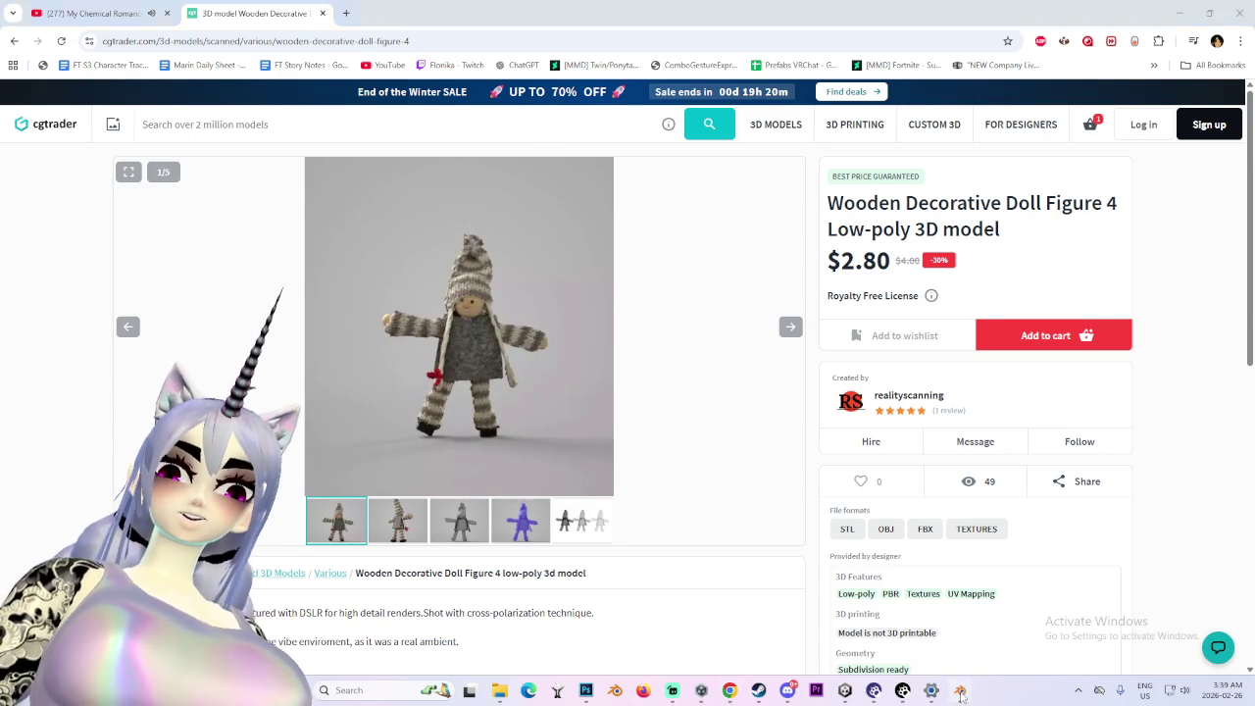
click(960, 693)
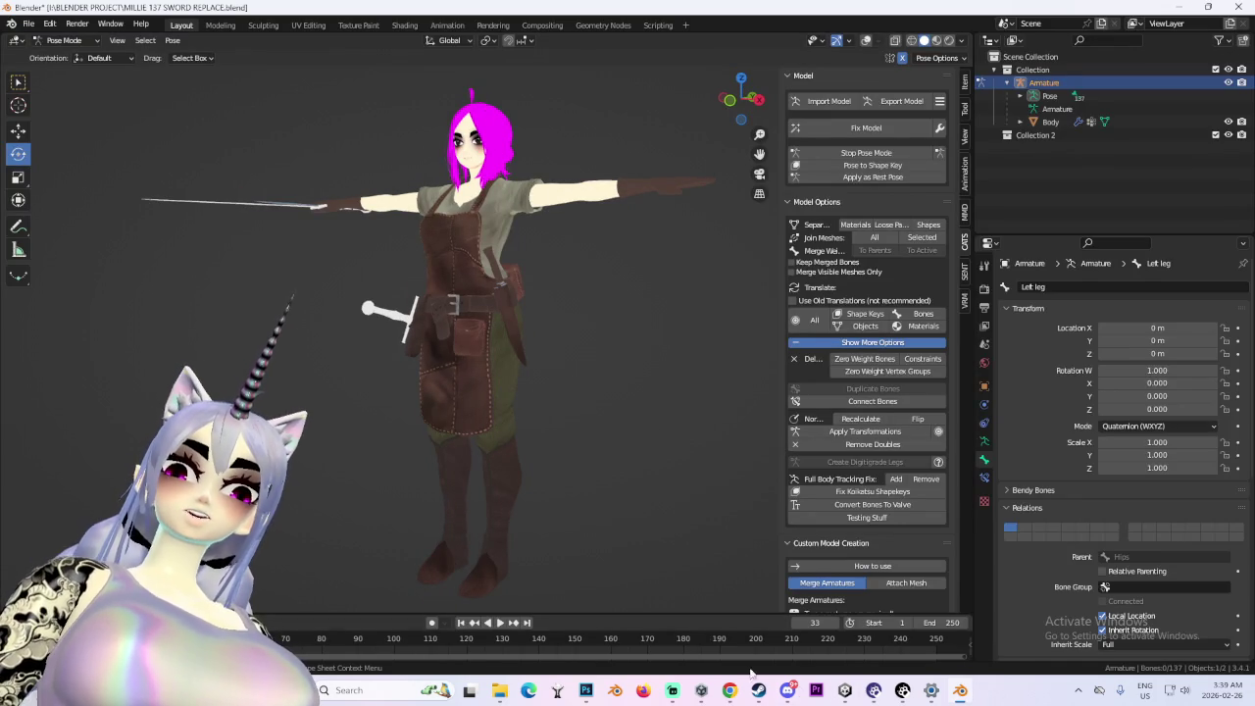
- In Unity's Scene view, frame and orbit the MILLIE 138 SWORD REPLACE avatar, then stop play mode
click(845, 692)
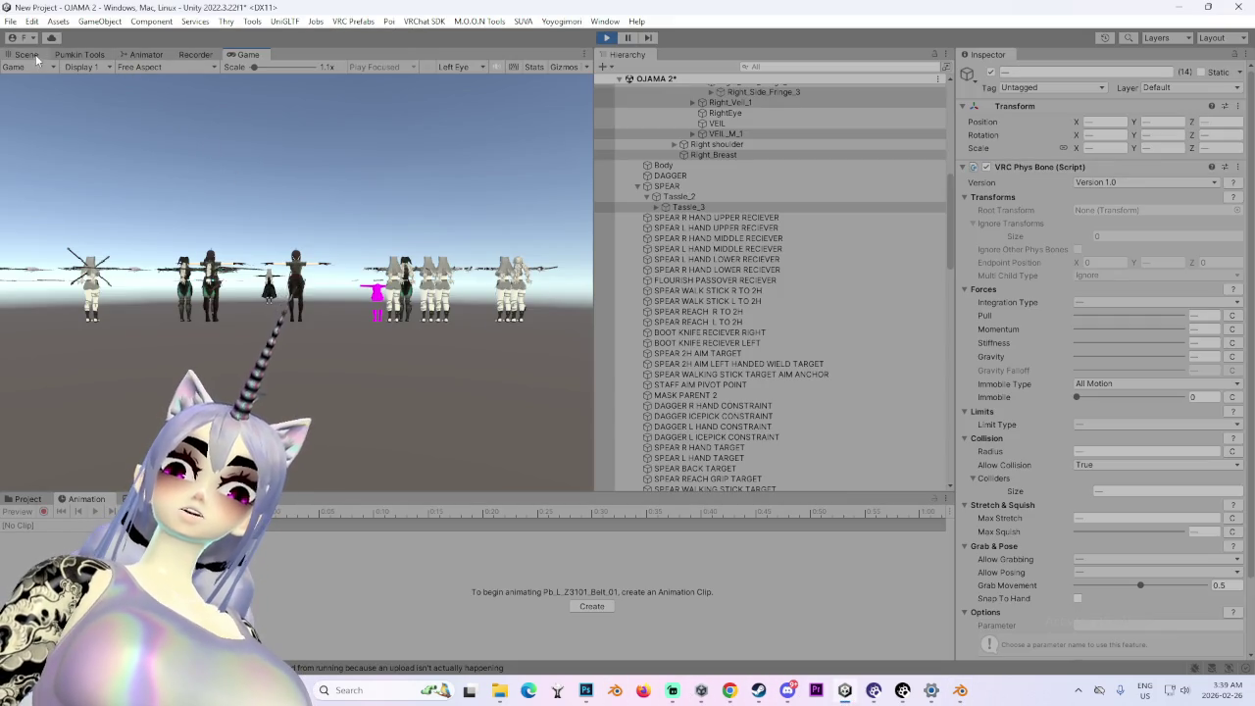
click(25, 54)
click(323, 431)
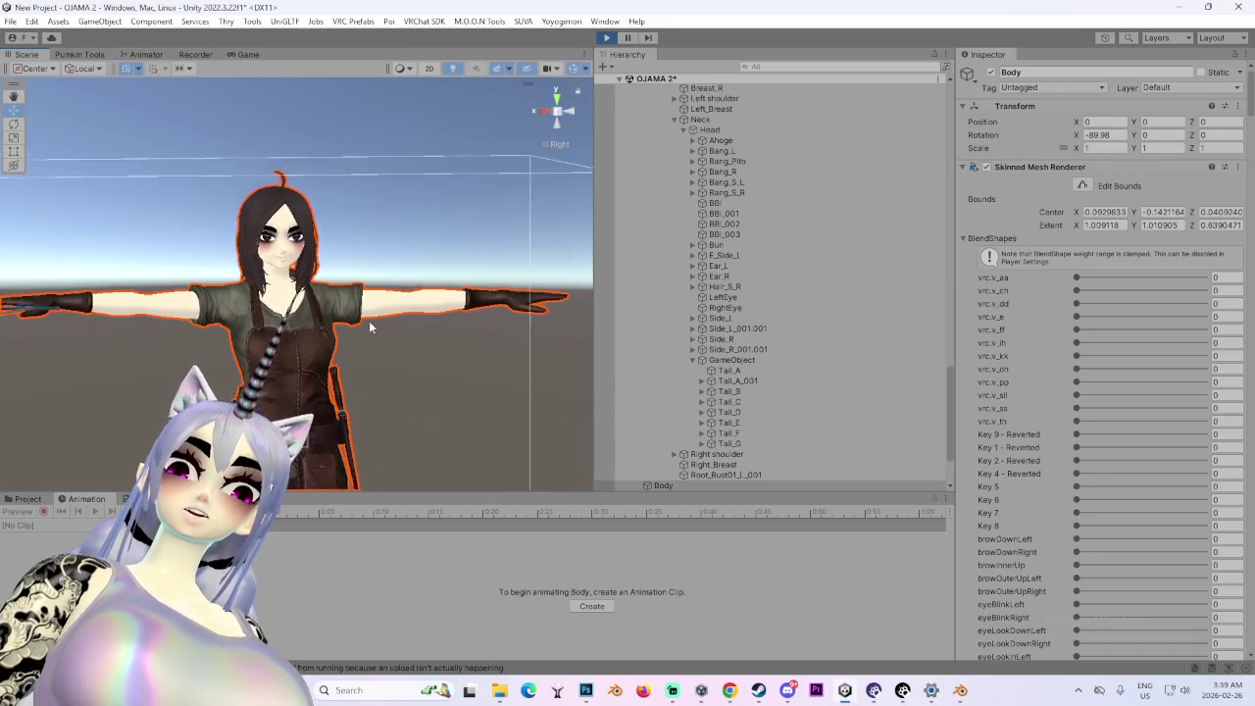
scroll(748, 368, up, 10)
click(719, 230)
double_click(722, 219)
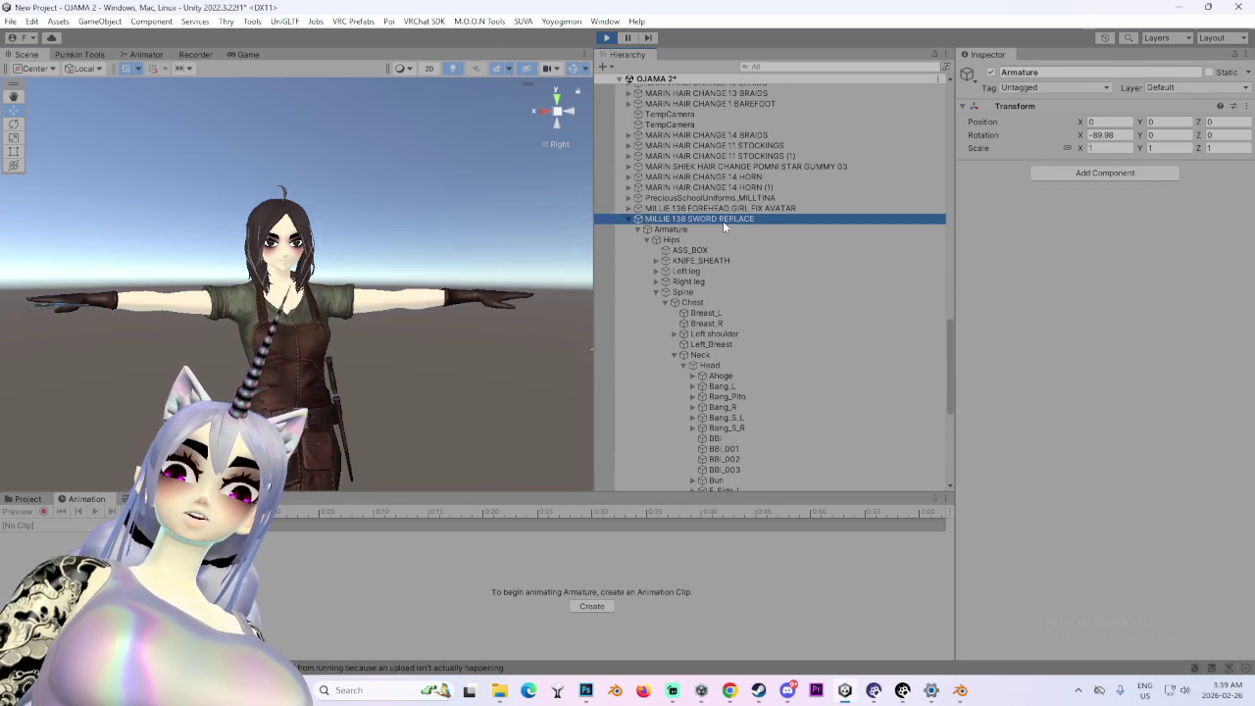
mouse_move(324, 438)
mouse_down()
mouse_move(354, 394)
mouse_move(412, 432)
mouse_move(393, 428)
mouse_move(473, 425)
mouse_move(354, 453)
mouse_move(539, 396)
mouse_move(485, 417)
mouse_move(402, 374)
mouse_move(396, 413)
mouse_move(498, 405)
mouse_move(406, 424)
mouse_move(511, 380)
mouse_move(333, 400)
mouse_move(260, 431)
mouse_move(173, 431)
mouse_move(239, 431)
mouse_move(311, 474)
mouse_move(199, 473)
mouse_up()
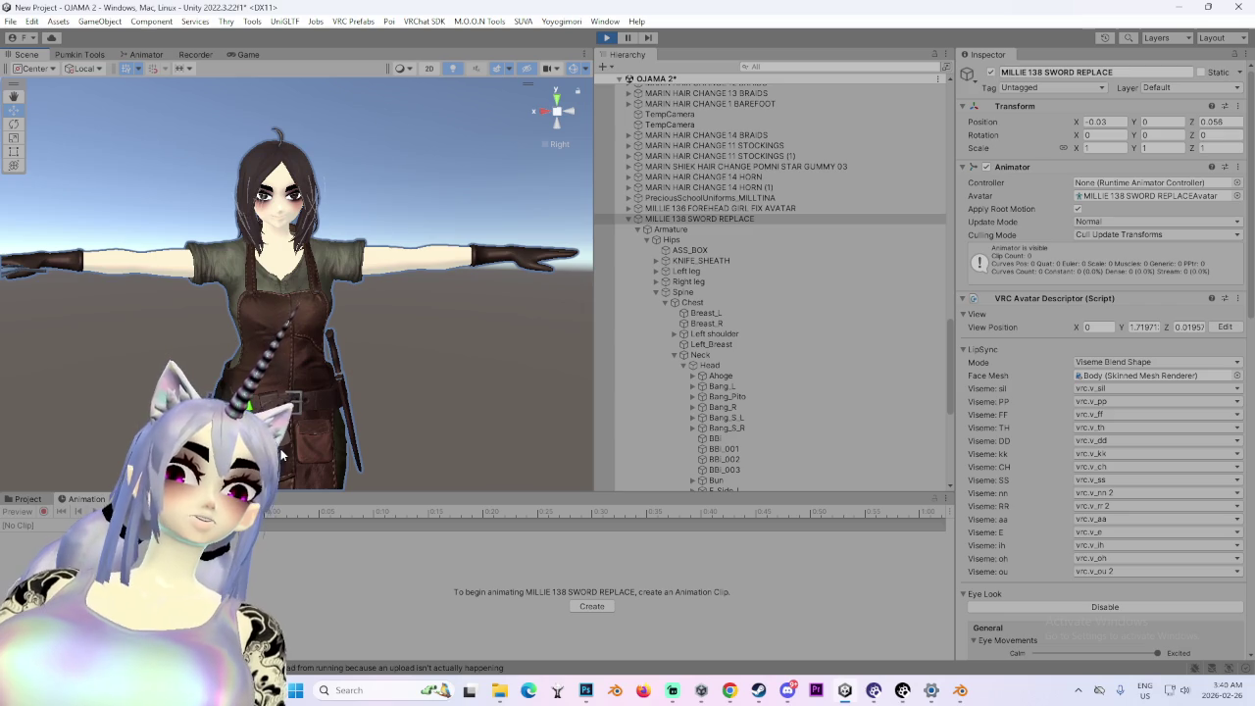
click(605, 41)
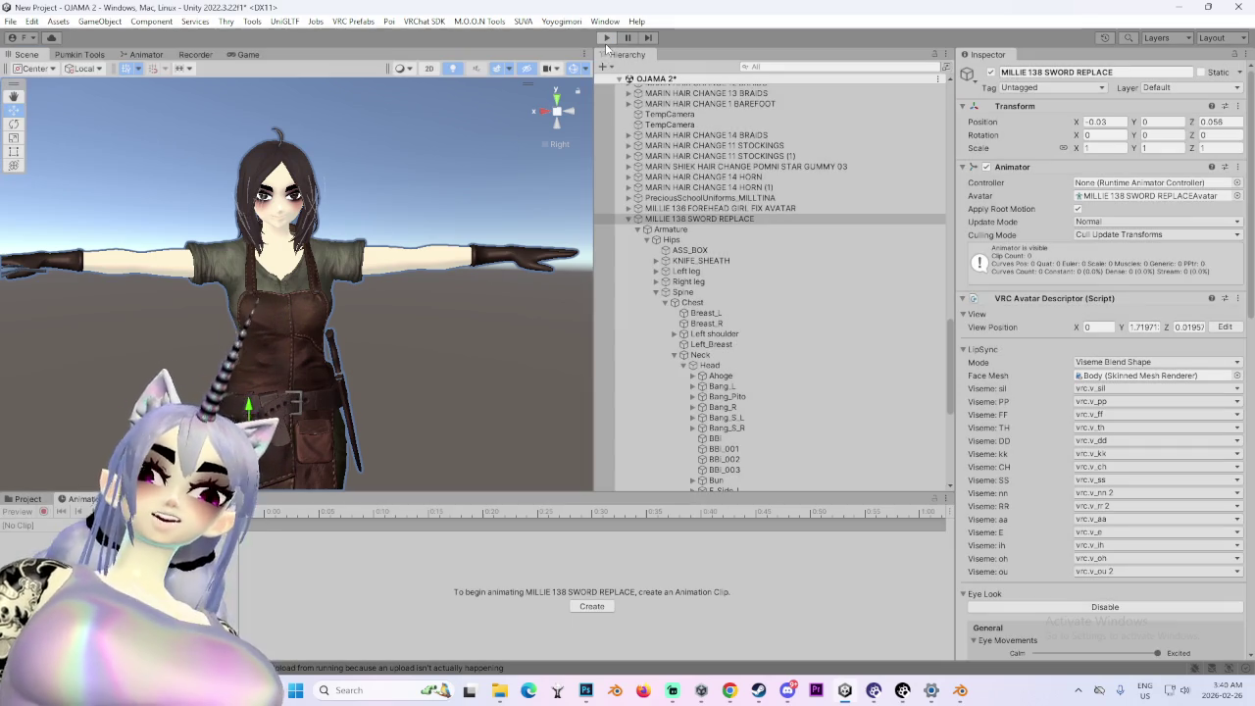
- Select MILLIE 138 SWORD REPLACE and inspect its FX playable layer in the Inspector
drag(275, 237, 328, 387)
click(511, 364)
scroll(789, 463, up, 5)
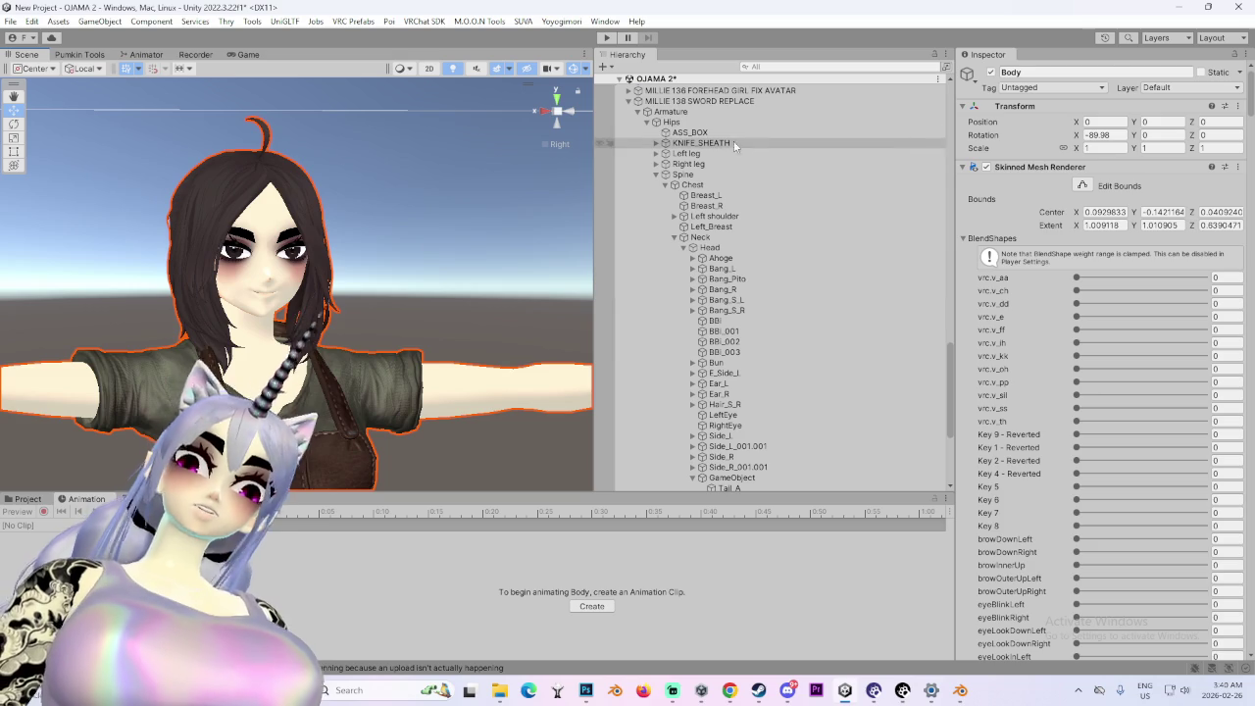
click(701, 101)
scroll(985, 493, down, 10)
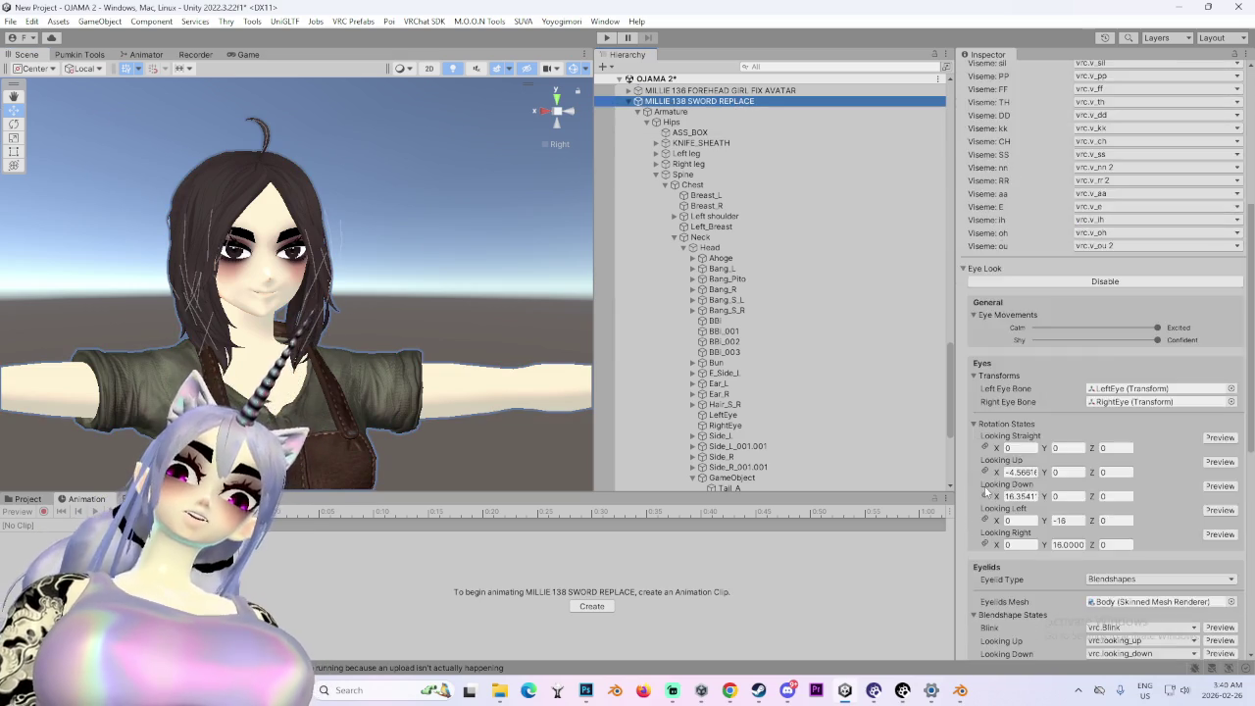
scroll(985, 494, down, 6)
click(1083, 572)
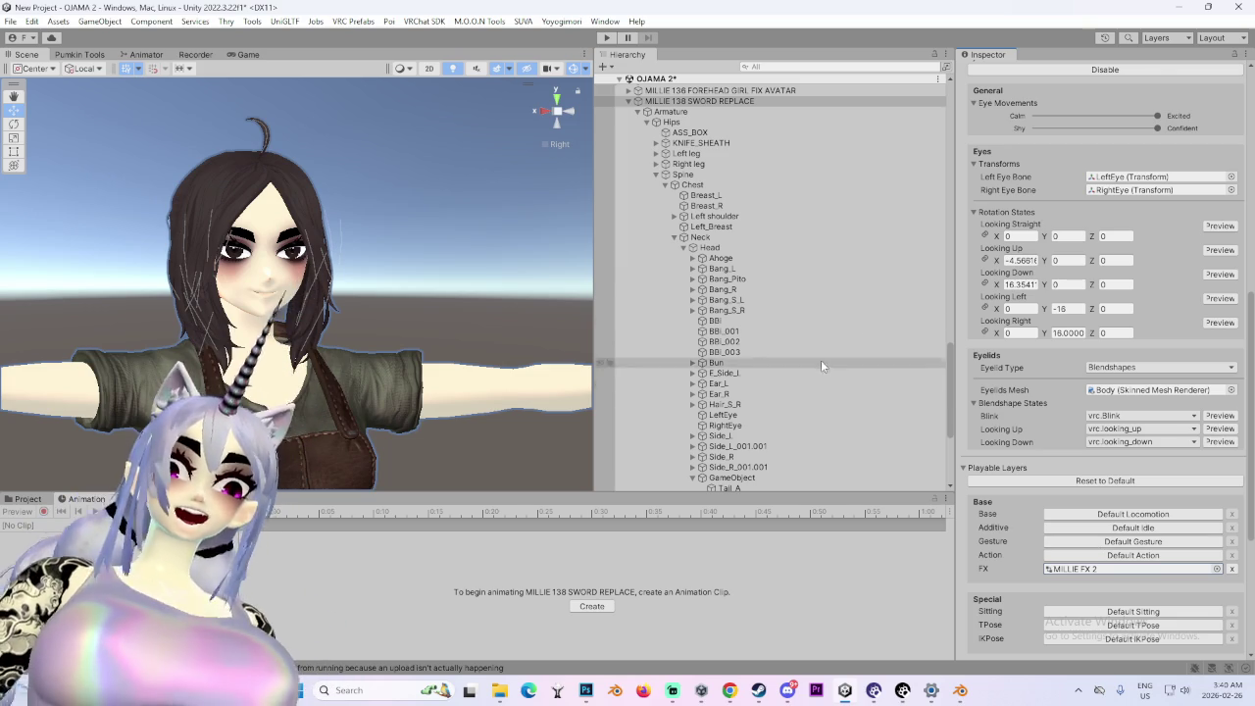
scroll(1076, 397, down, 4)
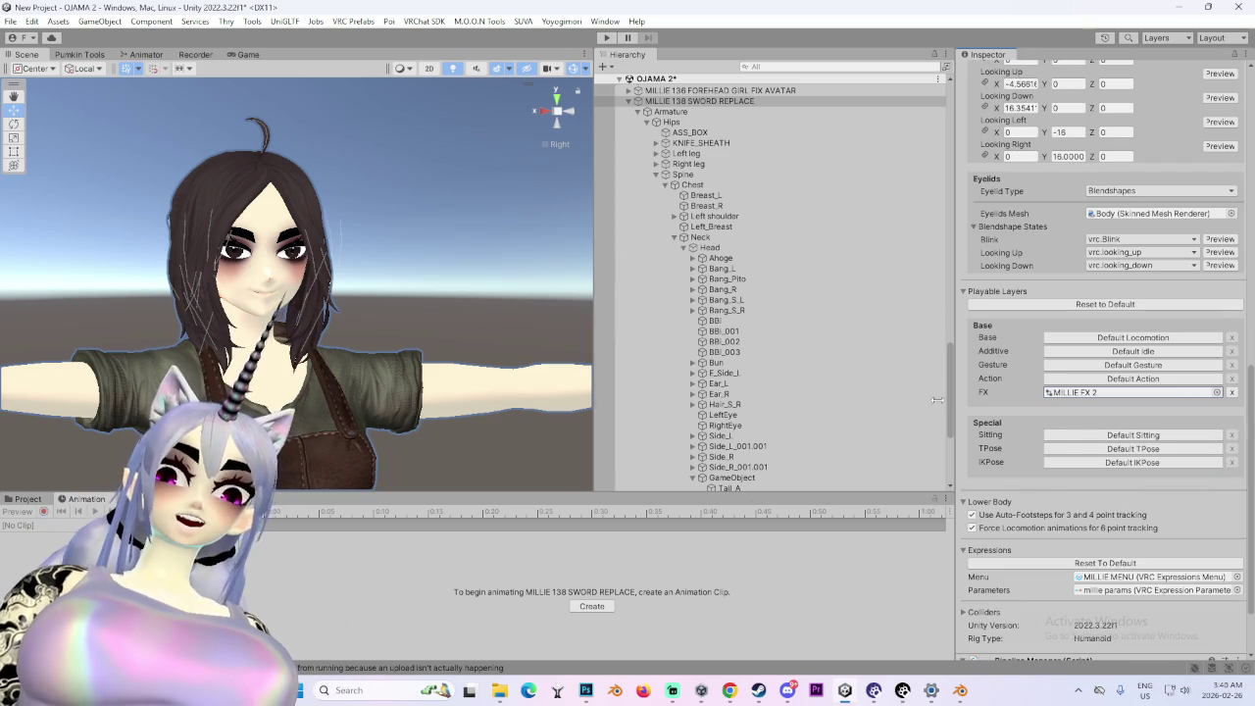
- Reveal the MILLIE FX 2 animator controller in the Project assets from the FX field
click(27, 499)
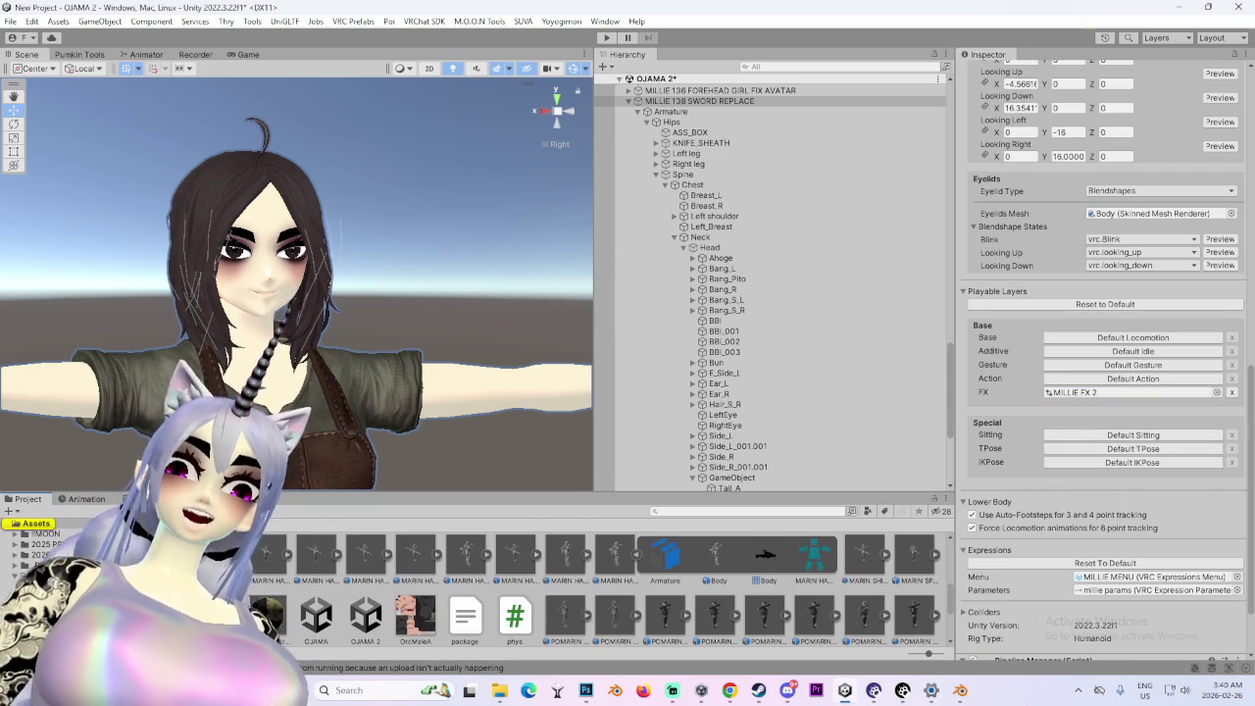
scroll(464, 549, down, 1)
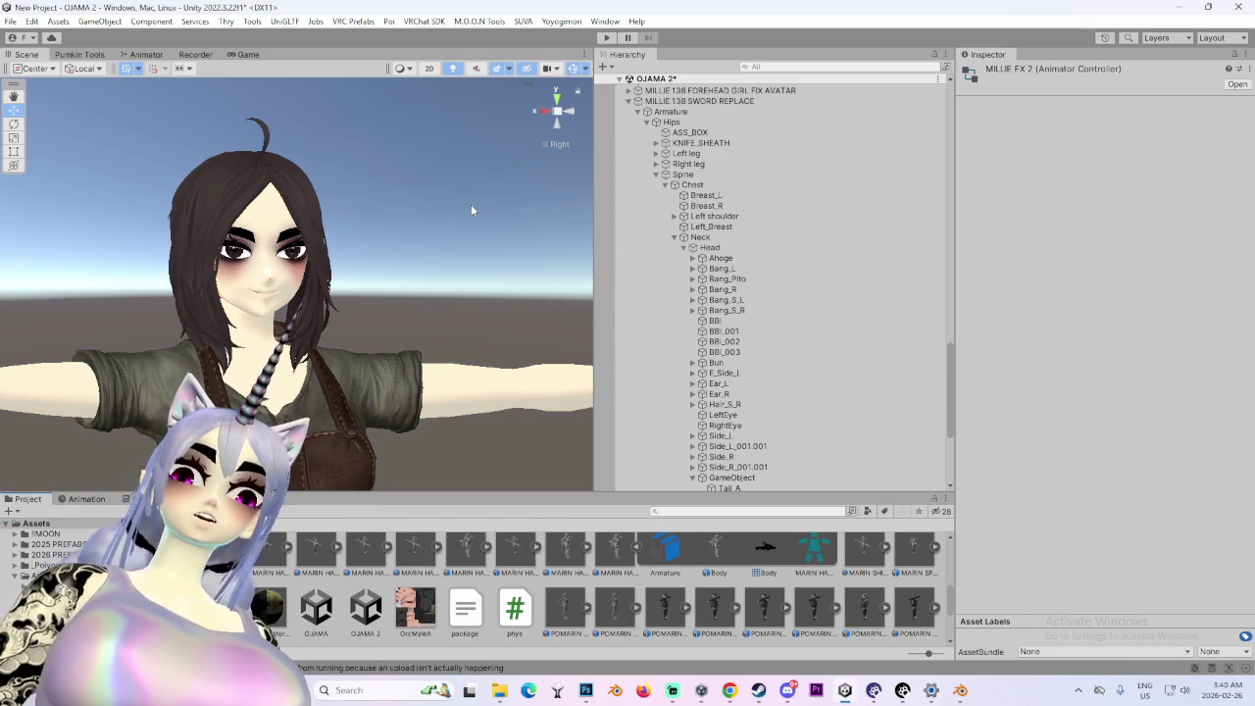
click(790, 101)
scroll(1071, 334, down, 10)
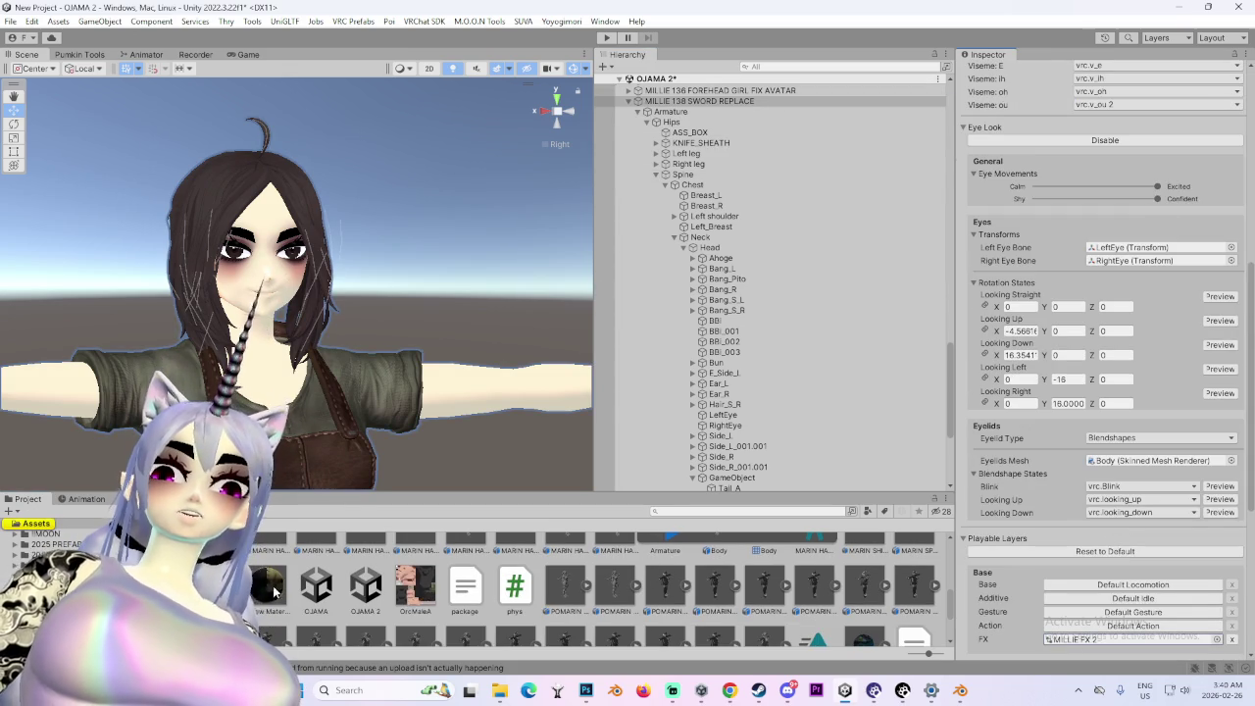
double_click(1079, 639)
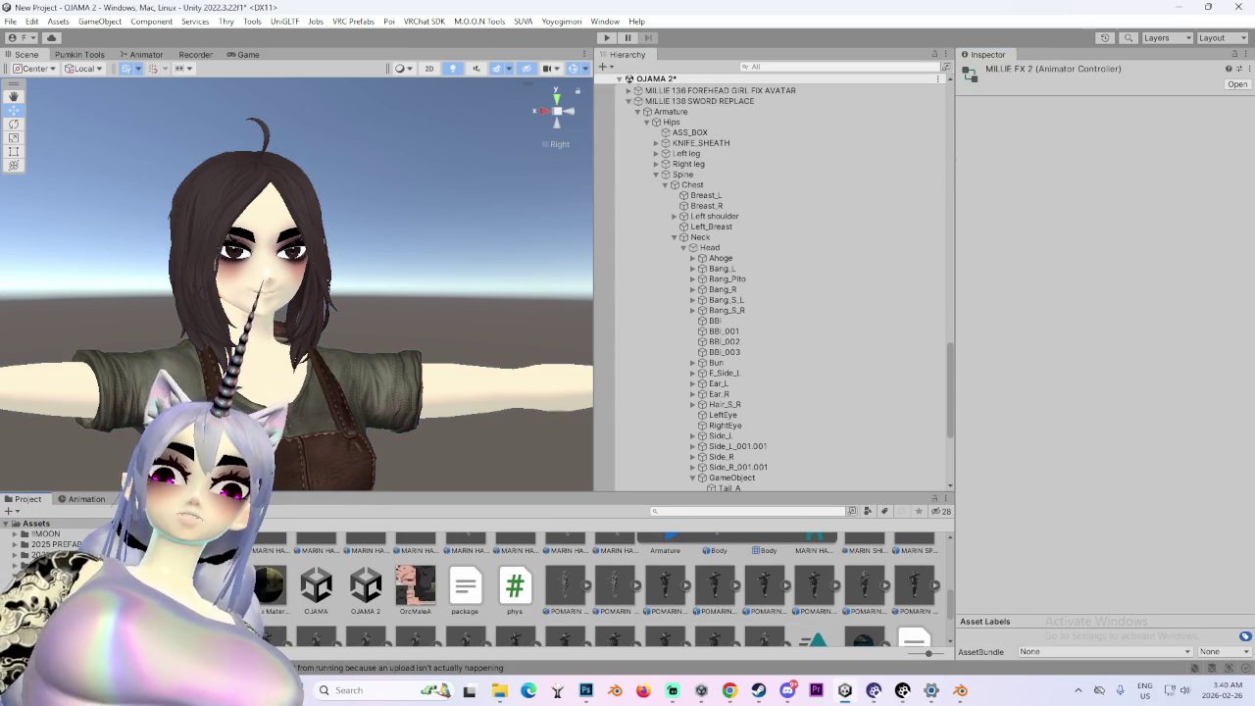
click(85, 69)
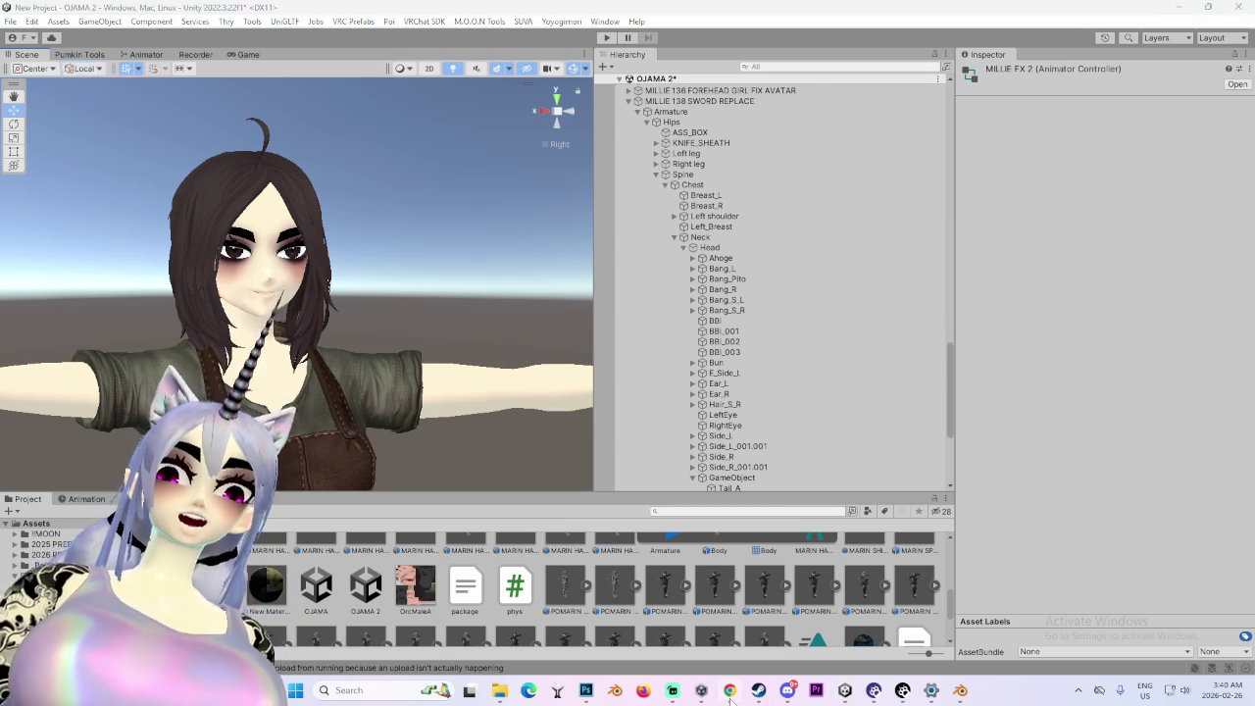
key(alt+Tab)
- Return to the My Chemical Romance video and pause it
click(83, 12)
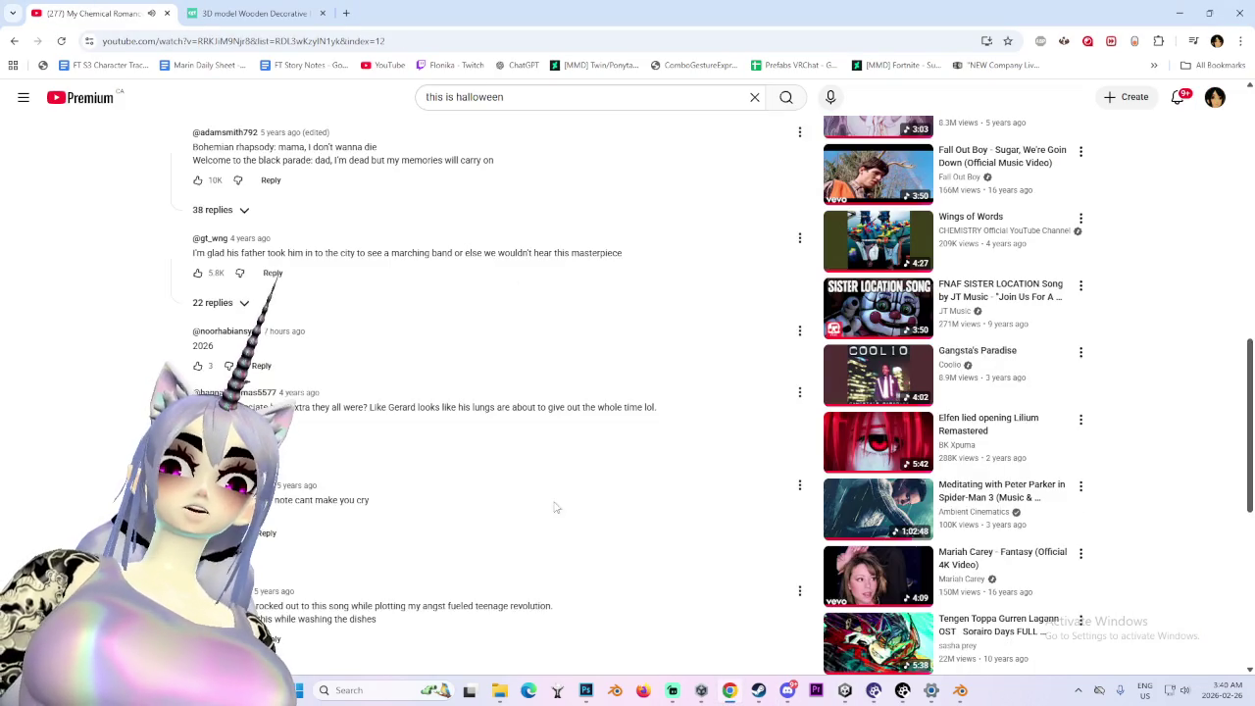
scroll(549, 465, up, 10)
click(441, 319)
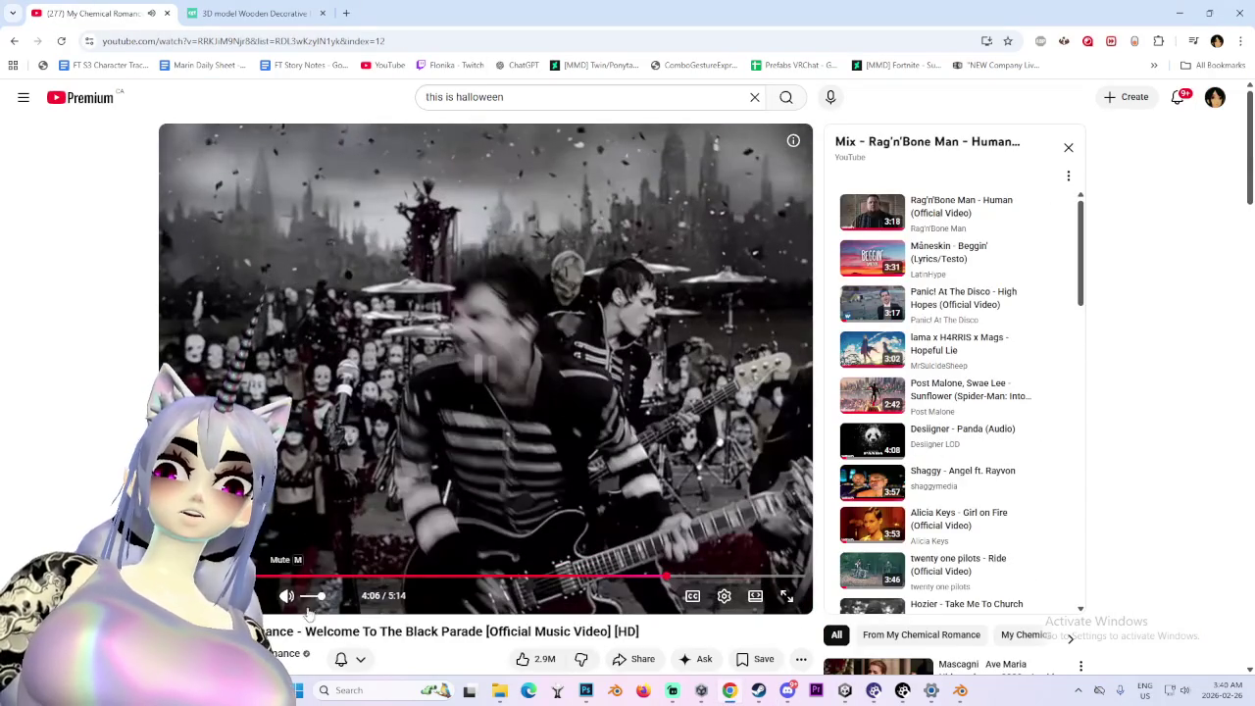
- Start the Little Love video from the recommendations and open a new browser tab
key(slash)
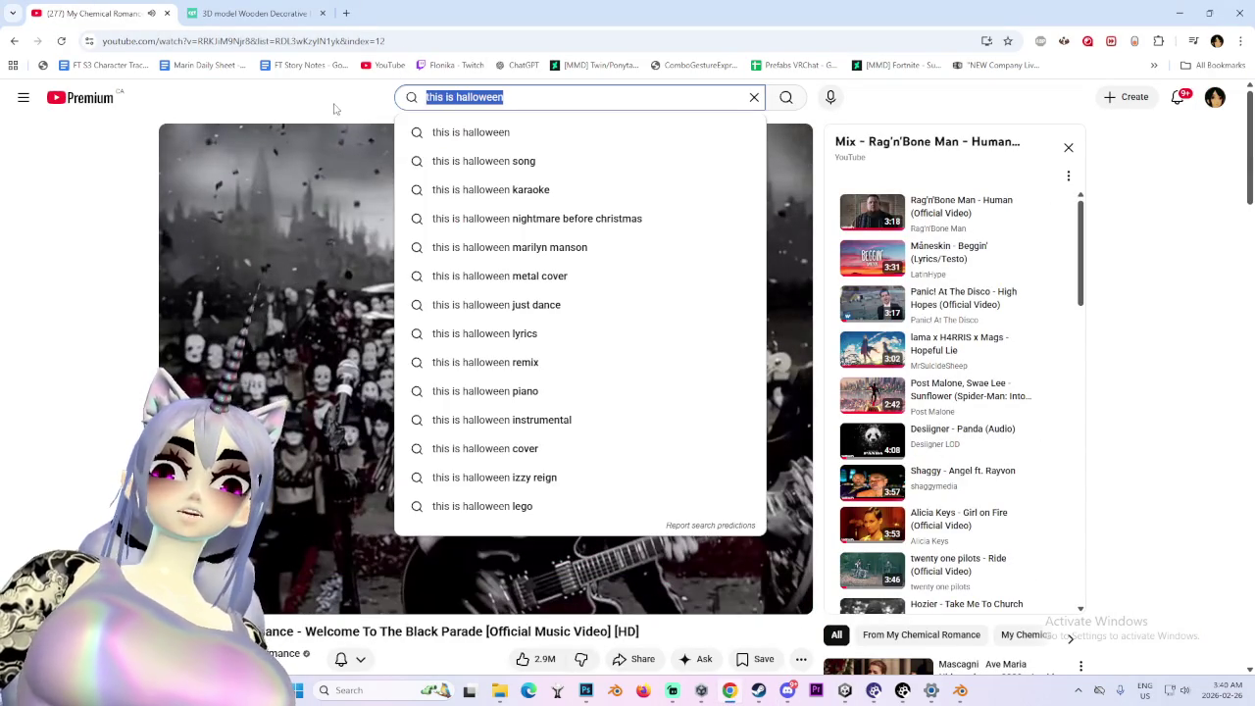
scroll(1036, 398, down, 7)
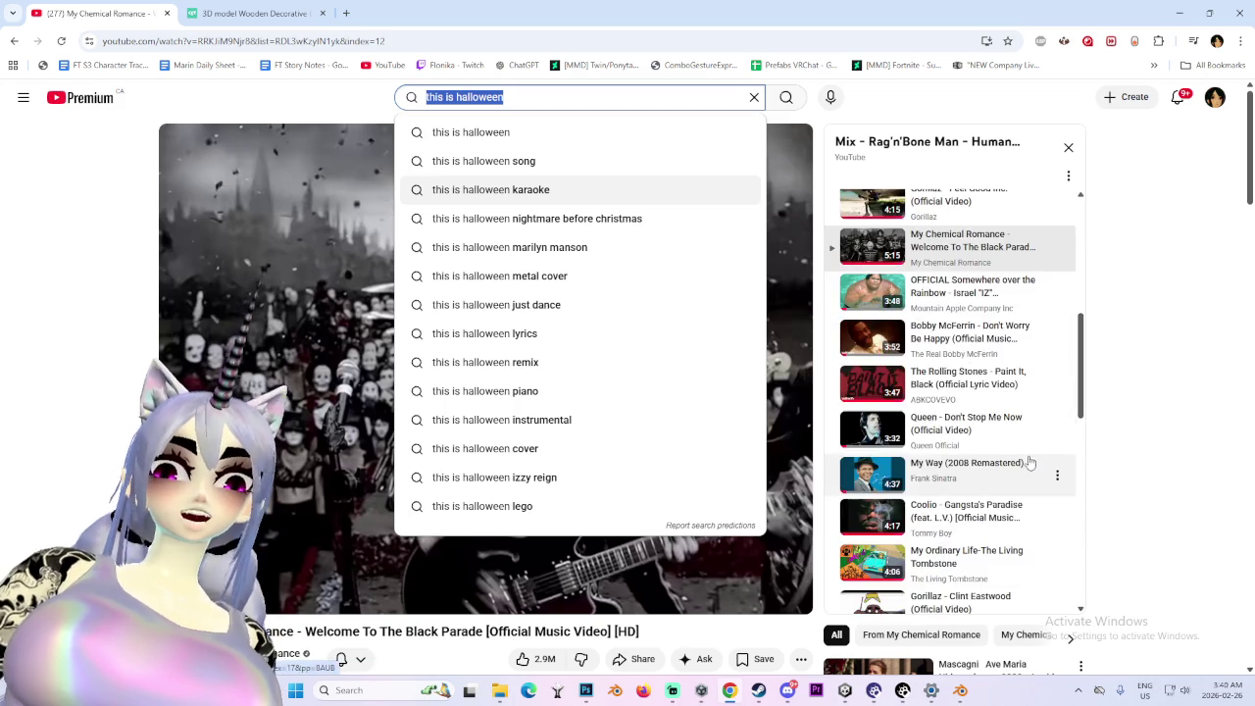
scroll(1154, 484, down, 4)
scroll(1154, 485, down, 2)
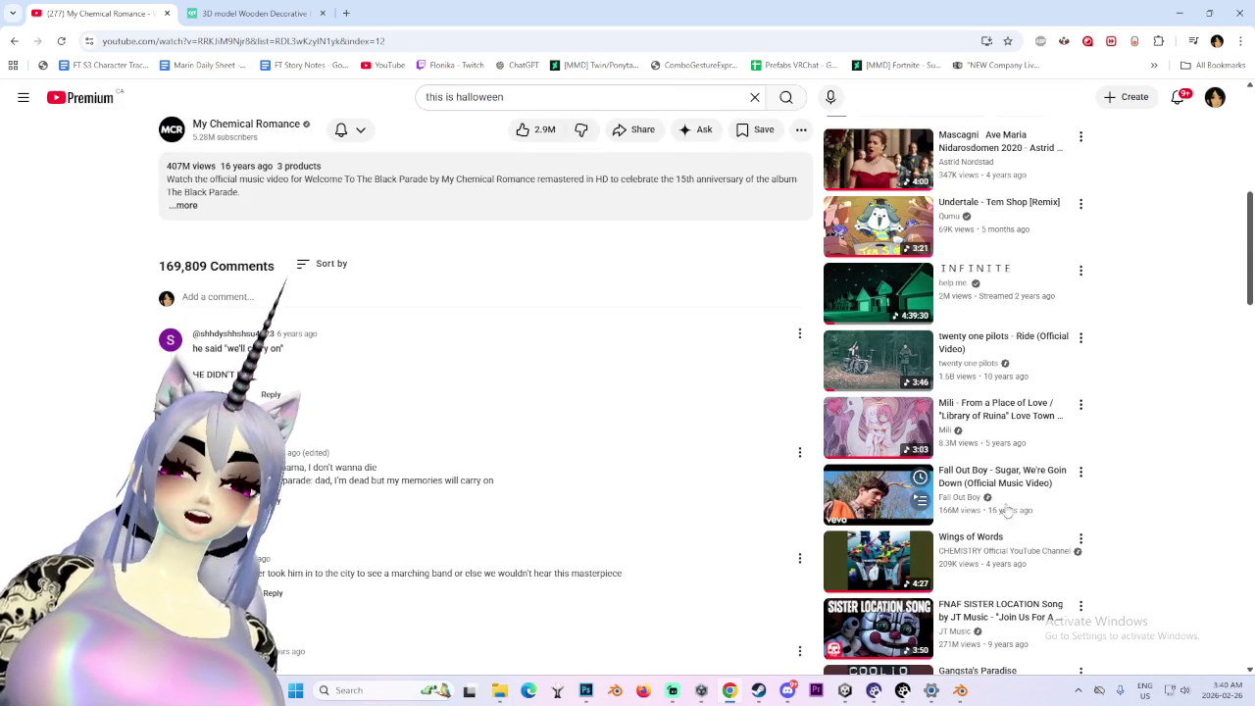
scroll(718, 558, down, 2)
scroll(718, 557, down, 2)
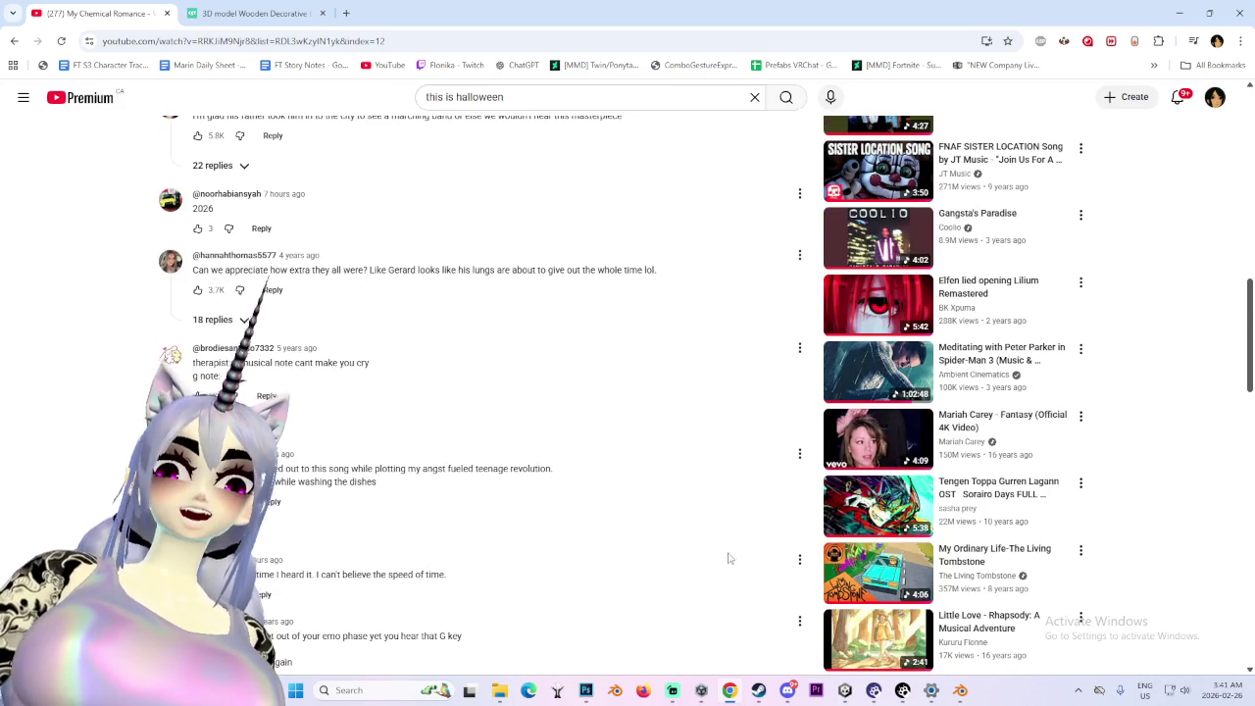
scroll(734, 540, down, 3)
click(878, 457)
click(346, 13)
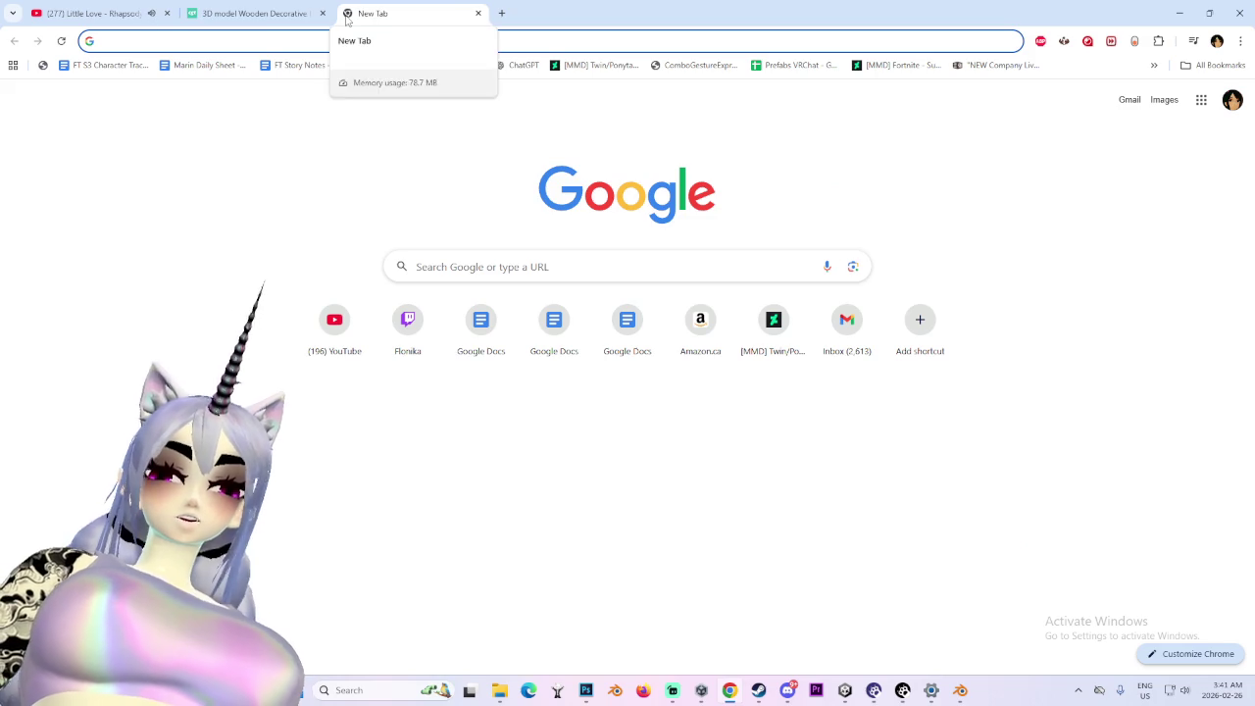
- Search Google Images for 'alex armstrong' and view the hobbyDB flexing image in its own tab
text(alex armstrong)
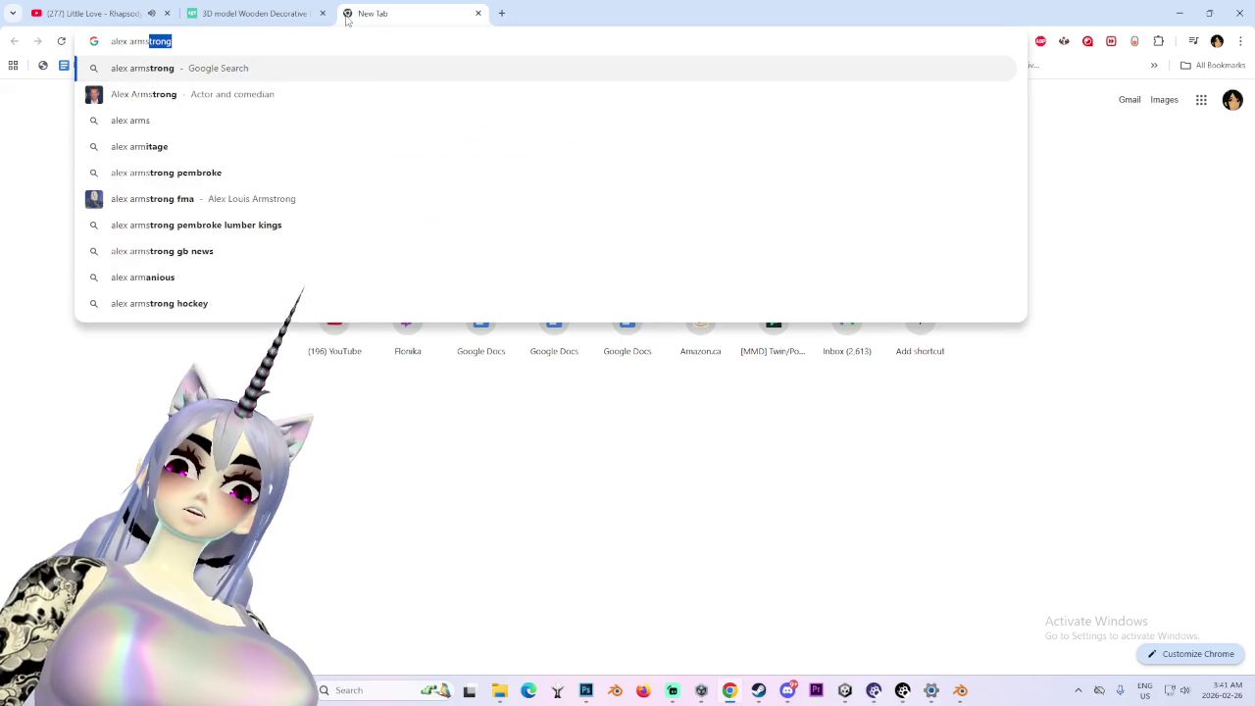
key(Return)
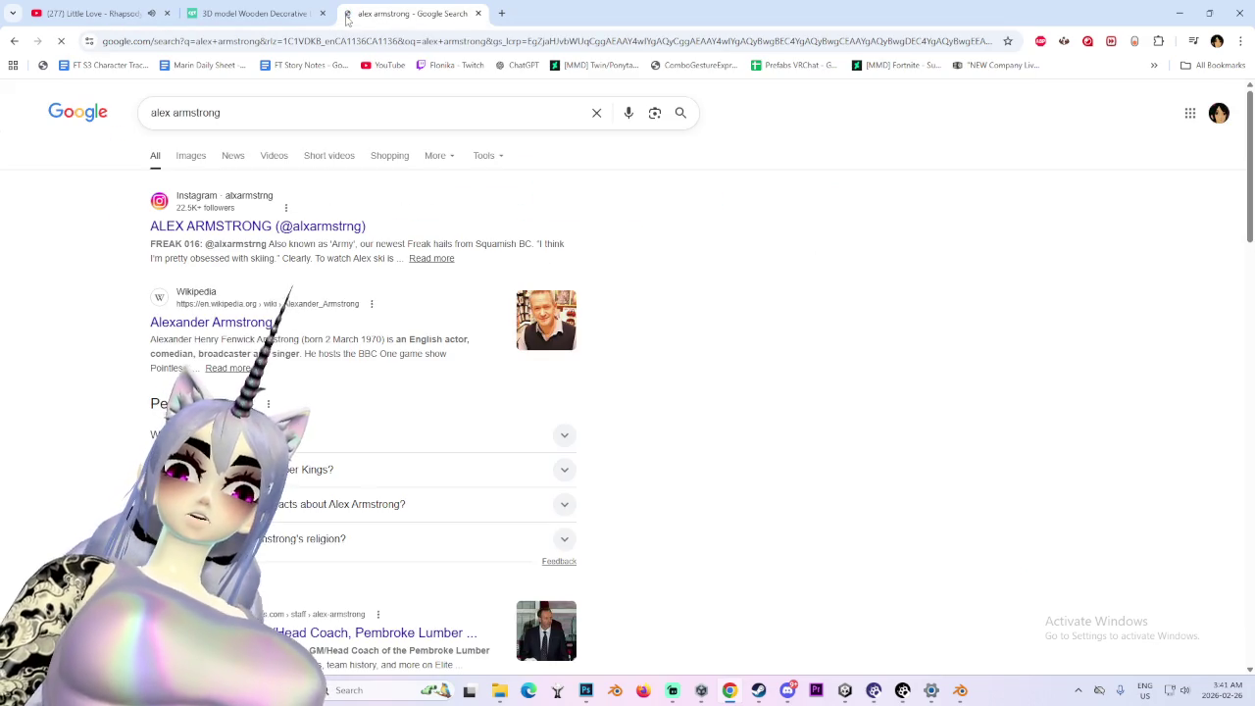
click(191, 155)
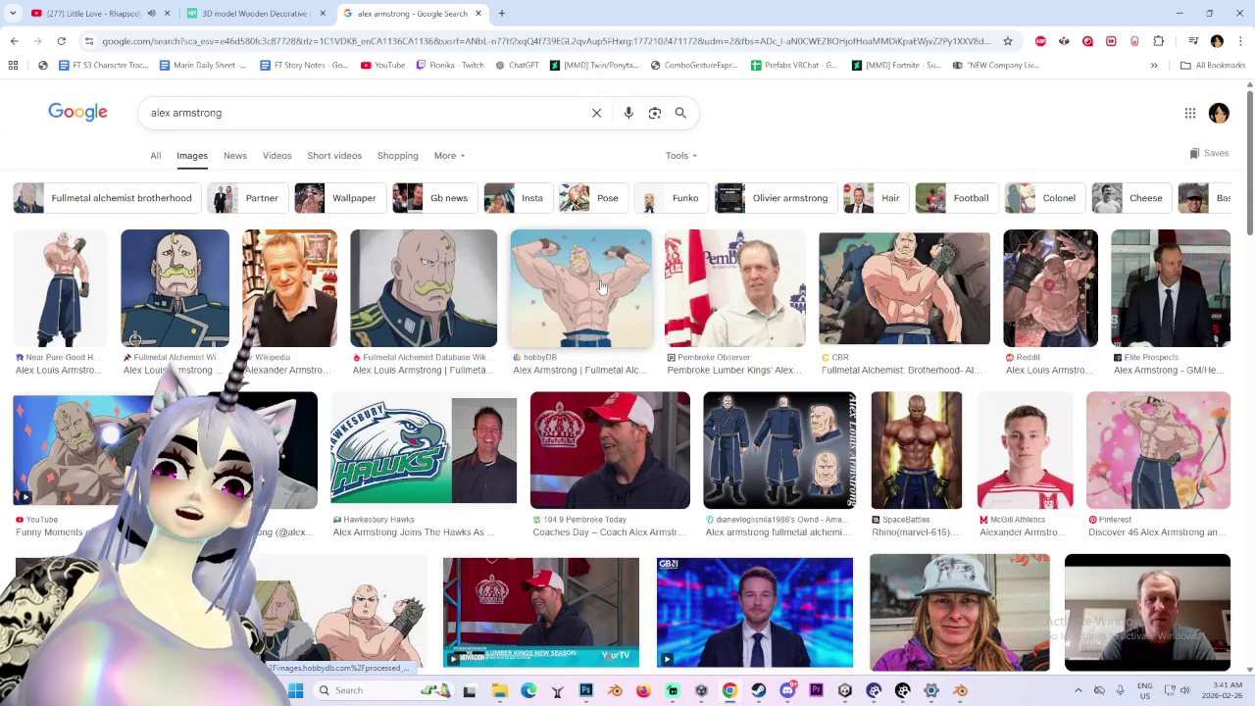
click(602, 287)
right_click(990, 361)
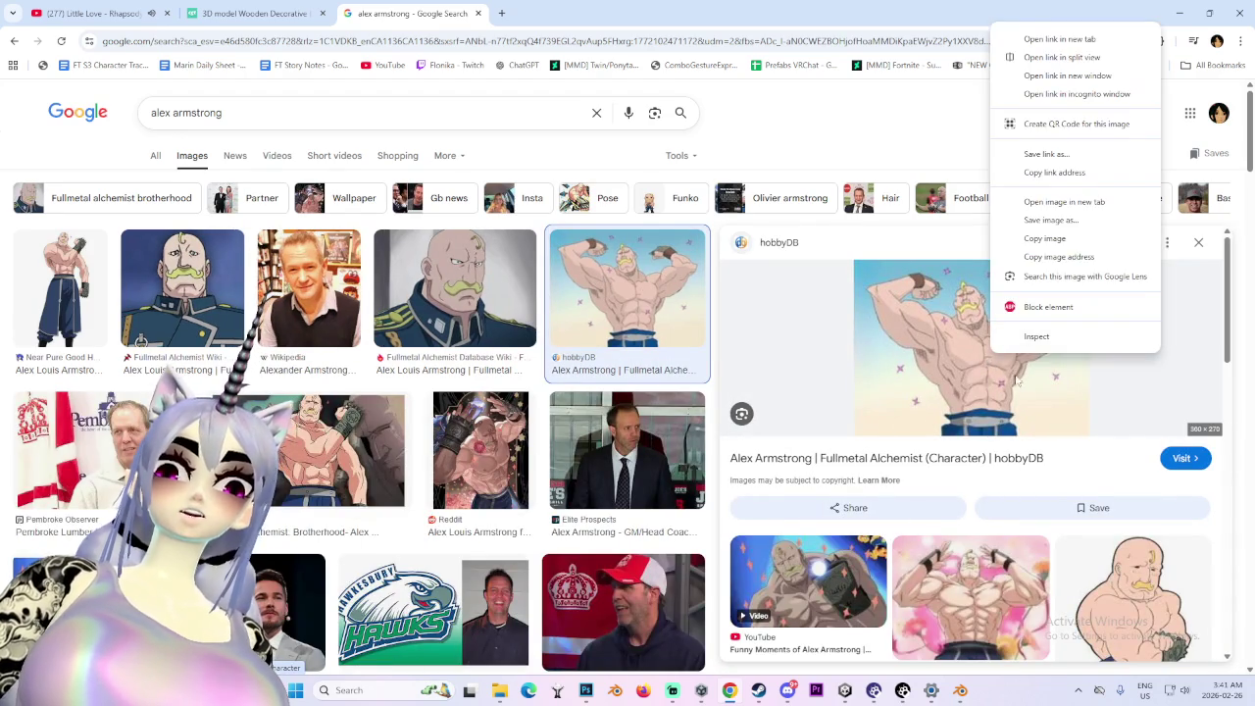
click(1049, 204)
click(587, 12)
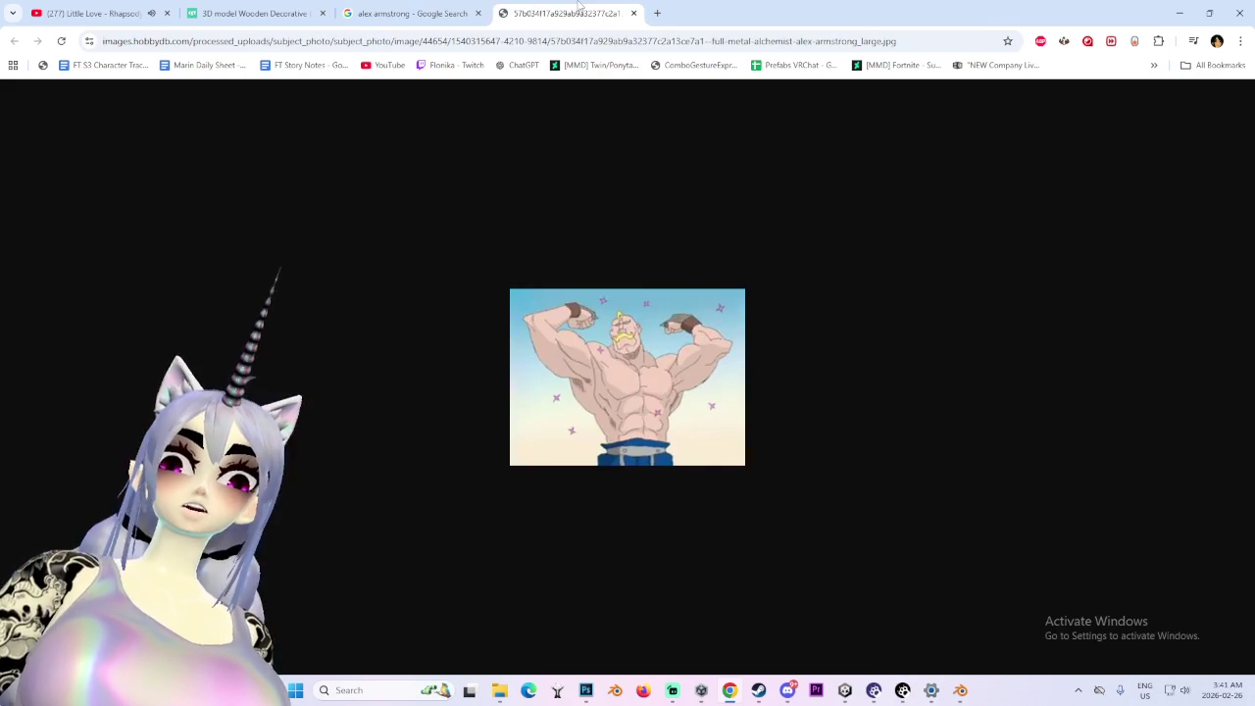
key(ctrl+w)
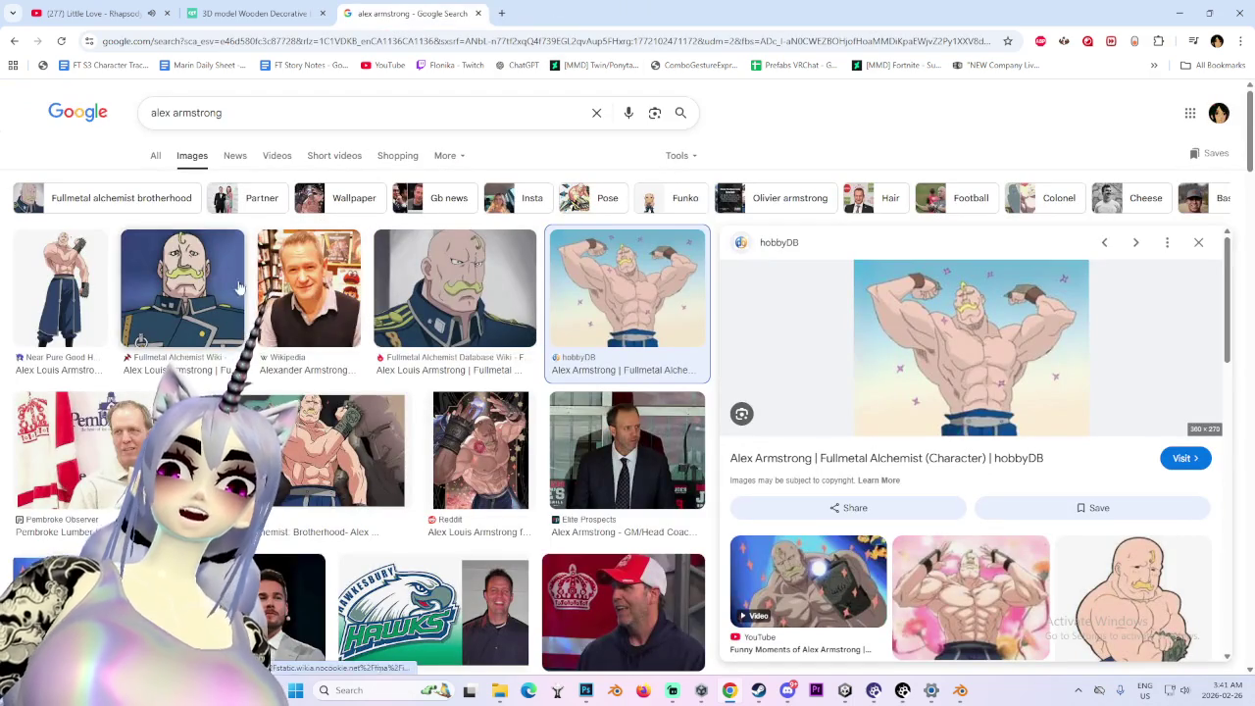
- Open the Reddit fan art of Alex Louis Armstrong in a new tab and view it enlarged
click(103, 311)
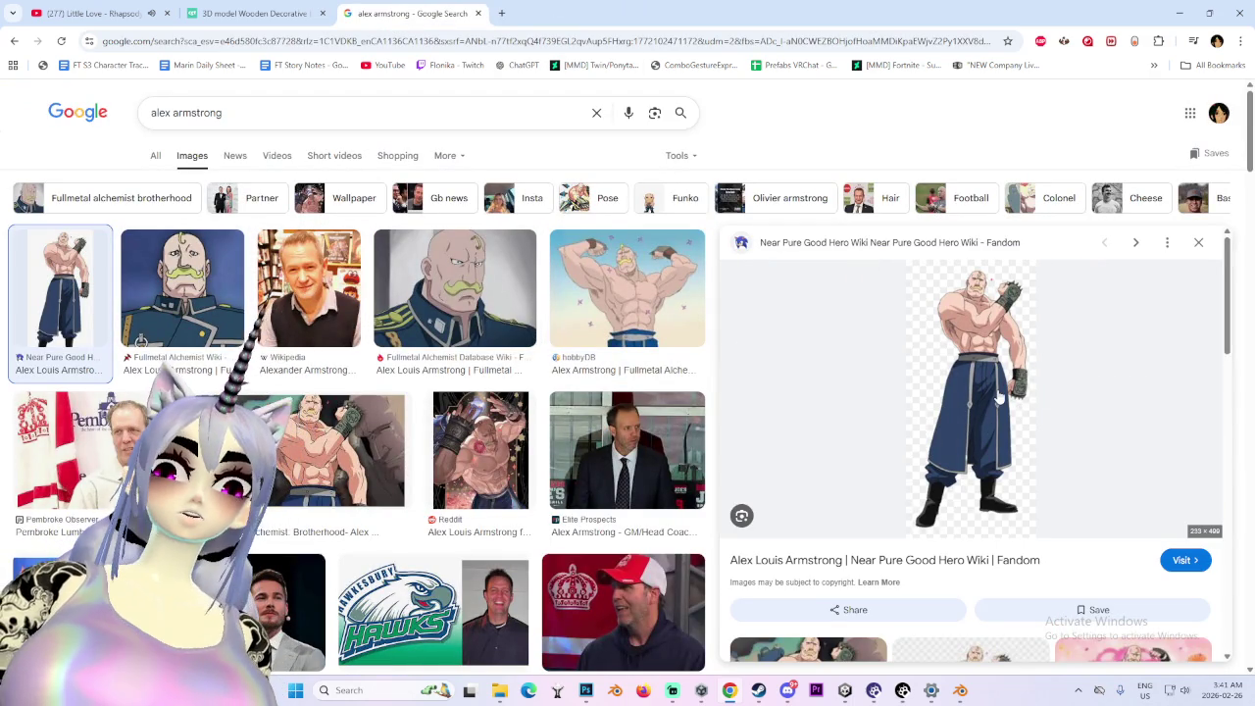
click(514, 446)
right_click(956, 418)
click(1028, 267)
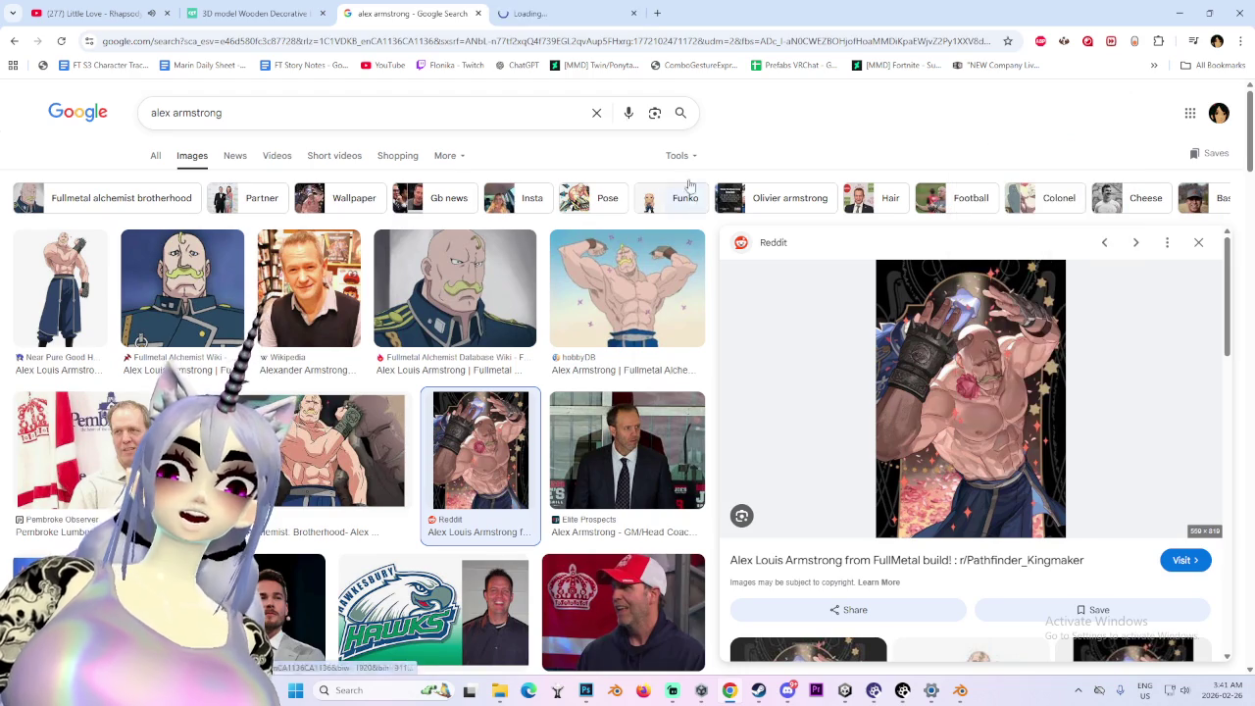
click(564, 12)
click(653, 328)
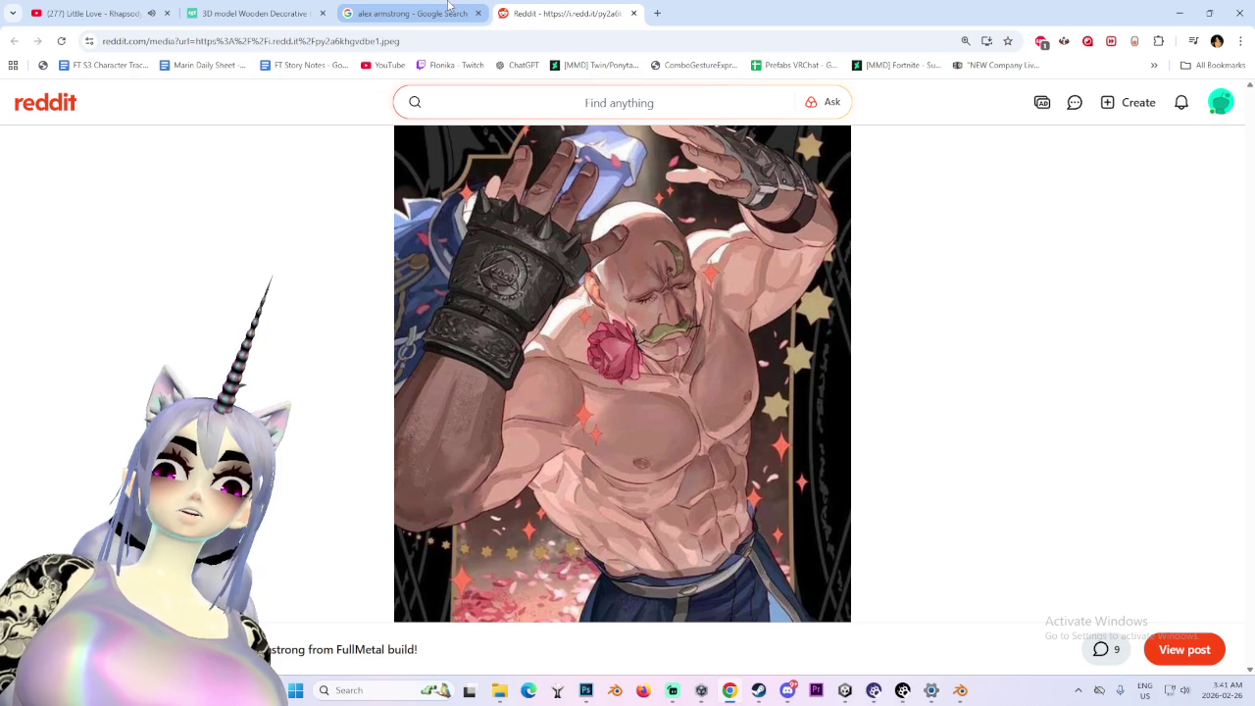
mouse_move(448, 5)
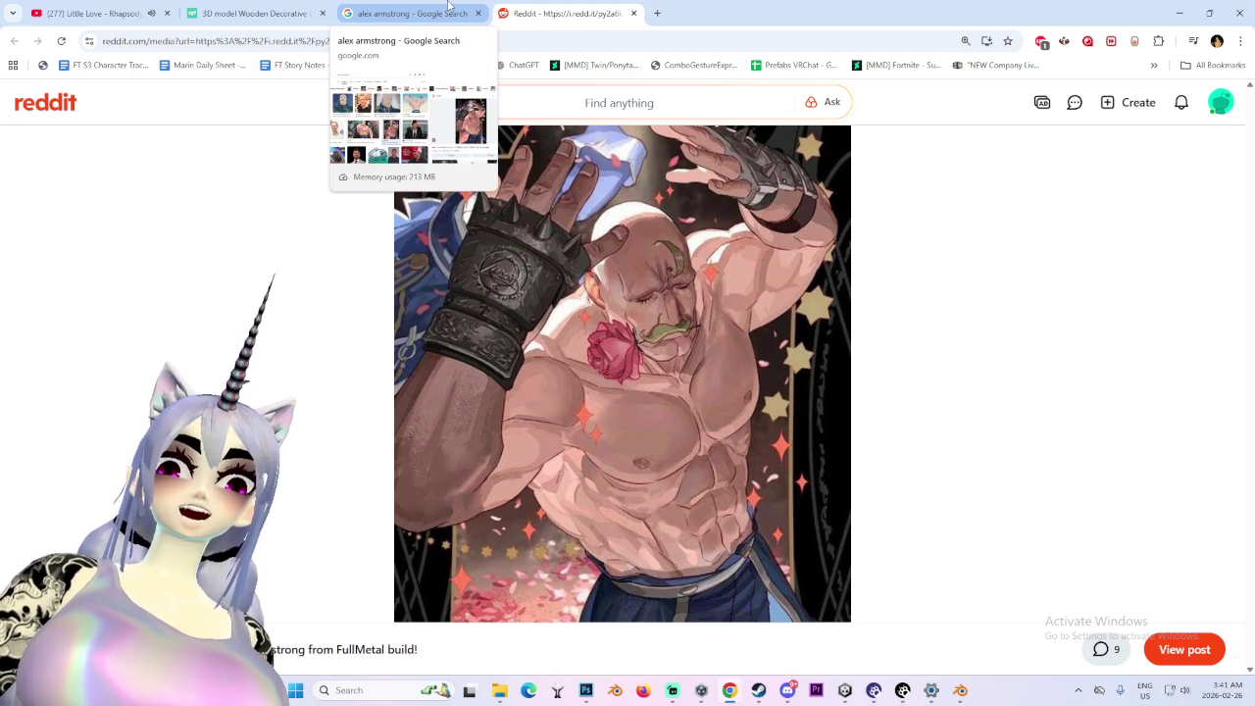
click(392, 12)
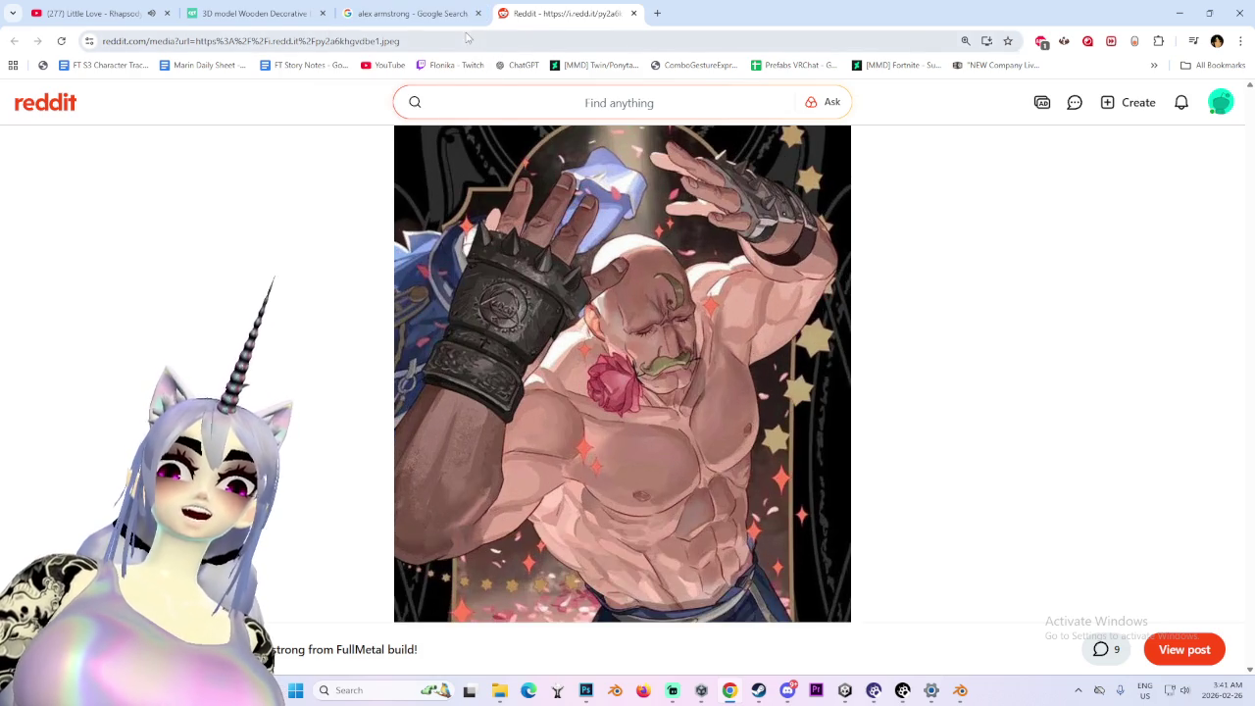
- Close the Reddit image tabs and the alex armstrong search tab
click(239, 8)
click(441, 6)
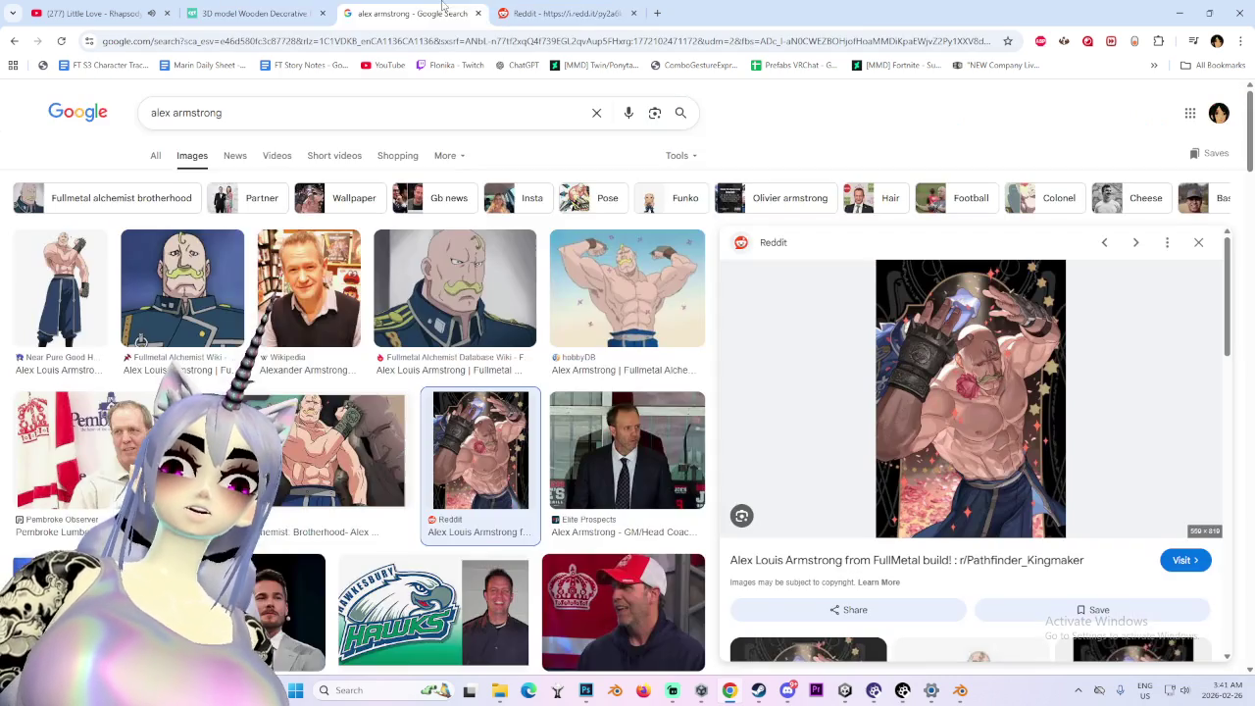
scroll(570, 542, down, 10)
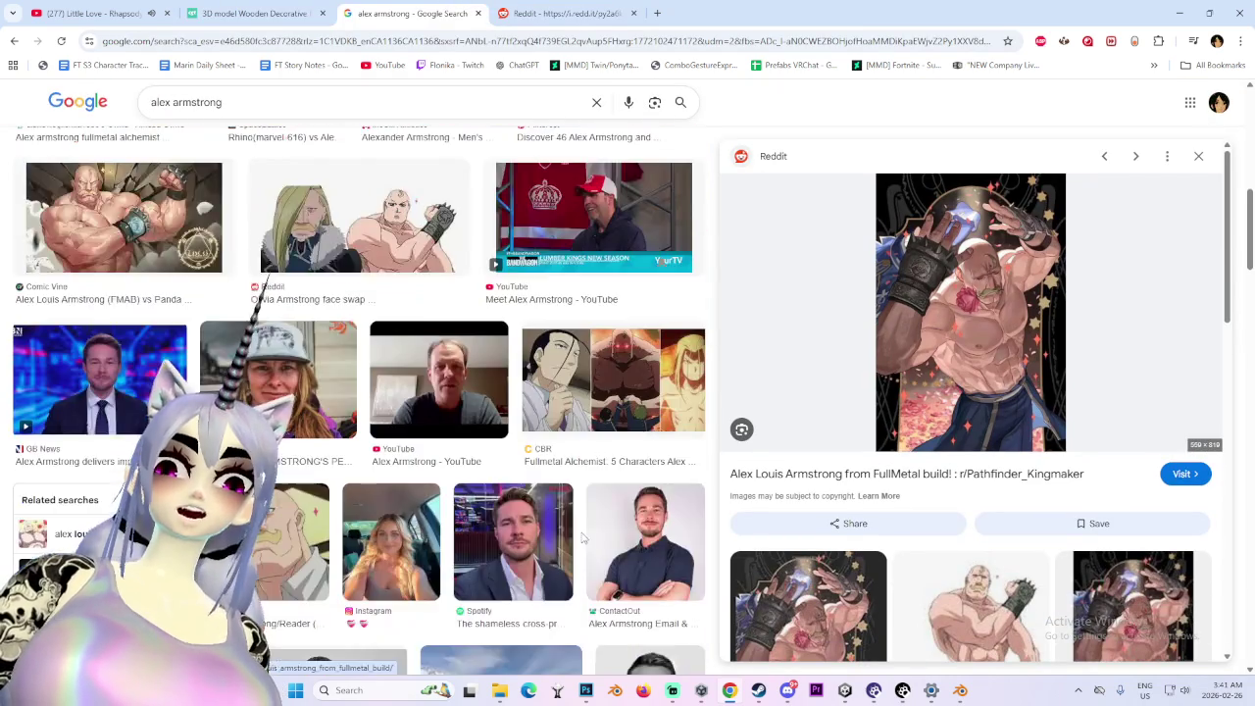
scroll(569, 542, up, 10)
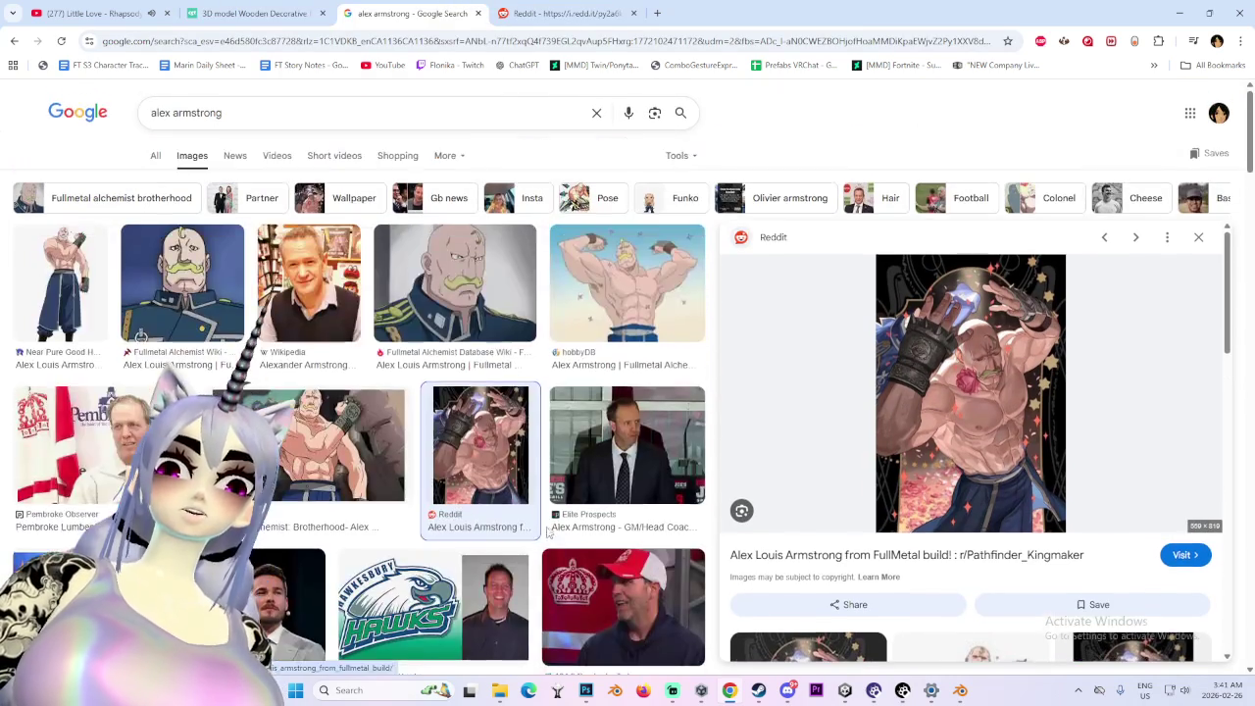
click(564, 13)
click(633, 13)
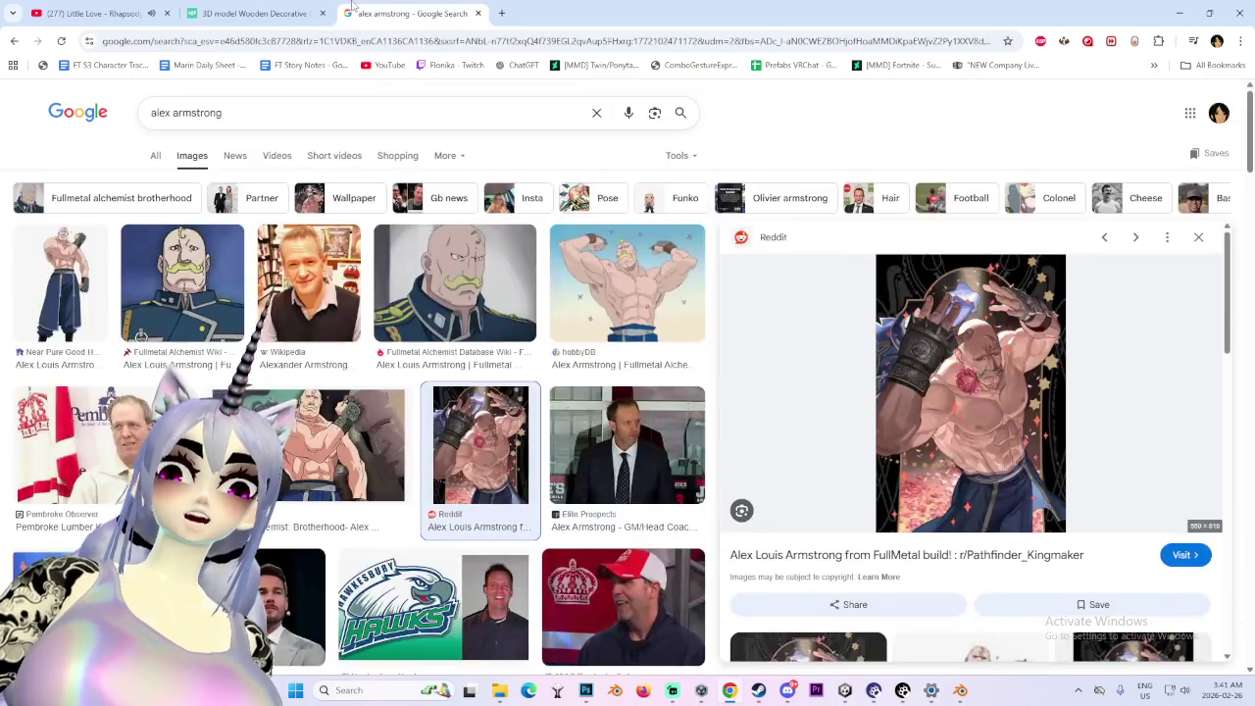
click(477, 13)
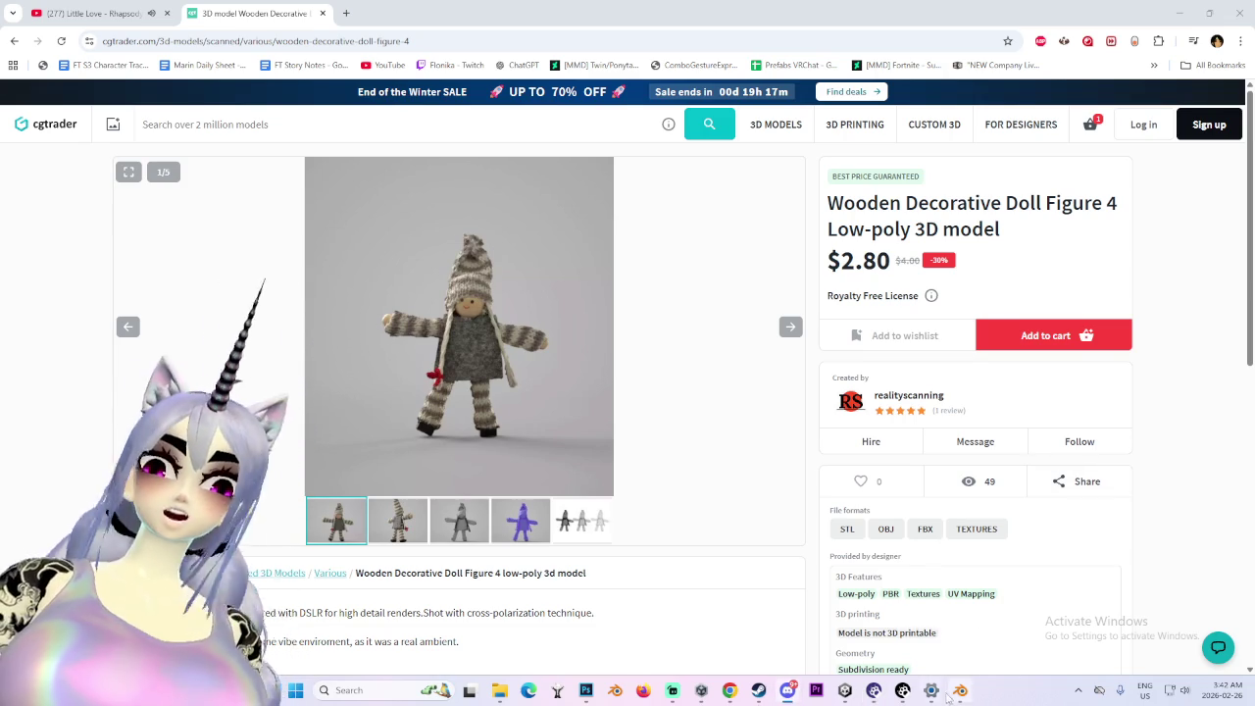
- Bring the Blender project back to the front from the taskbar
click(960, 690)
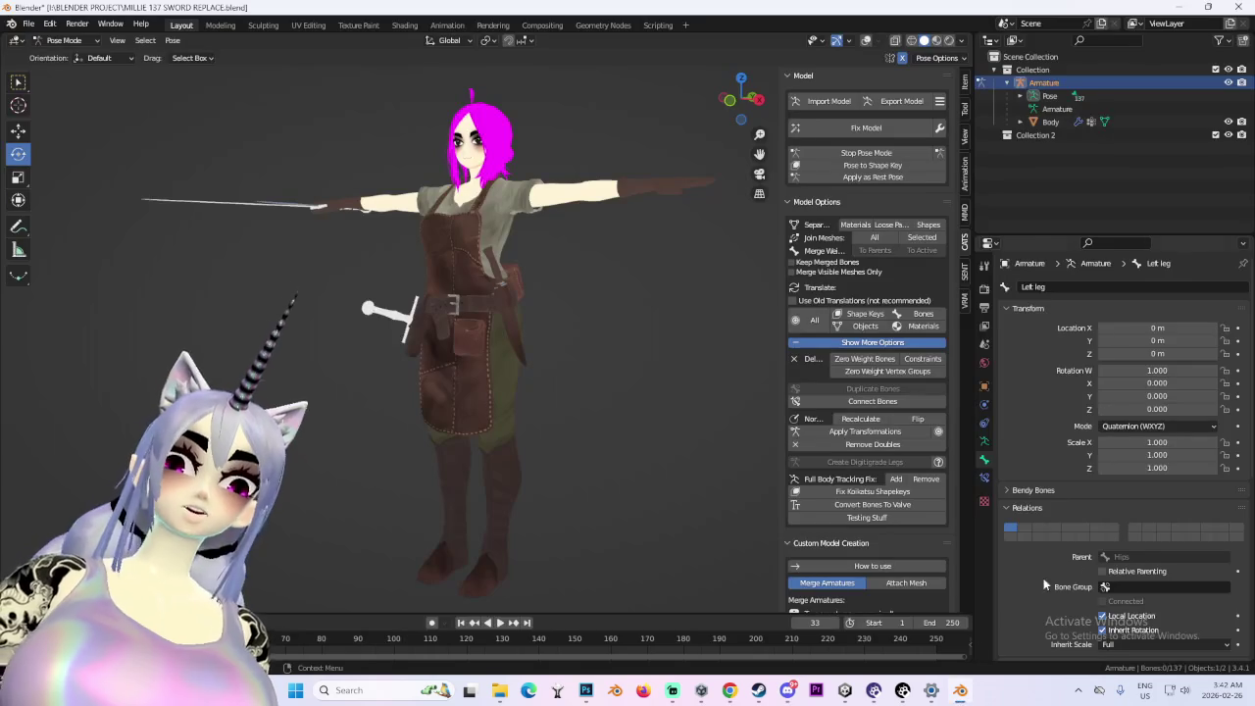
- Hide the character Body and Armature and switch to Object Mode
click(1228, 122)
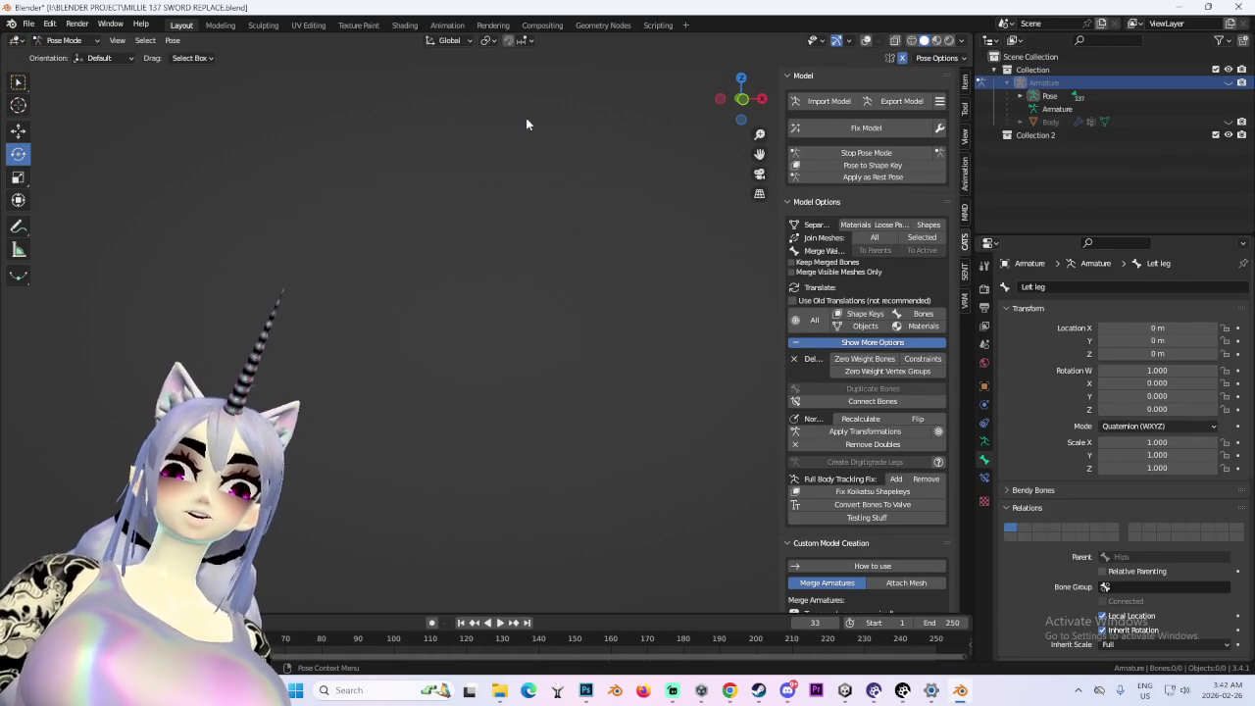
click(64, 40)
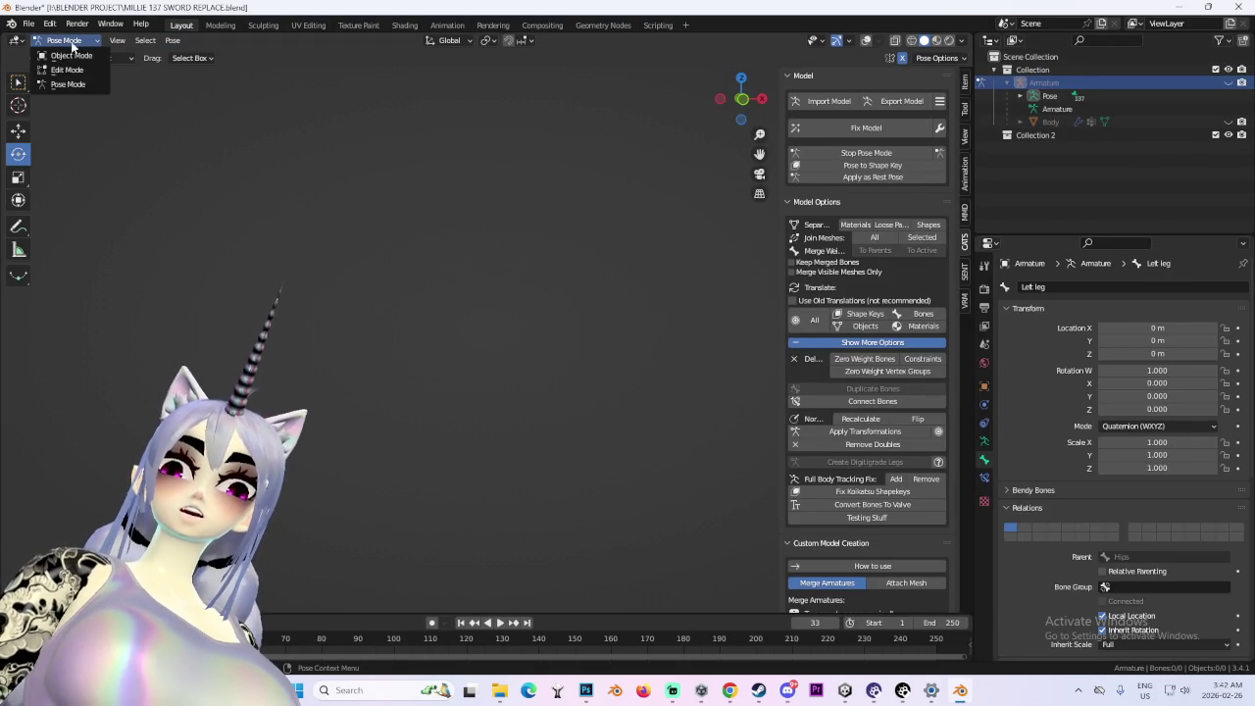
click(85, 56)
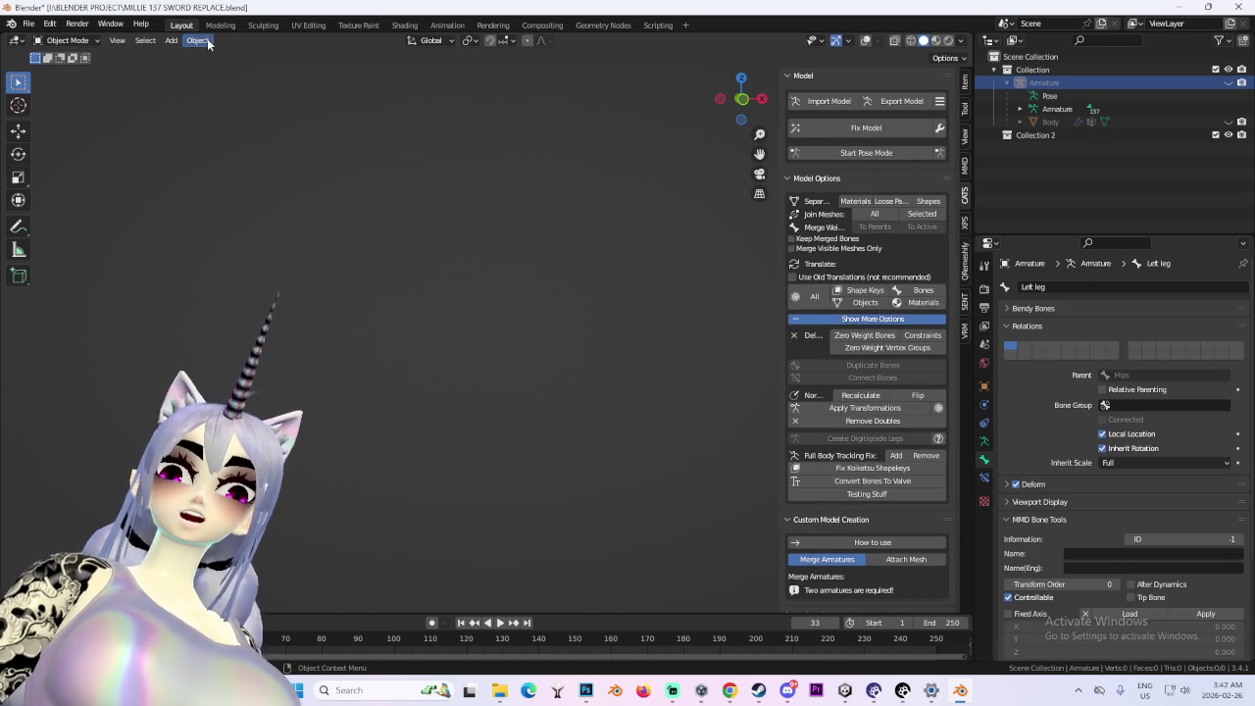
- Add a mesh cube to the scene and turn on the viewport overlays
click(199, 40)
click(170, 40)
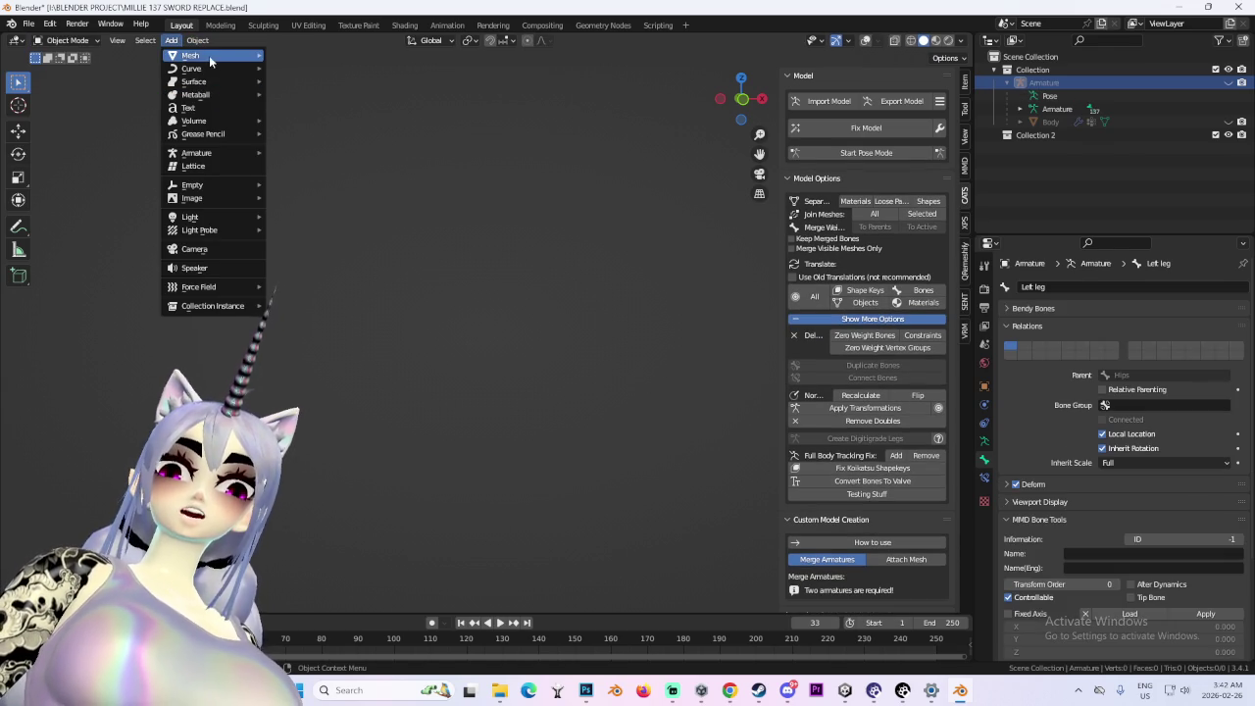
mouse_move(213, 63)
click(319, 67)
scroll(428, 282, down, 5)
scroll(661, 128, down, 1)
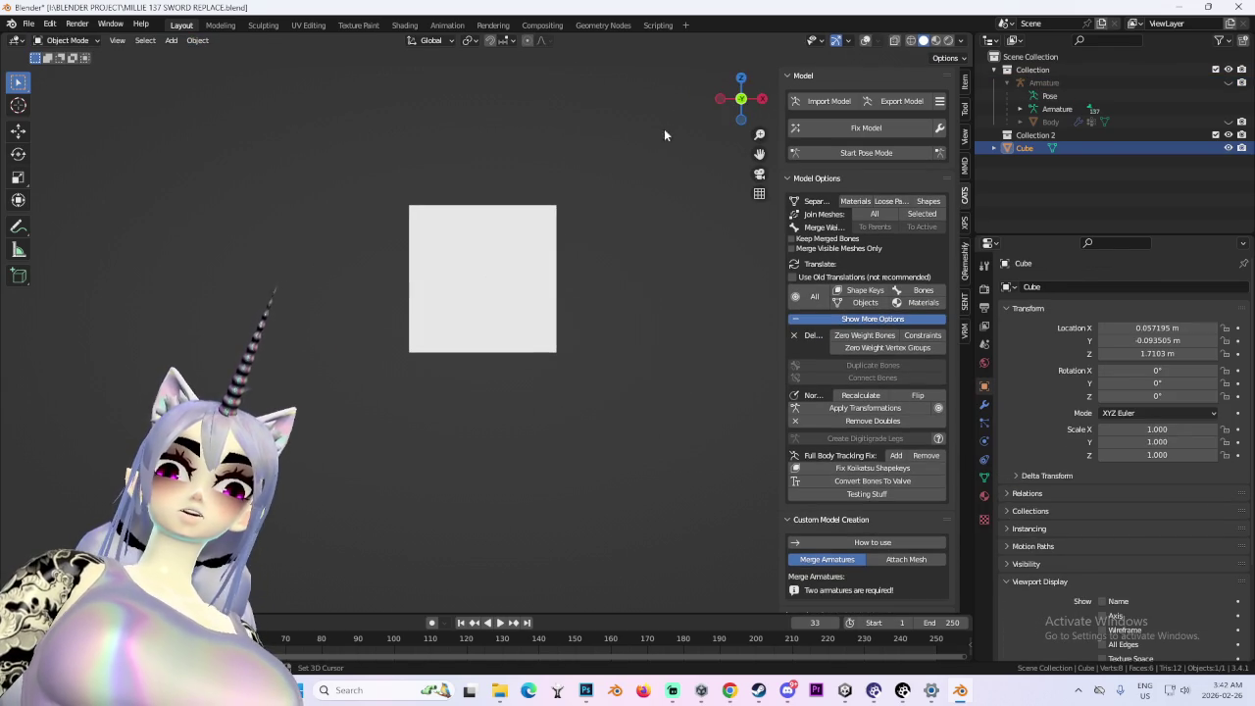
click(866, 40)
scroll(594, 257, up, 3)
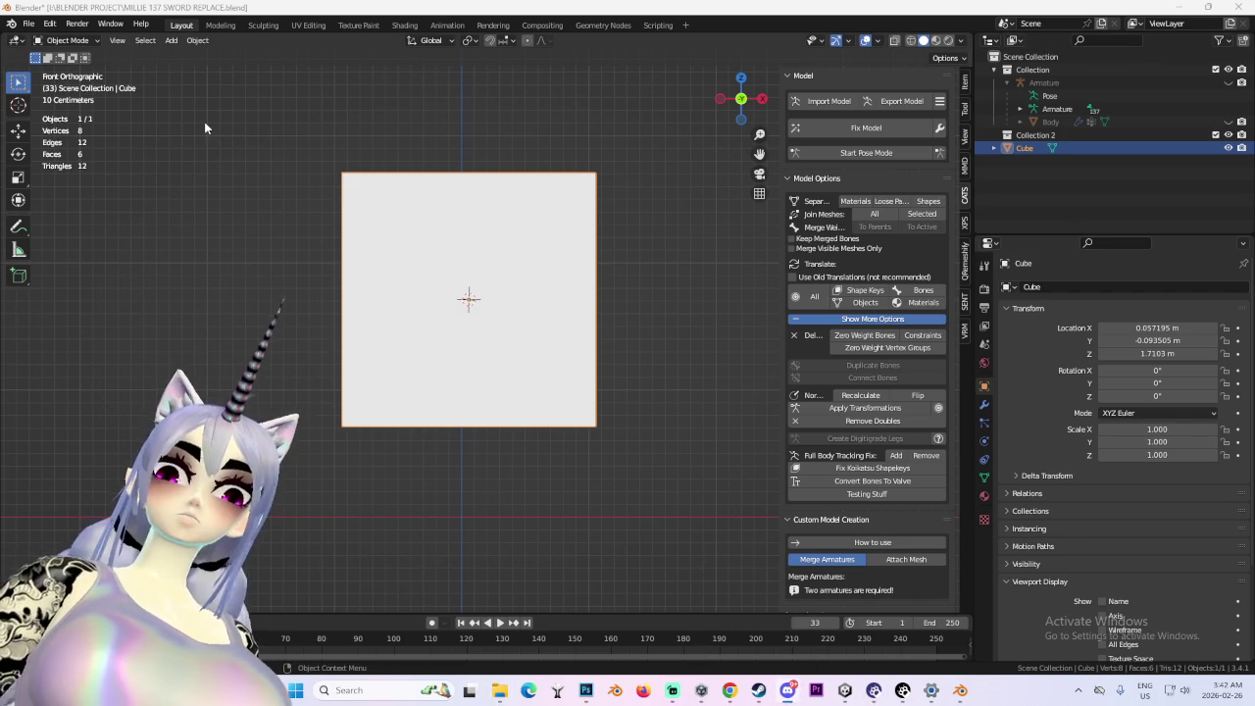
- In Edit Mode, add a centred vertical loop cut through the cube
click(66, 40)
click(61, 70)
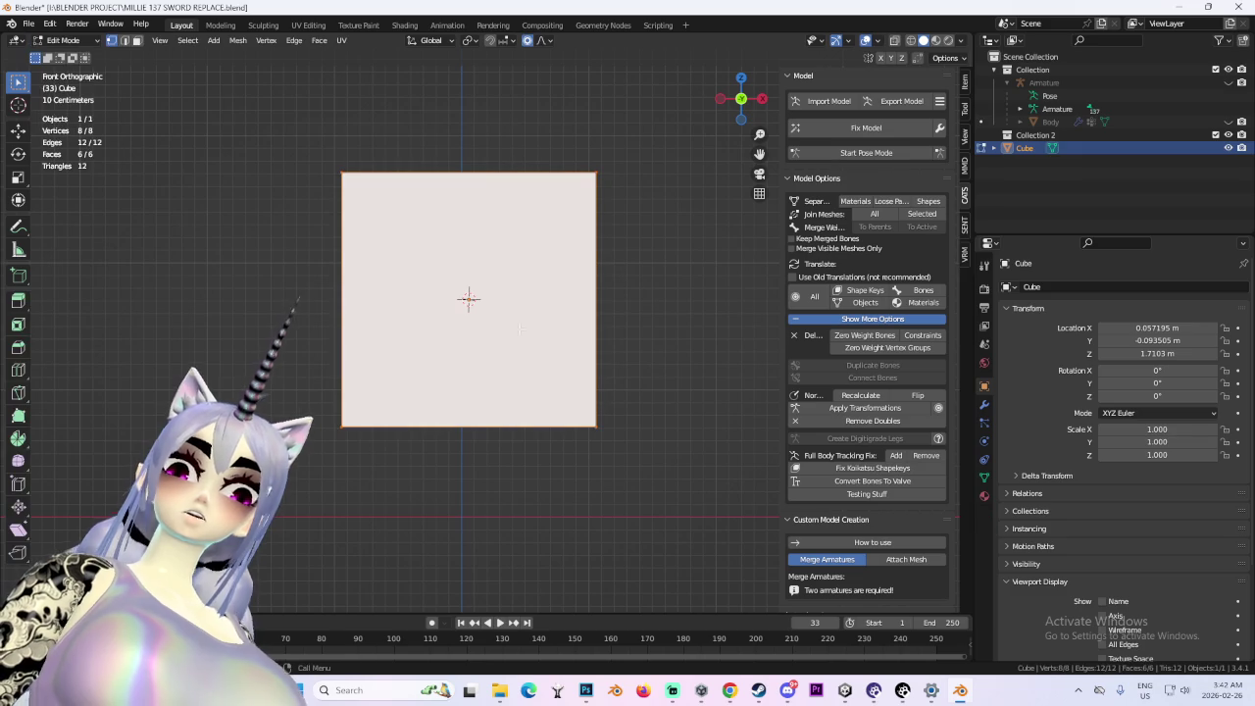
key(ctrl+r)
click(444, 442)
right_click(444, 443)
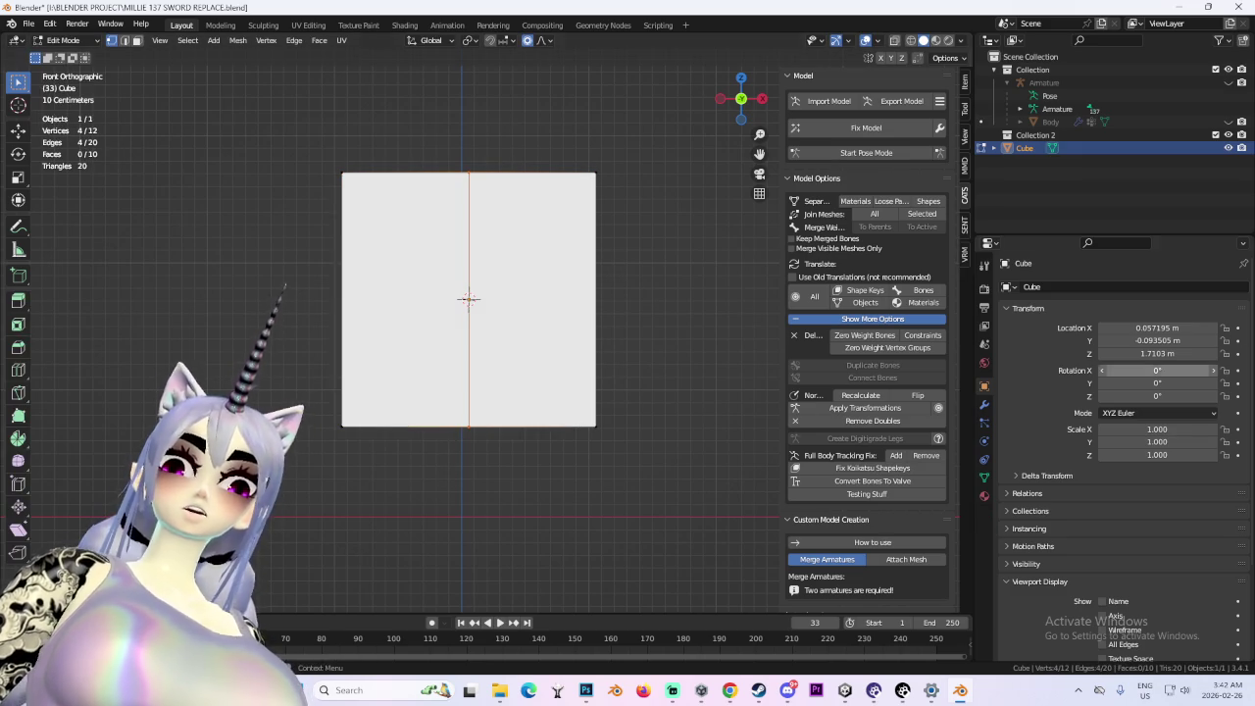
click(762, 101)
scroll(297, 203, down, 2)
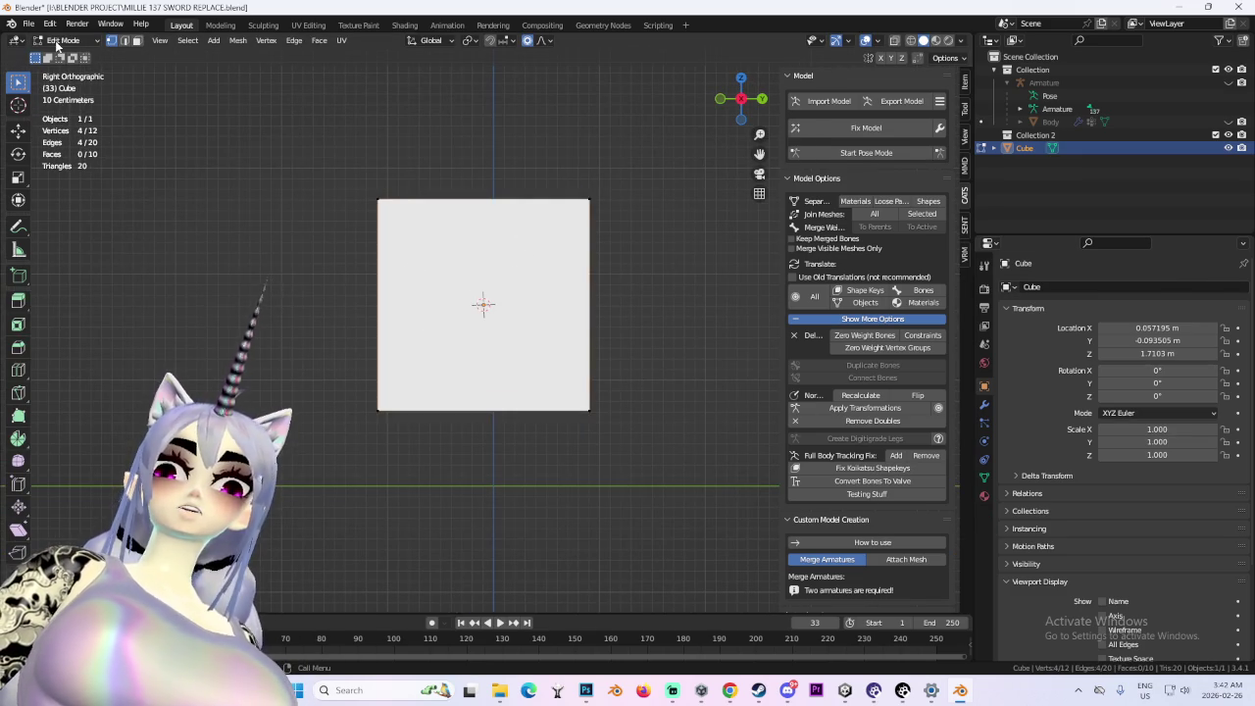
- Return to Object Mode and view the cube from the front, undoing an accidental deletion
click(54, 40)
click(59, 55)
mouse_move(546, 244)
mouse_down()
mouse_move(578, 359)
mouse_move(628, 358)
mouse_move(511, 490)
mouse_move(480, 451)
mouse_up()
key(KP_1)
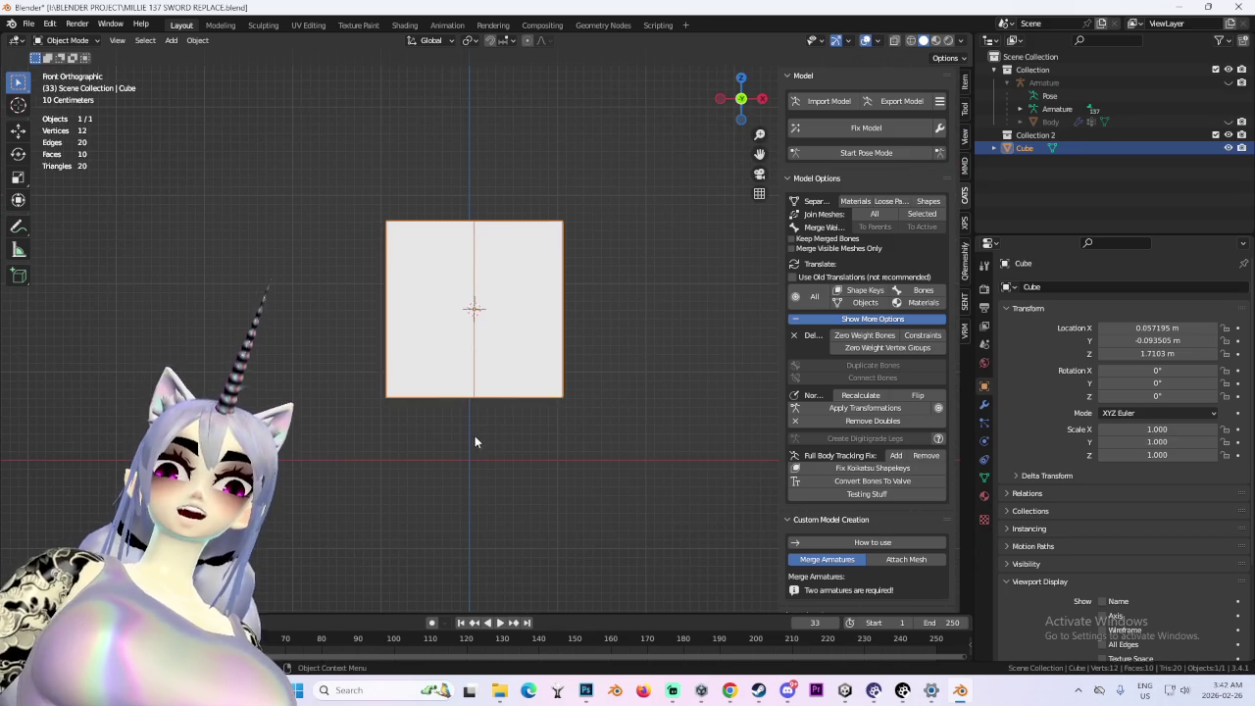
scroll(517, 325, up, 5)
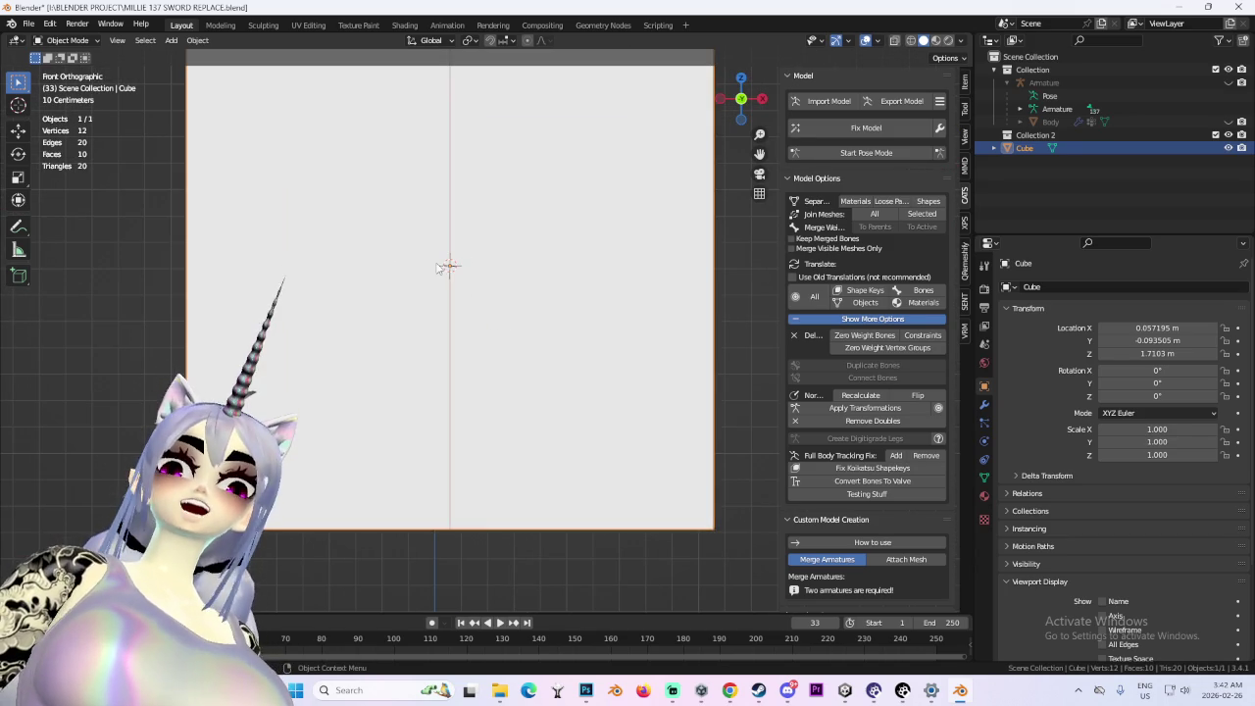
right_click(465, 312)
click(463, 314)
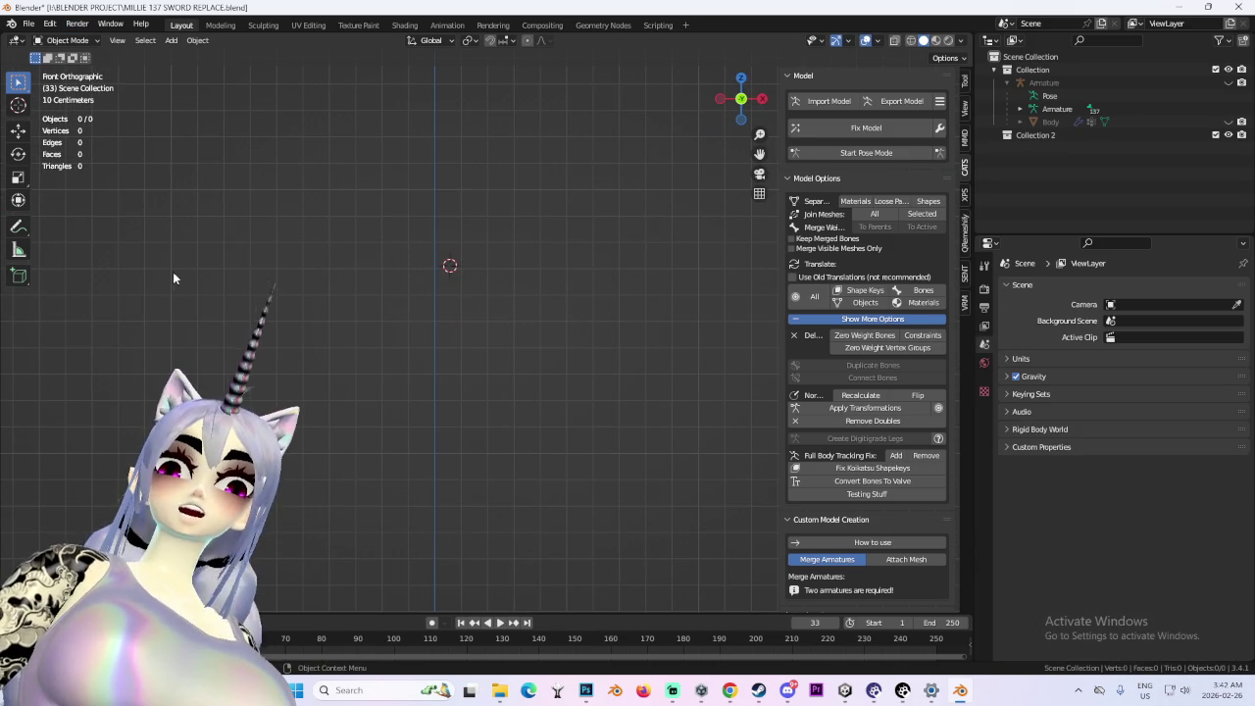
key(ctrl+z)
- Set the cube's X, Y and Z location to 0 m and frame it in view
click(965, 82)
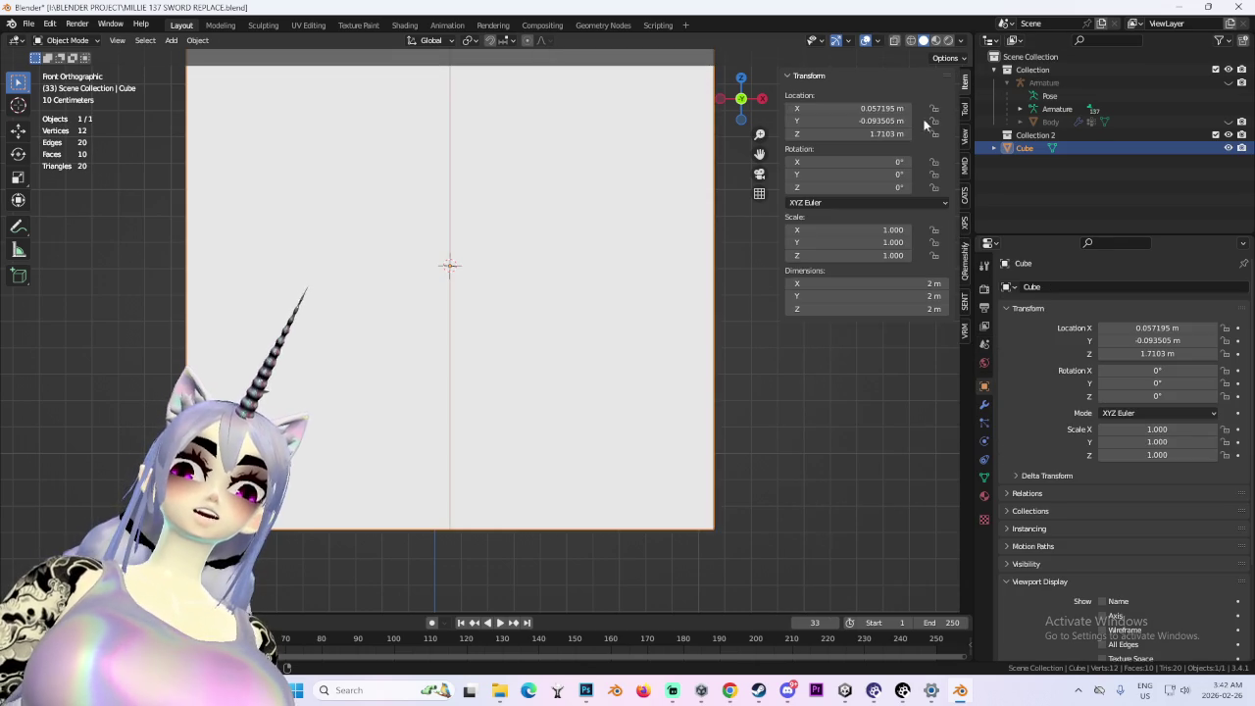
click(888, 109)
text(0)
key(Tab)
text(0)
key(Tab)
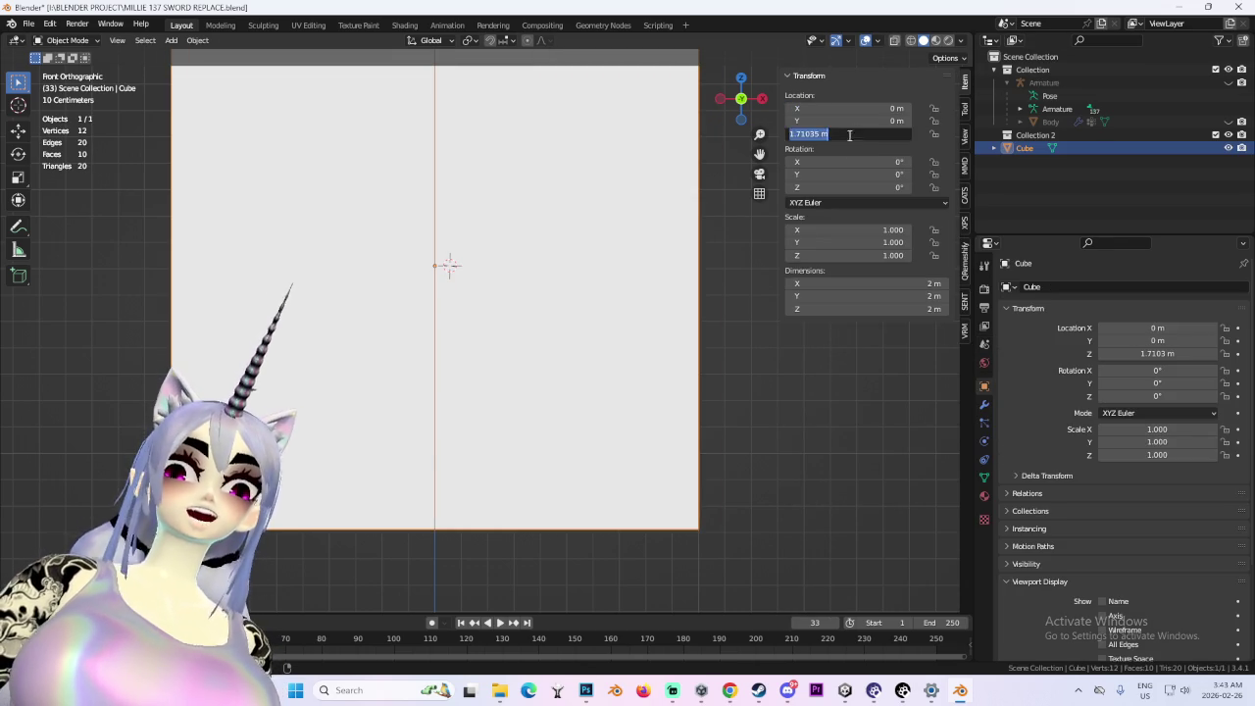
text(0)
key(Return)
key(KP_Decimal)
drag(711, 520, 661, 303)
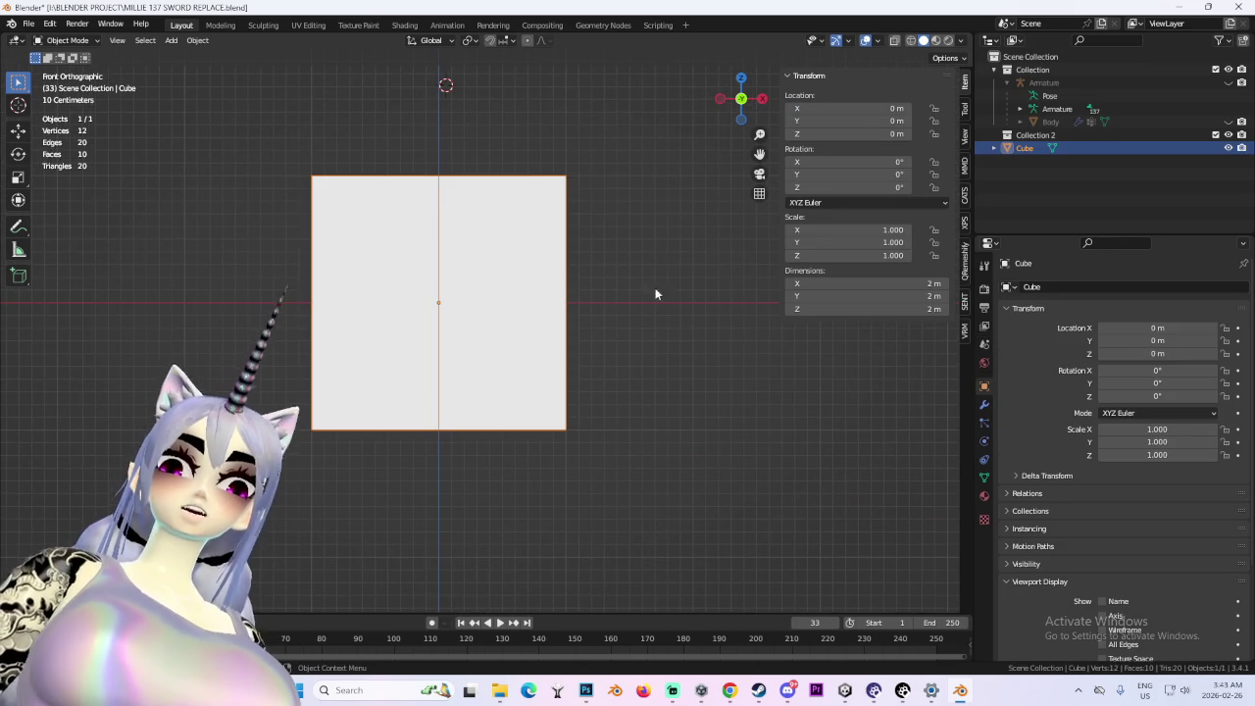
drag(493, 252, 427, 413)
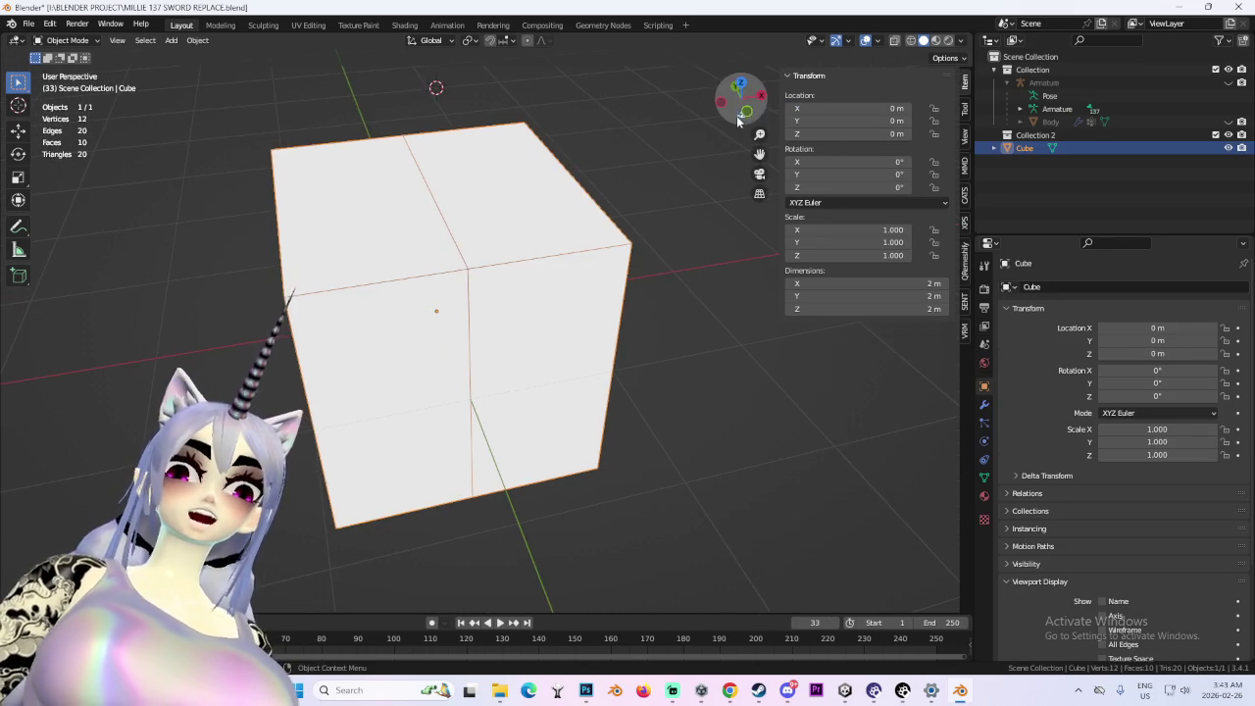
- In Edit Mode, select the cube's left end face and try deleting it, then undo
click(745, 110)
click(67, 40)
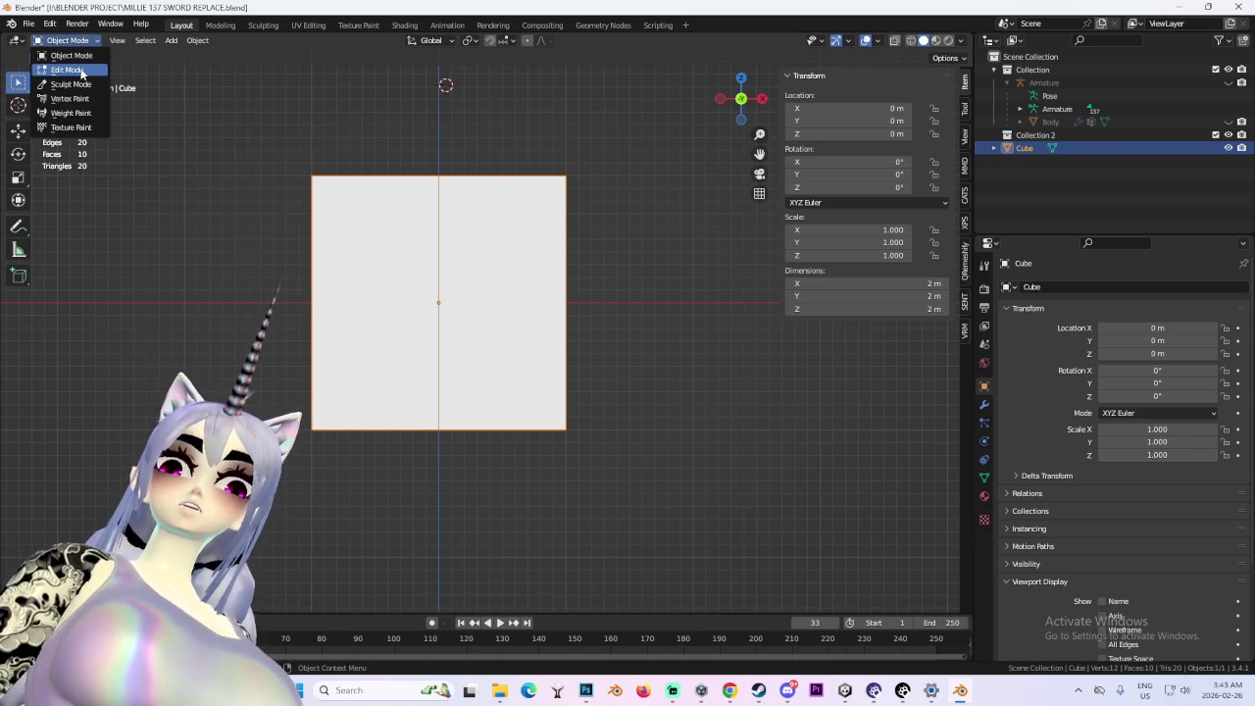
click(60, 74)
click(324, 392)
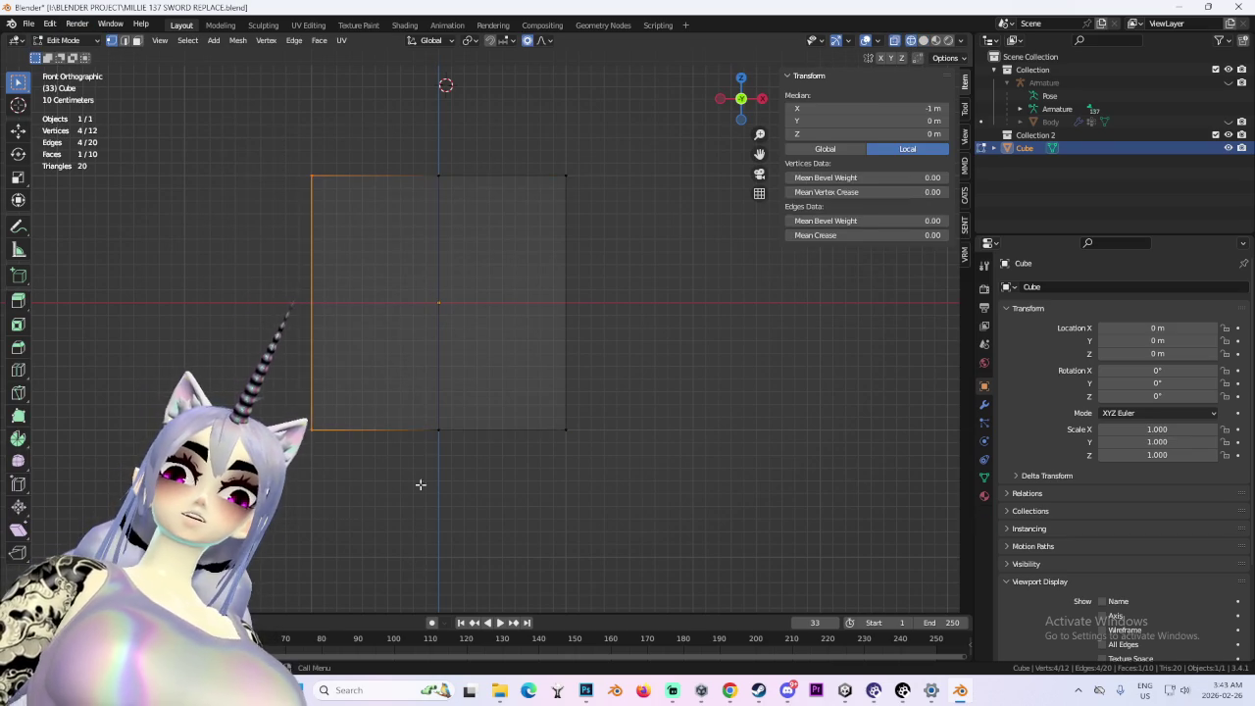
drag(416, 529, 416, 443)
key(x)
click(422, 474)
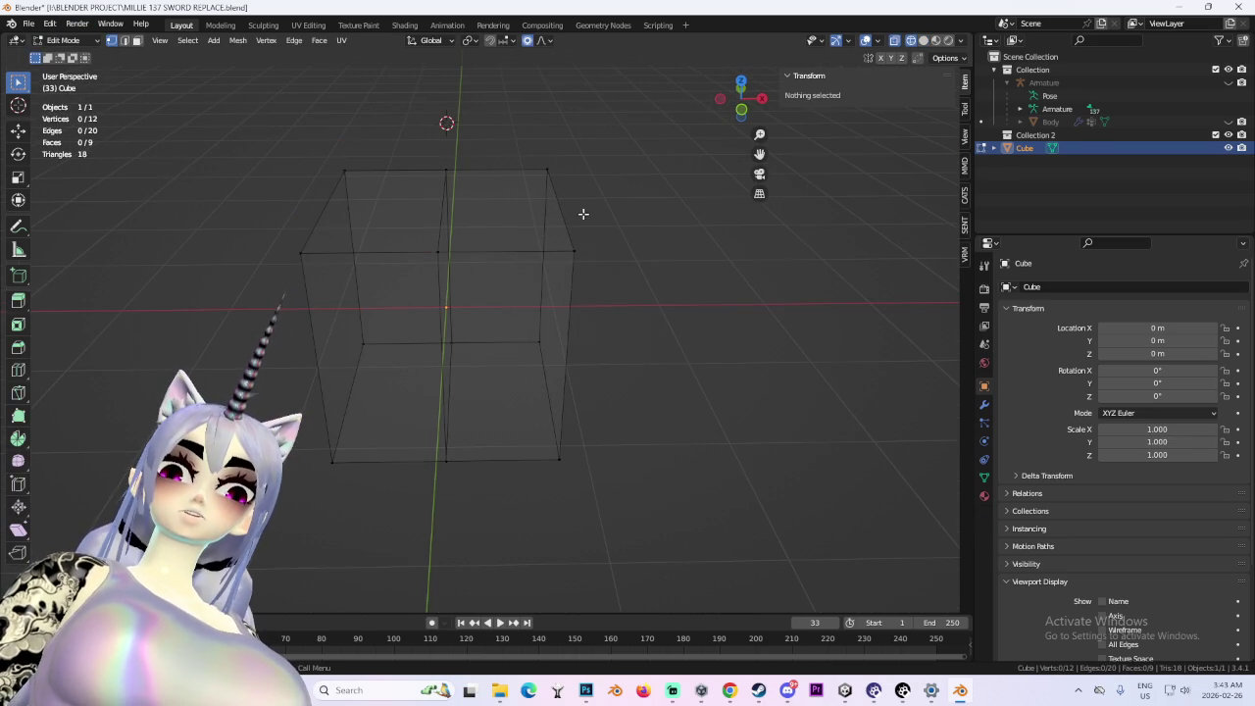
key(ctrl+z)
- Delete the left face's edges so the cube's left half is removed
drag(415, 252, 442, 258)
key(x)
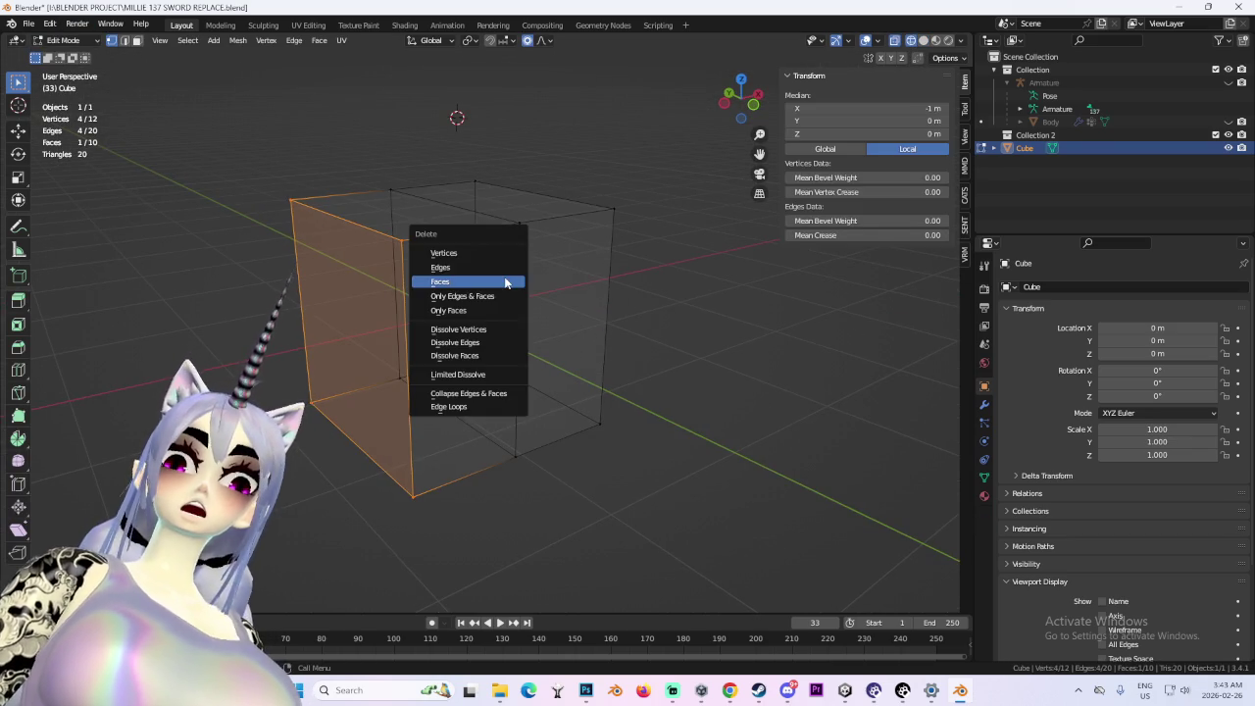
click(493, 269)
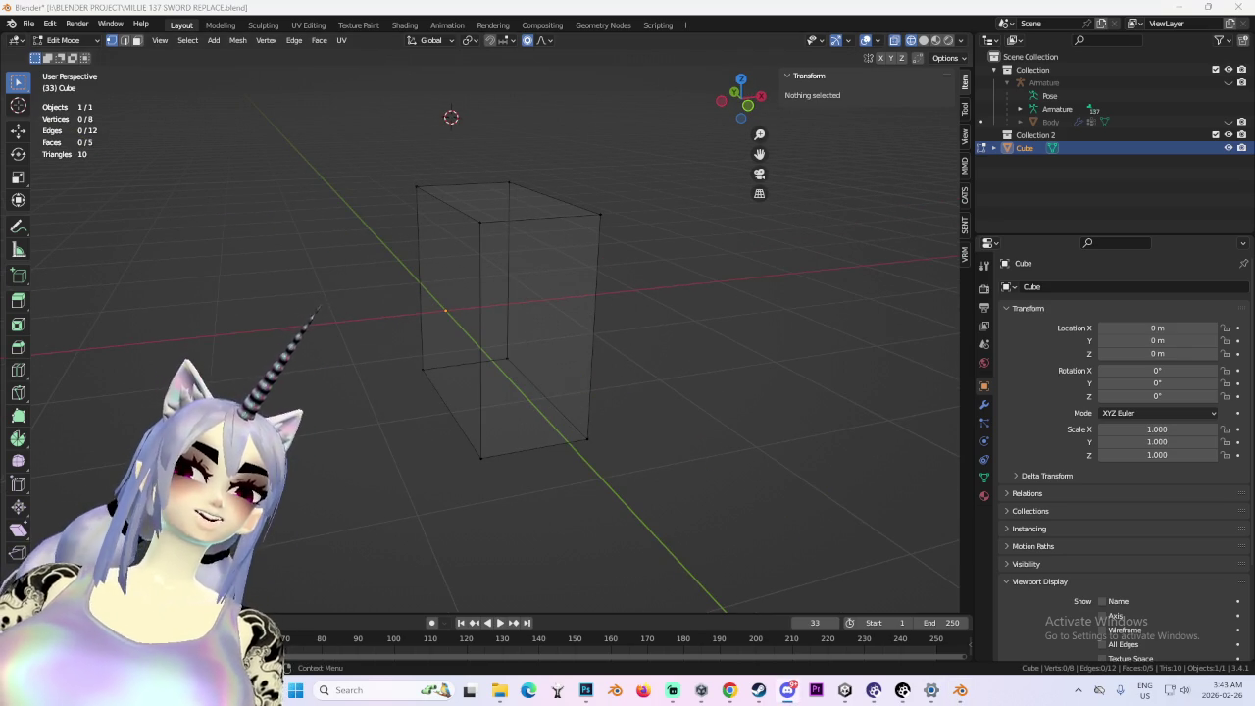
key(alt+Tab)
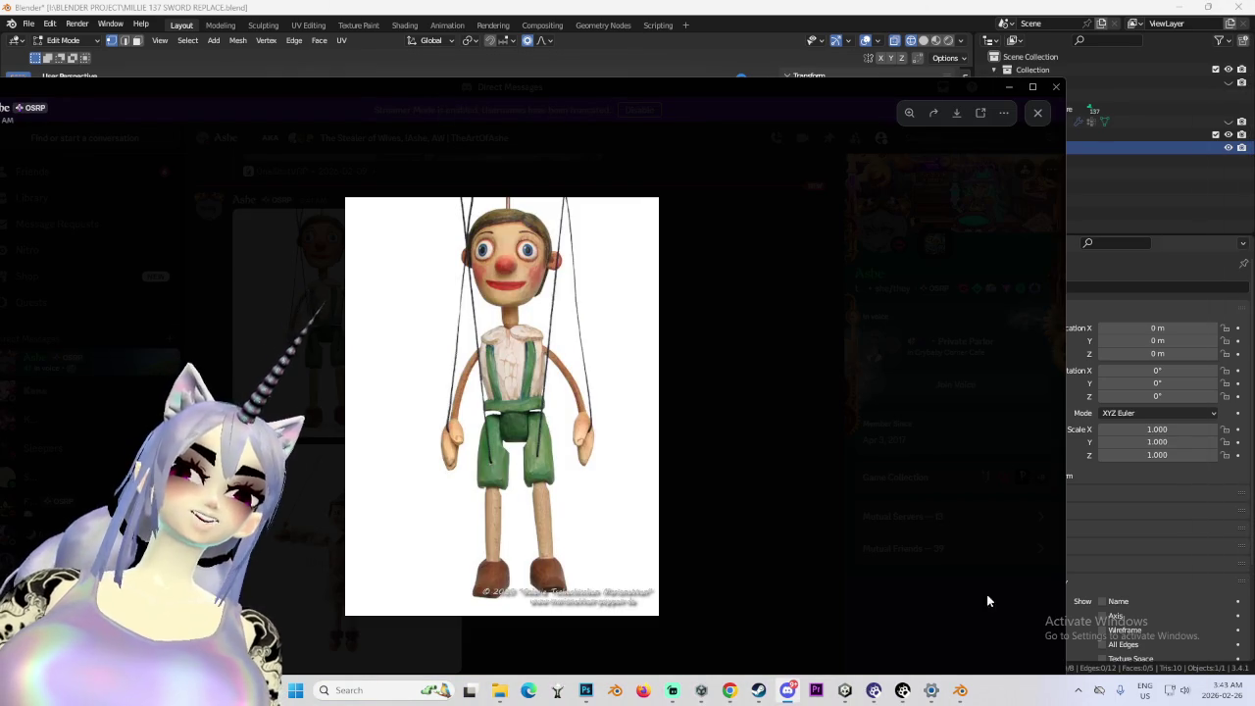
- Close the first puppet image and zoom into the second marionette's upper body
click(731, 457)
click(385, 520)
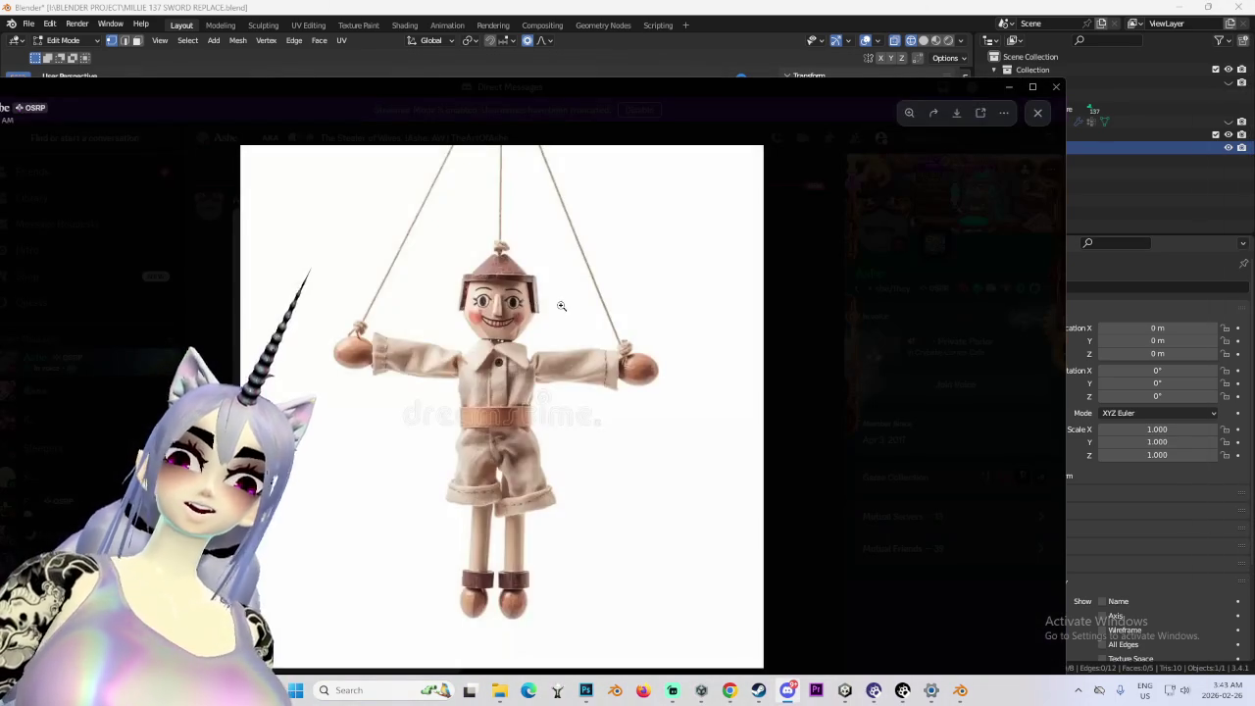
click(508, 302)
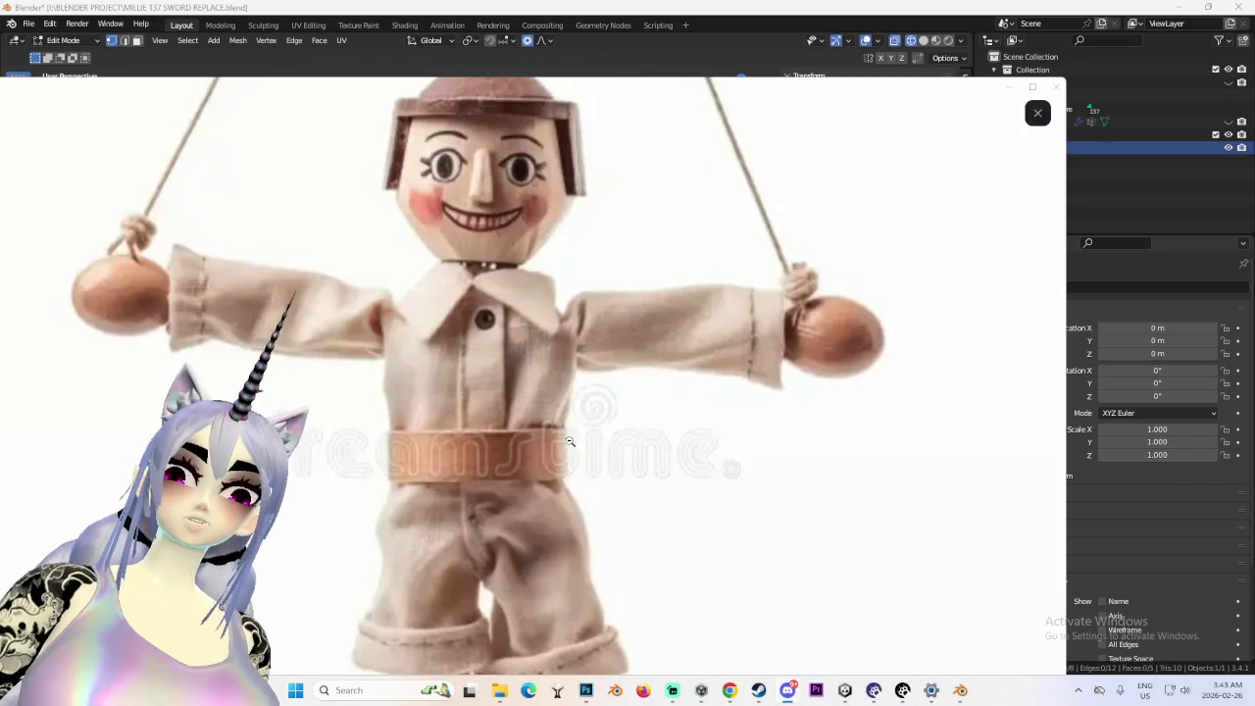
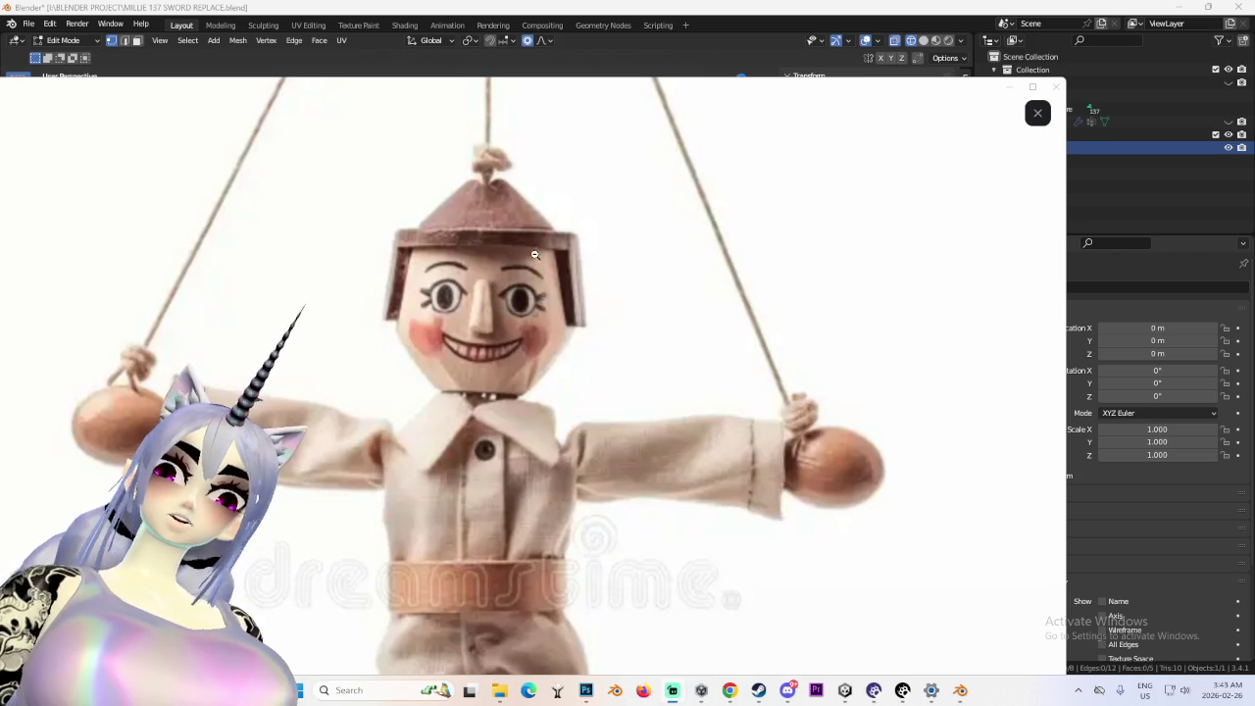
- Close the enlarged puppet reference image and hide the Discord messages to return to Blender
click(1038, 113)
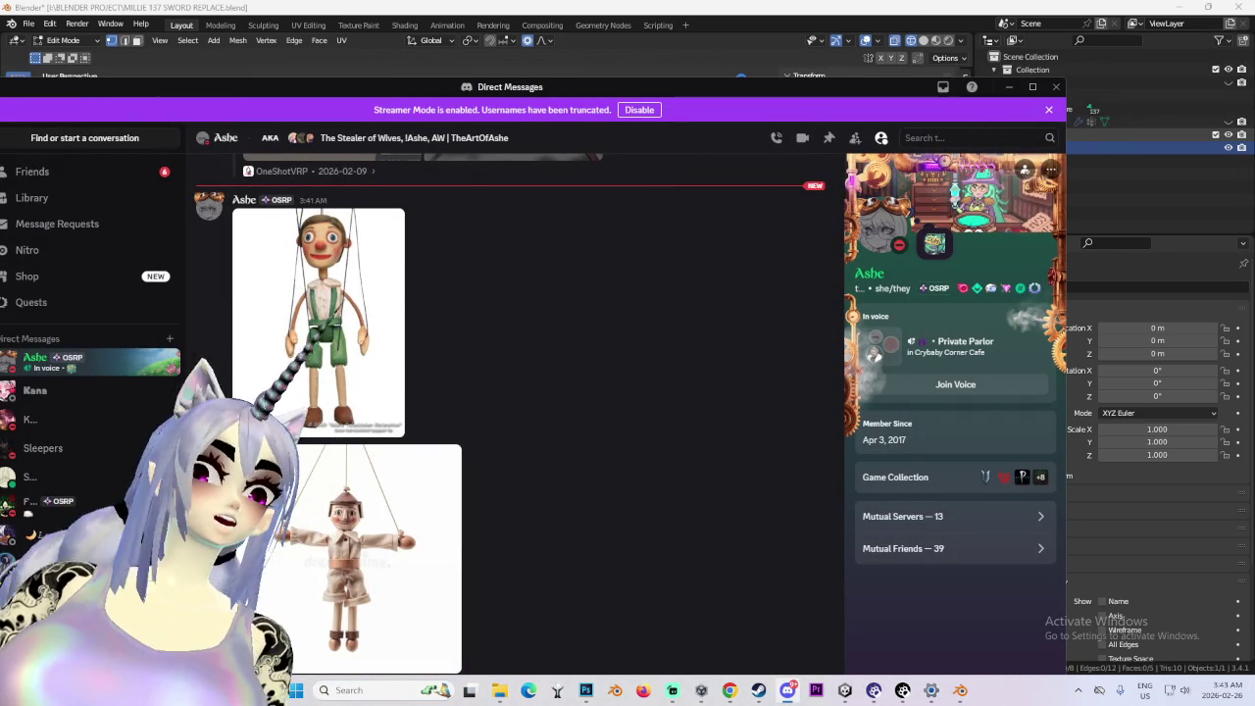
key(alt+Tab)
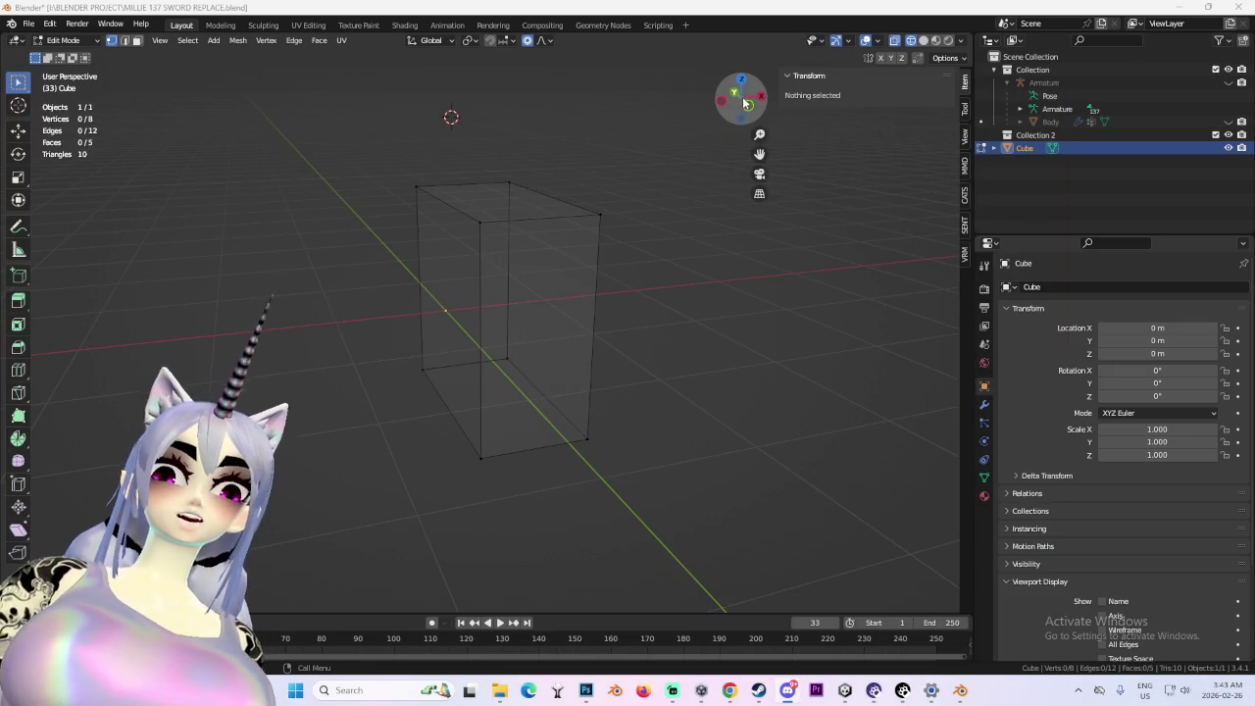
- Select the whole half cube in front view and add a Mirror modifier on the X axis
key(KP_1)
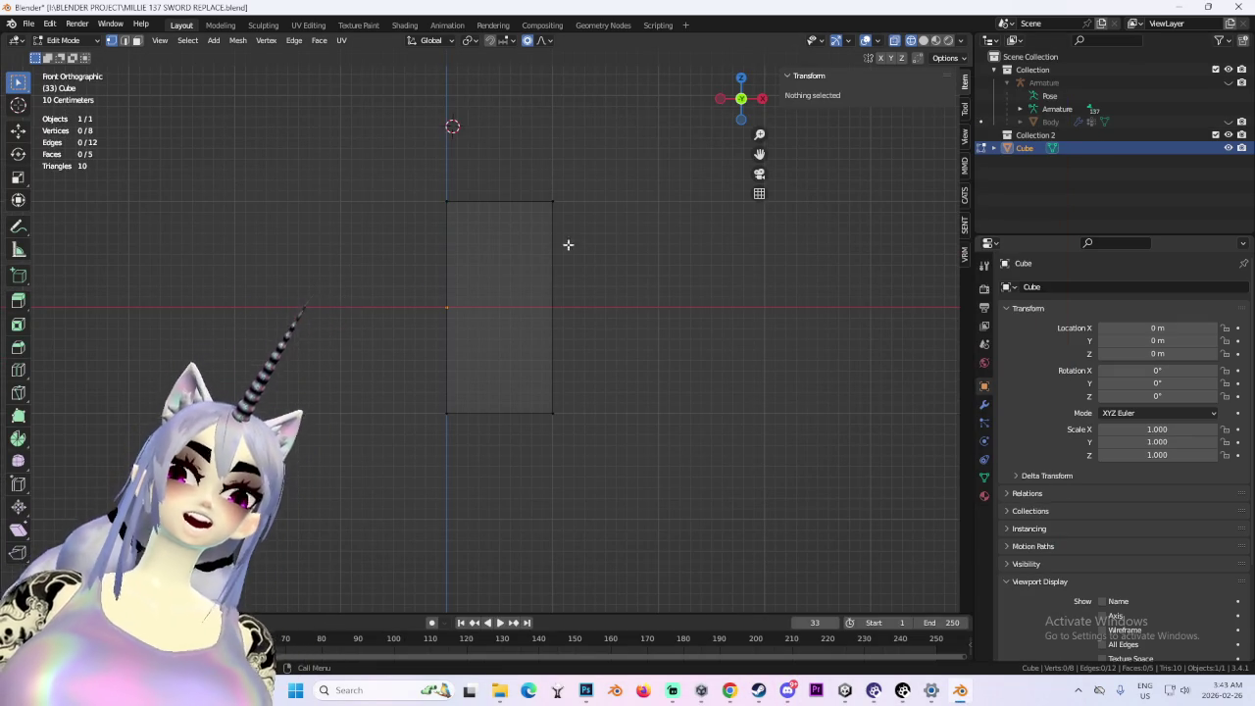
drag(441, 124, 742, 605)
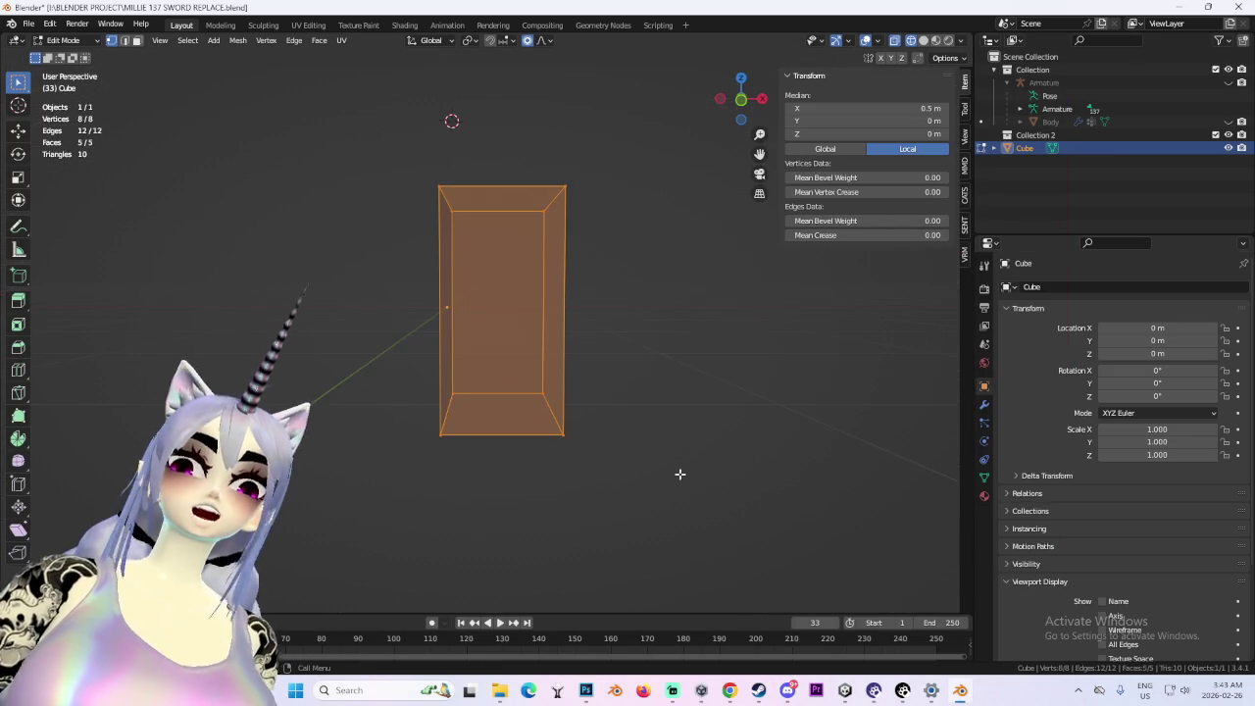
click(749, 117)
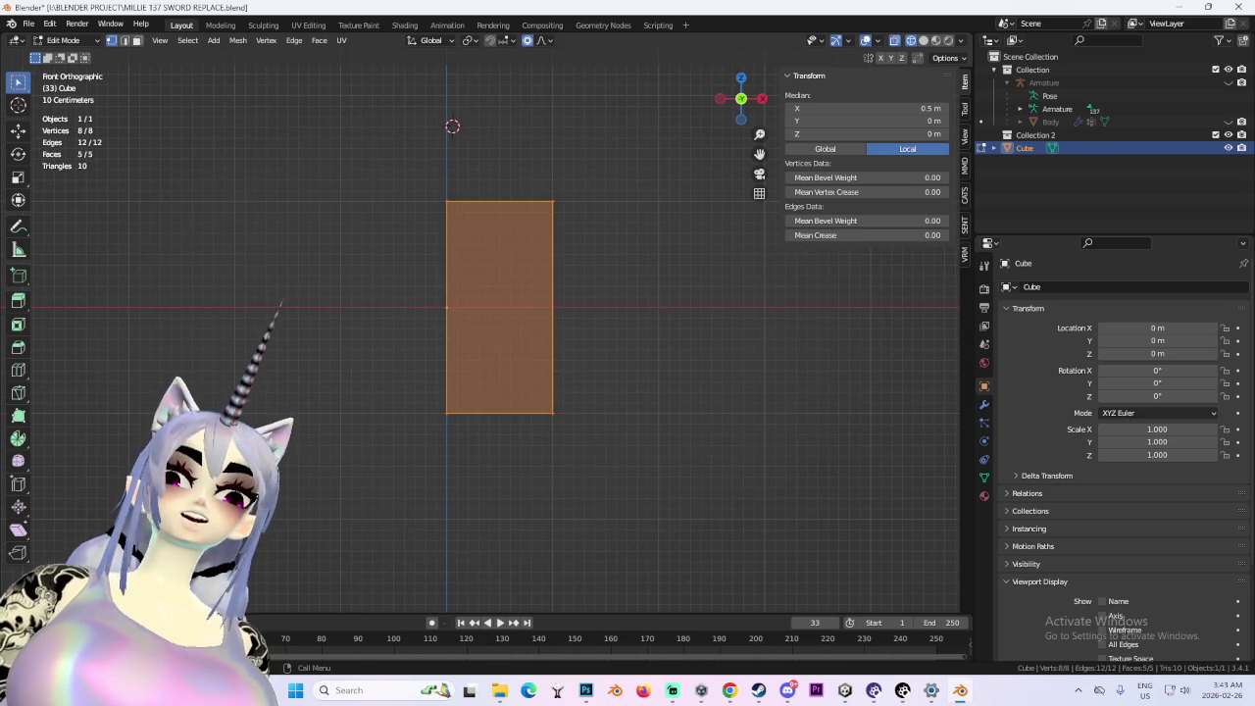
click(985, 406)
click(1078, 286)
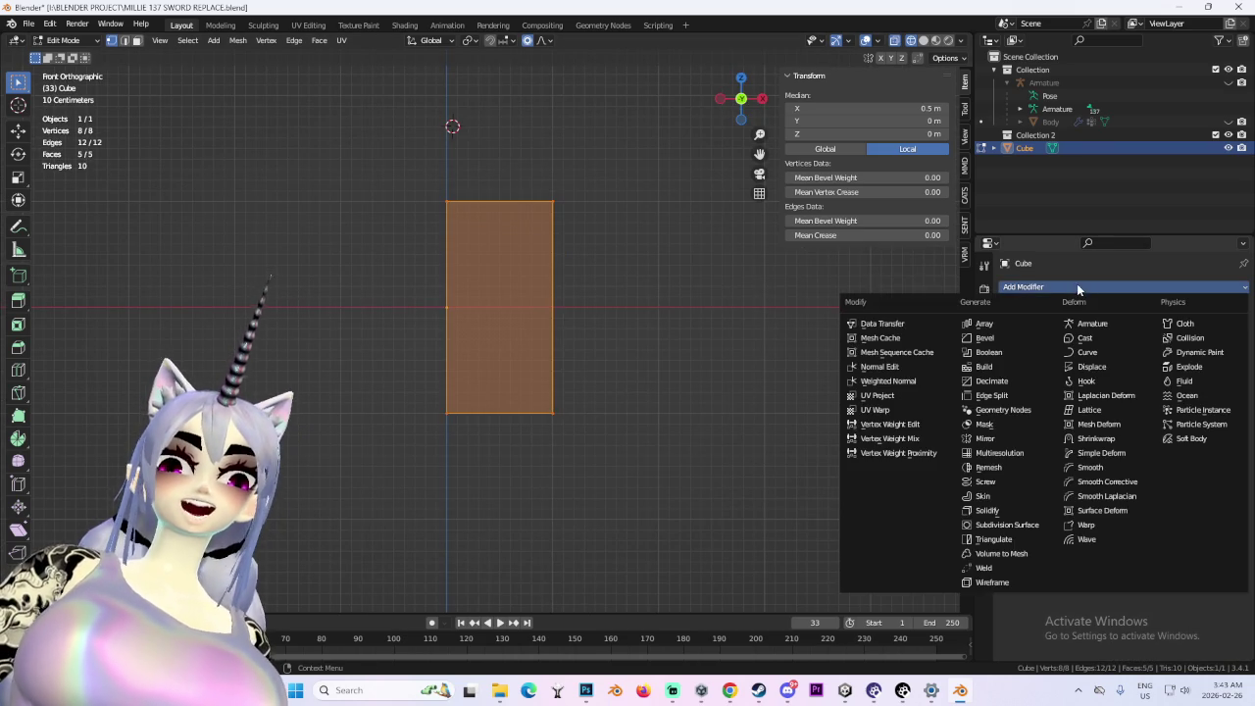
click(986, 438)
mouse_move(756, 363)
mouse_down()
mouse_move(571, 344)
mouse_move(666, 348)
mouse_move(594, 359)
mouse_move(608, 245)
mouse_up()
click(742, 98)
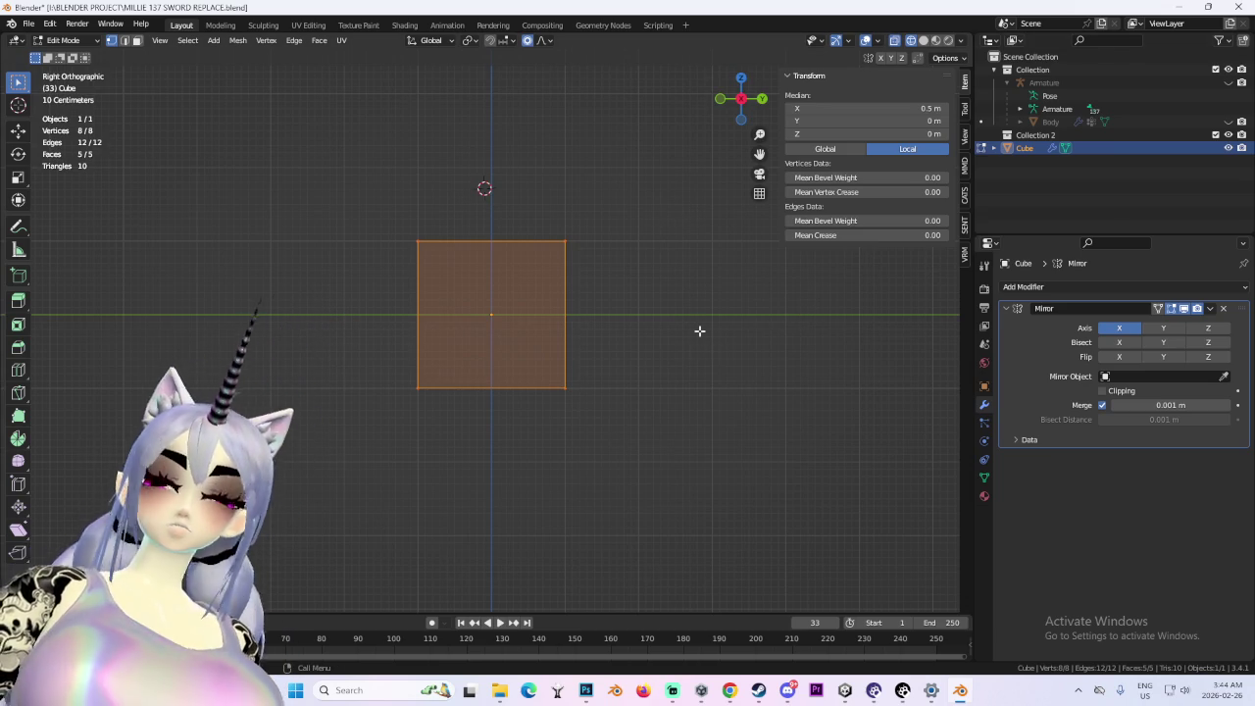
- Cut a first new edge loop into the mirrored cube
drag(626, 342, 574, 377)
click(743, 111)
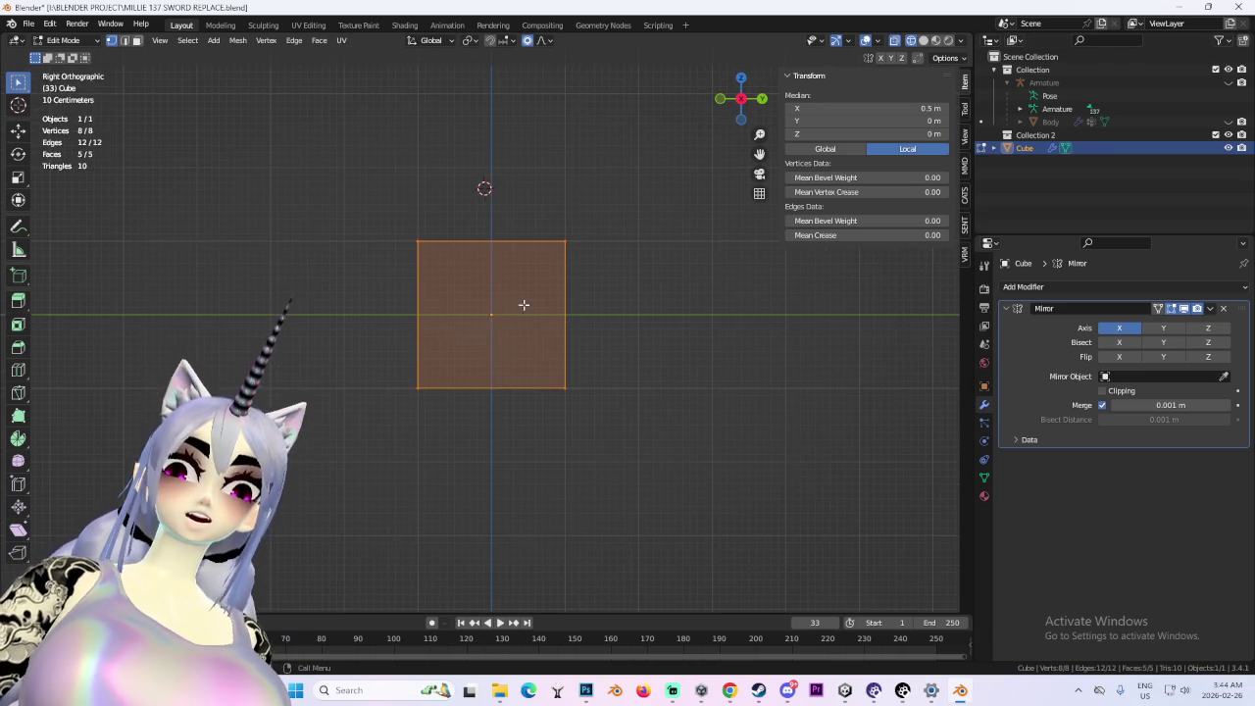
click(723, 100)
mouse_move(582, 196)
mouse_down()
mouse_move(587, 326)
mouse_move(517, 333)
mouse_up()
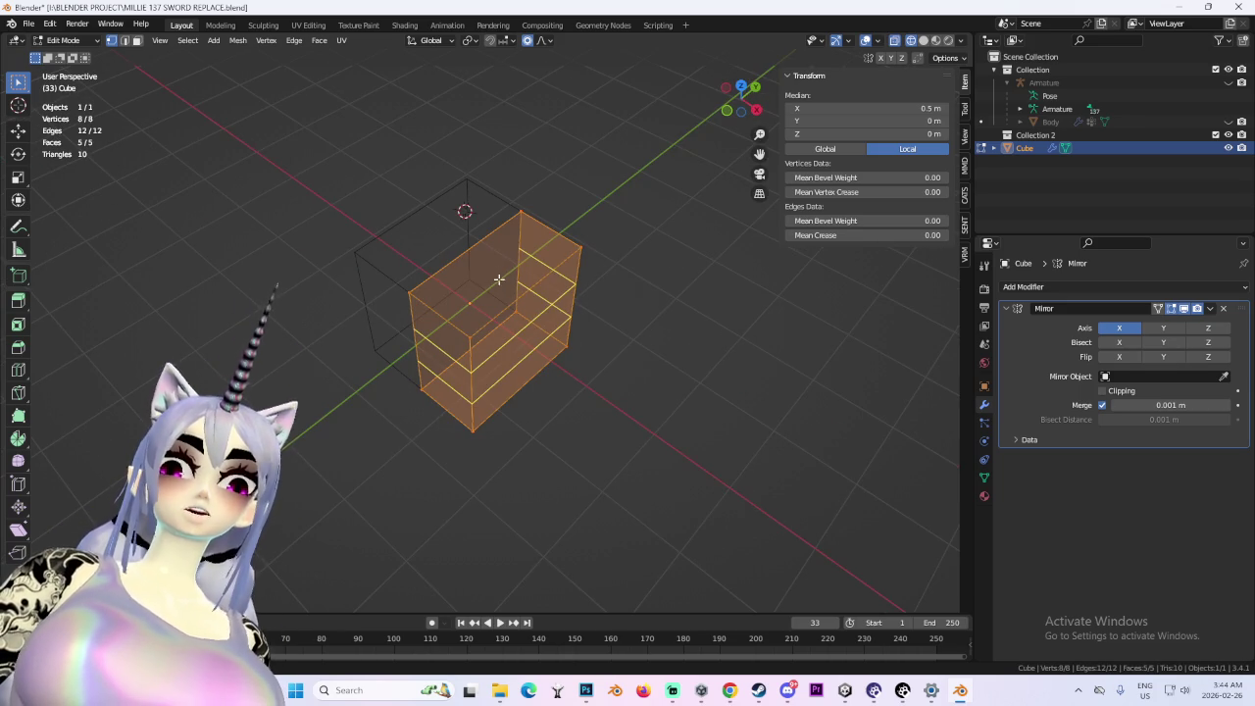
click(511, 301)
- Add a second centred loop cut with Ctrl+R, then select the lower vertex rows
key(KP_1)
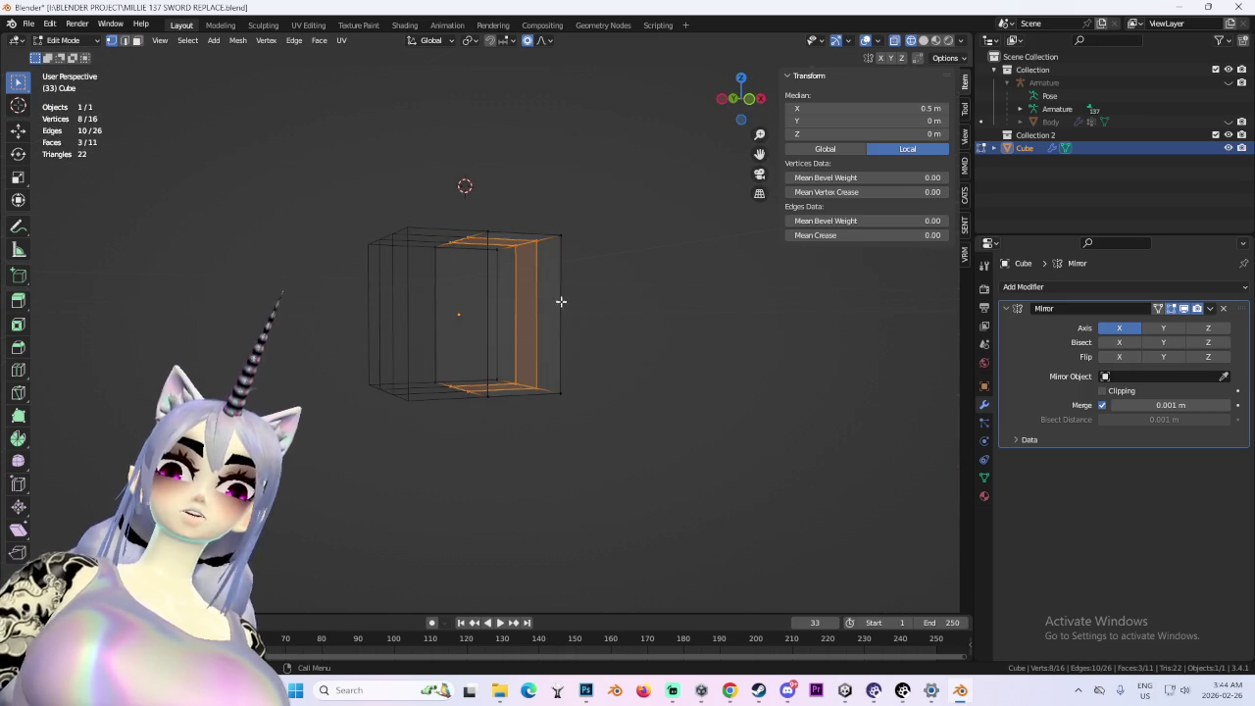
key(ctrl+r)
click(549, 325)
right_click(657, 351)
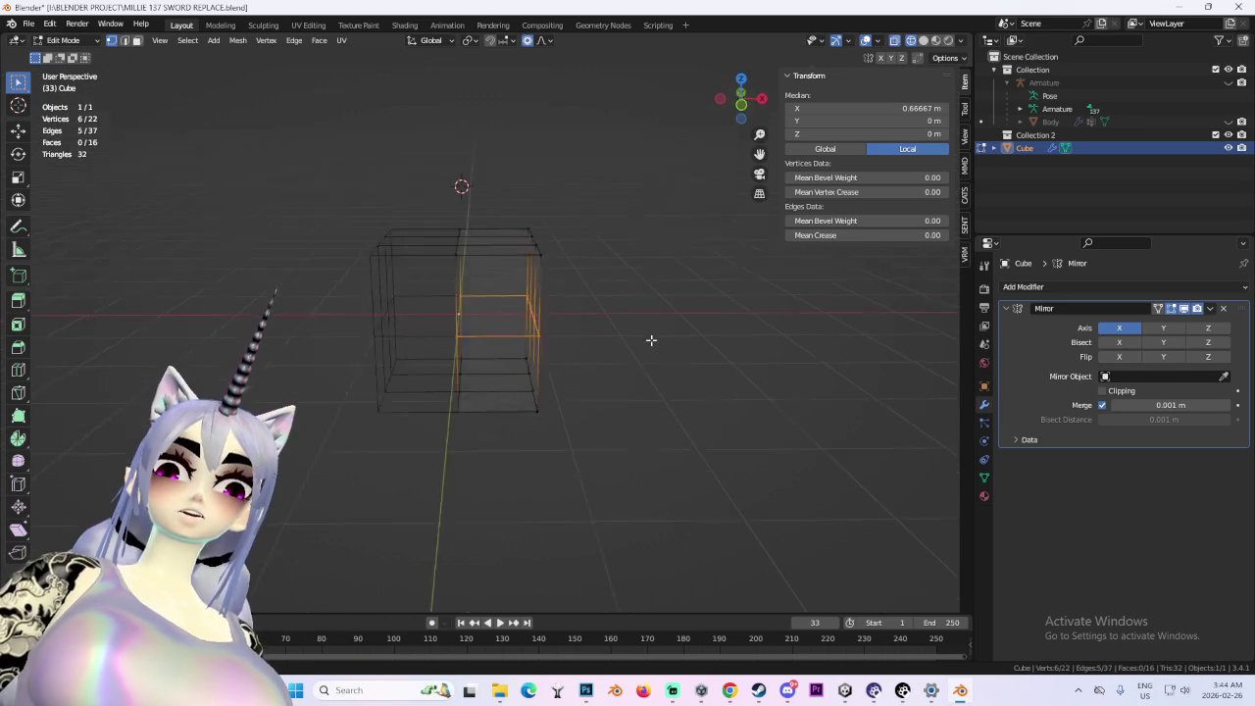
mouse_move(742, 98)
mouse_down()
mouse_move(523, 372)
mouse_move(647, 436)
mouse_up()
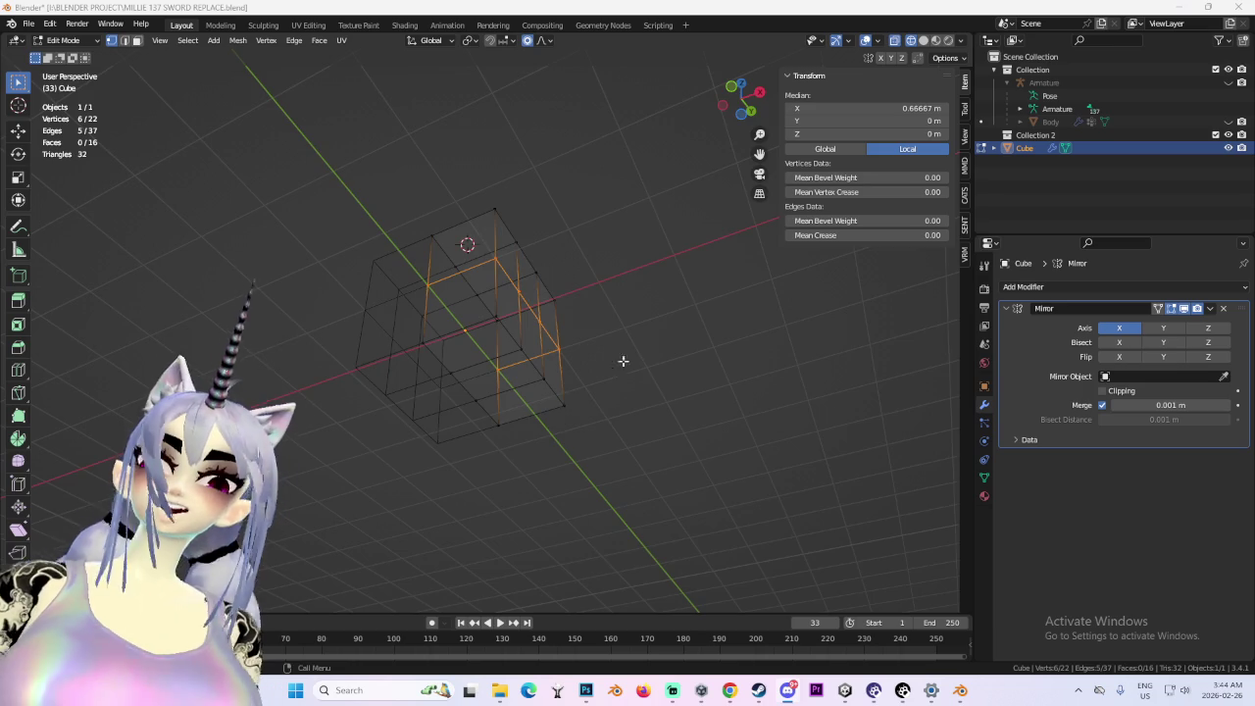
key(KP_1)
drag(702, 476, 346, 329)
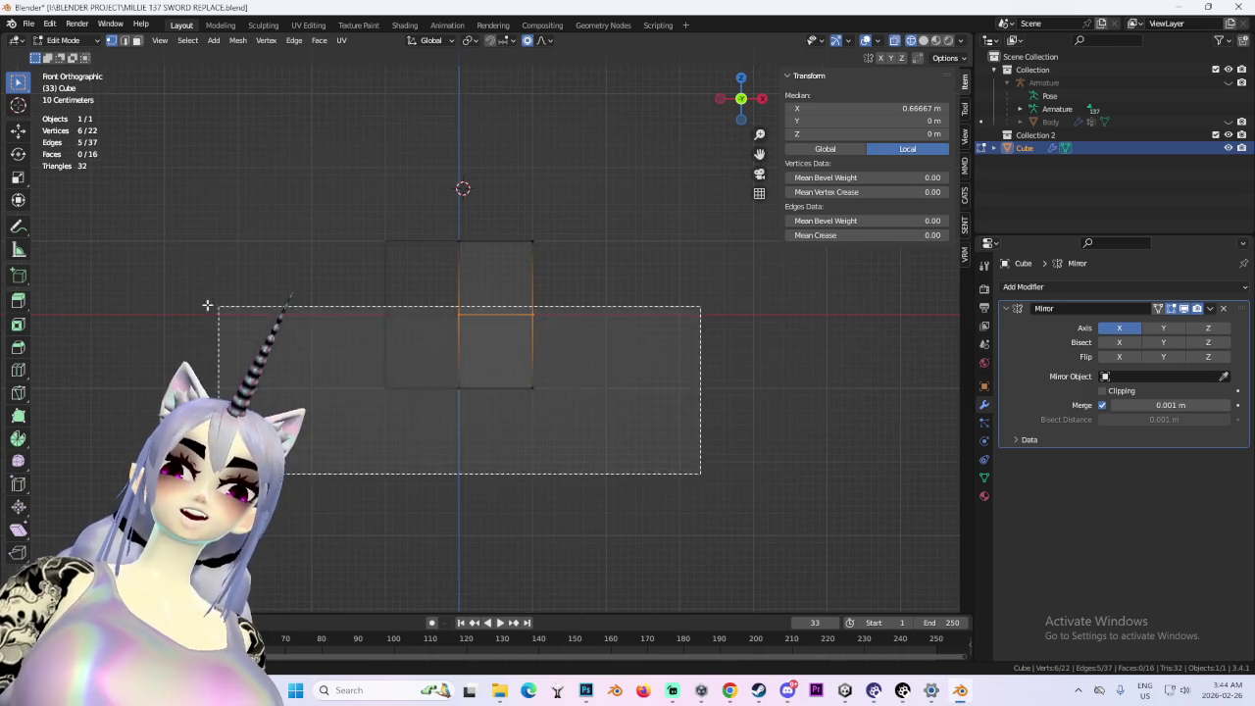
- Try scaling the selected bottom vertices narrower, then undo the taper
key(s)
click(702, 441)
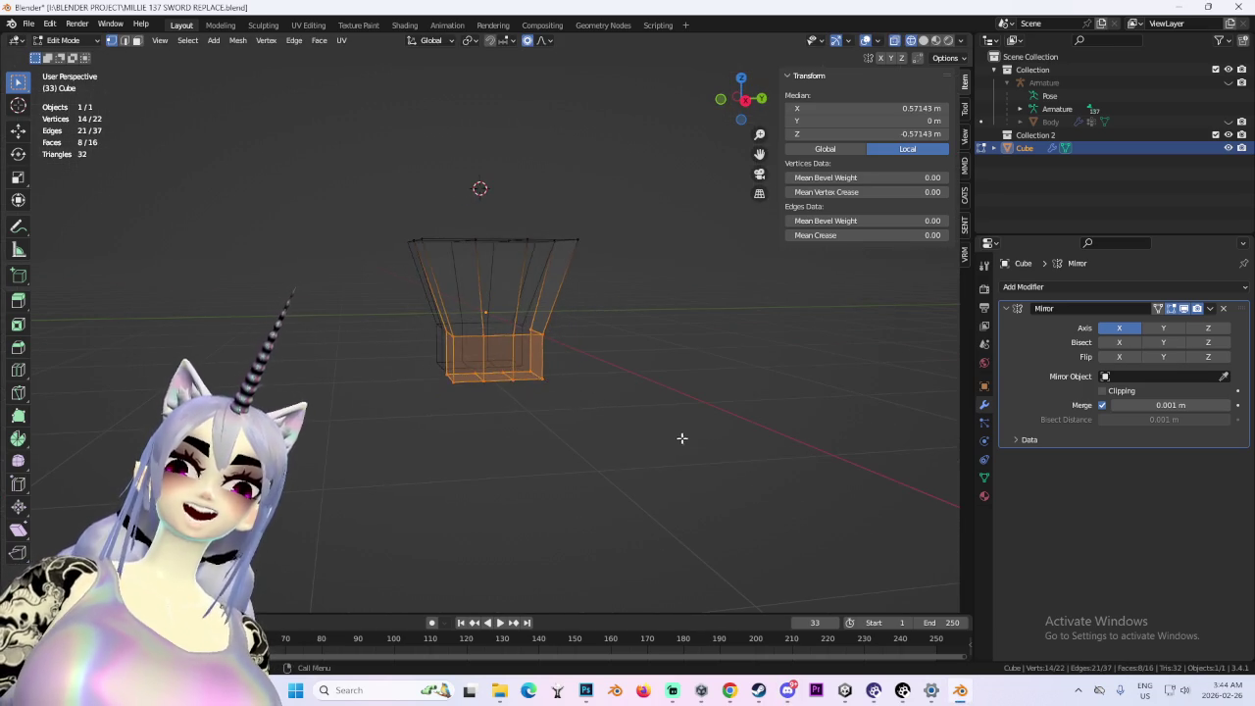
key(ctrl+z)
key(s)
click(655, 402)
click(719, 102)
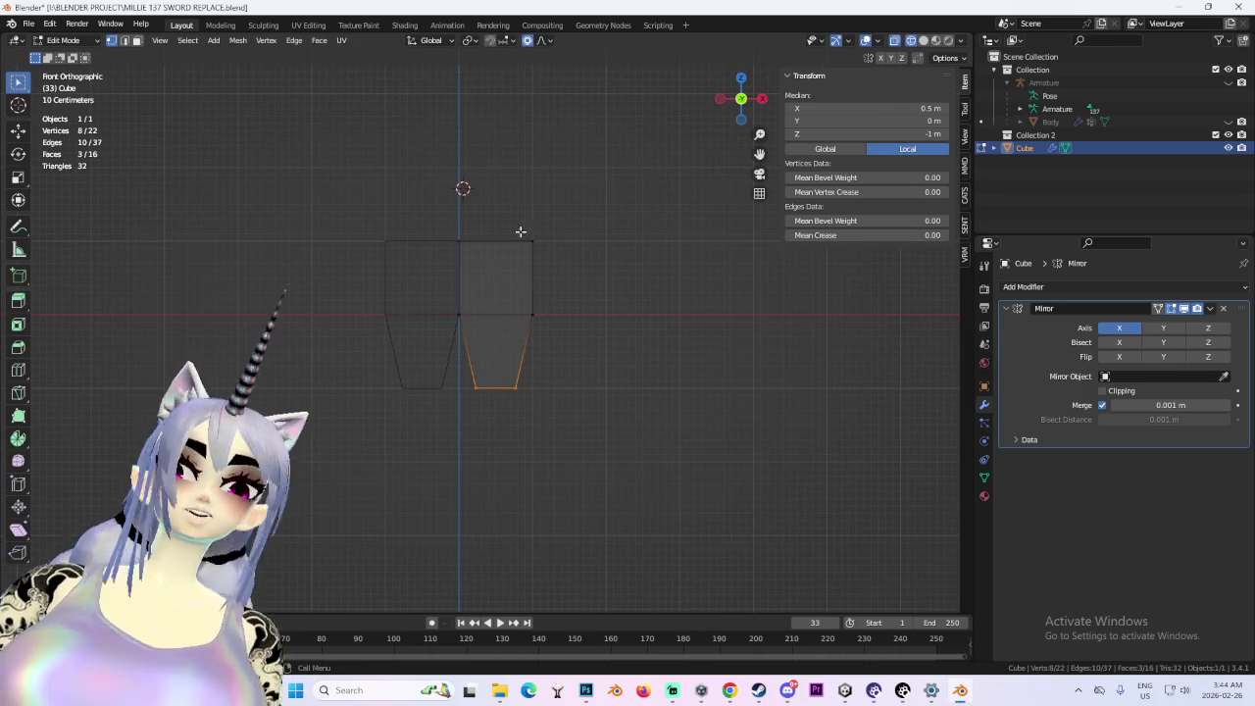
key(ctrl+z)
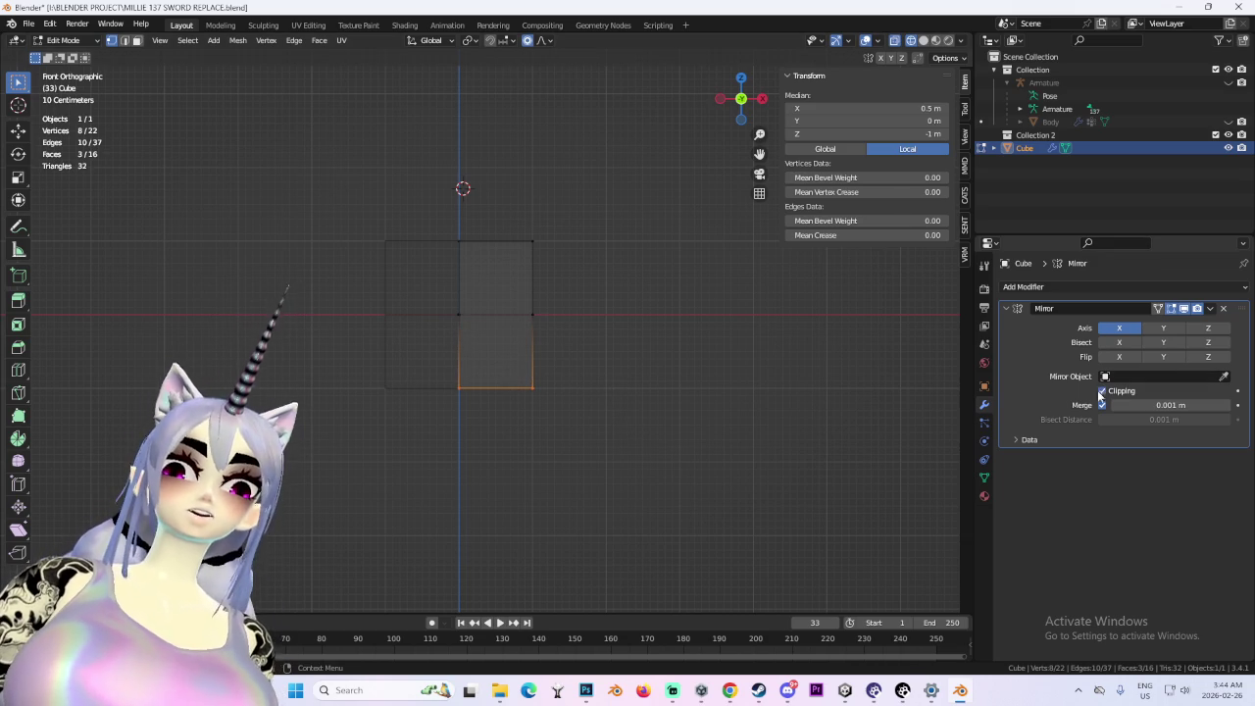
- Enable Clipping on the Mirror modifier and test-scale the bottom vertices along Y
click(1101, 393)
key(s)
click(504, 415)
mouse_move(504, 415)
mouse_down()
mouse_move(807, 425)
mouse_move(782, 426)
mouse_up()
key(ctrl+z)
key(s)
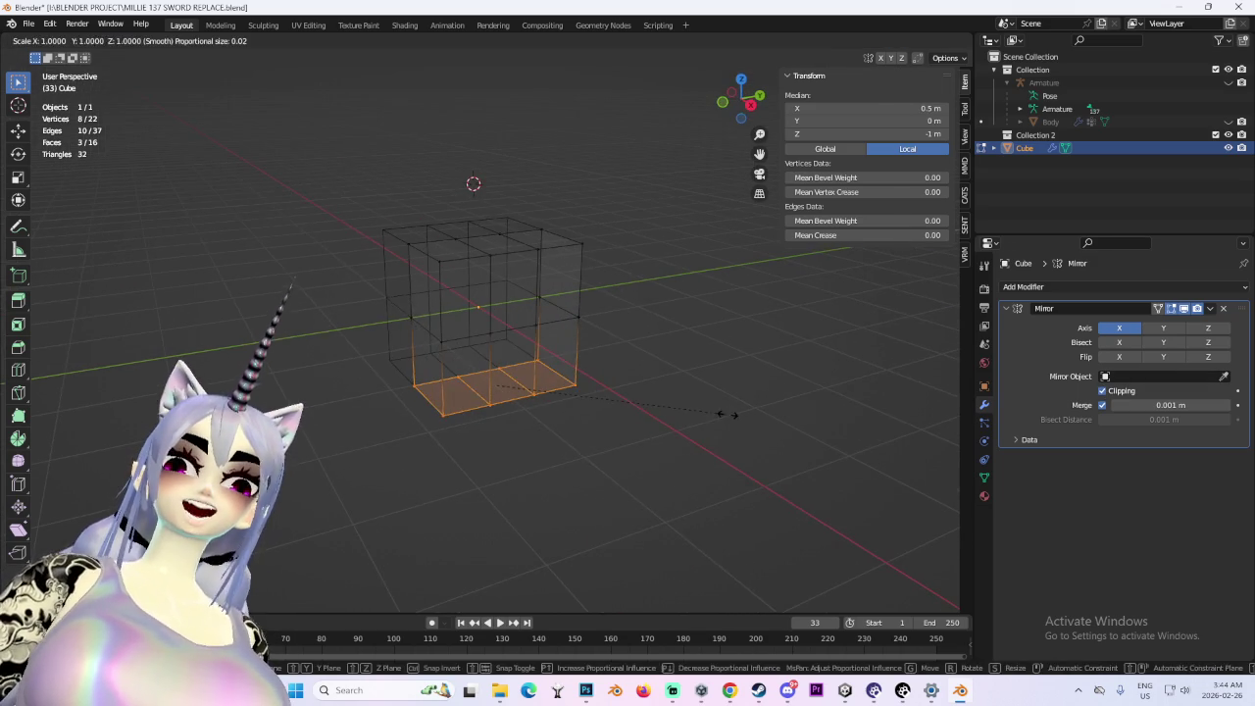
key(y)
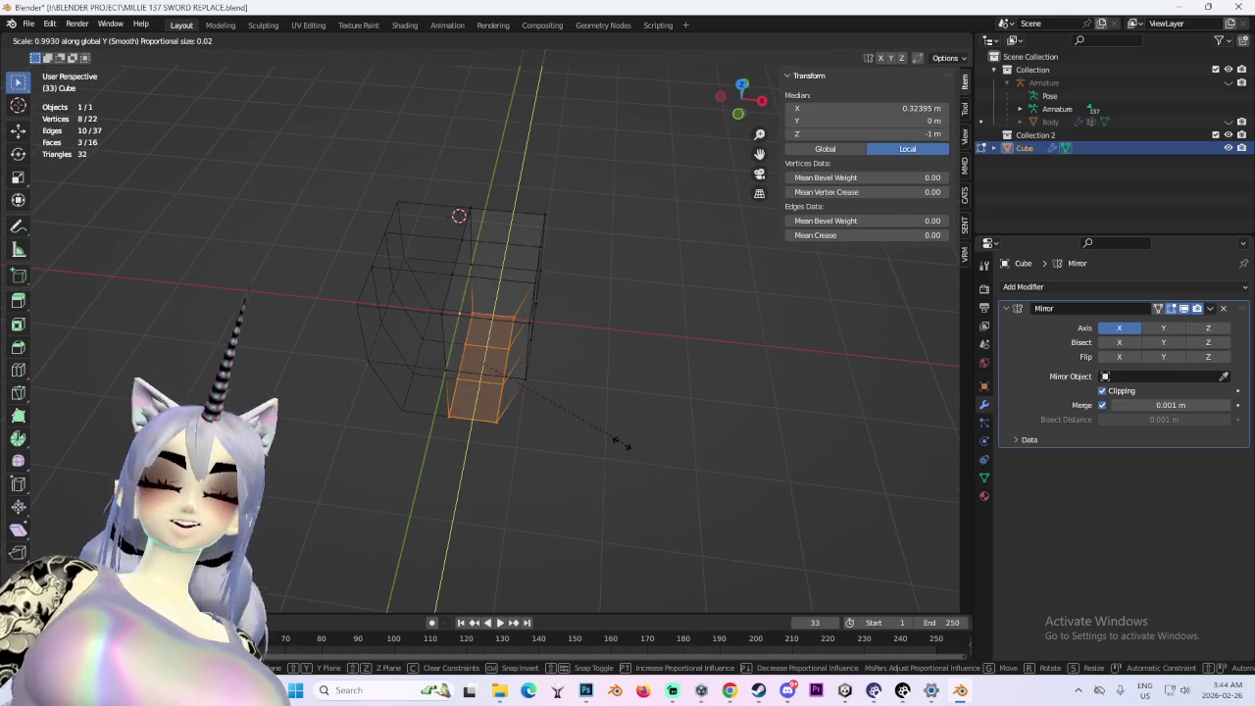
click(624, 443)
mouse_move(624, 444)
mouse_down()
mouse_move(574, 337)
mouse_move(636, 377)
mouse_up()
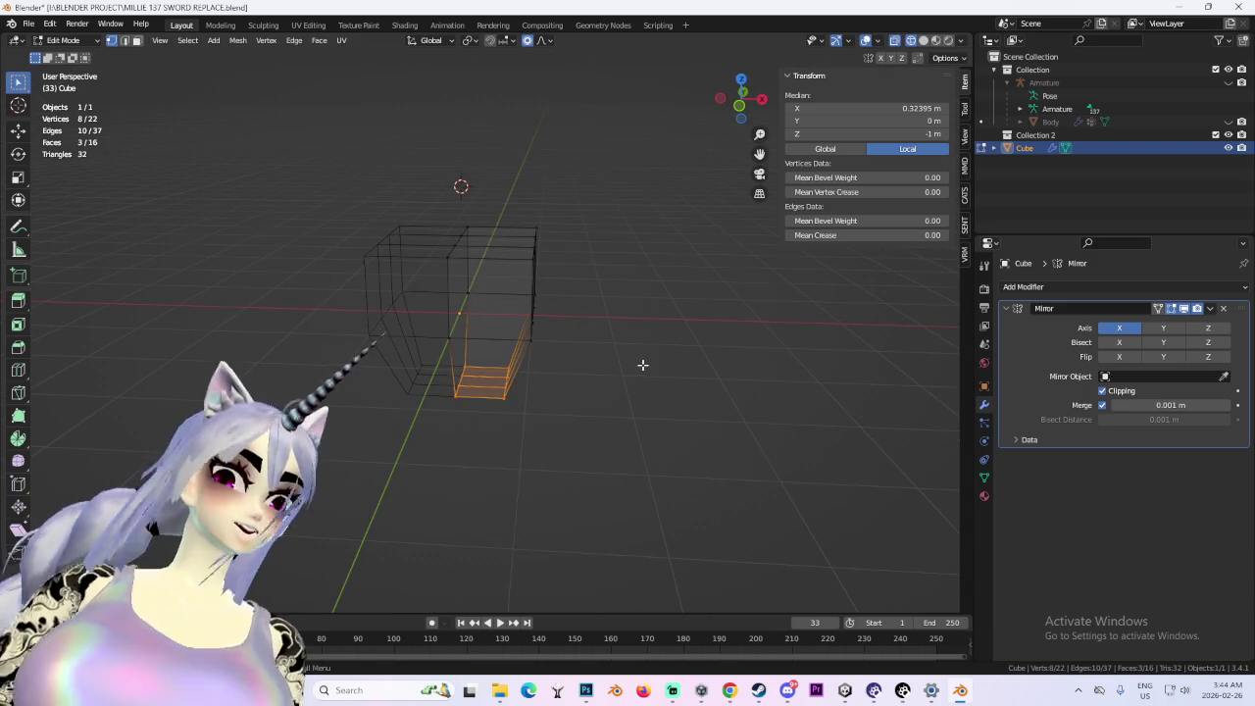
click(741, 95)
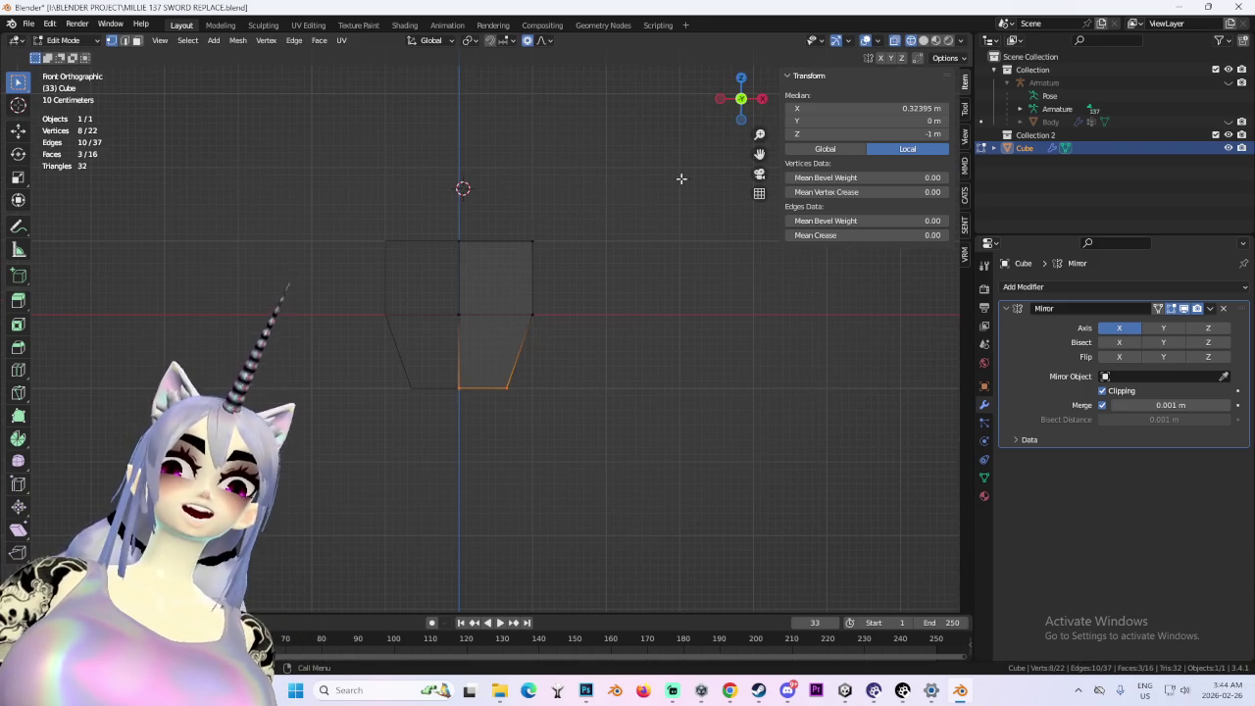
key(ctrl+z)
- Select the top edges and faces of the mesh and try scaling them along Y
drag(658, 177, 517, 197)
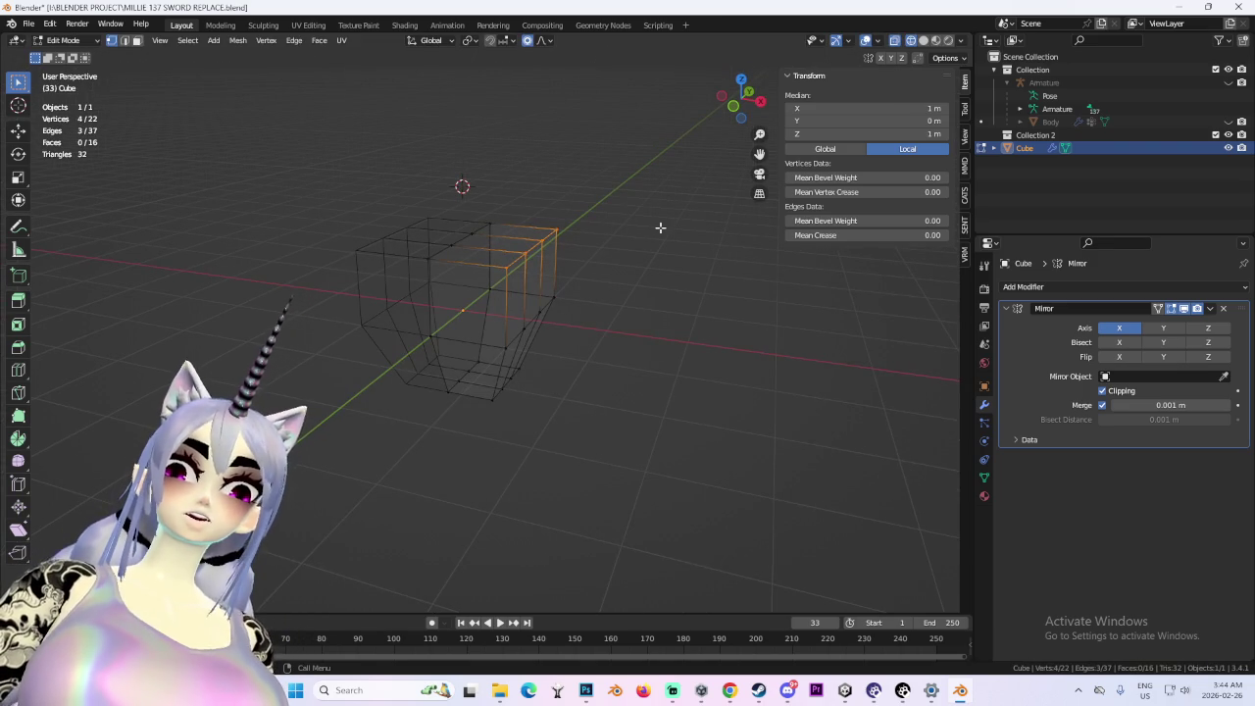
drag(660, 227, 580, 246)
key(s)
key(y)
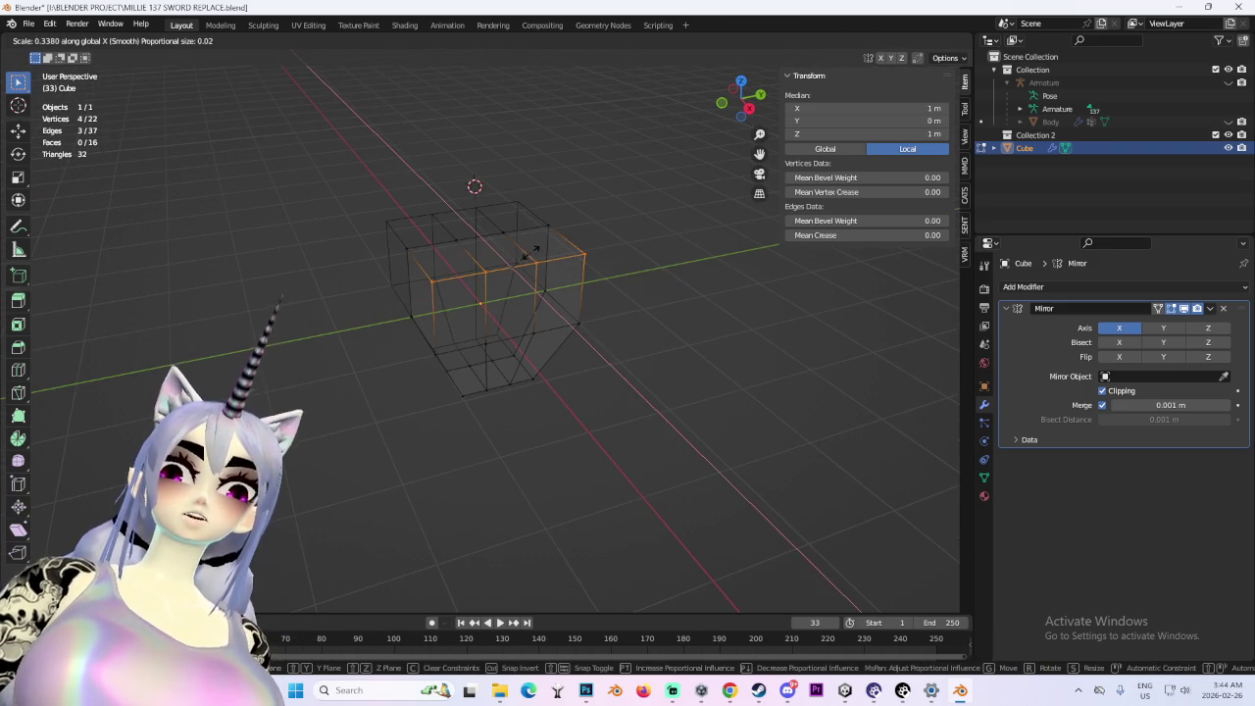
key(Escape)
mouse_move(591, 246)
mouse_down()
mouse_move(520, 252)
mouse_move(532, 246)
mouse_up()
drag(361, 144, 366, 151)
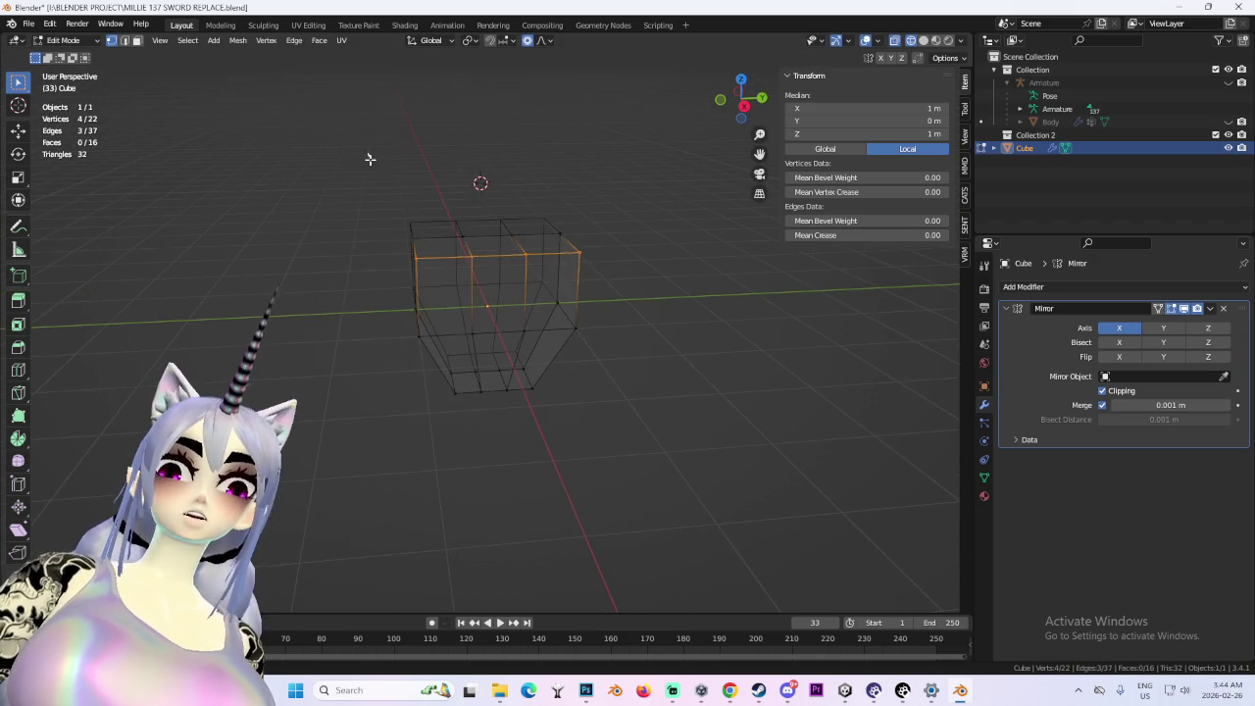
key(ctrl+KP_Add)
key(s)
key(y)
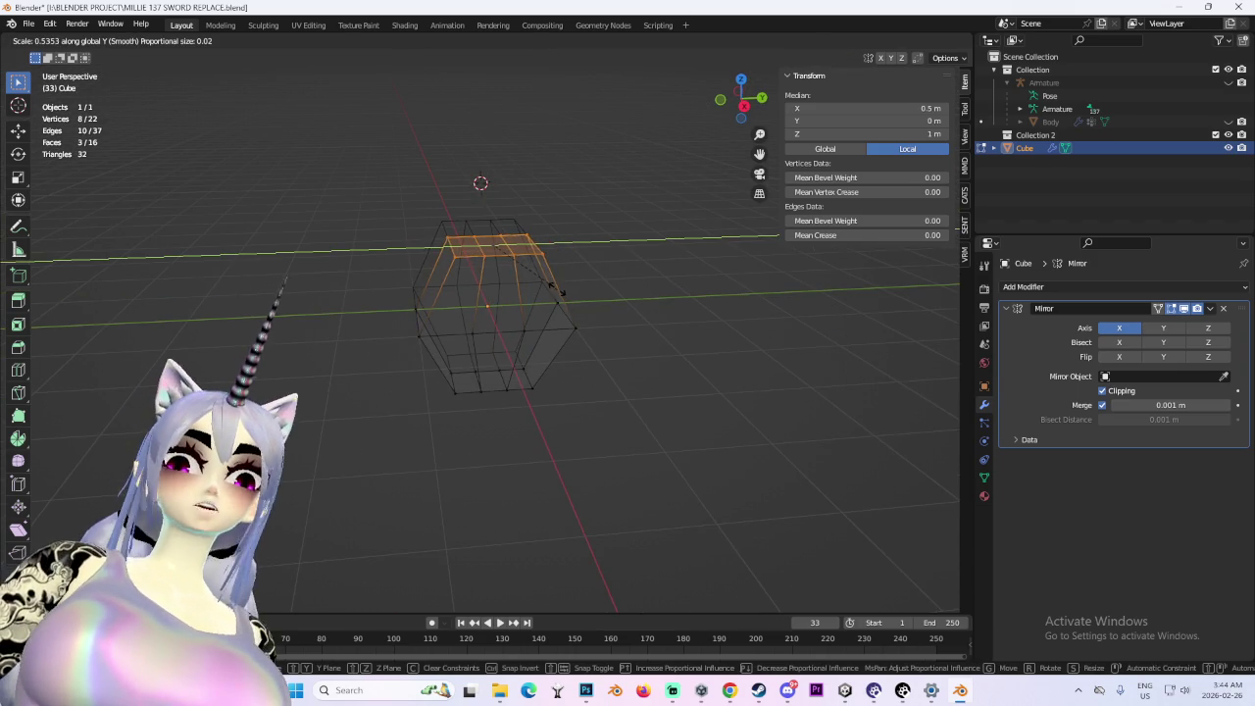
key(Escape)
drag(485, 325, 600, 317)
- Scale the selected top faces inward along X to taper the top
key(x)
key(Escape)
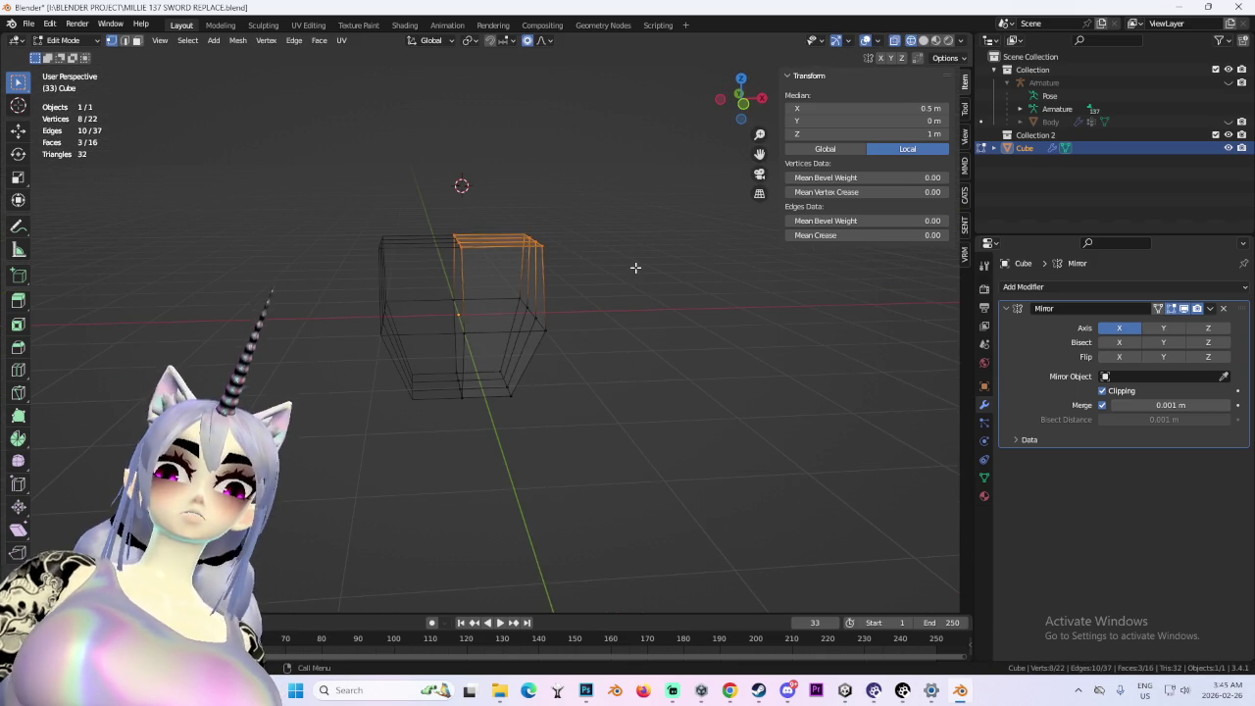
key(s)
key(x)
click(599, 271)
click(742, 106)
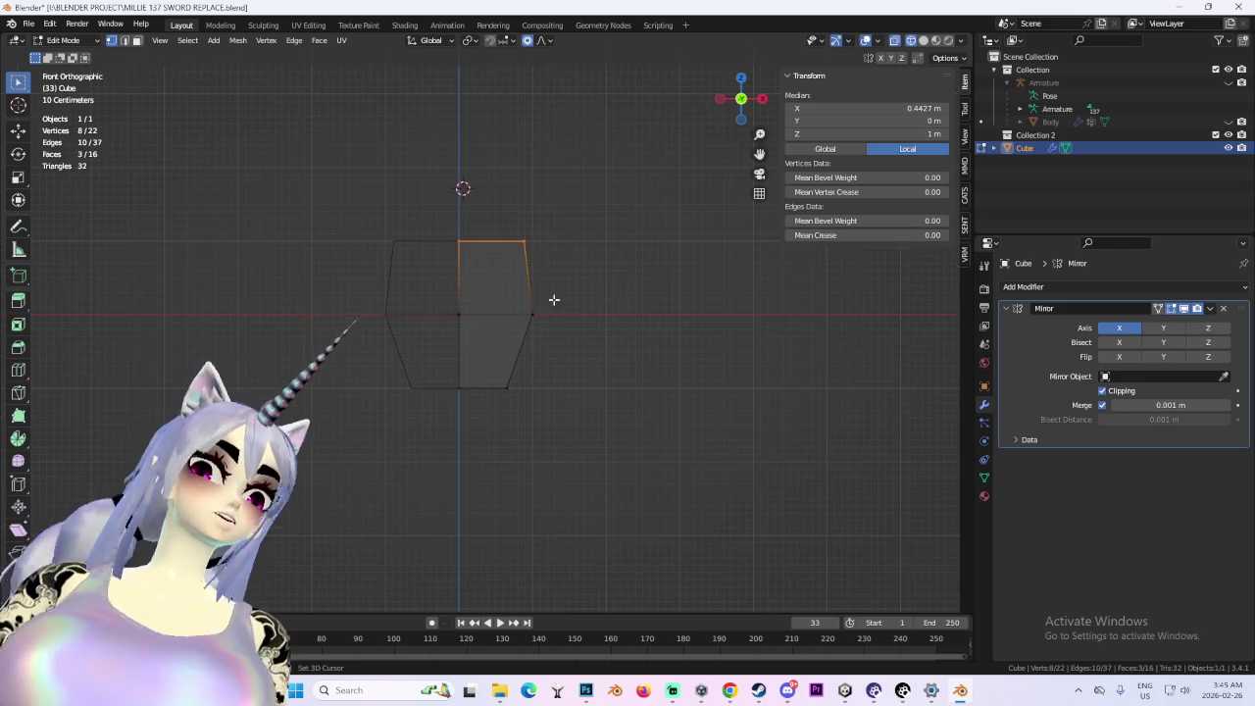
- Add a new edge loop cut down the torso
mouse_move(657, 280)
mouse_down()
mouse_move(435, 353)
mouse_move(571, 247)
mouse_move(645, 272)
mouse_up()
click(477, 328)
mouse_move(741, 98)
mouse_down()
mouse_move(515, 361)
mouse_move(557, 348)
mouse_move(703, 431)
mouse_move(664, 363)
mouse_move(684, 408)
mouse_up()
key(ctrl+r)
click(560, 353)
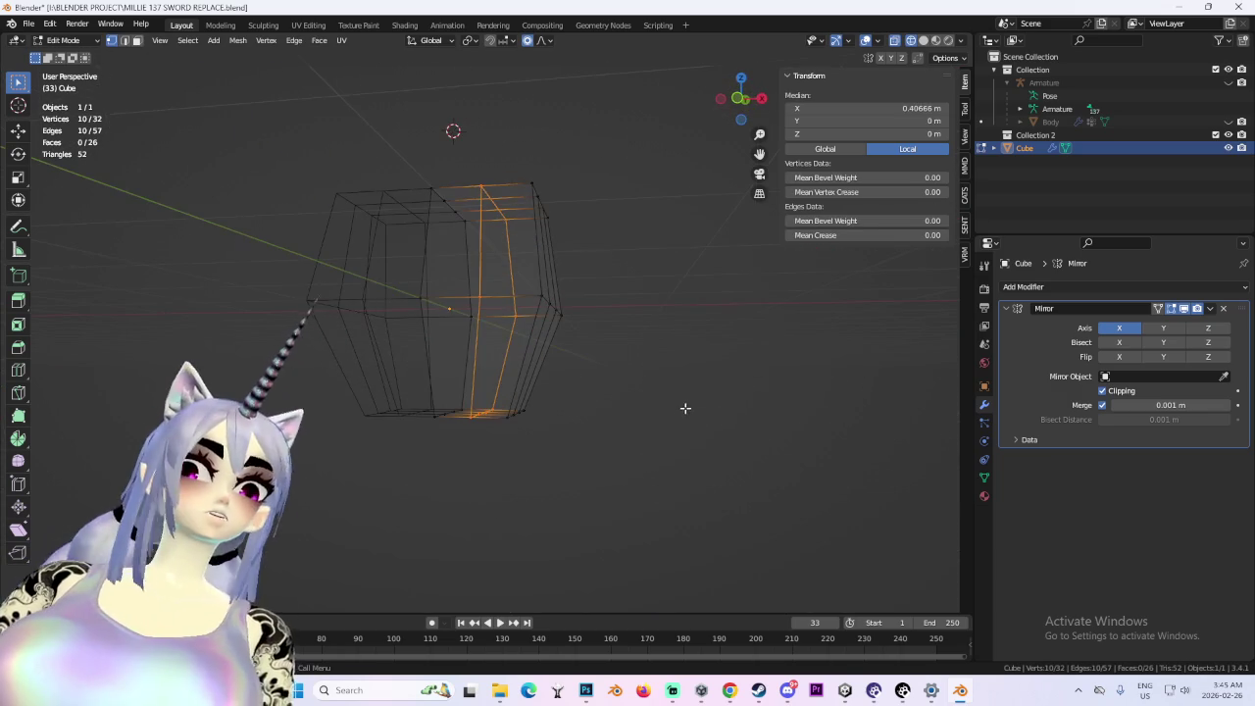
mouse_move(760, 385)
mouse_down()
mouse_move(435, 404)
mouse_move(617, 376)
mouse_move(747, 94)
mouse_up()
- Select the upper torso faces and widen them along X
mouse_move(392, 143)
mouse_down()
mouse_move(659, 253)
mouse_move(692, 285)
mouse_up()
drag(313, 118, 725, 281)
key(s)
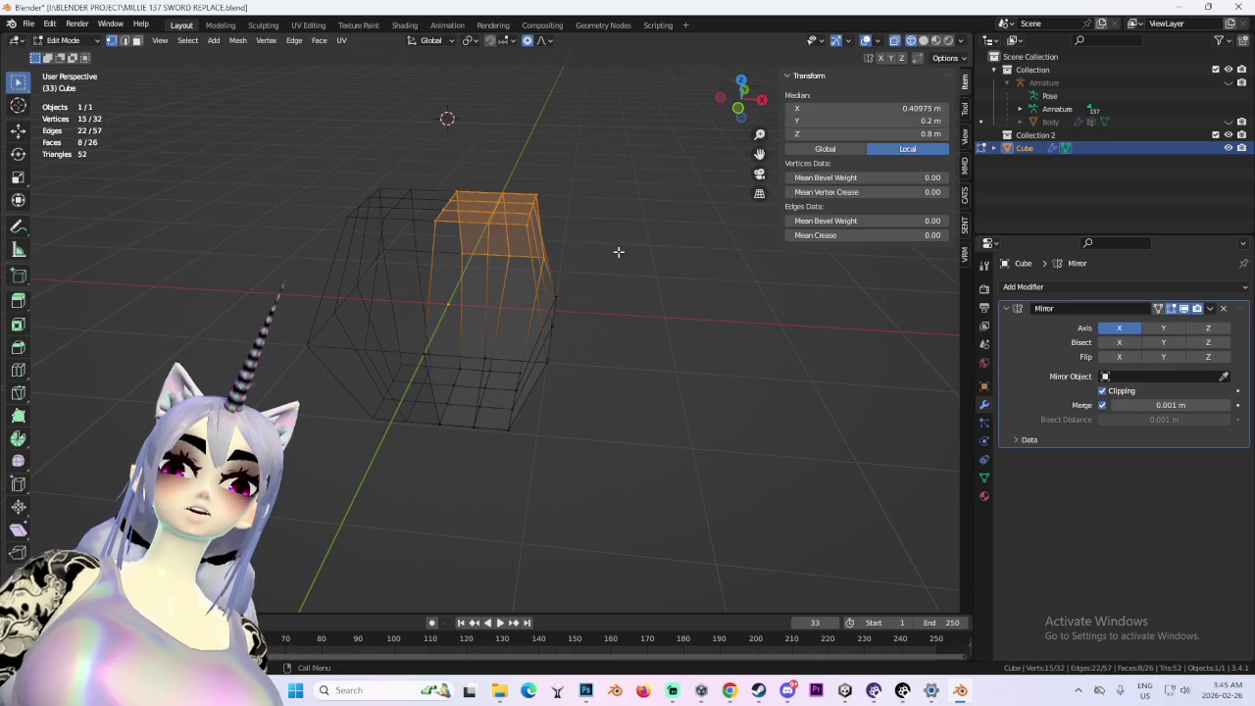
click(711, 263)
key(g)
key(y)
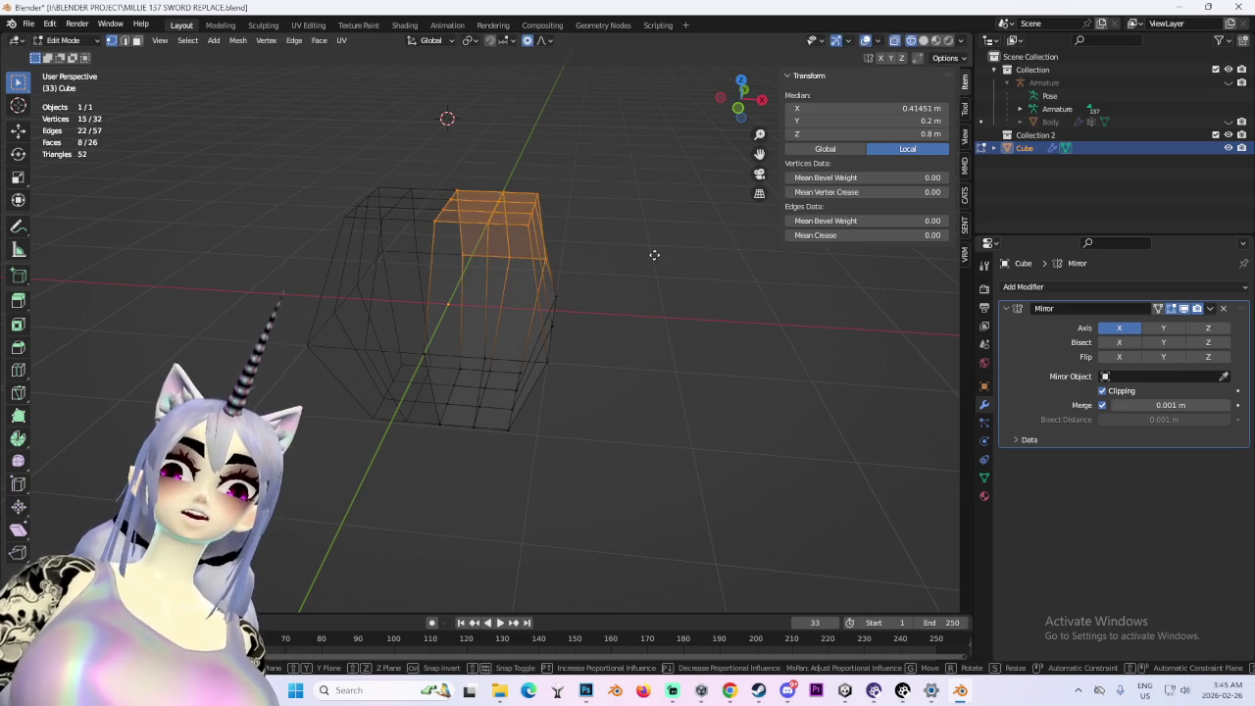
key(Escape)
key(s)
key(x)
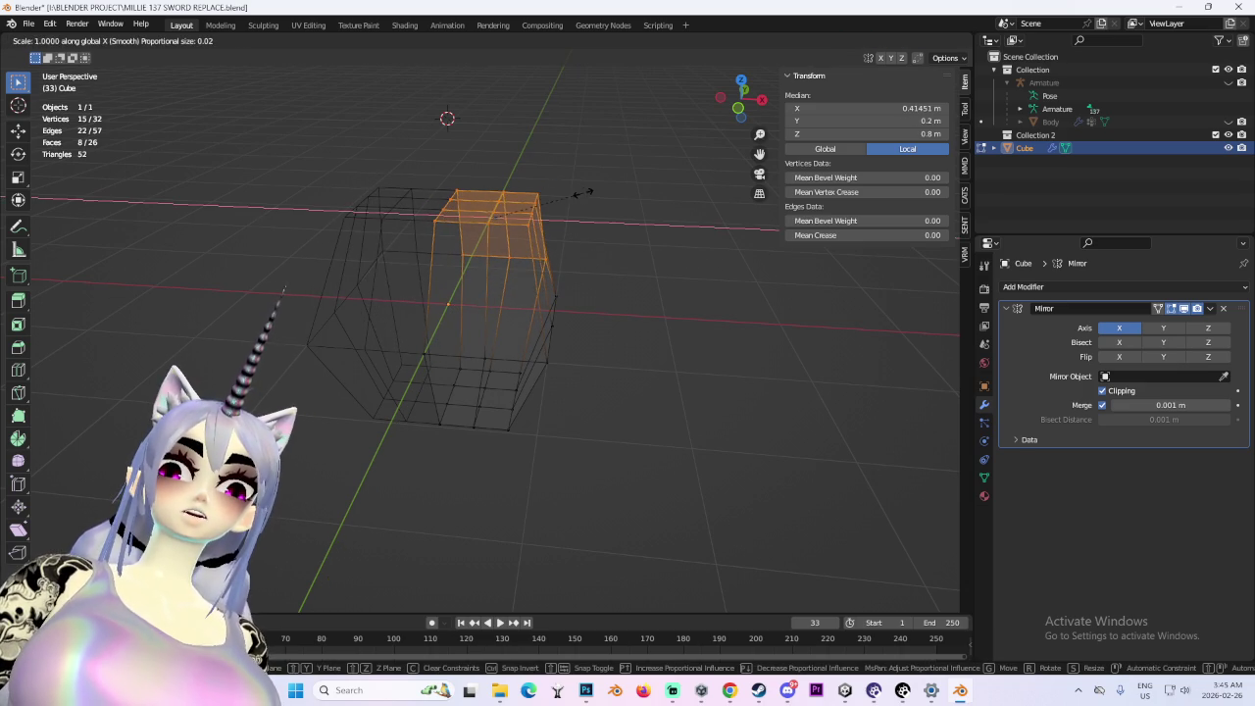
click(570, 214)
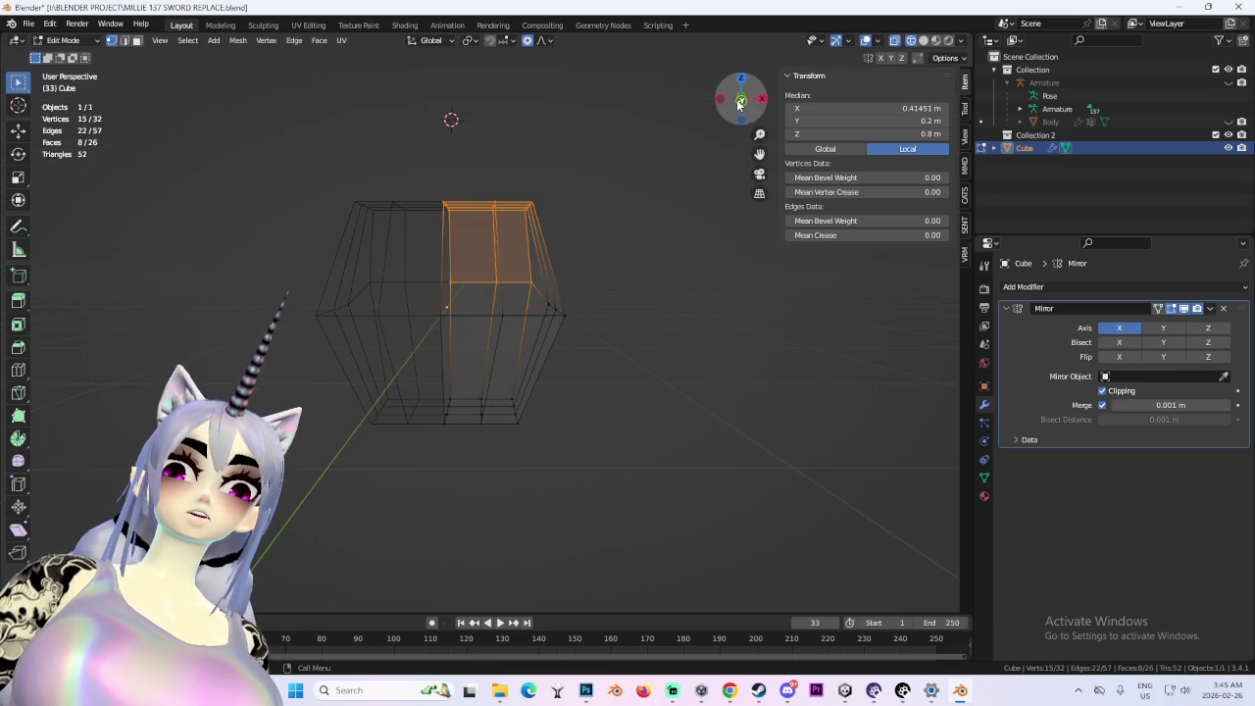
- Push the top corner vertices outward along X to broaden the shoulders
drag(738, 105, 482, 191)
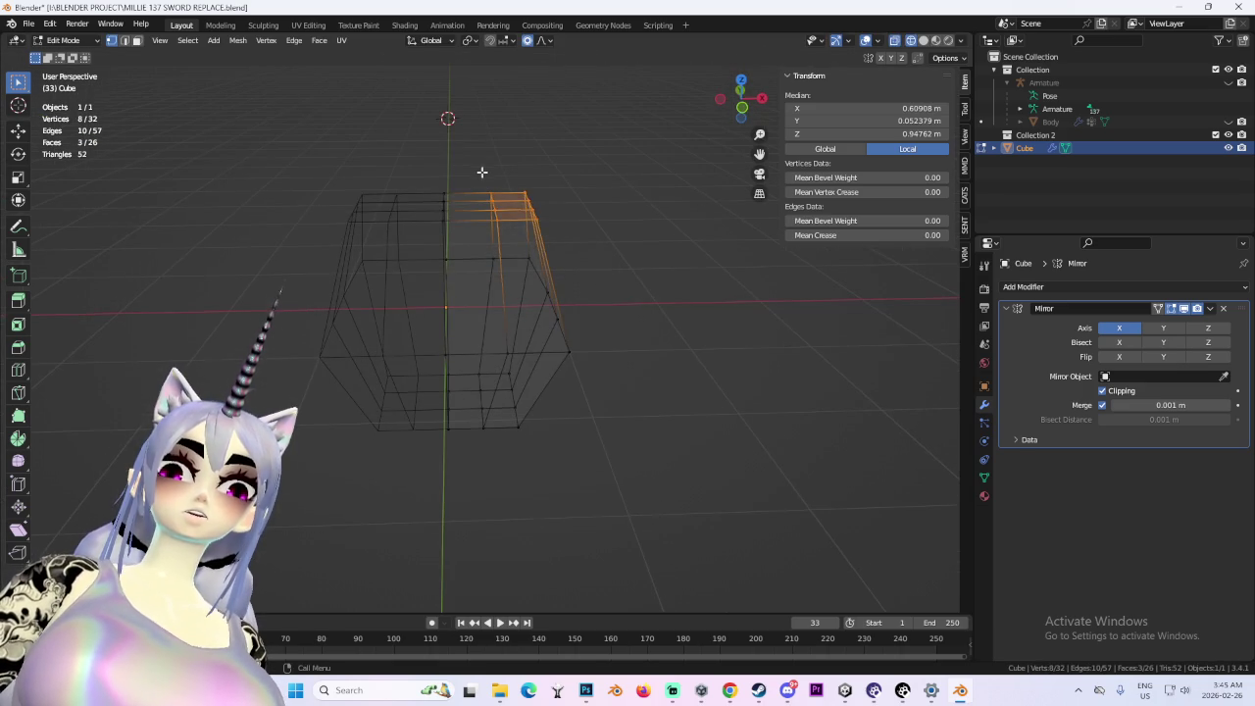
key(g)
key(x)
click(602, 284)
mouse_move(602, 284)
mouse_down()
mouse_move(435, 258)
mouse_move(570, 281)
mouse_move(504, 271)
mouse_up()
key(g)
key(x)
click(591, 285)
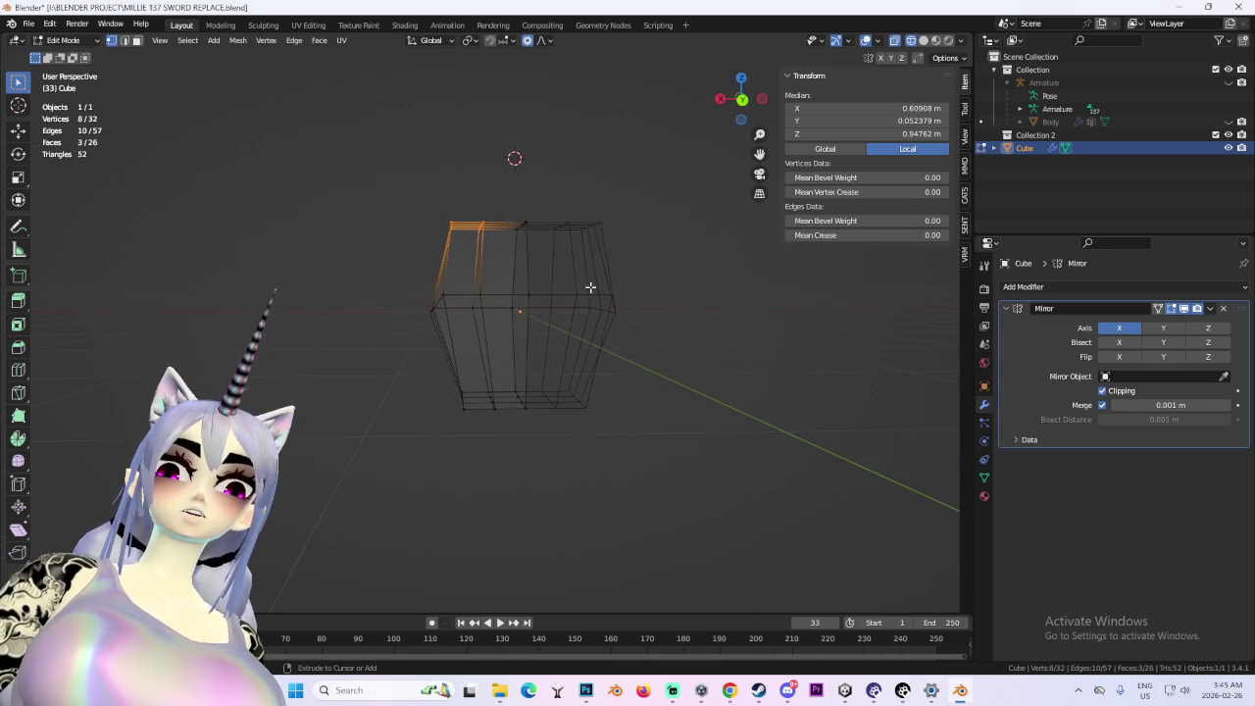
mouse_move(432, 323)
mouse_down()
mouse_move(638, 327)
mouse_move(677, 362)
mouse_move(656, 373)
mouse_move(732, 343)
mouse_move(754, 310)
mouse_move(732, 406)
mouse_move(742, 389)
mouse_move(517, 197)
mouse_move(532, 163)
mouse_move(572, 274)
mouse_up()
- Nudge the top vertices further out along X, then clear the selection in front view
click(656, 373)
key(g)
key(x)
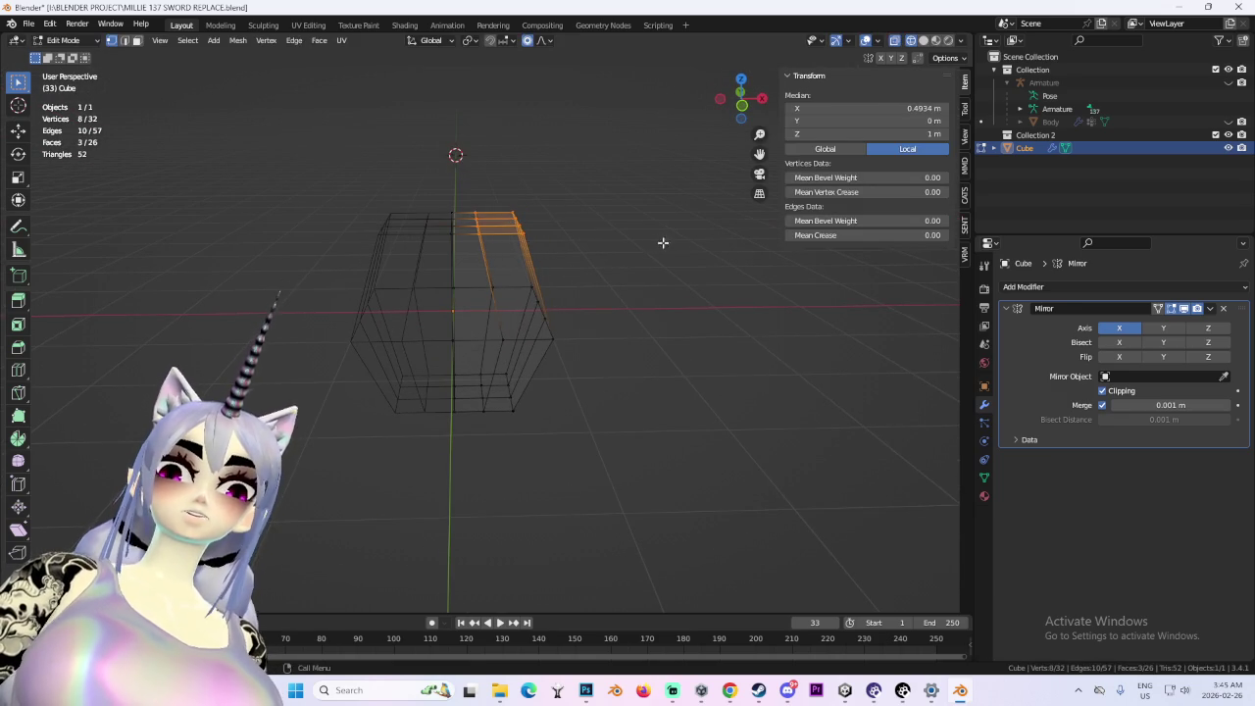
click(545, 252)
drag(540, 254, 526, 272)
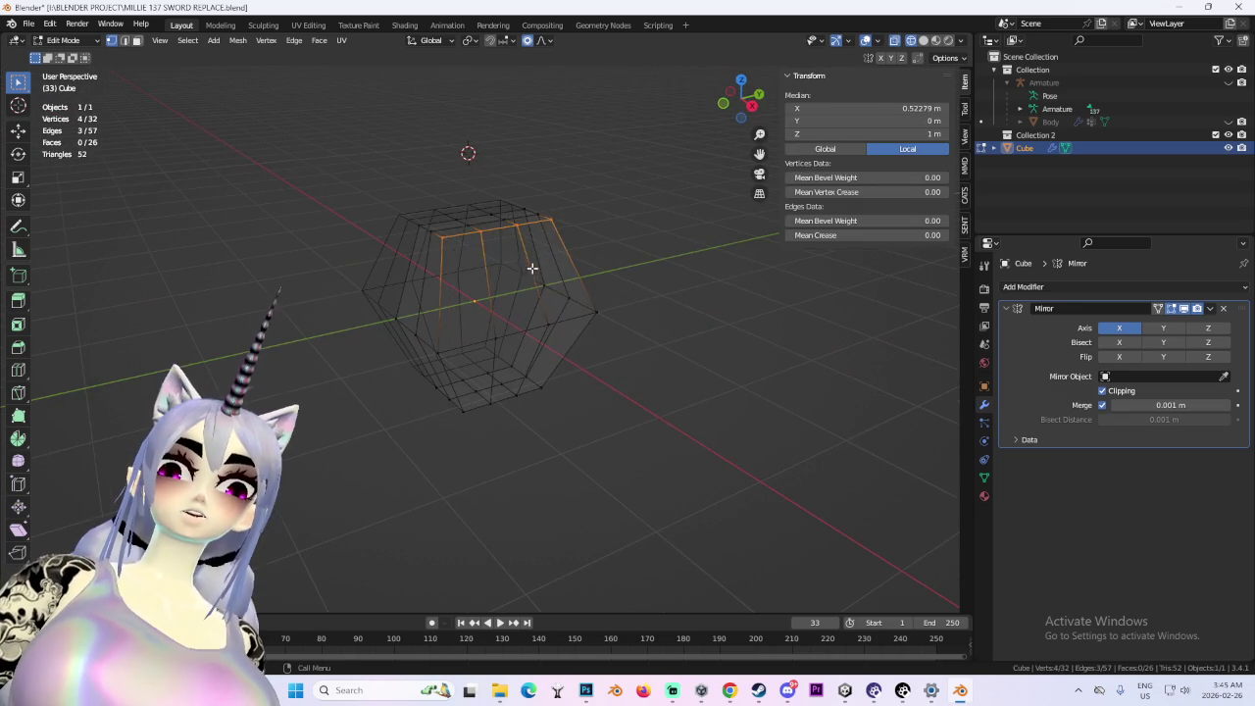
click(719, 287)
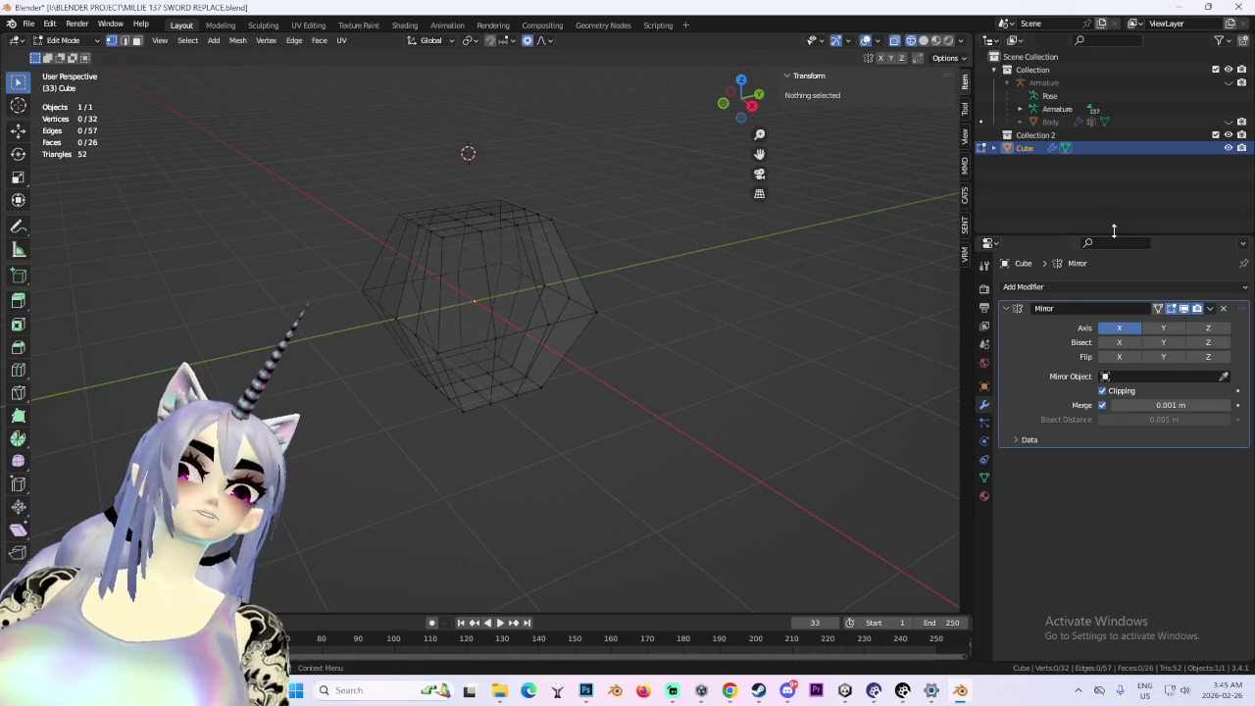
click(726, 104)
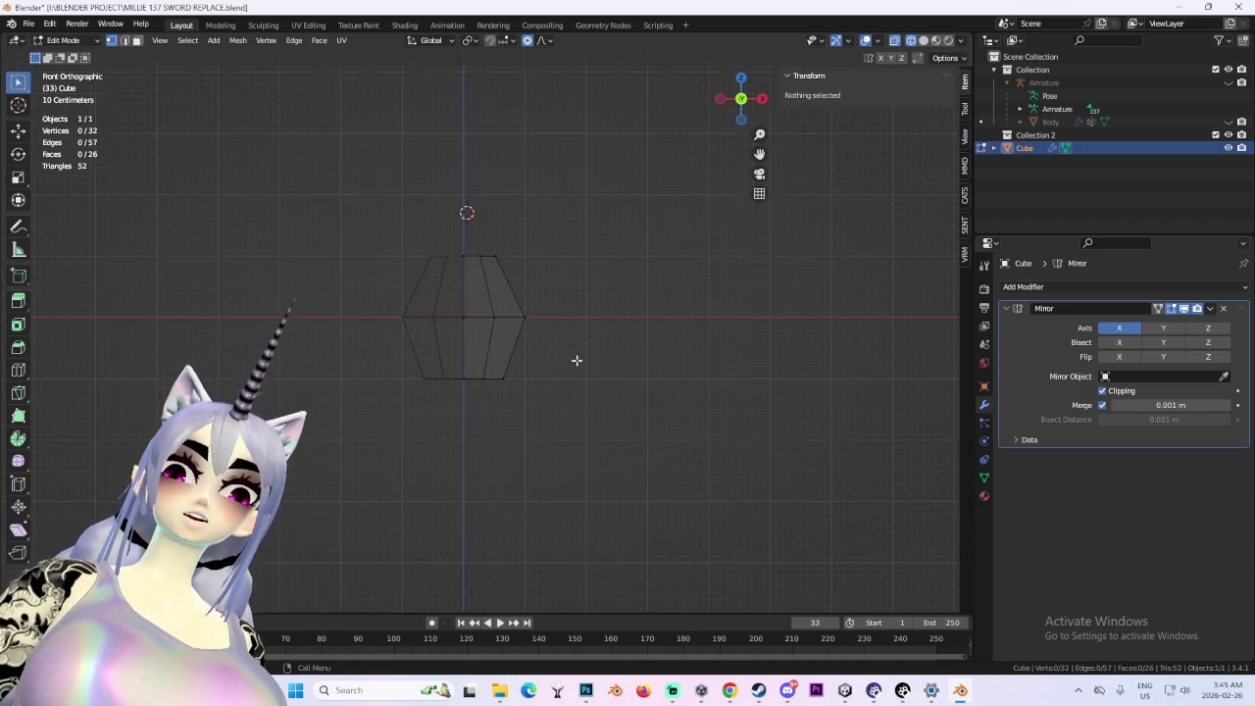
- Switch to face select and extrude the torso's bottom face downward
mouse_move(482, 230)
mouse_down()
mouse_move(373, 160)
mouse_move(680, 277)
mouse_up()
click(740, 109)
mouse_move(499, 435)
mouse_down()
mouse_move(559, 396)
mouse_move(563, 455)
mouse_up()
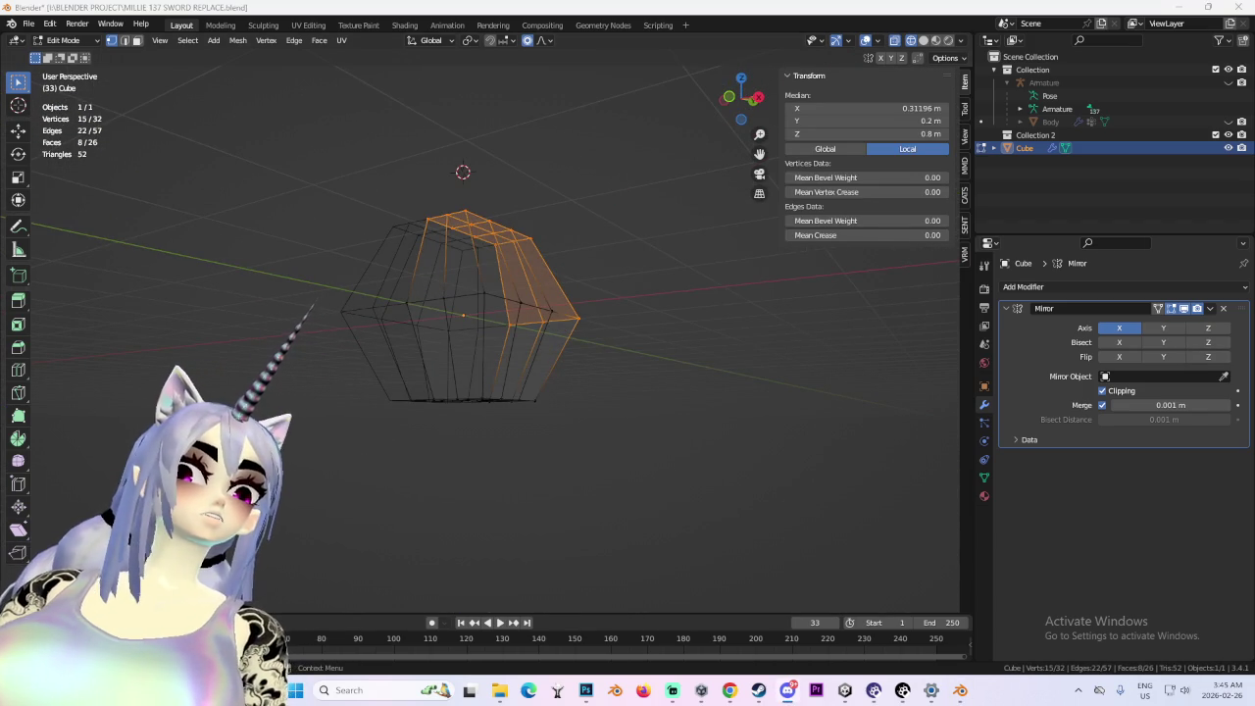
mouse_move(469, 389)
mouse_down()
mouse_move(543, 412)
mouse_move(553, 429)
mouse_up()
click(138, 44)
click(490, 396)
key(e)
click(568, 474)
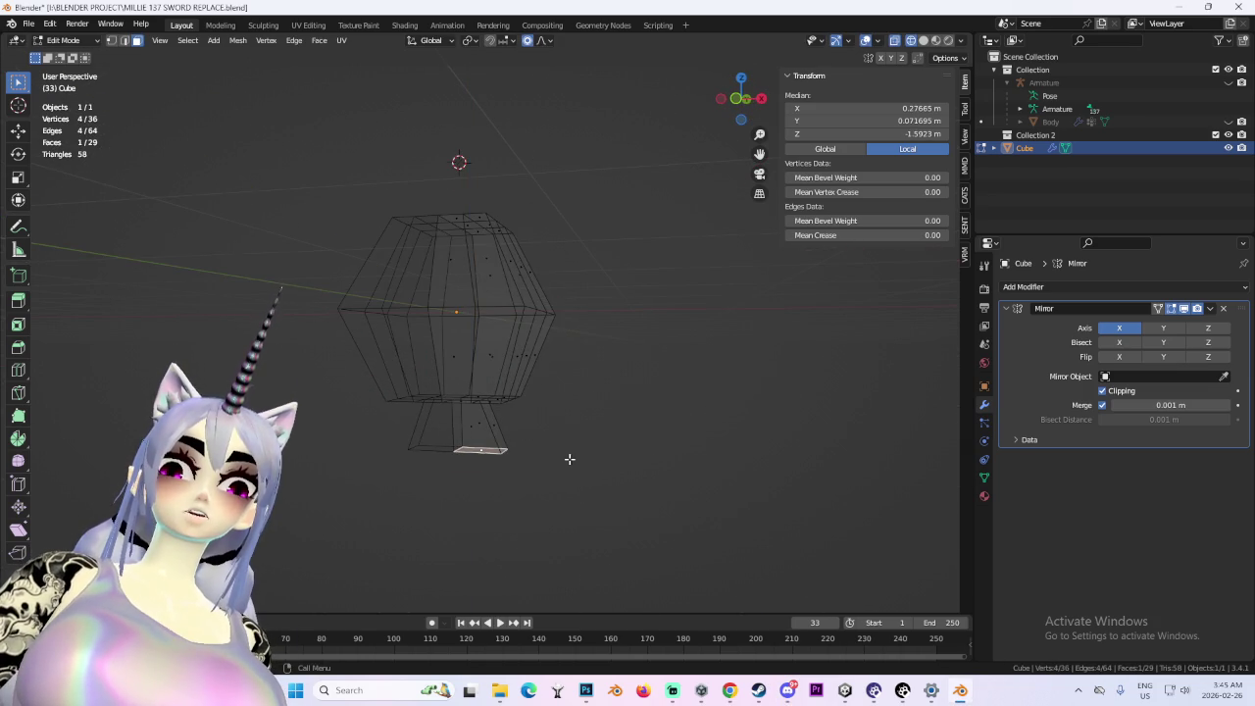
- Undo the first extrusion and re-extrude the bottom face constrained to Y
key(ctrl+z)
key(g)
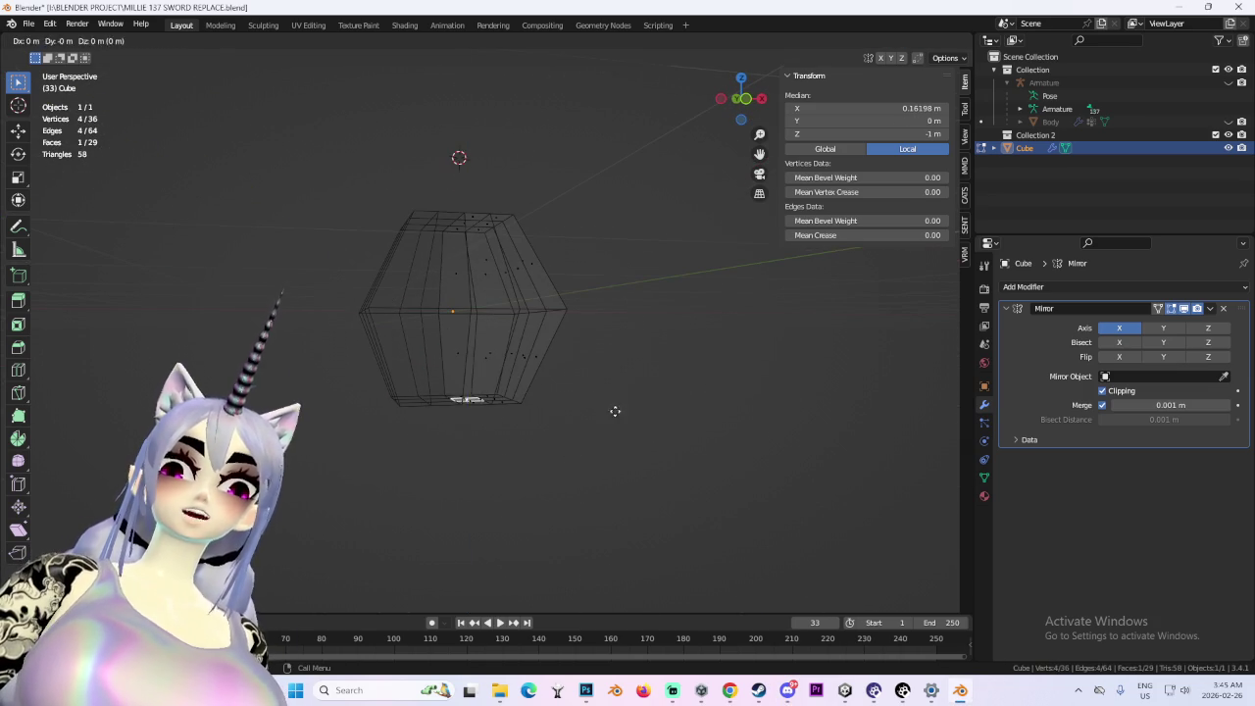
right_click(639, 463)
drag(639, 463, 575, 460)
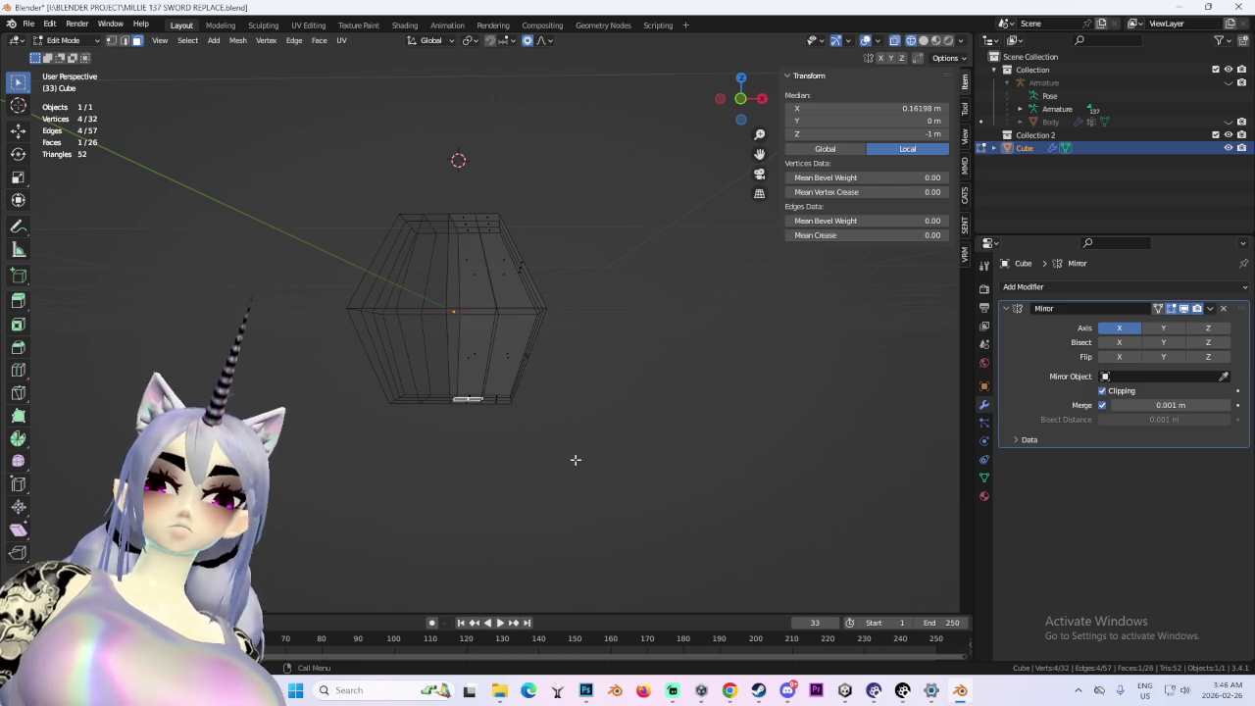
key(e)
key(y)
click(410, 399)
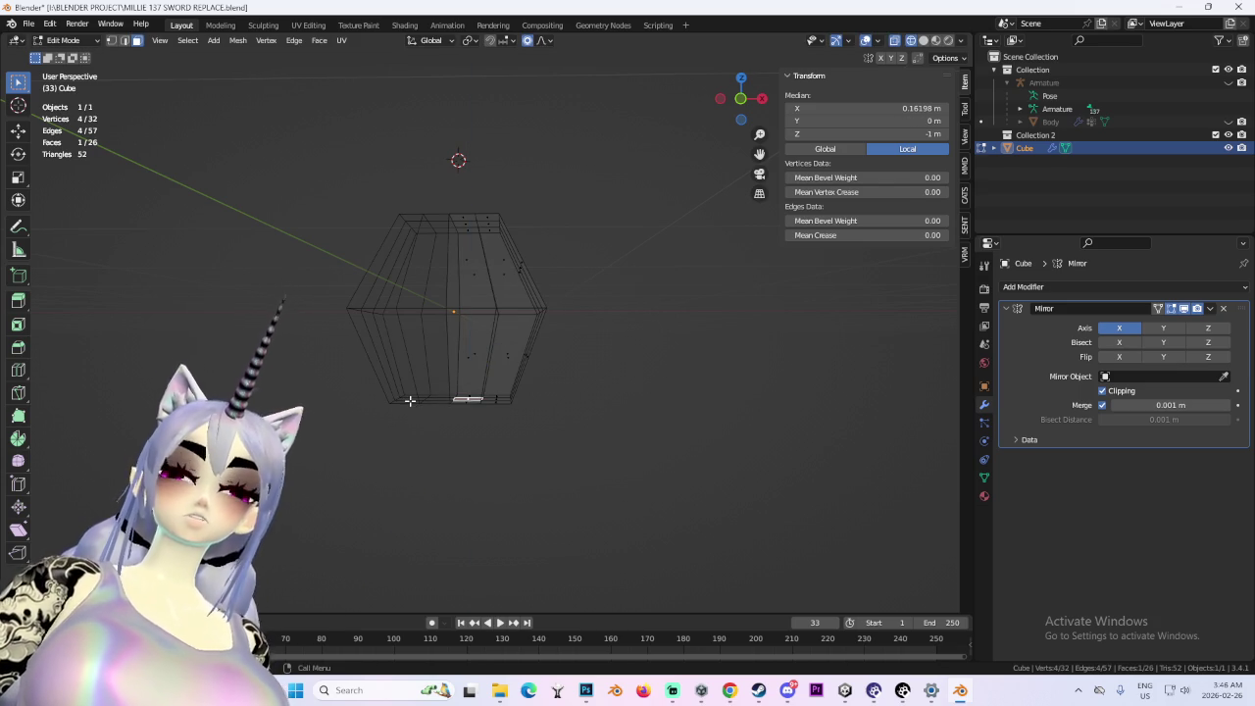
- Try moving the new face along Z and X in back view, then cancel and undo it
key(g)
key(z)
key(x)
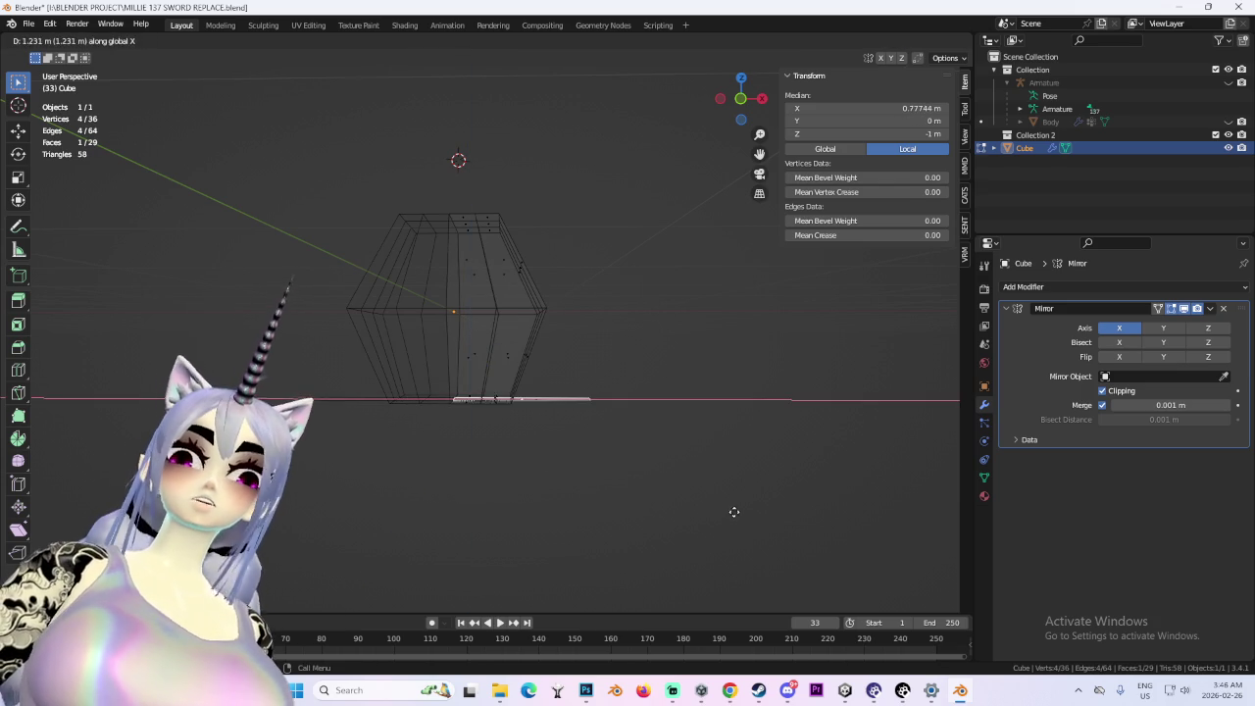
key(Escape)
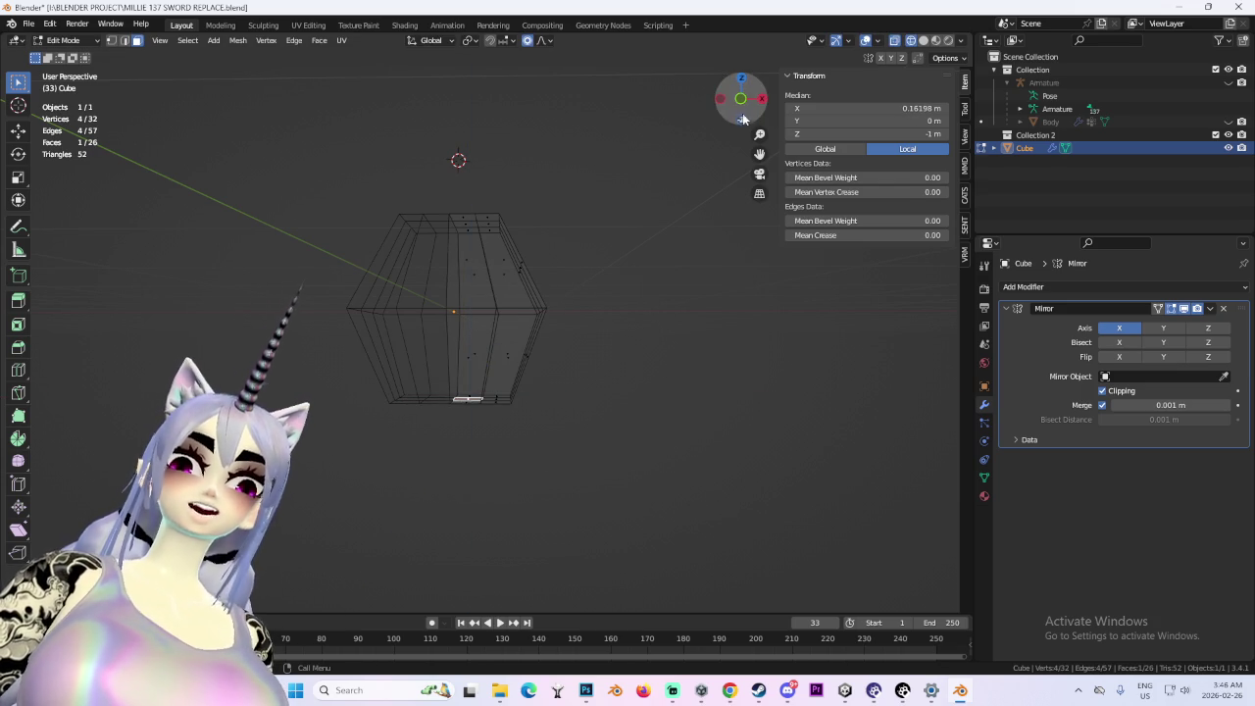
click(741, 99)
key(g)
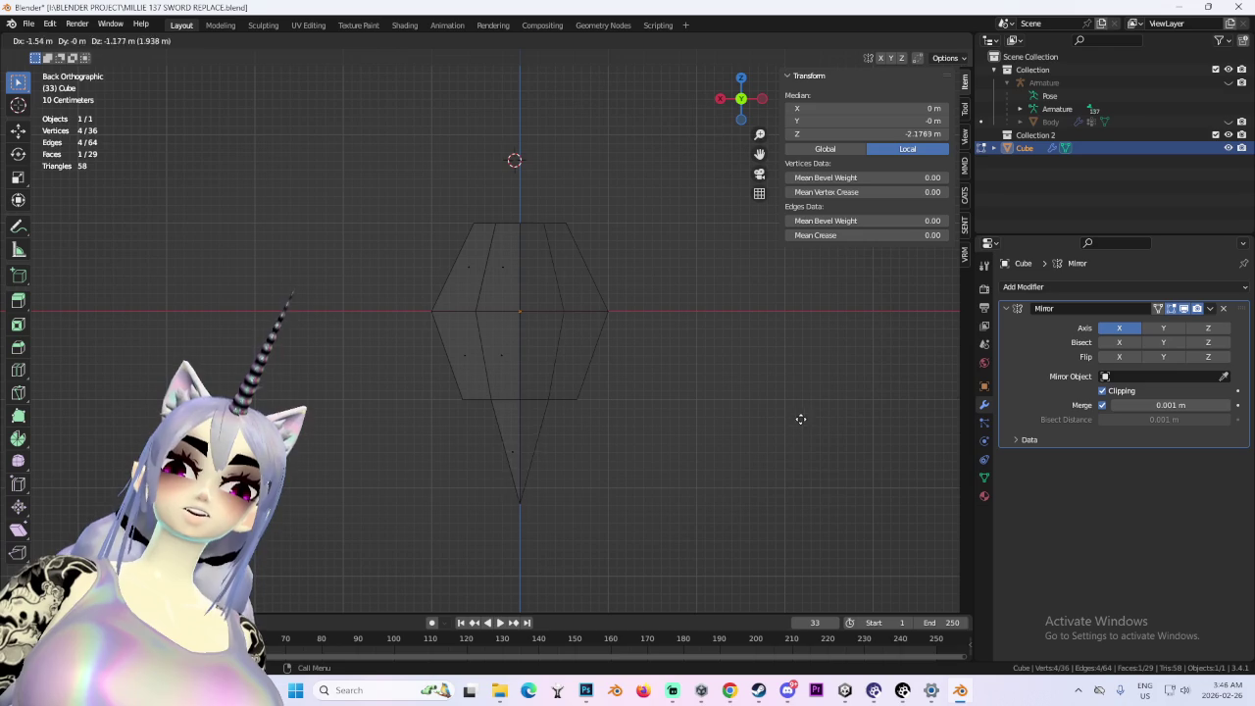
key(Escape)
key(ctrl+z)
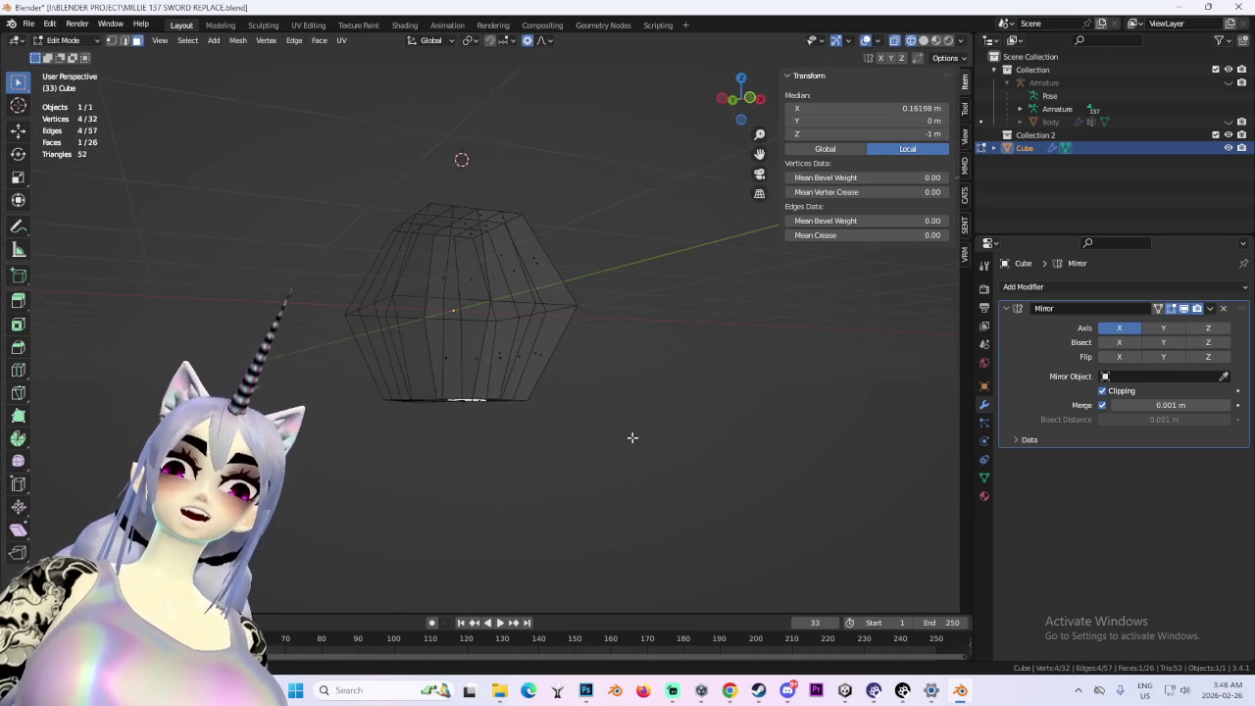
- Extrude the bottom face straight down about 1 m to form the narrow waist
key(e)
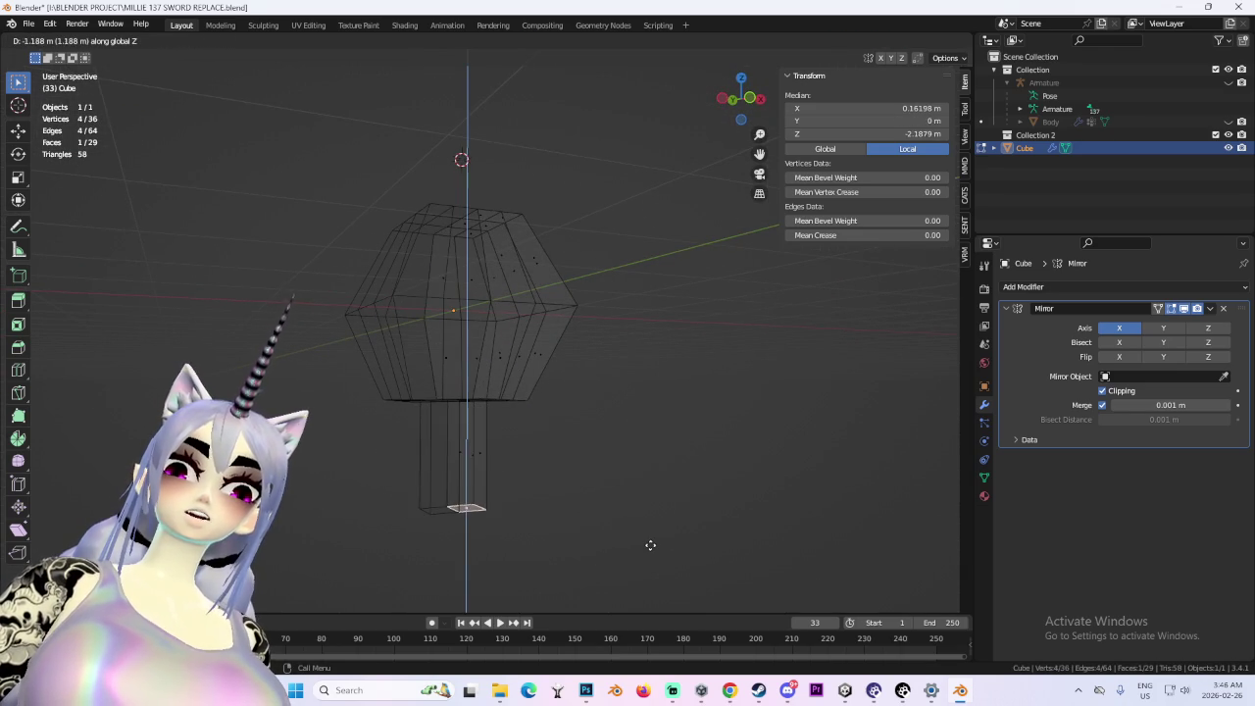
click(674, 481)
scroll(683, 477, down, 3)
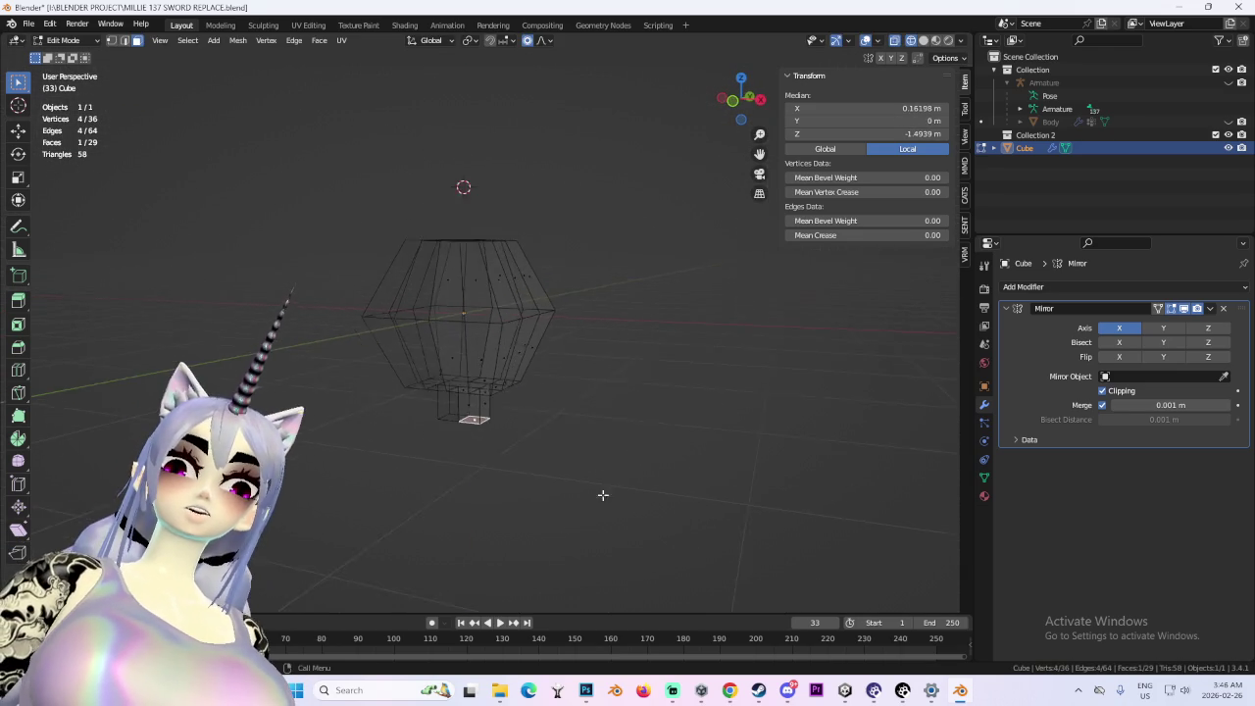
drag(608, 506, 608, 379)
click(728, 117)
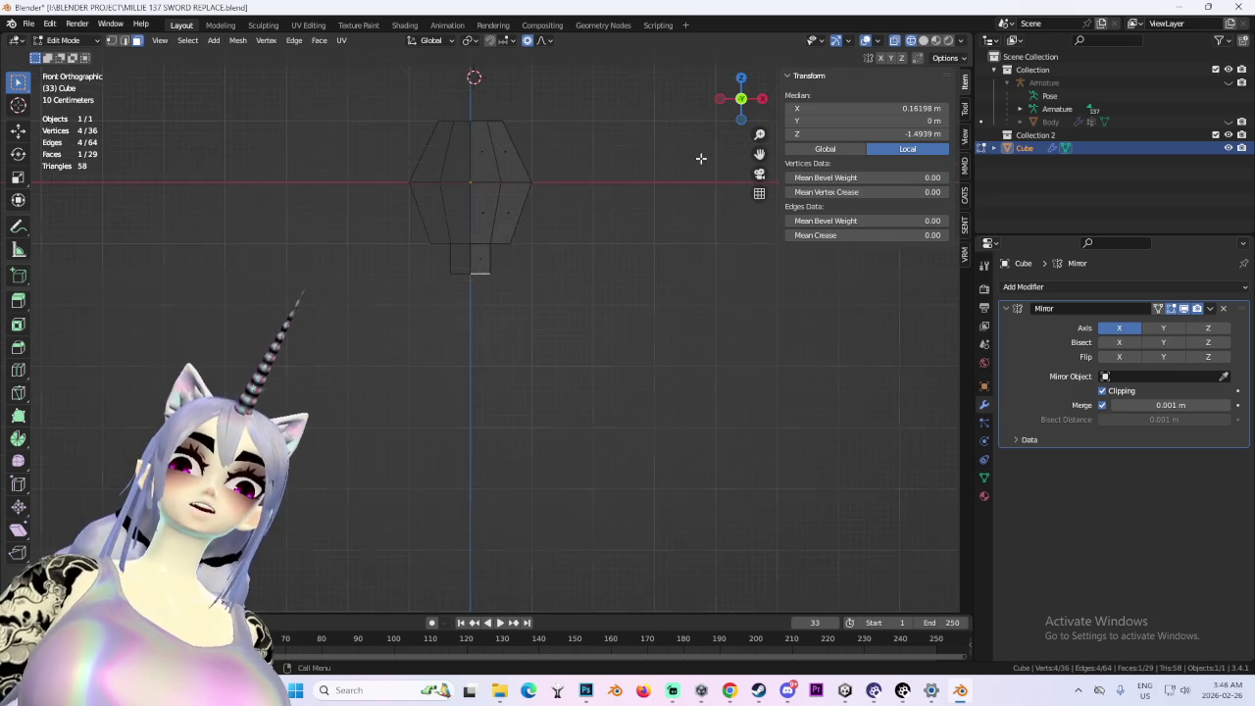
key(e)
click(747, 411)
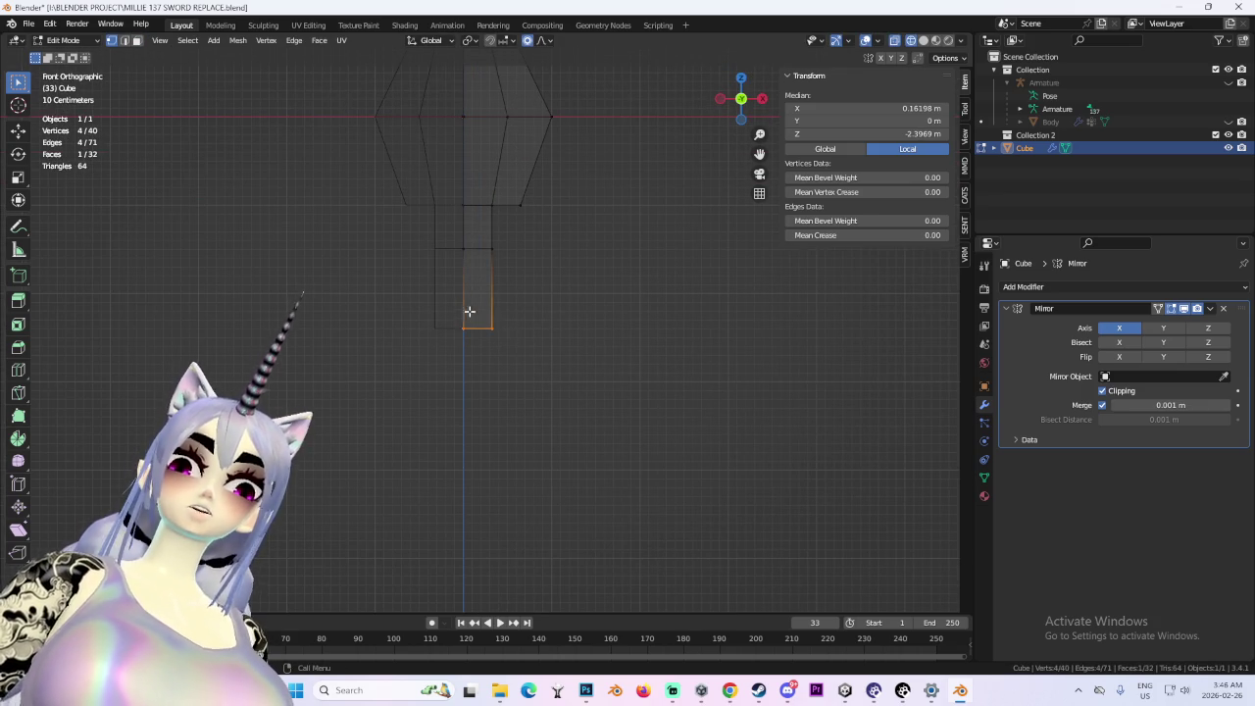
- Shift the bottom edge outward on X, extrude it down along Z, and widen it on X
key(g)
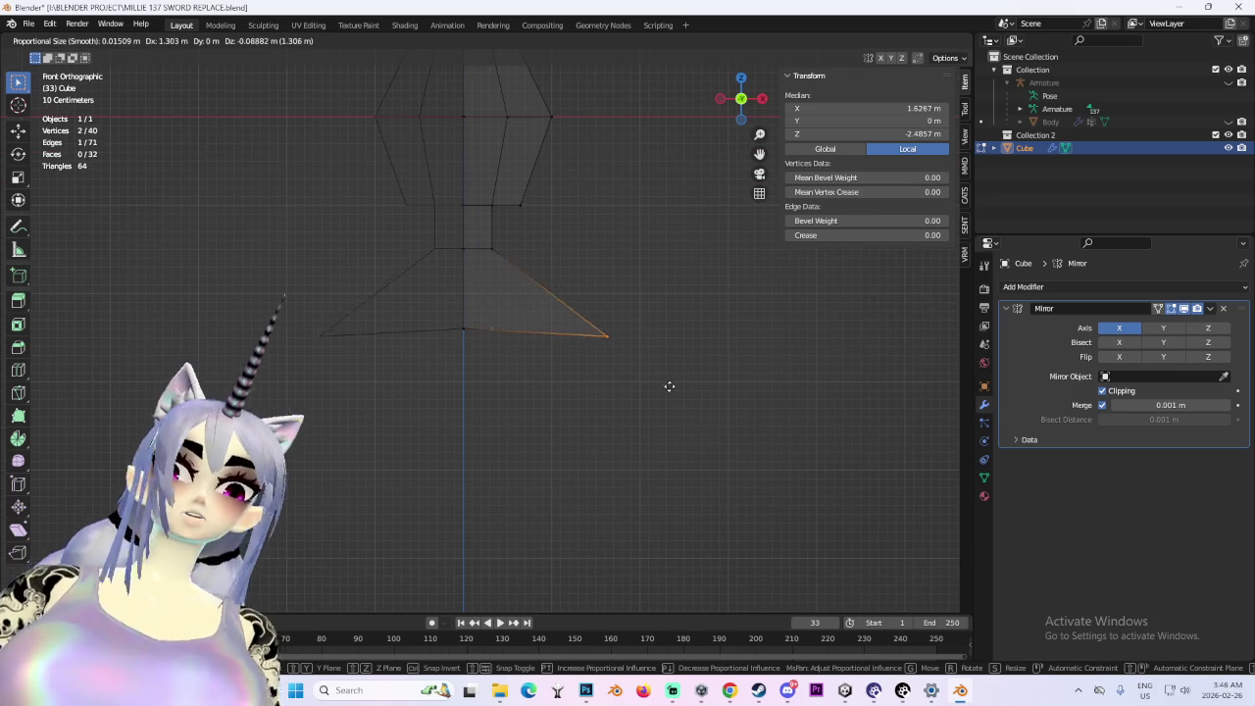
key(x)
key(x)
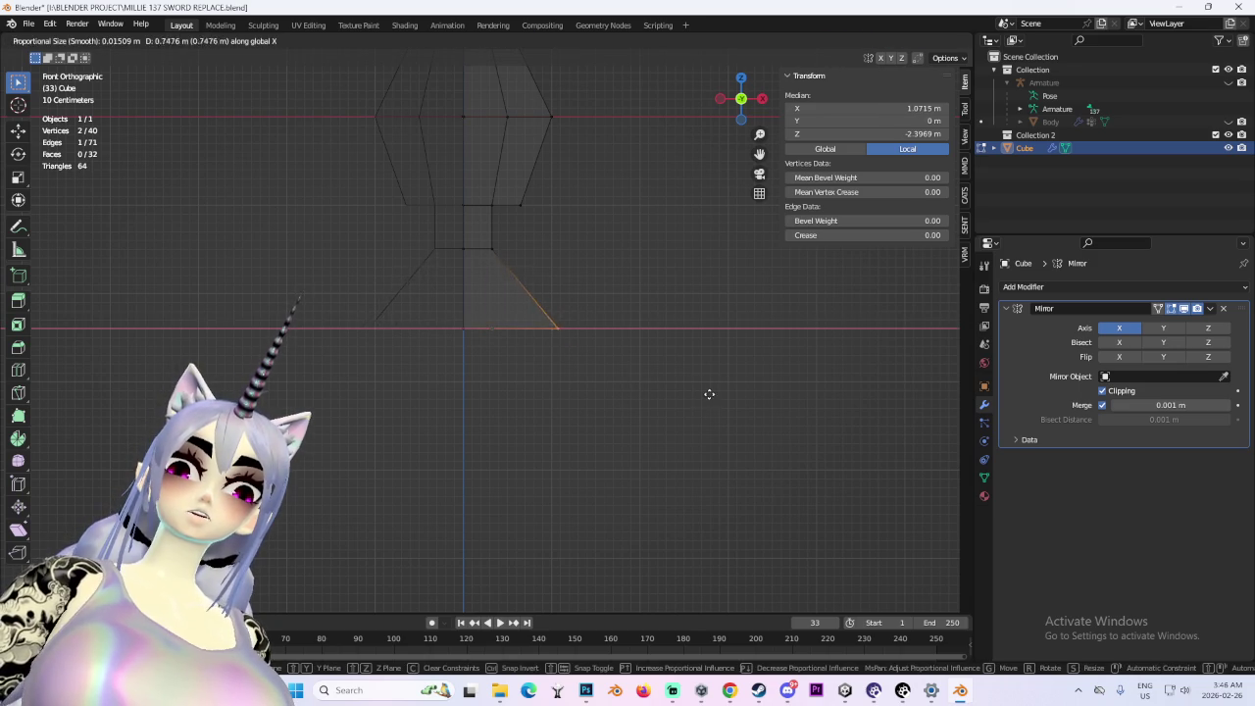
click(711, 360)
key(e)
key(z)
click(617, 368)
key(s)
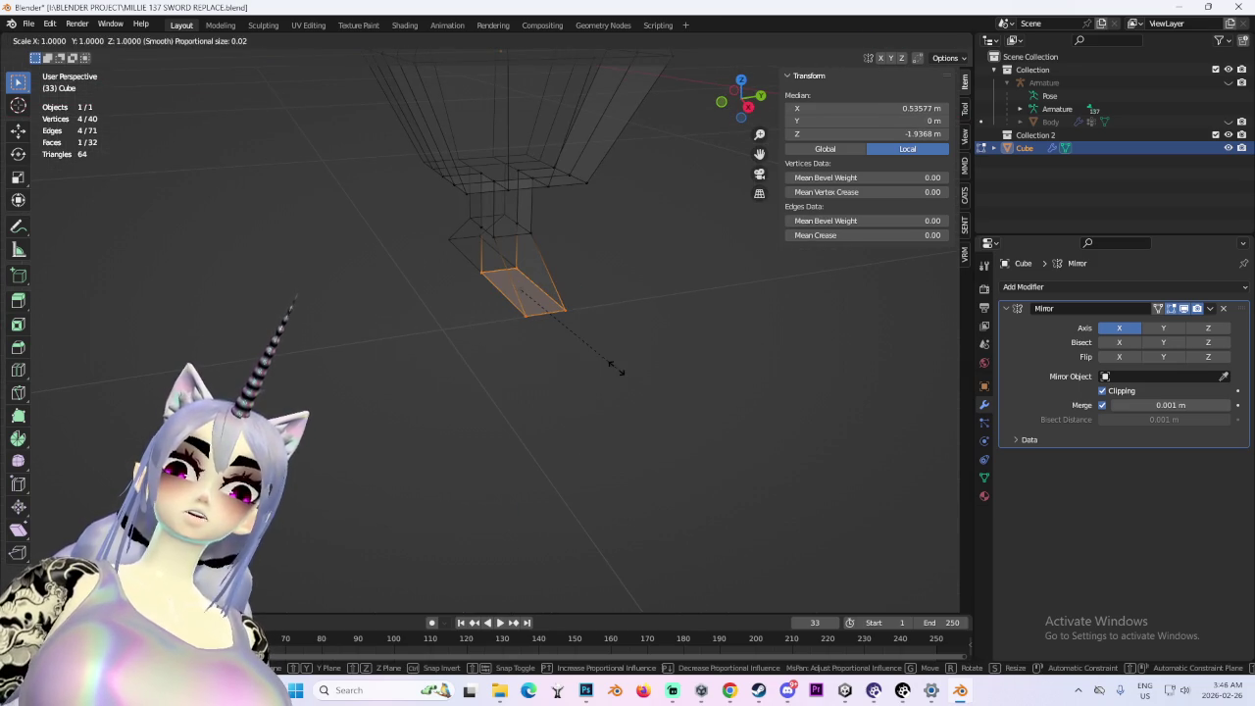
key(x)
click(639, 431)
- Inspect the underside and test further downward extrusions of the flared bottom, undoing them
mouse_move(640, 432)
mouse_down()
mouse_move(602, 233)
mouse_move(513, 290)
mouse_up()
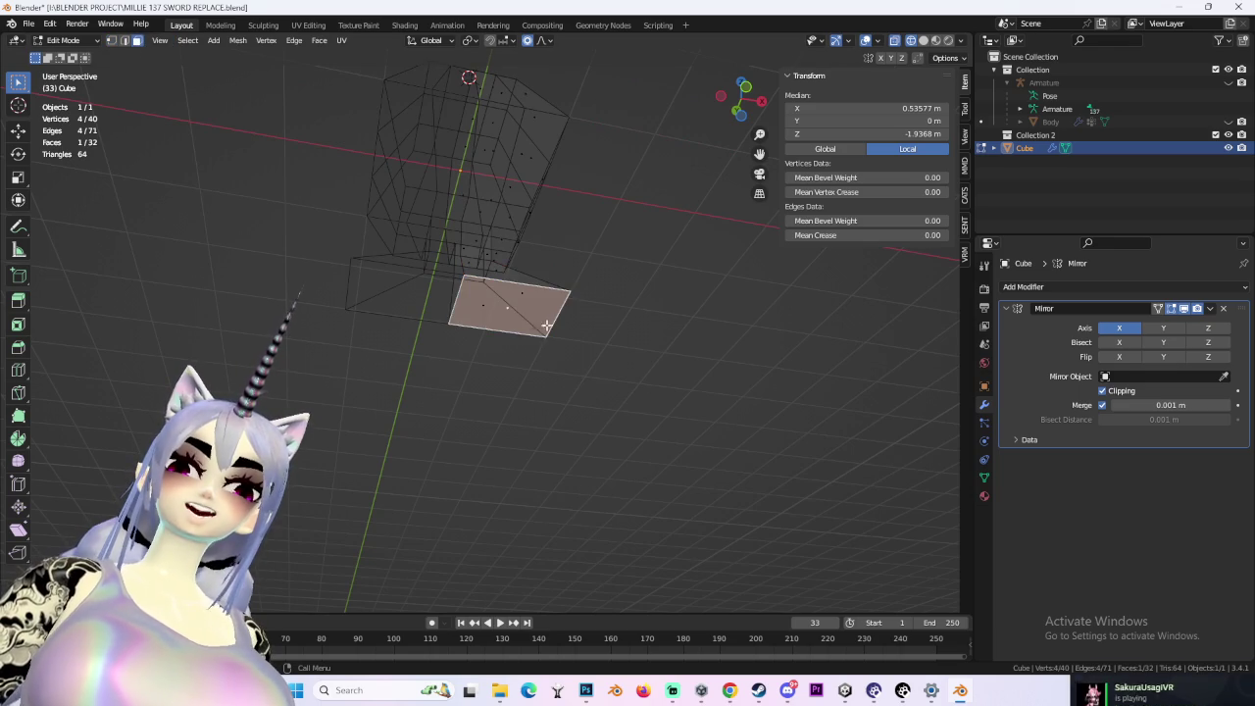
key(e)
key(ctrl+z)
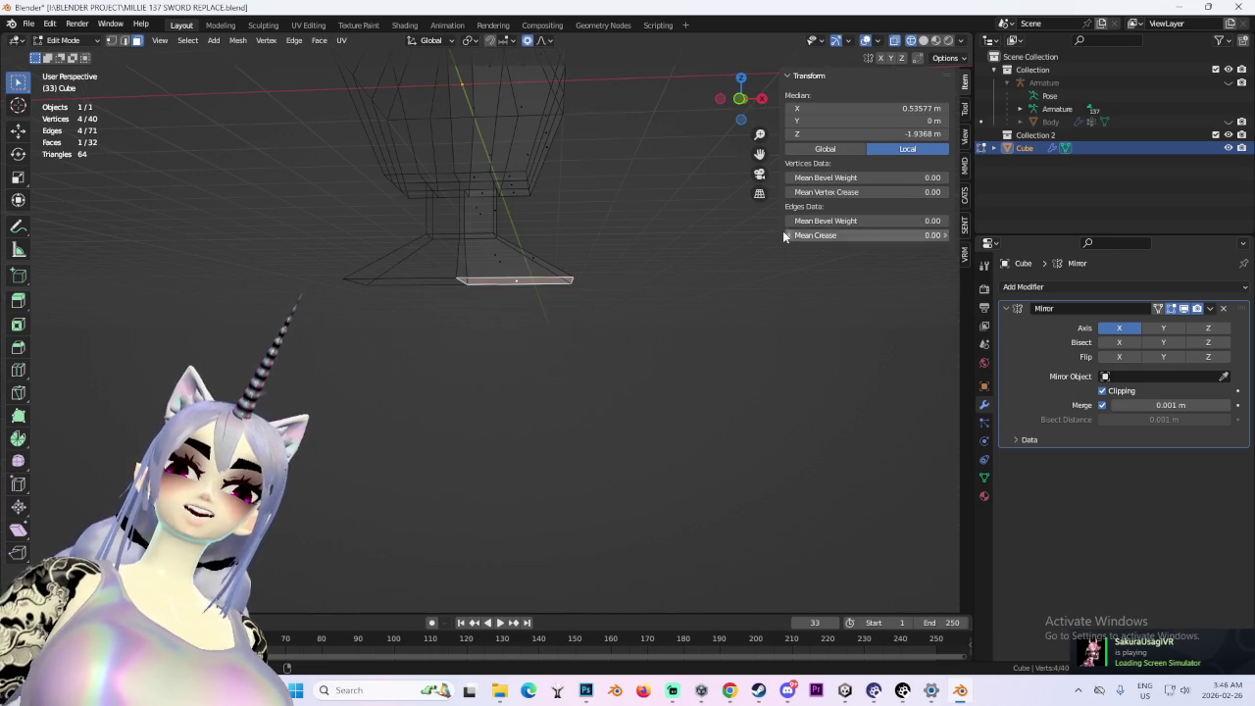
click(742, 108)
key(e)
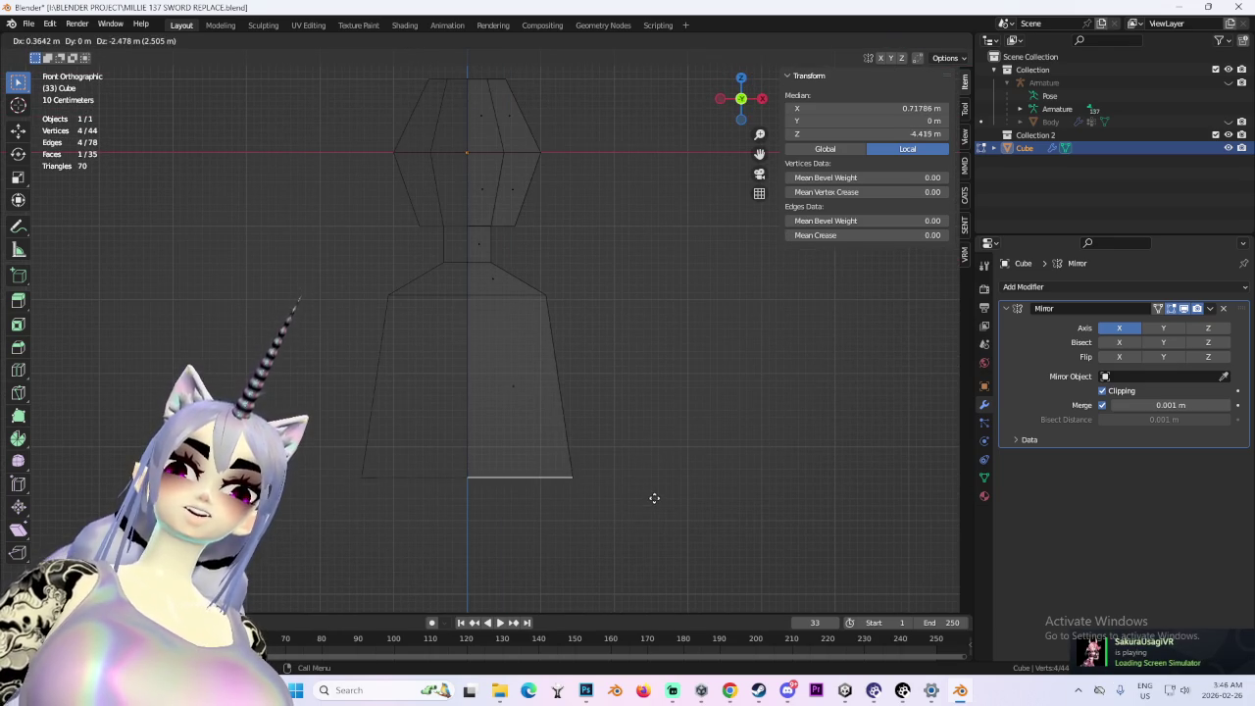
click(652, 497)
key(ctrl+z)
key(e)
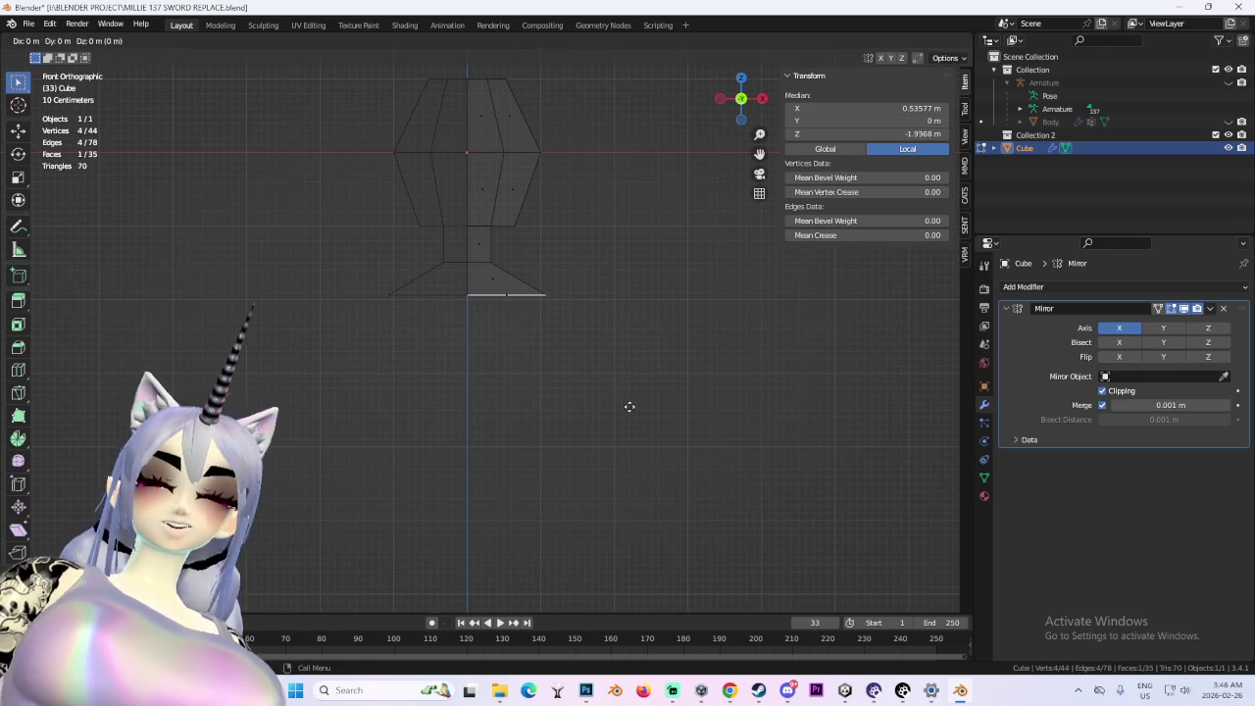
click(675, 585)
key(z)
key(Escape)
key(ctrl+z)
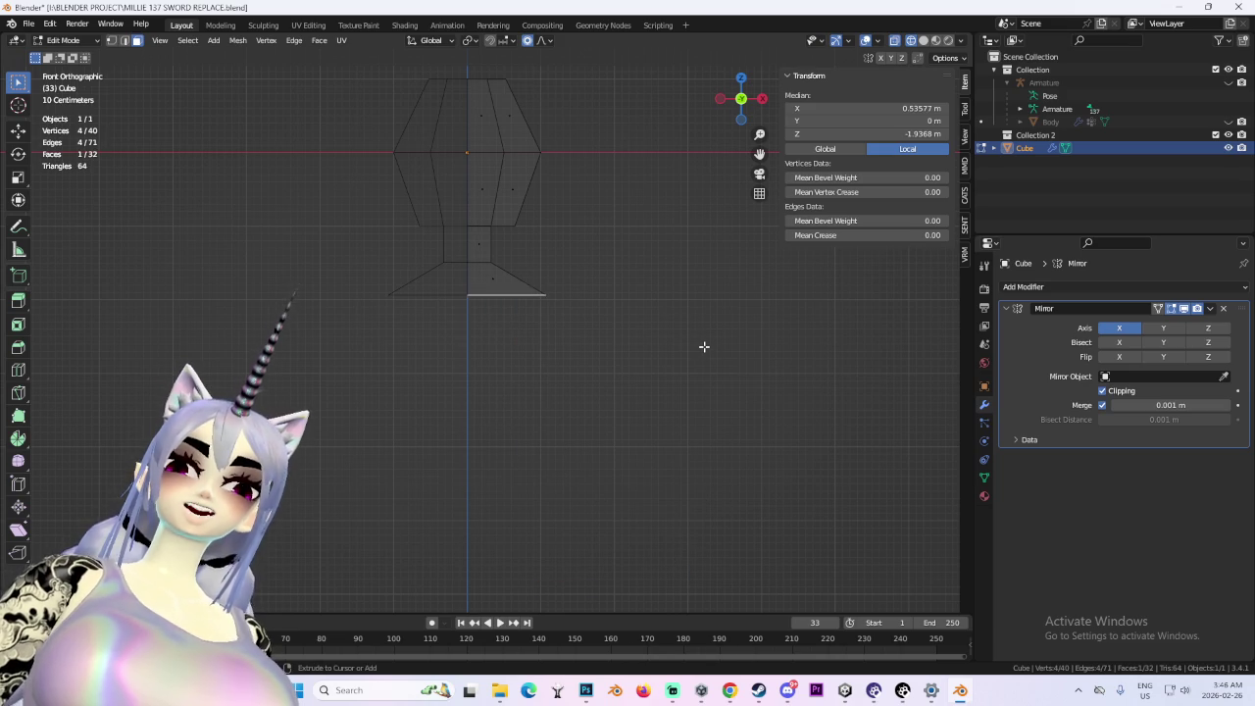
- Extrude the bottom edge straight down twice to lengthen the lower block
key(e)
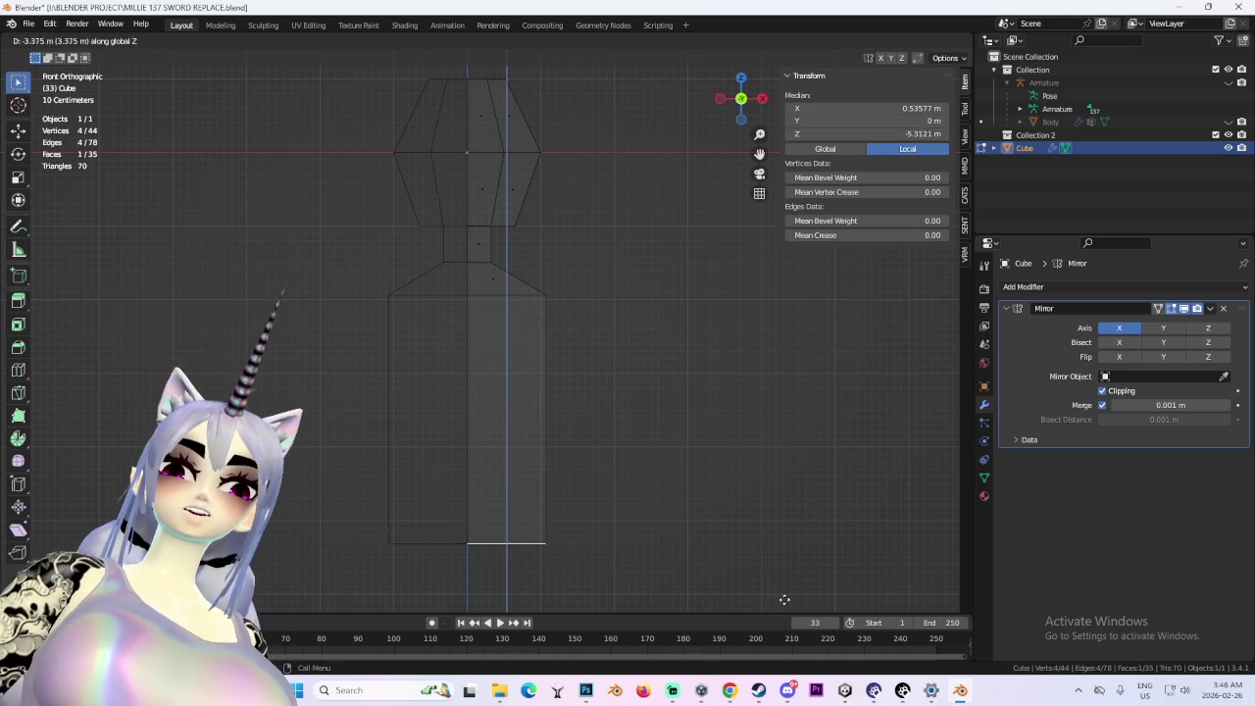
click(764, 571)
key(KP_Decimal)
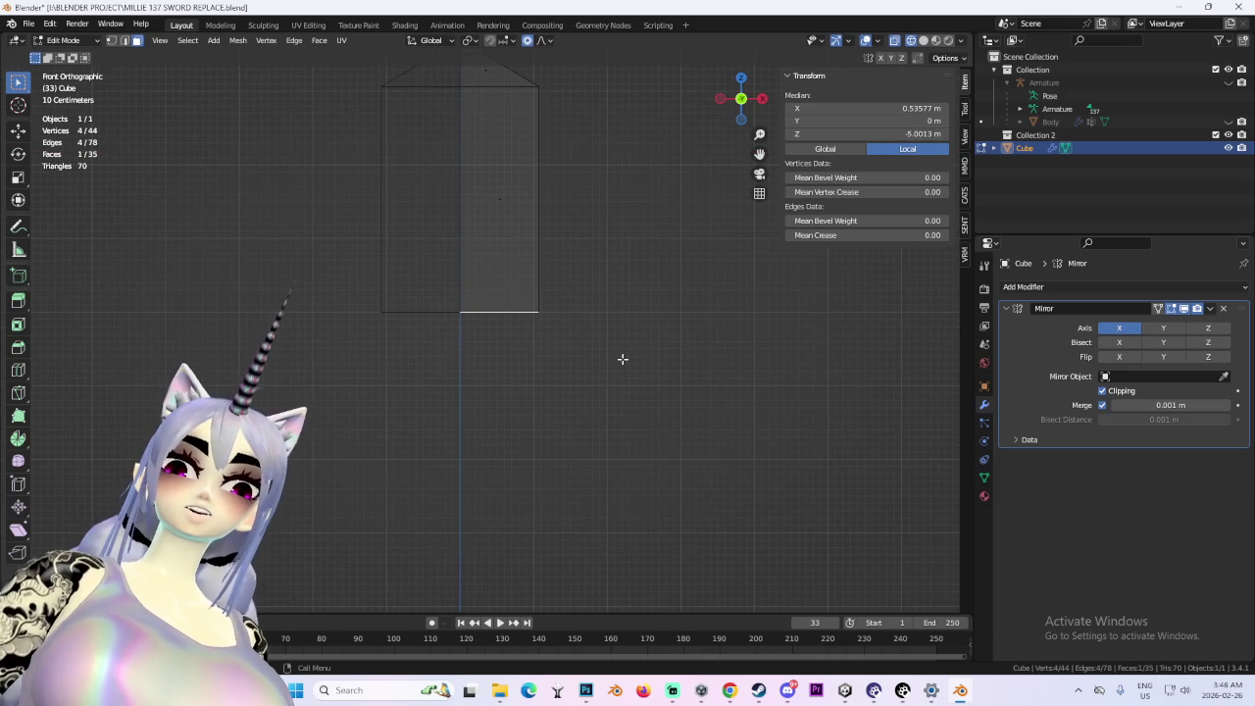
key(e)
key(z)
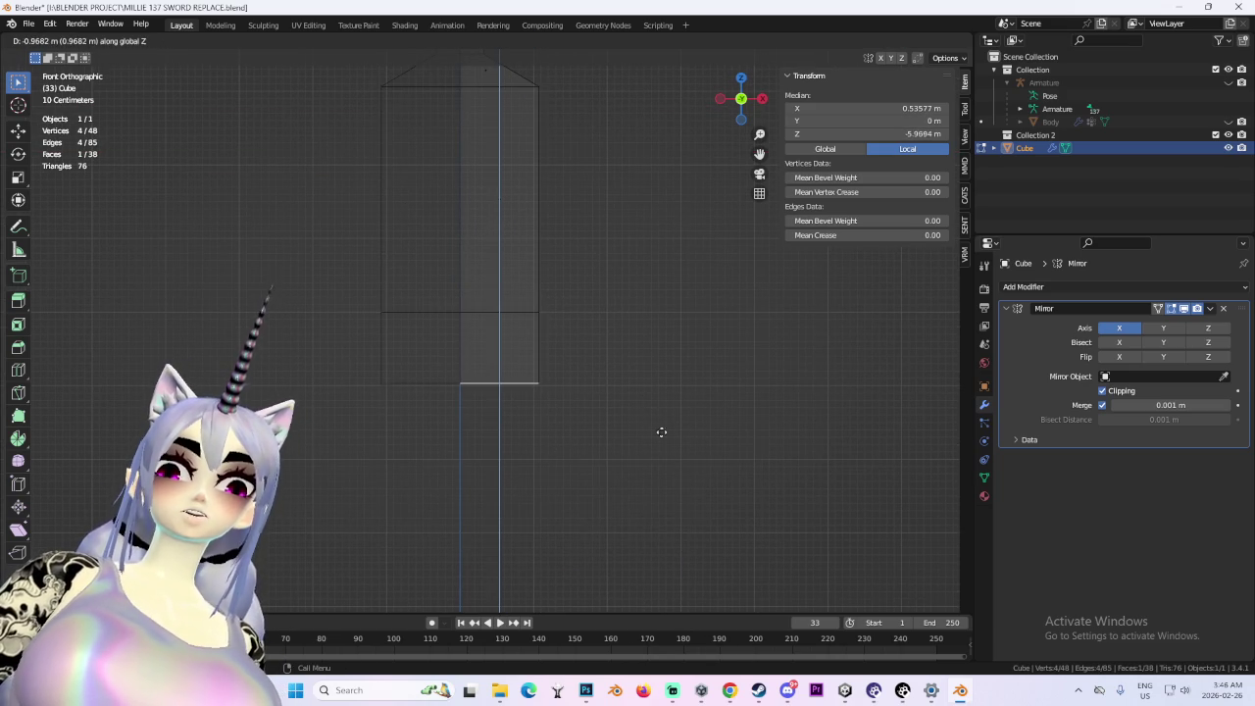
click(676, 428)
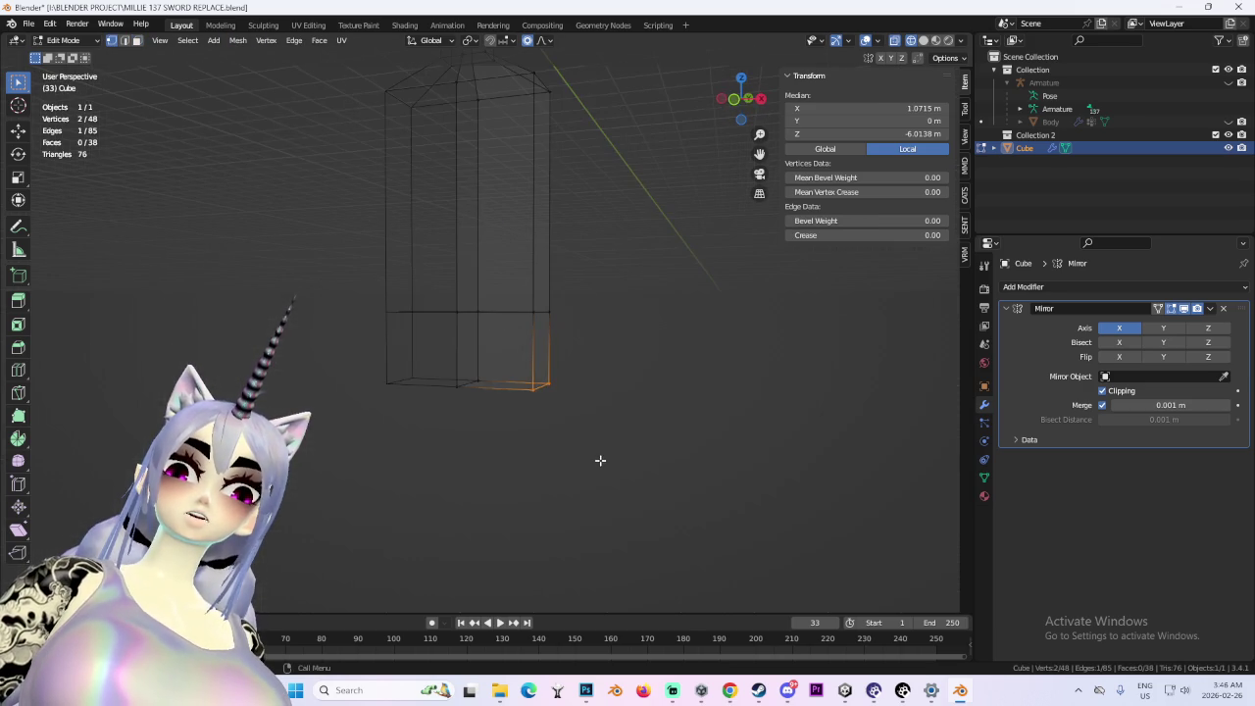
- Move the bottom corner vertically to taper it, then raise the selected lower section
key(g)
key(x)
key(z)
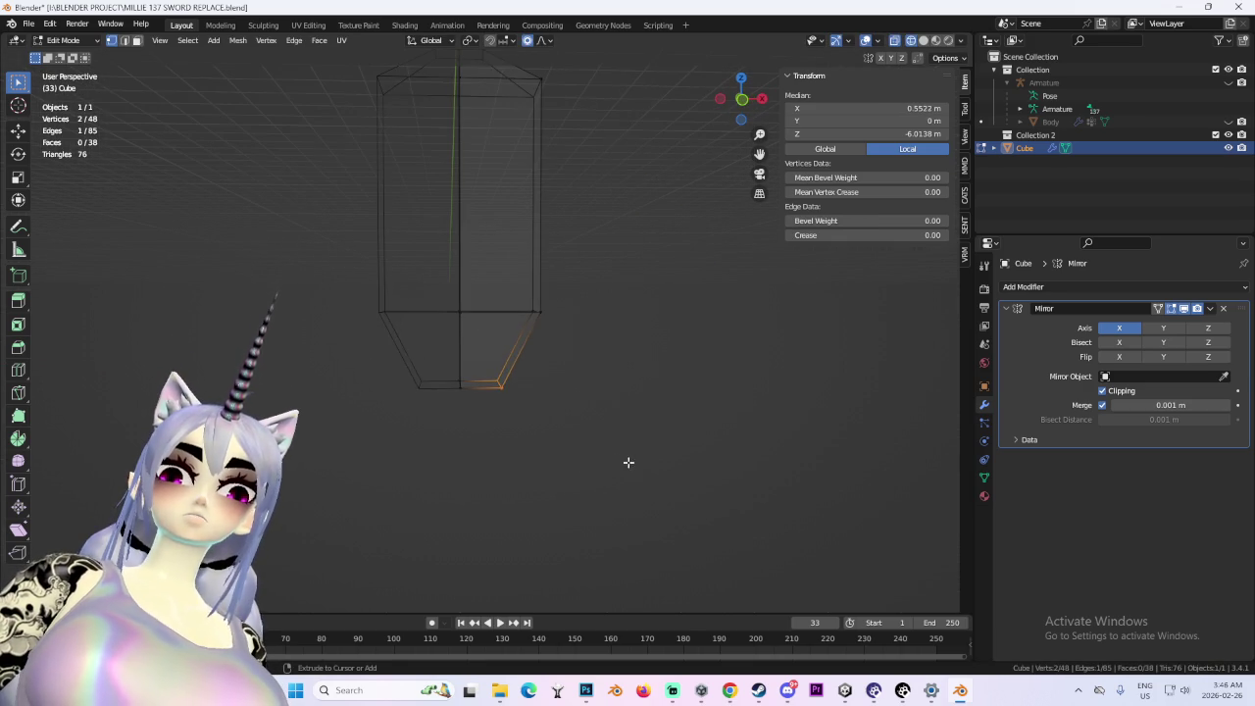
key(x)
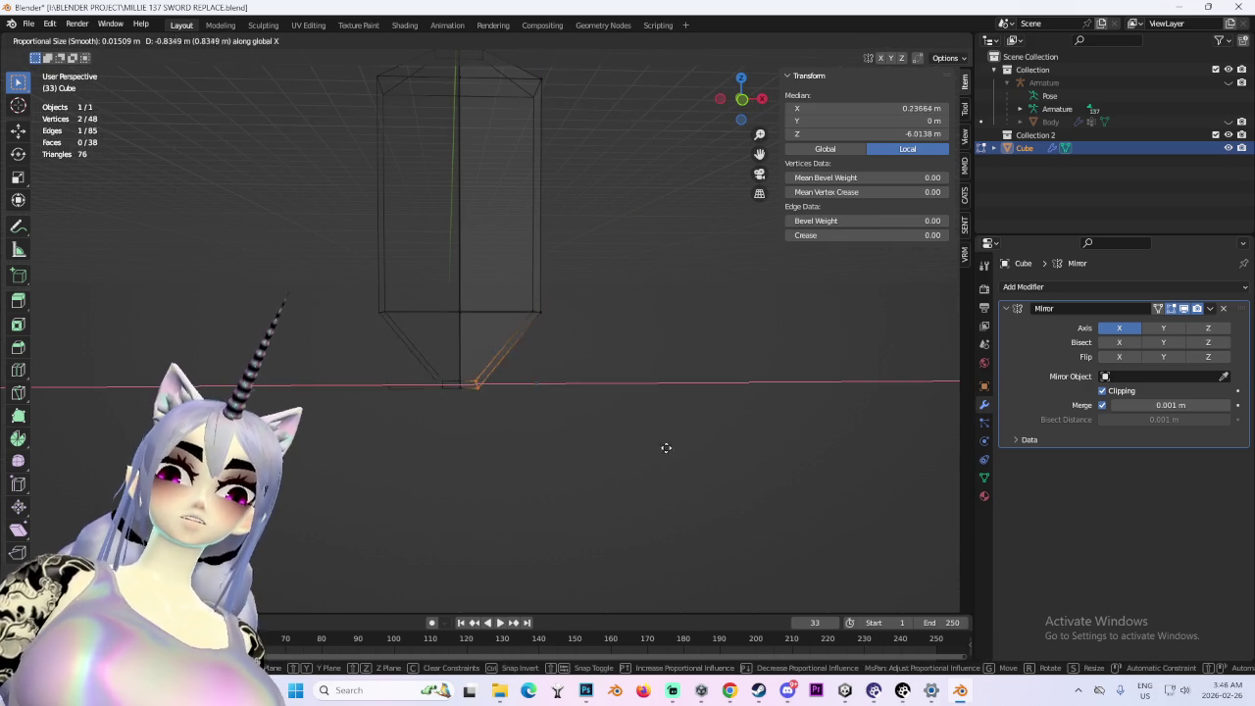
key(z)
key(KP_1)
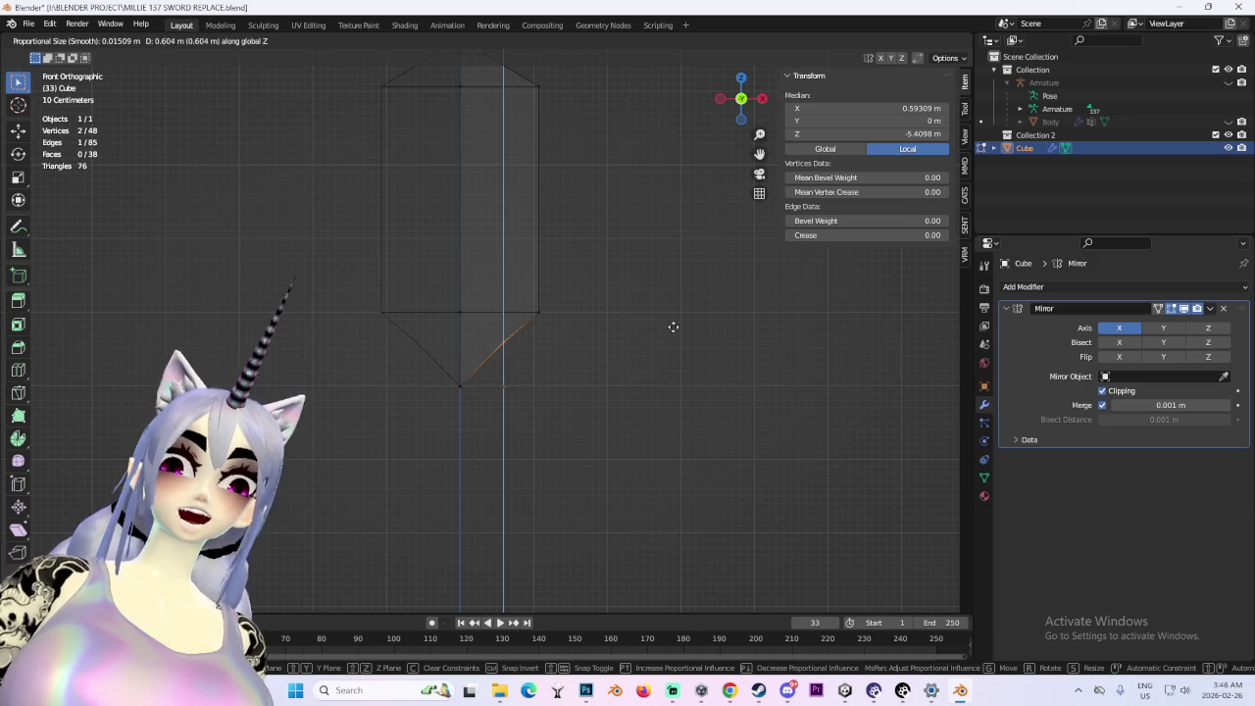
click(674, 338)
shift+click(461, 362)
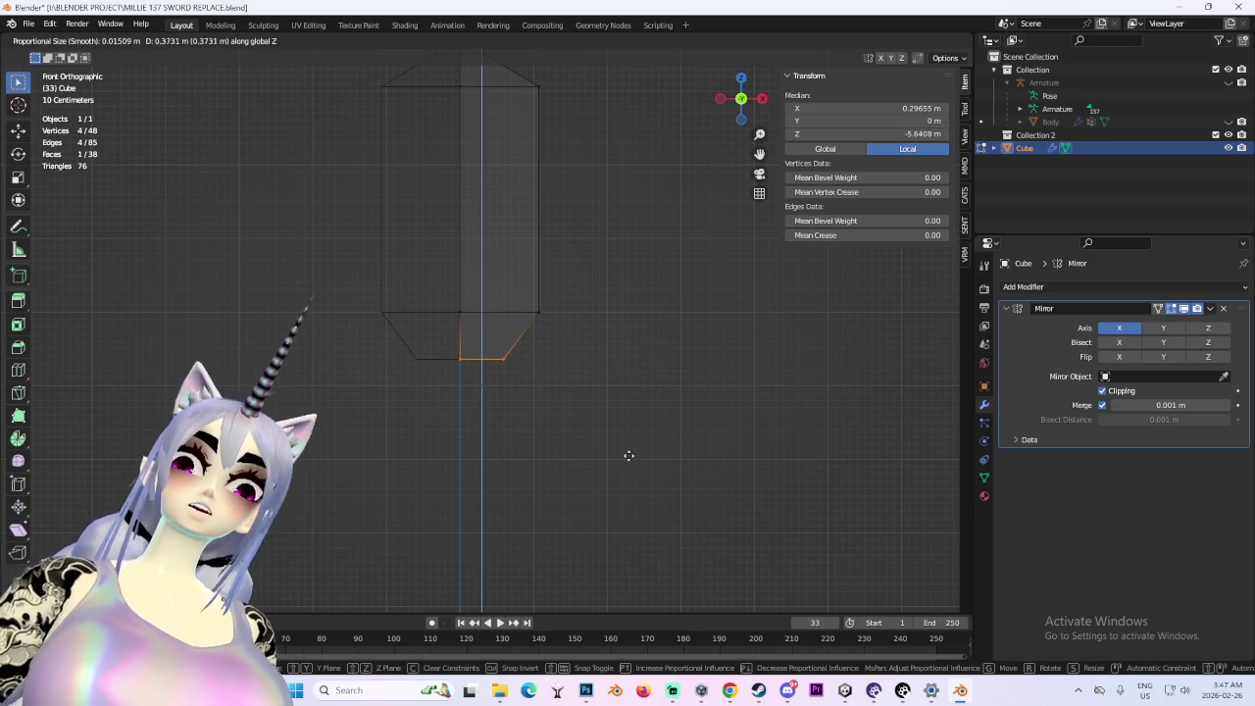
mouse_move(343, 252)
mouse_down()
mouse_move(496, 493)
mouse_move(417, 261)
mouse_move(684, 439)
mouse_move(524, 464)
mouse_move(700, 454)
mouse_move(745, 417)
mouse_move(593, 407)
mouse_up()
key(g)
click(611, 332)
- Add a horizontal edge loop across the torso in back view
mouse_move(614, 337)
mouse_down()
mouse_move(582, 336)
mouse_move(594, 369)
mouse_move(582, 313)
mouse_move(550, 317)
mouse_move(608, 316)
mouse_move(524, 229)
mouse_up()
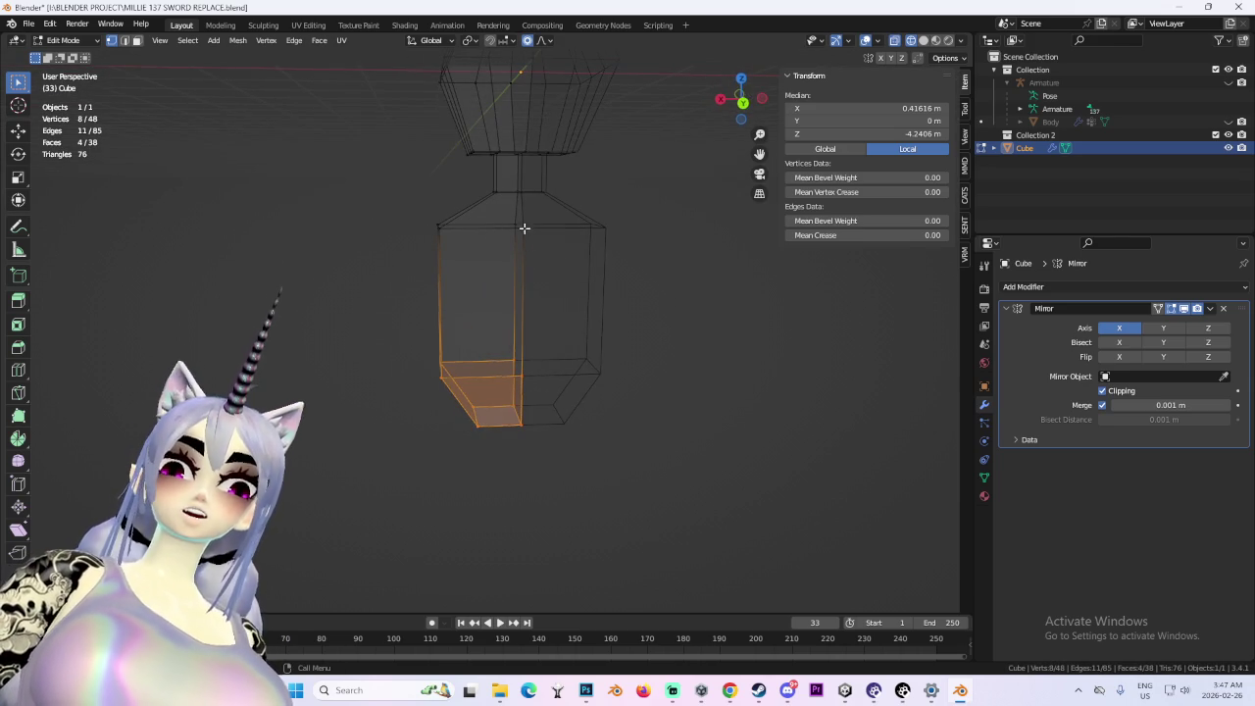
click(744, 103)
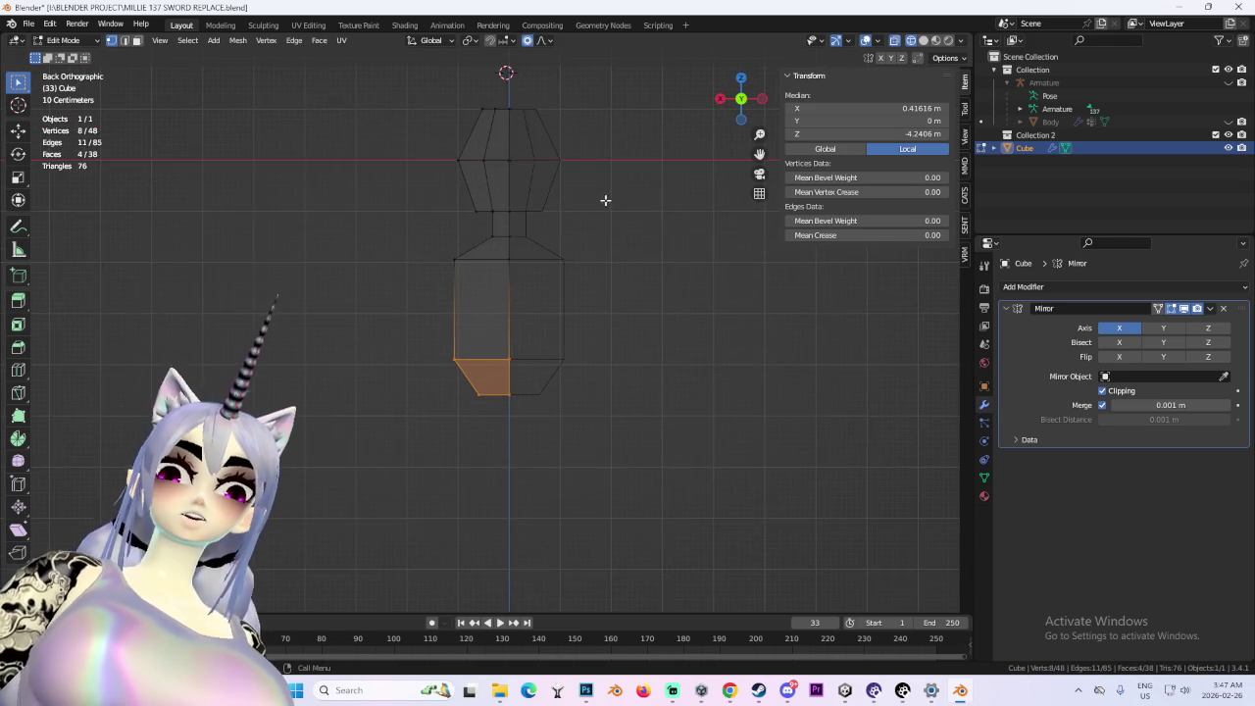
click(519, 296)
click(526, 277)
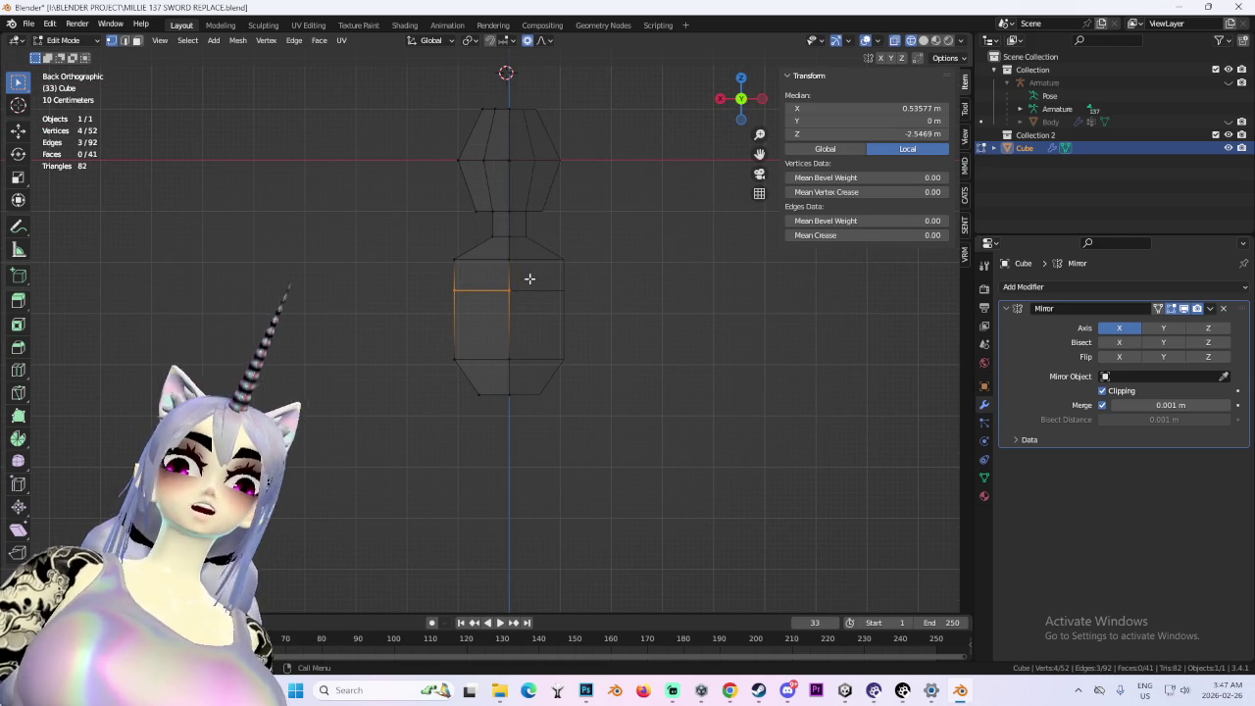
click(743, 99)
mouse_move(505, 282)
mouse_down()
mouse_move(633, 281)
mouse_move(573, 297)
mouse_up()
- Select the slanted bottom-corner face and move its edge inward along X
click(136, 40)
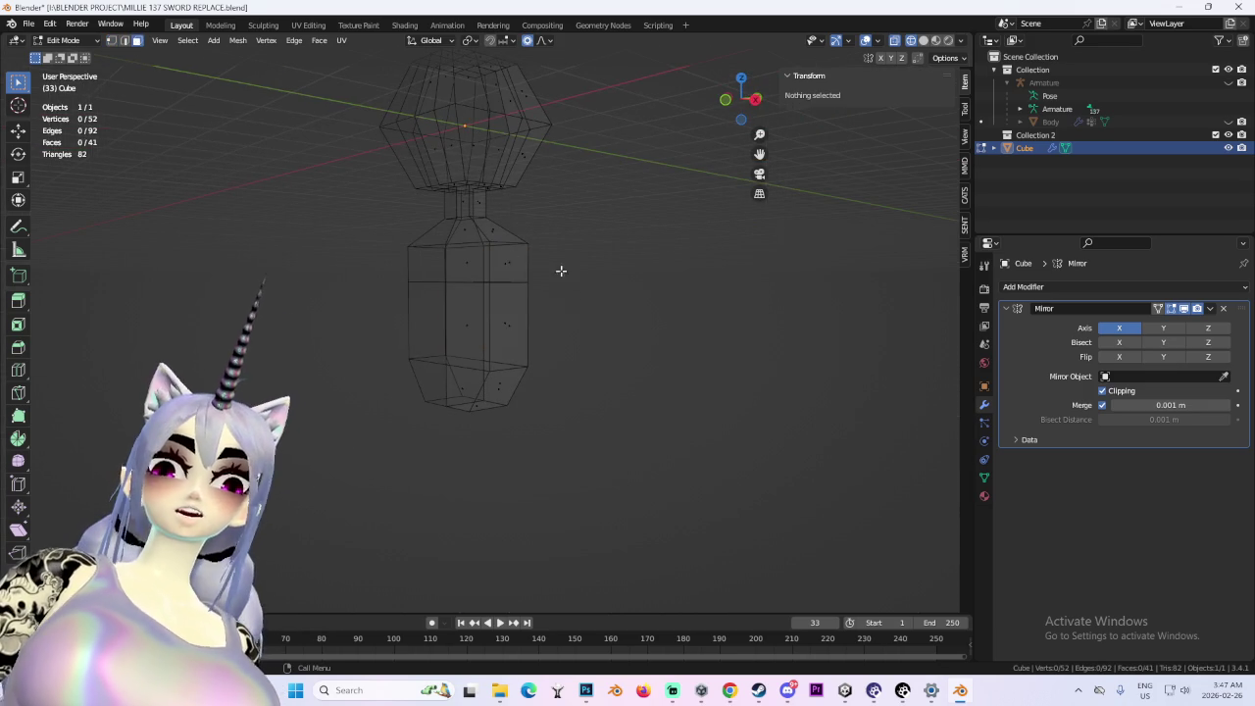
click(506, 259)
mouse_move(506, 259)
mouse_down()
mouse_move(585, 266)
mouse_move(551, 263)
mouse_move(582, 275)
mouse_move(525, 282)
mouse_up()
click(743, 102)
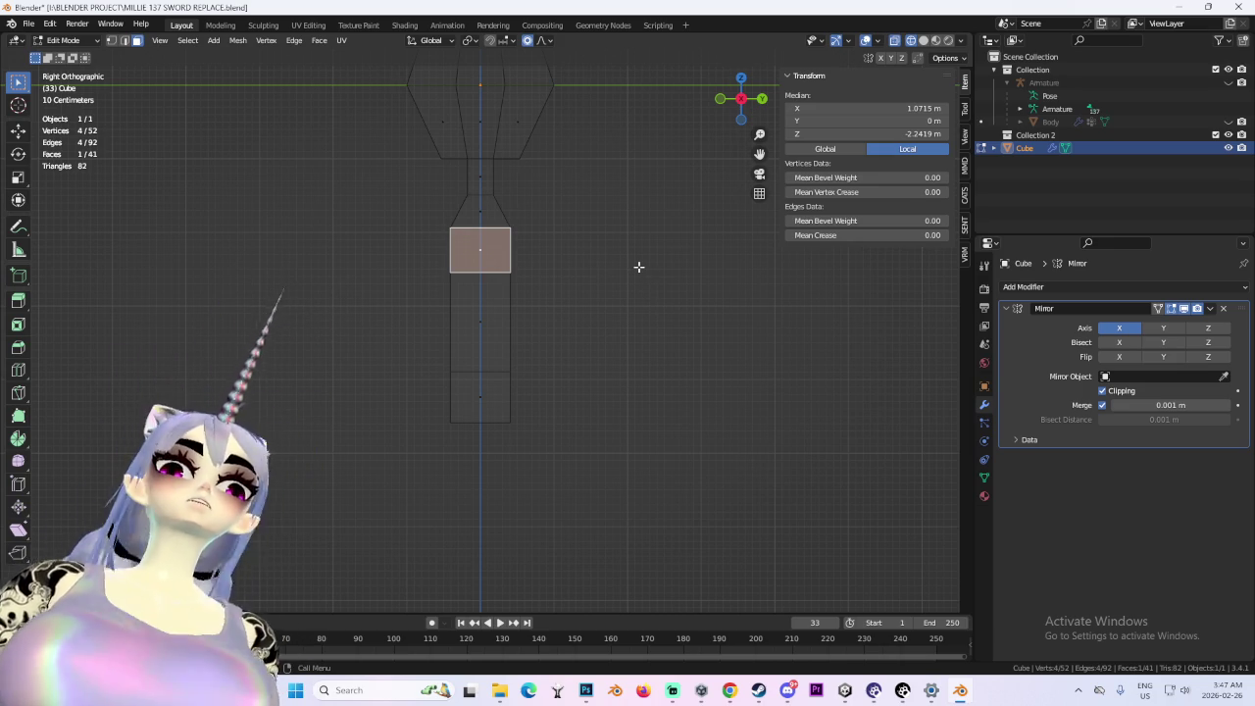
mouse_move(636, 422)
mouse_down()
mouse_move(726, 117)
mouse_move(742, 102)
mouse_move(560, 396)
mouse_move(502, 401)
mouse_move(560, 387)
mouse_move(595, 468)
mouse_move(603, 438)
mouse_up()
click(508, 401)
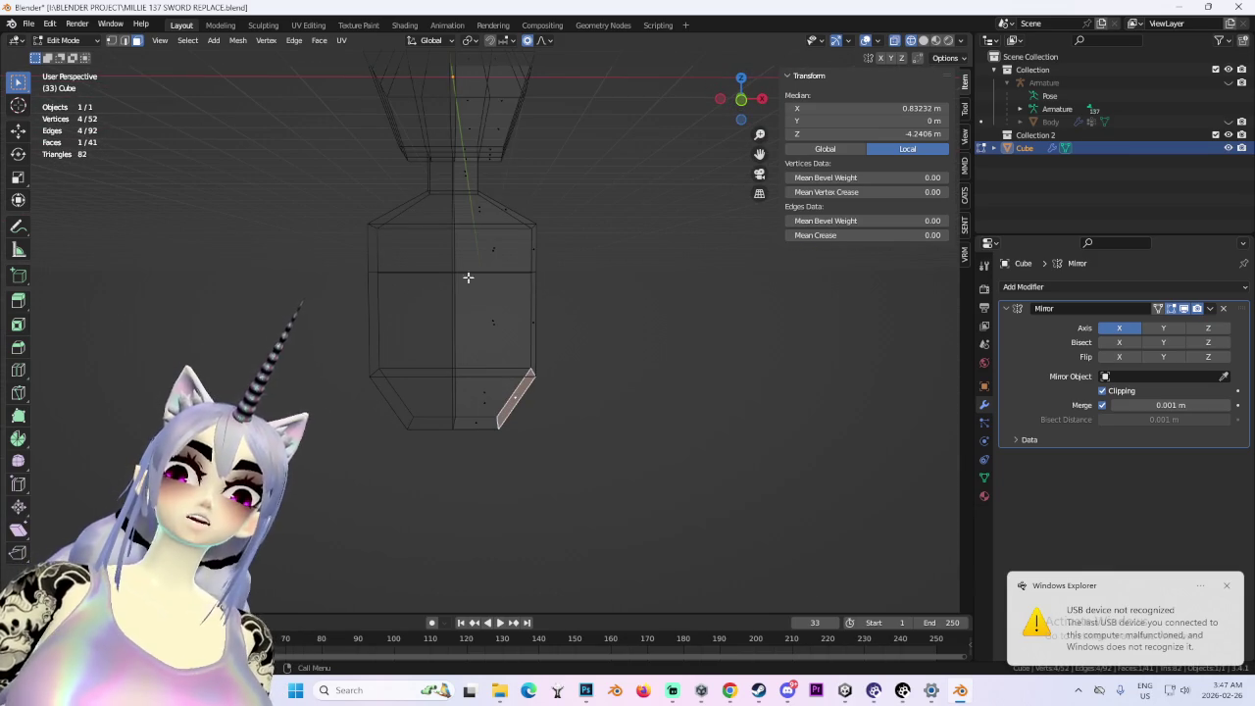
click(742, 108)
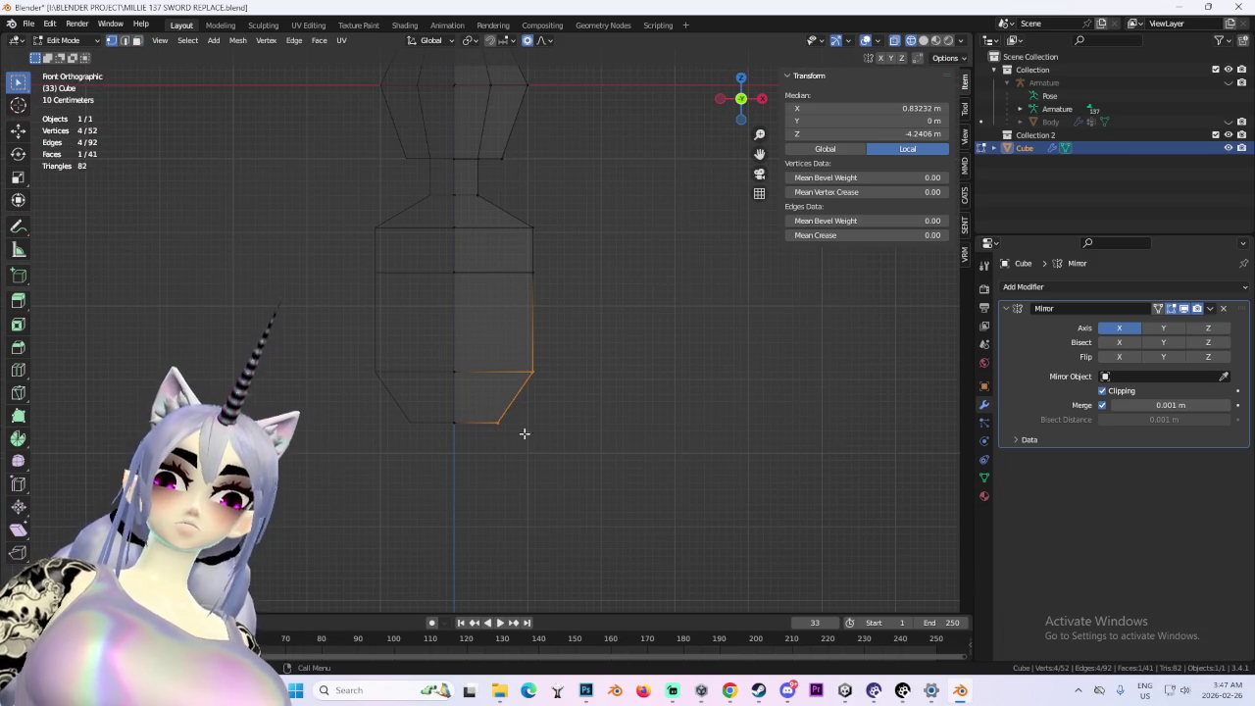
drag(554, 484, 532, 502)
key(g)
key(x)
click(524, 491)
mouse_move(510, 448)
mouse_down()
mouse_move(526, 442)
mouse_move(538, 513)
mouse_move(594, 475)
mouse_up()
- Check the mesh from front and left views, then box-select the head and neck vertices
scroll(594, 475, up, 3)
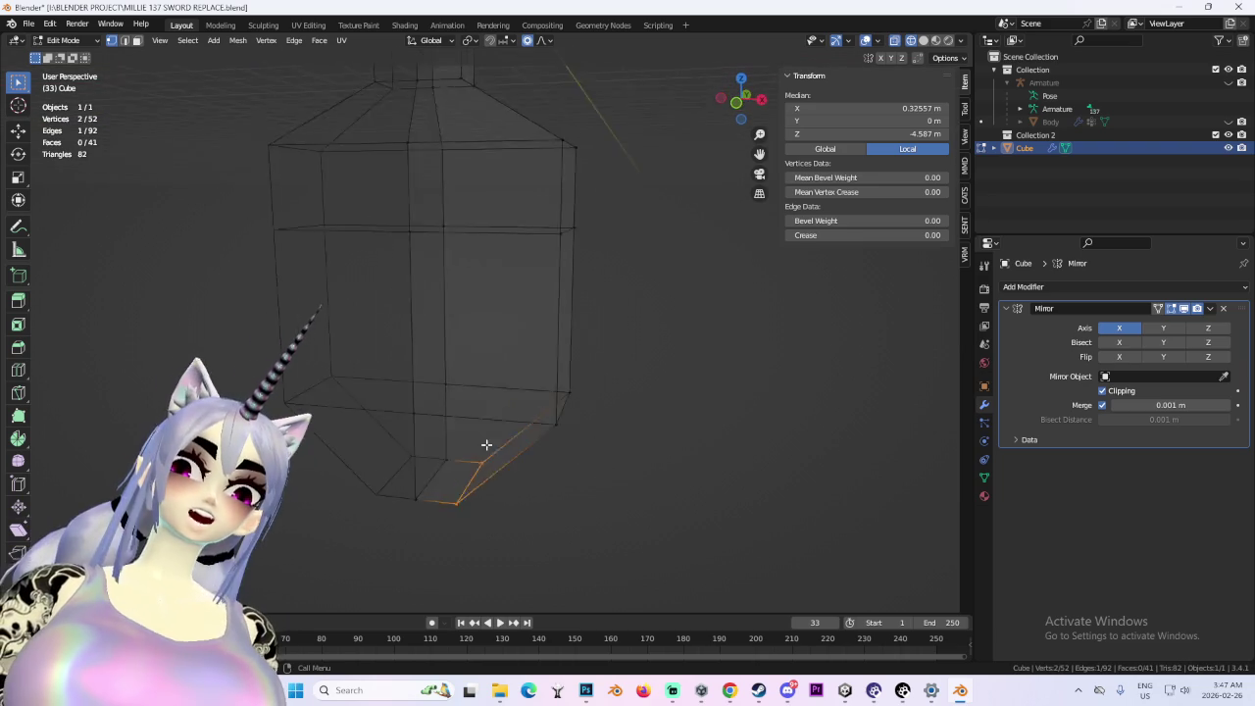
drag(745, 98, 735, 90)
click(729, 112)
mouse_move(504, 334)
mouse_down()
mouse_move(574, 364)
mouse_move(572, 402)
mouse_up()
key(ctrl+KP_3)
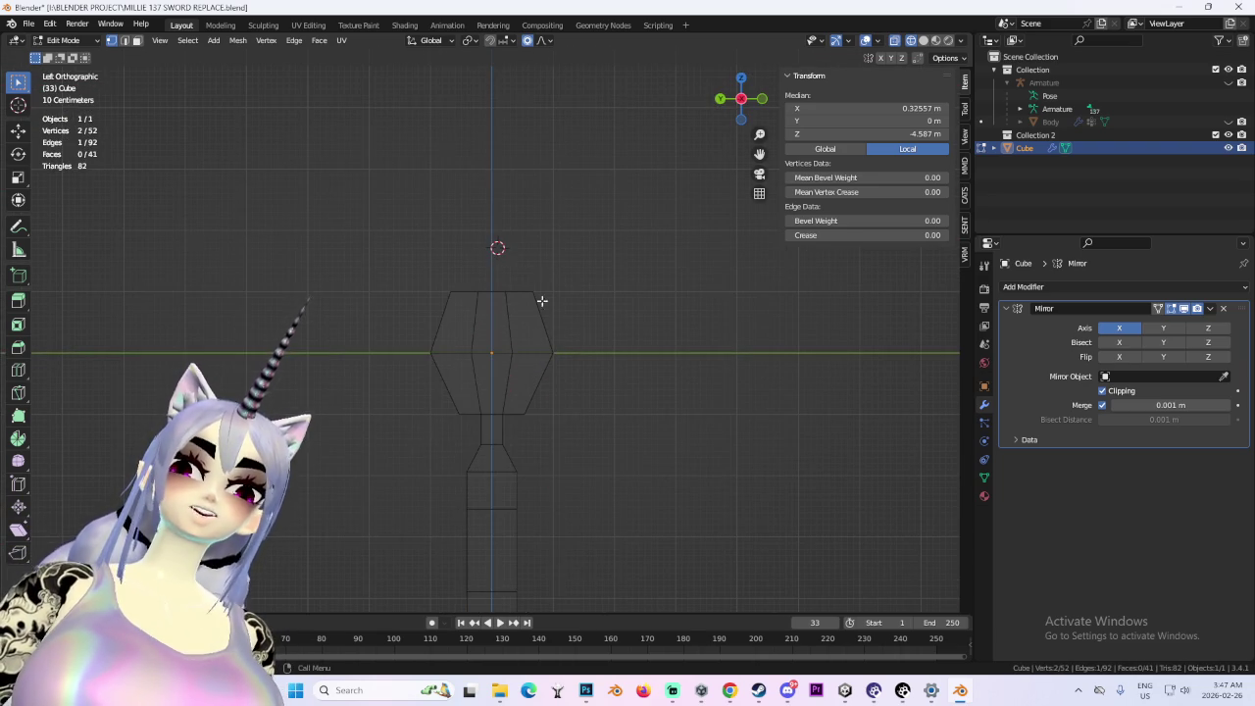
drag(661, 329, 714, 368)
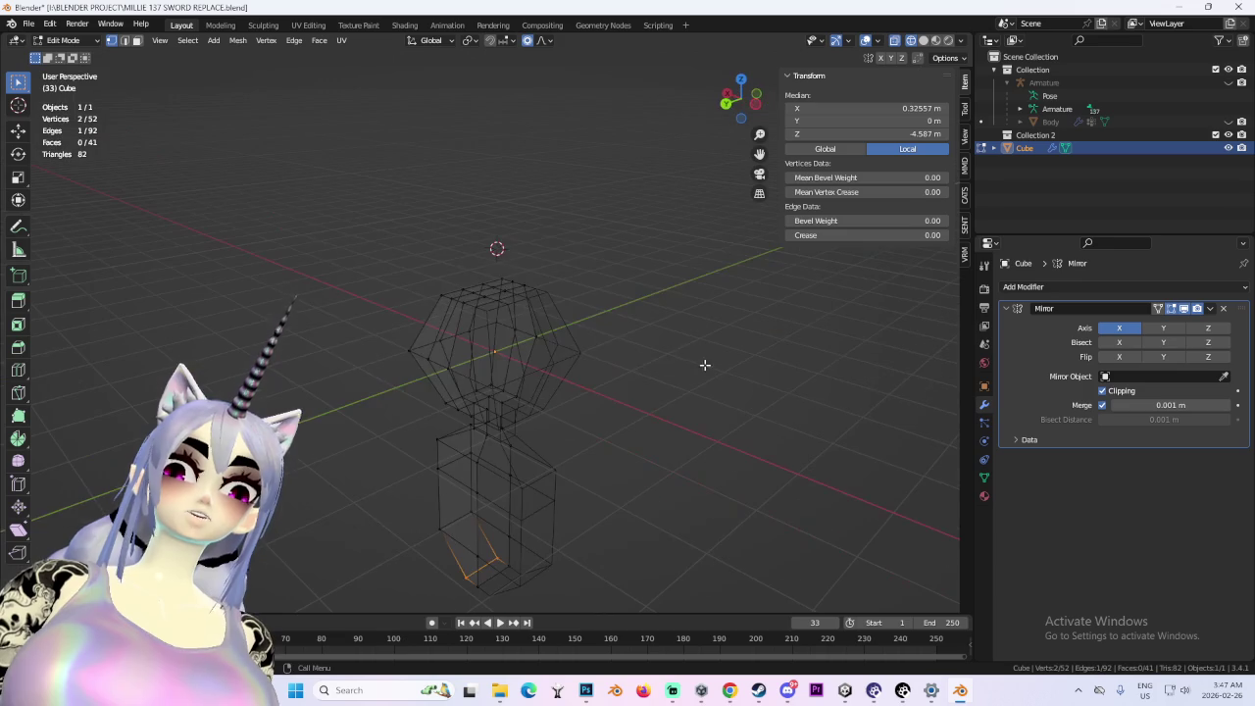
mouse_move(299, 210)
mouse_down()
mouse_move(602, 442)
mouse_move(677, 378)
mouse_up()
drag(367, 202, 589, 404)
- Lower the head slightly along Z with soft falloff
key(s)
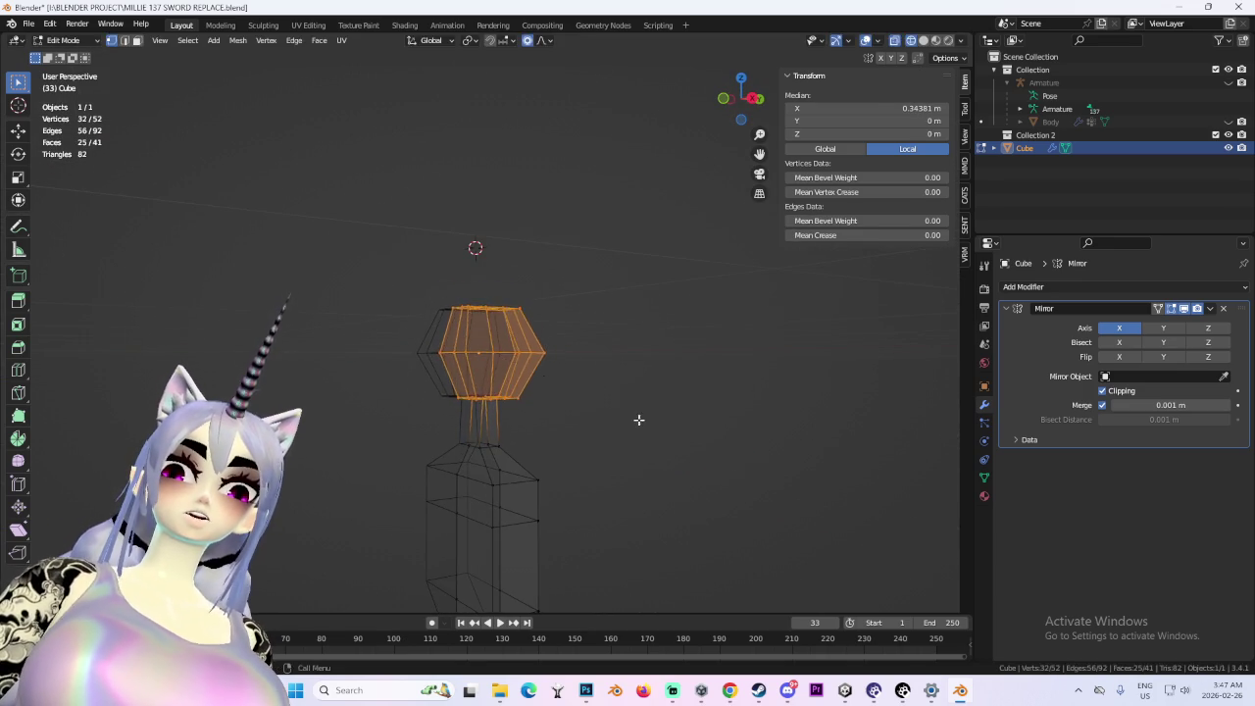
key(g)
key(z)
click(698, 432)
drag(697, 432, 538, 370)
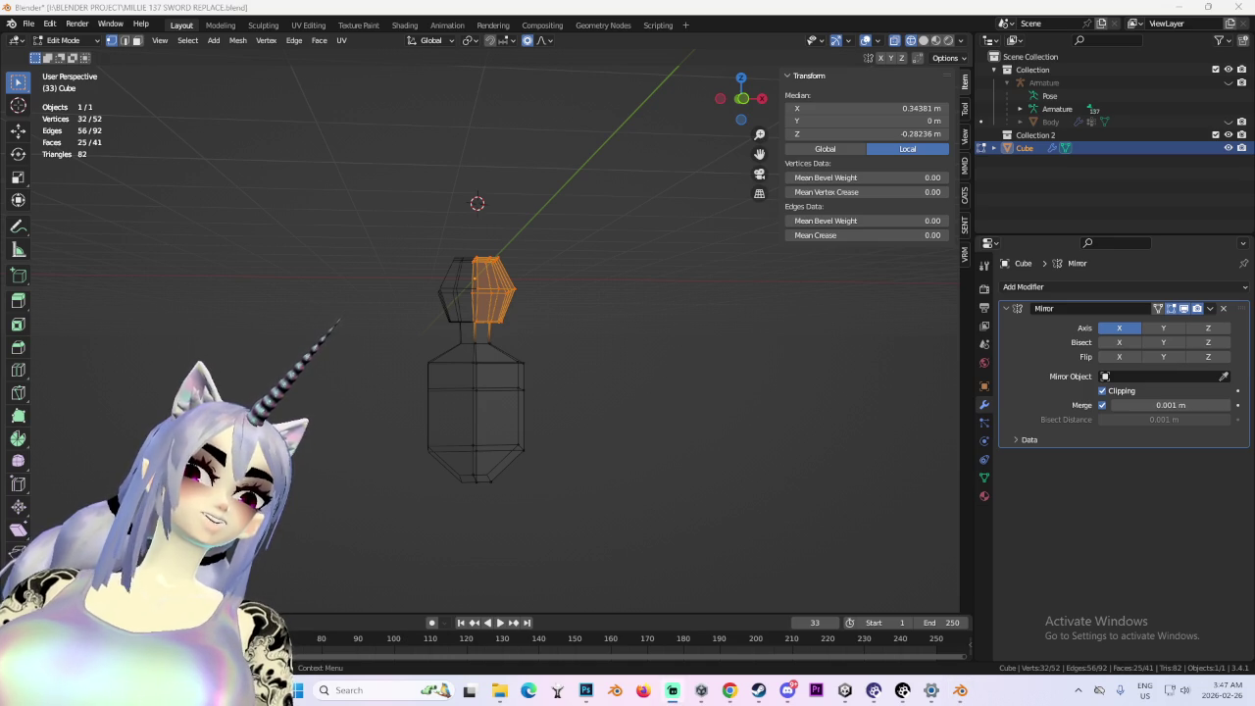
- In front view, pull a lower torso corner inward to taper the waist
click(742, 98)
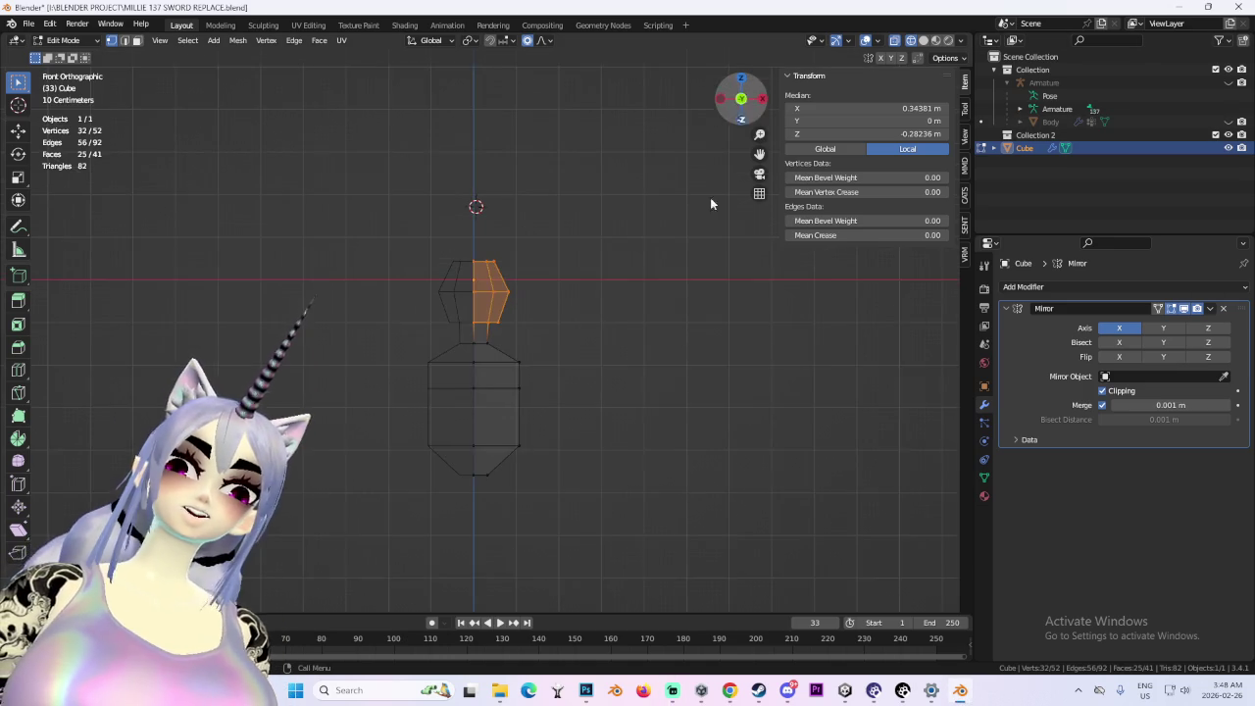
scroll(592, 433, up, 2)
drag(622, 506, 622, 504)
key(g)
click(614, 503)
- Taper the upper torso by moving an upper edge inward, then deselect
scroll(610, 492, up, 3)
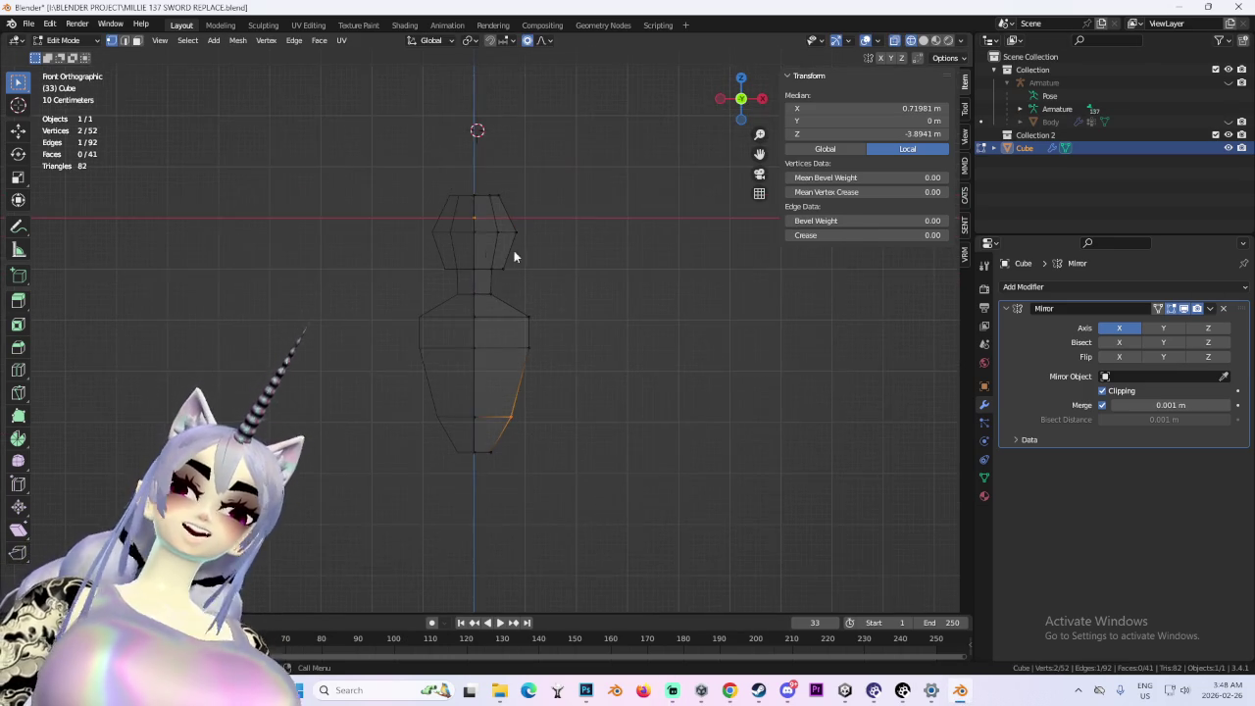
click(551, 294)
key(g)
click(601, 343)
scroll(568, 355, down, 3)
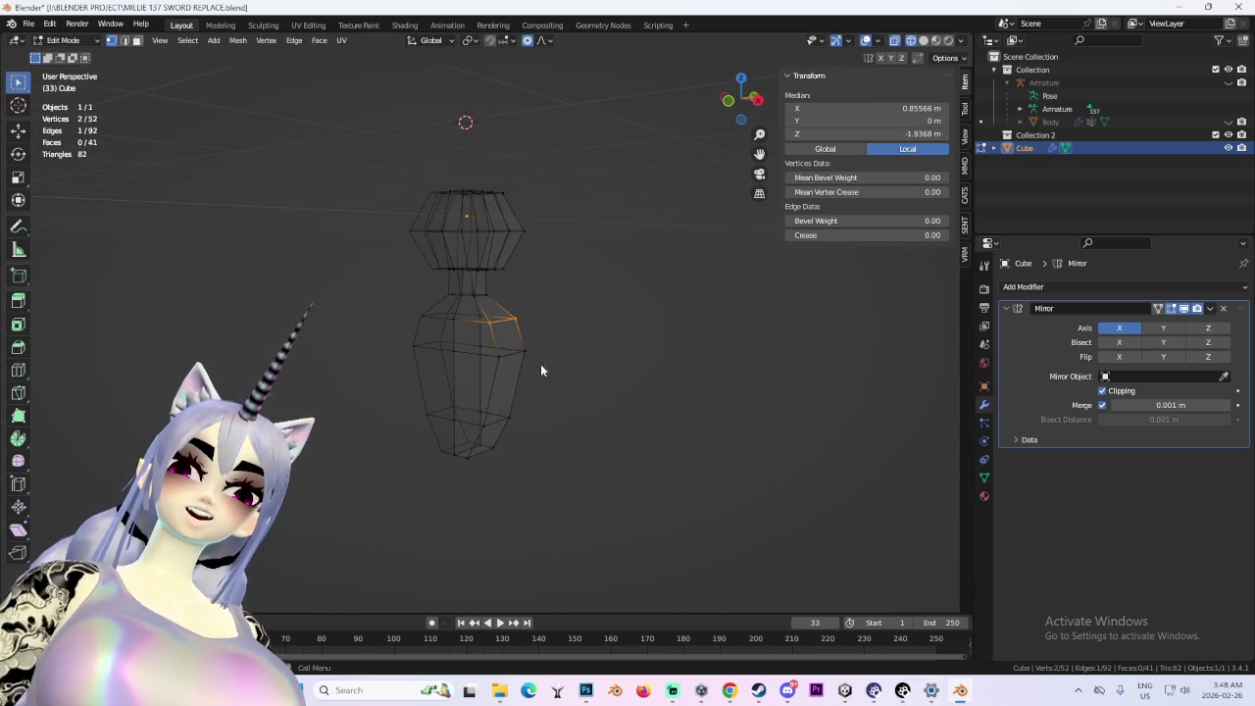
click(599, 368)
- In front wireframe view, move the head vertices forward along Y
click(923, 40)
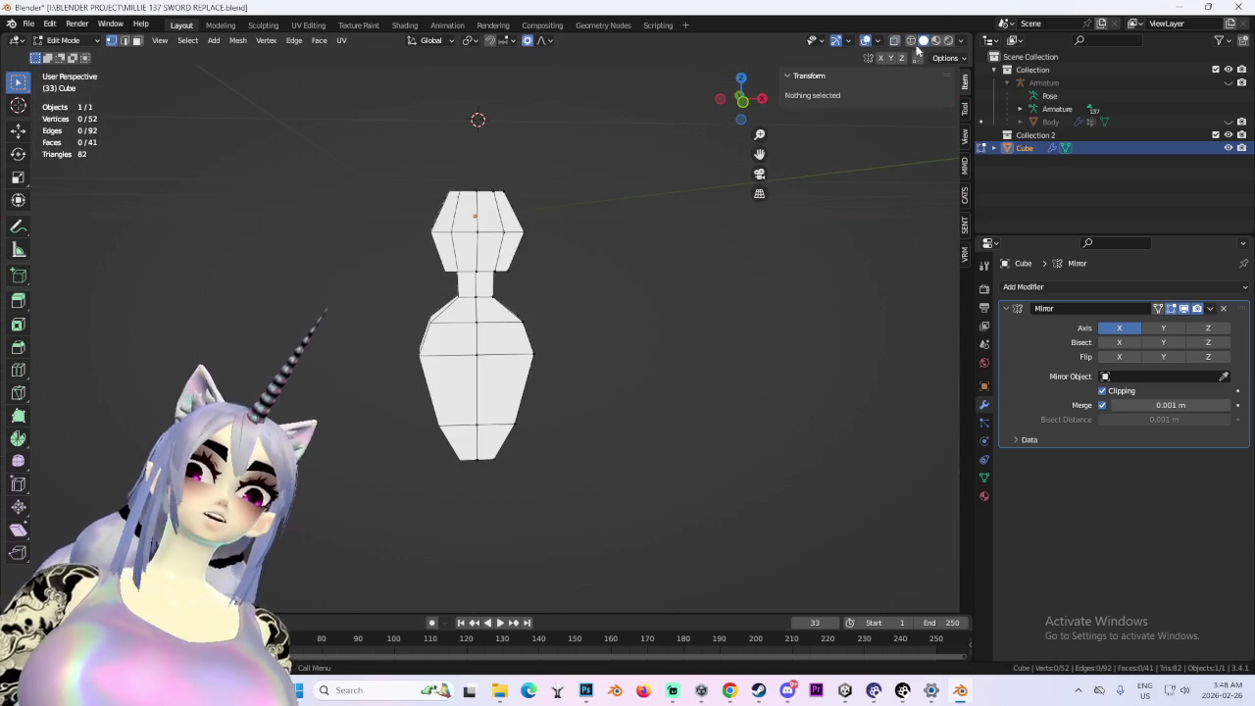
mouse_move(584, 308)
mouse_down()
mouse_move(667, 300)
mouse_move(533, 300)
mouse_up()
scroll(533, 300, up, 2)
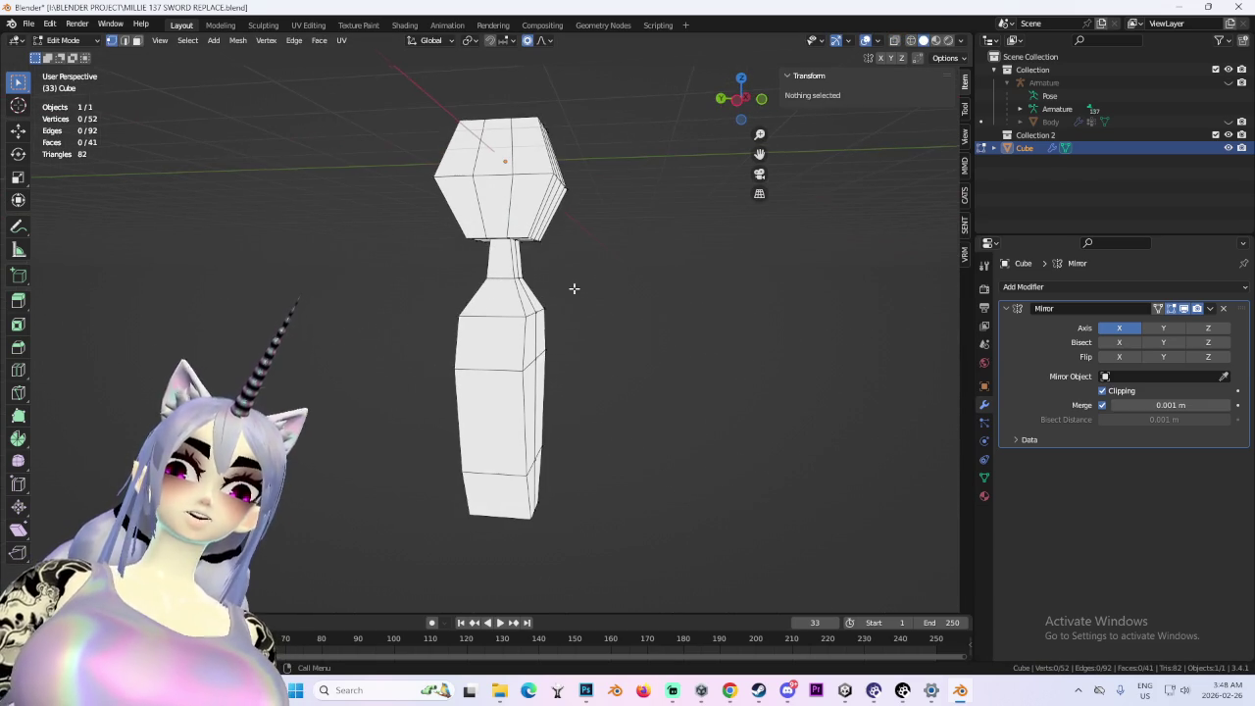
click(721, 98)
key(shift+z)
mouse_move(401, 72)
mouse_down()
mouse_move(652, 280)
mouse_move(776, 274)
mouse_move(496, 283)
mouse_up()
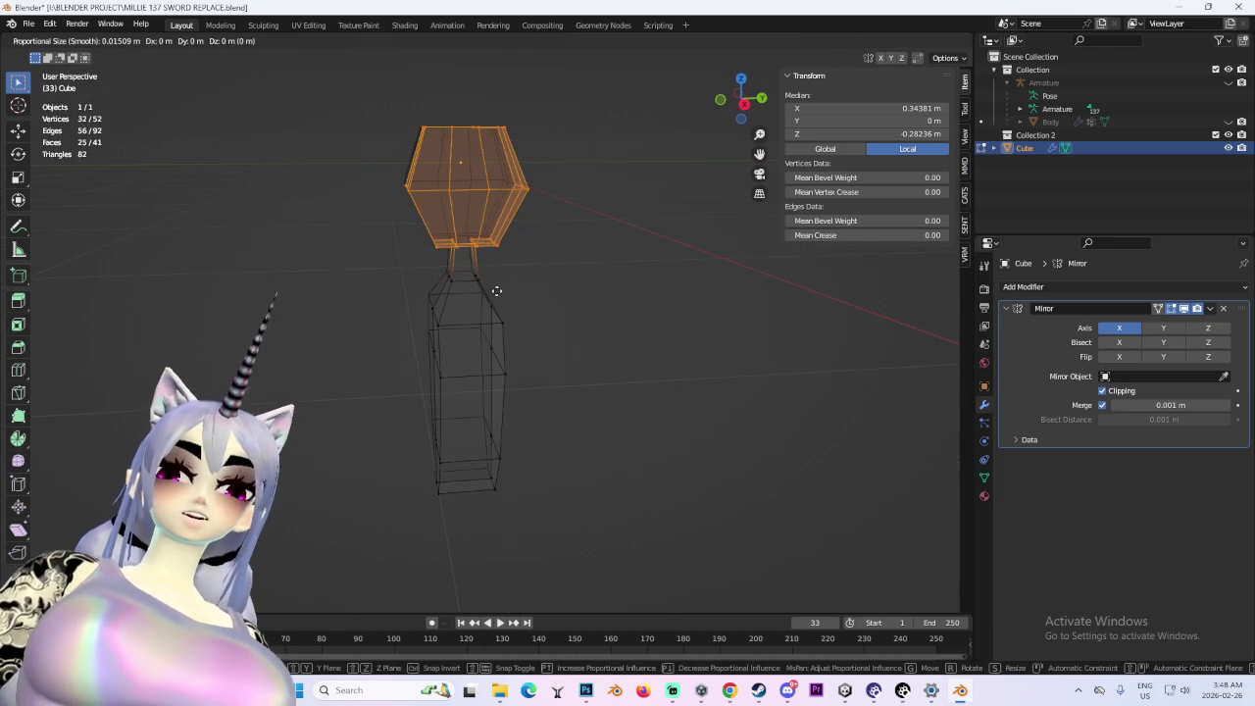
key(g)
key(y)
click(591, 221)
- Move a single neck edge to reshape the neck's side profile
click(745, 102)
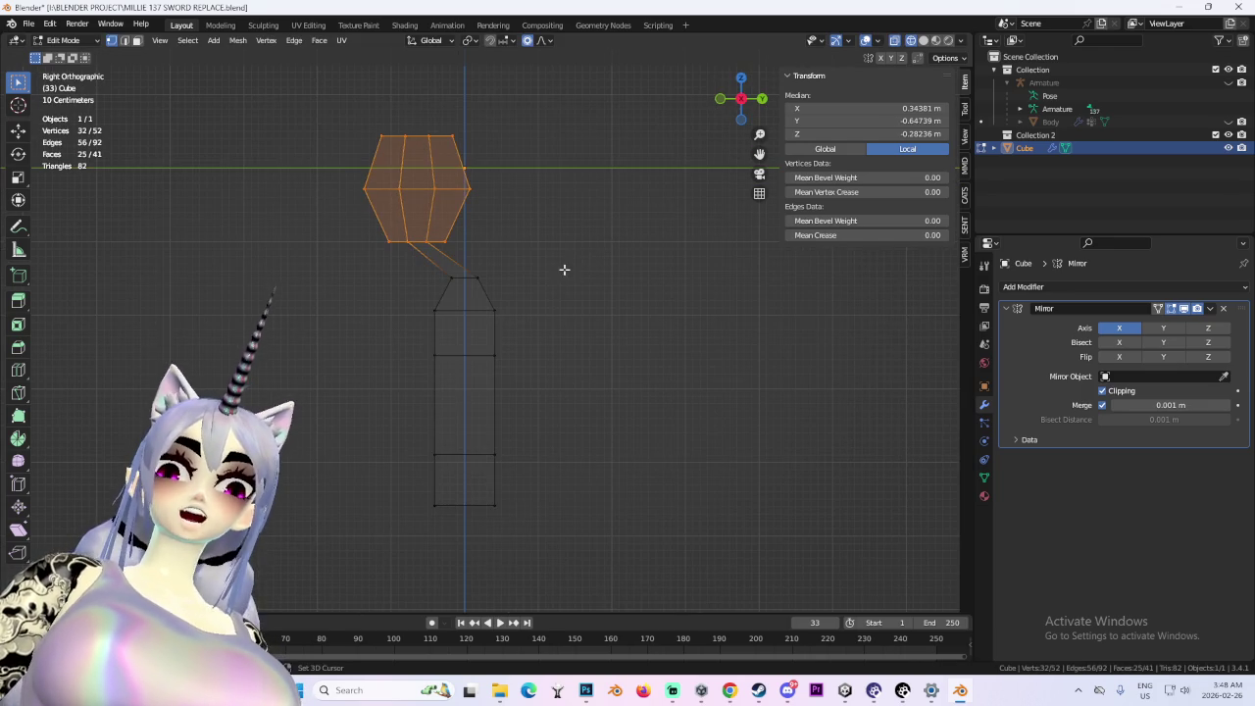
mouse_move(536, 313)
mouse_down()
mouse_move(510, 286)
mouse_move(726, 294)
mouse_up()
click(923, 41)
drag(647, 324, 609, 343)
drag(518, 348, 485, 345)
scroll(485, 345, up, 3)
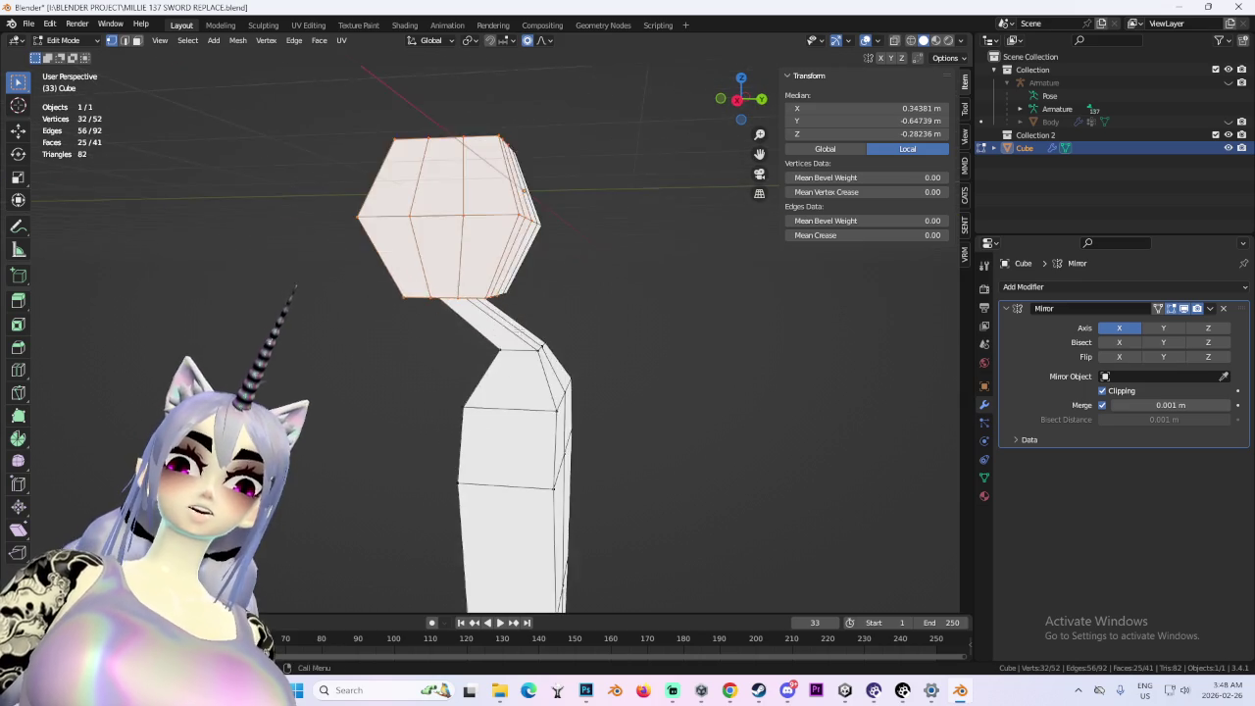
drag(525, 191, 525, 304)
scroll(524, 304, up, 5)
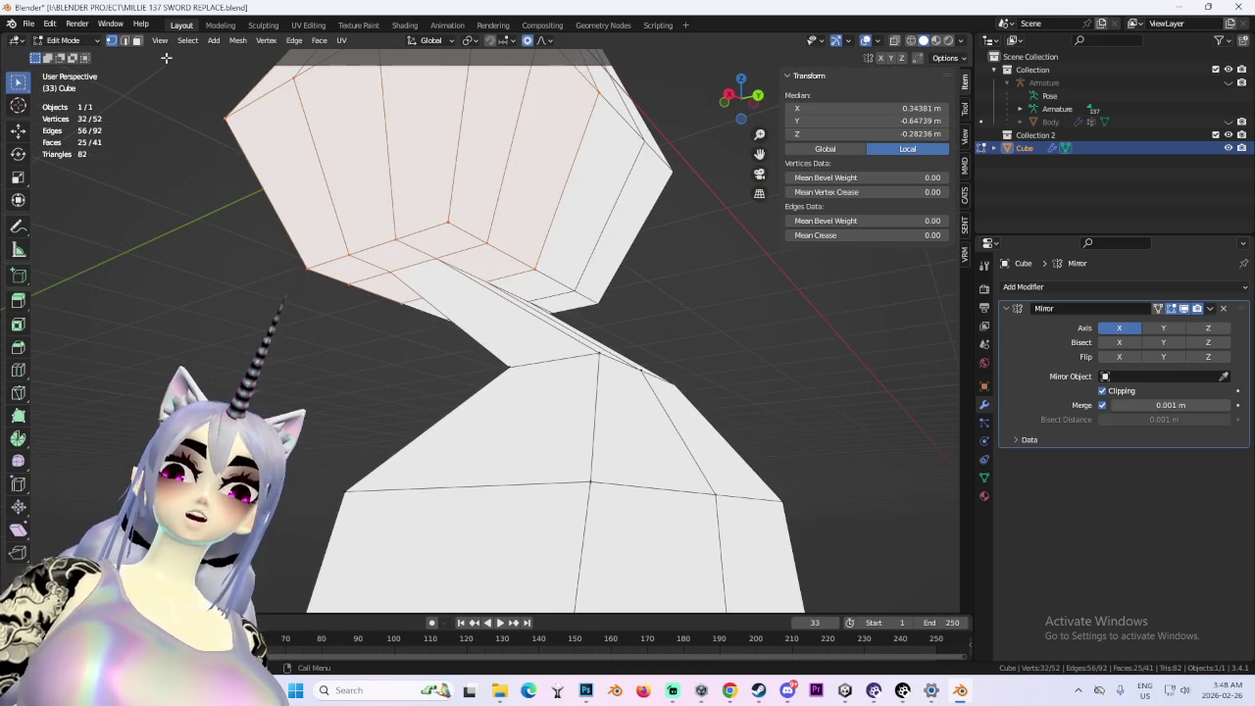
click(481, 279)
mouse_move(480, 278)
mouse_down()
mouse_move(566, 319)
mouse_move(510, 288)
mouse_move(519, 273)
mouse_move(558, 278)
mouse_move(283, 285)
mouse_up()
click(486, 265)
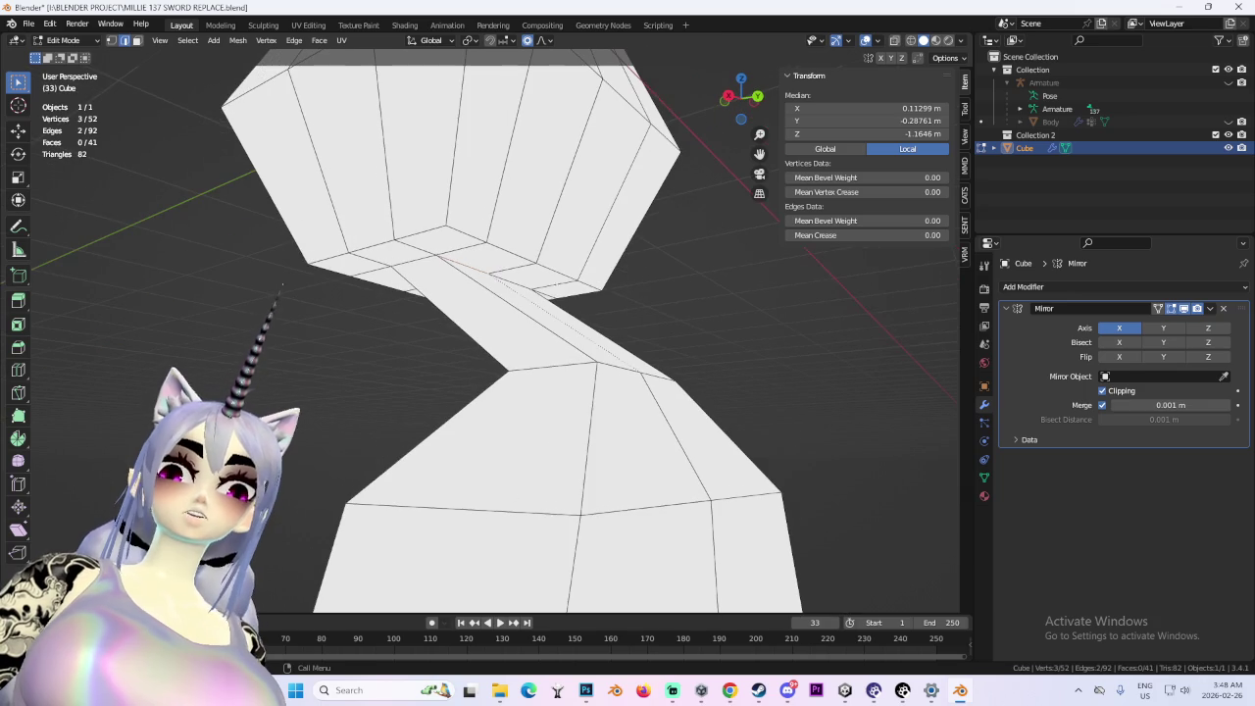
key(g)
click(507, 272)
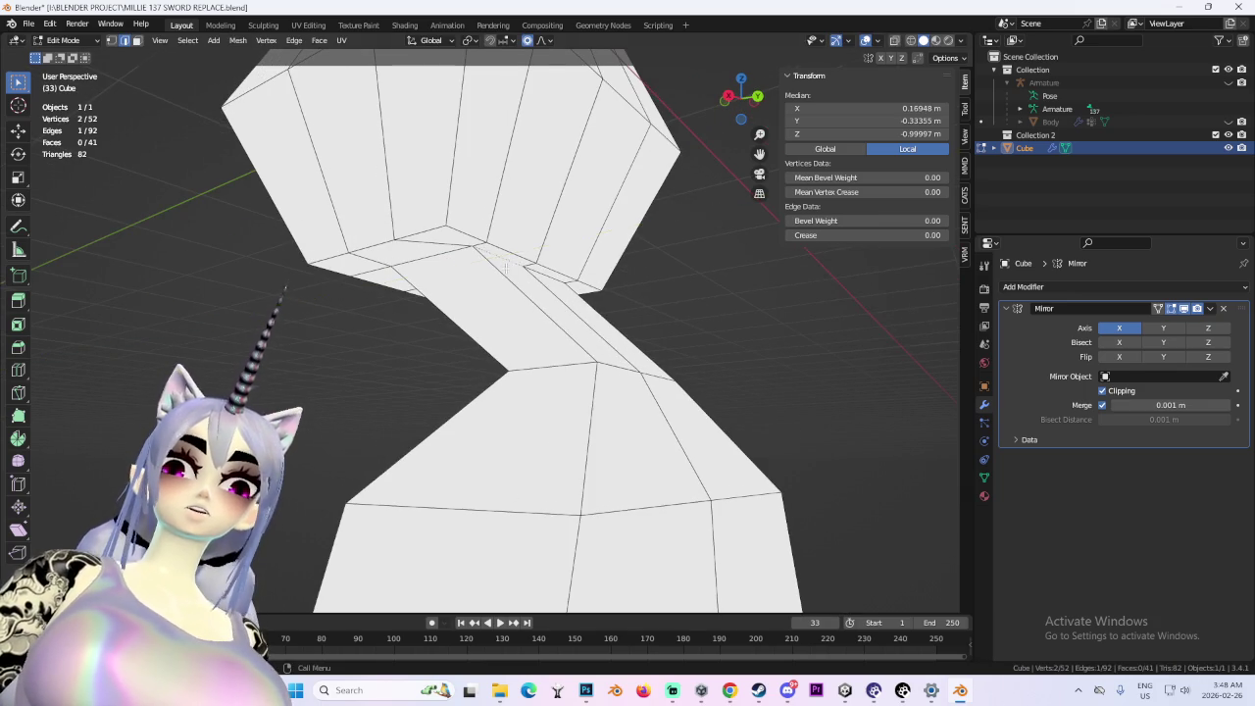
- In Right view wireframe, shift the middle torso faces along Y
scroll(633, 324, down, 4)
key(KP_3)
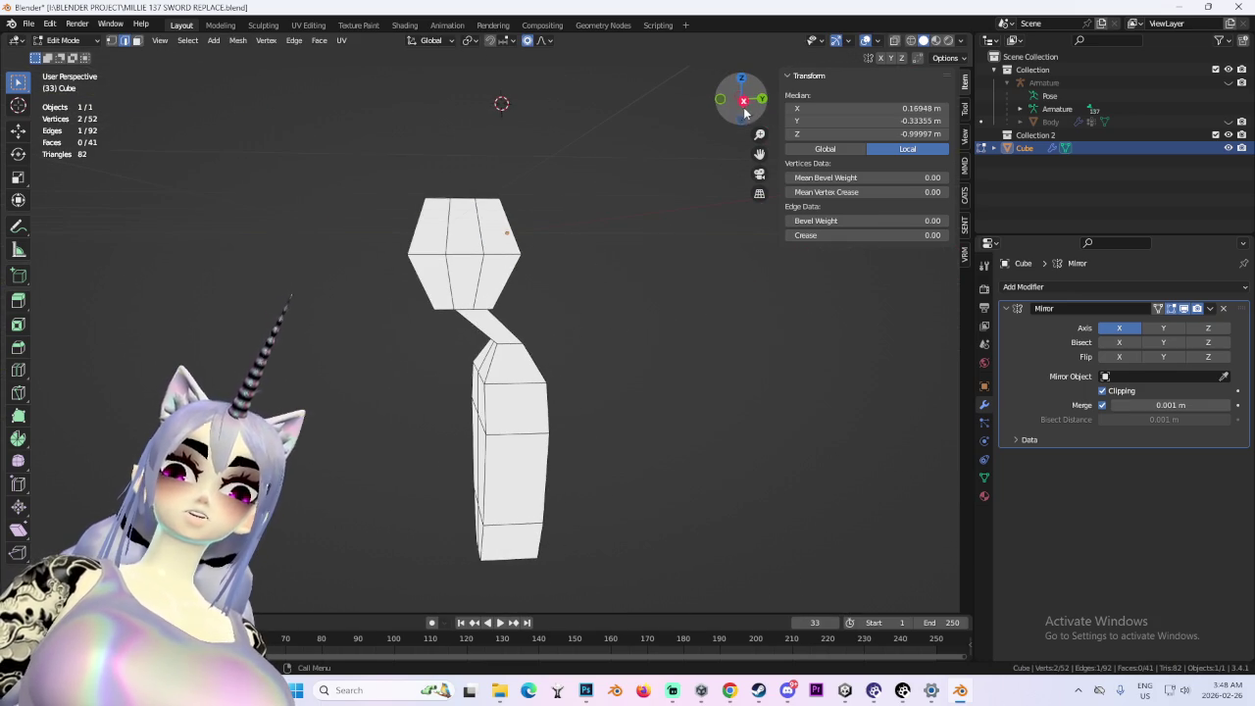
scroll(600, 283, down, 3)
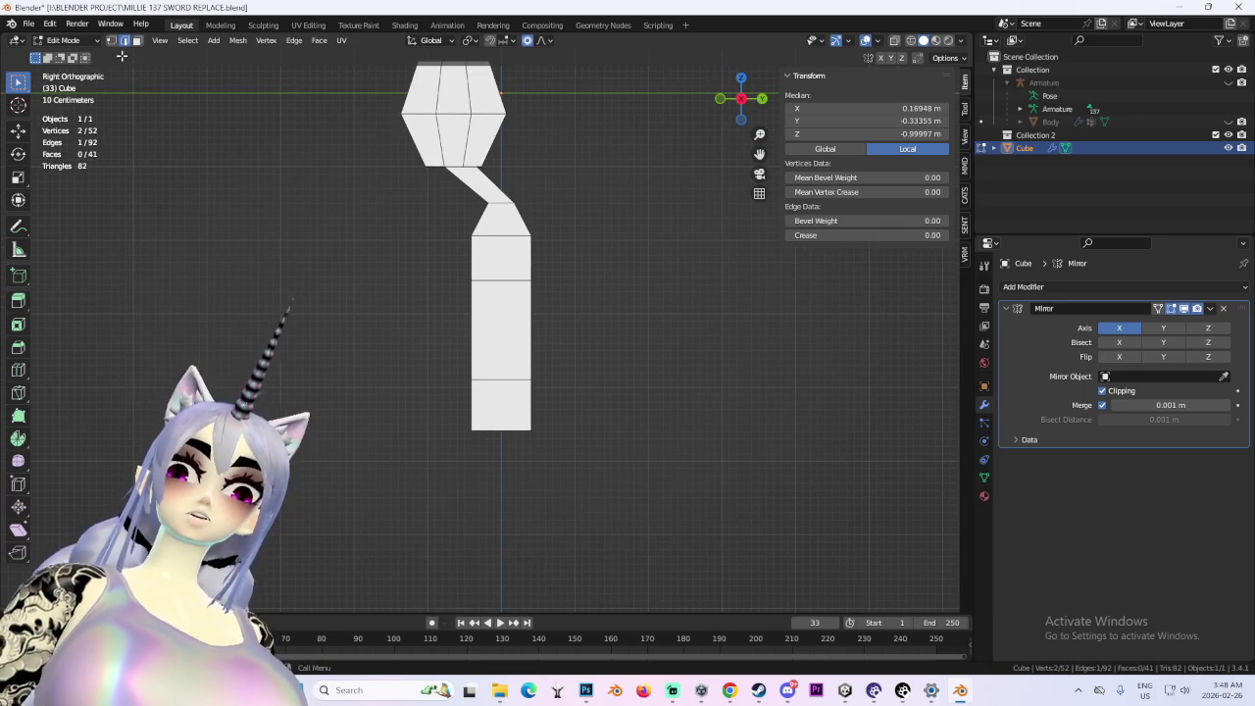
click(912, 41)
drag(490, 257, 583, 414)
key(g)
key(y)
click(647, 413)
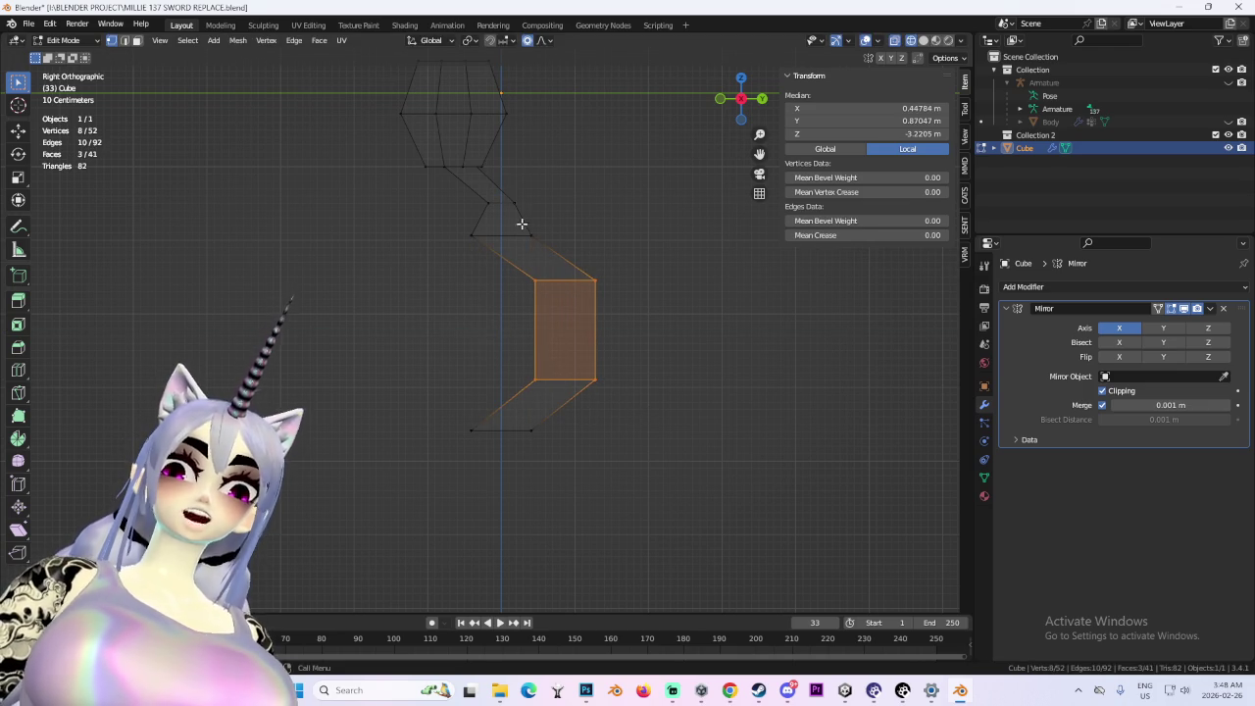
key(alt+a)
scroll(674, 313, down, 3)
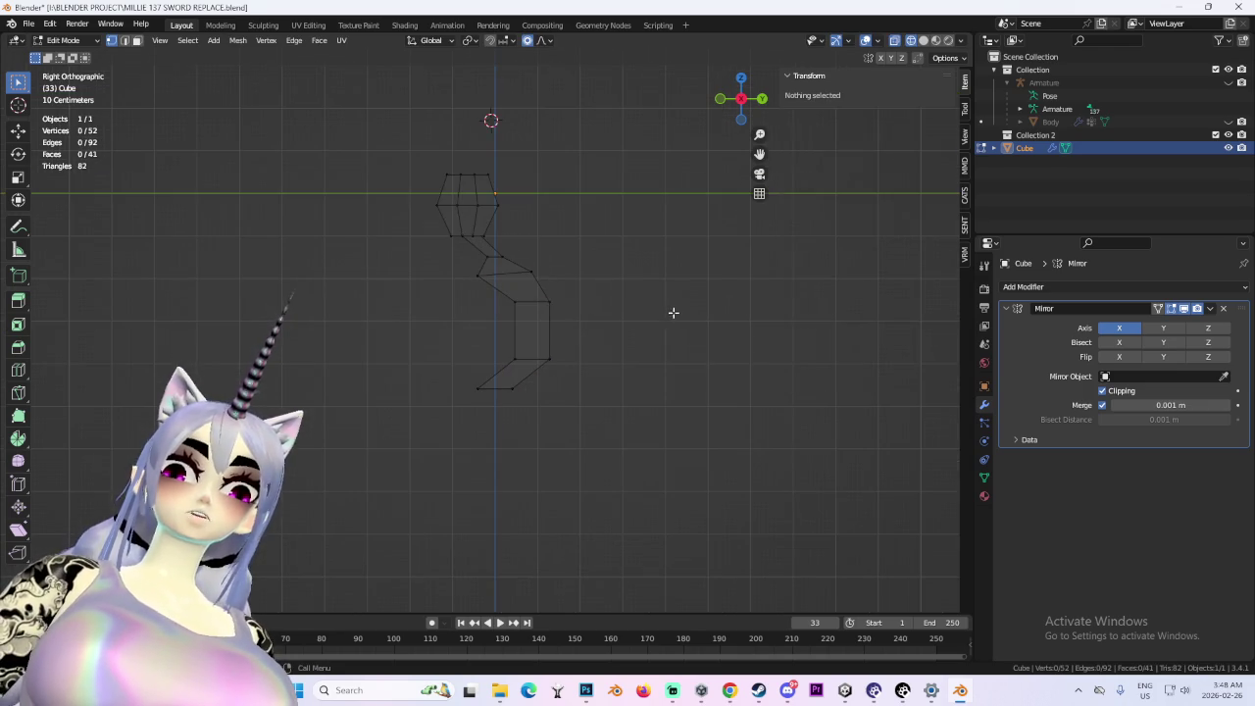
- Extrude the torso's bottom face downward to form a pelvis section
click(923, 40)
drag(687, 294, 616, 365)
scroll(616, 366, up, 2)
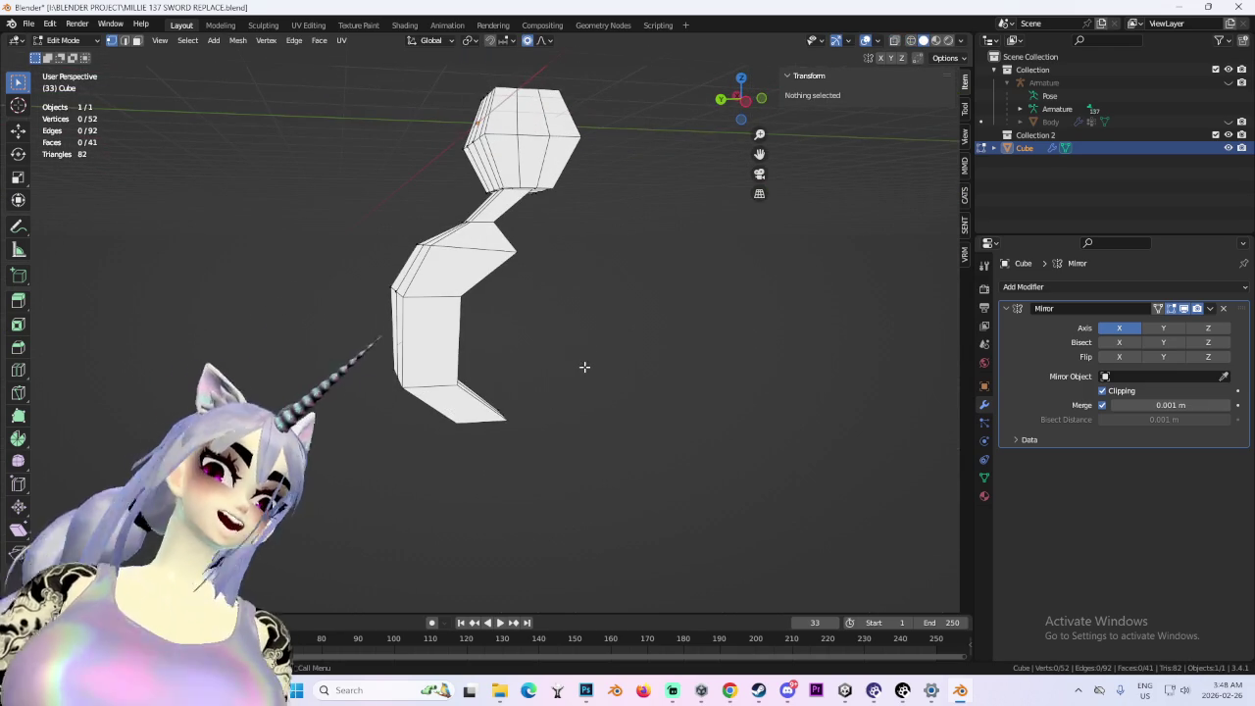
mouse_move(586, 376)
mouse_down()
mouse_move(631, 395)
mouse_move(557, 377)
mouse_move(608, 356)
mouse_move(594, 289)
mouse_move(667, 292)
mouse_move(606, 380)
mouse_move(560, 373)
mouse_move(672, 320)
mouse_move(672, 412)
mouse_up()
mouse_move(755, 122)
mouse_down()
mouse_move(672, 151)
mouse_move(596, 307)
mouse_move(554, 326)
mouse_move(552, 356)
mouse_move(512, 370)
mouse_move(686, 377)
mouse_up()
scroll(596, 308, up, 4)
scroll(526, 374, down, 3)
click(731, 105)
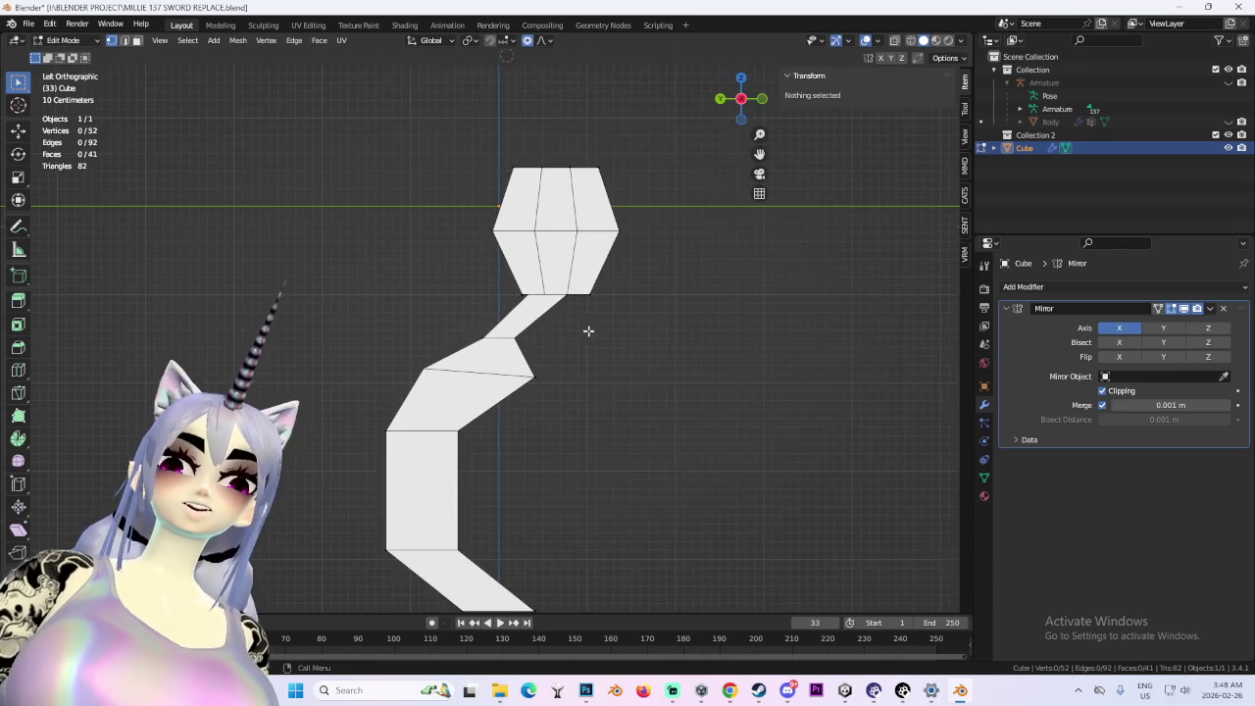
mouse_move(595, 350)
mouse_down()
mouse_move(566, 375)
mouse_move(558, 426)
mouse_move(237, 111)
mouse_up()
click(555, 414)
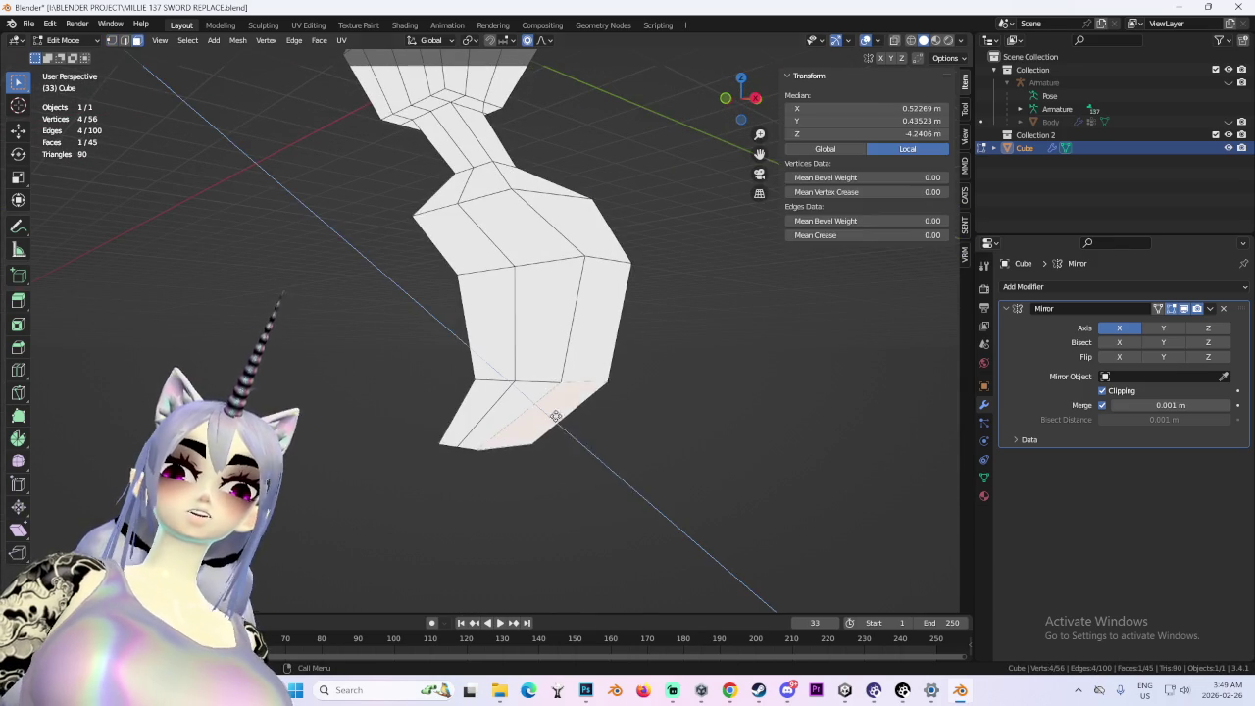
key(e)
click(677, 505)
- Check the pelvis against the reference doll model and select a pelvis bottom face
mouse_move(677, 504)
mouse_down()
mouse_move(736, 493)
mouse_move(742, 471)
mouse_move(897, 471)
mouse_move(681, 435)
mouse_move(745, 443)
mouse_up()
key(ctrl+z)
key(ctrl+z)
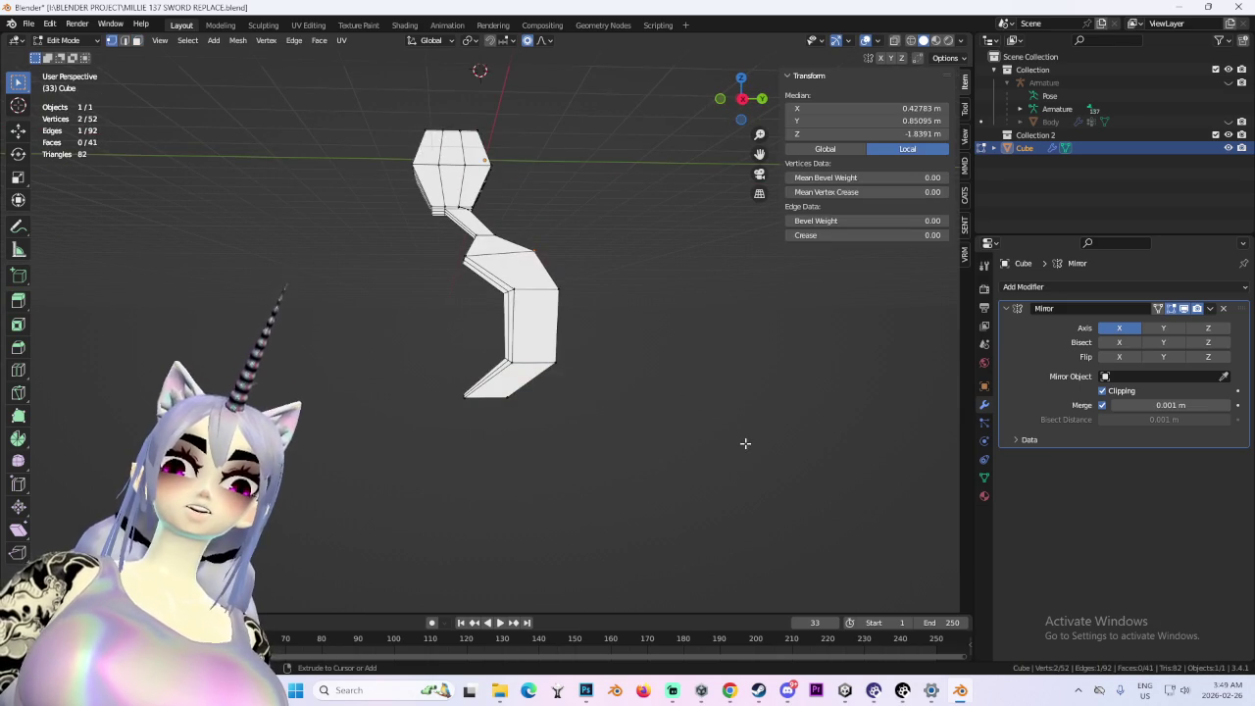
key(ctrl+z)
key(ctrl+shift+z)
key(ctrl+KP_1)
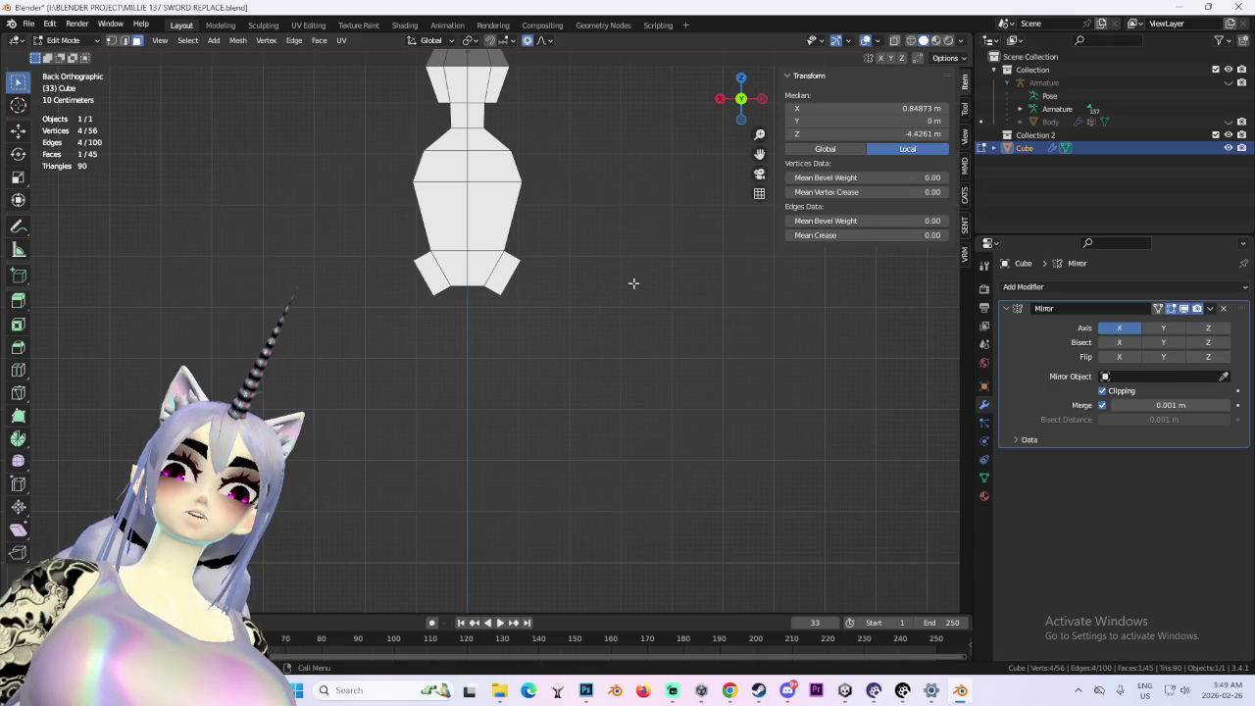
click(730, 691)
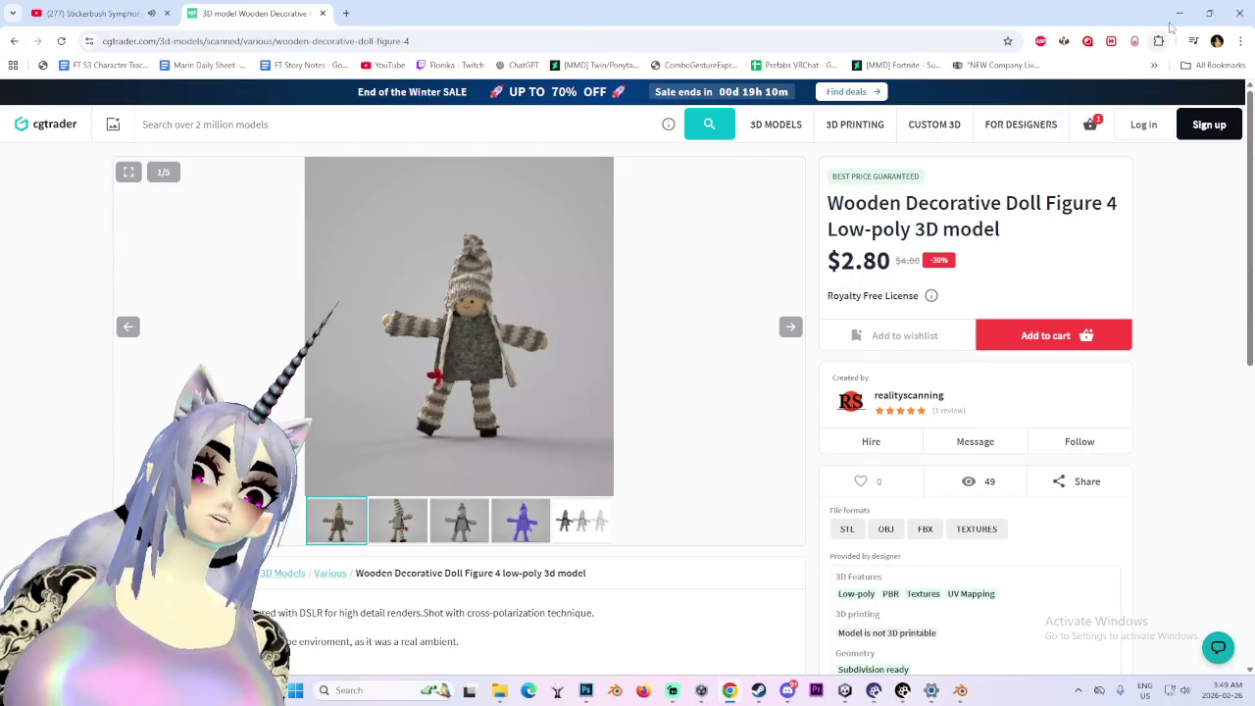
click(1180, 13)
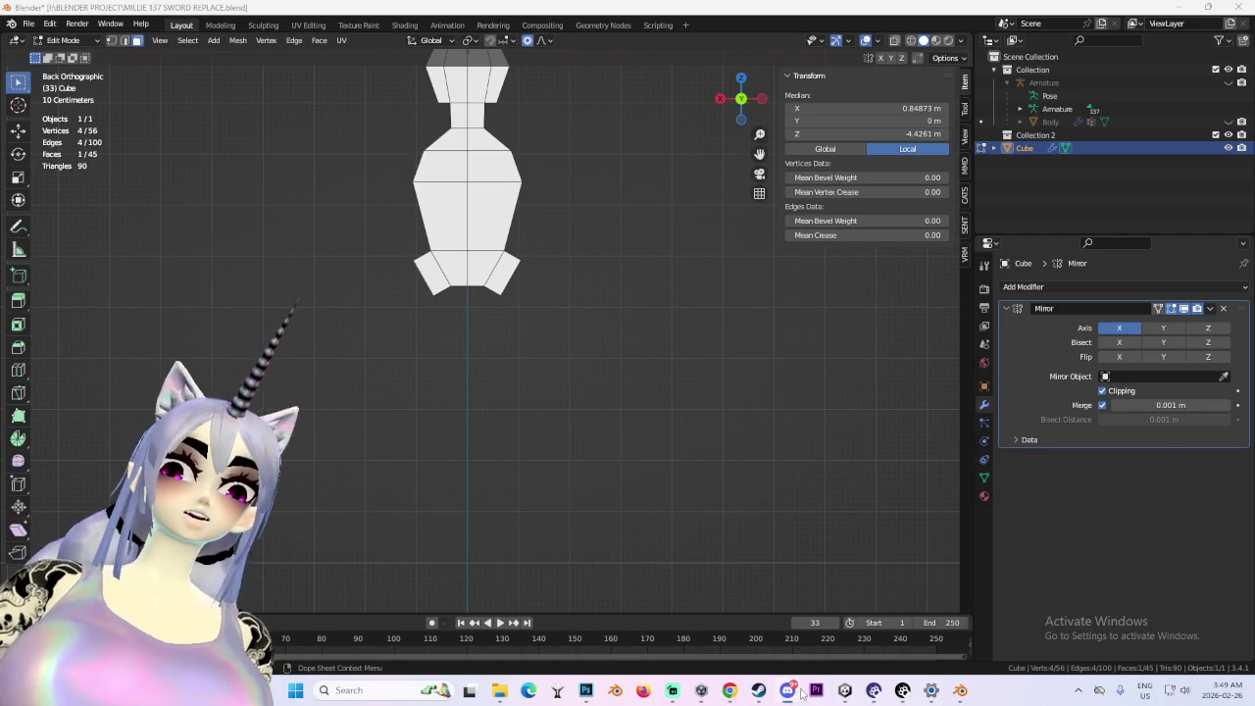
mouse_move(429, 300)
mouse_down()
mouse_move(485, 328)
mouse_move(430, 221)
mouse_move(359, 280)
mouse_move(621, 322)
mouse_move(549, 333)
mouse_move(415, 259)
mouse_up()
click(408, 246)
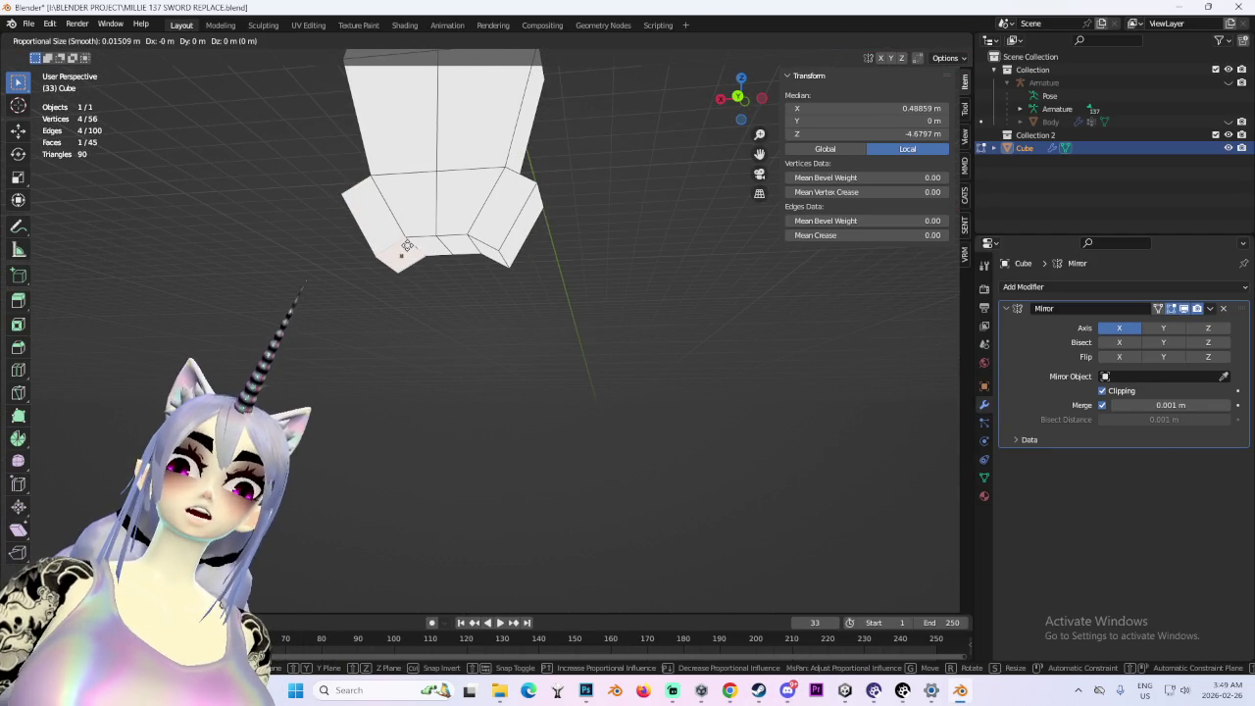
- Try lowering and extruding a pelvis face, then cancel and undo it
key(g)
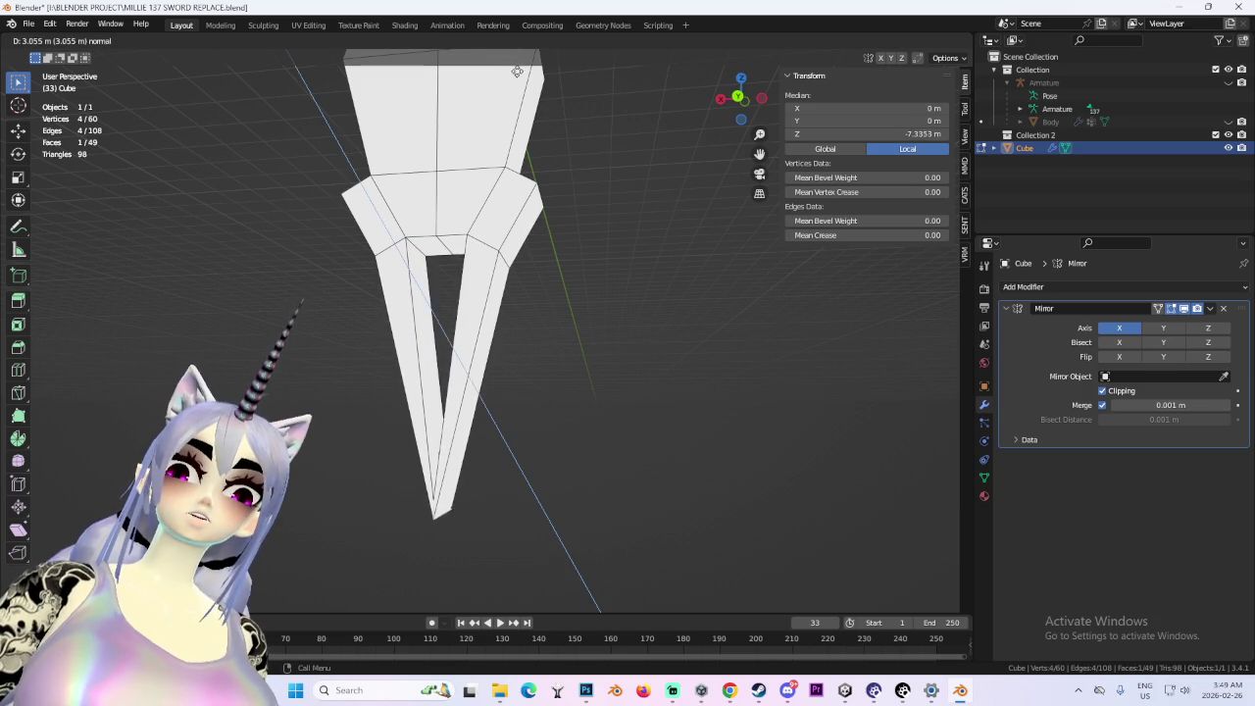
click(485, 580)
mouse_move(484, 579)
mouse_down()
mouse_move(549, 520)
mouse_move(513, 524)
mouse_up()
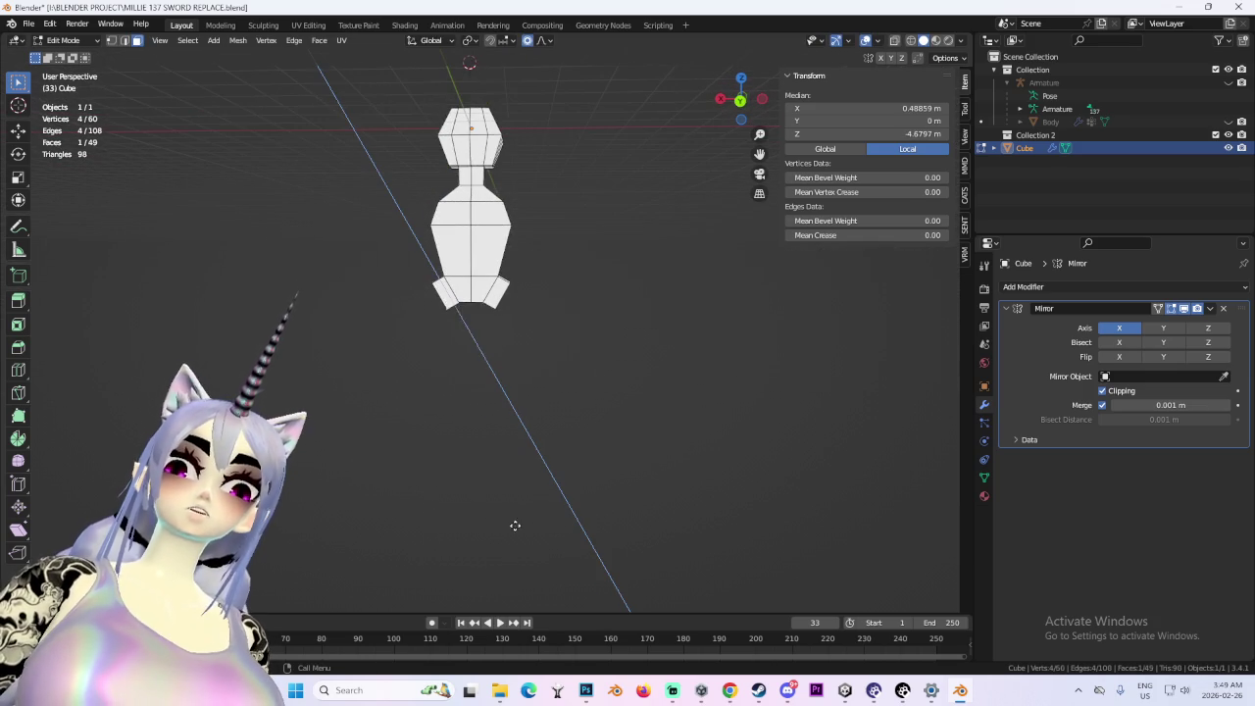
key(e)
key(Escape)
key(ctrl+z)
key(ctrl+z)
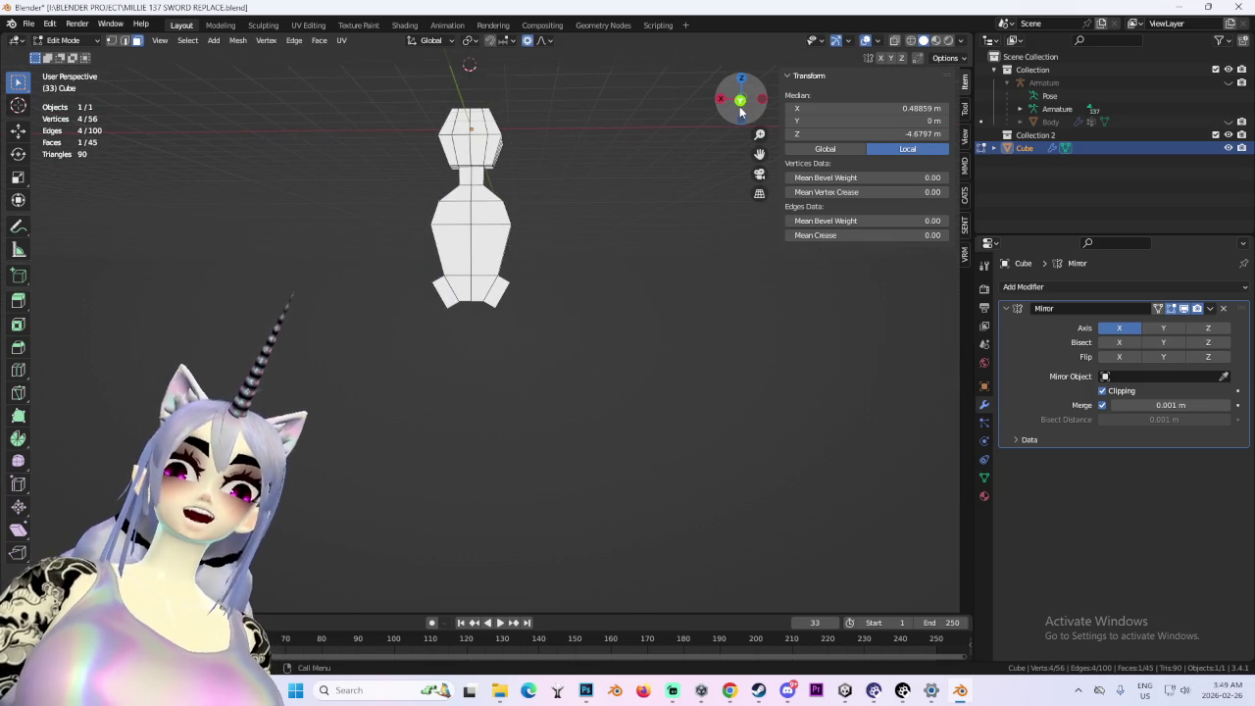
- In Back view, extrude the pelvis bottom faces down into two long legs
click(742, 104)
key(e)
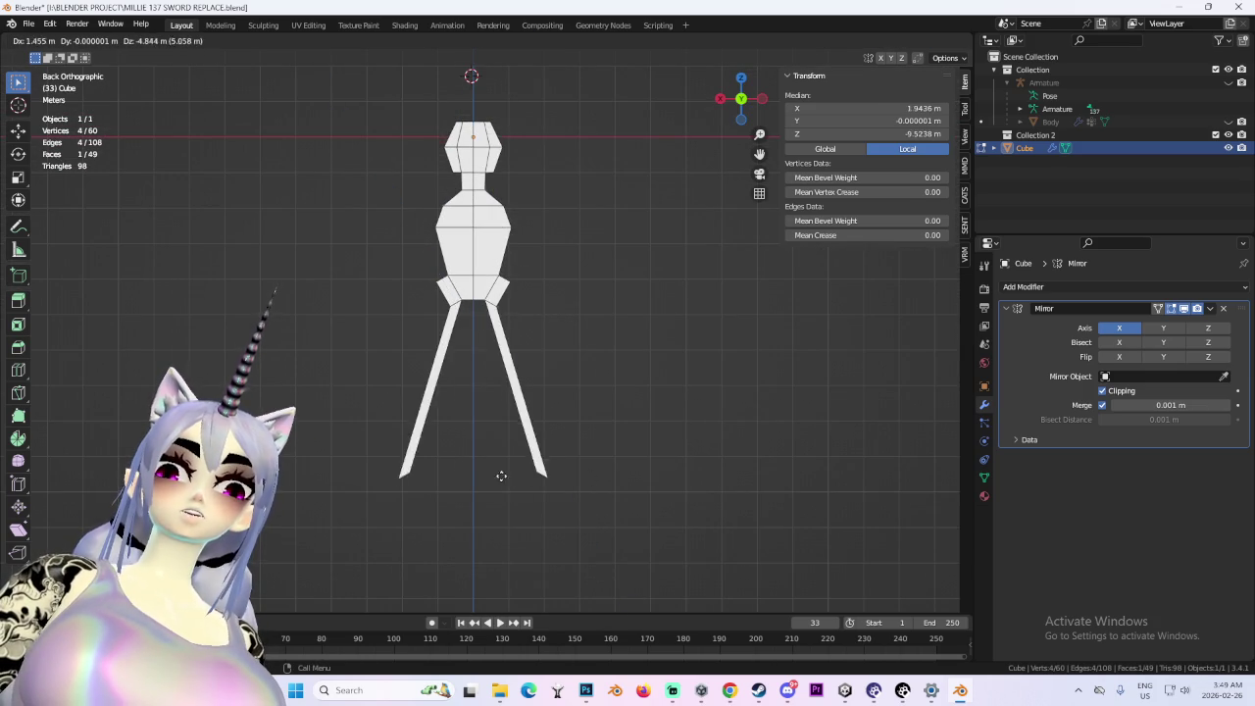
click(558, 464)
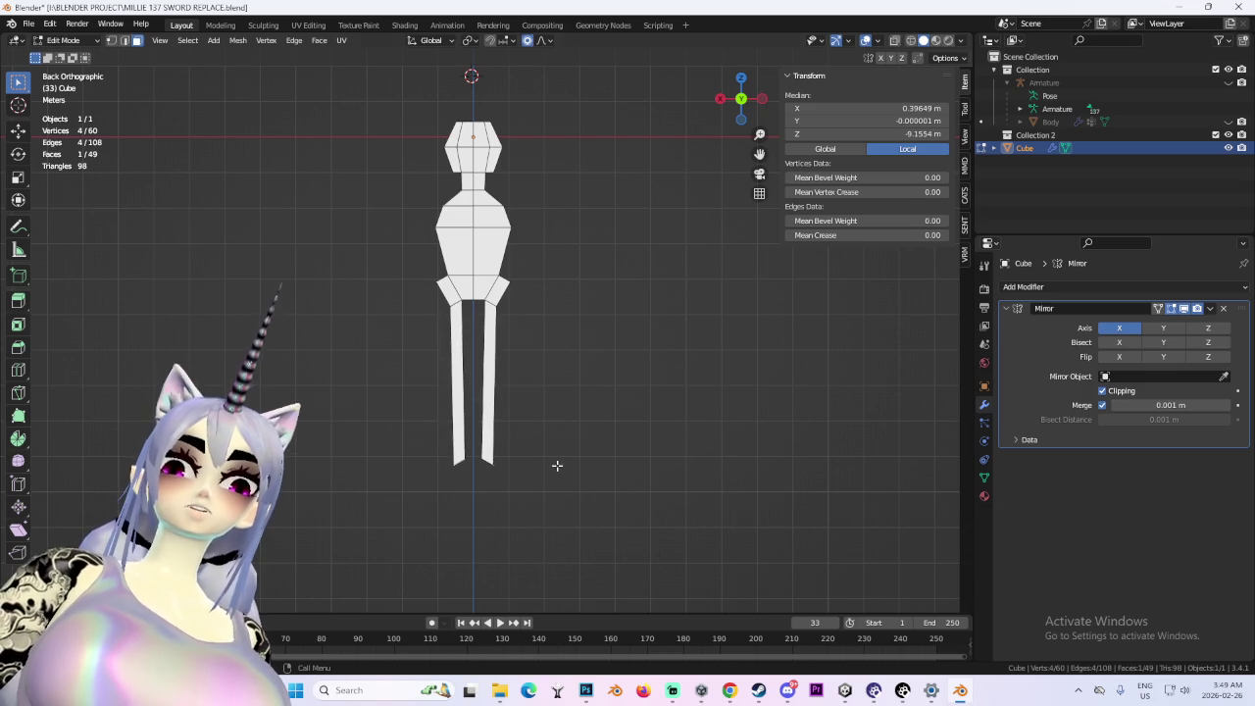
mouse_move(571, 341)
mouse_down()
mouse_move(490, 340)
mouse_move(522, 305)
mouse_up()
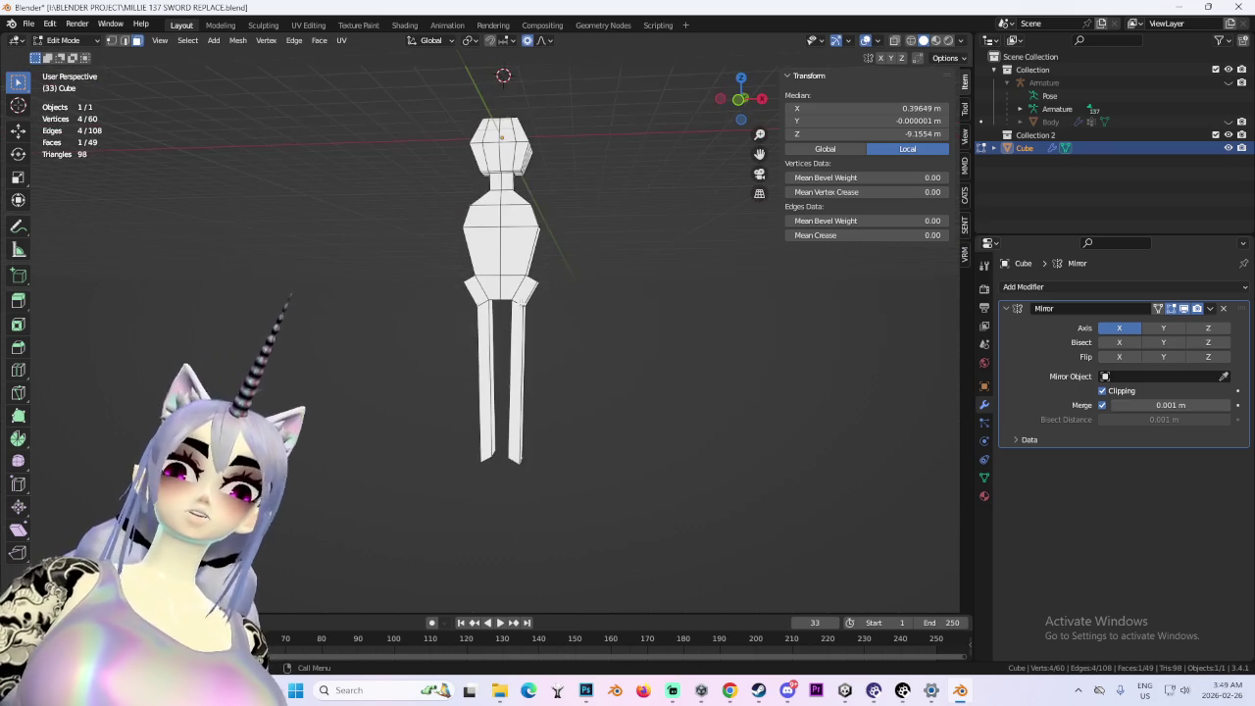
scroll(535, 269, up, 5)
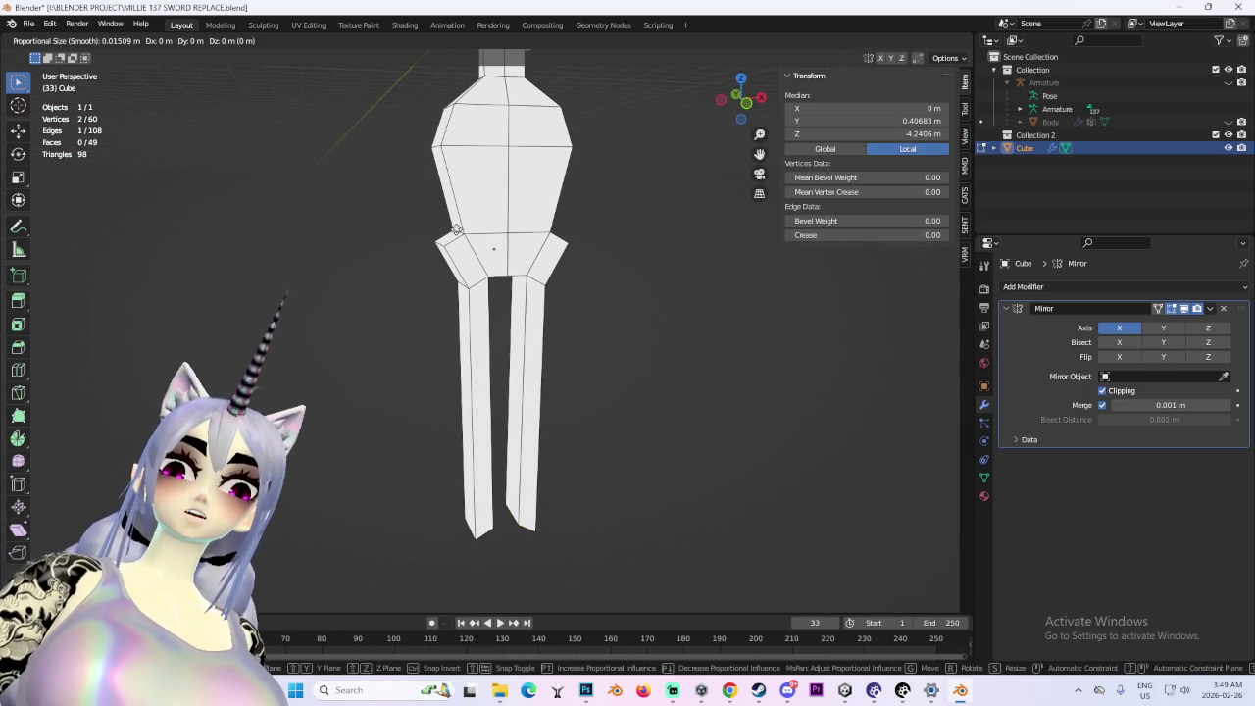
- Pull the hip corner edge inward along X toward the centre
click(589, 233)
key(g)
key(x)
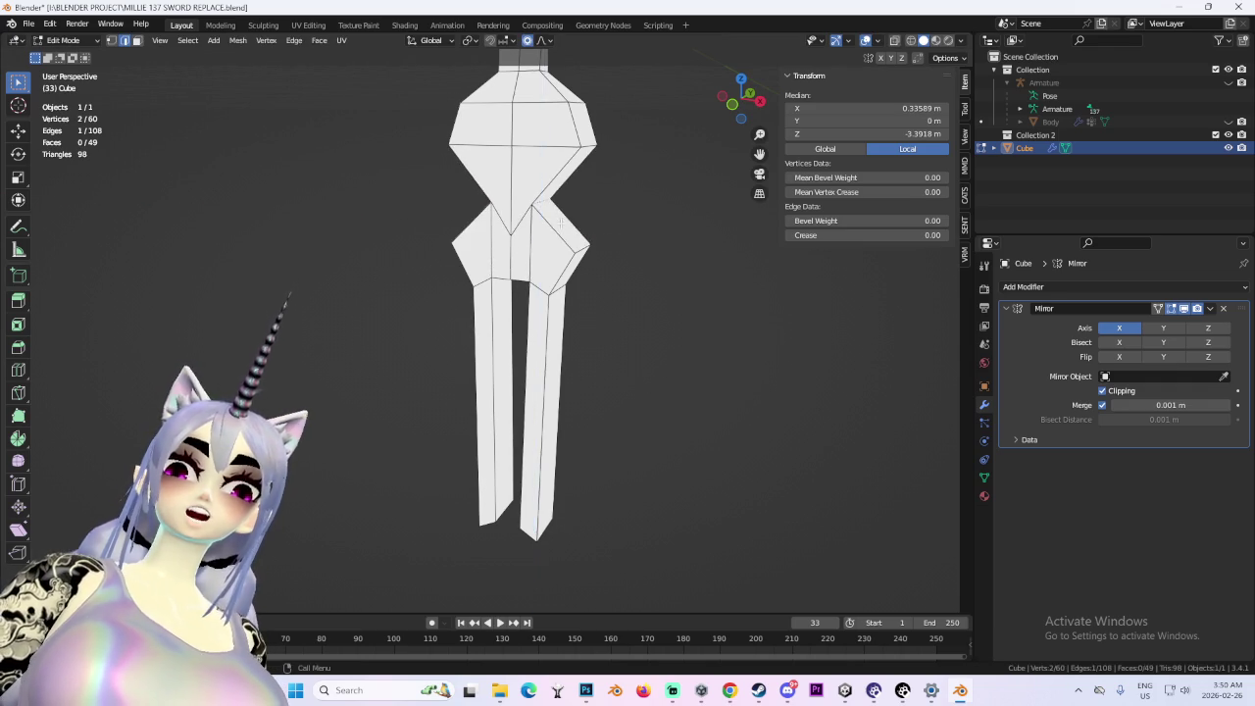
click(635, 223)
scroll(565, 208, down, 2)
- Raise a single hip vertex higher
click(738, 95)
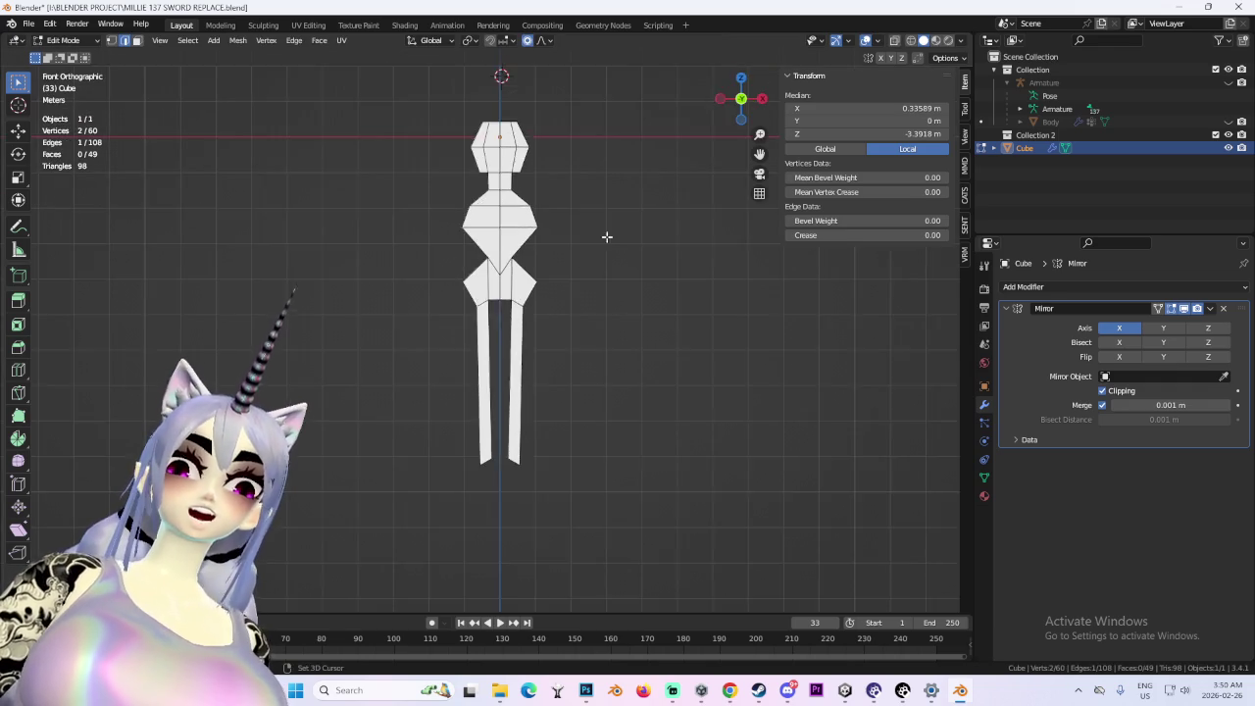
scroll(589, 226, up, 3)
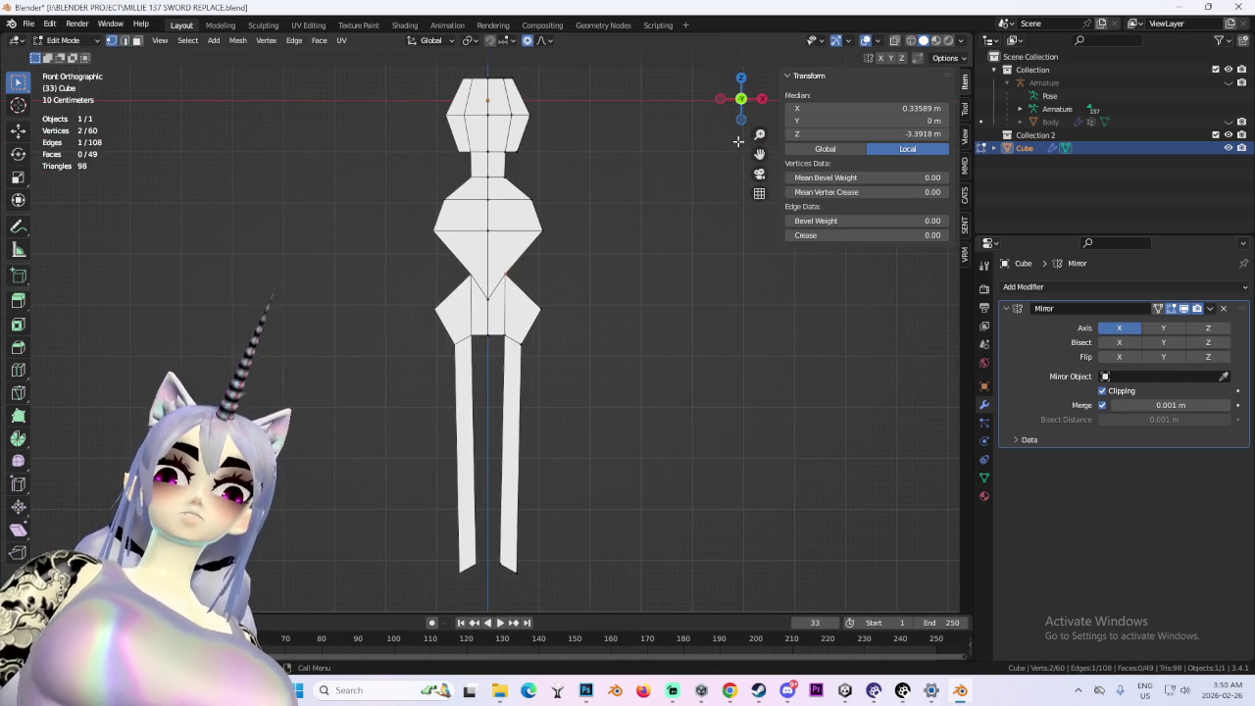
drag(719, 121, 549, 215)
scroll(463, 292, up, 3)
click(428, 283)
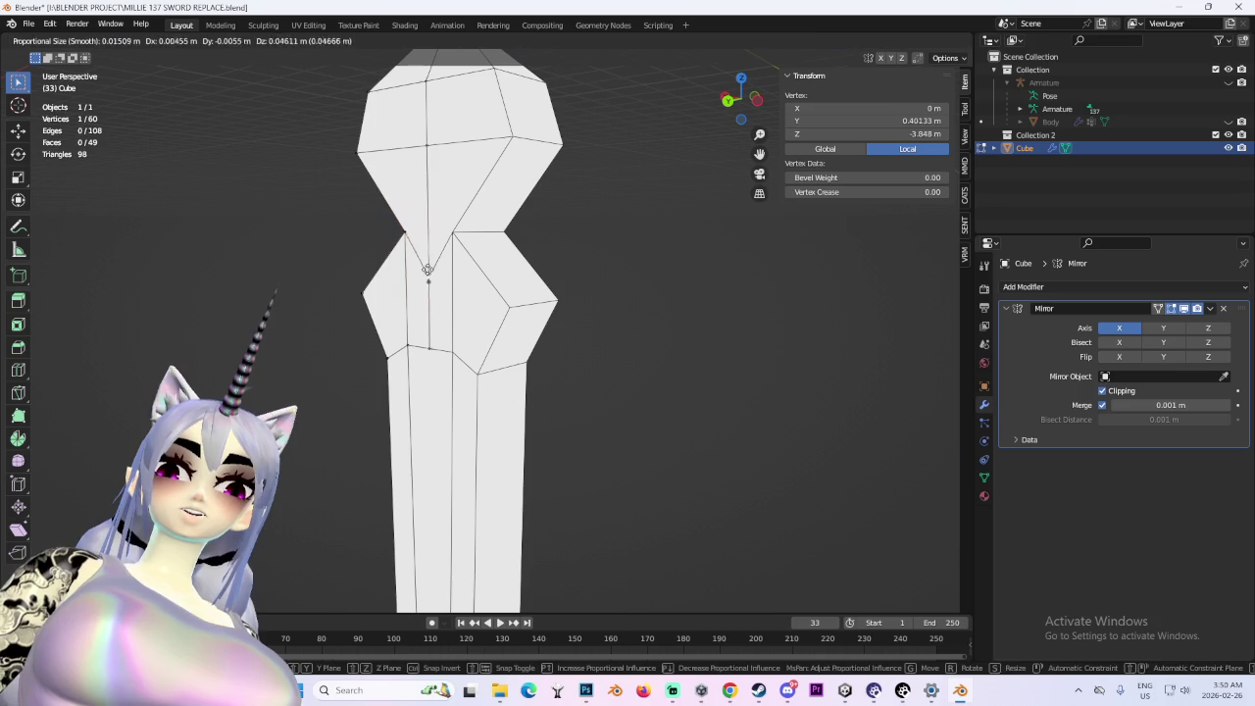
scroll(544, 265, up, 2)
key(g)
click(540, 202)
- Extrude a block out from a pelvis side face in Face select mode, then undo it
click(137, 40)
click(539, 278)
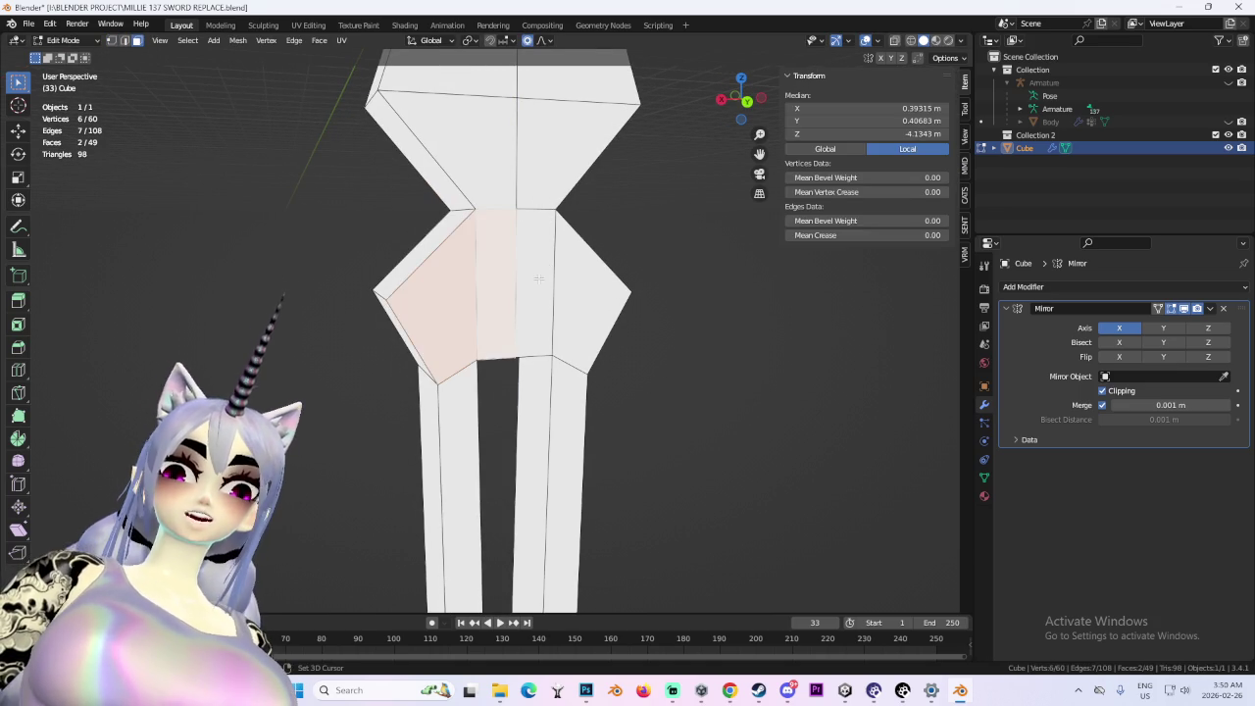
key(alt+a)
click(527, 278)
key(e)
click(628, 321)
scroll(638, 331, down, 3)
mouse_move(650, 339)
mouse_down()
mouse_move(498, 359)
mouse_move(623, 351)
mouse_move(606, 295)
mouse_move(596, 323)
mouse_move(641, 331)
mouse_up()
scroll(623, 351, up, 3)
scroll(619, 312, down, 2)
key(ctrl+z)
- Extrude the side face outward into a block and orbit to a front view
key(e)
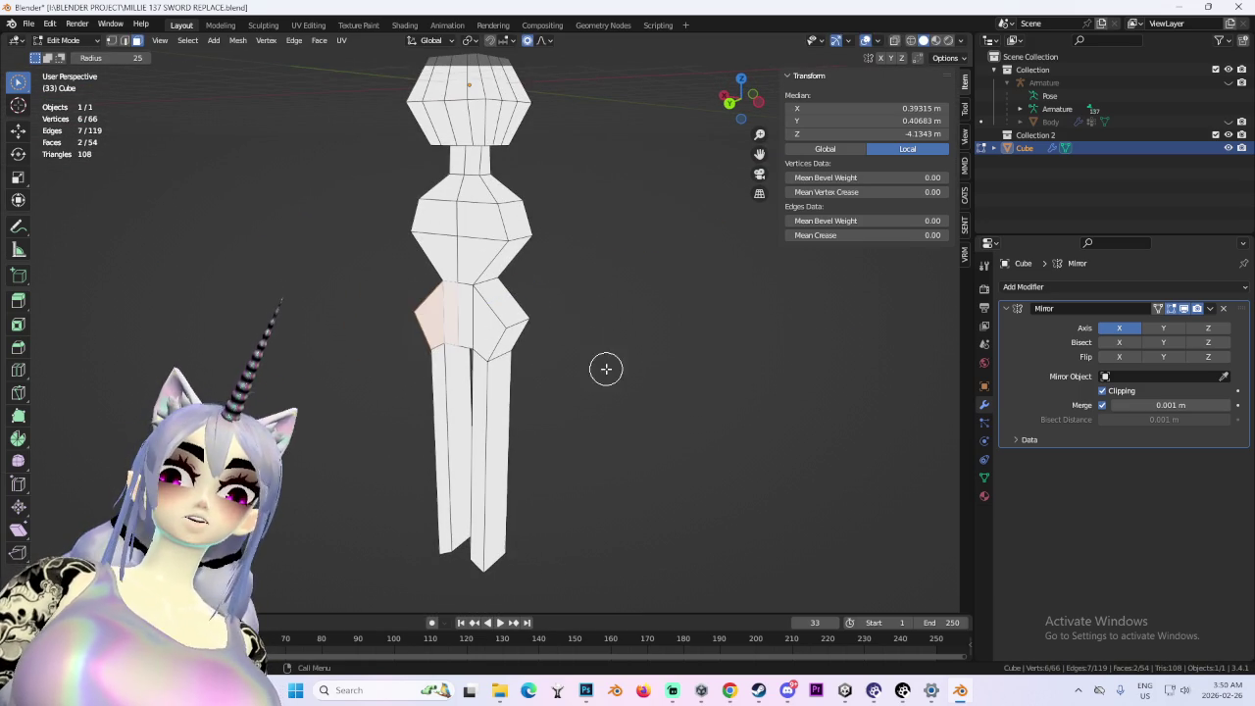
click(592, 370)
mouse_move(591, 371)
mouse_down()
mouse_move(541, 373)
mouse_move(647, 350)
mouse_move(597, 366)
mouse_move(646, 393)
mouse_move(762, 415)
mouse_move(697, 423)
mouse_move(619, 296)
mouse_move(610, 252)
mouse_up()
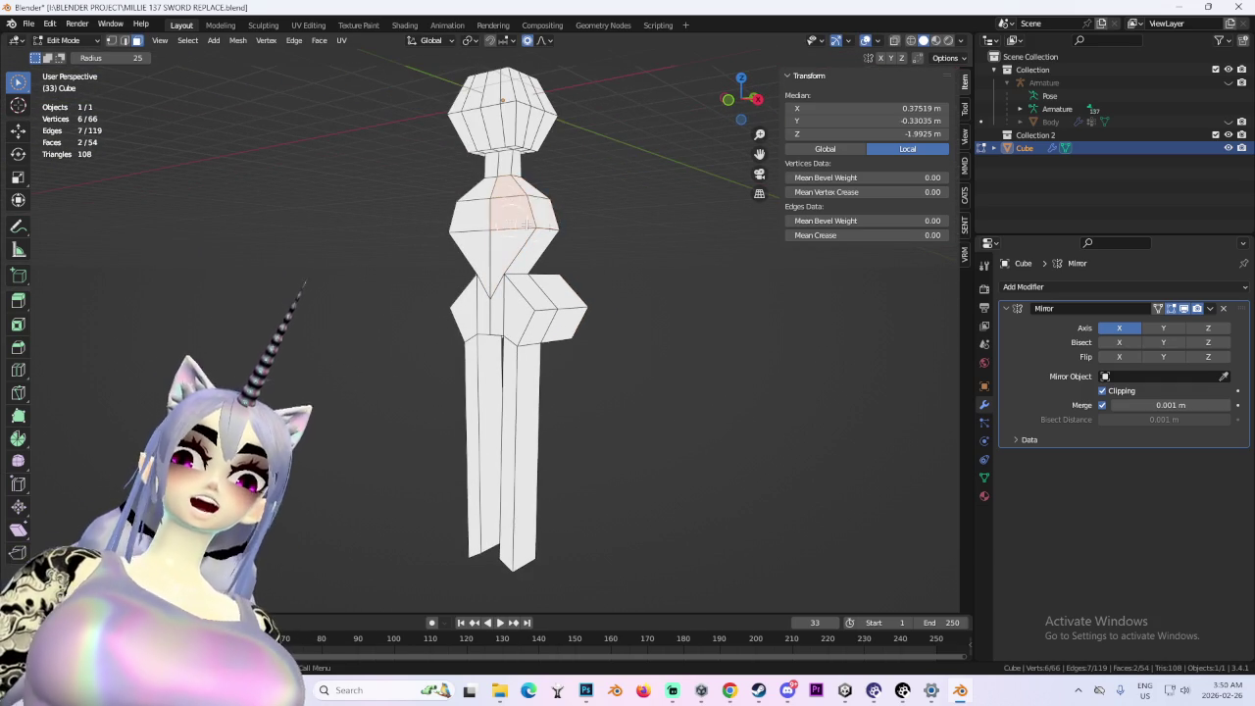
scroll(510, 215, up, 5)
mouse_move(542, 209)
mouse_down()
mouse_move(412, 225)
mouse_move(589, 221)
mouse_move(680, 246)
mouse_up()
- Move the extruded side face out along the Y axis and check the shape
key(e)
key(x)
right_click(726, 253)
key(g)
key(y)
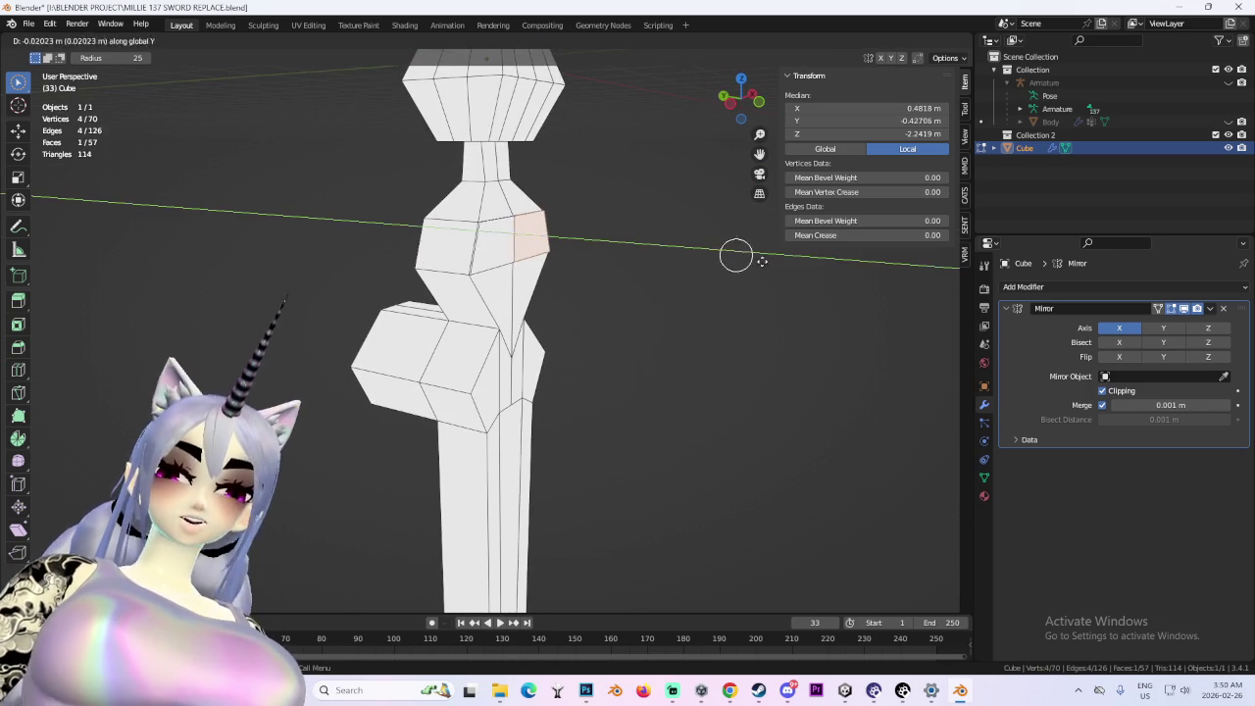
click(765, 261)
mouse_move(765, 261)
mouse_down()
mouse_move(681, 303)
mouse_move(596, 294)
mouse_move(554, 270)
mouse_up()
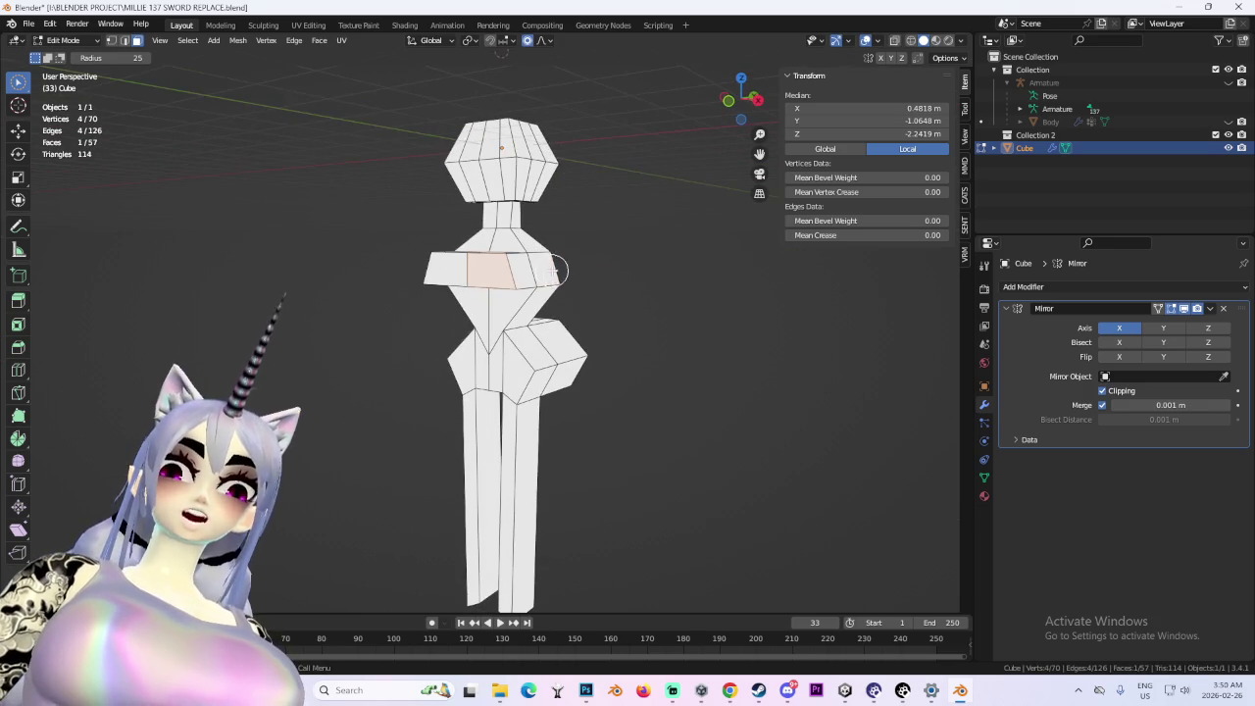
mouse_move(684, 298)
mouse_down()
mouse_move(715, 344)
mouse_move(678, 386)
mouse_move(678, 421)
mouse_up()
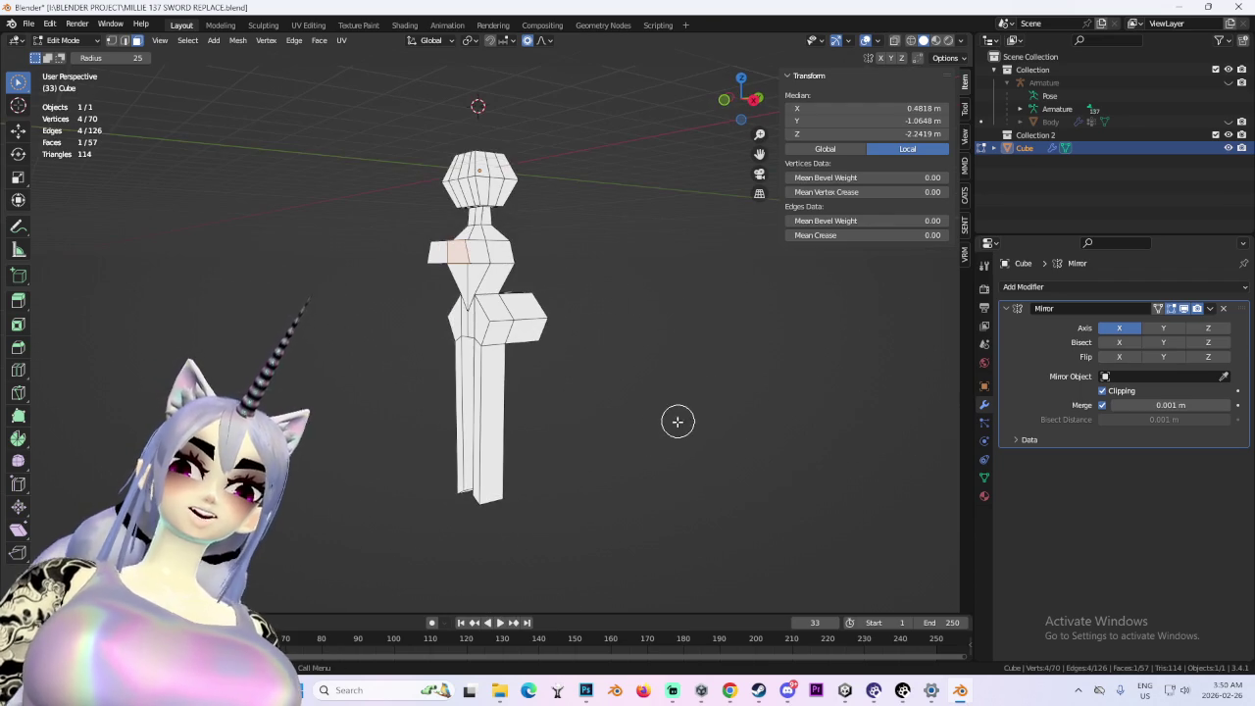
mouse_move(587, 340)
mouse_down()
mouse_move(614, 342)
mouse_move(642, 390)
mouse_move(729, 384)
mouse_up()
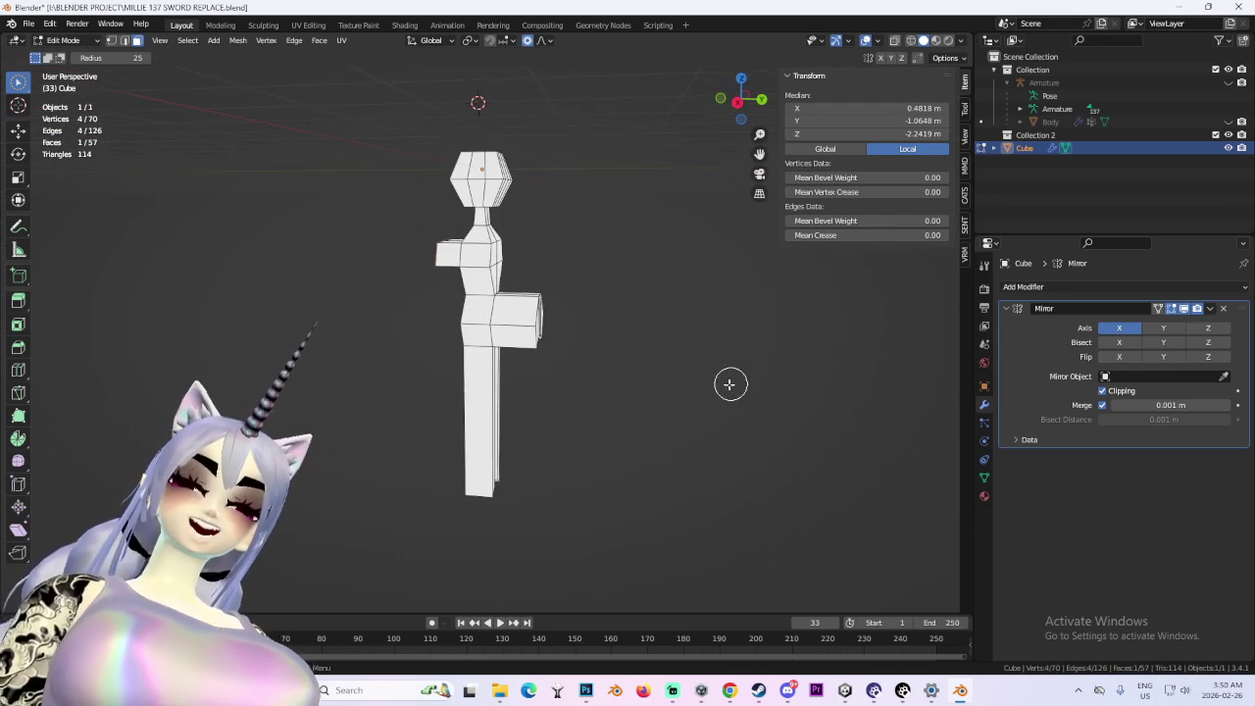
- Hide the viewport overlays to inspect the silhouette, then turn them back on
click(862, 45)
mouse_move(560, 246)
mouse_down()
mouse_move(628, 294)
mouse_move(678, 308)
mouse_move(654, 345)
mouse_move(754, 353)
mouse_move(810, 339)
mouse_move(680, 363)
mouse_move(601, 335)
mouse_up()
scroll(662, 371, up, 4)
click(867, 44)
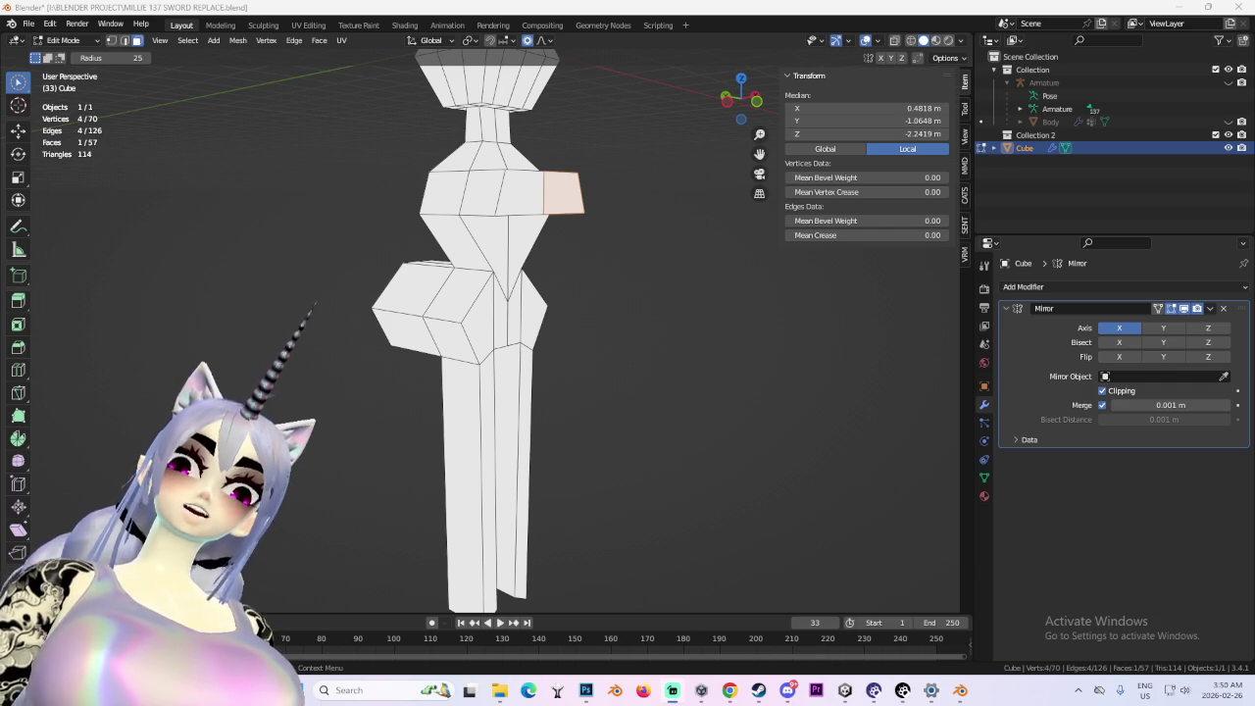
- Undo the side extrusions, stepping back and forth through earlier leg states
key(ctrl+z)
key(ctrl+z)
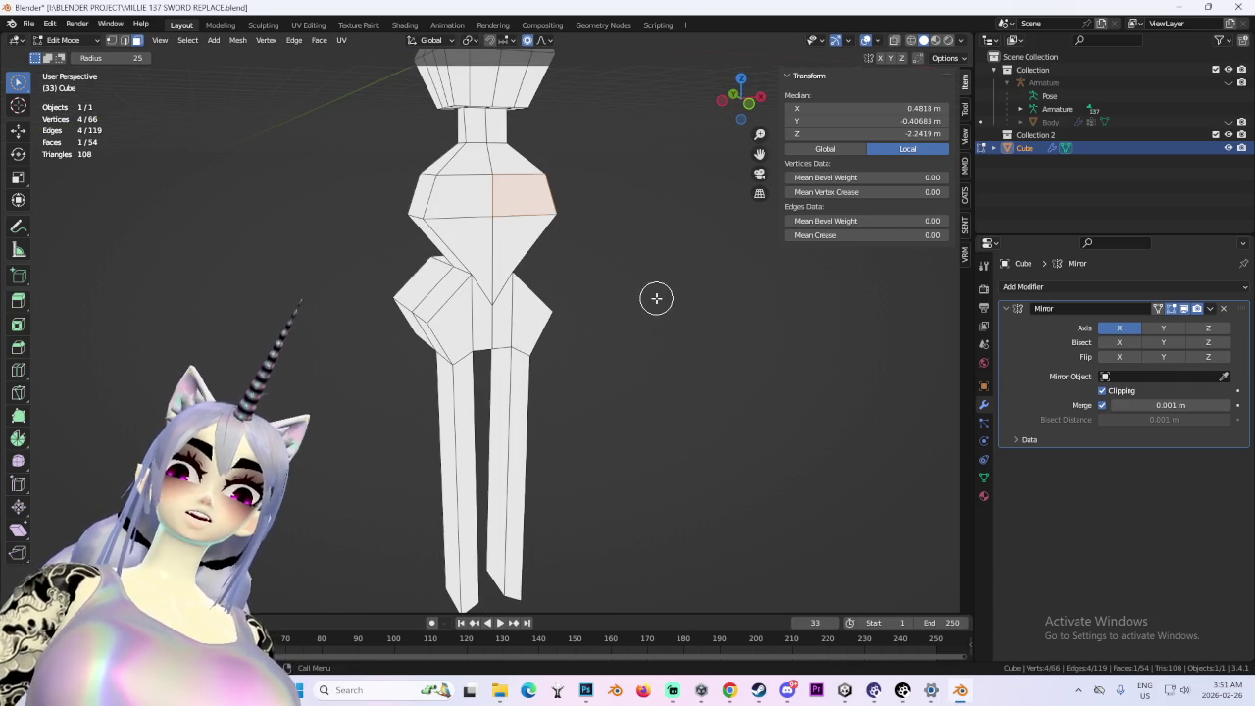
key(ctrl+z)
key(ctrl+z)
key(ctrl+z)
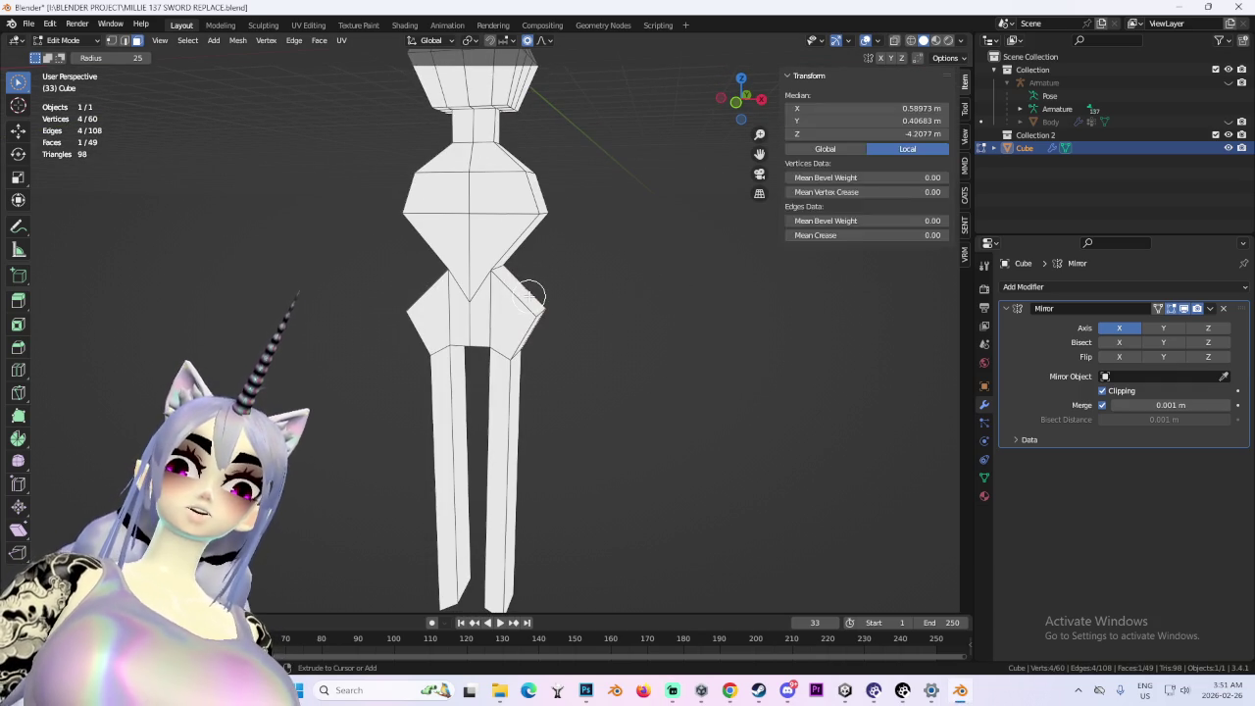
key(ctrl+z)
key(ctrl+z)
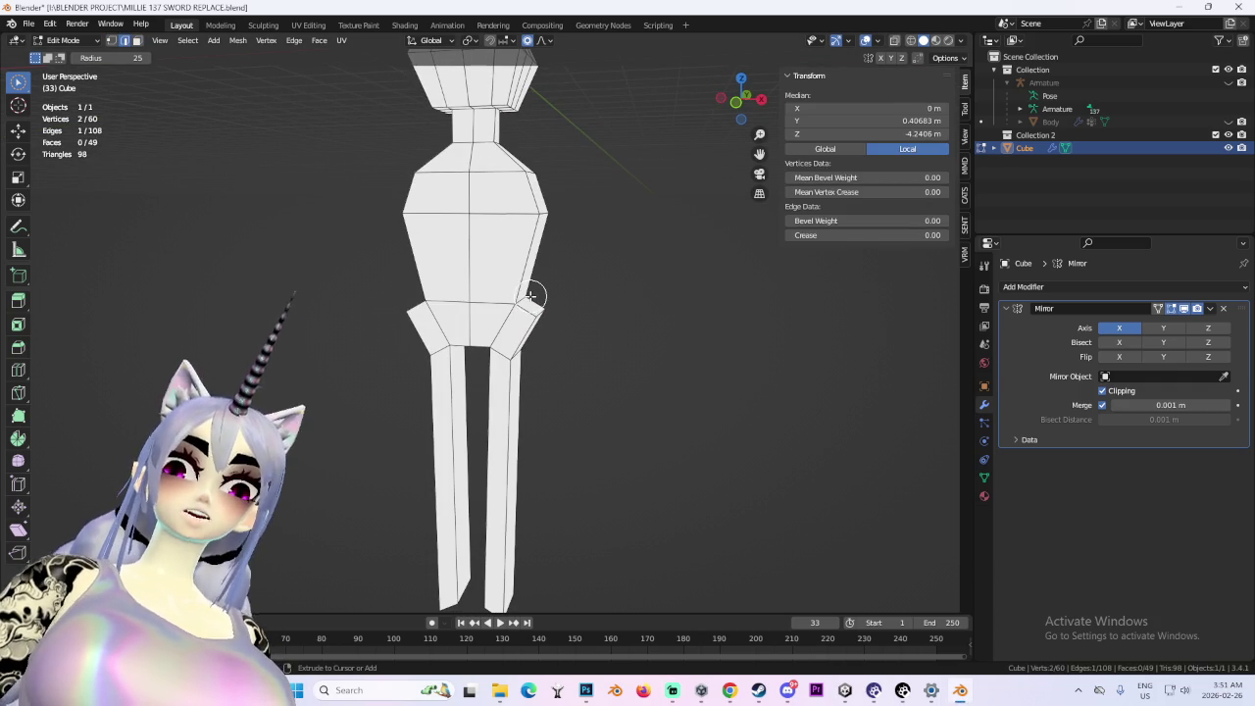
key(ctrl+z)
key(ctrl+z)
key(ctrl+z)
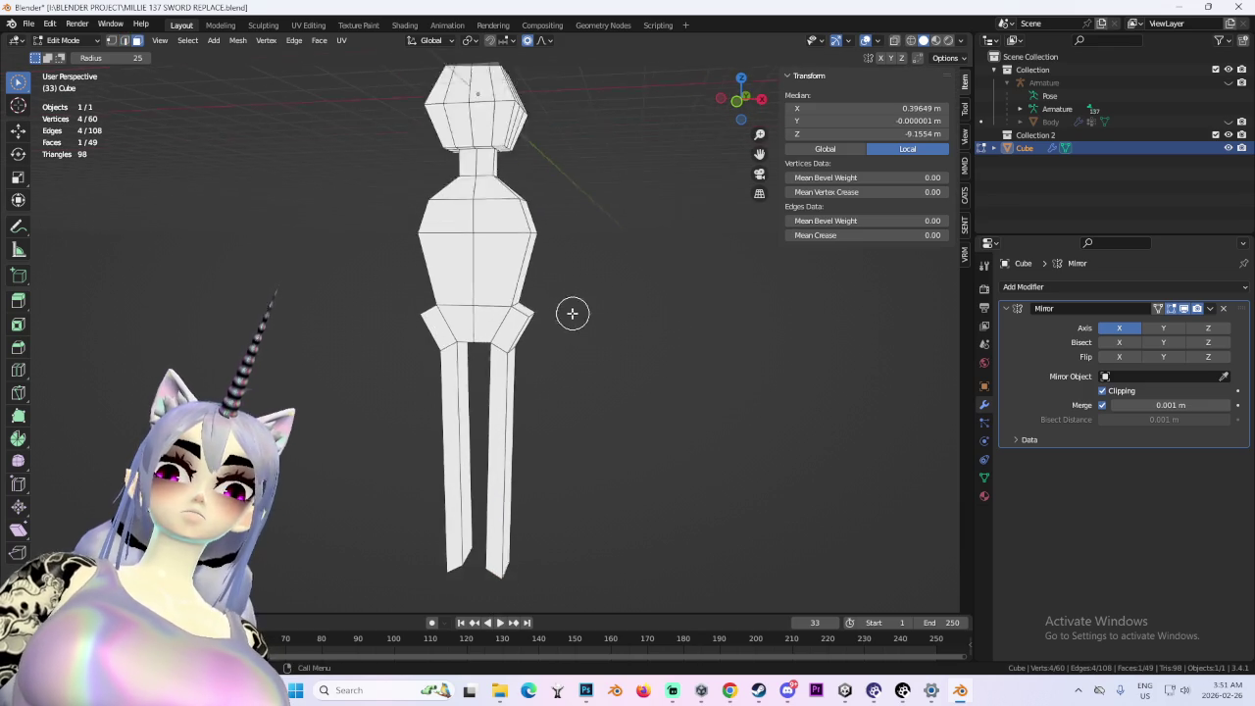
scroll(573, 313, up, 2)
key(ctrl+z)
key(ctrl+shift+z)
key(ctrl+z)
key(ctrl+z)
key(ctrl+shift+z)
key(ctrl+shift+z)
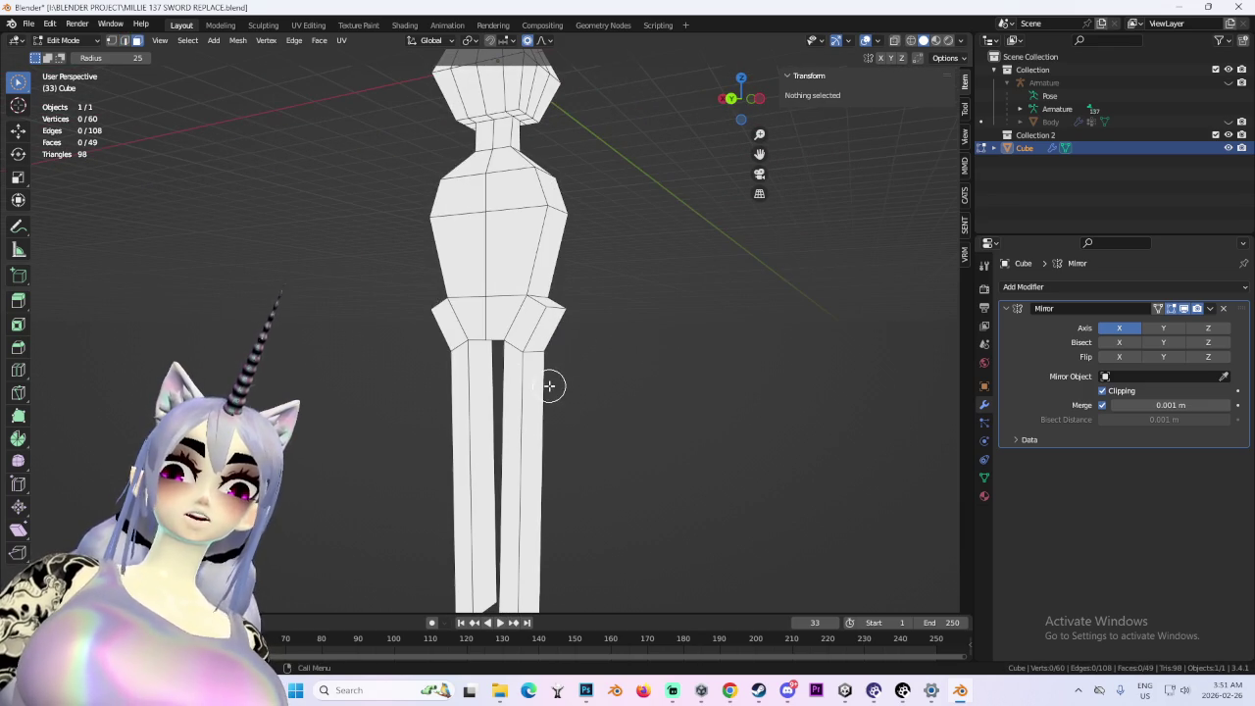
key(ctrl+z)
key(ctrl+z)
key(ctrl+z)
key(ctrl+z)
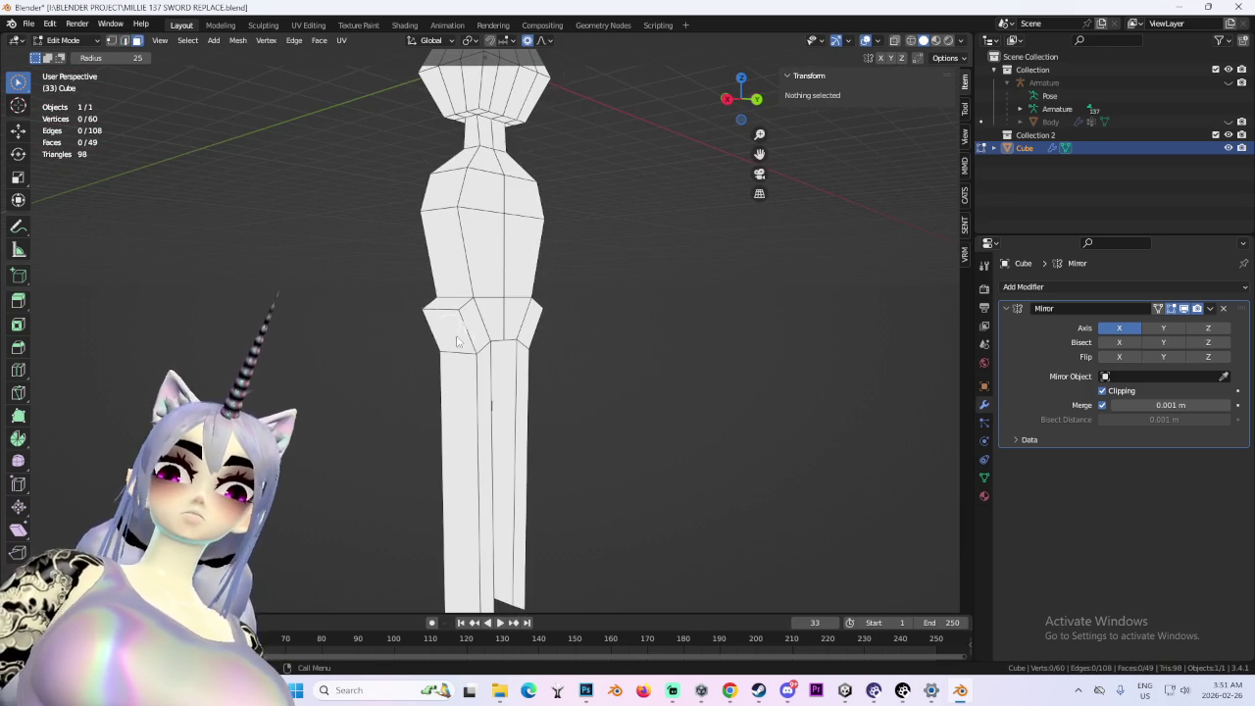
- Undo back to the legless head, neck and torso in Back view, then switch to Chrome
key(g)
key(x)
scroll(818, 364, down, 3)
click(698, 393)
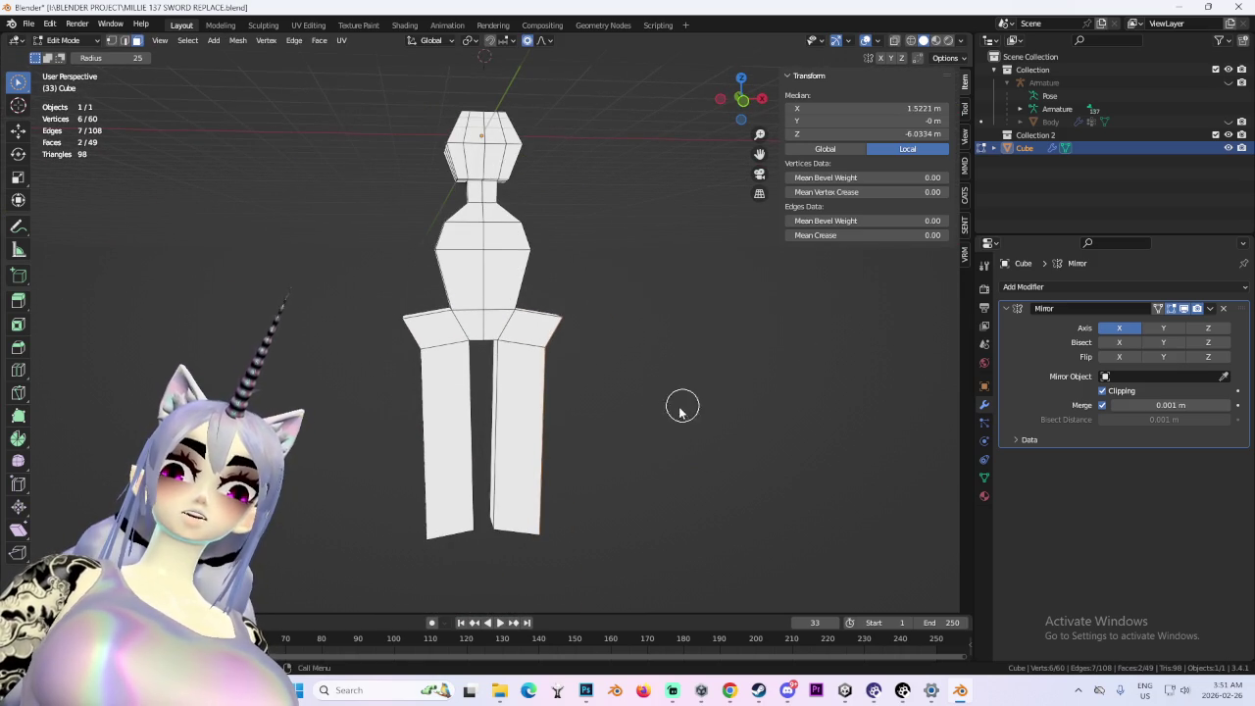
key(ctrl+z)
key(ctrl+z)
key(ctrl+z)
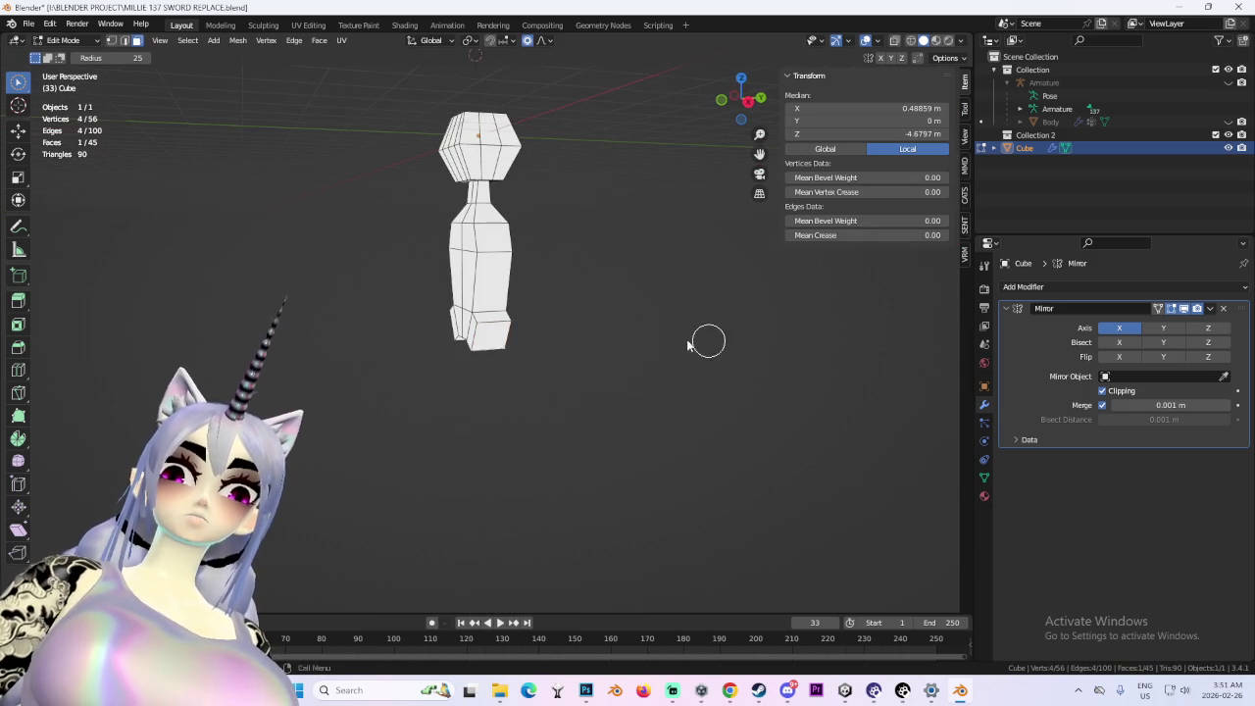
key(ctrl+z)
key(ctrl+z)
scroll(552, 359, up, 4)
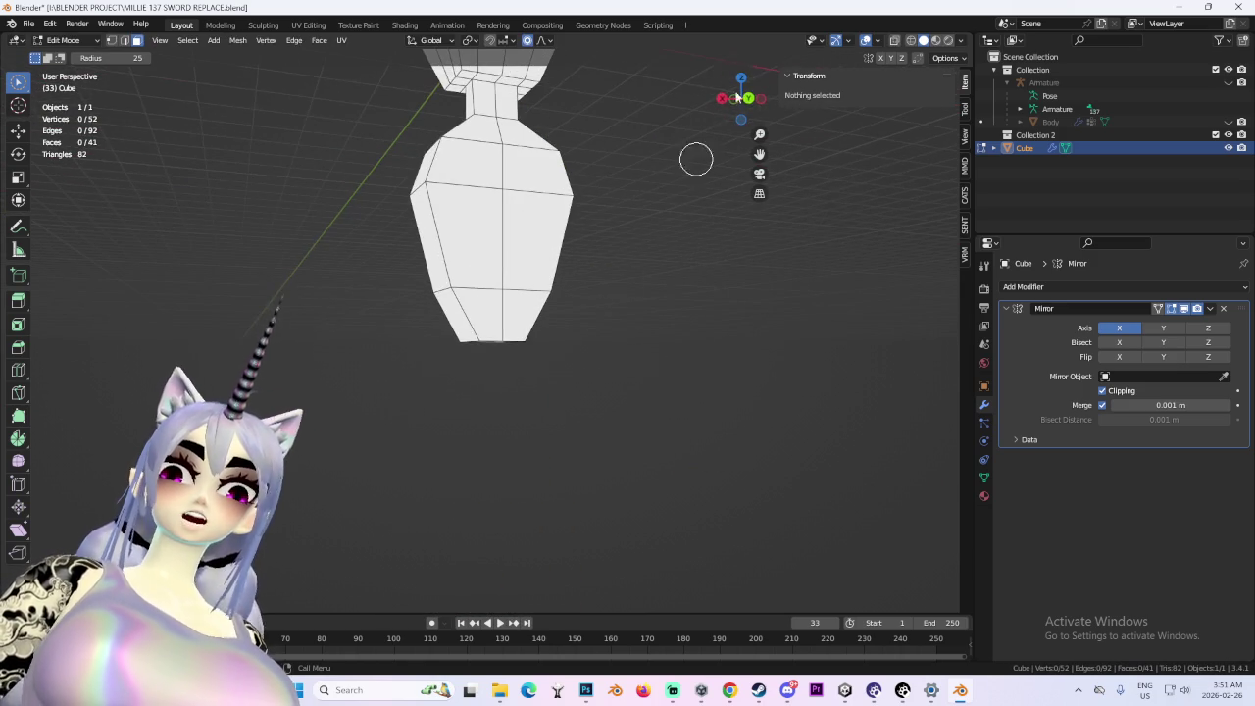
mouse_move(747, 98)
mouse_down()
mouse_move(730, 106)
mouse_move(738, 133)
mouse_up()
key(ctrl+z)
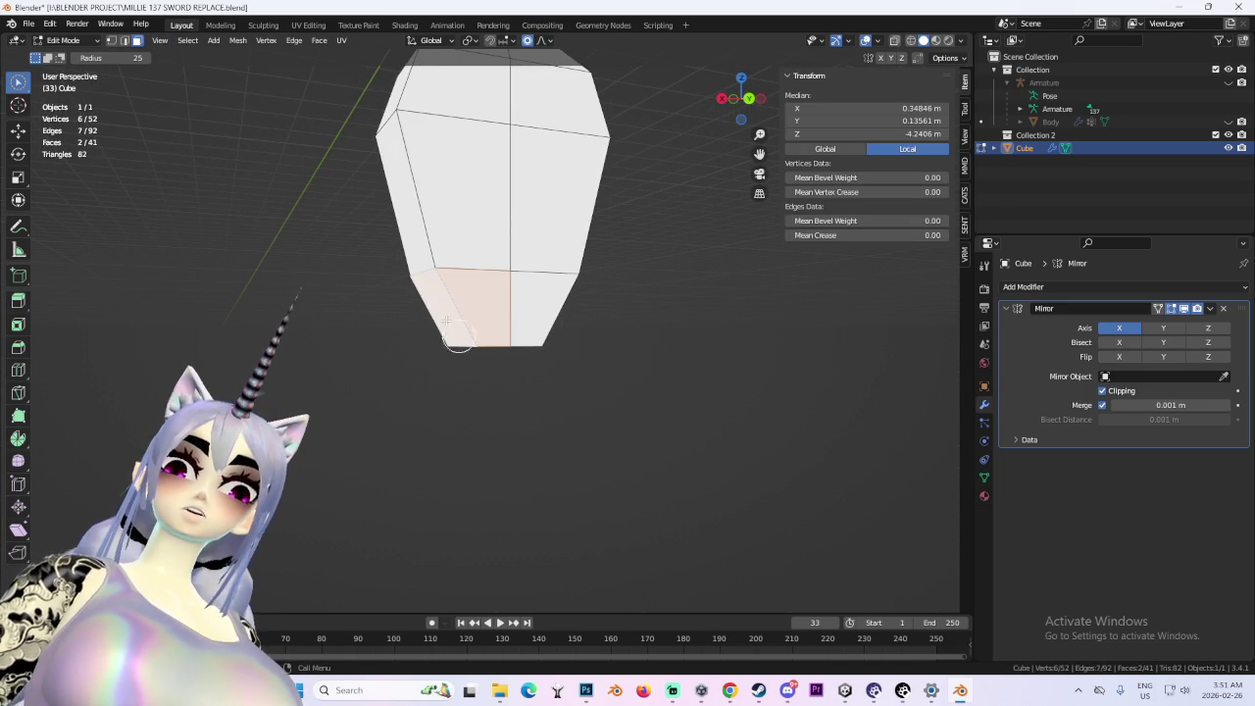
click(747, 102)
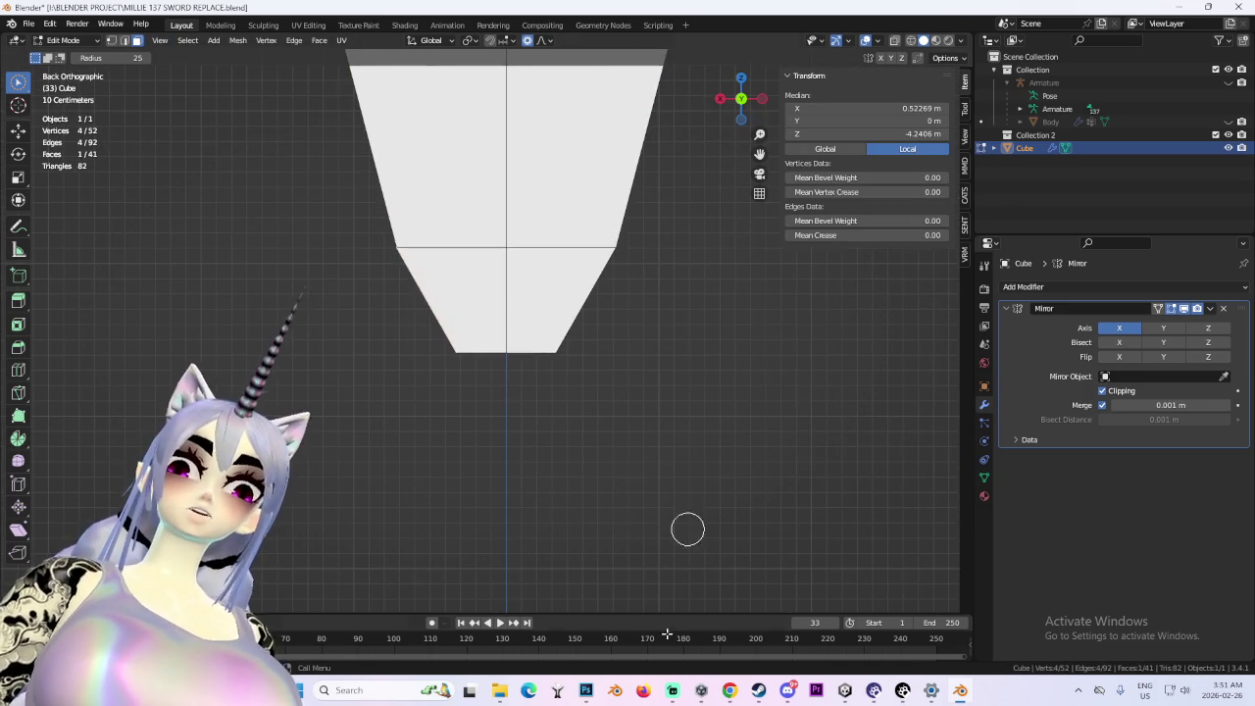
click(729, 691)
click(88, 13)
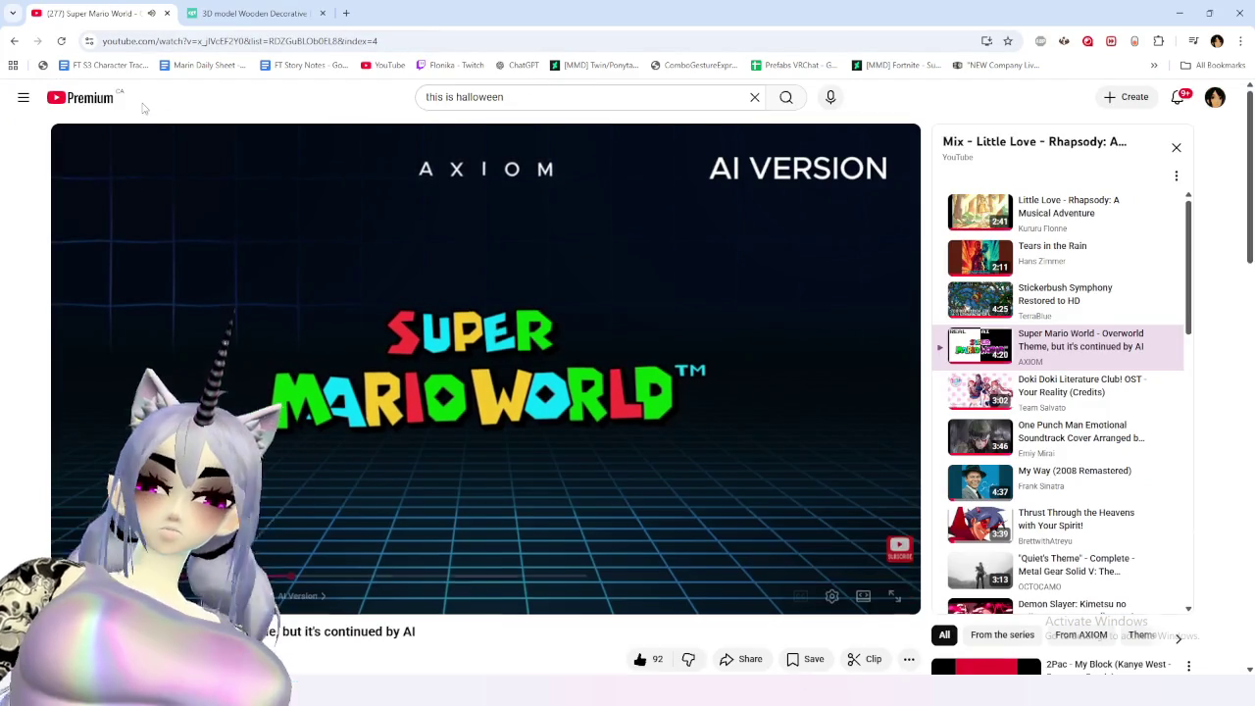
- Search YouTube for 'superbass' and return to Blender
key(f)
key(Escape)
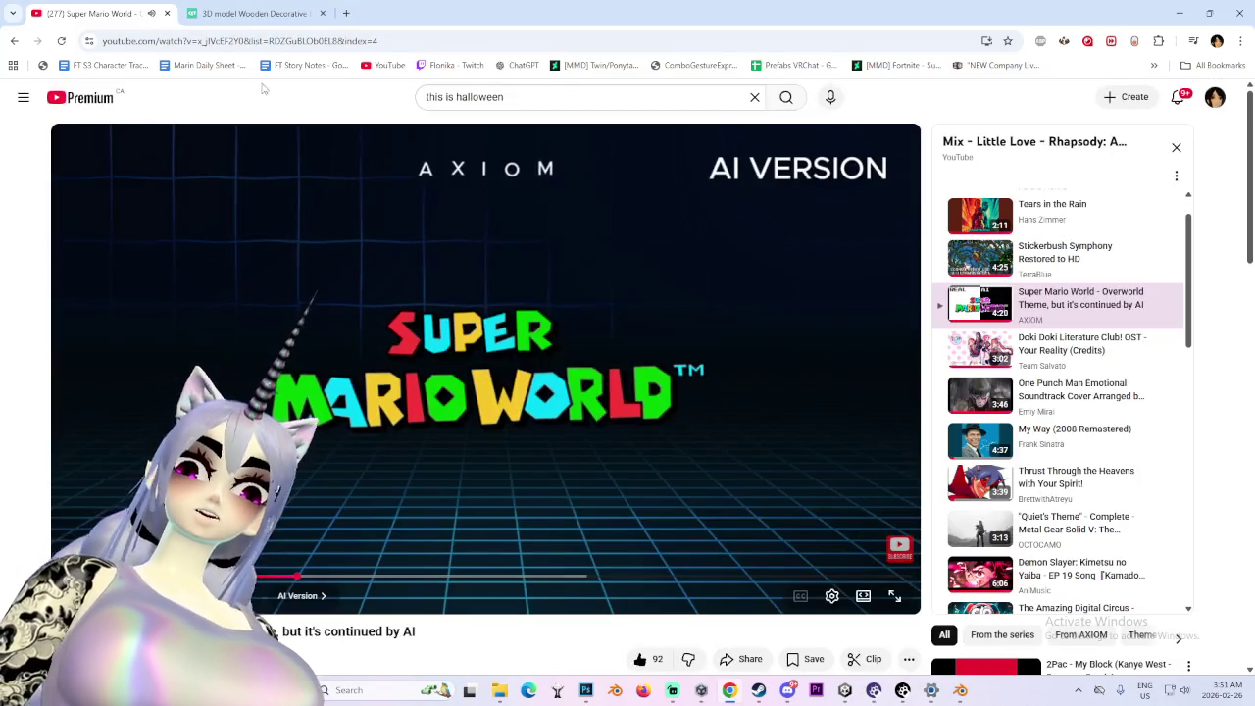
click(519, 96)
text(superbass)
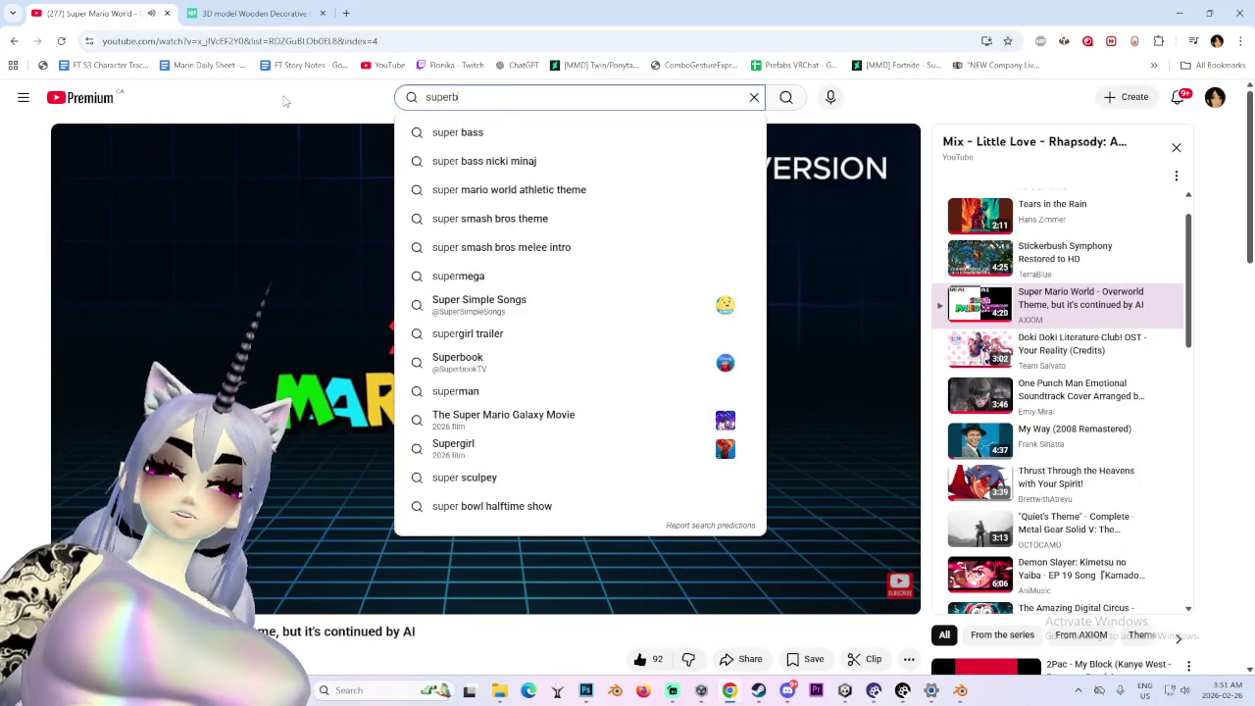
key(Return)
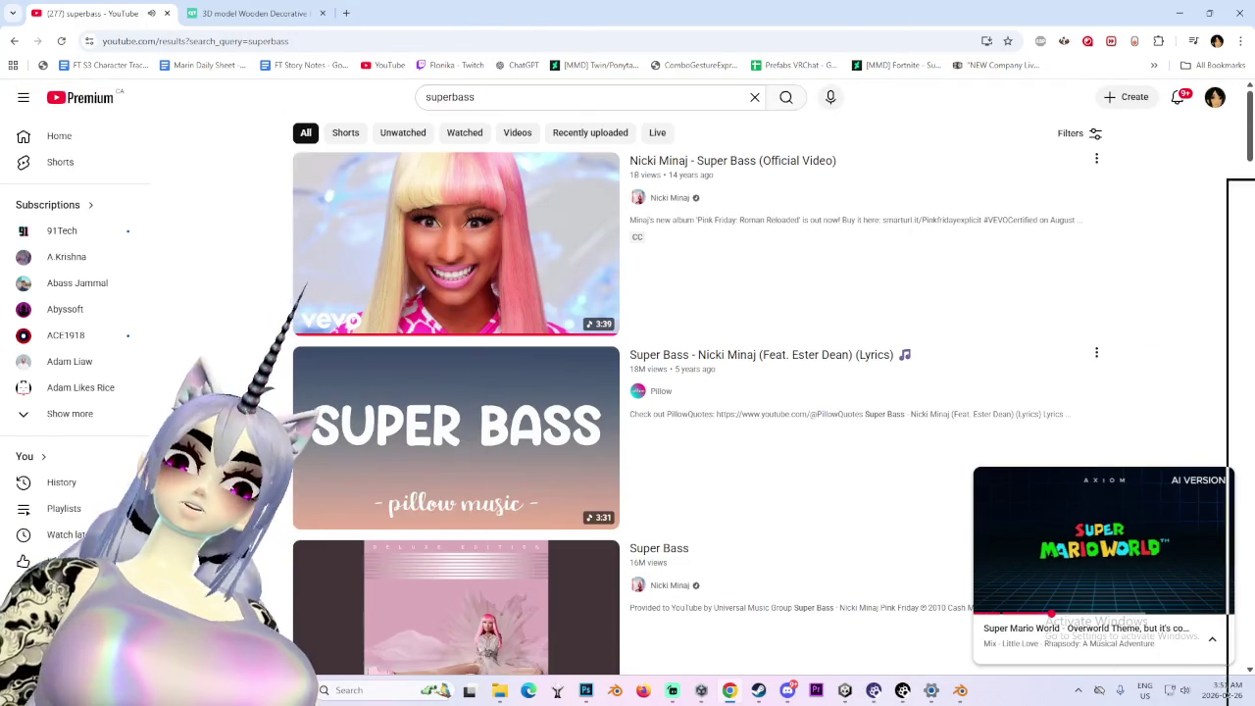
key(alt+Tab)
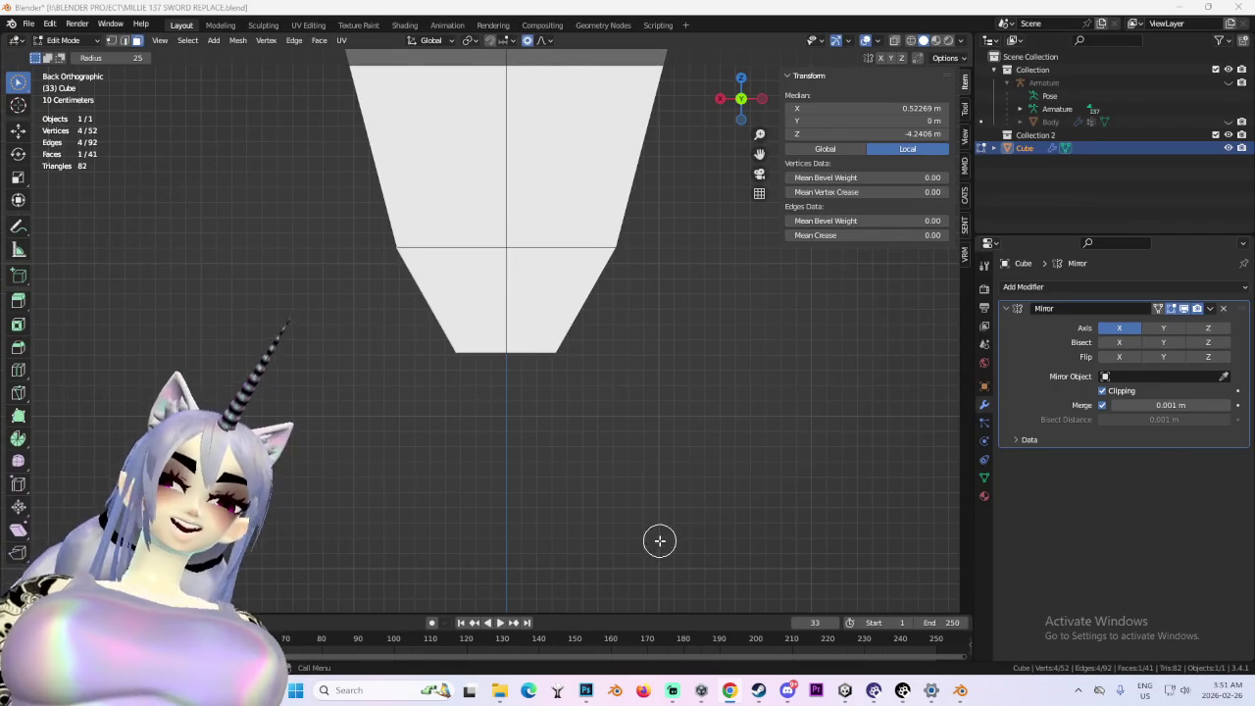
- Try extruding the torso's bottom face into mirrored stubs, then undo it
scroll(660, 541, down, 5)
drag(430, 212, 658, 271)
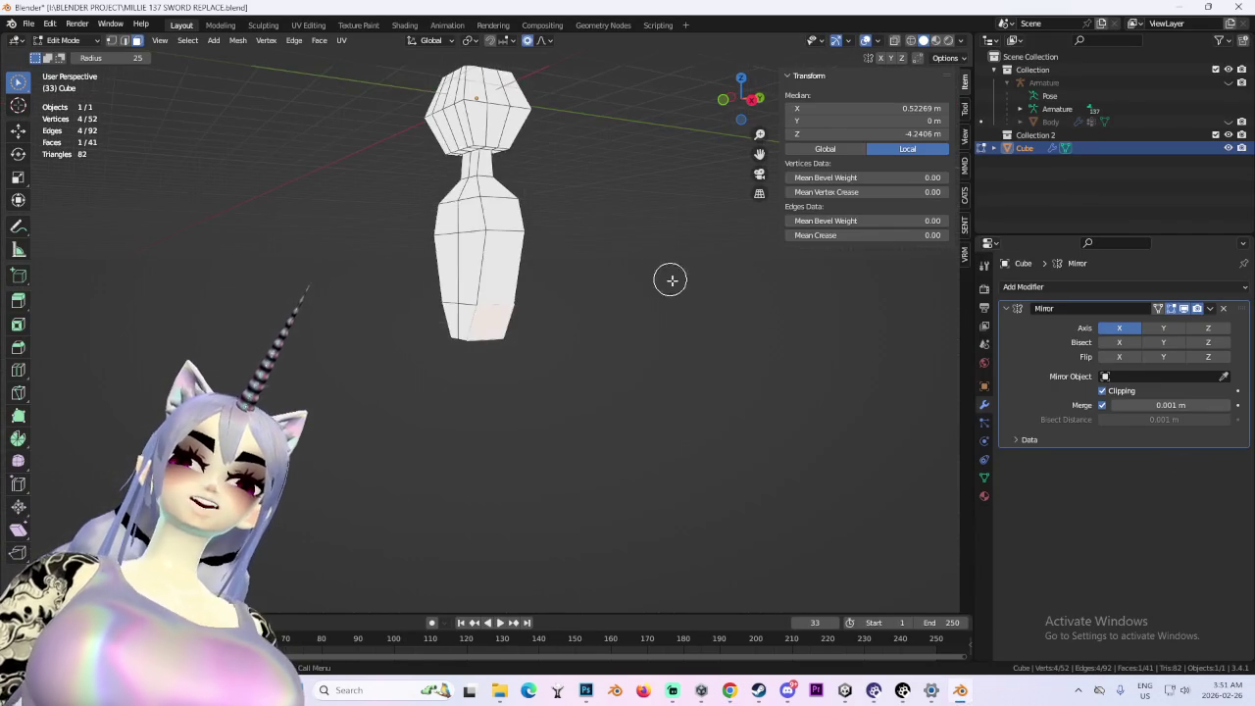
scroll(543, 162, up, 5)
scroll(593, 223, down, 4)
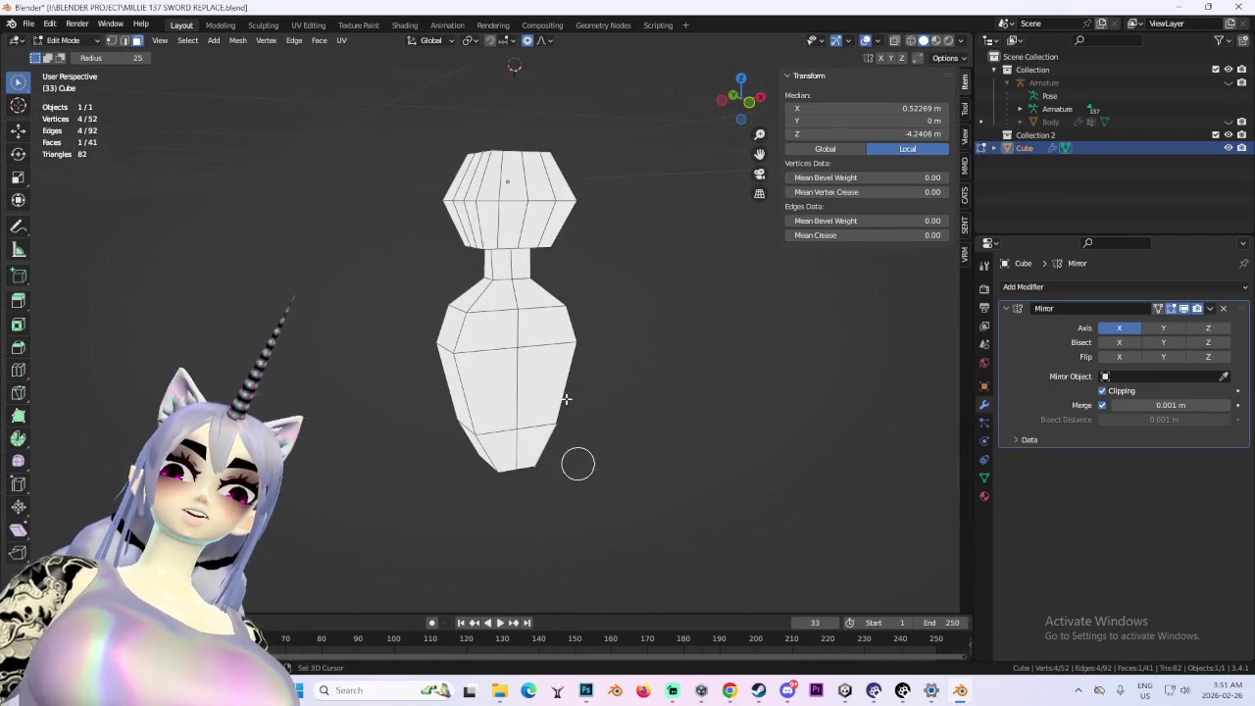
drag(577, 459, 590, 251)
mouse_move(437, 235)
mouse_down()
mouse_move(540, 403)
mouse_move(530, 282)
mouse_move(425, 243)
mouse_up()
click(760, 98)
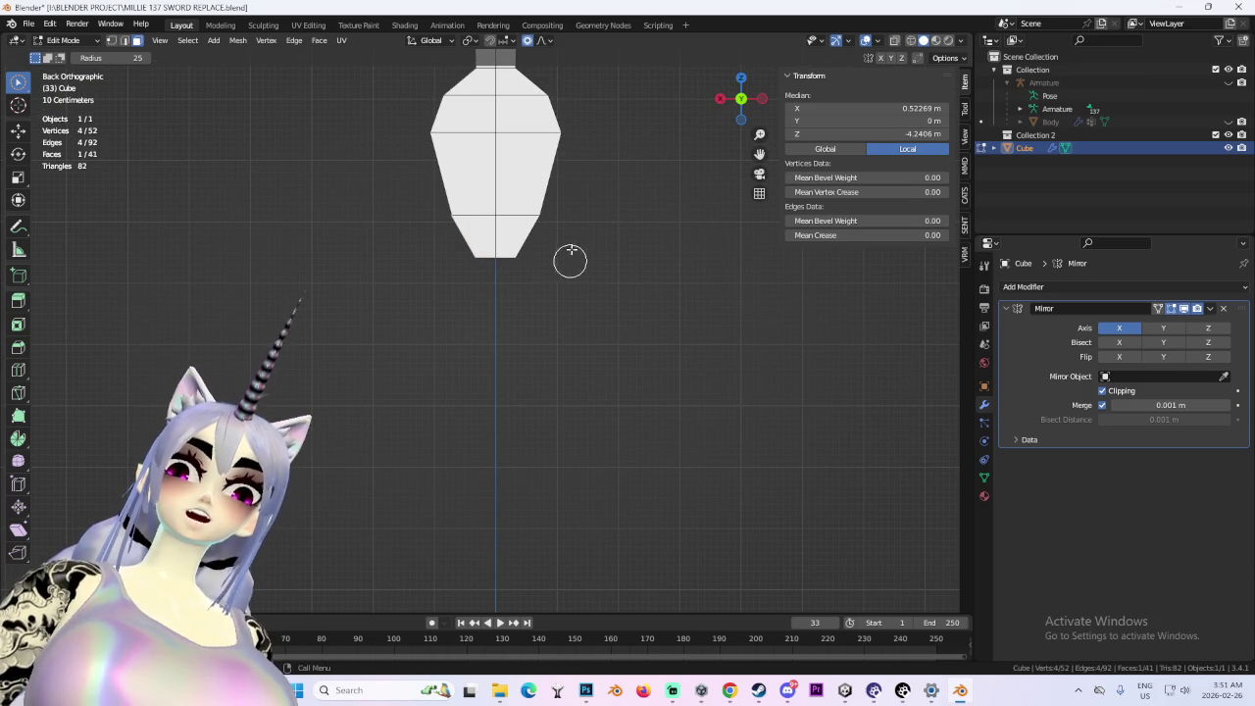
key(e)
key(Escape)
mouse_move(471, 330)
mouse_down()
mouse_move(542, 297)
mouse_move(563, 238)
mouse_move(737, 294)
mouse_up()
key(e)
click(778, 310)
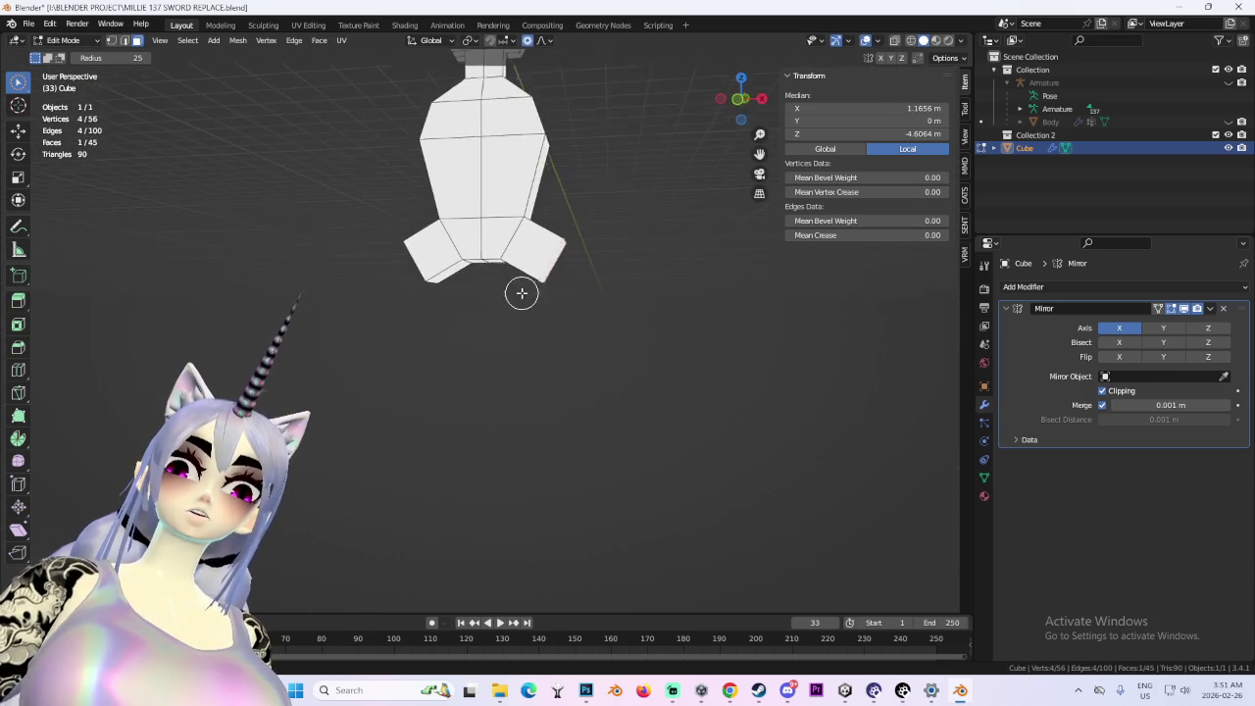
click(739, 102)
key(ctrl+z)
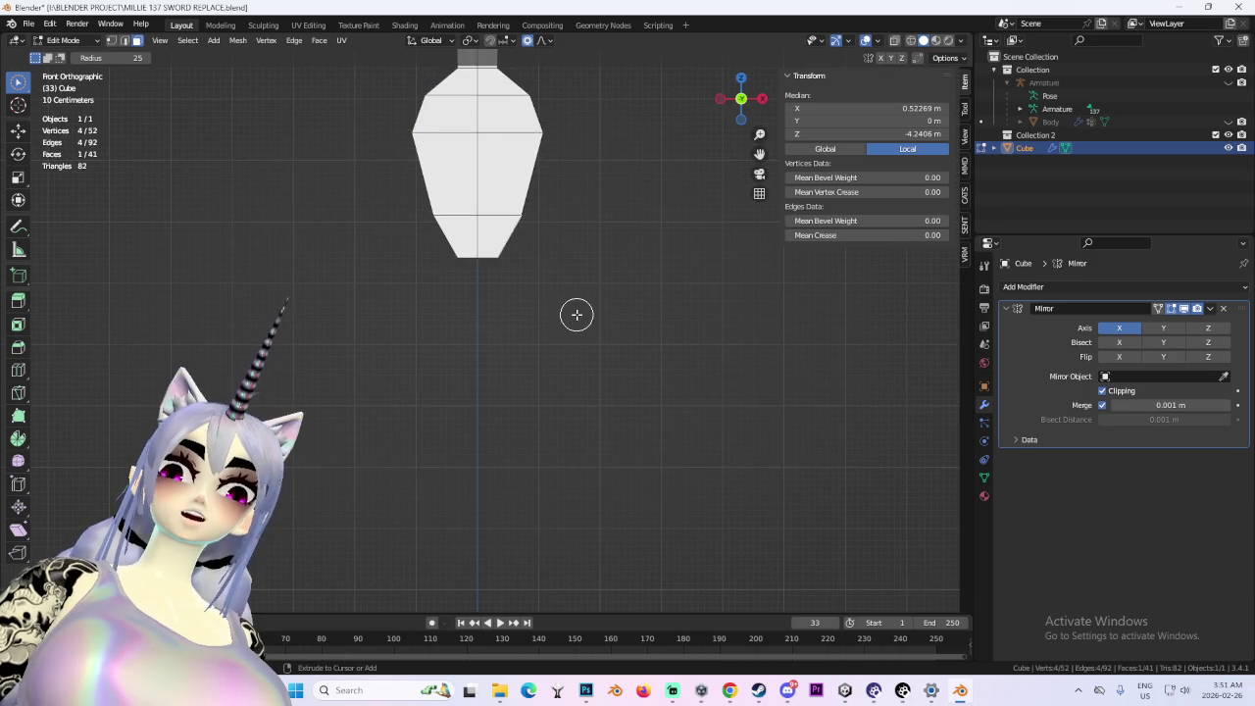
- Widen the torso base along X and reposition the bottom-right face in face-select mode
scroll(577, 315, up, 3)
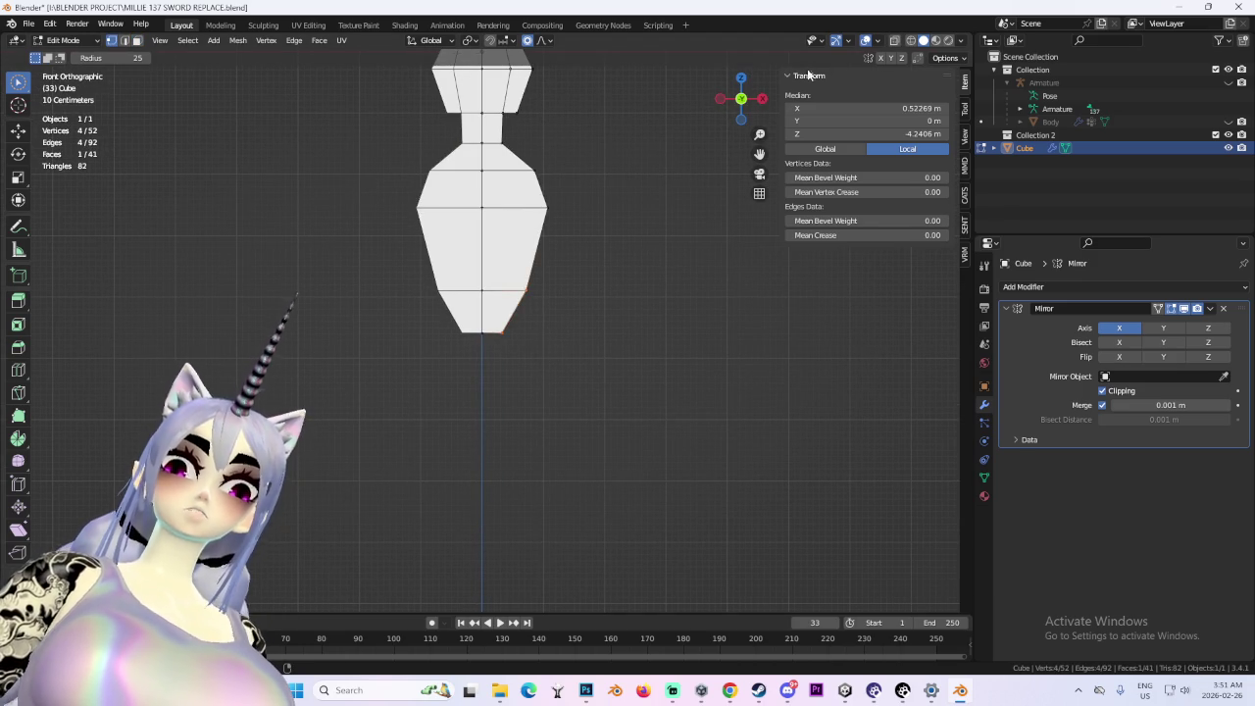
mouse_move(522, 381)
mouse_down()
mouse_move(527, 346)
mouse_move(625, 252)
mouse_move(599, 332)
mouse_move(617, 353)
mouse_up()
key(g)
key(x)
click(599, 341)
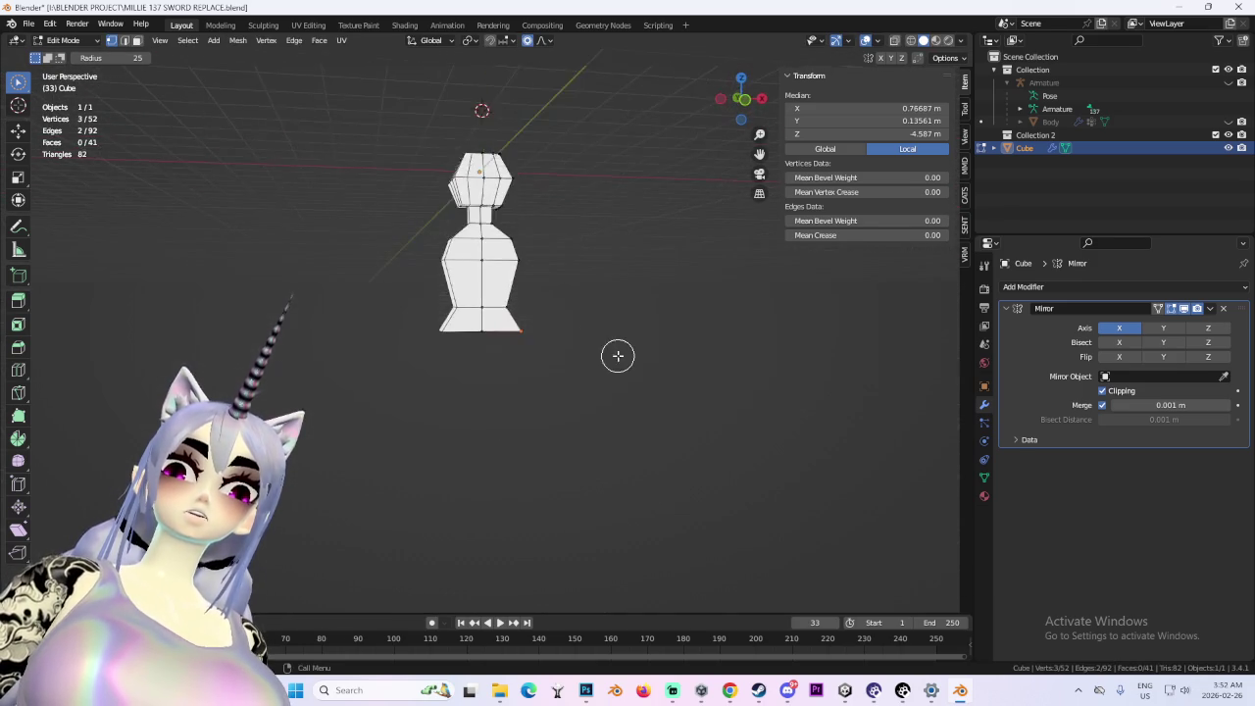
scroll(549, 314, up, 5)
mouse_move(520, 362)
mouse_down()
mouse_move(566, 383)
mouse_move(589, 372)
mouse_up()
click(137, 40)
click(561, 341)
scroll(556, 381, up, 2)
key(g)
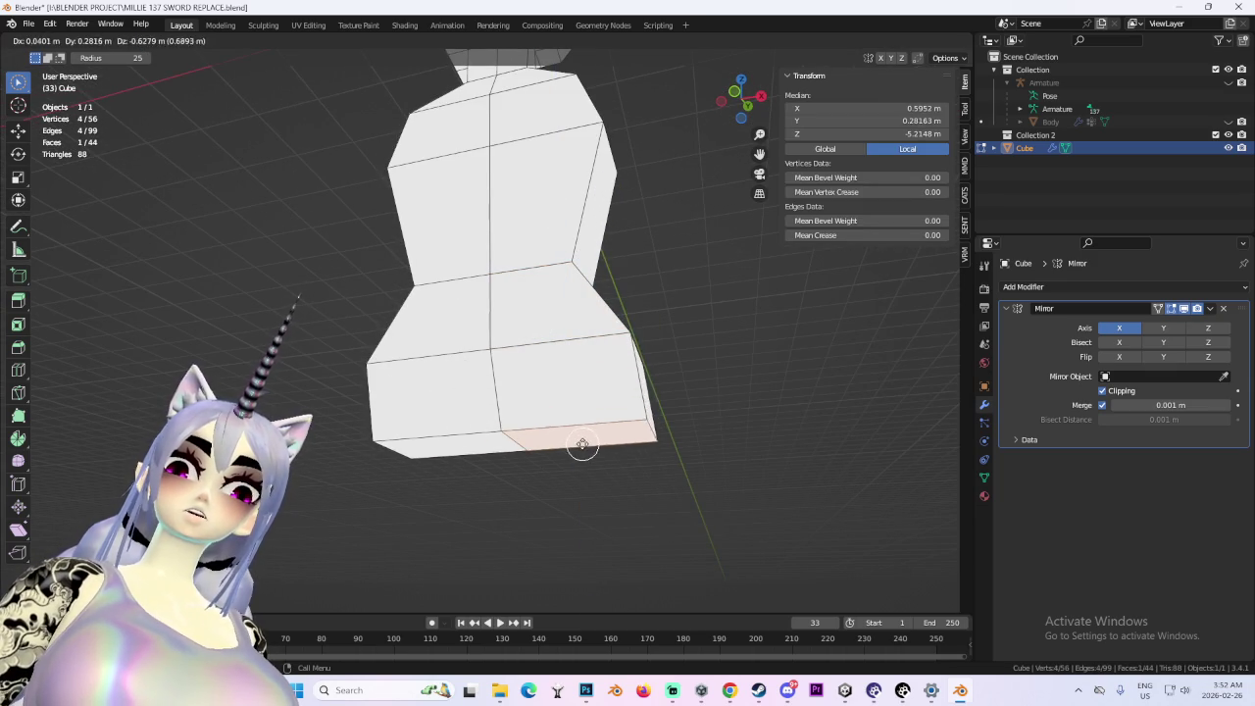
click(751, 347)
drag(752, 347, 651, 375)
- Try several downward extrusions of the bottom faces, undoing the unwanted ones
key(e)
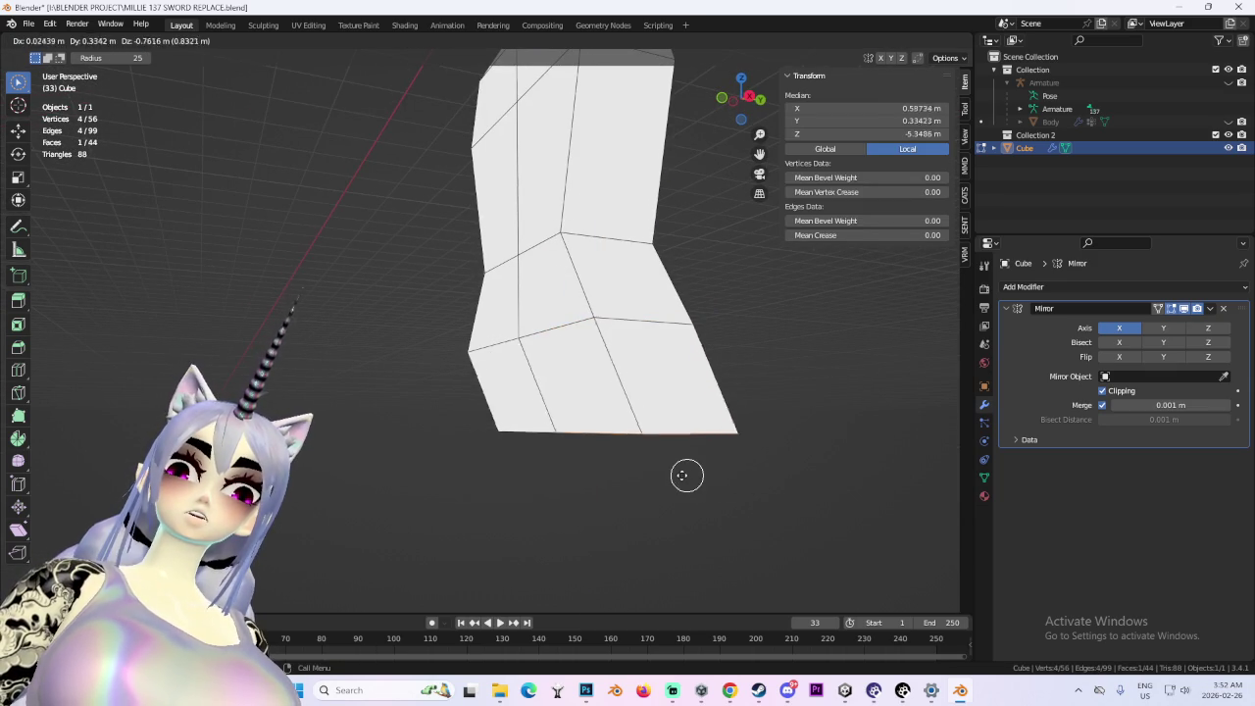
click(698, 471)
mouse_move(699, 472)
mouse_down()
mouse_move(641, 401)
mouse_move(566, 406)
mouse_move(427, 317)
mouse_up()
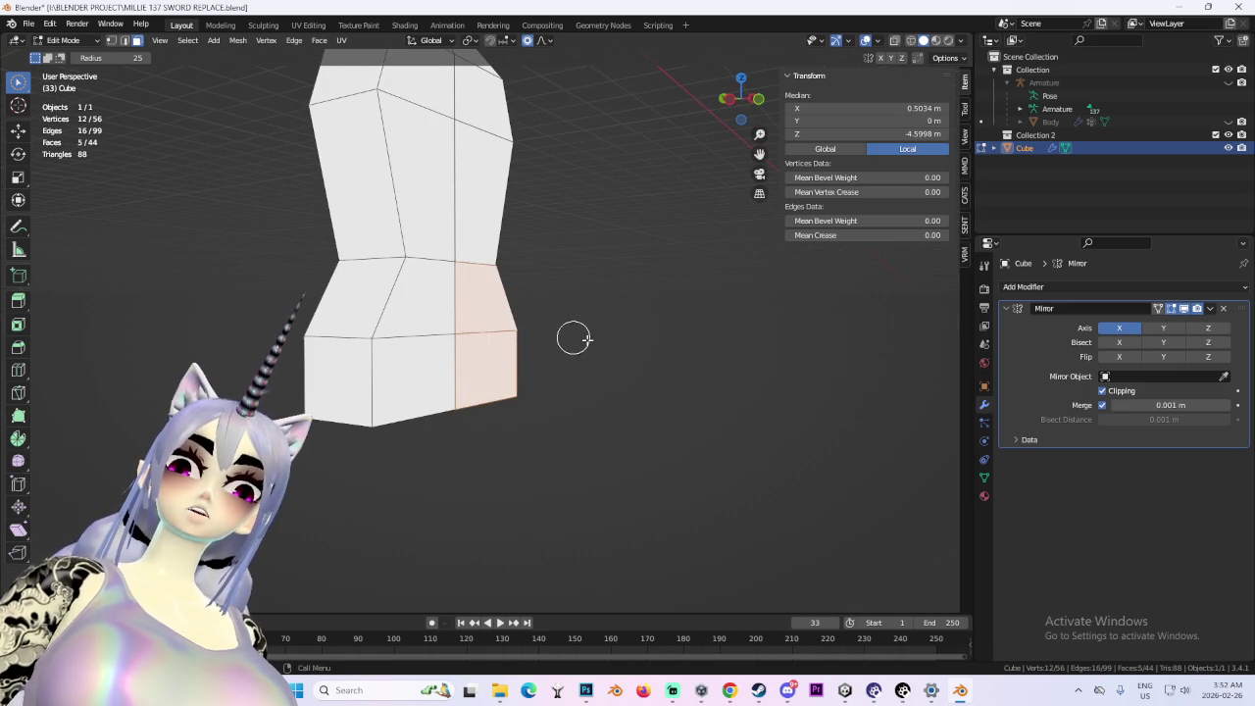
key(e)
key(Escape)
key(ctrl+z)
mouse_move(644, 359)
mouse_down()
mouse_move(500, 343)
mouse_move(477, 314)
mouse_move(637, 350)
mouse_move(701, 340)
mouse_move(641, 337)
mouse_up()
key(e)
click(530, 367)
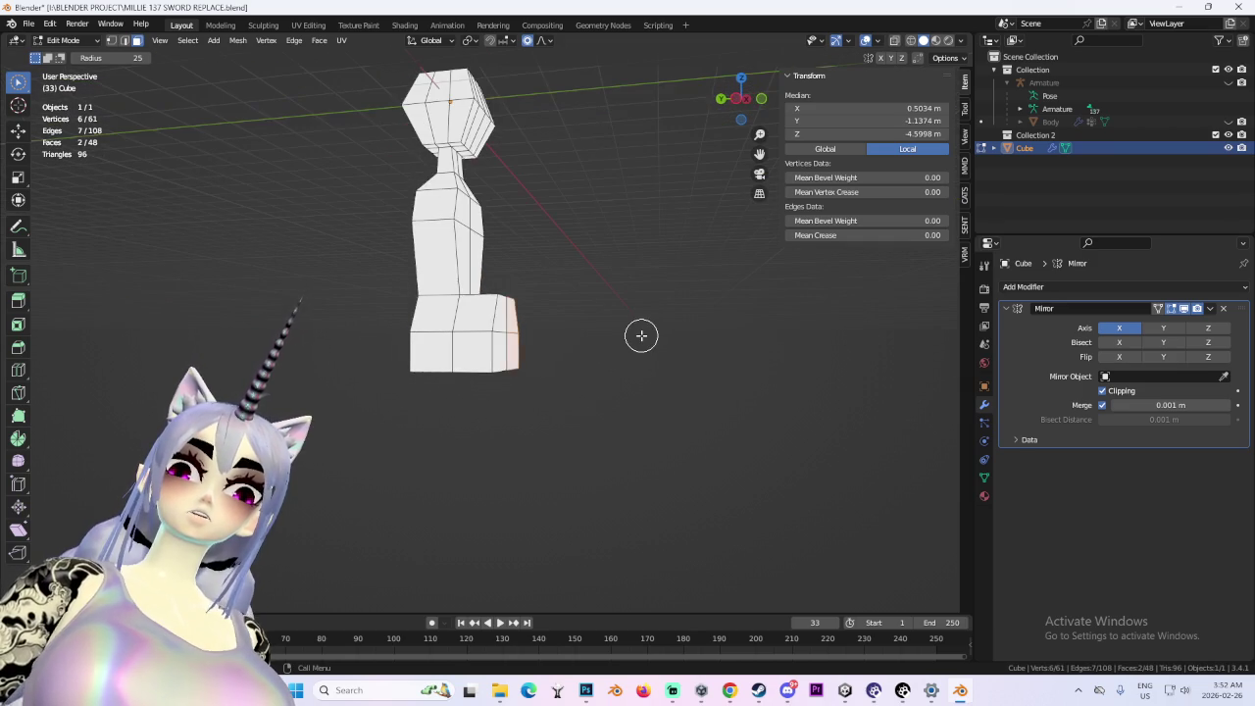
key(ctrl+z)
scroll(552, 421, up, 2)
drag(553, 420, 541, 409)
- Loop-cut the lower body down the middle and select the pelvis bottom faces
mouse_move(744, 88)
mouse_down()
mouse_move(591, 313)
mouse_move(576, 375)
mouse_up()
click(520, 393)
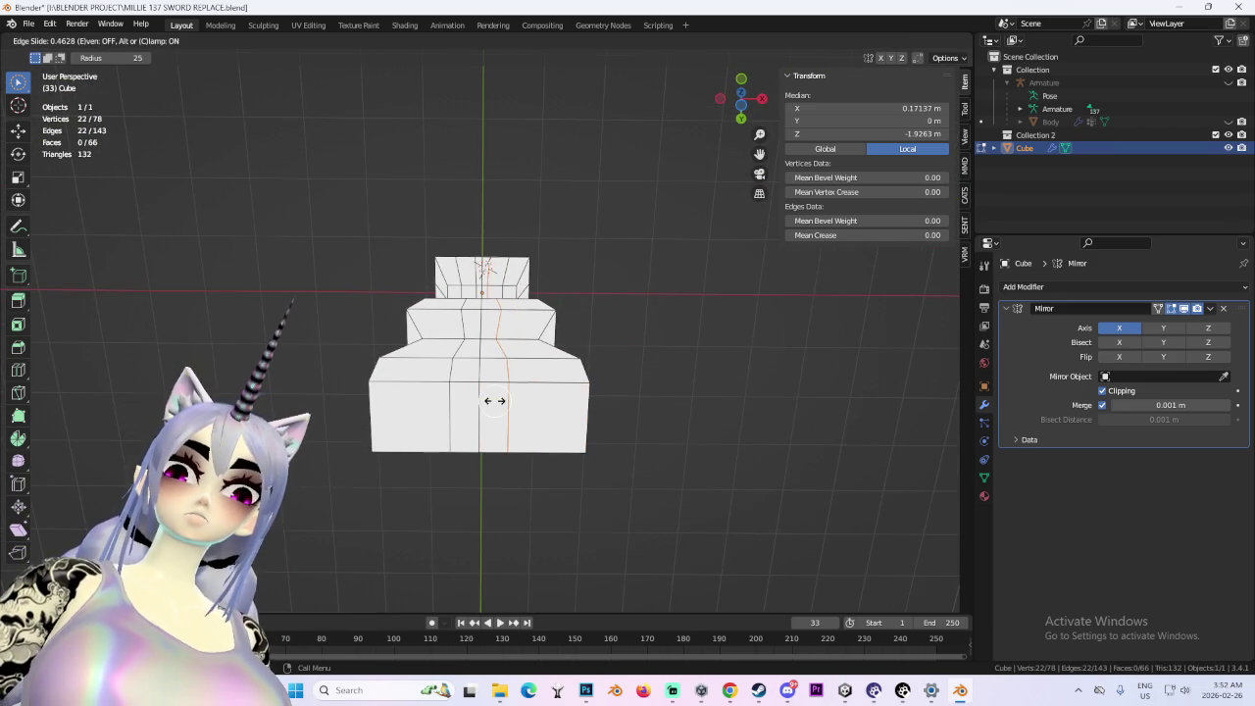
right_click(487, 400)
drag(498, 400, 650, 409)
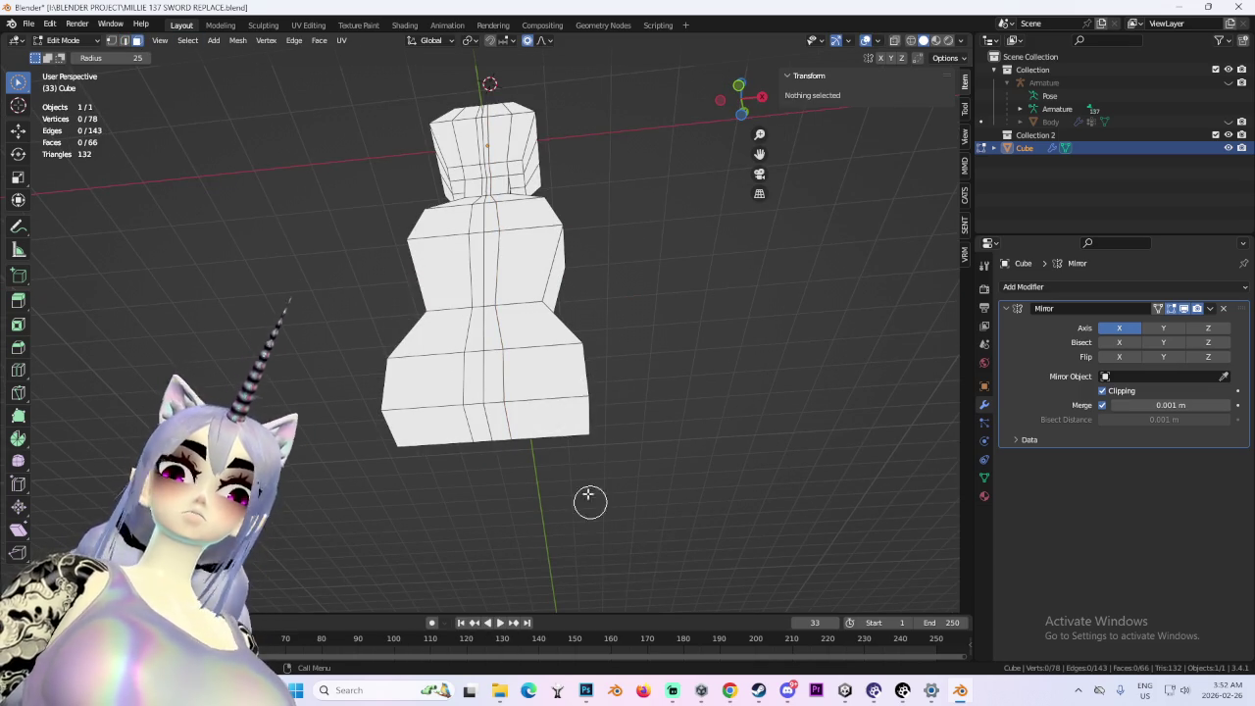
drag(592, 504, 581, 445)
drag(603, 501, 512, 491)
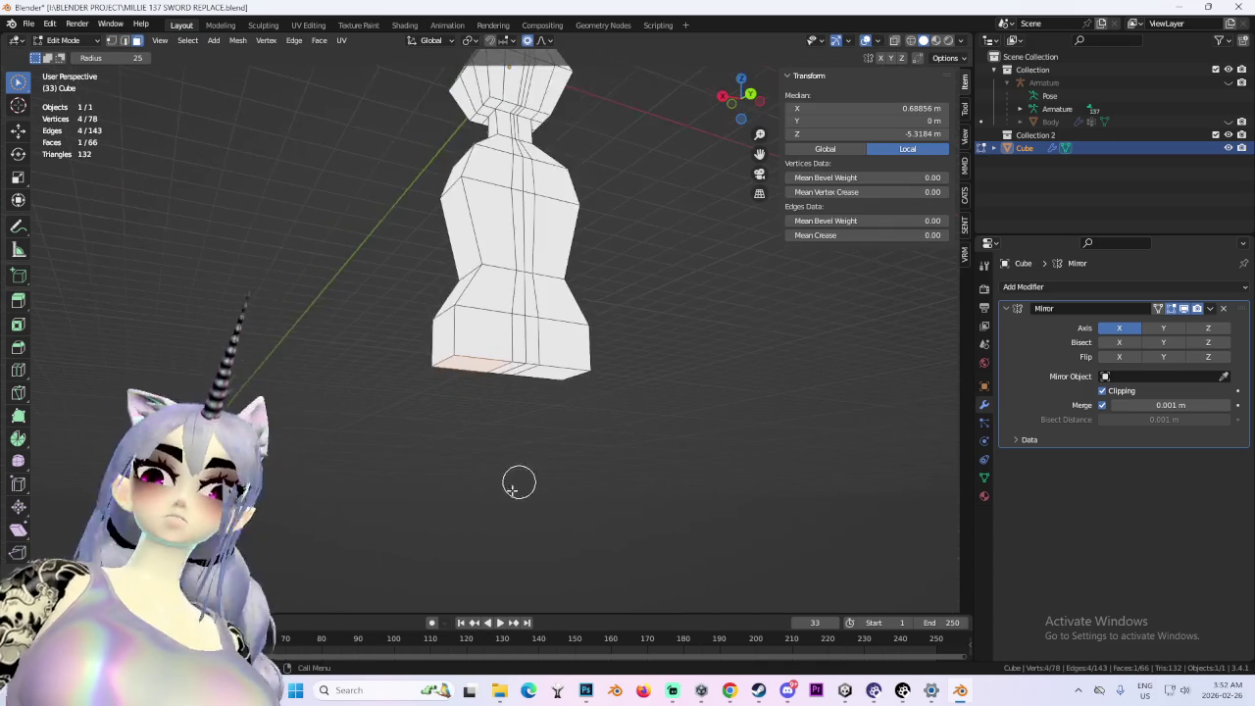
- Extrude the pelvis bottom faces down into two long mirrored legs
click(750, 111)
key(e)
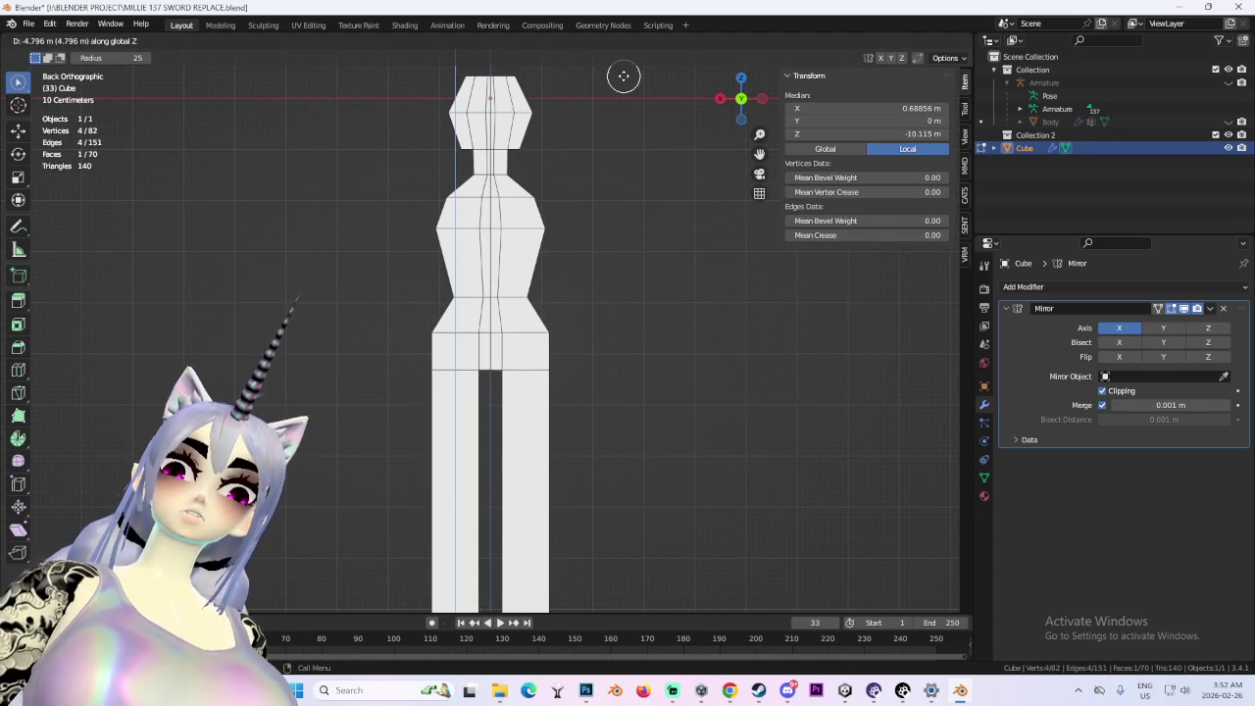
click(625, 586)
mouse_move(611, 509)
mouse_down()
mouse_move(599, 448)
mouse_move(629, 441)
mouse_move(610, 415)
mouse_move(649, 413)
mouse_up()
mouse_move(512, 419)
mouse_down()
mouse_move(597, 415)
mouse_move(638, 362)
mouse_move(547, 350)
mouse_up()
scroll(546, 364, up, 3)
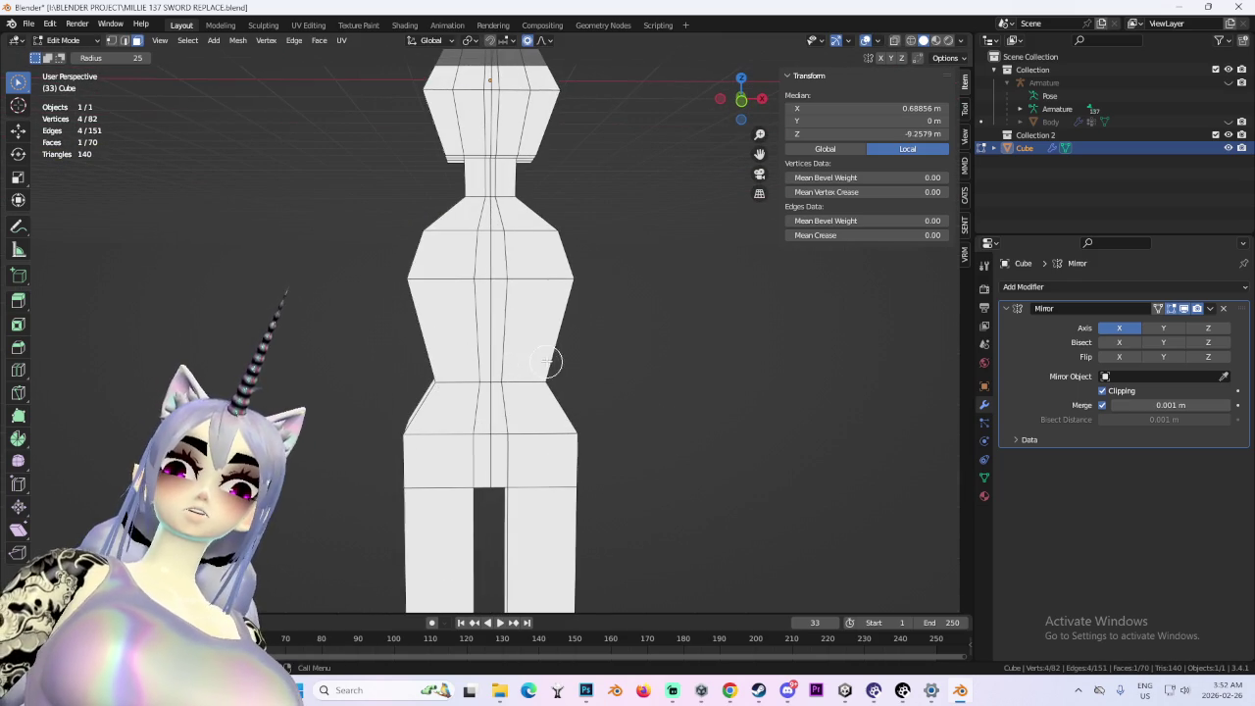
scroll(599, 347, down, 4)
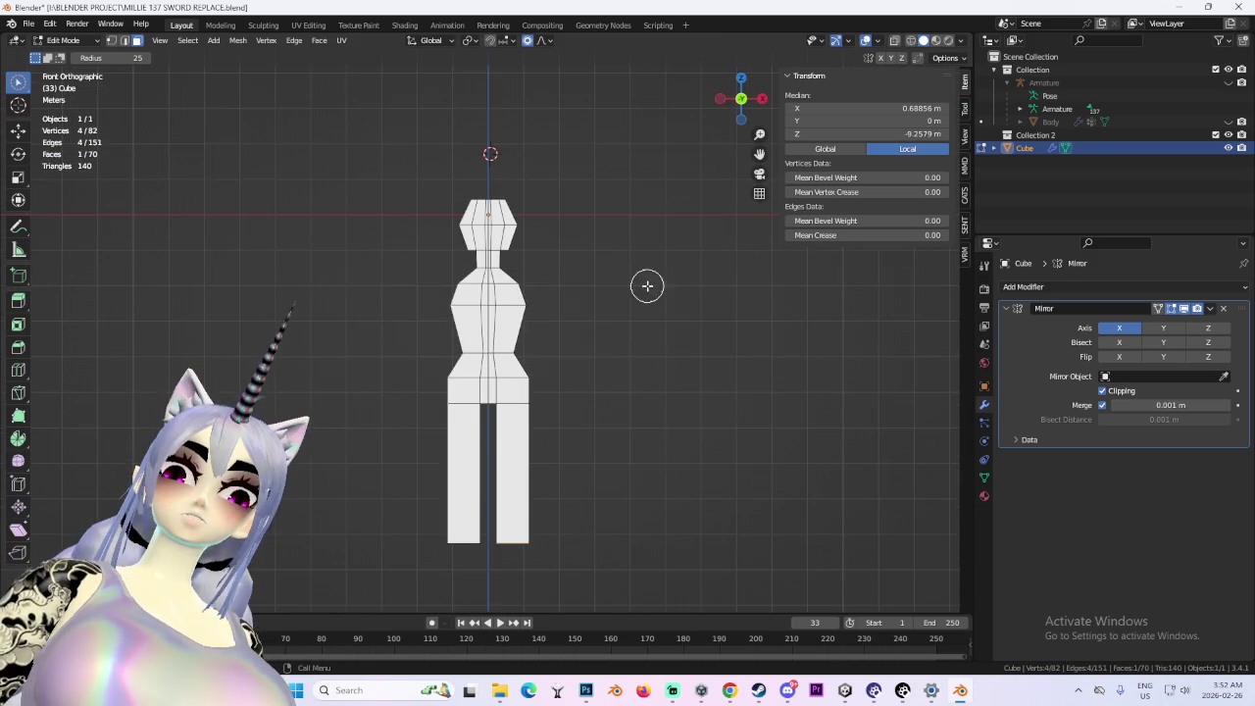
drag(648, 283, 555, 292)
scroll(555, 292, up, 4)
- Select both shoulder faces and extrude them outward along the X axis
shift+click(520, 260)
scroll(581, 263, up, 2)
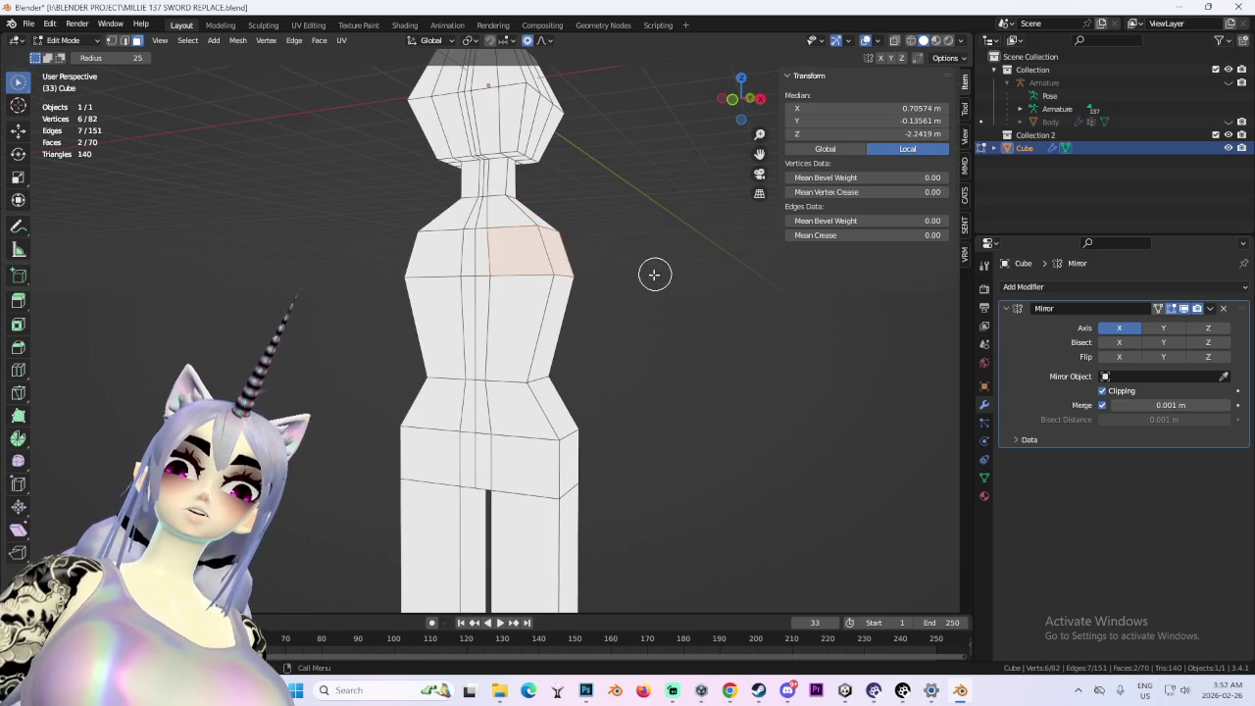
drag(655, 274, 554, 263)
key(KP_1)
key(e)
key(x)
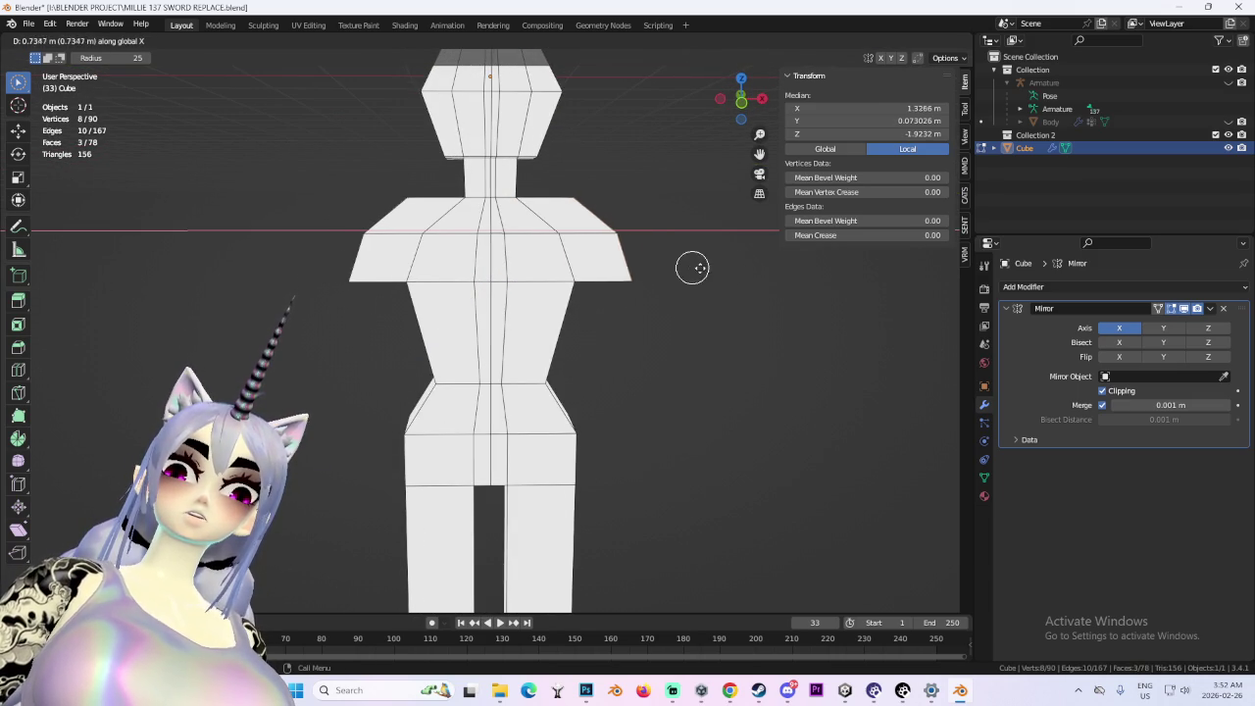
click(689, 272)
- Try extruding the shoulder face down along Z in front view, then undo it
scroll(627, 304, down, 3)
mouse_move(627, 304)
mouse_down()
mouse_move(546, 347)
mouse_move(592, 340)
mouse_move(599, 317)
mouse_up()
scroll(558, 364, up, 2)
scroll(599, 317, up, 2)
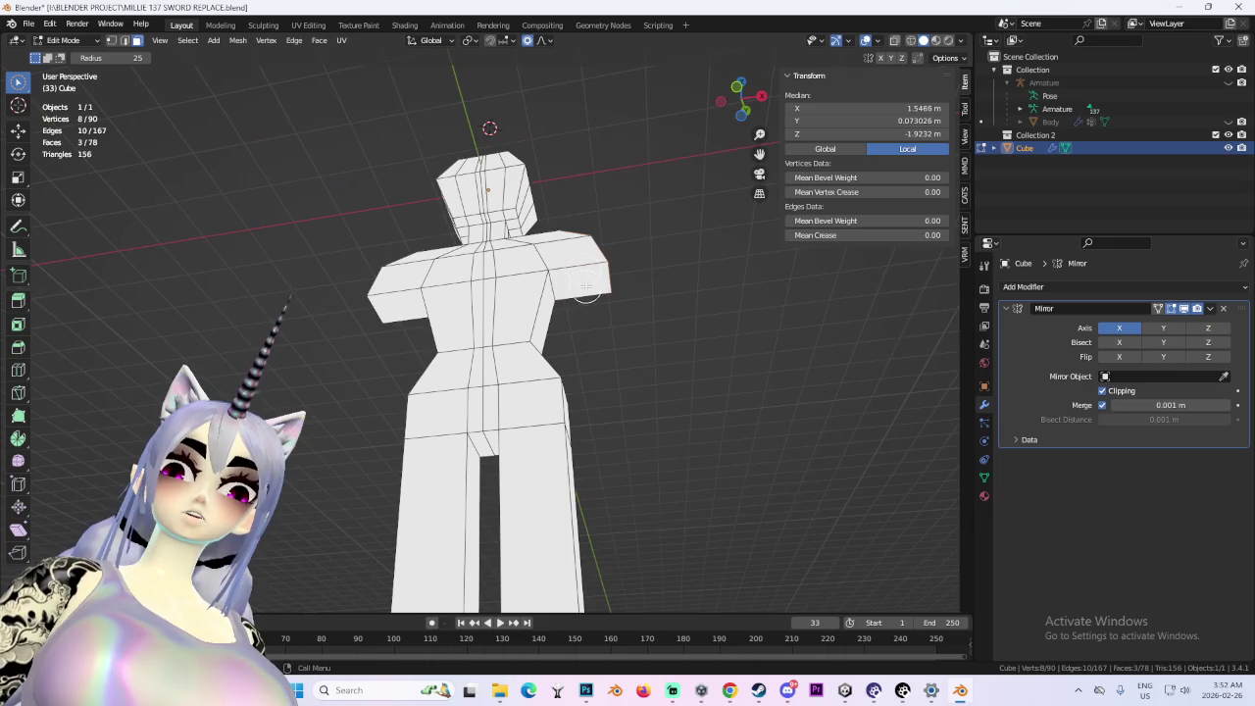
click(756, 114)
key(e)
key(z)
click(675, 468)
scroll(677, 475, down, 4)
key(ctrl+z)
- Add another shoulder face and extrude it outward along X into an arm
scroll(637, 412, up, 4)
drag(627, 327, 510, 282)
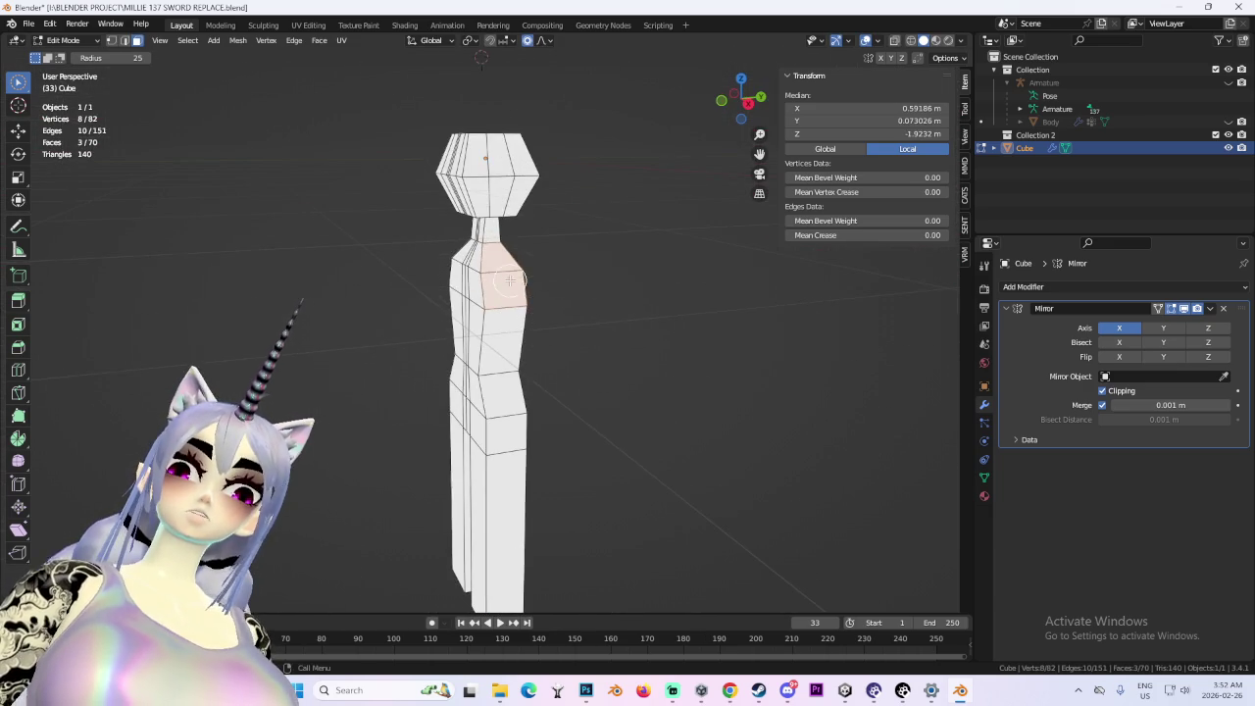
scroll(552, 322, up, 2)
click(512, 284)
key(e)
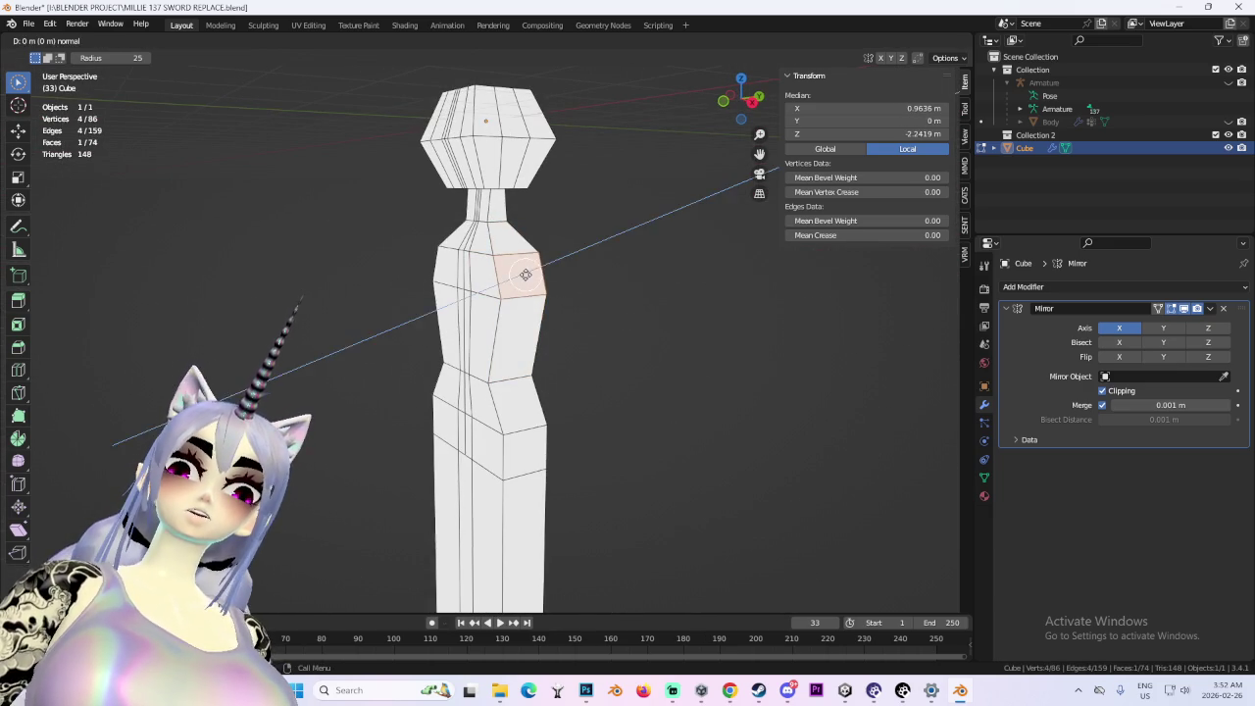
key(x)
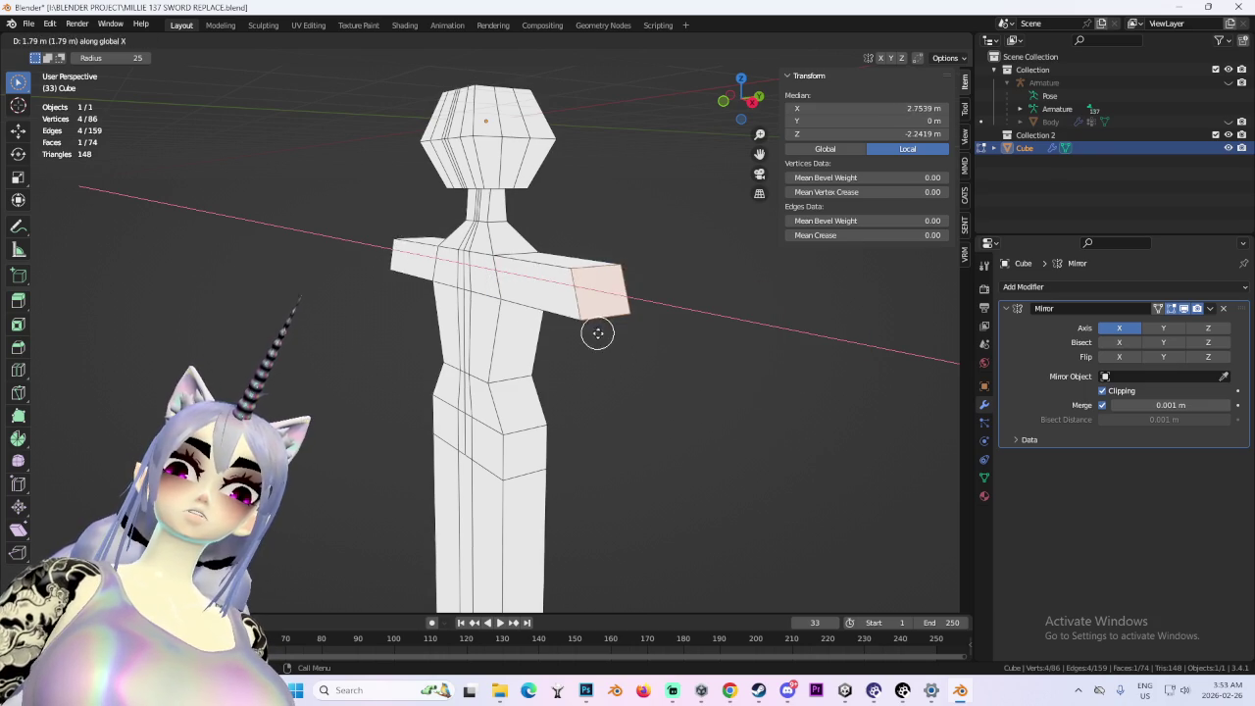
click(565, 327)
- Add a Ctrl+R edge loop across the arm and rotate it in front view
drag(565, 326, 650, 359)
key(ctrl+r)
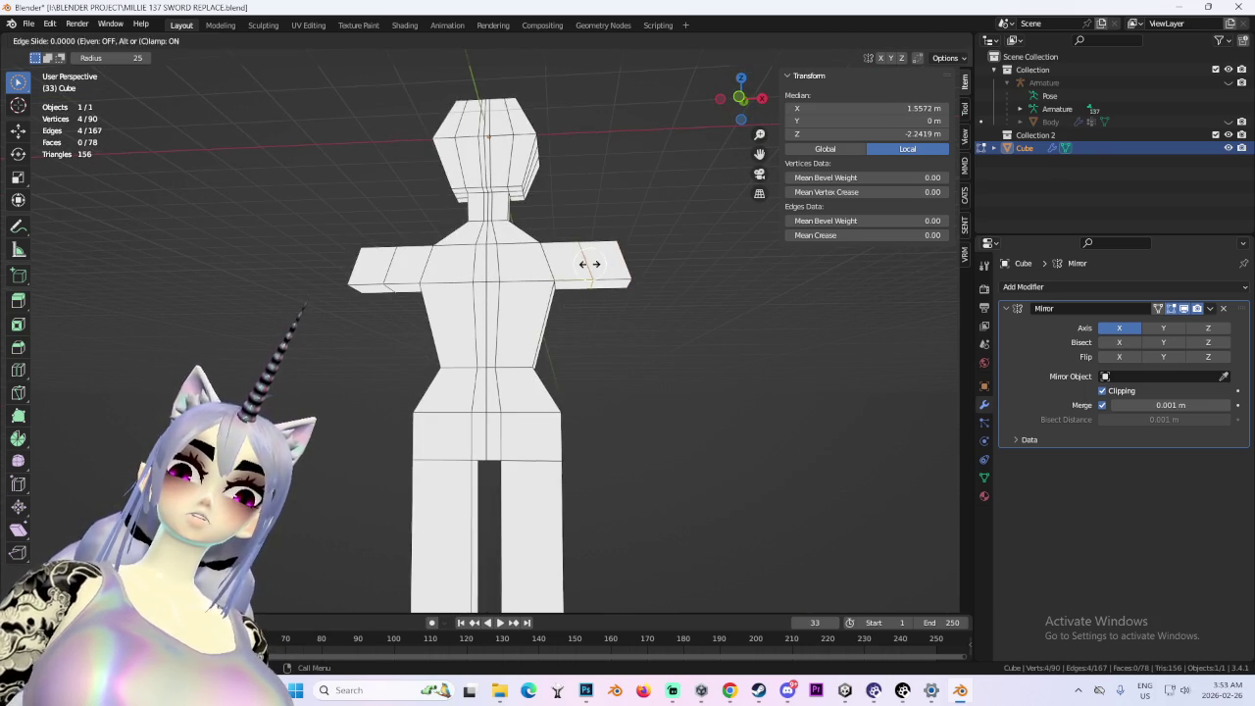
click(588, 261)
scroll(697, 350, up, 2)
key(KP_1)
key(r)
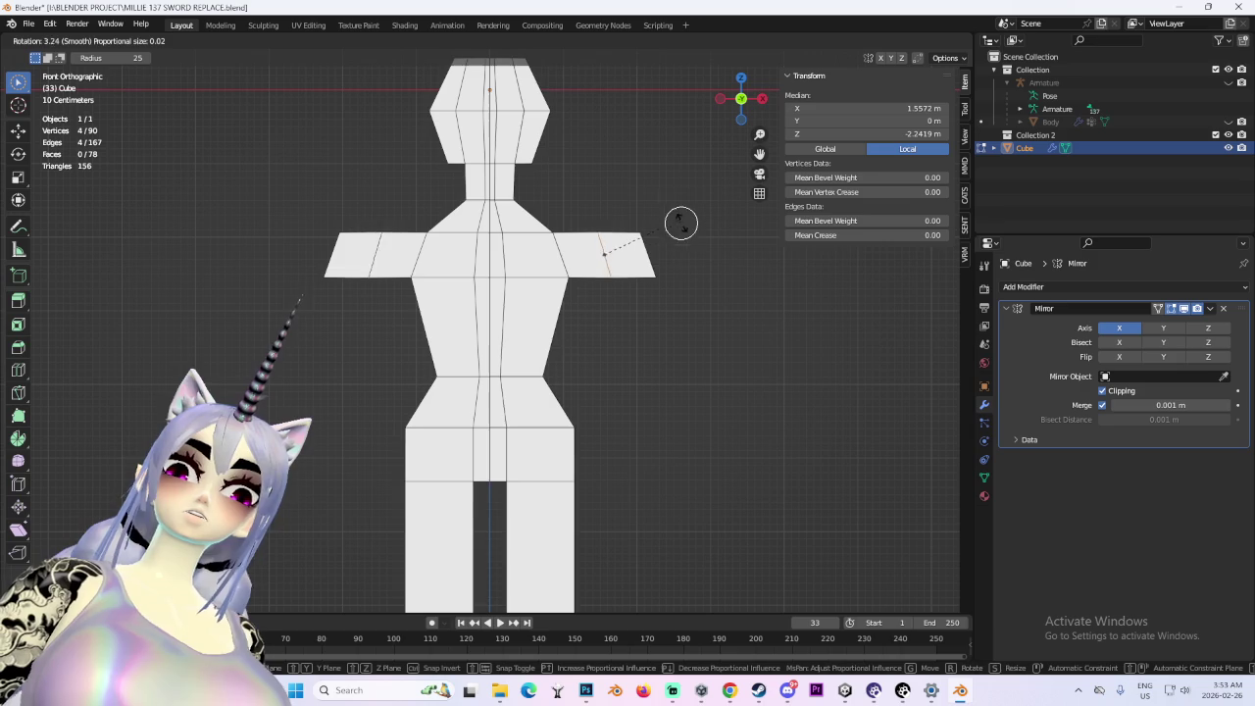
click(674, 251)
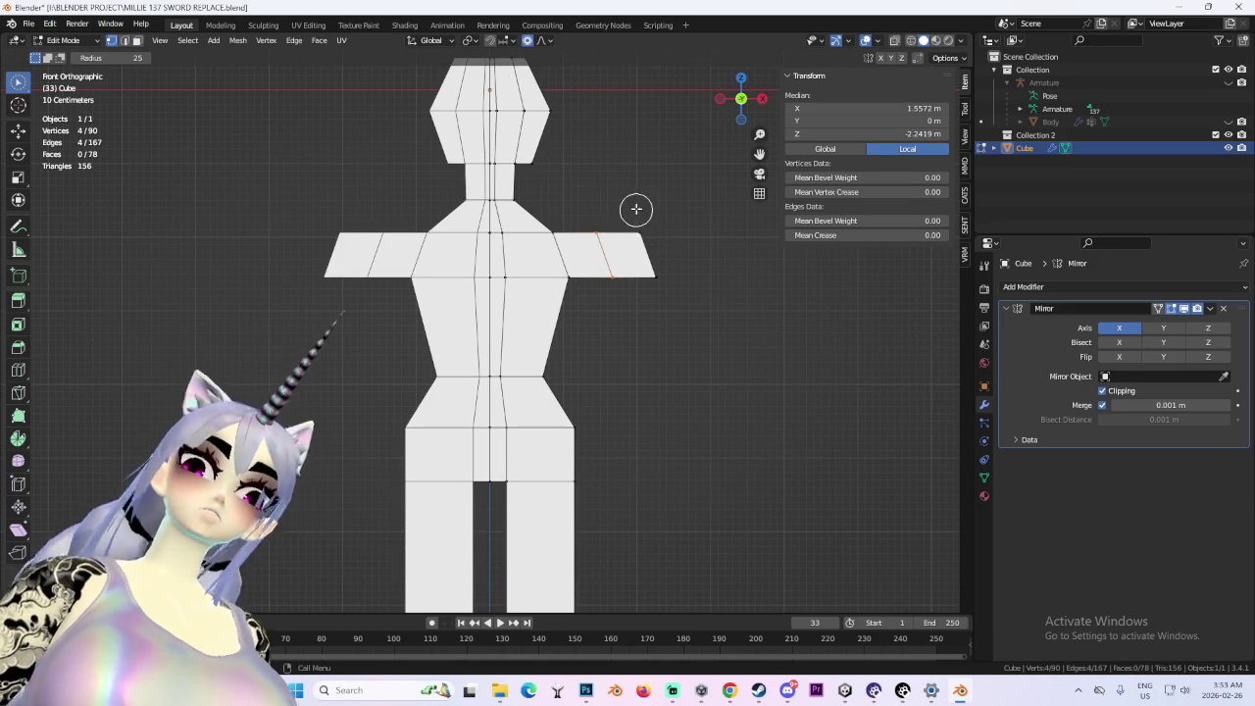
- Slide the arm loop along the X axis to reposition it
drag(692, 190, 651, 256)
key(KP_1)
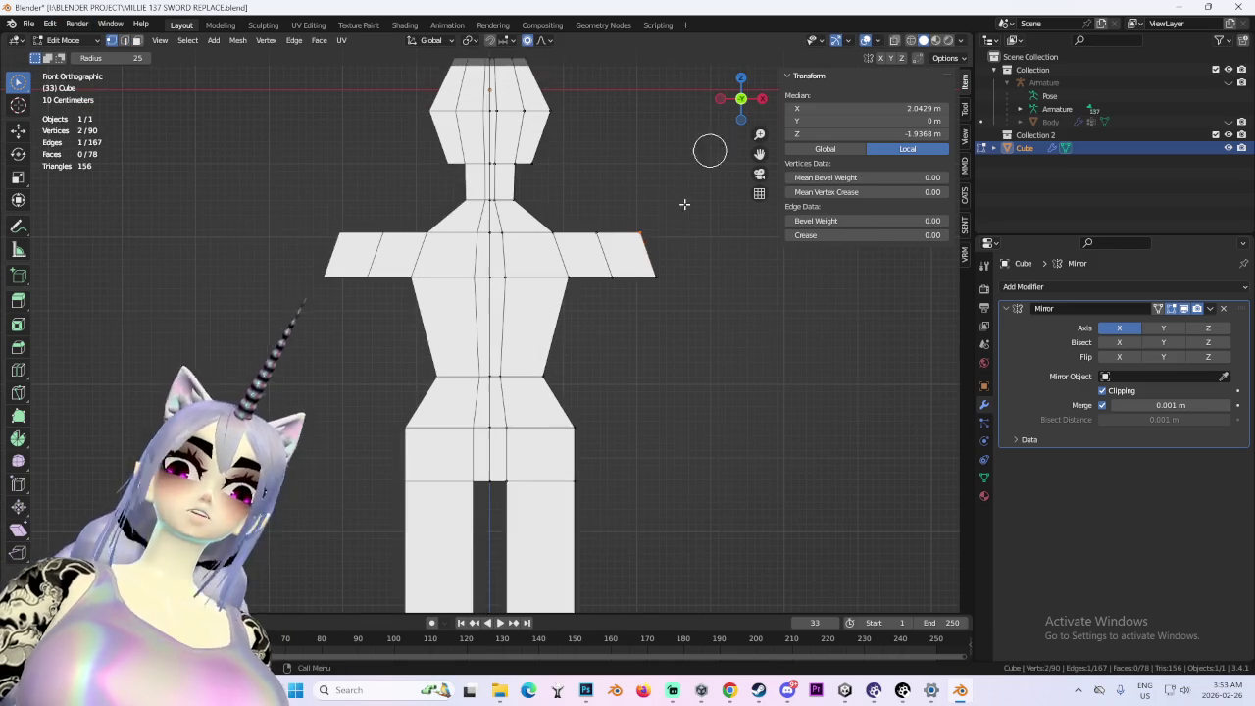
key(g)
key(x)
click(680, 235)
- In face mode, extrude the arm-end face downward beside the body
mouse_move(680, 236)
mouse_down()
mouse_move(637, 297)
mouse_move(646, 364)
mouse_up()
key(3)
click(620, 306)
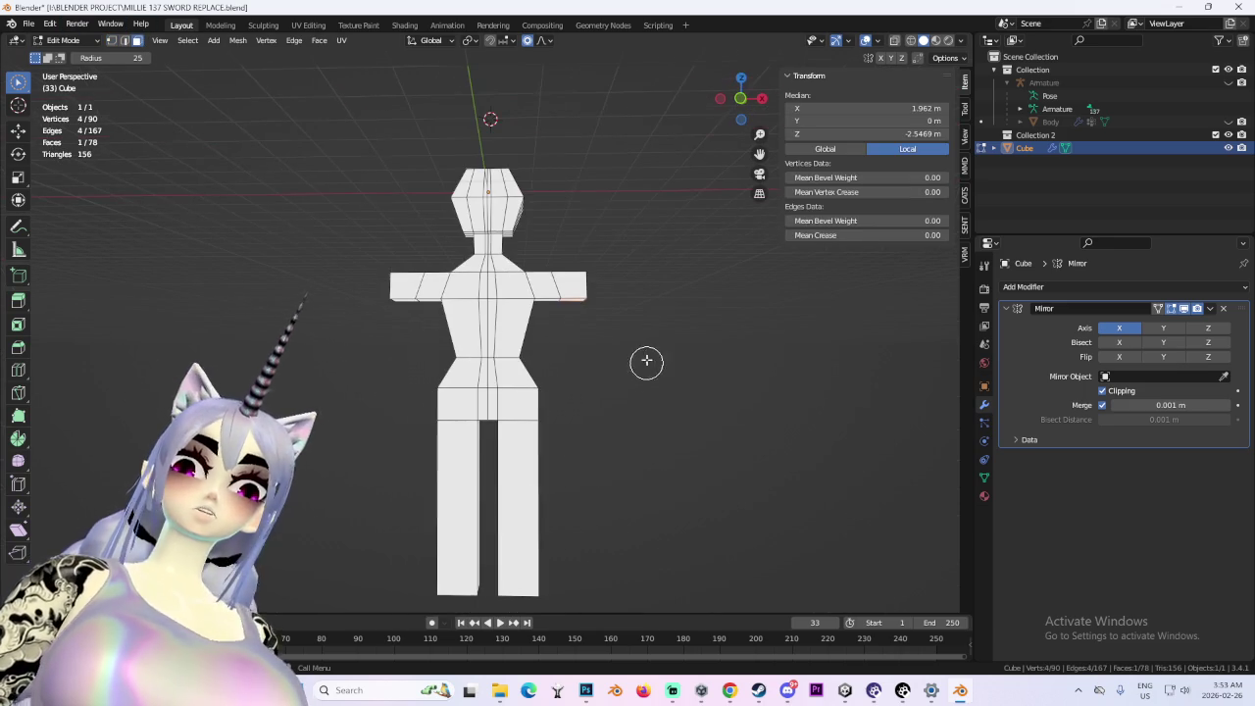
key(g)
key(Escape)
key(e)
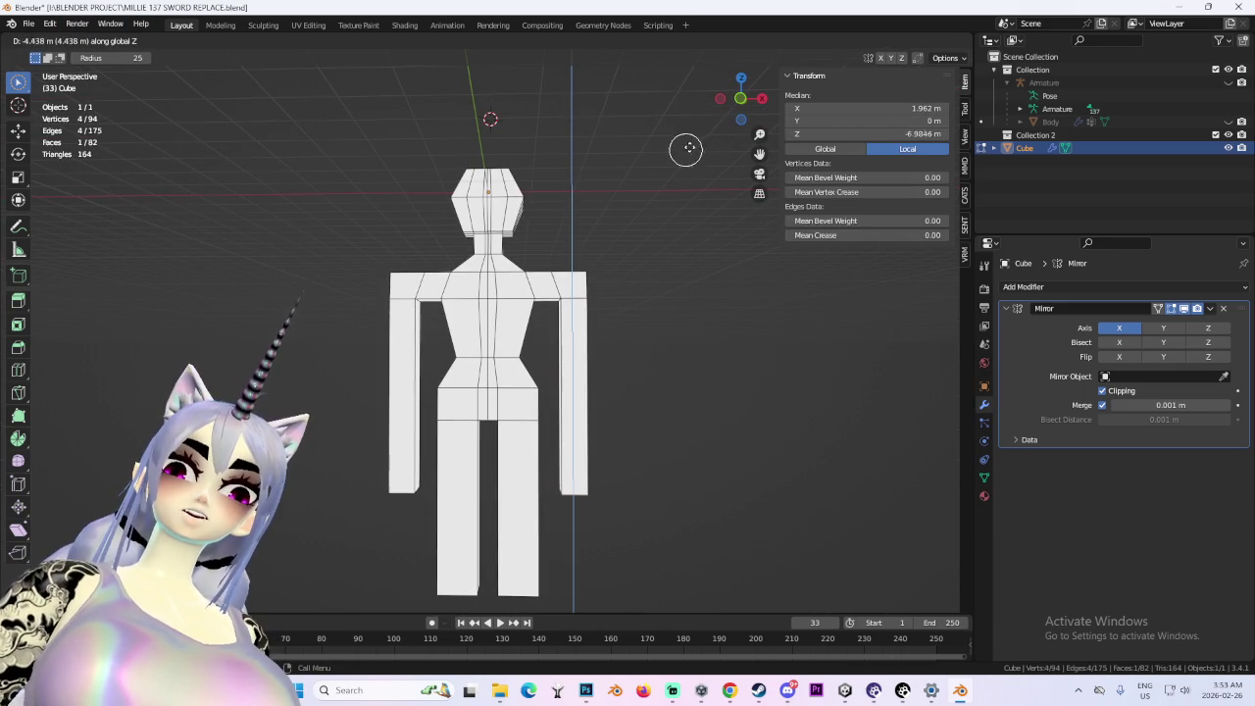
click(697, 134)
- Orbit around the finished arms and switch the viewport to wireframe shading
mouse_move(603, 308)
mouse_down()
mouse_move(748, 323)
mouse_move(609, 326)
mouse_up()
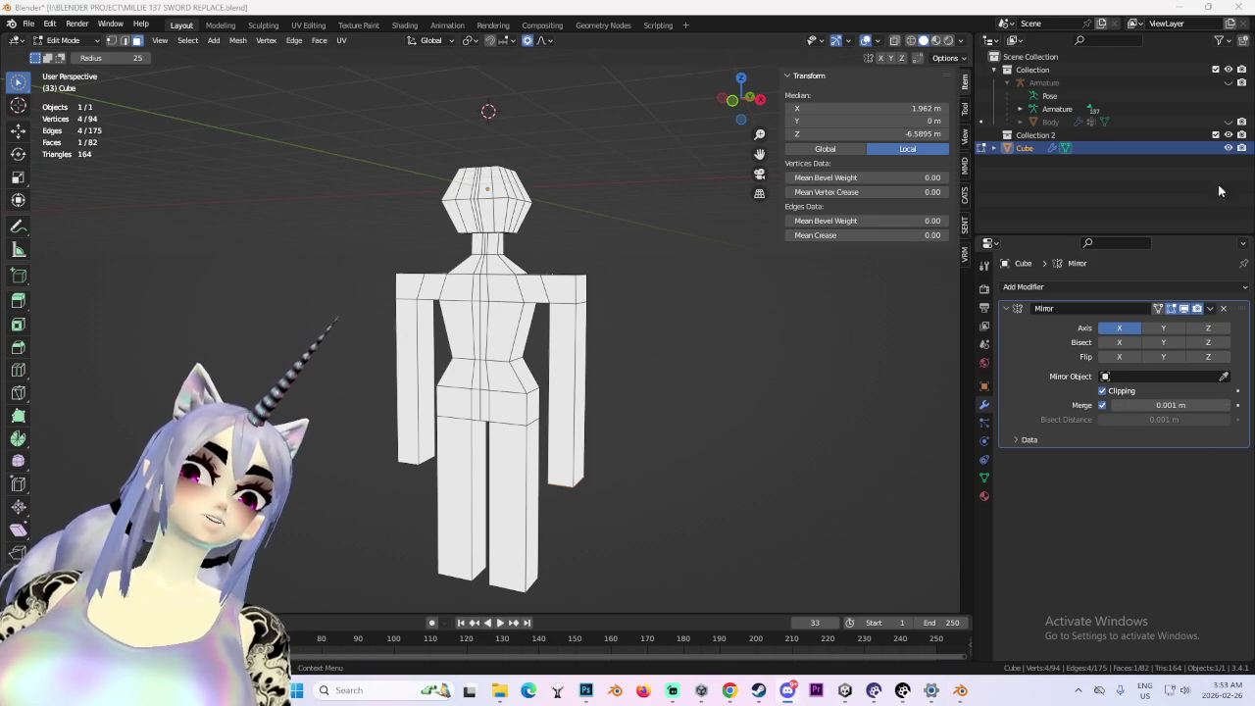
scroll(620, 356, up, 2)
scroll(585, 347, down, 3)
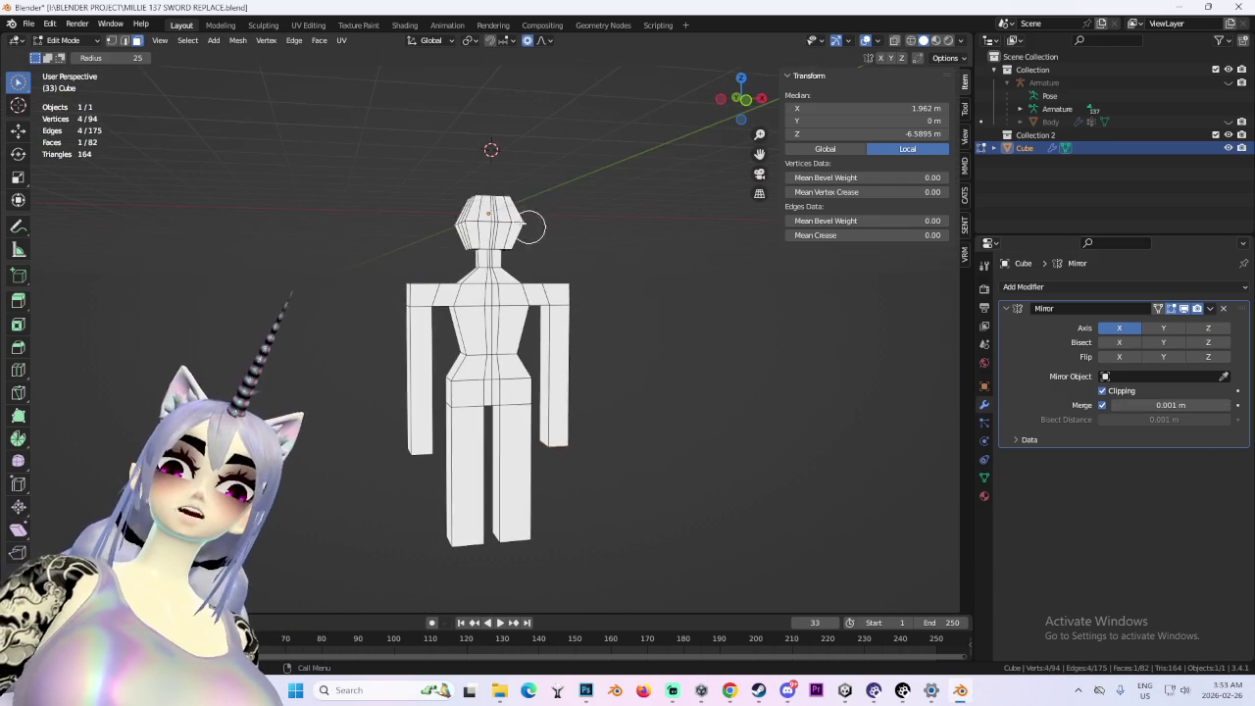
mouse_move(548, 202)
mouse_down()
mouse_move(526, 336)
mouse_move(608, 274)
mouse_up()
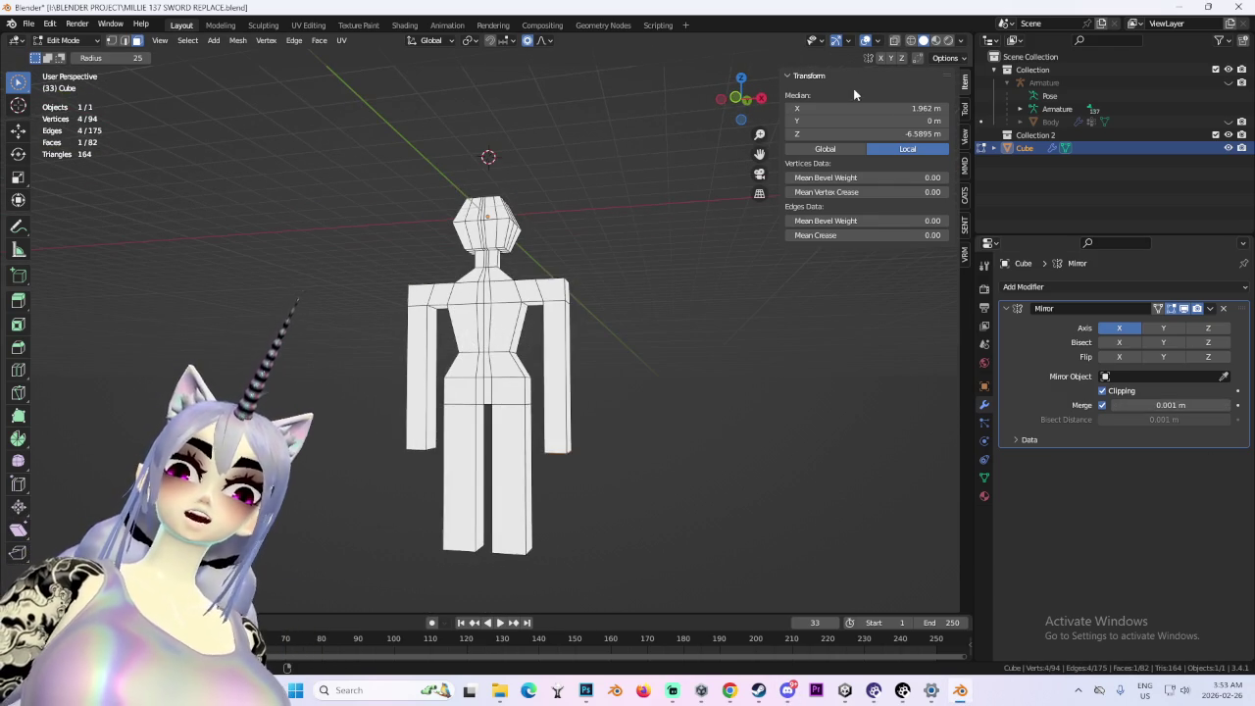
click(910, 40)
- Brush-select vertices on one side, raise them along Z and shift them inward along X
key(c)
key(KP_1)
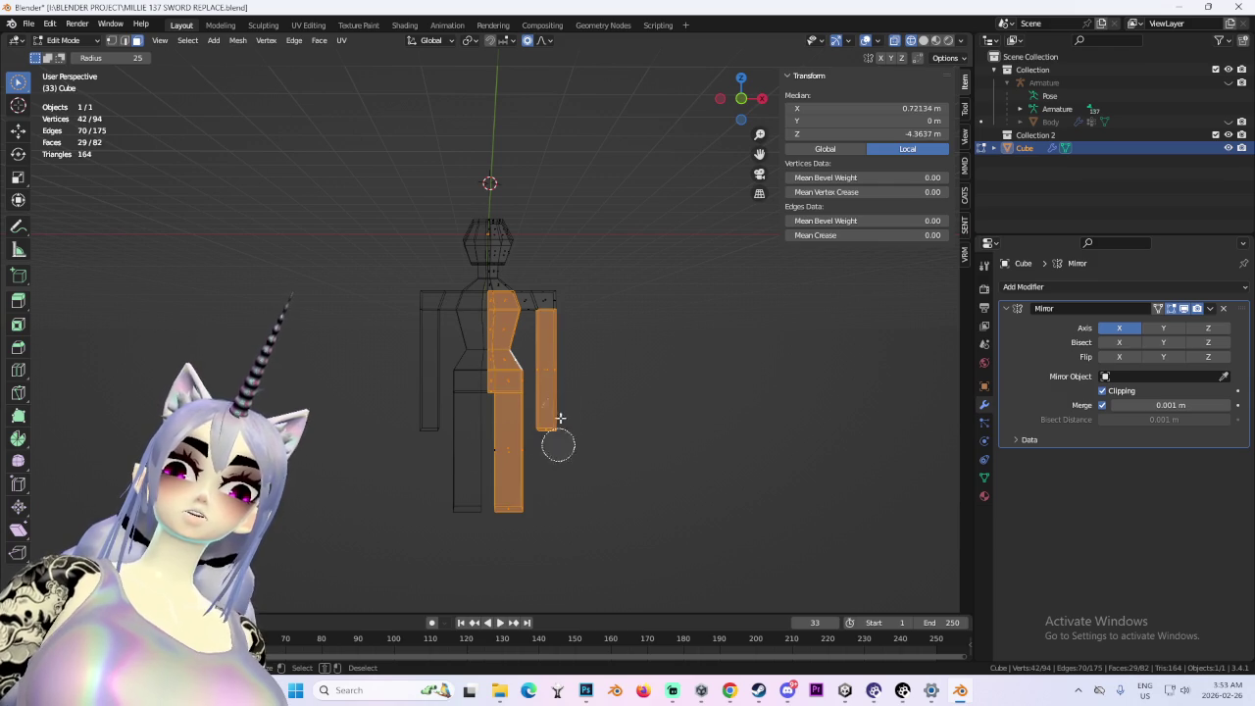
scroll(480, 299, up, 2)
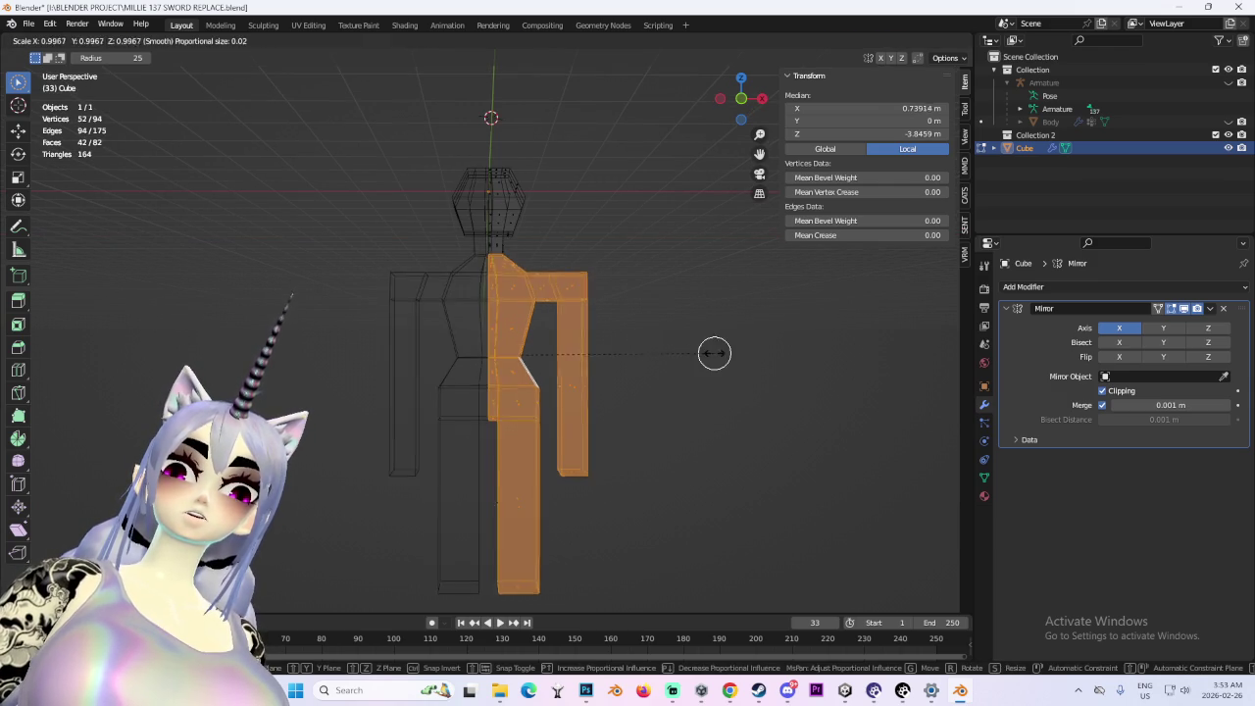
scroll(717, 350, down, 2)
key(g)
key(z)
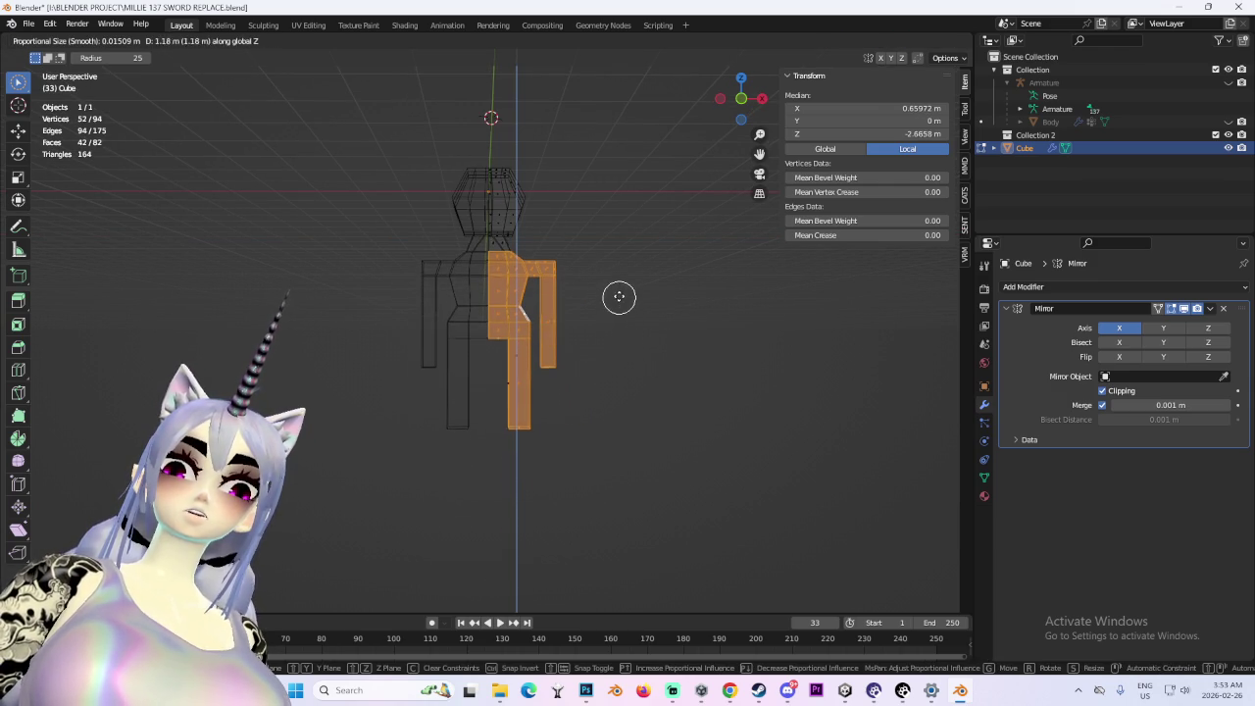
click(626, 291)
key(g)
key(x)
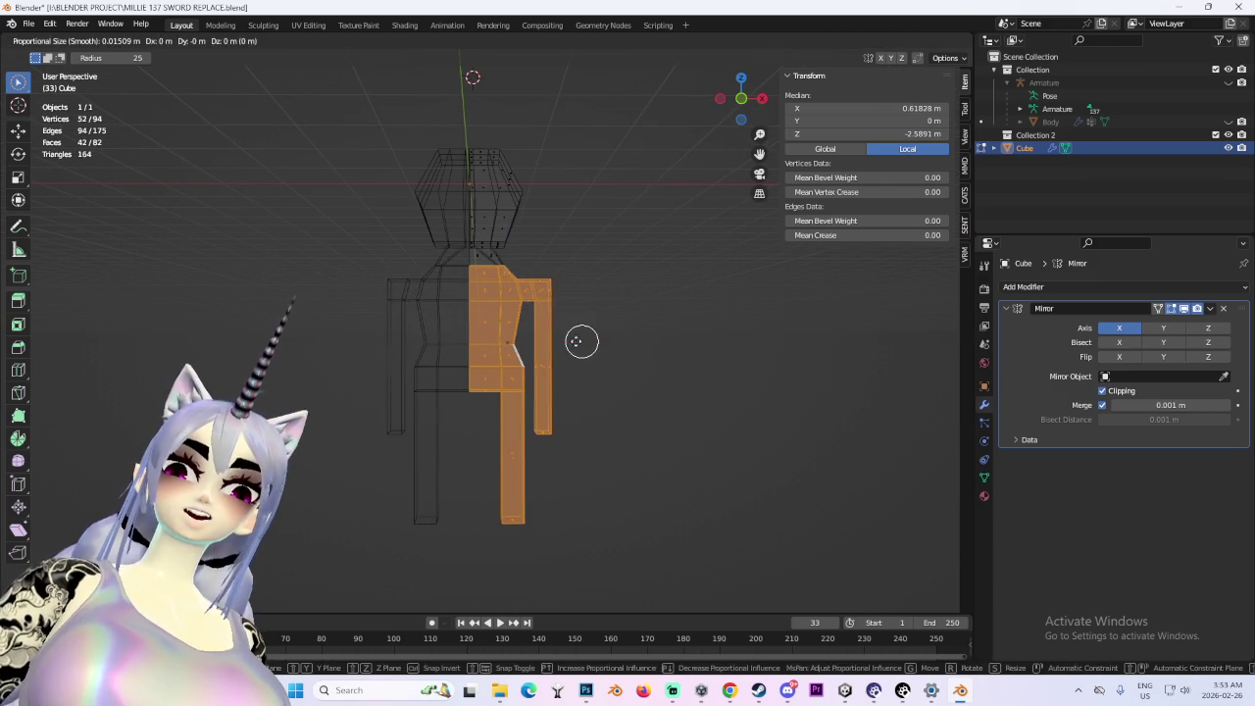
click(566, 340)
- Deselect all, select linked geometry, then with X-ray on box-select the head
click(741, 101)
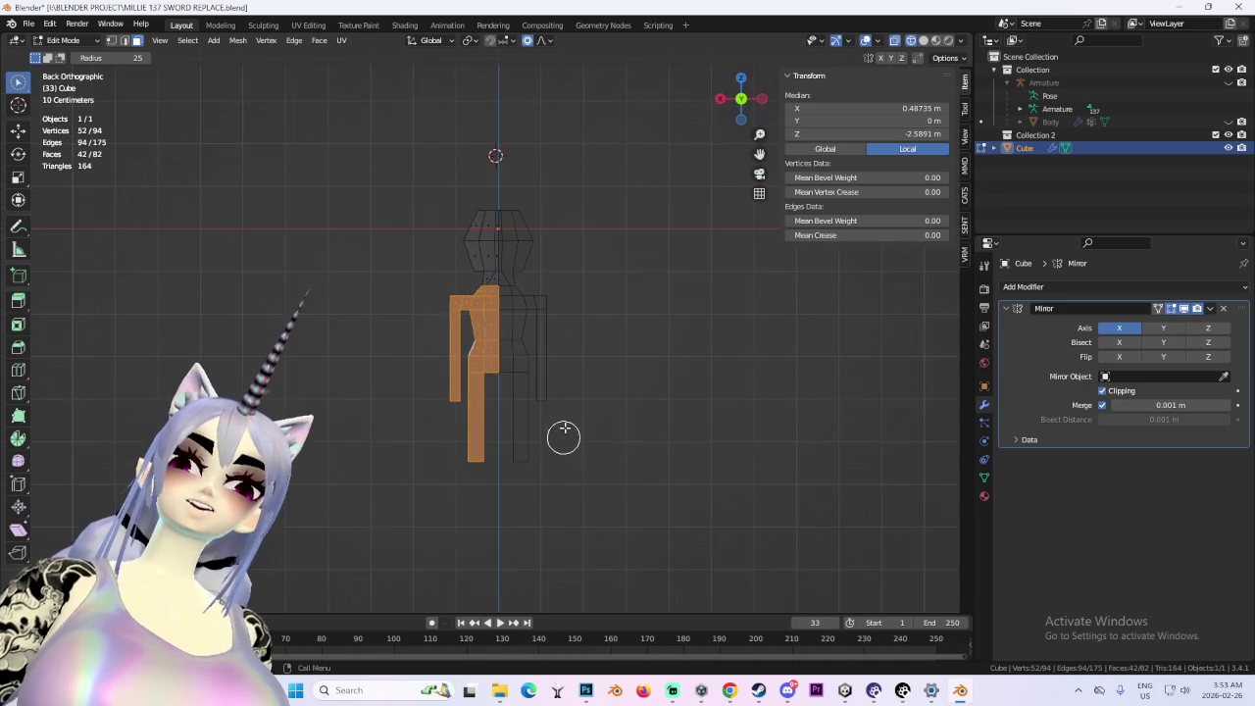
key(alt+a)
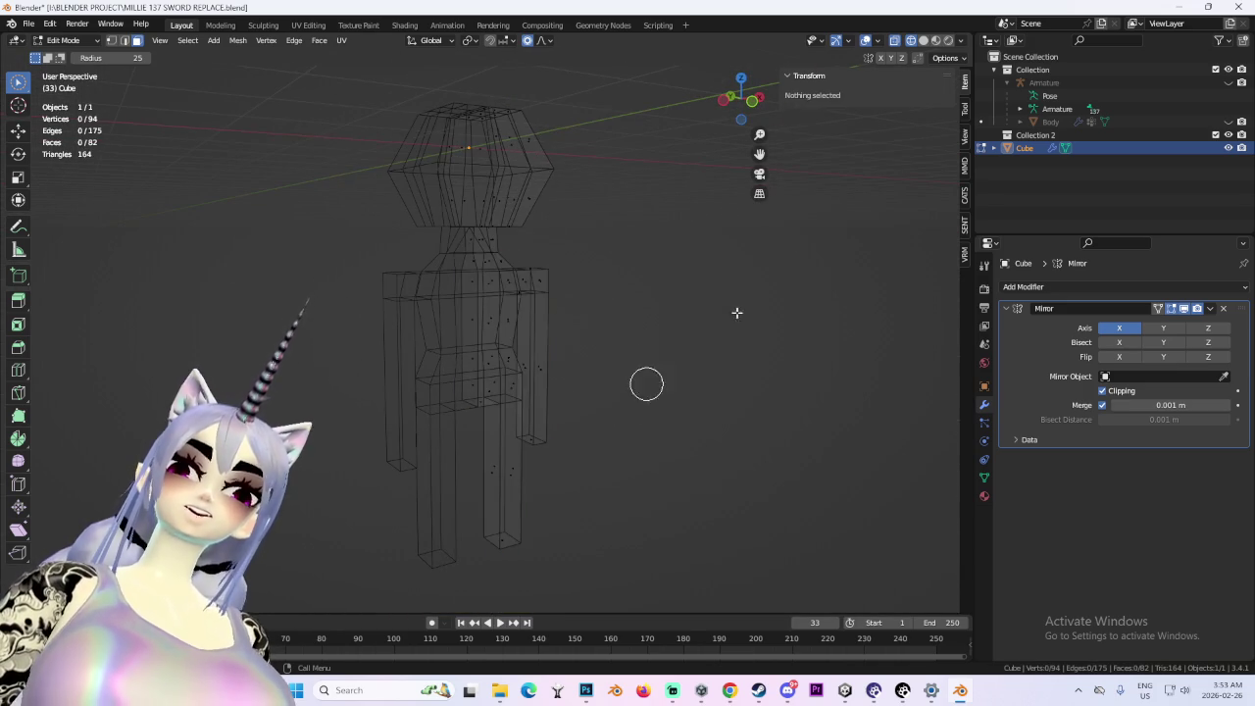
click(923, 40)
mouse_move(642, 311)
mouse_down()
mouse_move(588, 297)
mouse_move(704, 298)
mouse_move(885, 252)
mouse_move(572, 280)
mouse_move(673, 291)
mouse_move(599, 308)
mouse_move(585, 294)
mouse_move(650, 300)
mouse_move(641, 348)
mouse_move(628, 299)
mouse_move(643, 283)
mouse_up()
key(l)
key(l)
key(shift+z)
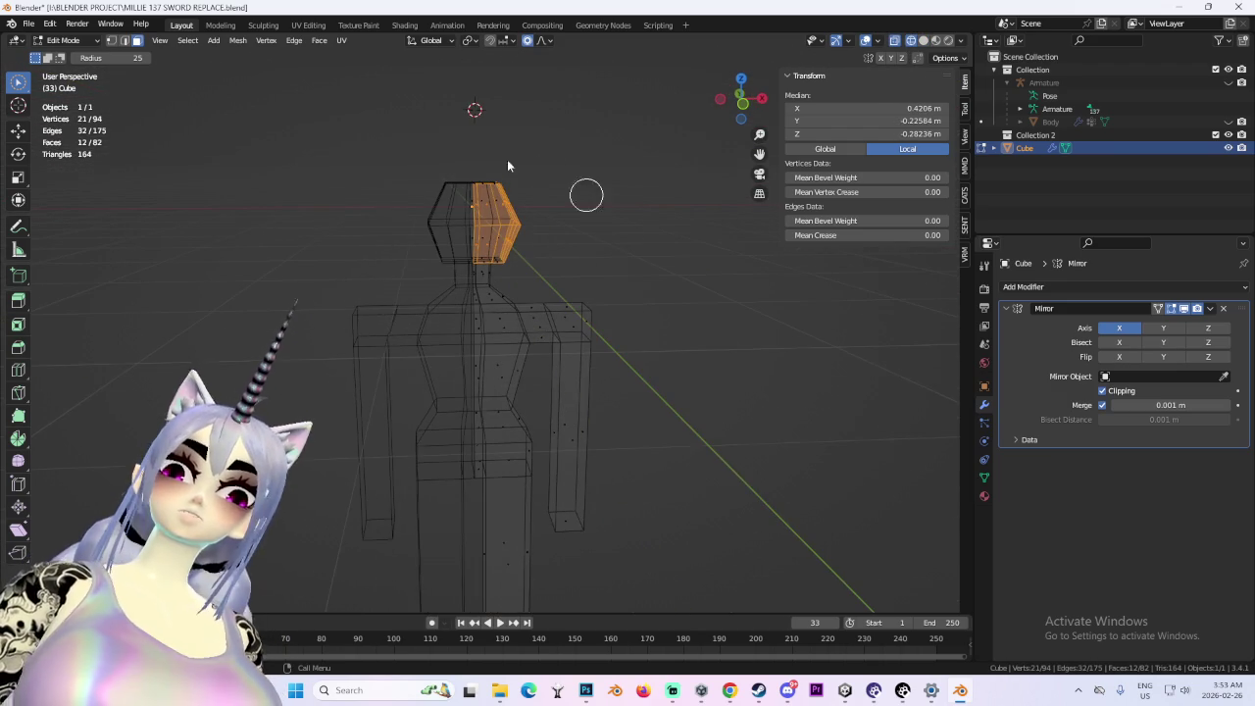
drag(18, 81, 126, 123)
mouse_move(350, 116)
mouse_down()
mouse_move(570, 291)
mouse_move(580, 268)
mouse_up()
- Try moving and rotating the head, cancel both, and turn X-ray off
key(g)
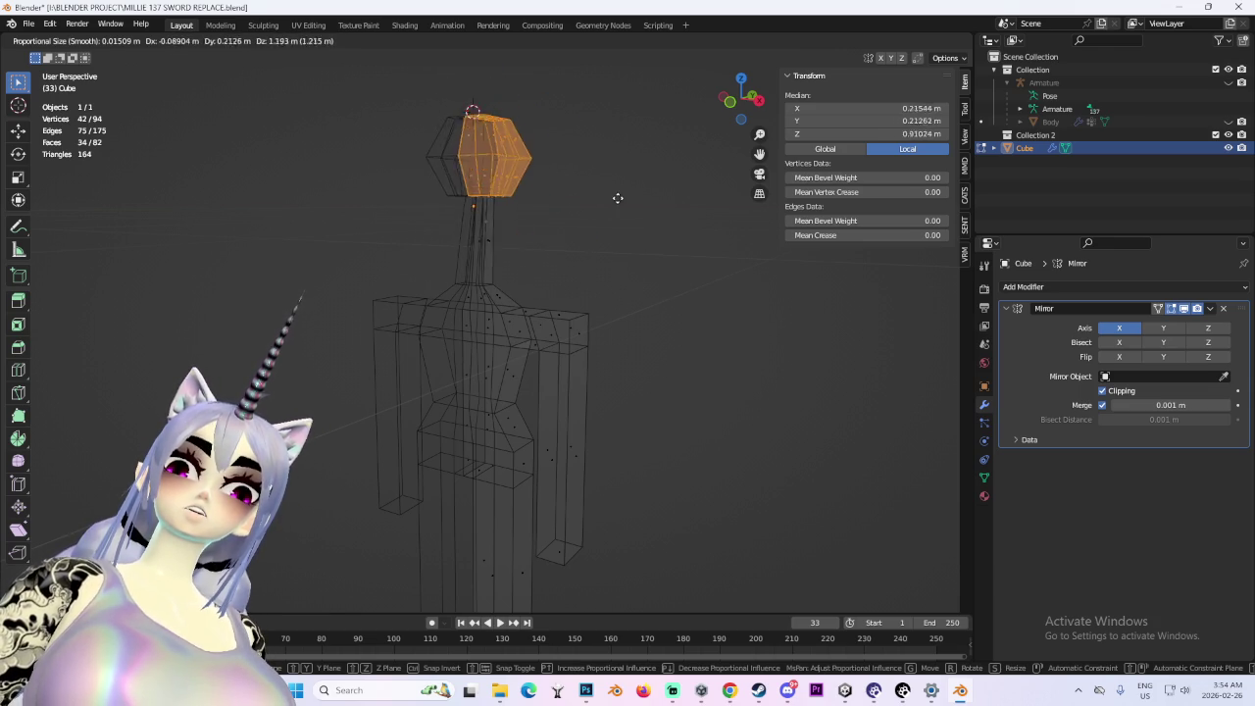
right_click(639, 182)
click(758, 99)
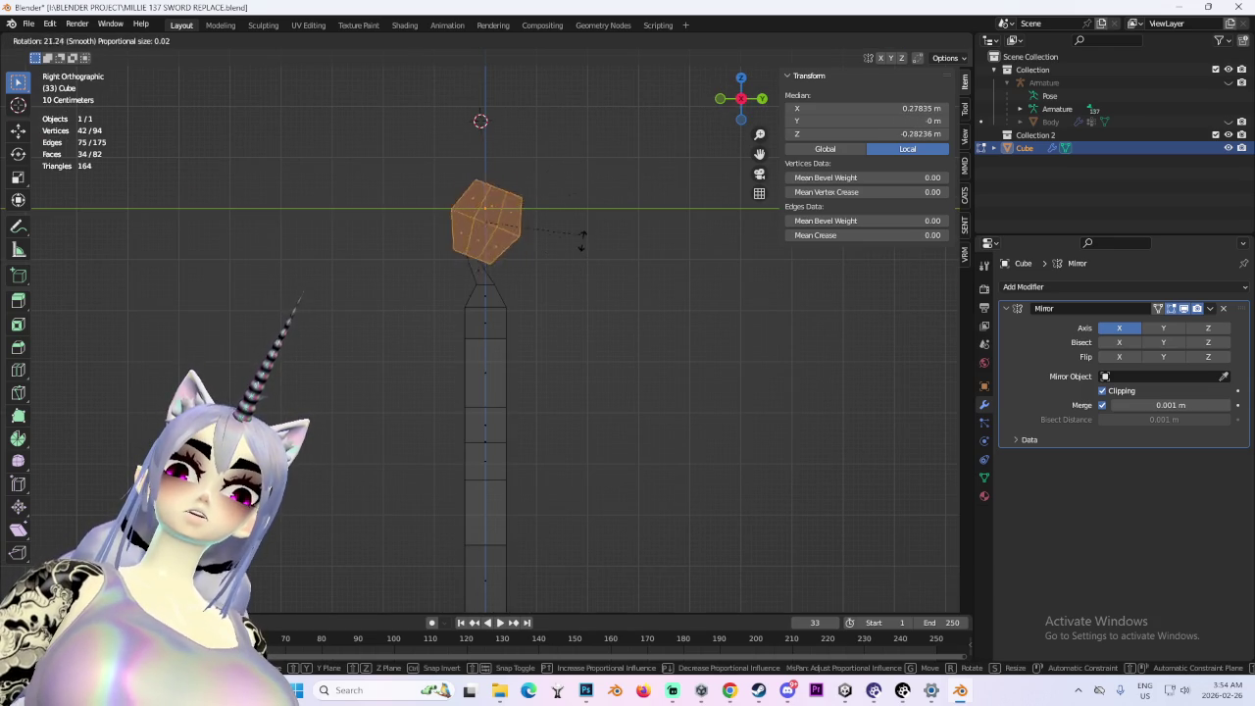
right_click(549, 117)
key(shift+z)
- Select the arm strip, undo a trial outward stretch, and move it near the centre line
click(529, 467)
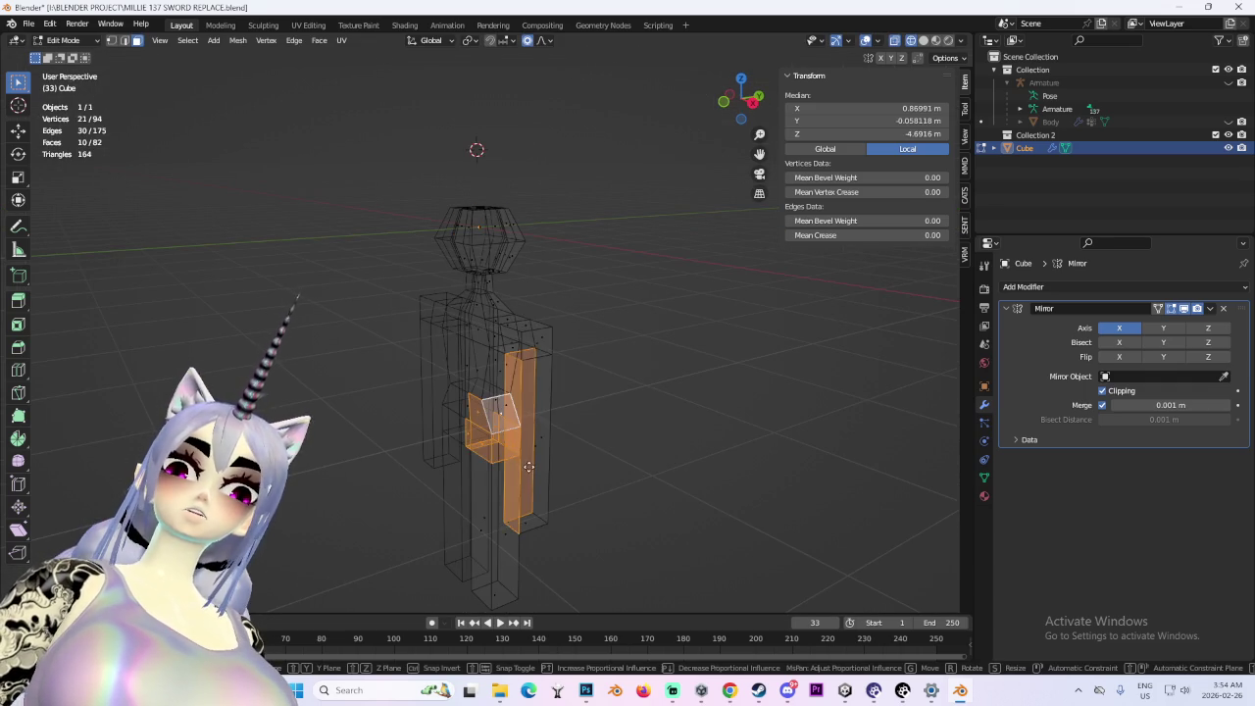
click(541, 386)
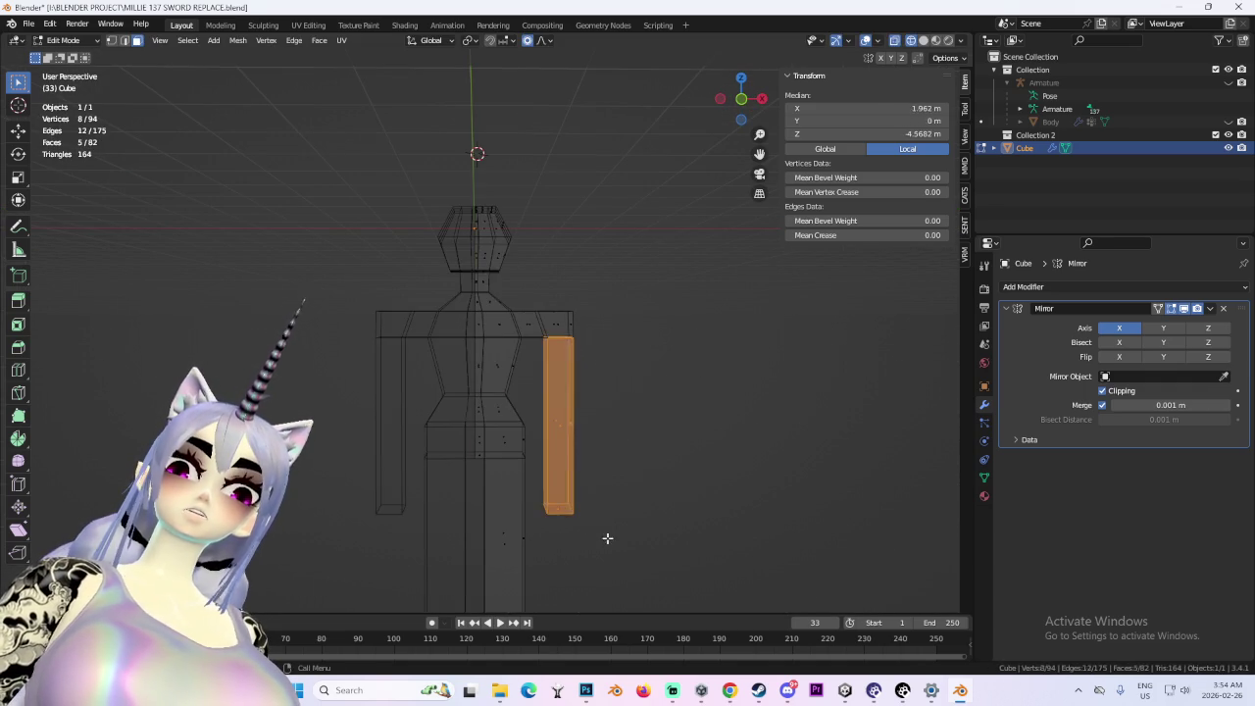
key(g)
click(860, 507)
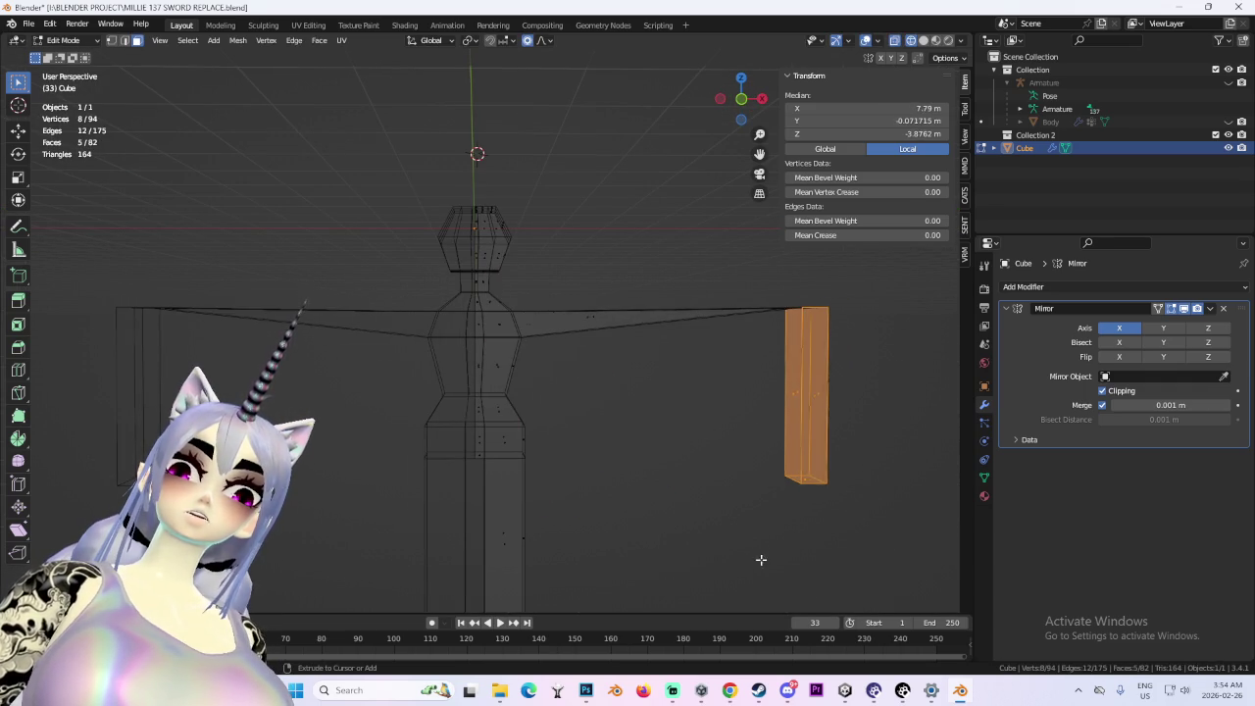
key(ctrl+z)
key(ctrl+z)
key(g)
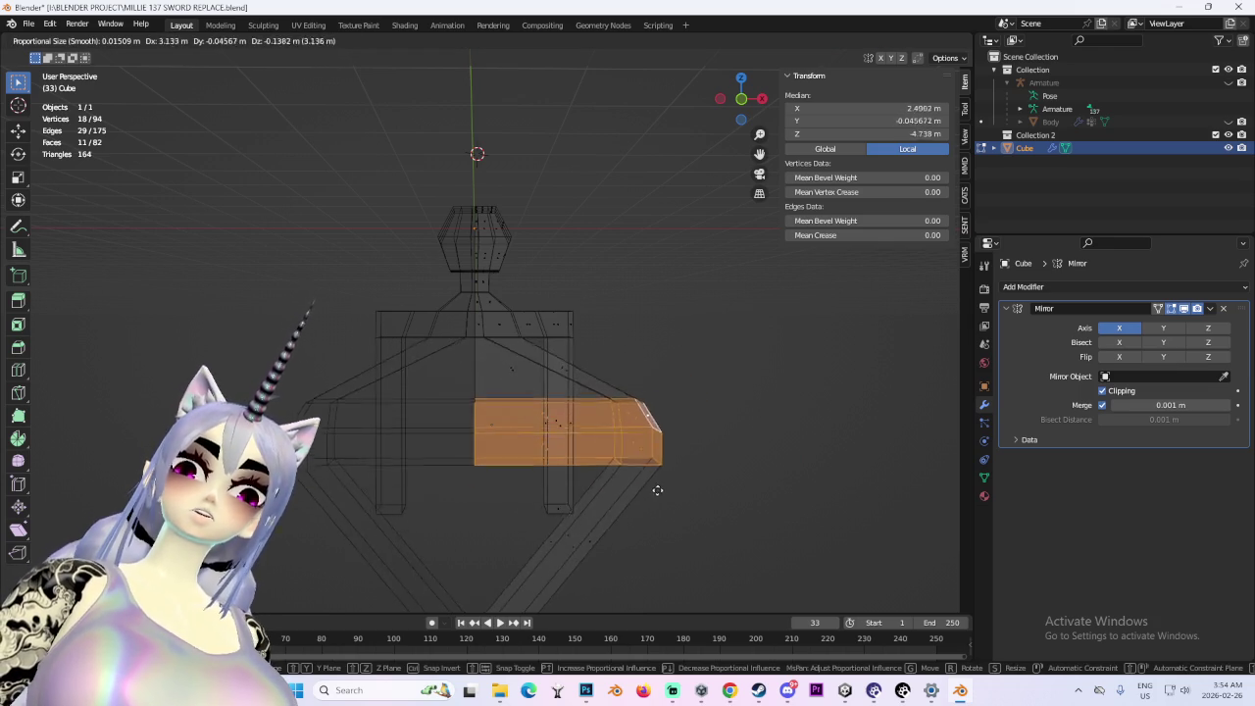
click(617, 507)
scroll(621, 397, up, 5)
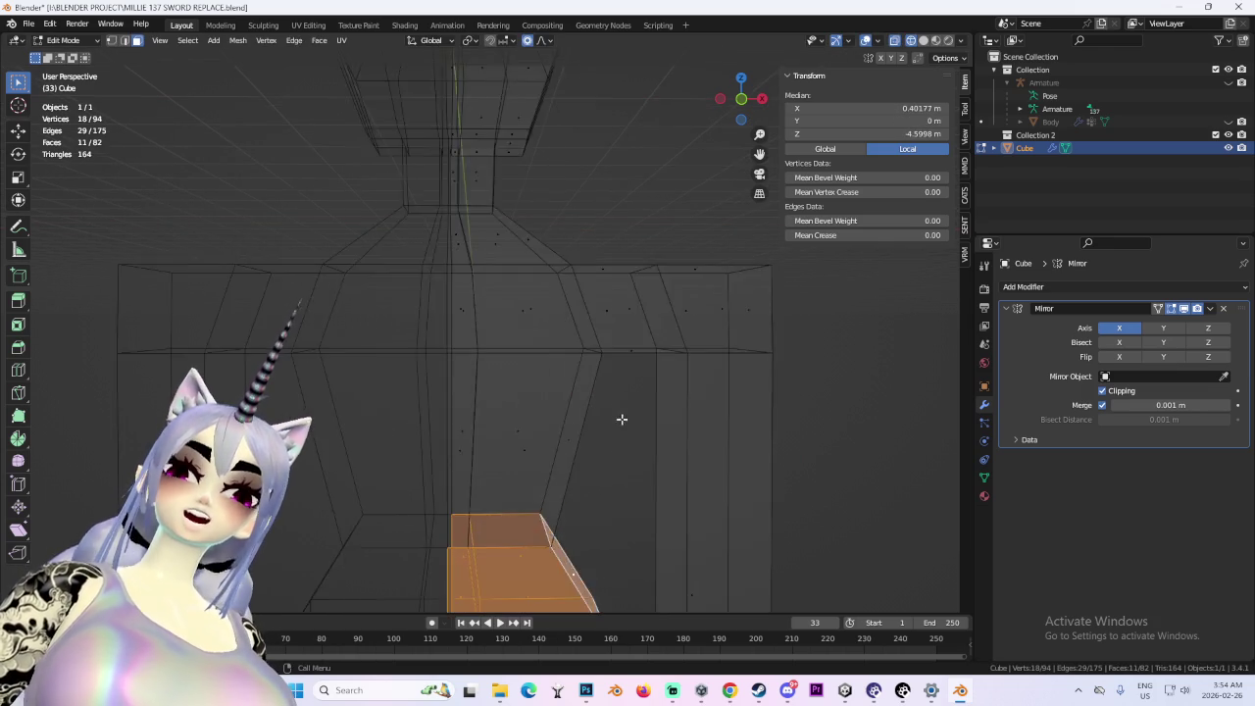
scroll(621, 397, down, 4)
- From the right-side view, move the selected faces forward and up
click(743, 99)
key(g)
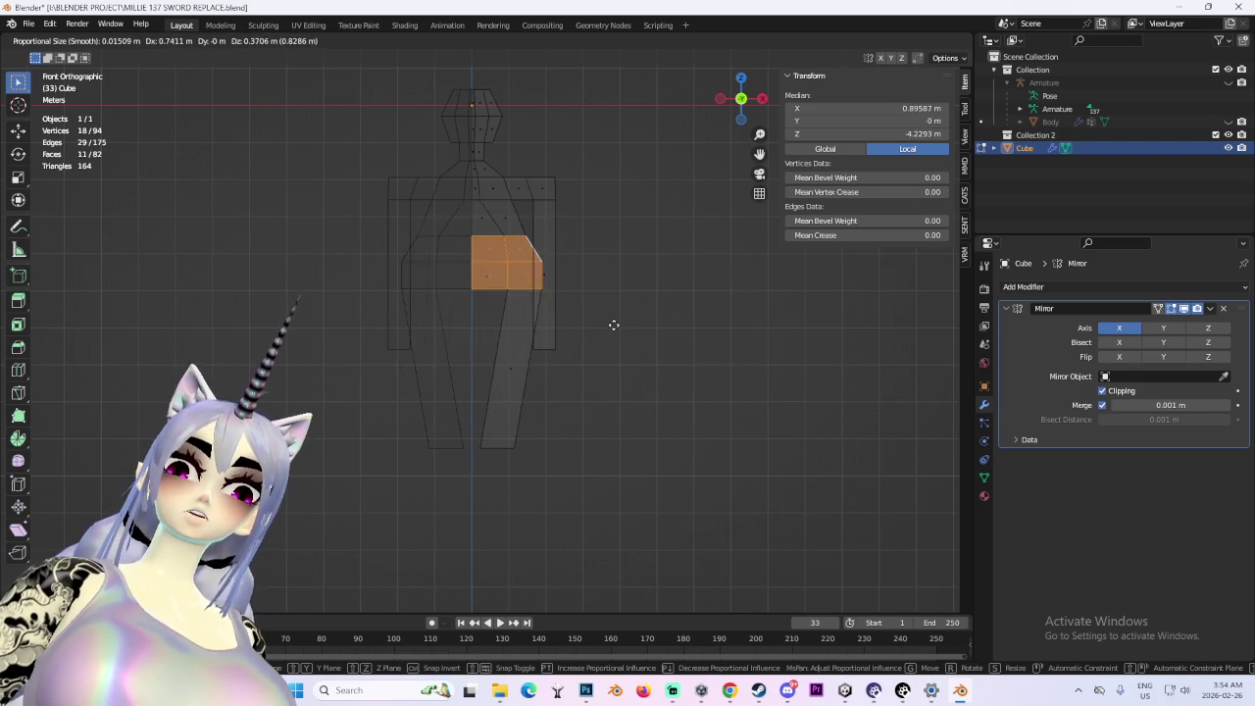
mouse_move(745, 376)
mouse_down()
mouse_move(661, 364)
mouse_move(680, 415)
mouse_move(774, 420)
mouse_up()
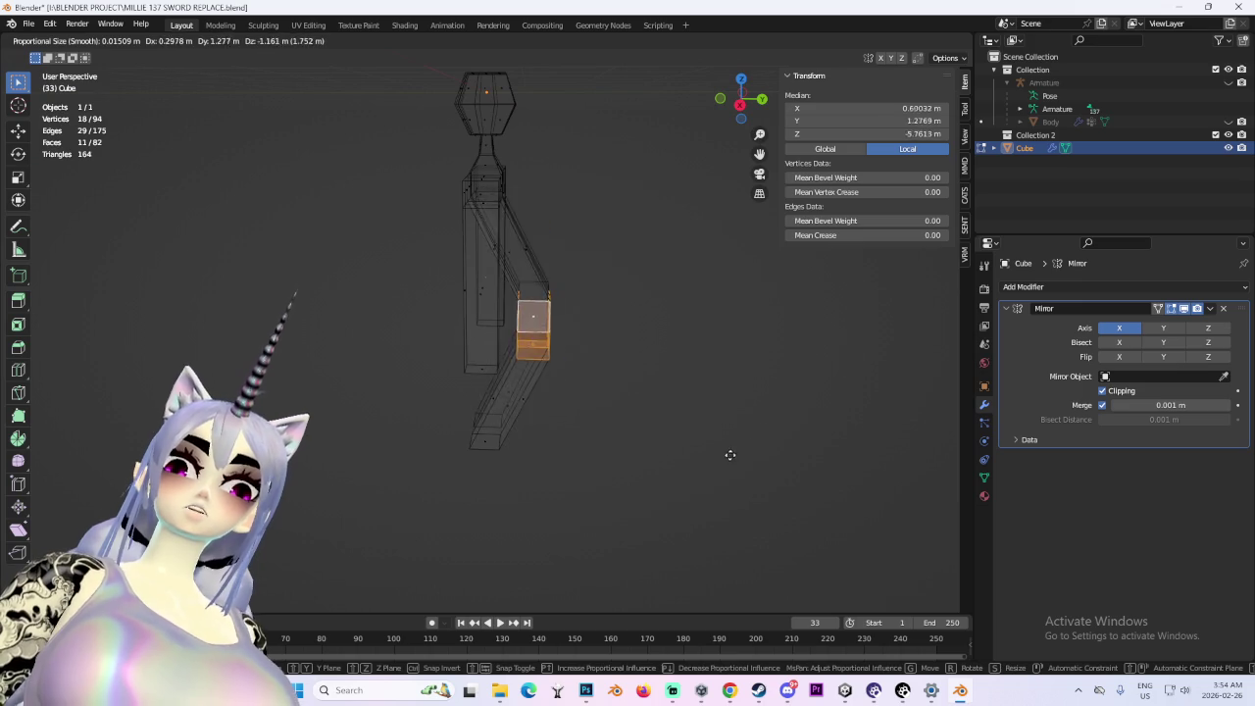
key(Escape)
click(740, 105)
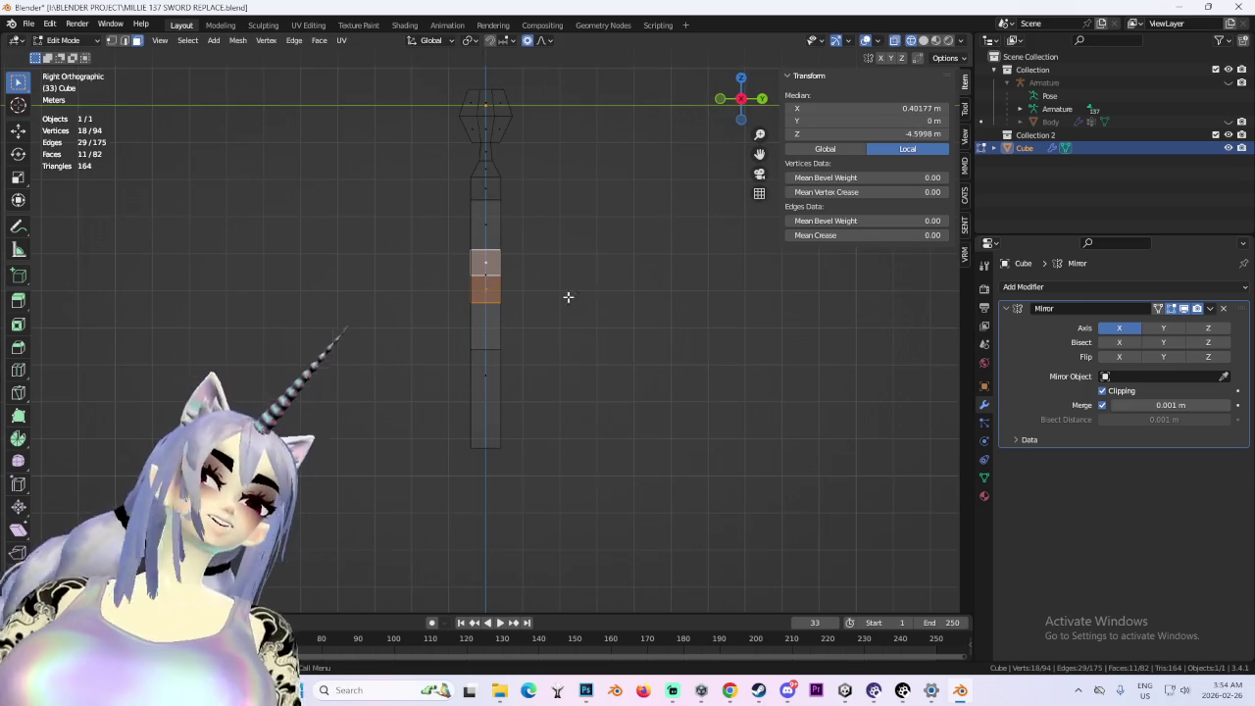
drag(587, 296, 503, 332)
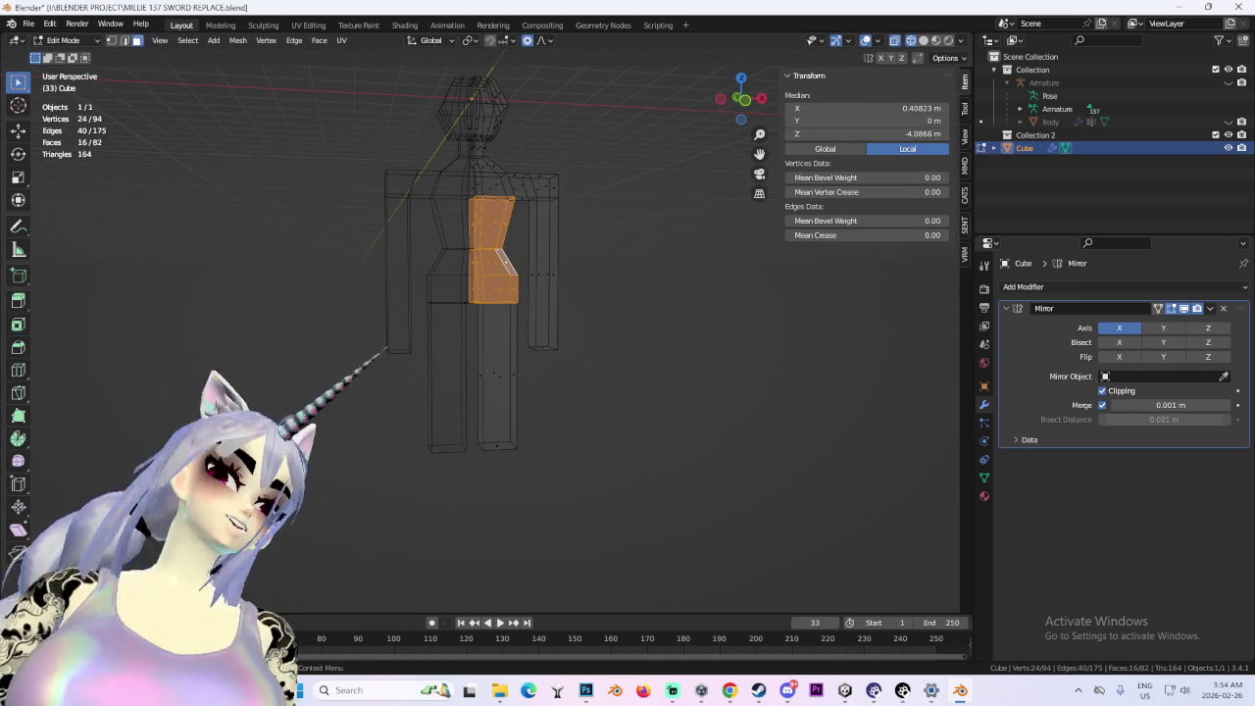
click(763, 102)
key(g)
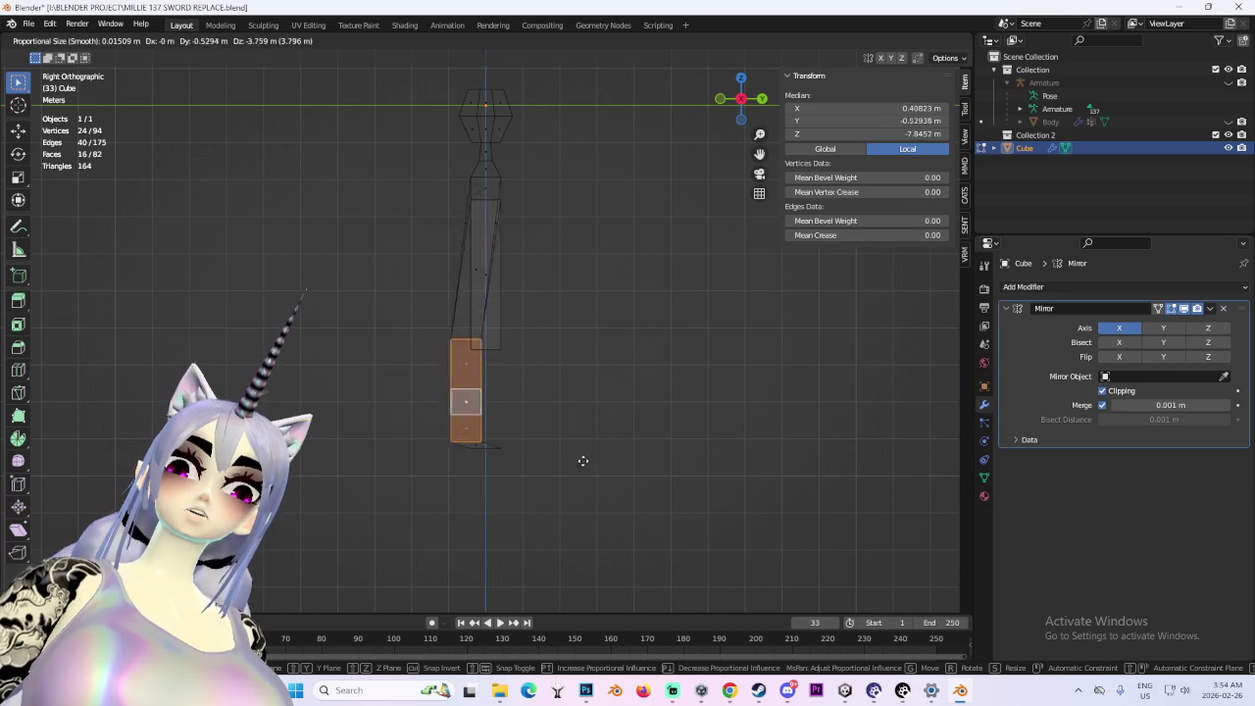
click(673, 359)
- Rotate the limb section to bend it, then pull the faces toward the centre line
key(r)
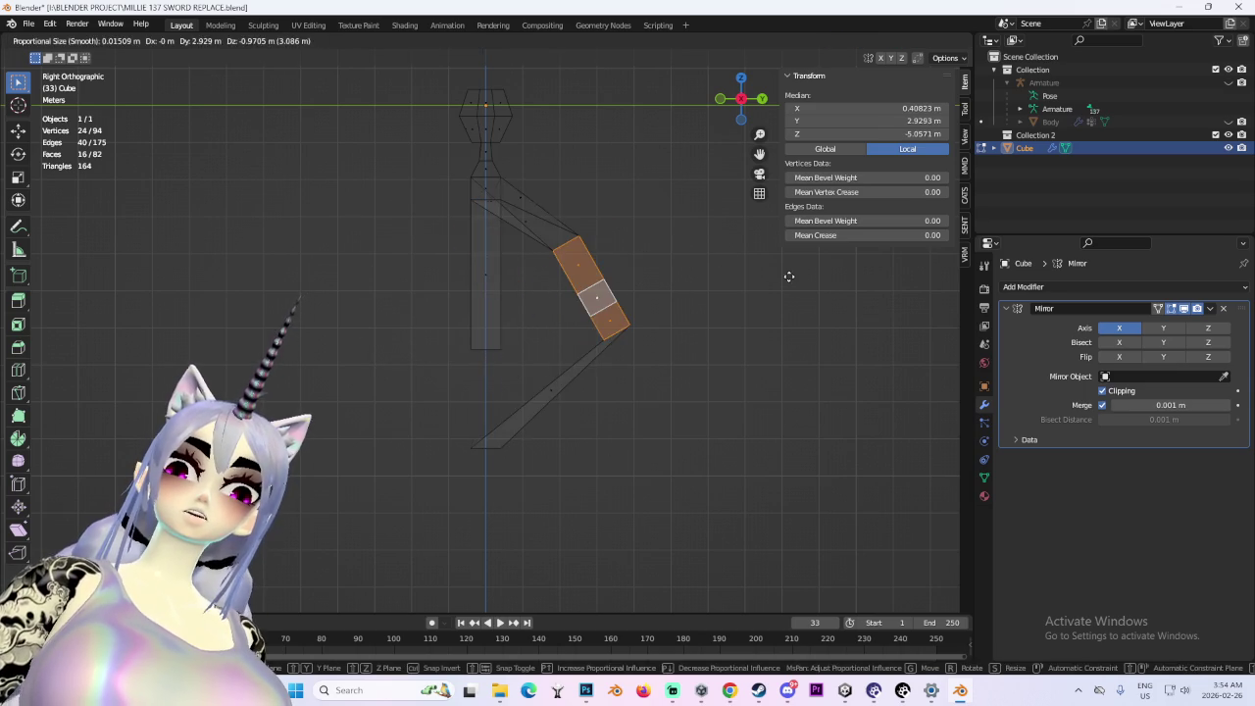
click(425, 324)
key(g)
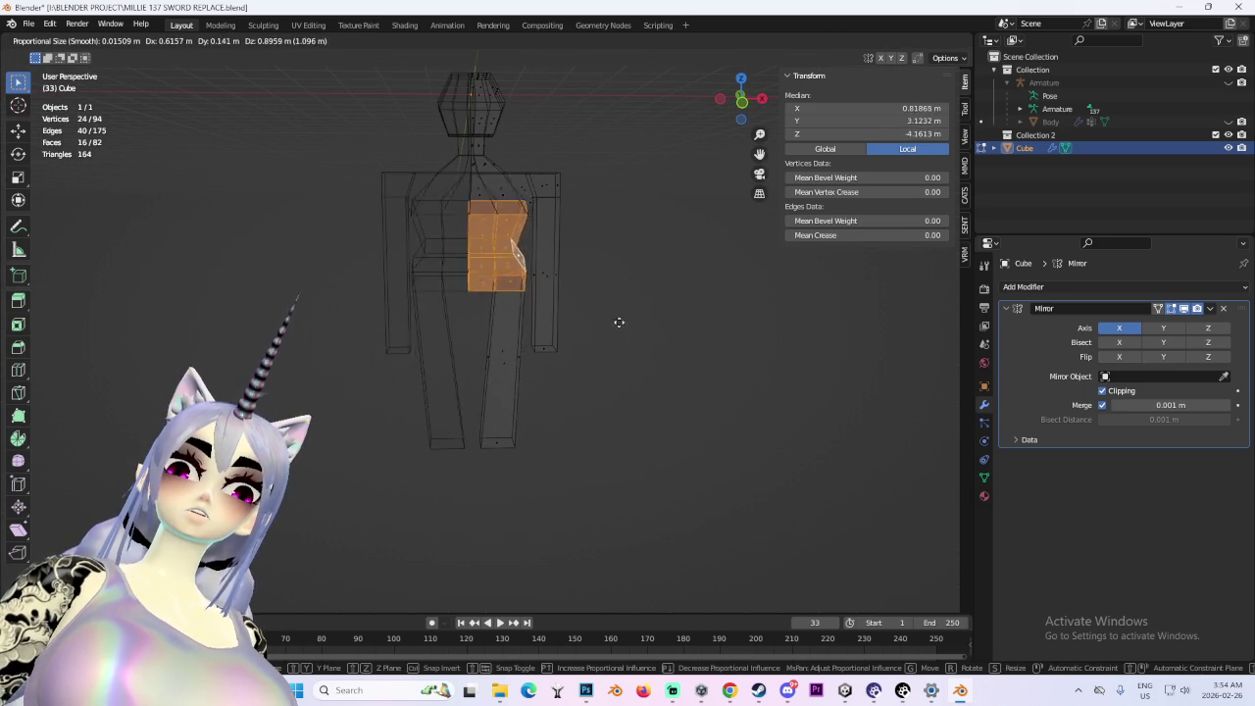
click(617, 301)
key(a)
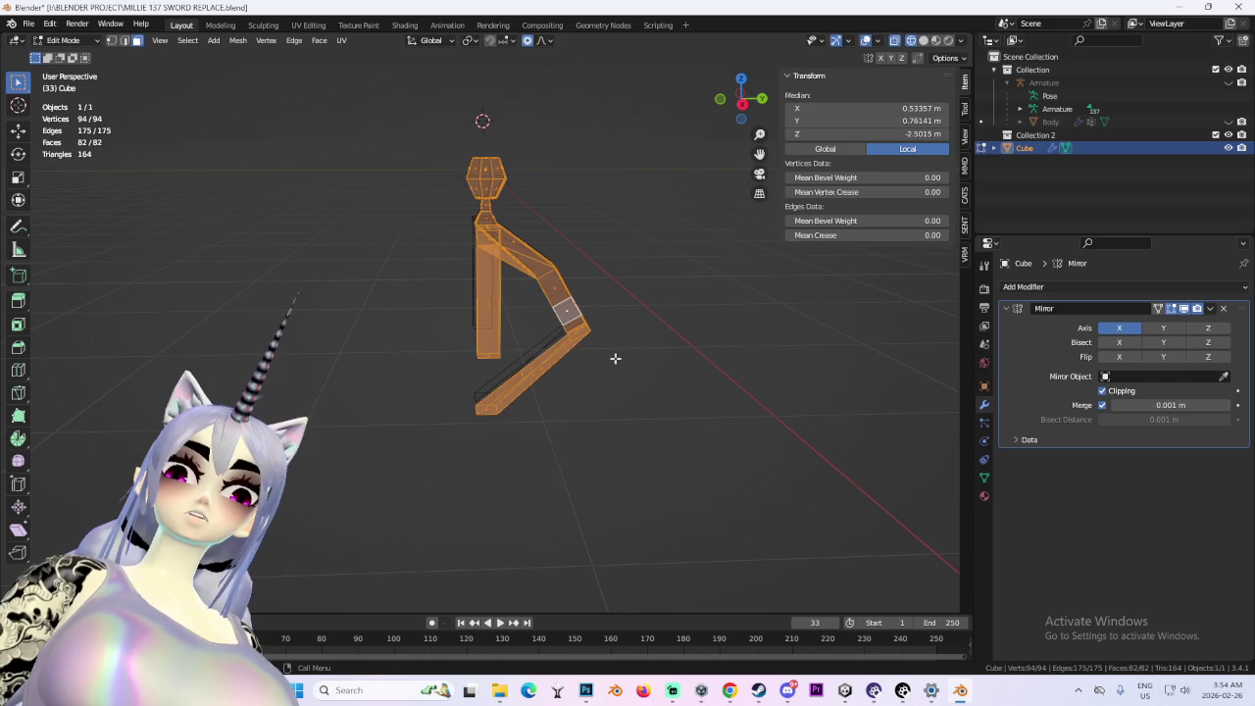
key(ctrl+z)
key(g)
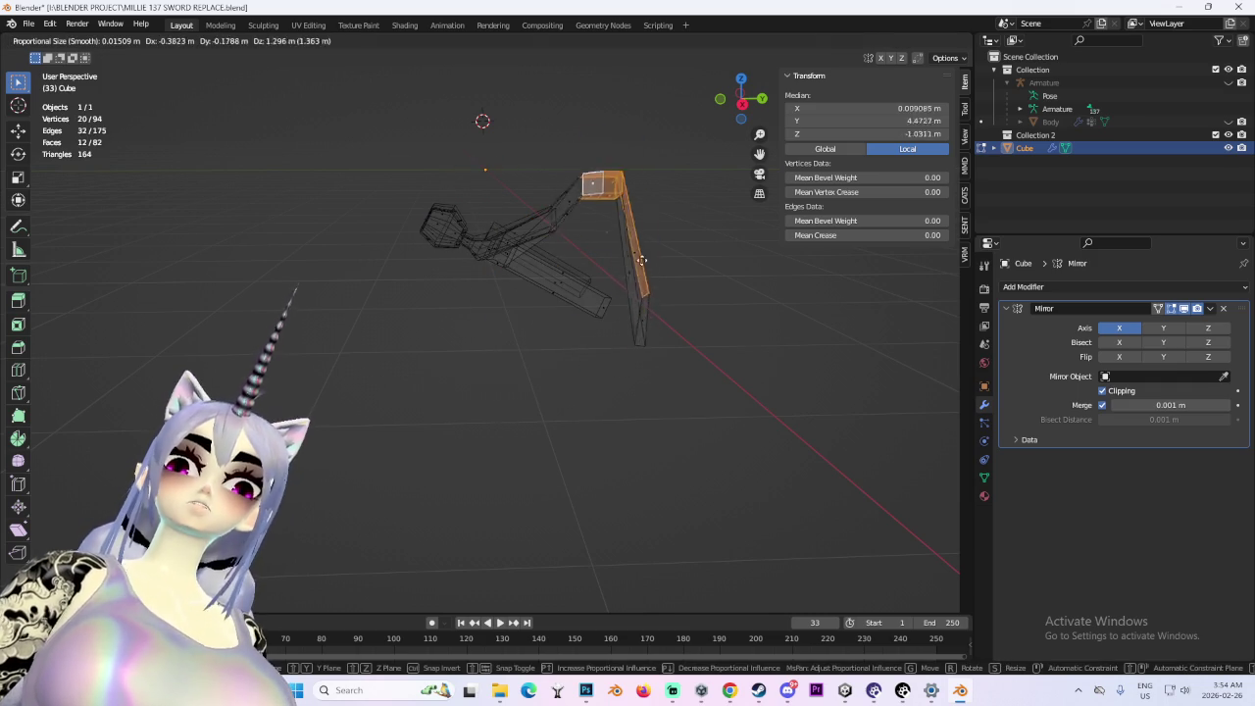
click(614, 252)
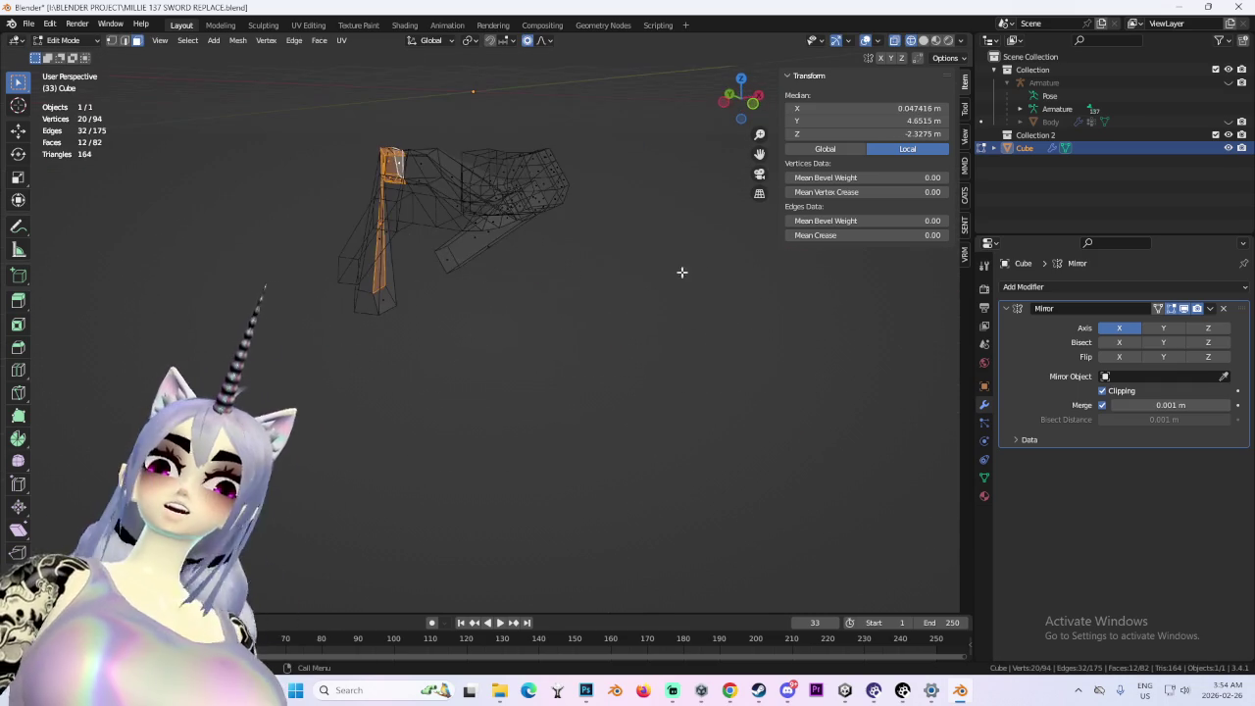
- Undo the last limb move and check the mesh from front and side views
click(752, 105)
key(ctrl+z)
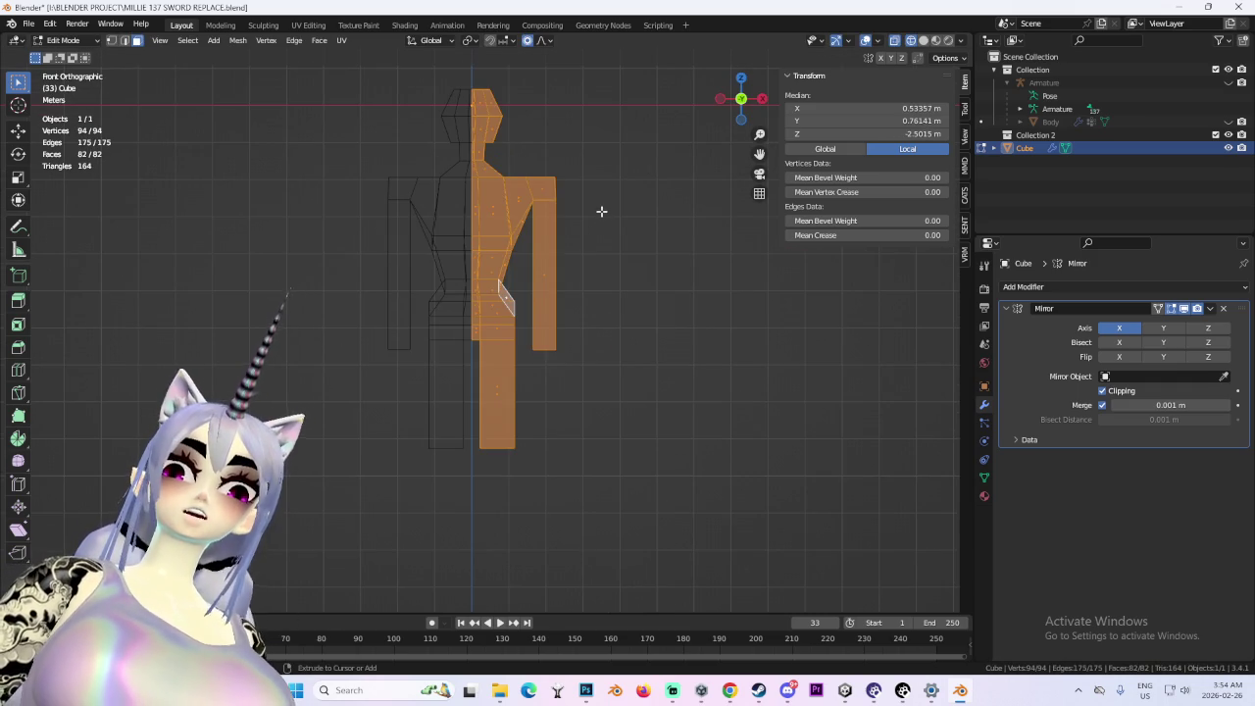
drag(662, 237, 713, 296)
click(752, 104)
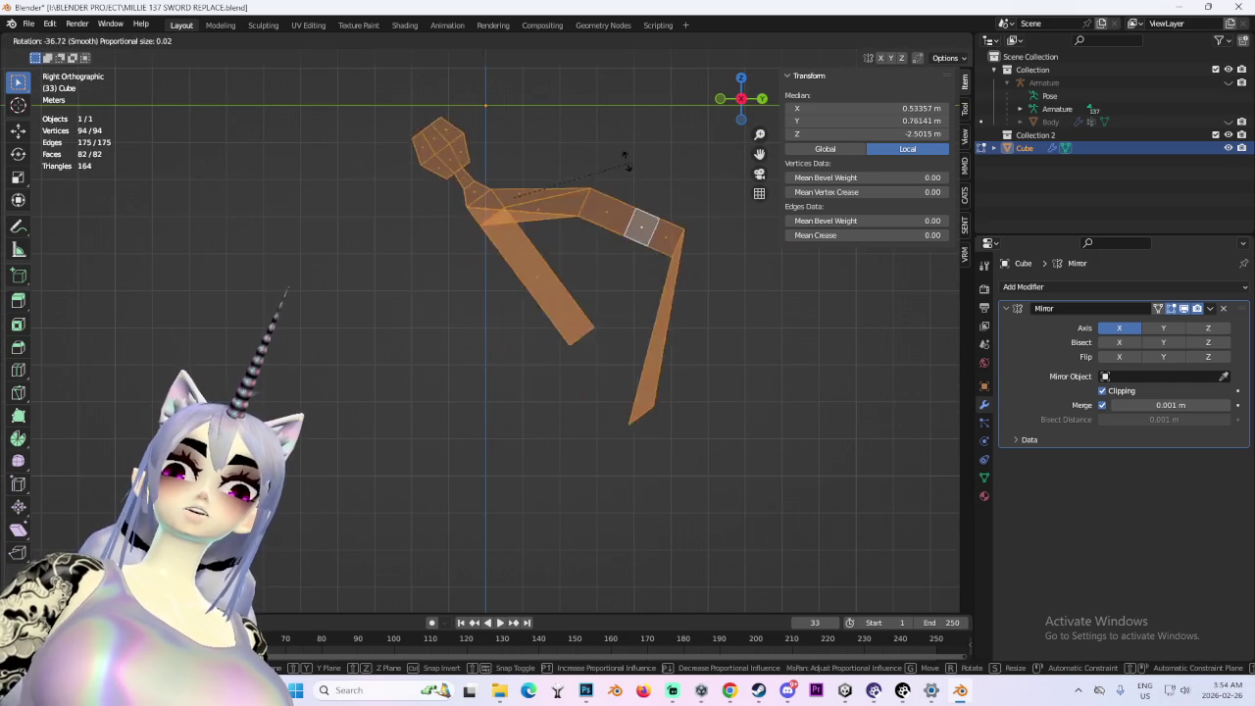
mouse_move(718, 102)
mouse_down()
mouse_move(608, 157)
mouse_move(540, 115)
mouse_move(575, 159)
mouse_move(578, 143)
mouse_move(661, 197)
mouse_up()
key(g)
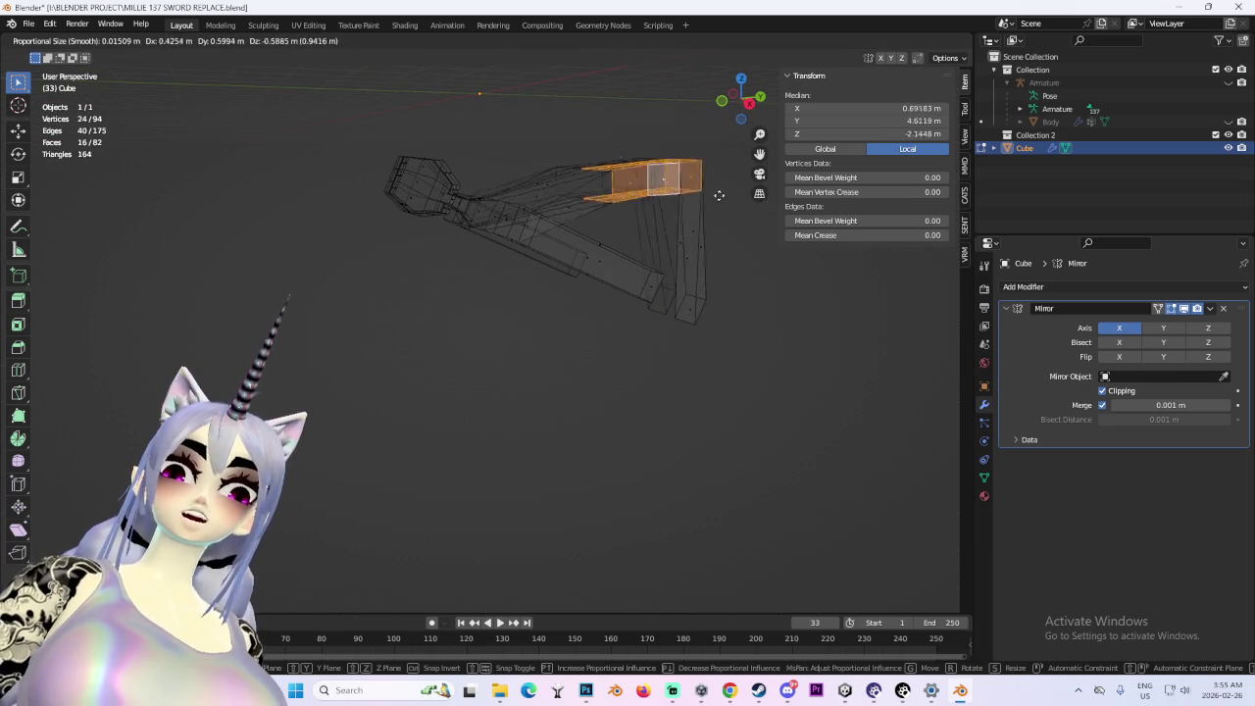
key(Escape)
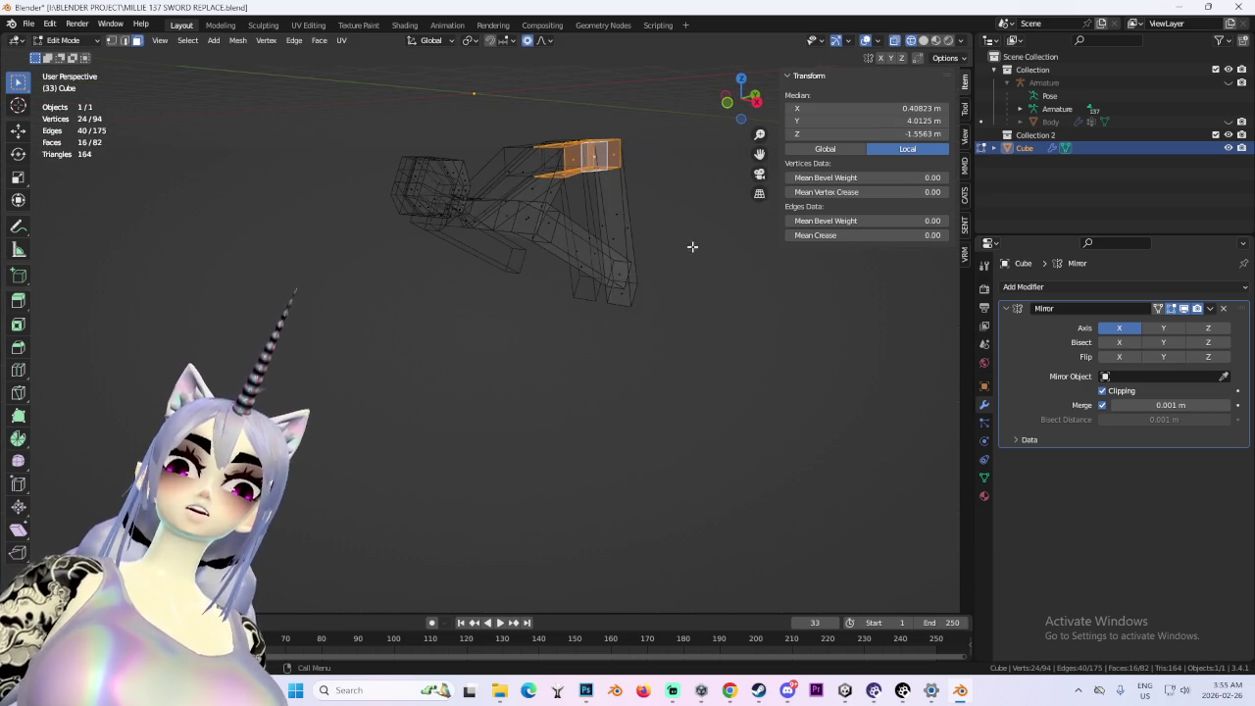
- Box-select part of the vertical bar piece and move it along X
double_click(610, 202)
mouse_move(610, 202)
mouse_down()
mouse_move(678, 350)
mouse_move(507, 326)
mouse_up()
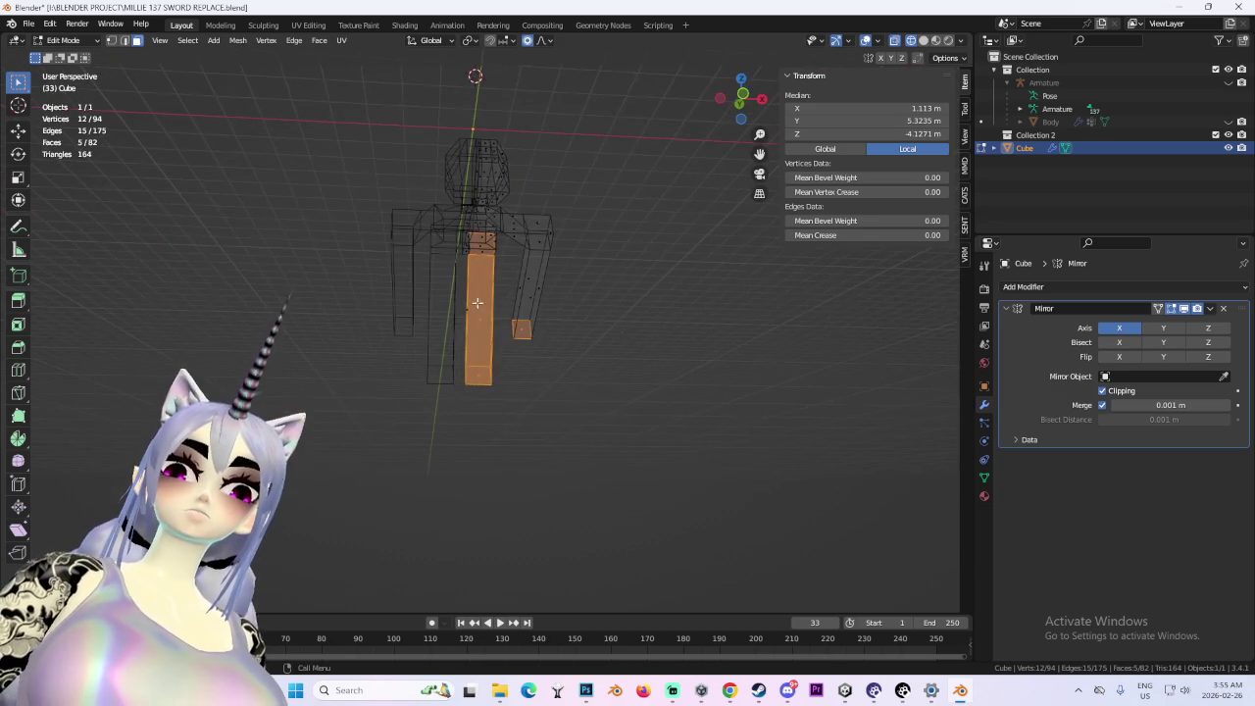
mouse_move(493, 413)
mouse_down()
mouse_move(580, 414)
mouse_move(672, 258)
mouse_move(558, 271)
mouse_move(717, 196)
mouse_move(540, 199)
mouse_move(419, 265)
mouse_move(666, 216)
mouse_up()
key(g)
key(x)
click(597, 280)
- Narrow the selection to the arm tip and move it to a new position
key(ctrl+KP_Add)
key(ctrl+KP_Add)
key(ctrl+KP_Add)
key(ctrl+KP_Subtract)
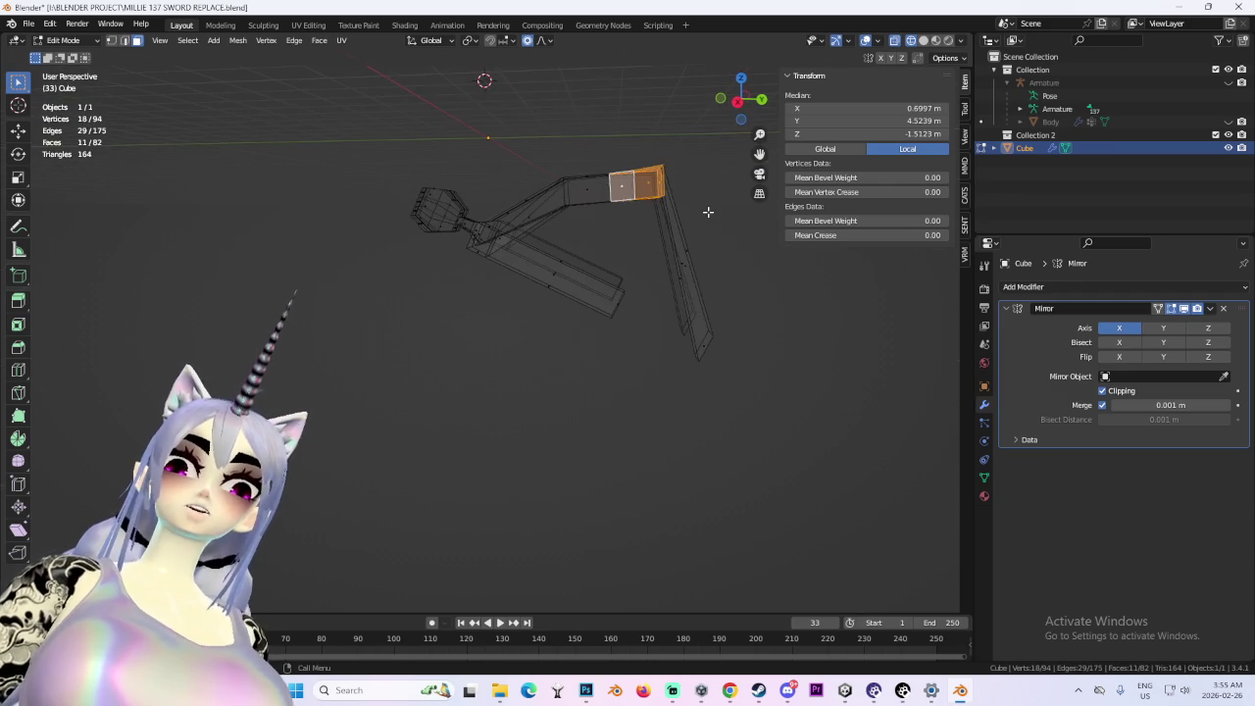
key(g)
drag(610, 255, 761, 218)
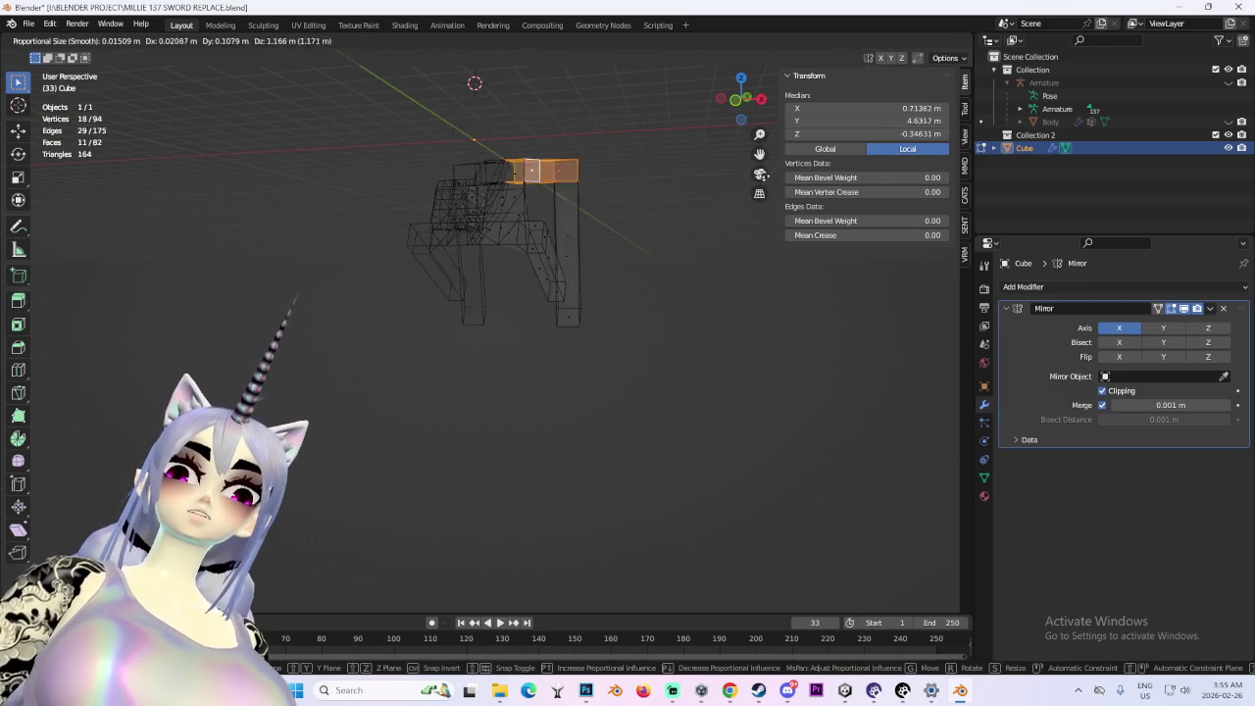
click(749, 234)
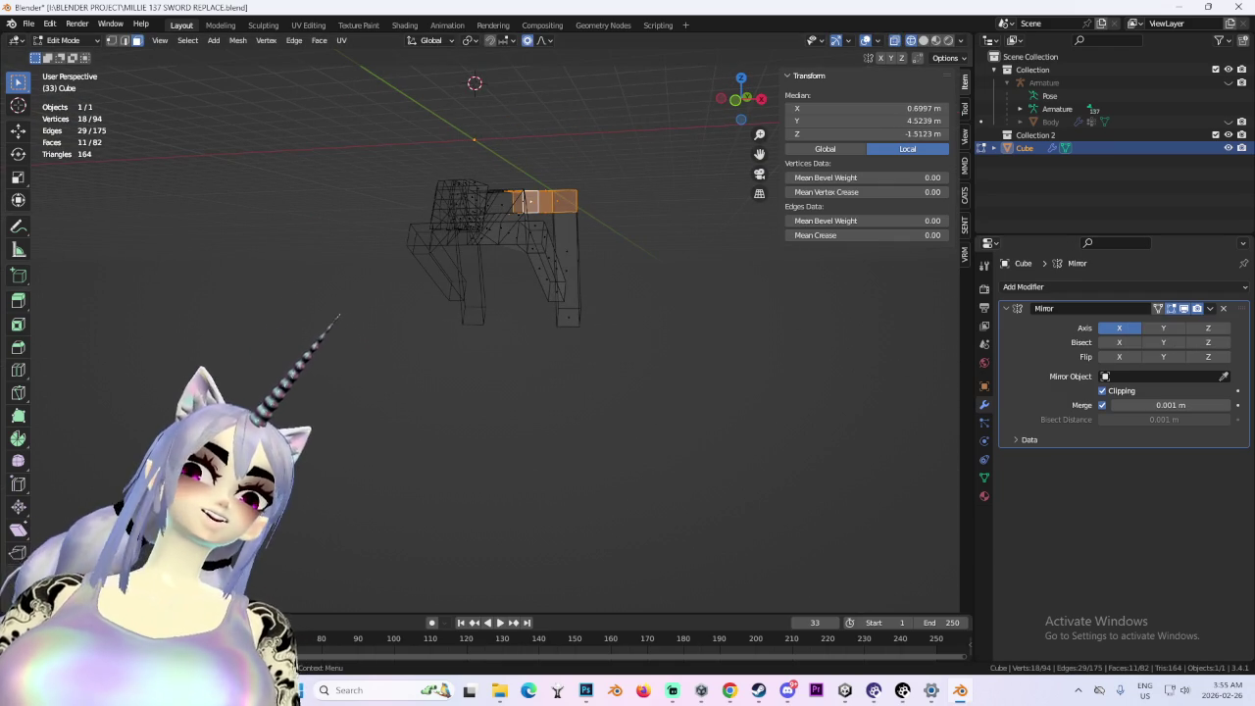
- Select the whole arm with Ctrl+L and box-select, then cancel a trial rotation
mouse_move(637, 264)
mouse_down()
mouse_move(663, 271)
mouse_move(535, 271)
mouse_up()
click(535, 272)
key(ctrl+l)
mouse_move(343, 397)
mouse_down()
mouse_move(588, 155)
mouse_move(588, 177)
mouse_up()
key(r)
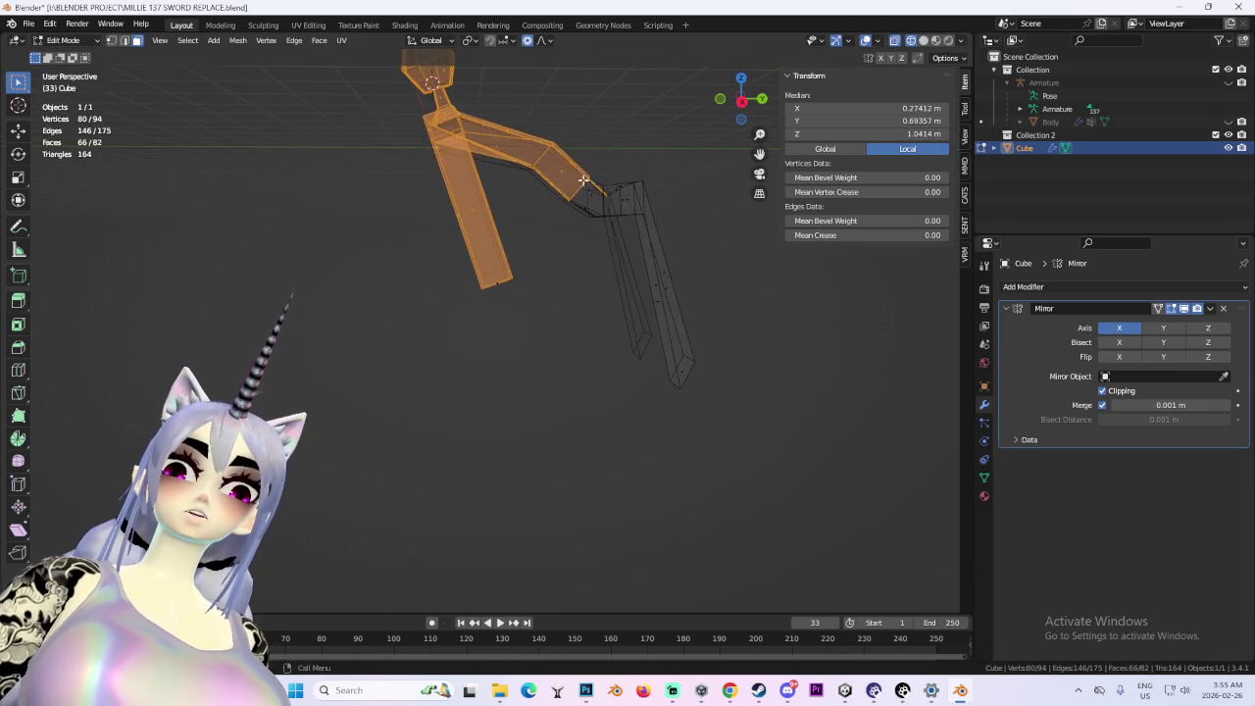
right_click(478, 186)
- Select the head and upper body with linked geometry and rotate them
drag(292, 132, 569, 347)
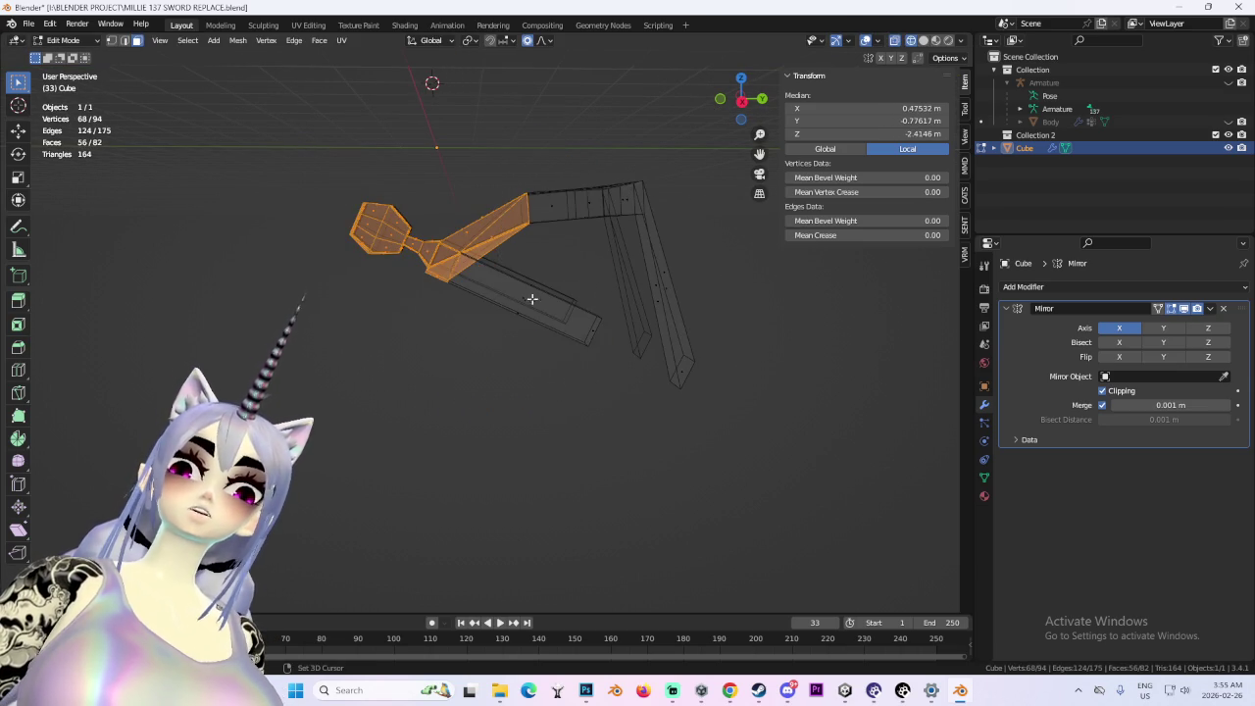
key(ctrl+l)
key(r)
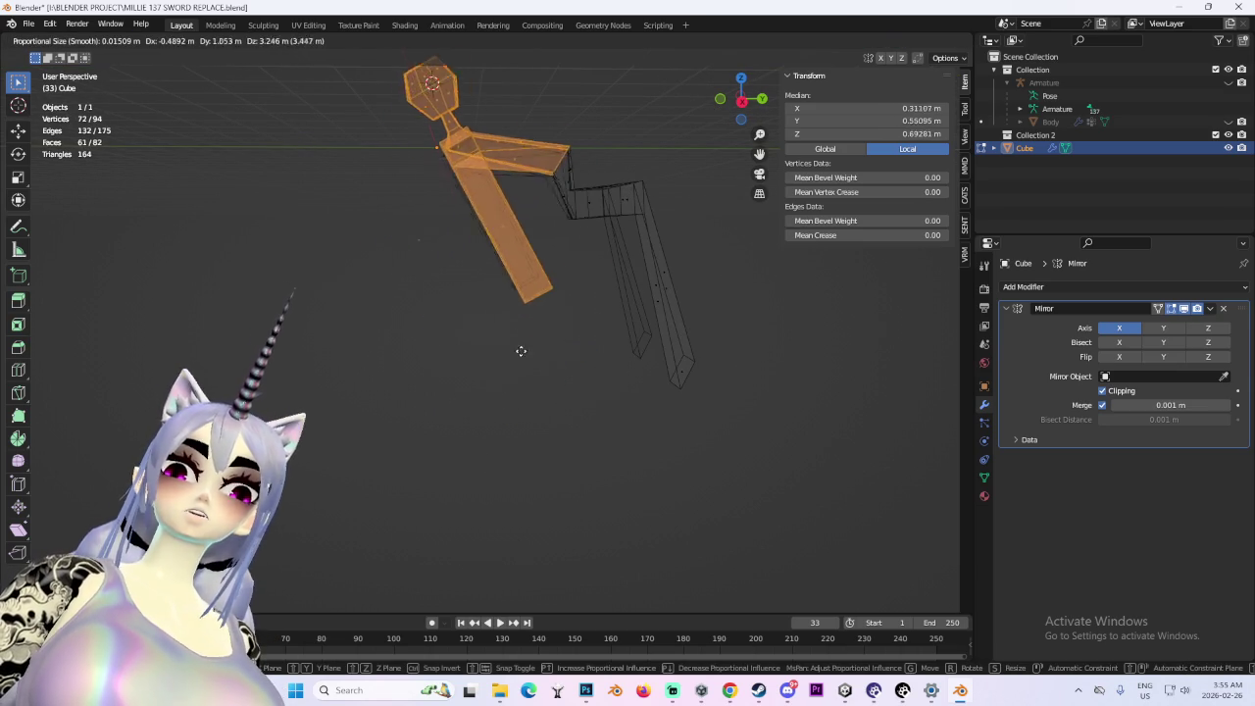
click(617, 284)
- Select the whole lower limb piece and inspect it in solid and side views
mouse_move(617, 283)
mouse_down()
mouse_move(734, 300)
mouse_move(404, 320)
mouse_up()
click(388, 304)
key(ctrl+l)
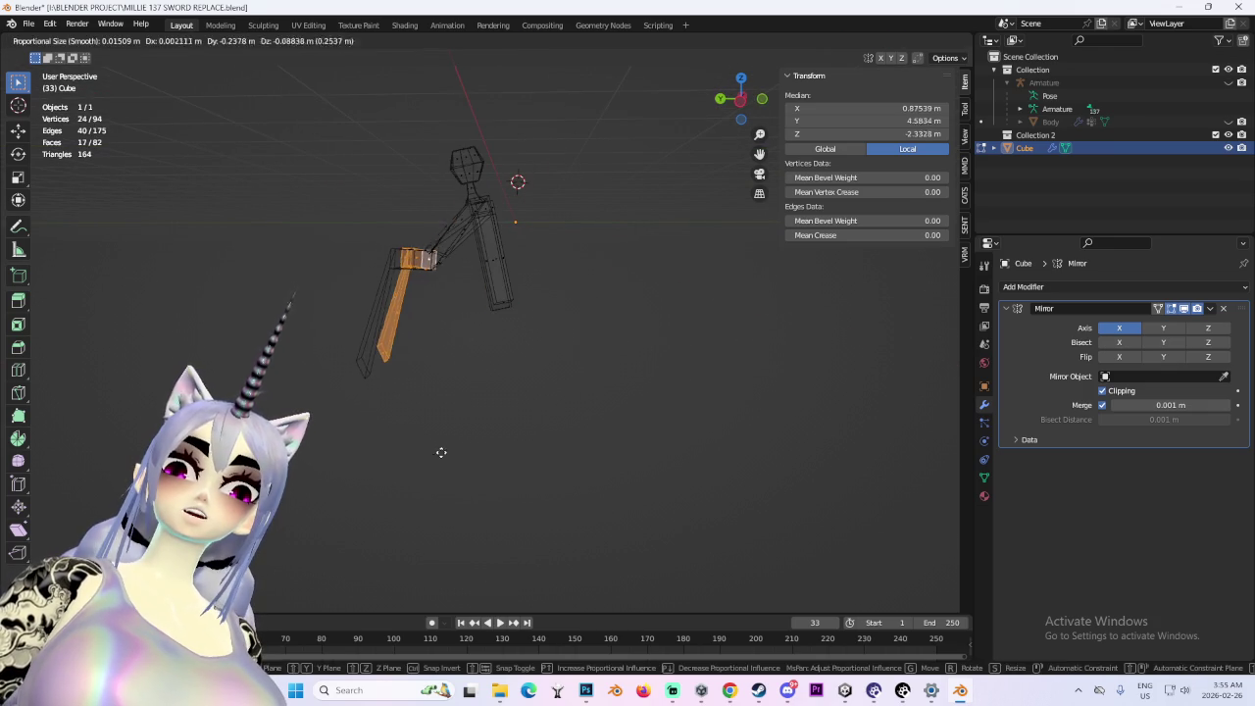
click(742, 101)
key(shift+z)
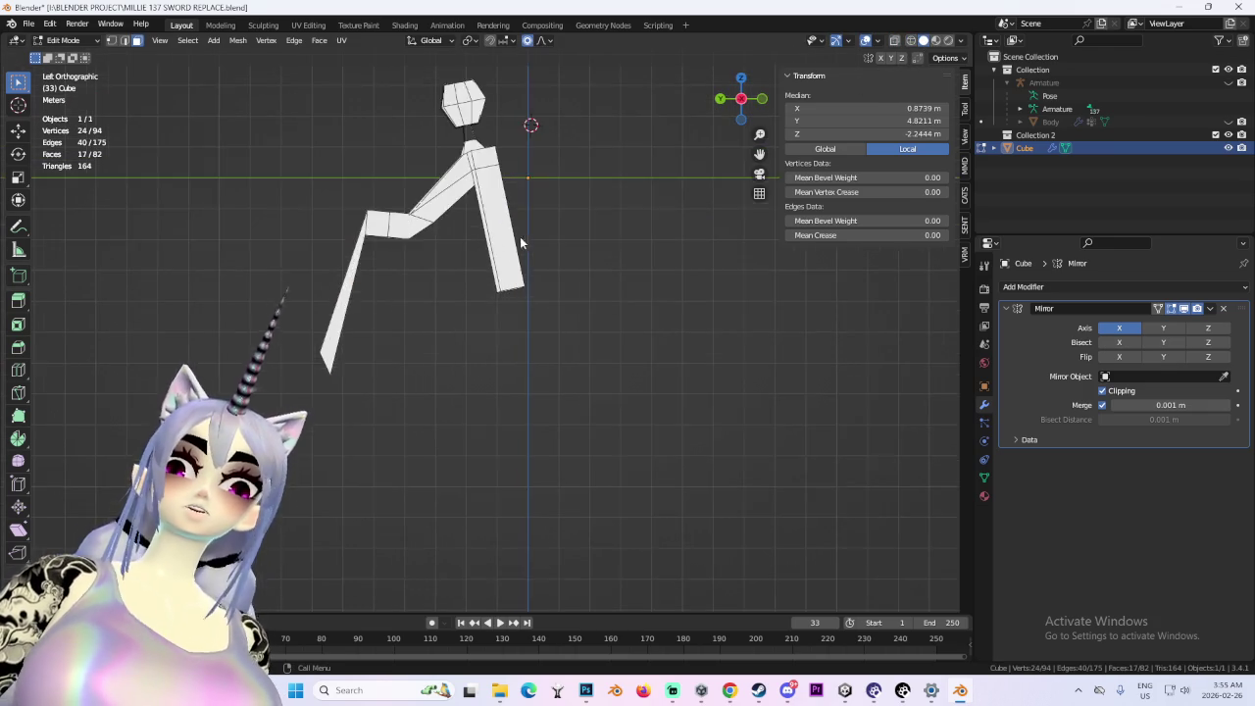
- Select the head and neck and move them into place from a side view
key(KP_1)
mouse_move(550, 255)
mouse_down()
mouse_move(597, 285)
mouse_move(616, 330)
mouse_move(583, 216)
mouse_up()
click(471, 147)
drag(524, 163, 620, 183)
click(745, 111)
key(g)
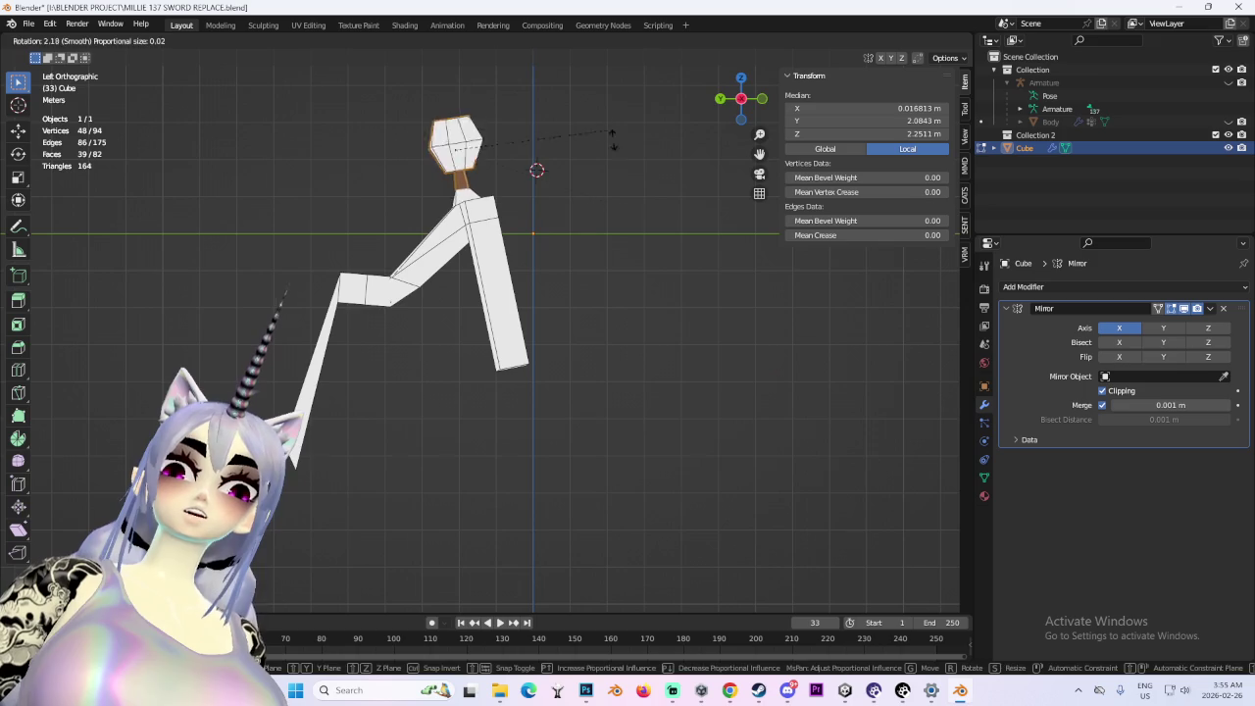
click(678, 288)
- Move the right leg with soft falloff, then both legs together, into a forward seated position
mouse_move(313, 306)
mouse_down()
mouse_move(401, 504)
mouse_move(406, 346)
mouse_move(490, 358)
mouse_move(627, 328)
mouse_up()
click(628, 328)
key(g)
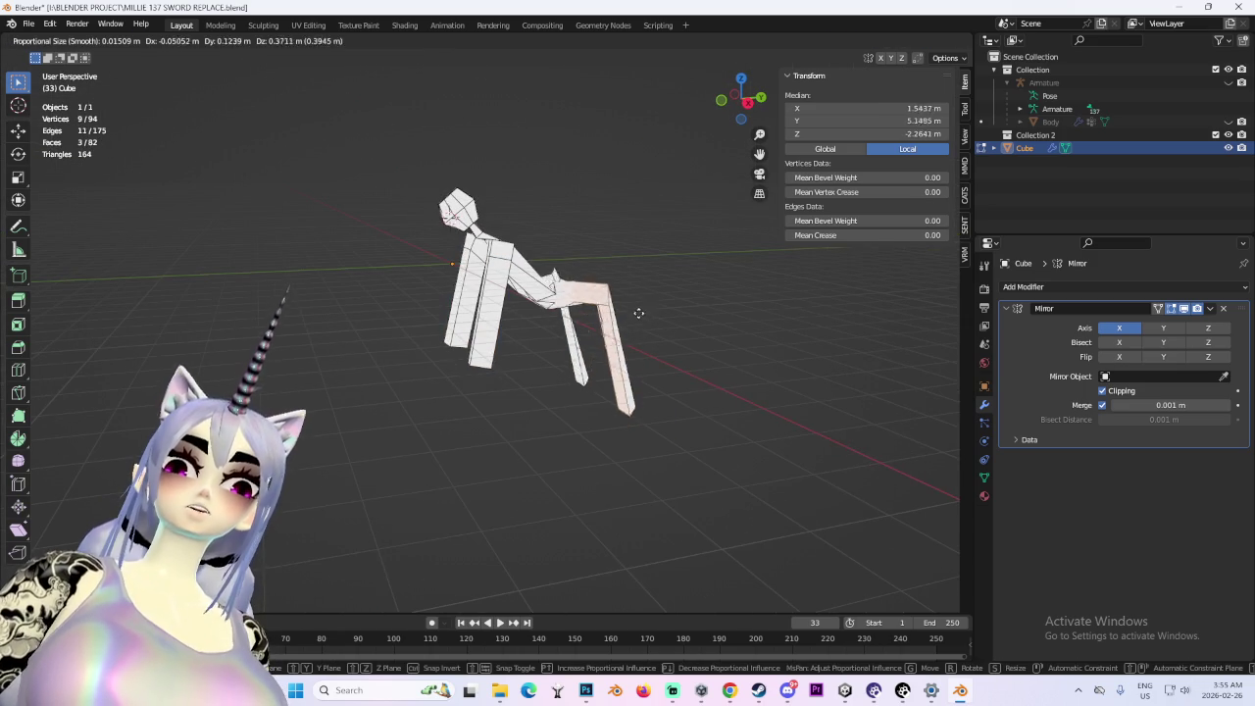
click(684, 319)
key(l)
key(g)
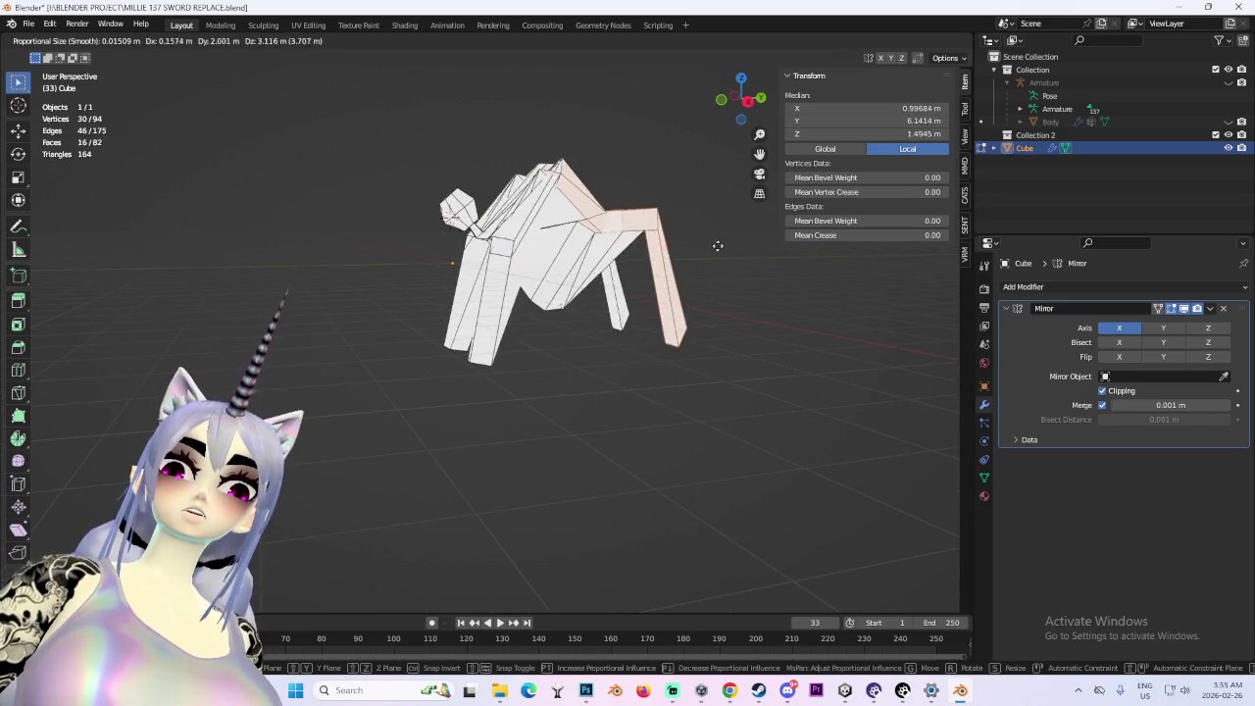
click(673, 324)
mouse_move(672, 325)
mouse_down()
mouse_move(498, 204)
mouse_move(510, 211)
mouse_up()
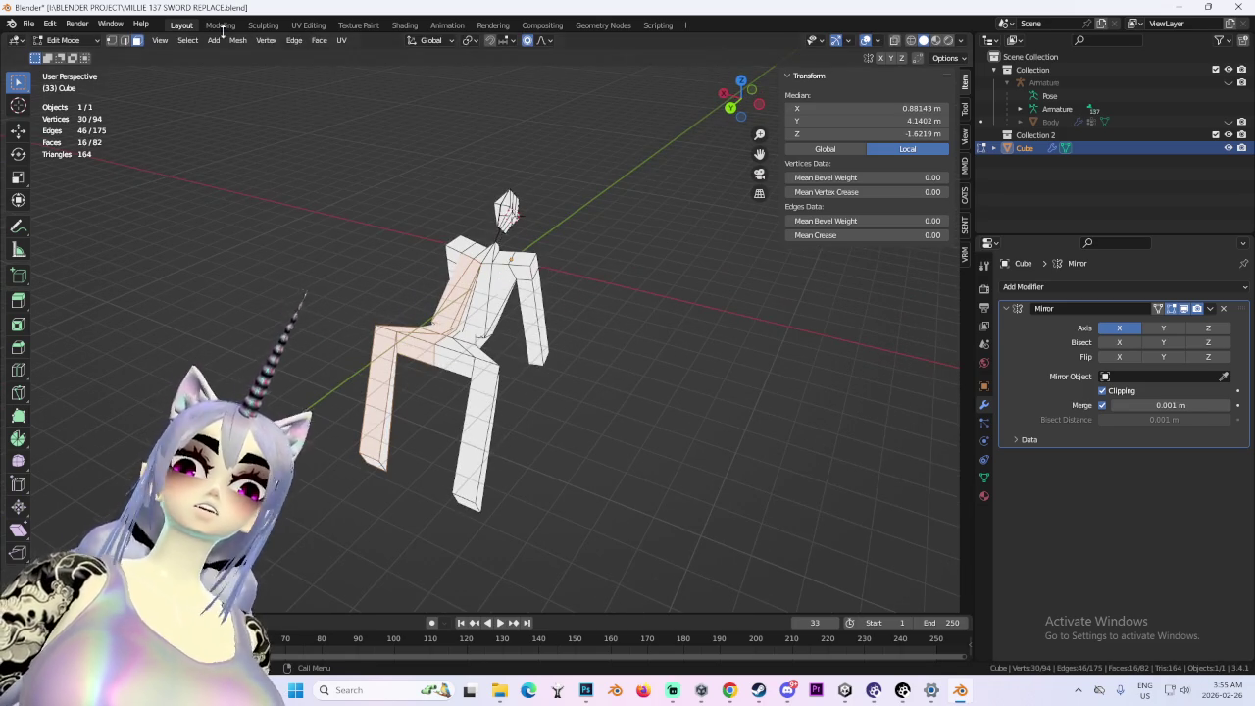
- In vertex mode and wireframe view, box-select the right leg and crotch faces and start moving them
click(114, 41)
alt+click(448, 378)
mouse_move(448, 378)
mouse_down()
mouse_move(680, 327)
mouse_move(640, 331)
mouse_move(673, 269)
mouse_up()
click(910, 40)
drag(616, 379, 642, 229)
key(alt+a)
drag(536, 245, 619, 314)
click(923, 41)
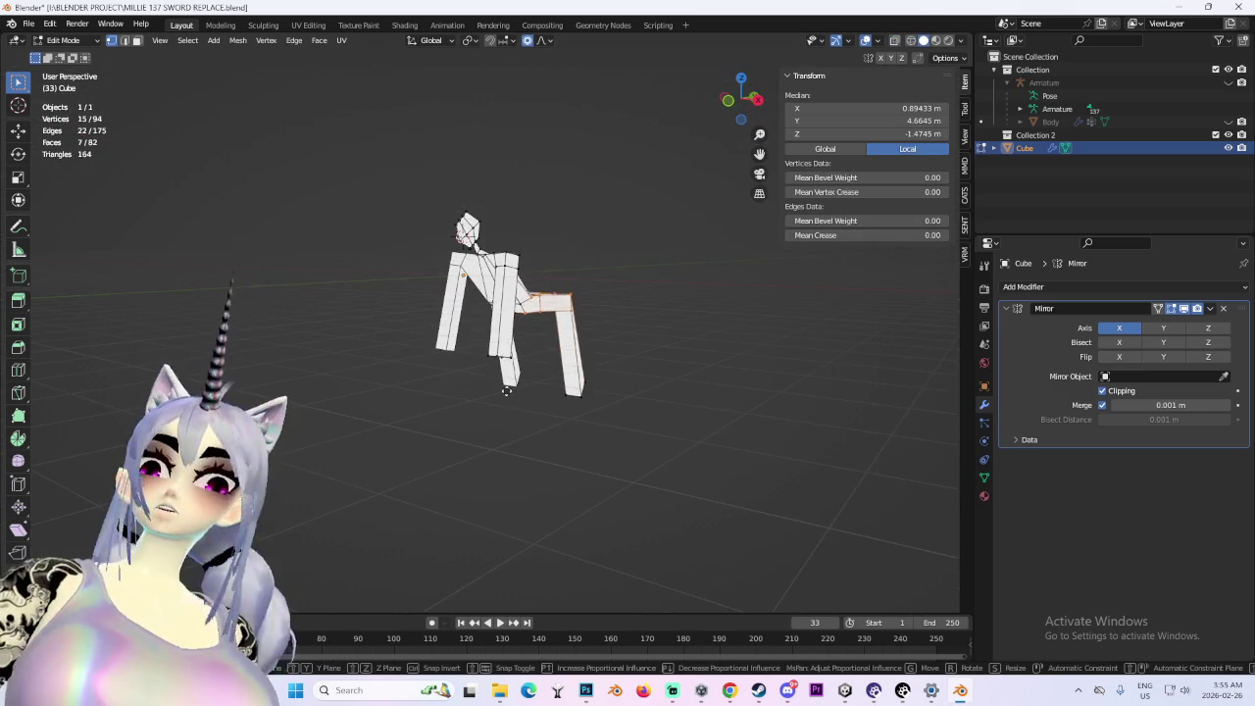
key(g)
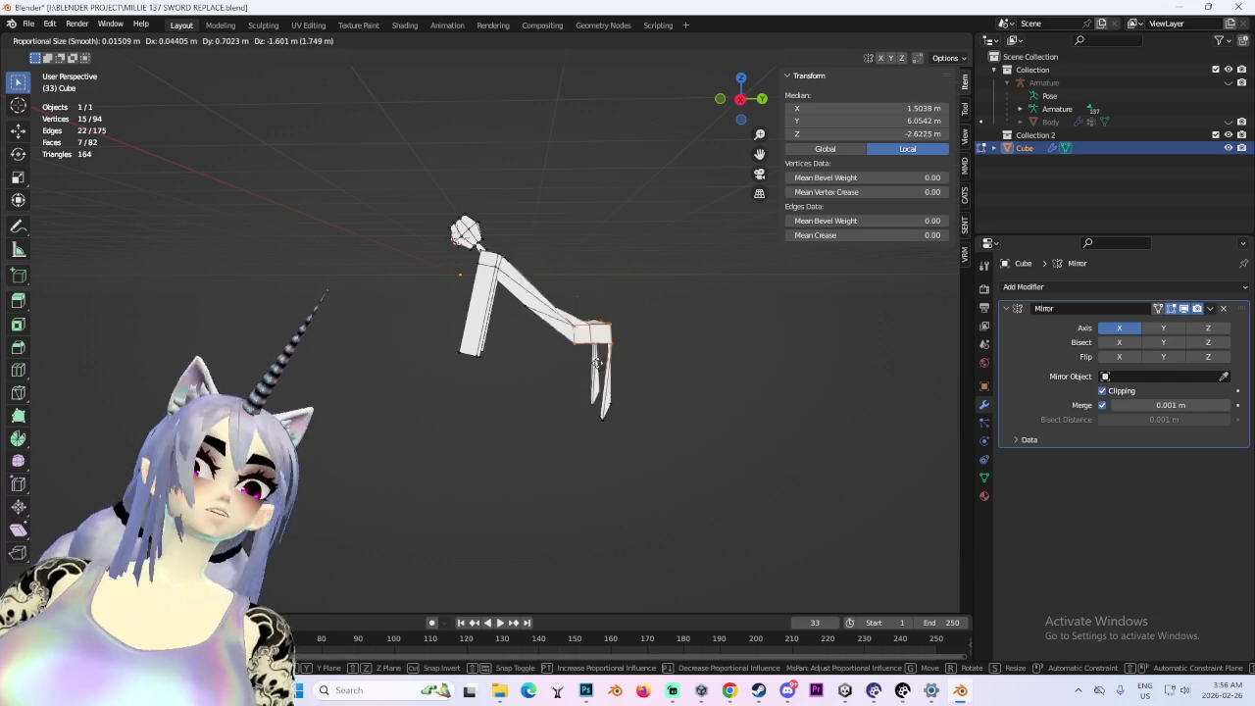
- Confirm the leg move, then undo the posing back to the straight standing figure
click(565, 361)
key(ctrl+z)
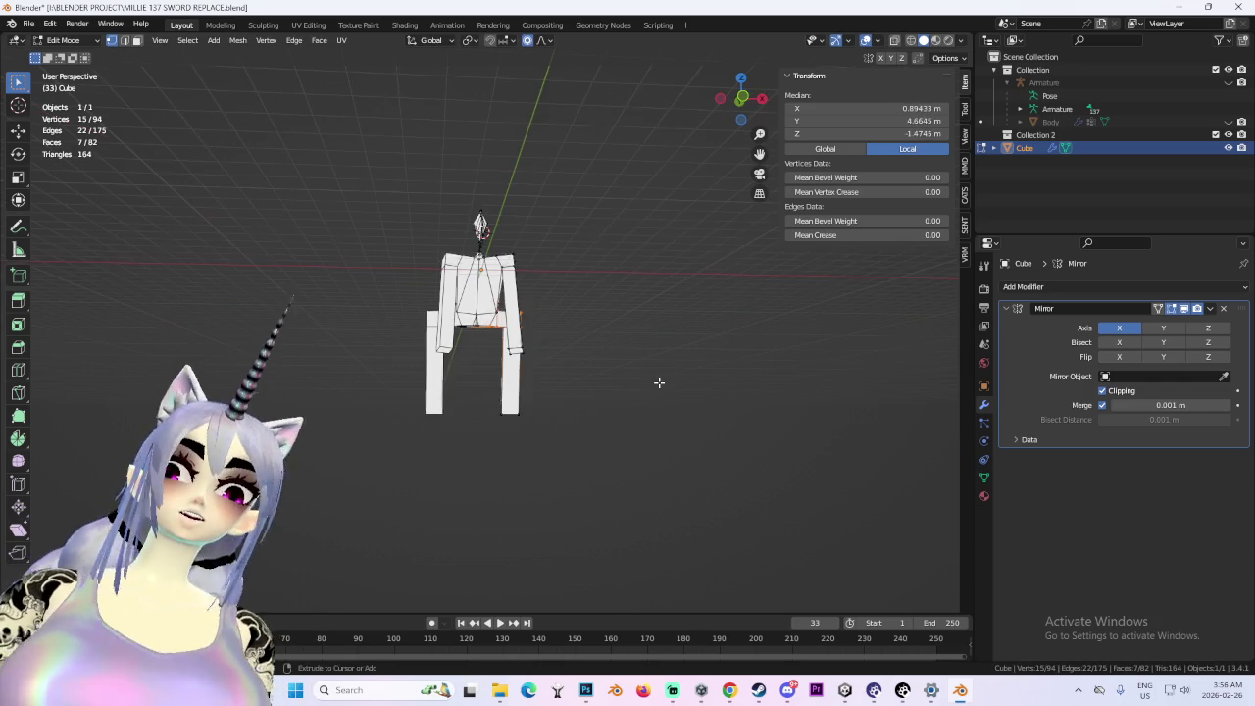
key(ctrl+z)
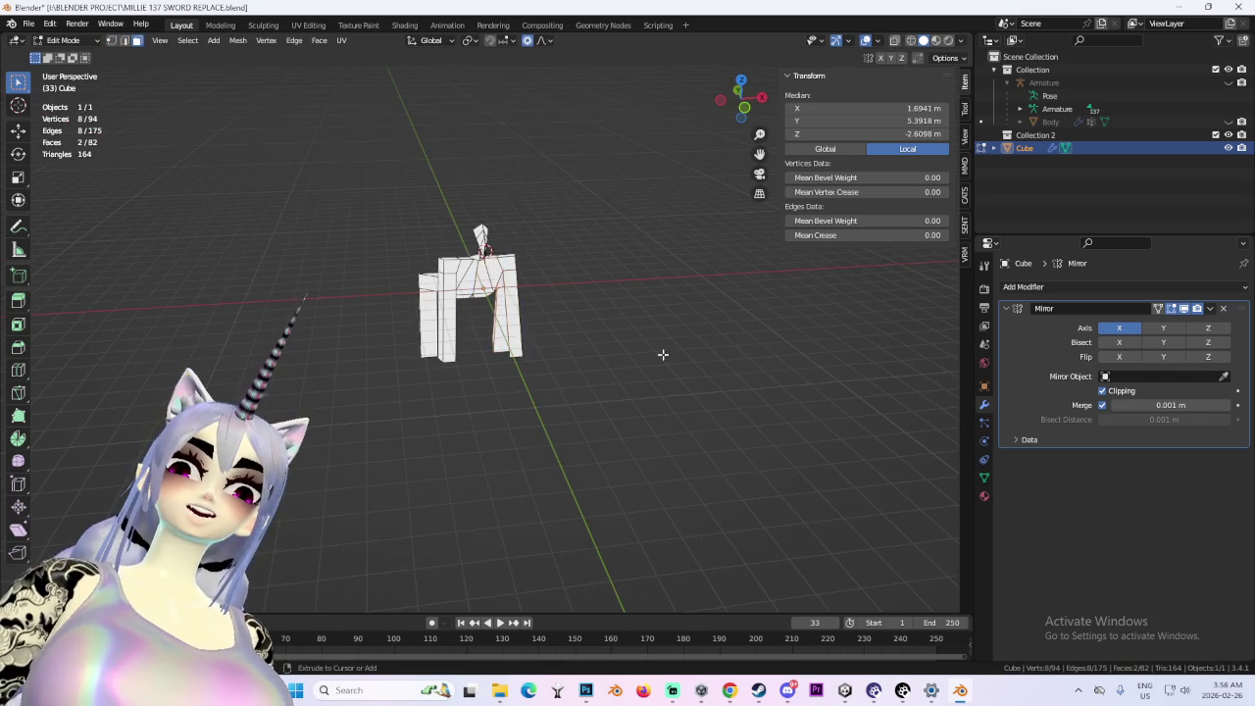
key(ctrl+z)
key(ctrl+z)
key(ctrl+z)
key(ctrl+z)
key(ctrl+z)
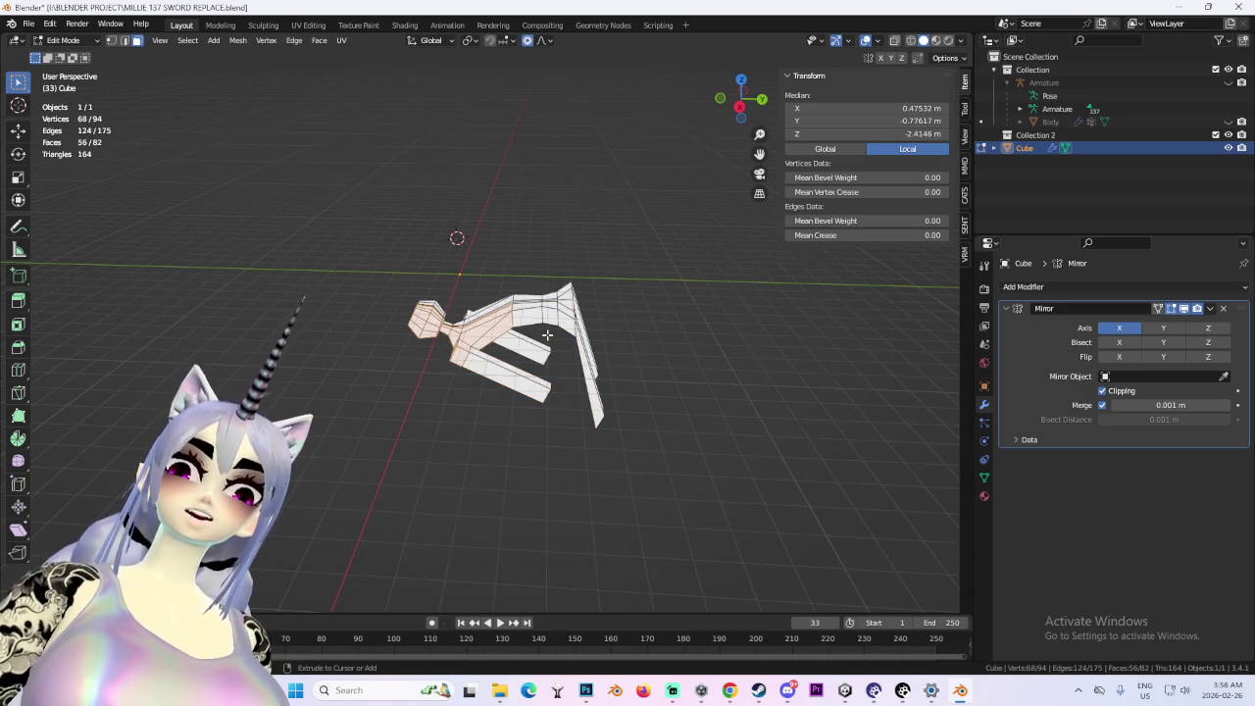
key(ctrl+z)
key(ctrl+z)
key(ctrl+z)
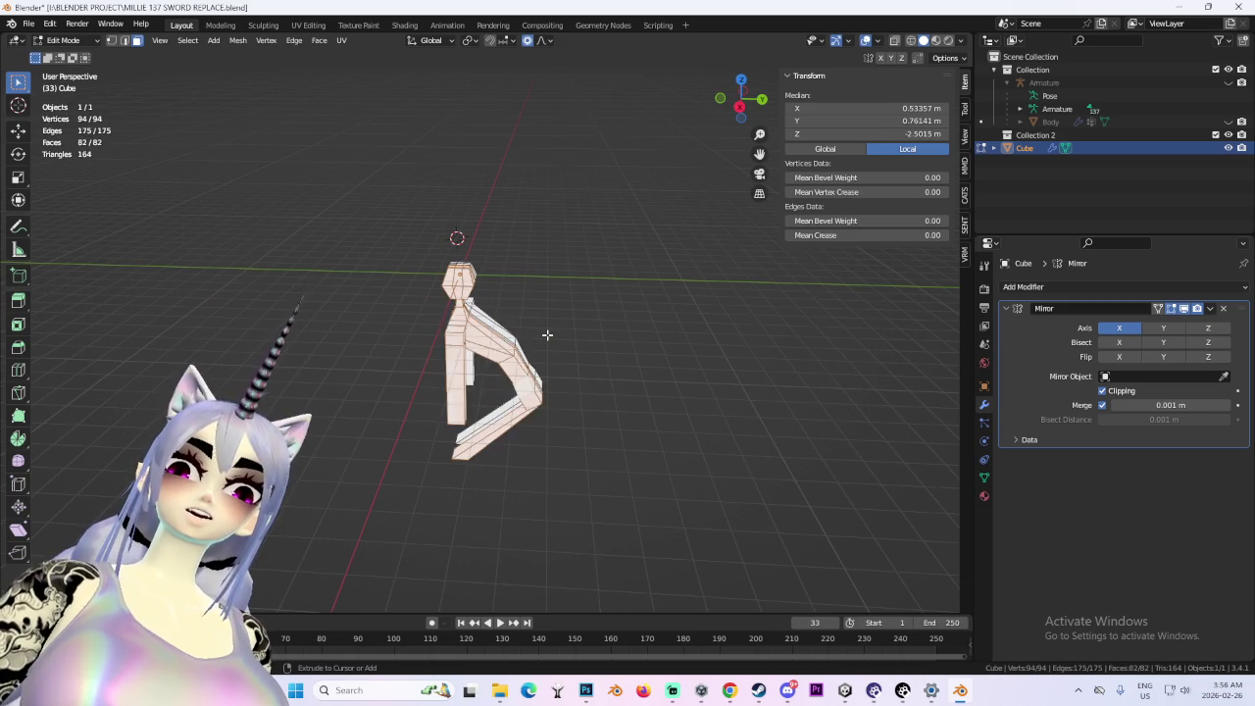
scroll(588, 382, up, 6)
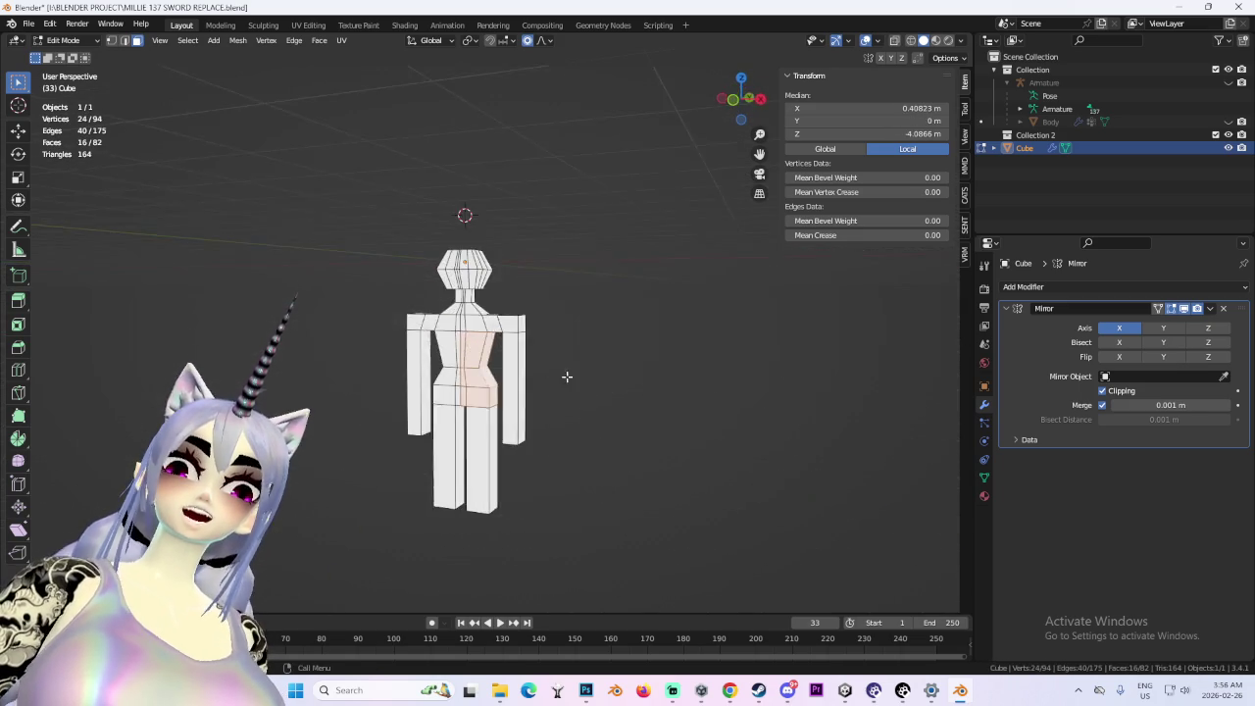
- In front wireframe view, box-select the whole head and scale it up
key(KP_1)
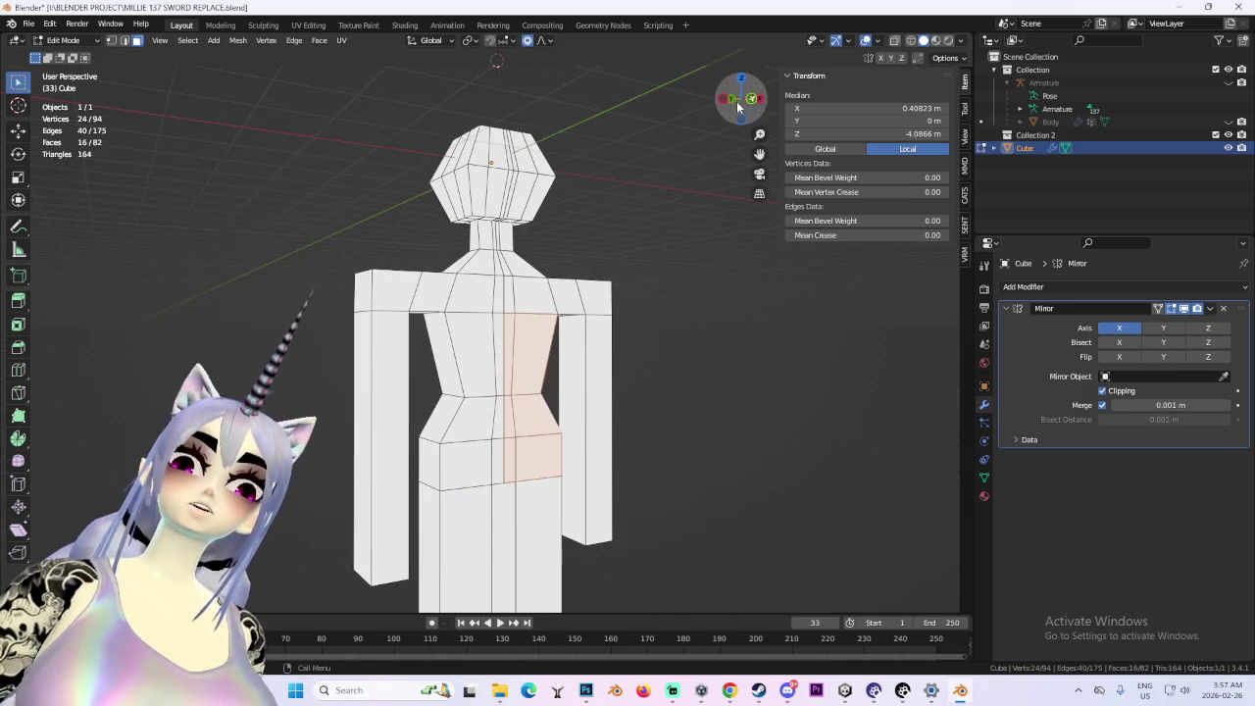
click(910, 40)
drag(367, 90, 679, 252)
scroll(627, 245, down, 2)
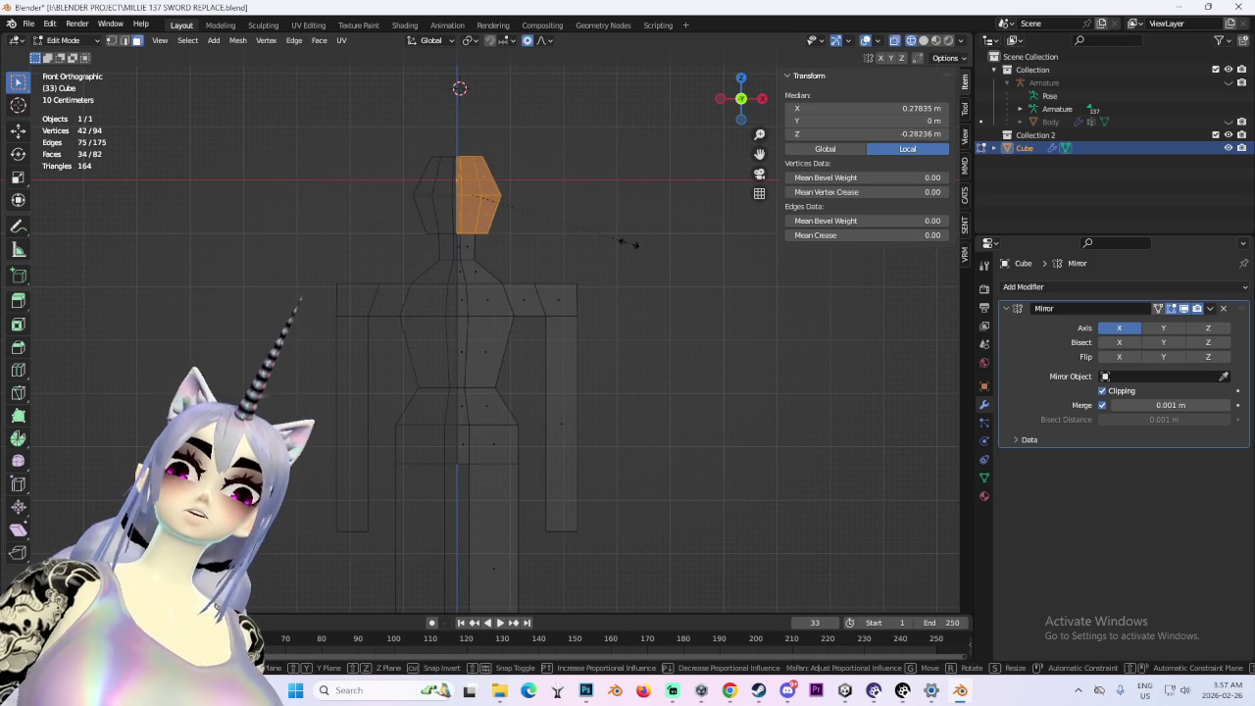
key(s)
click(588, 329)
key(g)
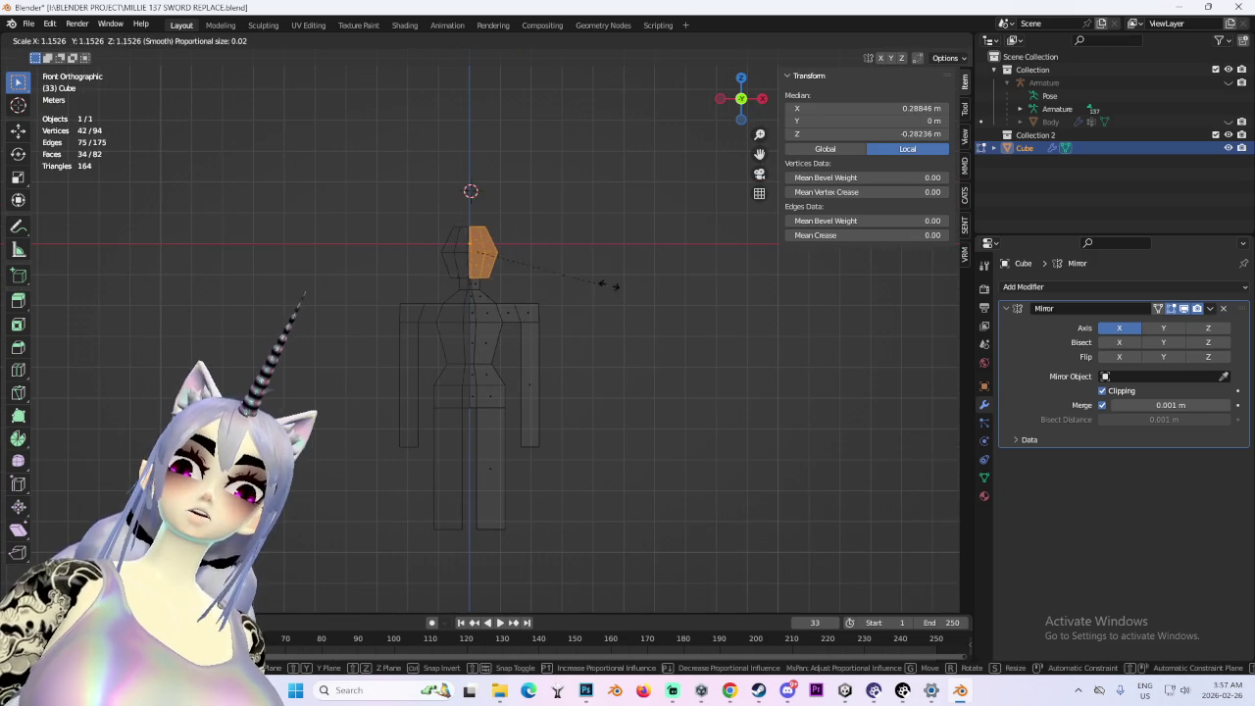
key(z)
right_click(704, 267)
- From a side view of the head, move it vertically to a new height
mouse_move(692, 271)
mouse_down()
mouse_move(553, 328)
mouse_move(689, 335)
mouse_move(634, 151)
mouse_up()
scroll(683, 336, up, 2)
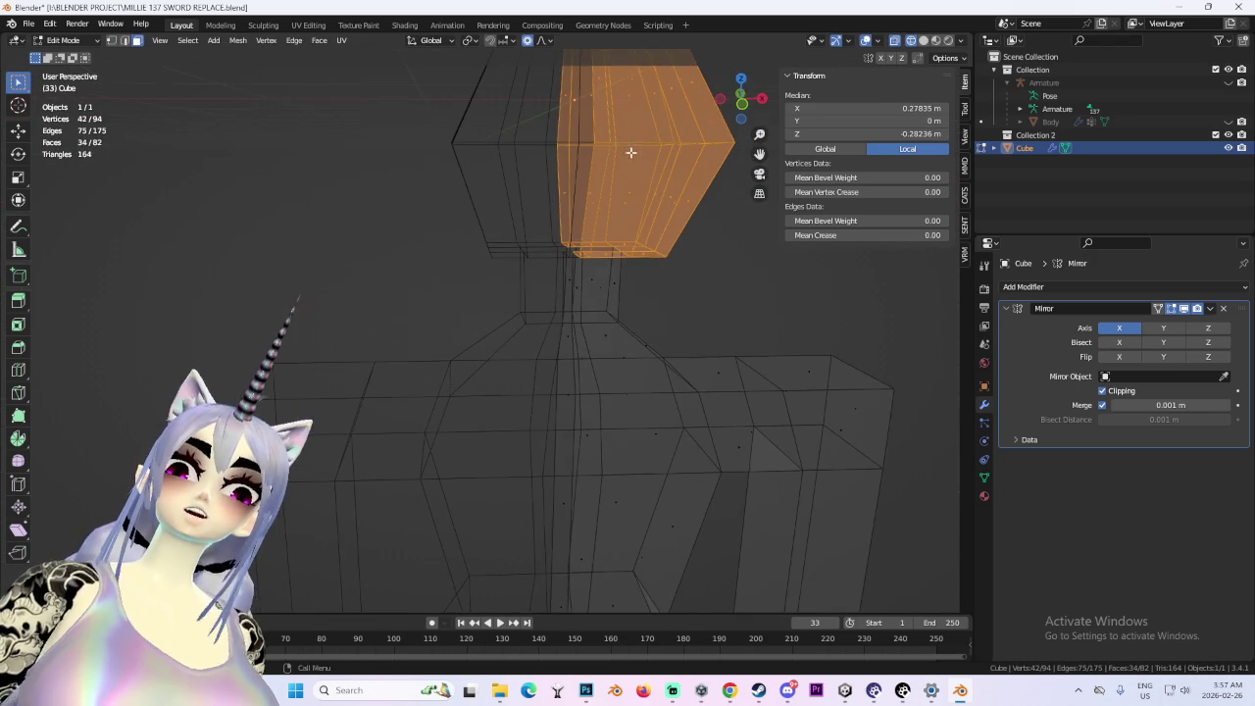
click(747, 108)
mouse_move(602, 242)
mouse_down()
mouse_move(507, 283)
mouse_move(507, 317)
mouse_move(468, 300)
mouse_move(647, 208)
mouse_move(718, 96)
mouse_up()
click(745, 99)
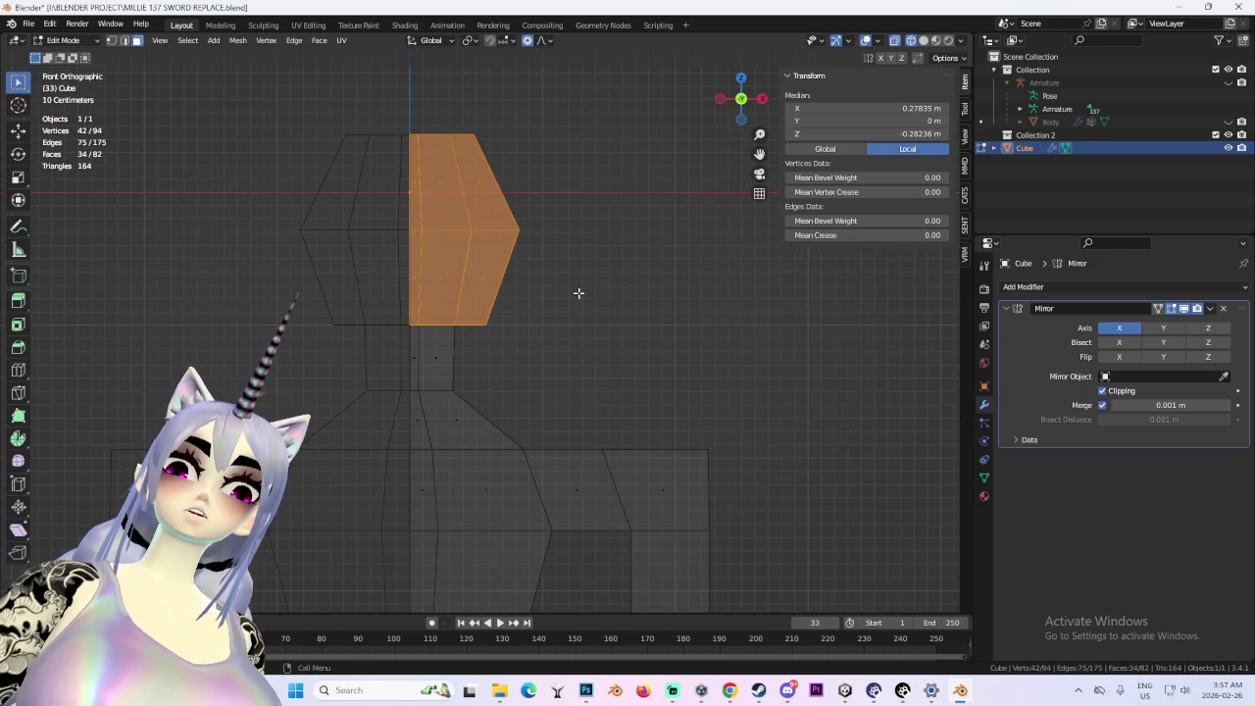
drag(580, 291, 468, 291)
key(s)
key(y)
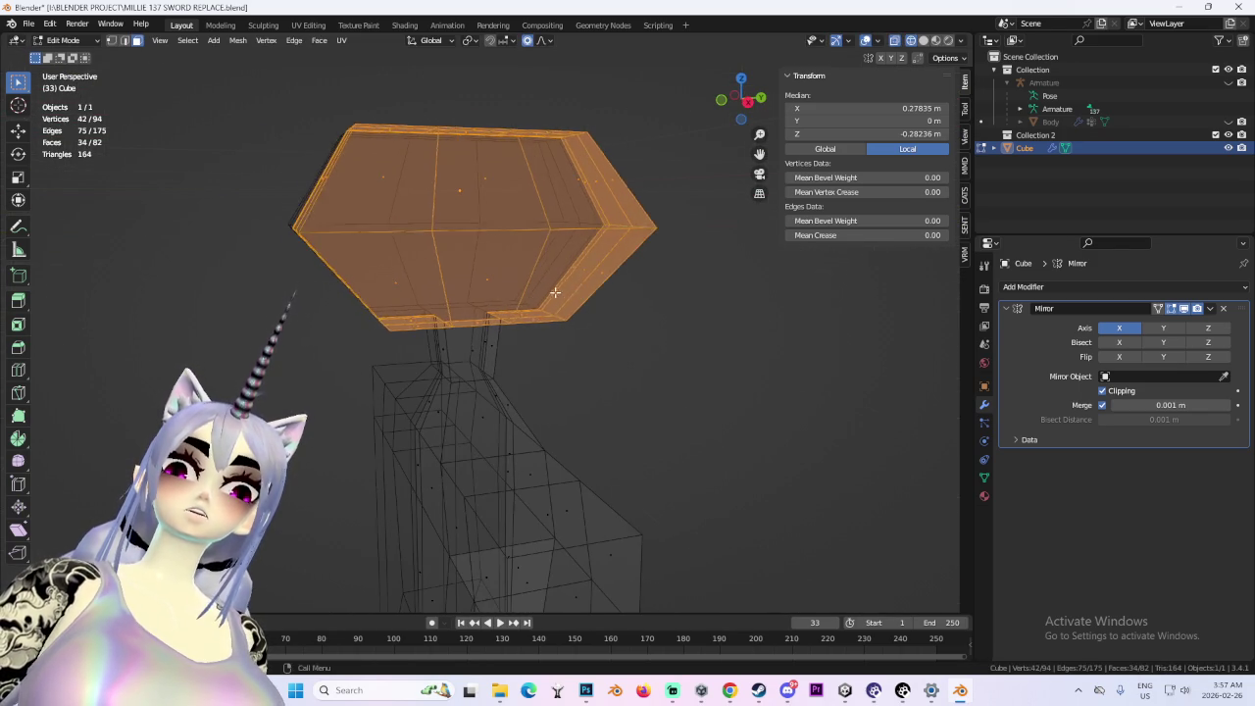
key(x)
key(g)
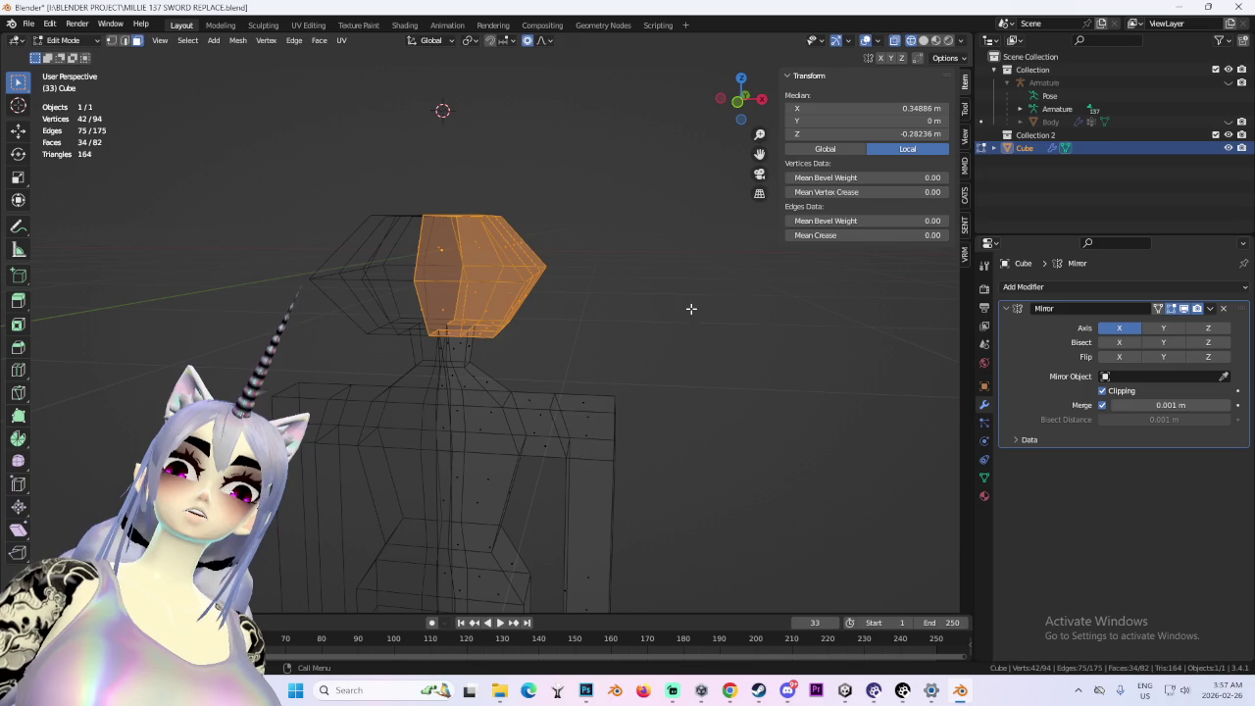
key(z)
scroll(823, 284, down, 4)
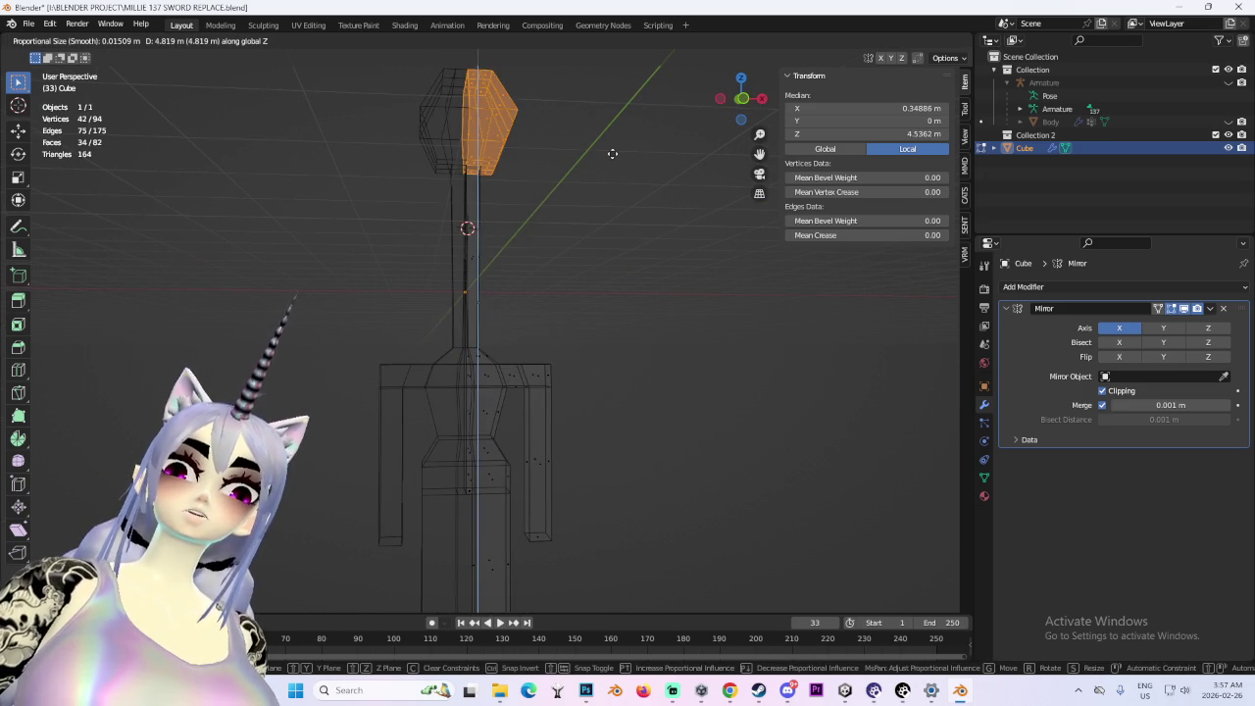
click(596, 307)
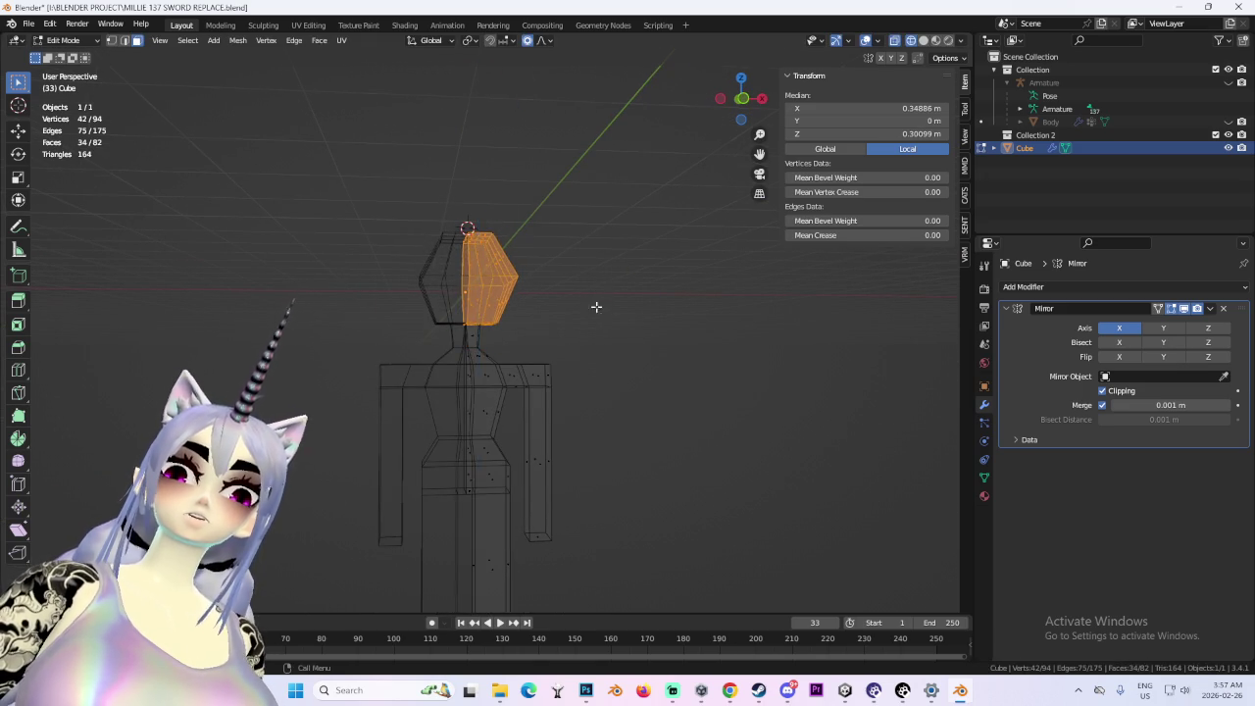
- Lower the head vertically onto the neck and clear the selection to check the figure
key(g)
key(z)
click(520, 375)
click(584, 311)
mouse_move(583, 311)
mouse_down()
mouse_move(684, 314)
mouse_move(588, 246)
mouse_move(717, 252)
mouse_move(474, 244)
mouse_move(671, 292)
mouse_up()
key(l)
click(671, 292)
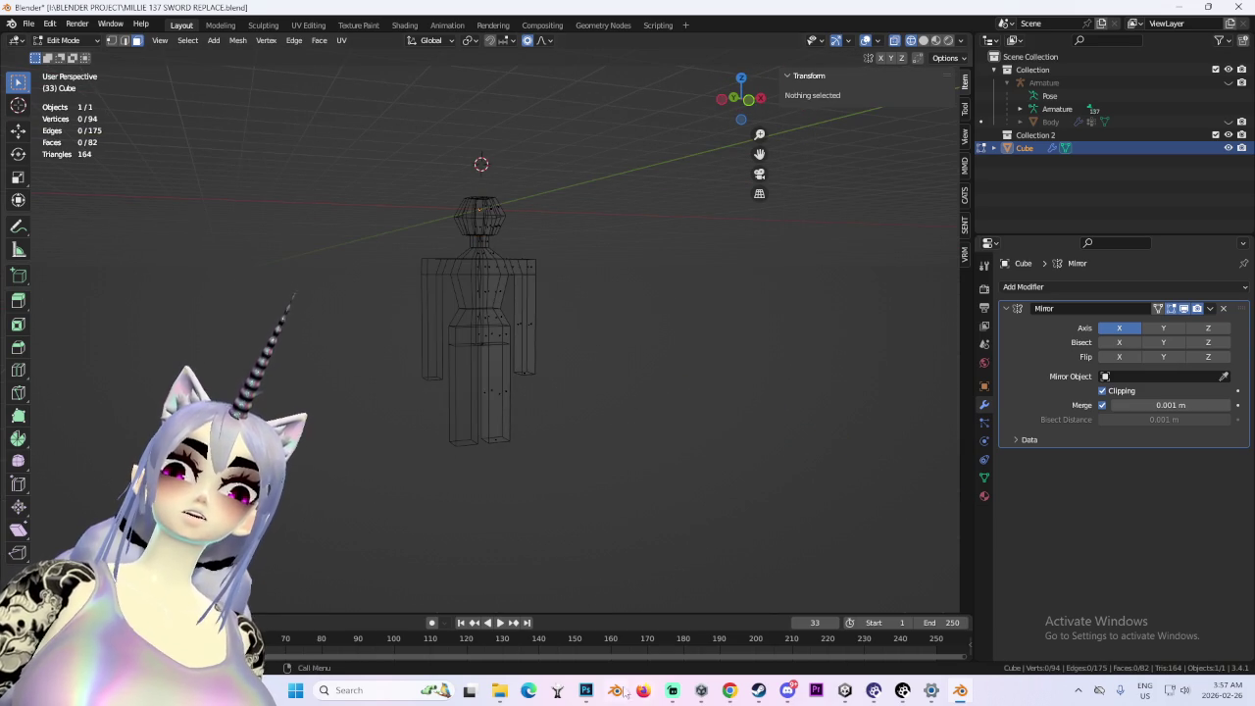
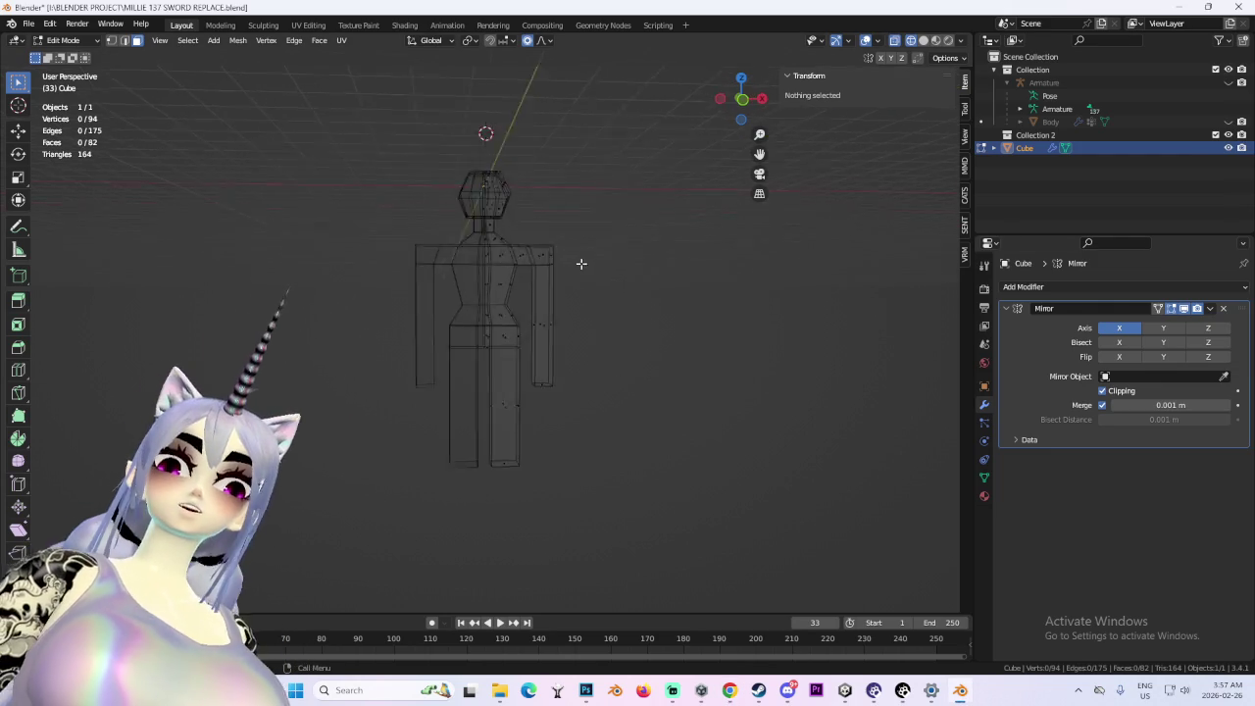
- In front view, slide the right arm inward along X until it meets the shoulder
click(737, 104)
drag(663, 486, 540, 210)
key(g)
key(x)
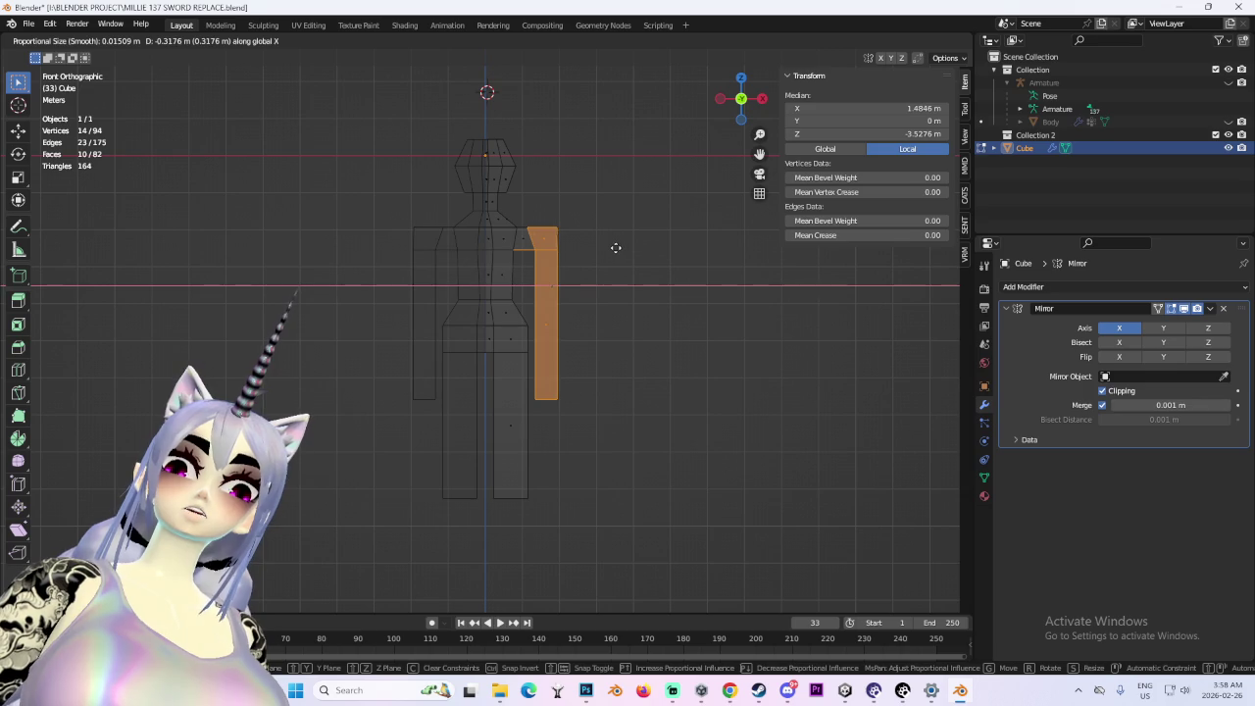
click(616, 248)
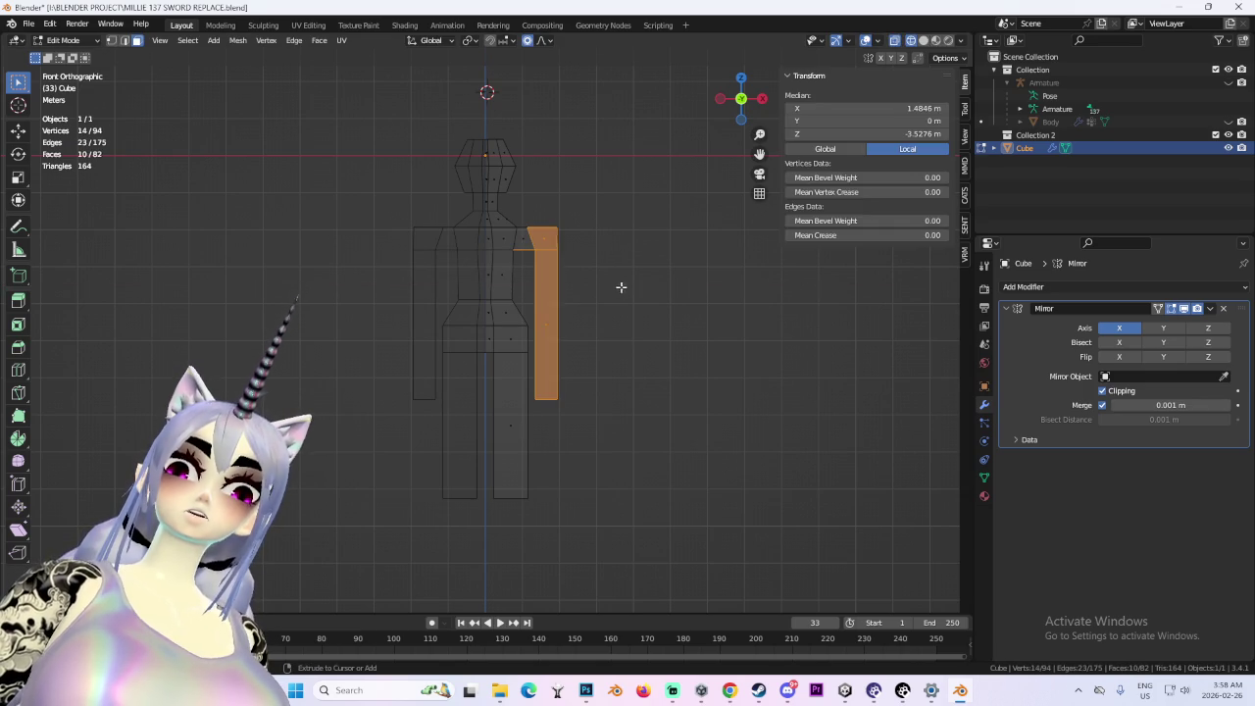
click(644, 385)
- Check the body from the back, then switch the viewport to Solid shading
mouse_move(667, 261)
mouse_down()
mouse_move(547, 303)
mouse_move(507, 297)
mouse_up()
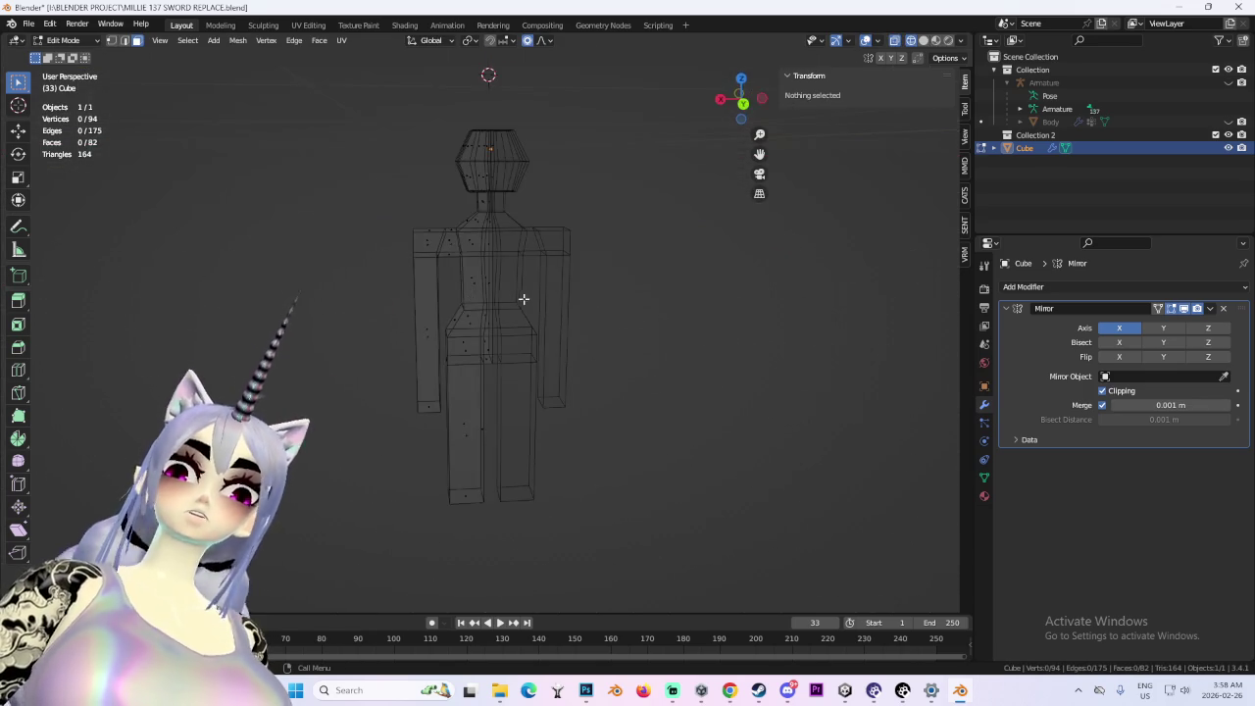
key(ctrl+KP_1)
scroll(554, 324, up, 5)
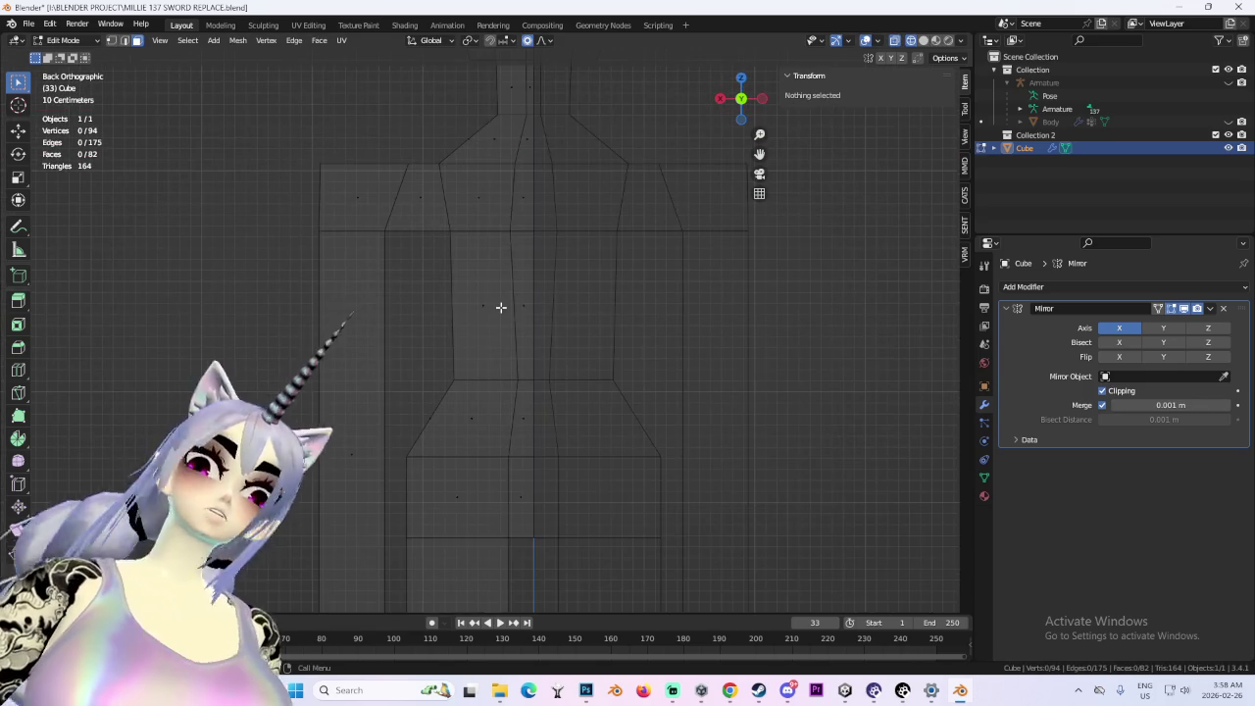
scroll(519, 294, down, 5)
drag(513, 334, 709, 334)
click(923, 40)
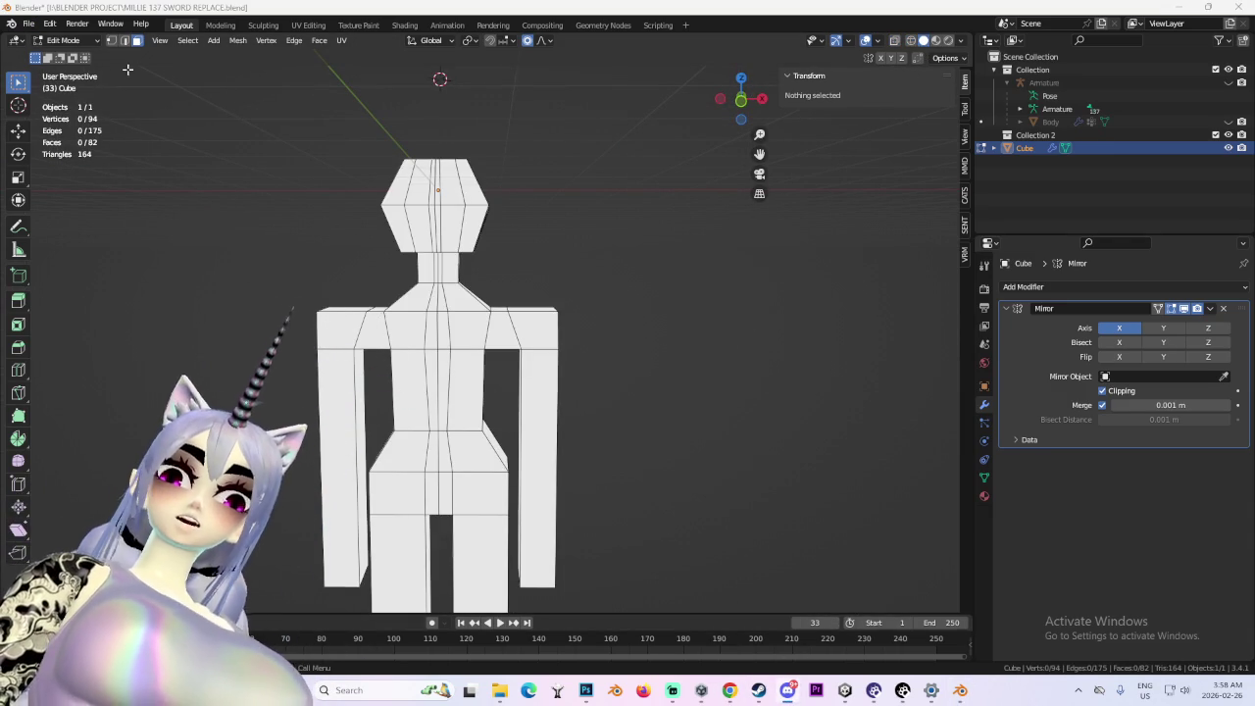
click(63, 40)
- With Vertex select and X-ray on in front view, shift the torso's side vertex pair along X
click(111, 40)
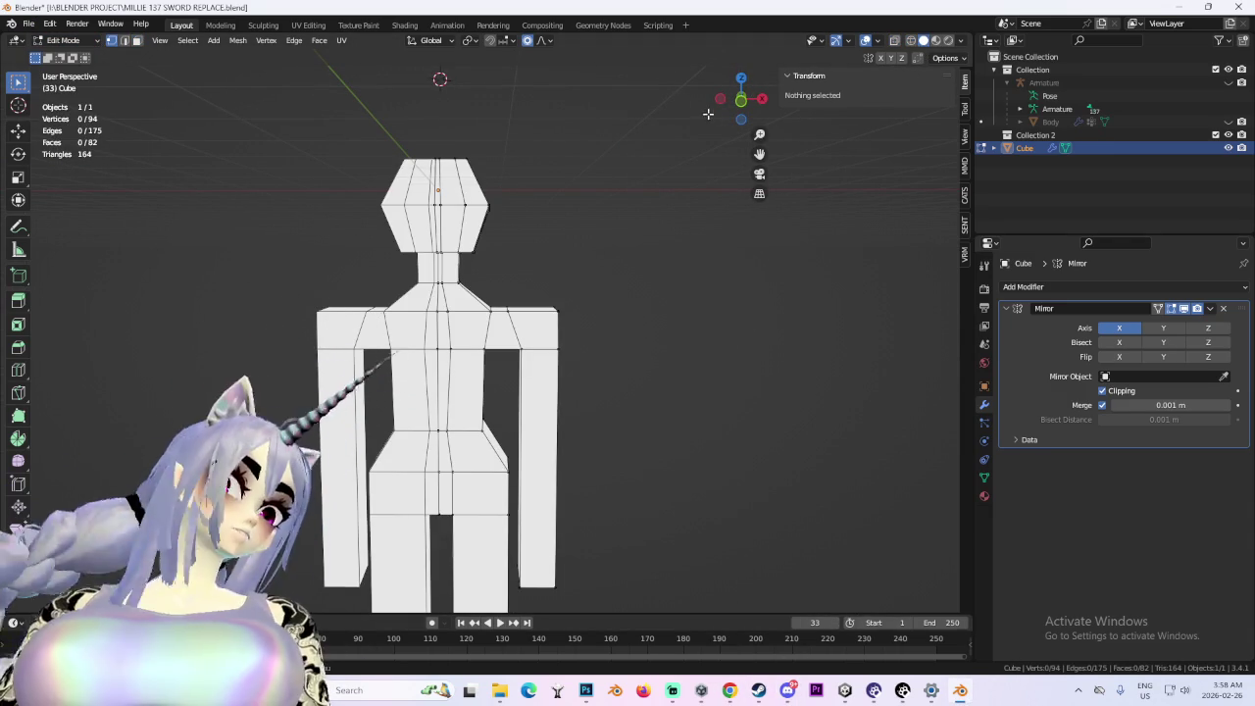
click(741, 98)
click(910, 40)
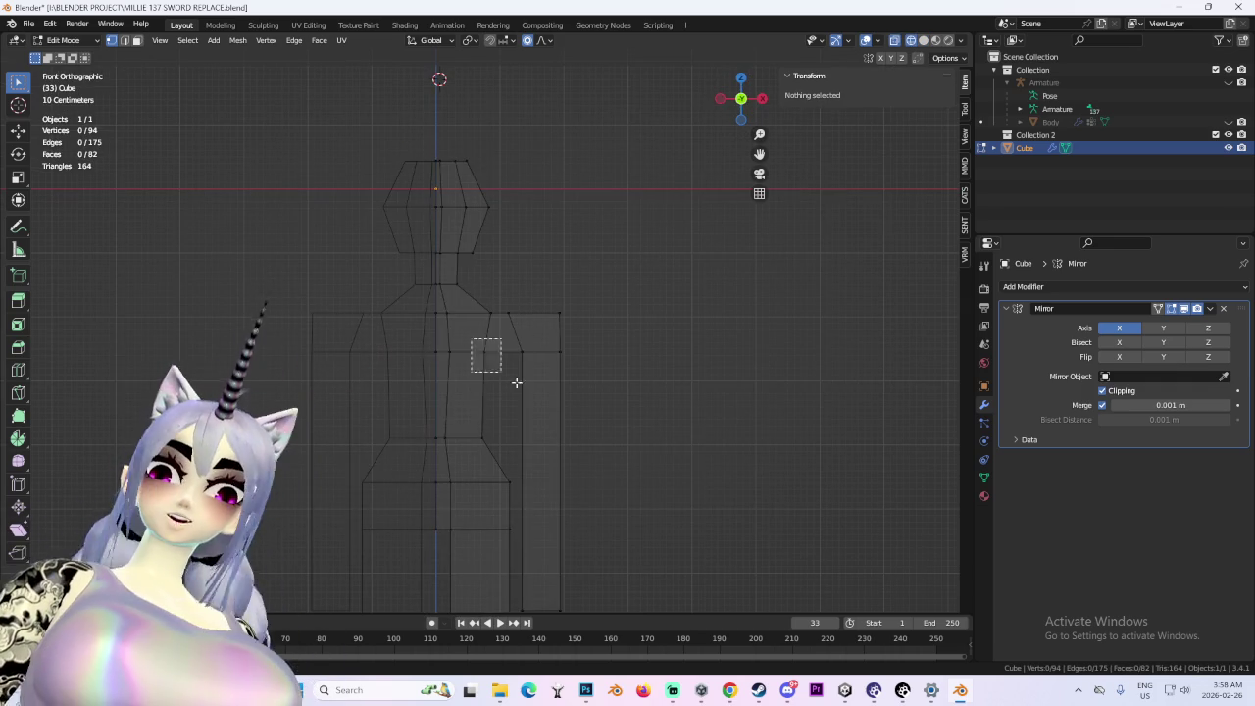
click(493, 364)
right_click(490, 369)
key(g)
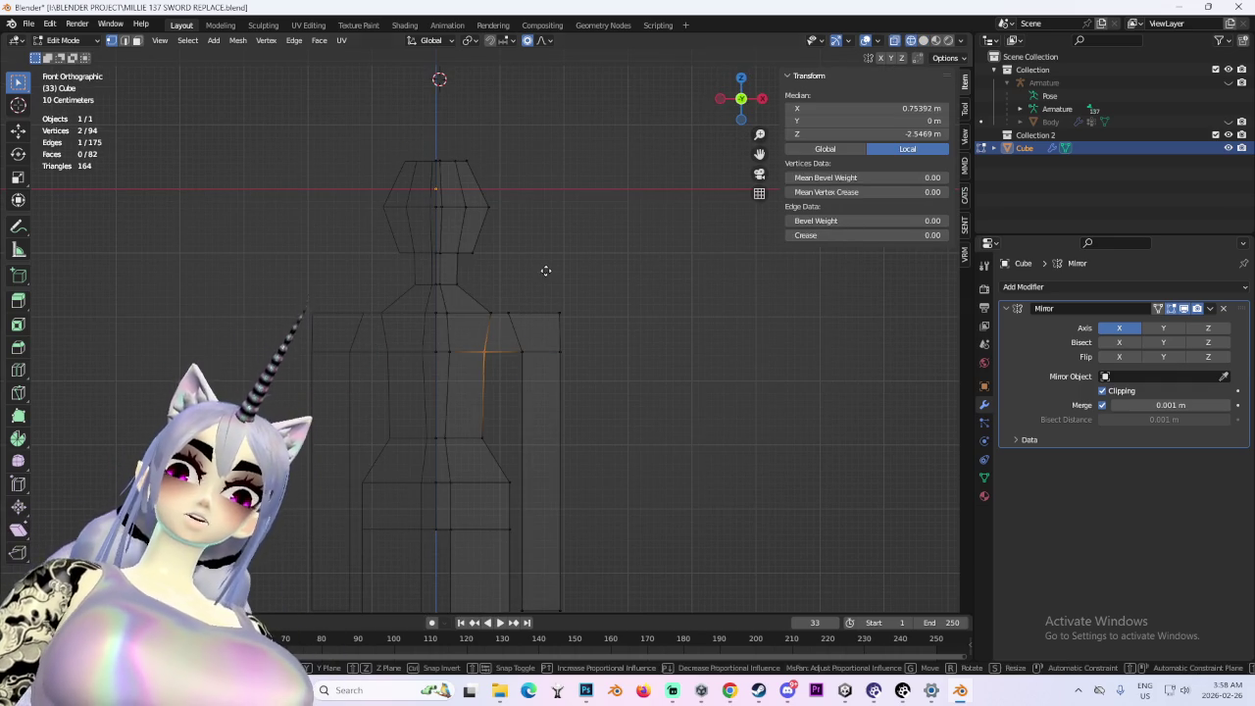
key(x)
scroll(550, 314, down, 5)
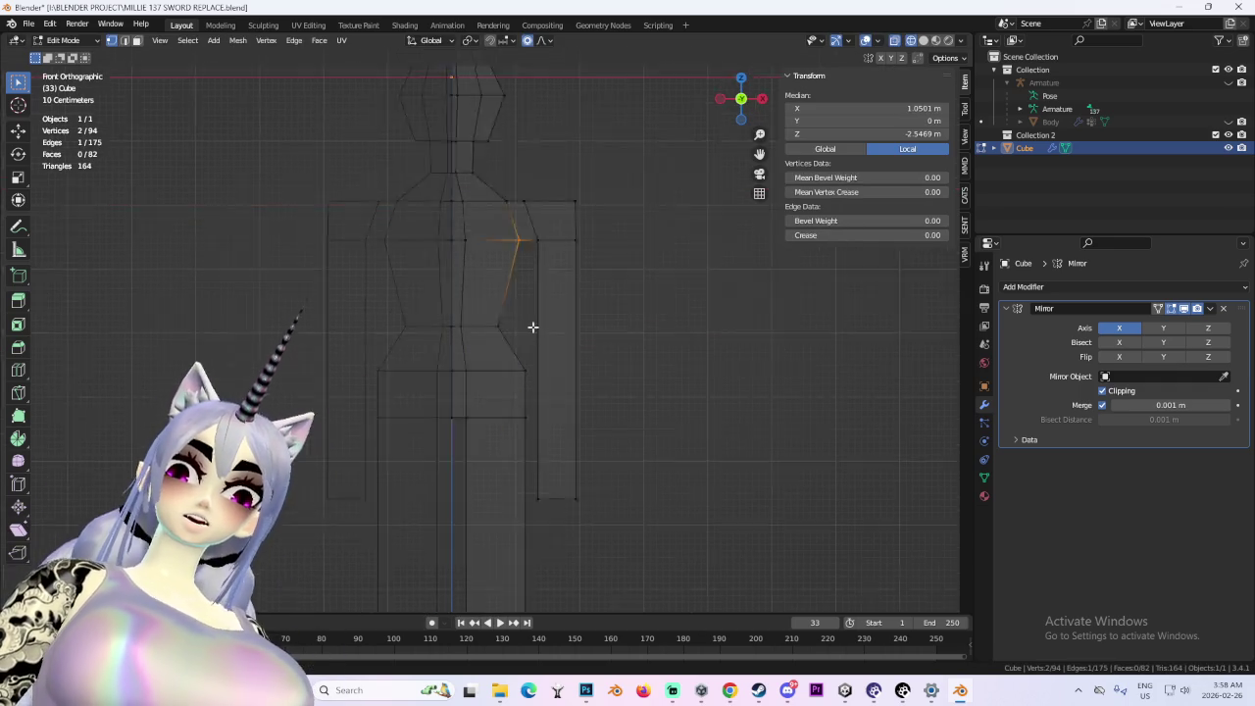
click(498, 341)
- Shift the hip vertex along X so the waist flows into the hip and leg
scroll(505, 338, down, 2)
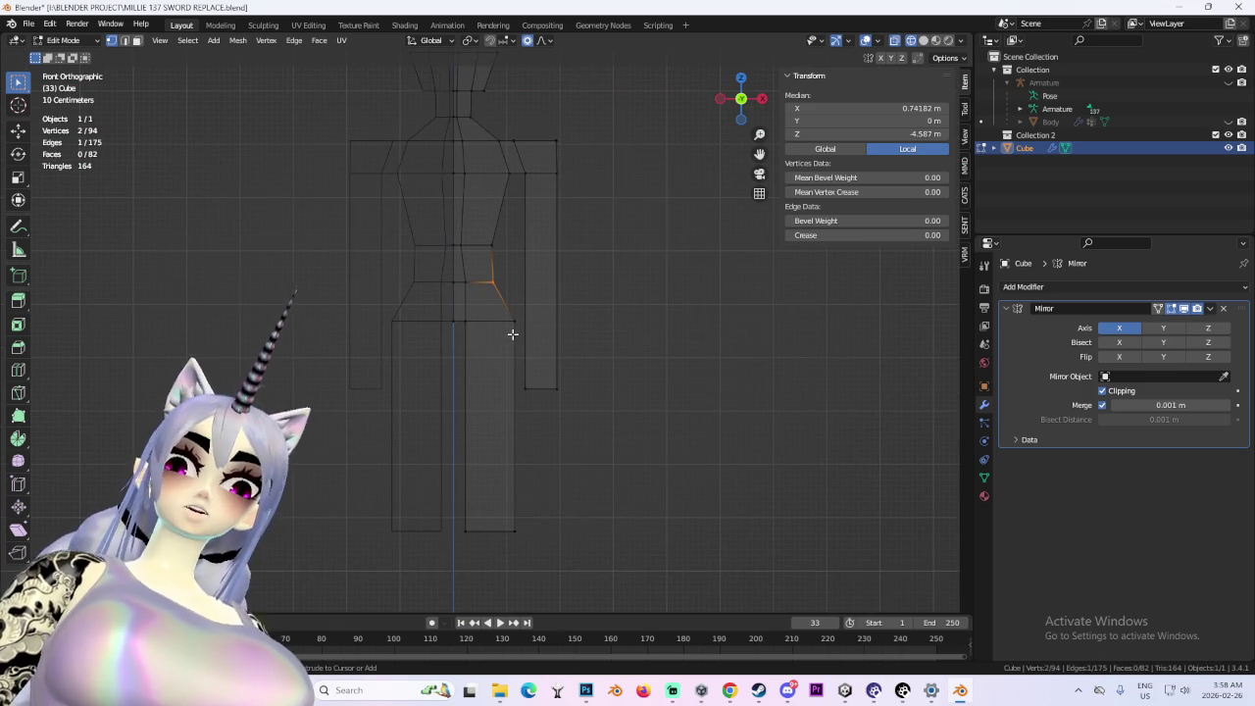
key(g)
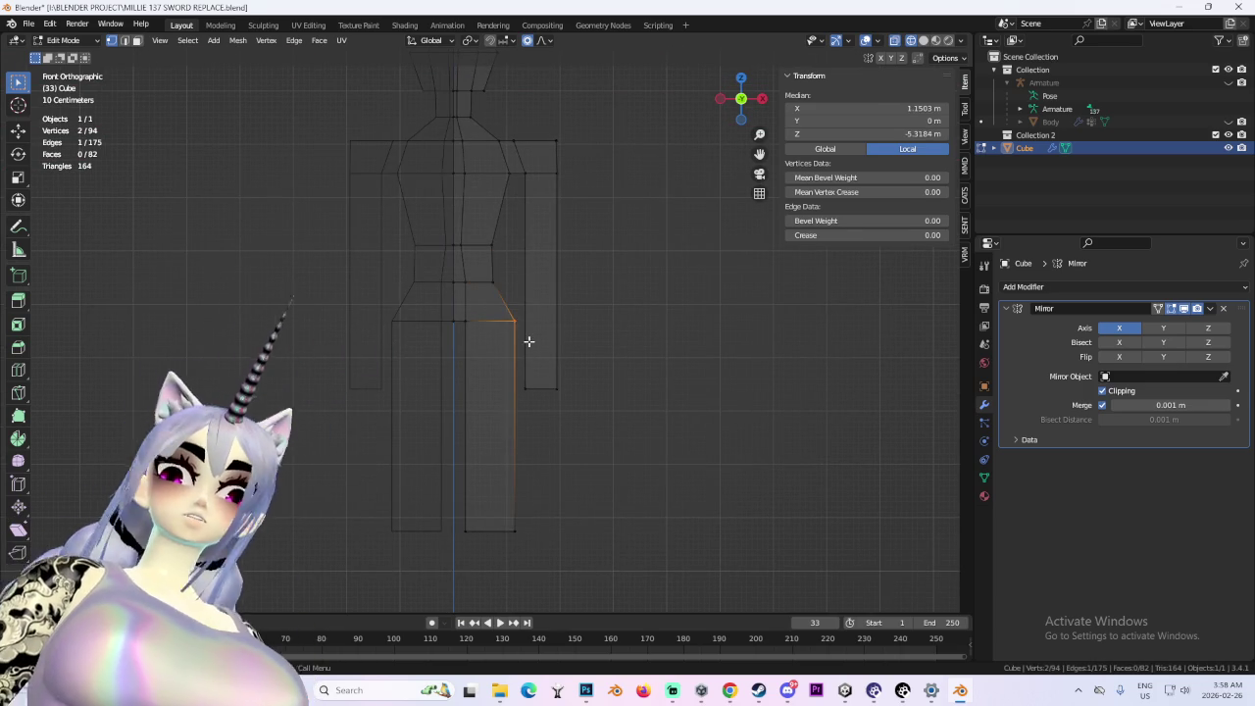
key(x)
click(521, 343)
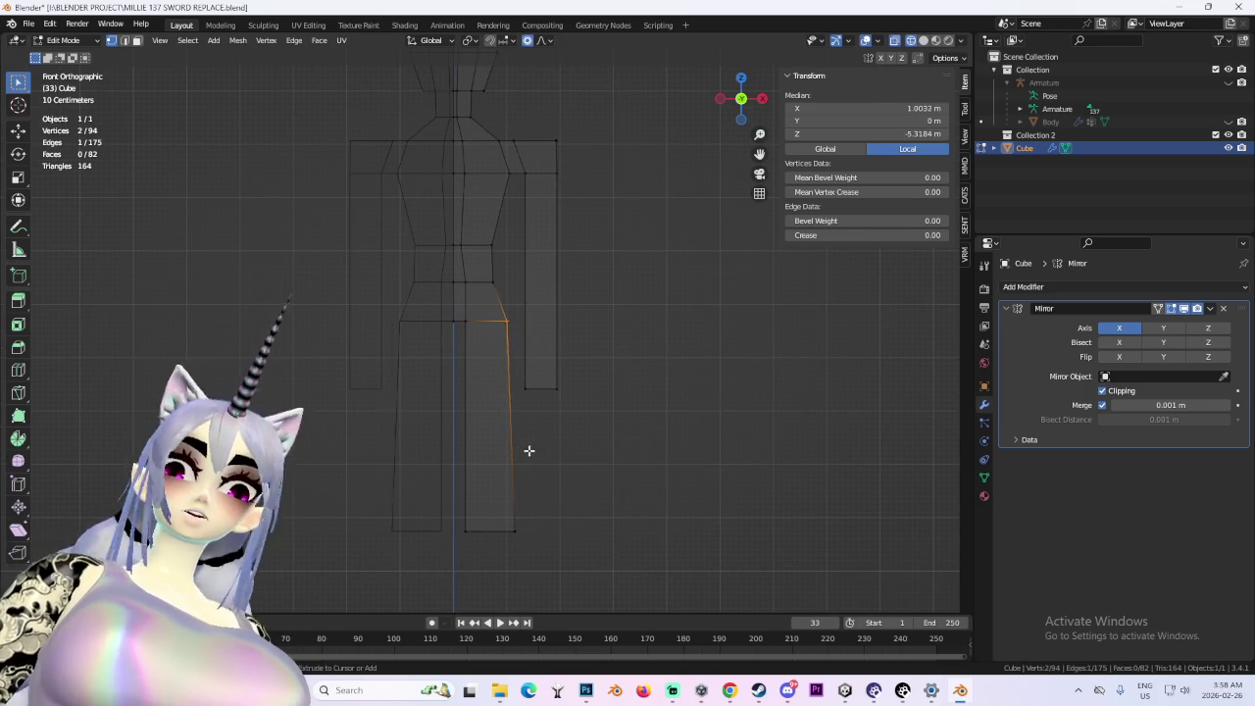
mouse_move(558, 353)
mouse_down()
mouse_move(624, 383)
mouse_move(598, 397)
mouse_up()
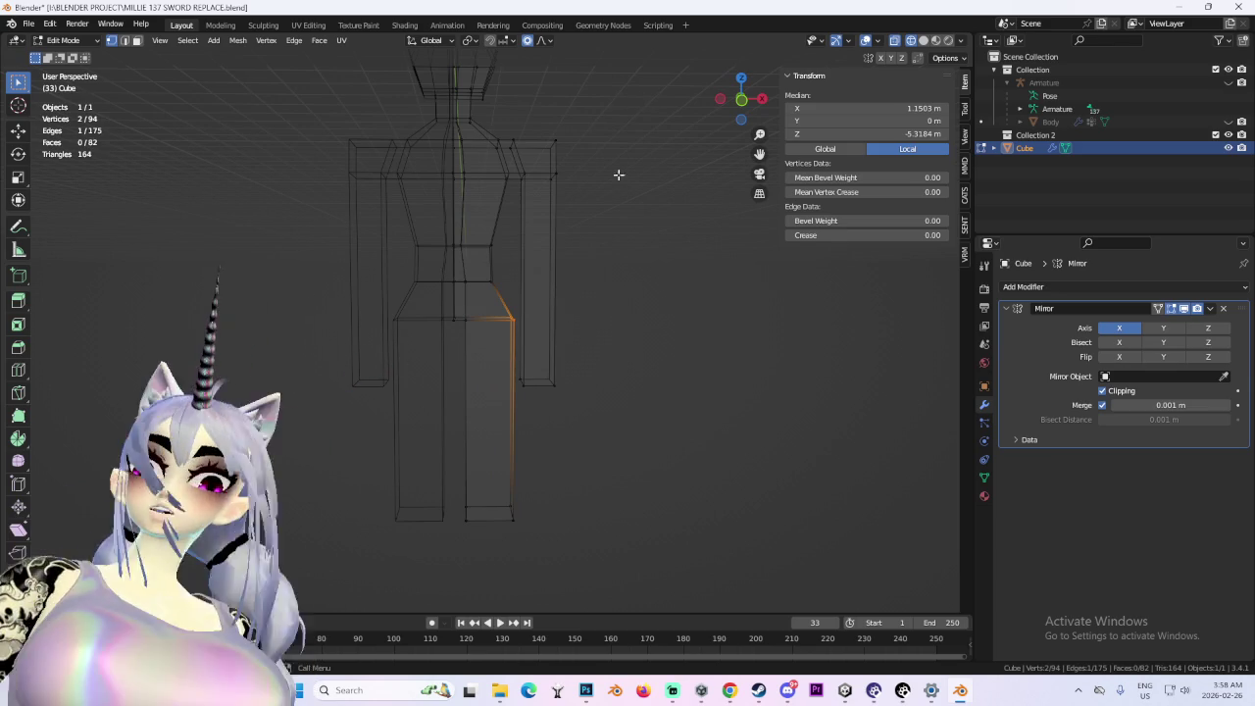
click(742, 99)
- Shorten the arm's end face along Z and extrude a hand block downward
click(538, 373)
key(g)
key(z)
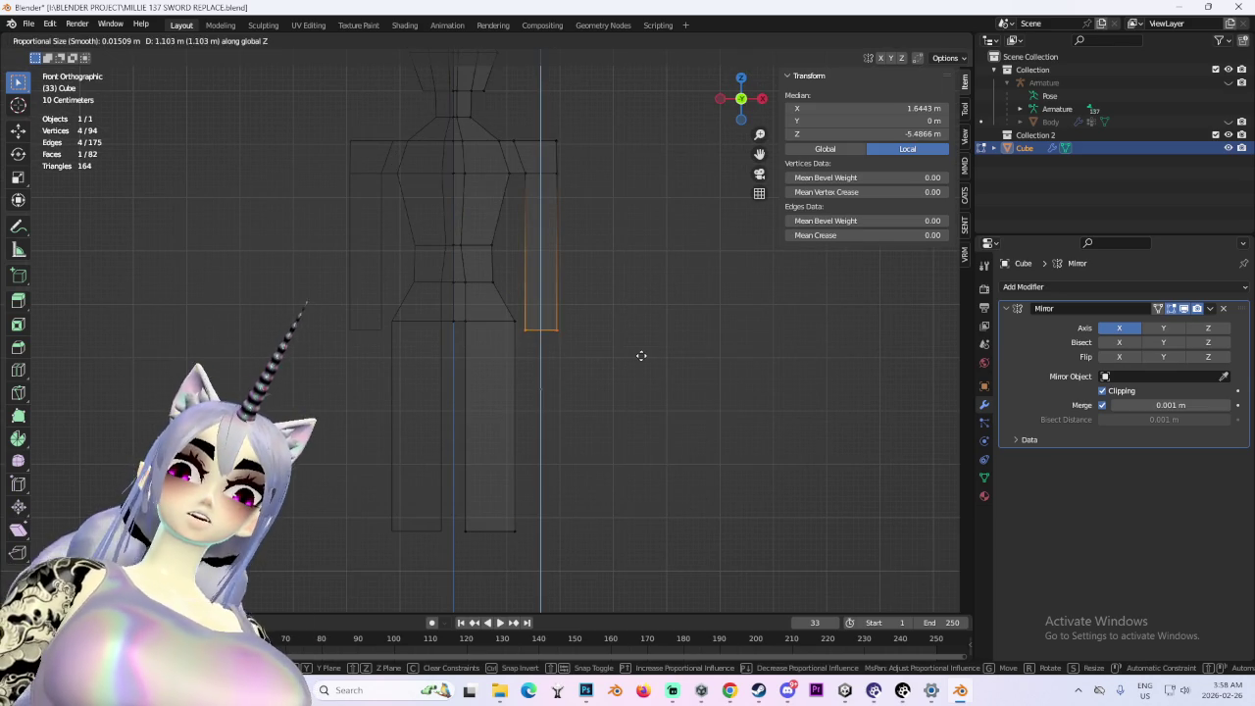
click(647, 338)
key(e)
key(z)
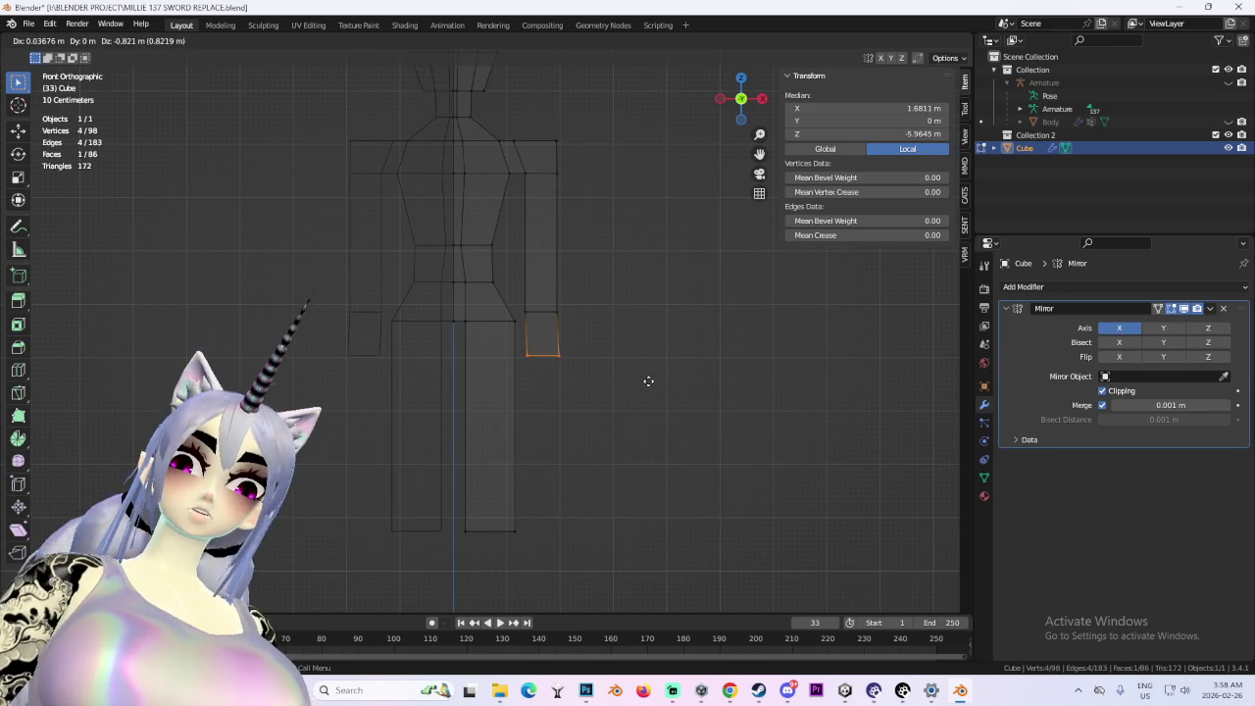
click(636, 377)
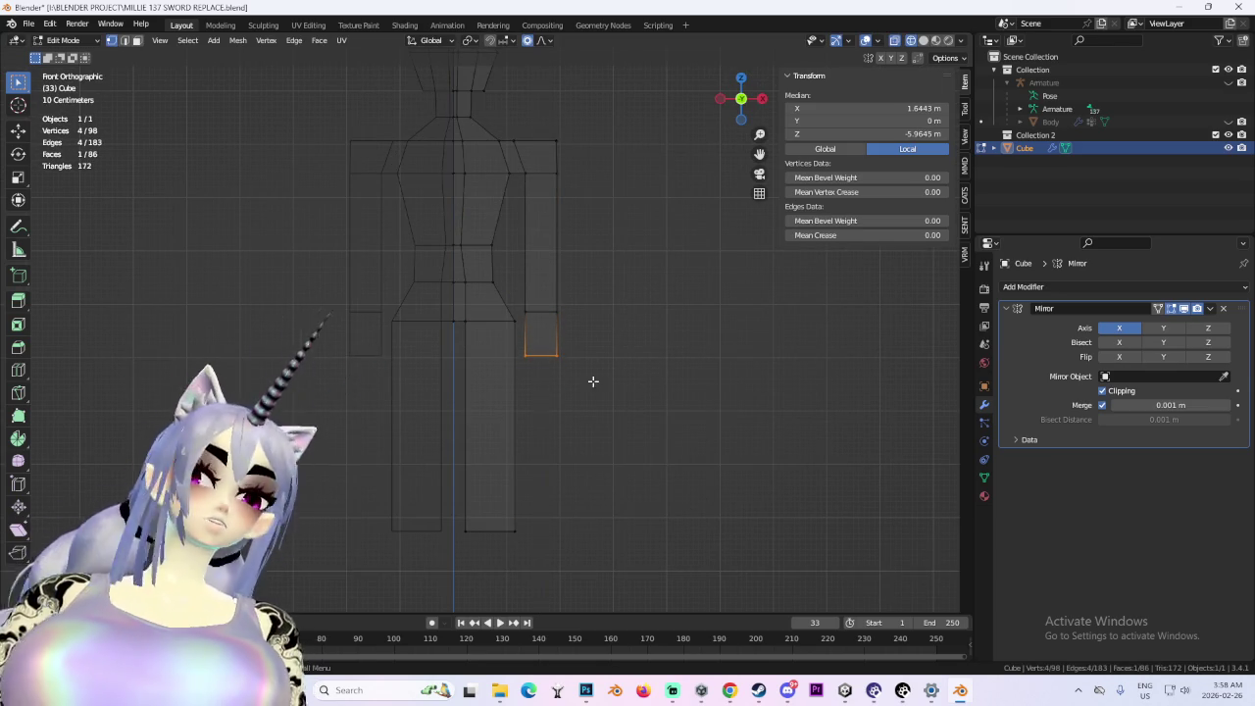
- Add an edge loop across the hand block and widen it along X
scroll(589, 333, up, 2)
key(ctrl+e)
key(Escape)
key(ctrl+r)
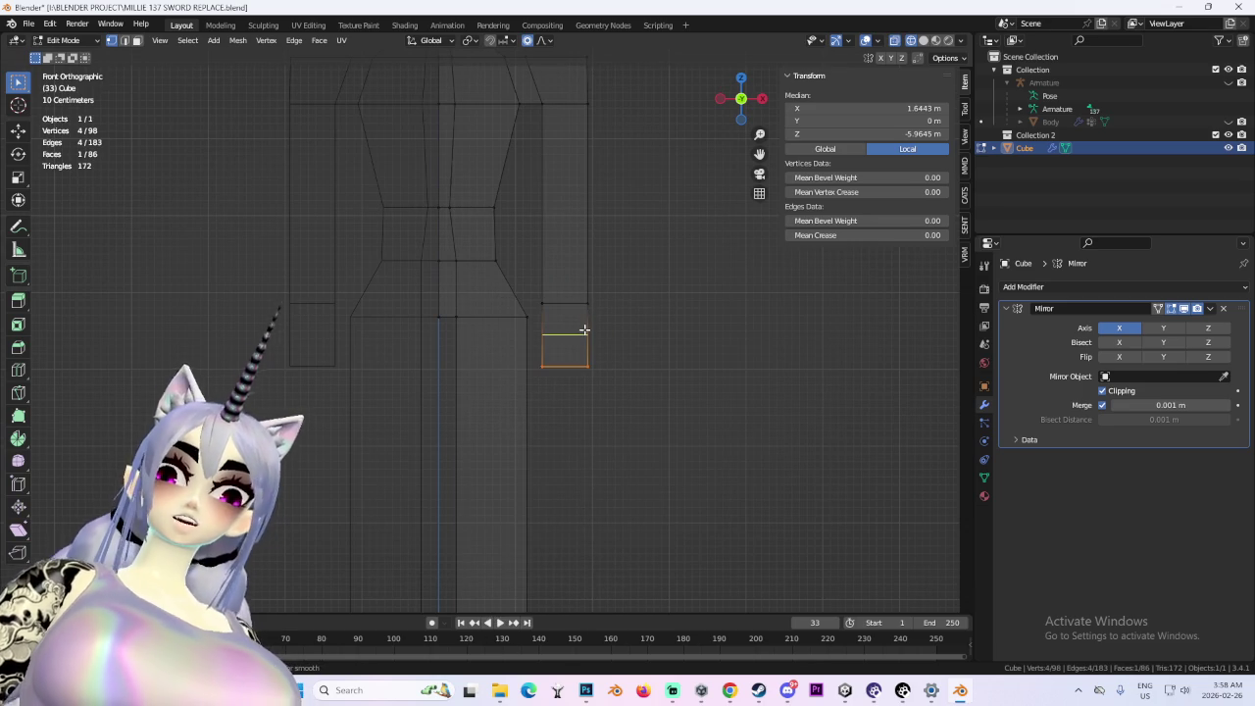
click(585, 330)
click(583, 331)
key(g)
key(s)
key(x)
click(628, 353)
- Select the connected hand geometry and rescale the whole hand block
drag(628, 355, 616, 392)
click(744, 118)
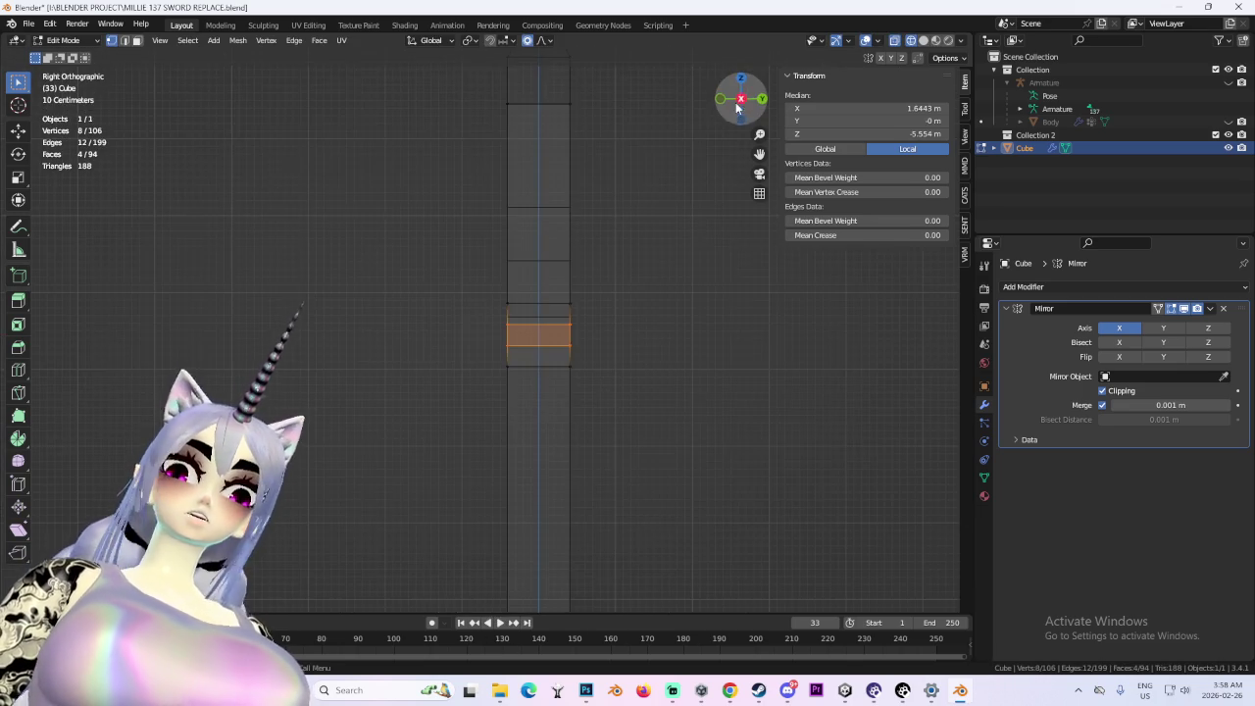
scroll(625, 322, down, 3)
key(ctrl+KP_Add)
drag(660, 417, 527, 323)
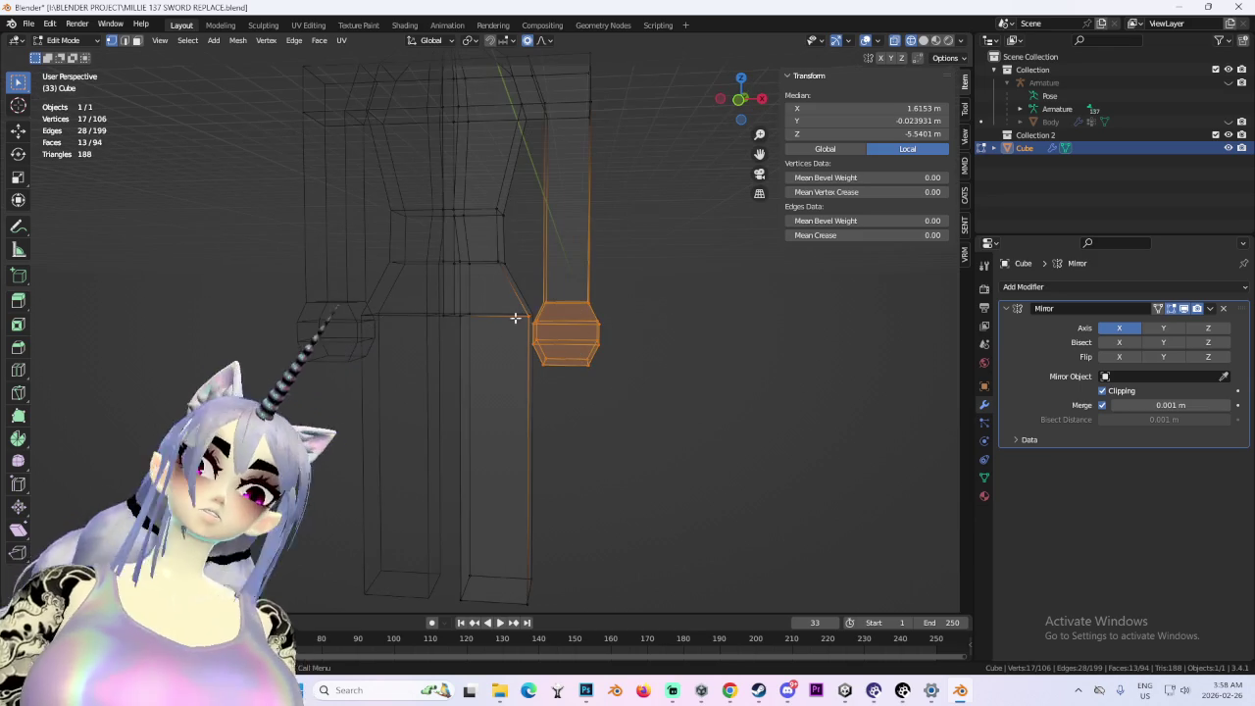
shift+click(517, 306)
key(s)
click(777, 348)
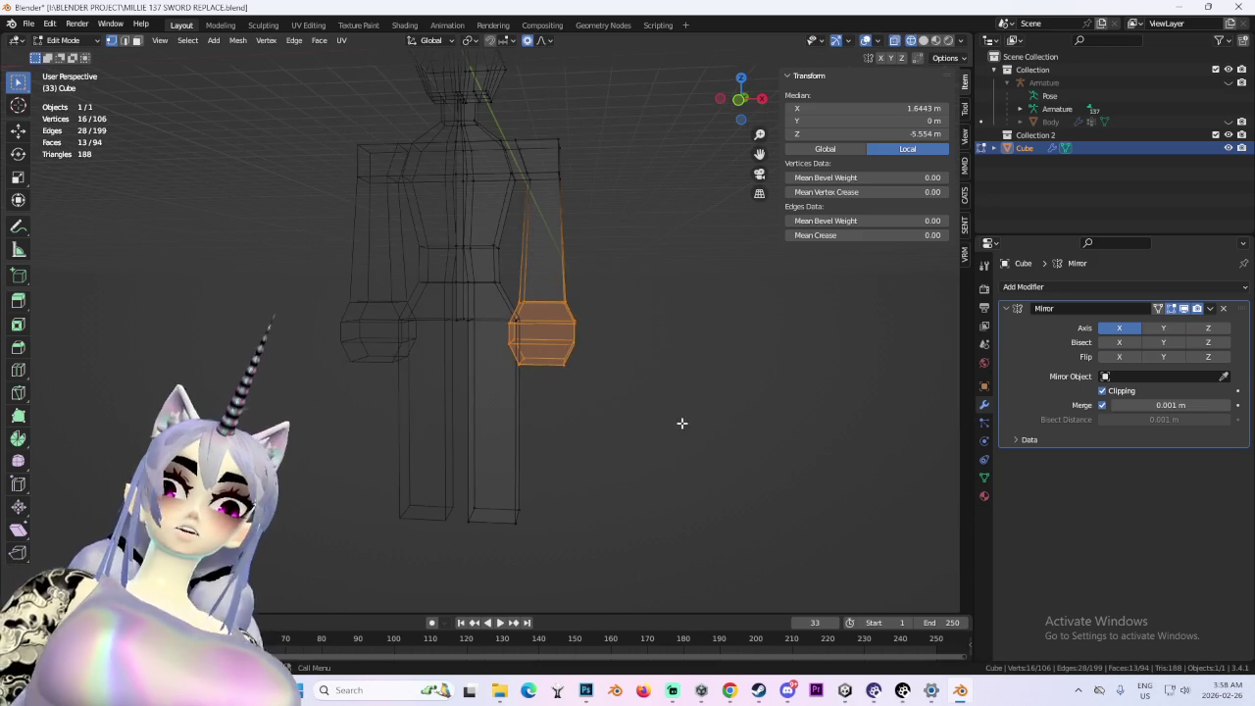
mouse_move(661, 409)
mouse_down()
mouse_move(714, 406)
mouse_move(639, 393)
mouse_move(670, 362)
mouse_move(575, 367)
mouse_move(549, 333)
mouse_move(583, 314)
mouse_move(490, 300)
mouse_move(549, 337)
mouse_move(554, 324)
mouse_up()
- Add another loop around the hand and scale its side vertices along Y to set thickness
key(ctrl+r)
click(555, 216)
click(736, 338)
mouse_move(736, 338)
mouse_down()
mouse_move(658, 372)
mouse_move(562, 353)
mouse_move(546, 317)
mouse_up()
drag(546, 317, 591, 390)
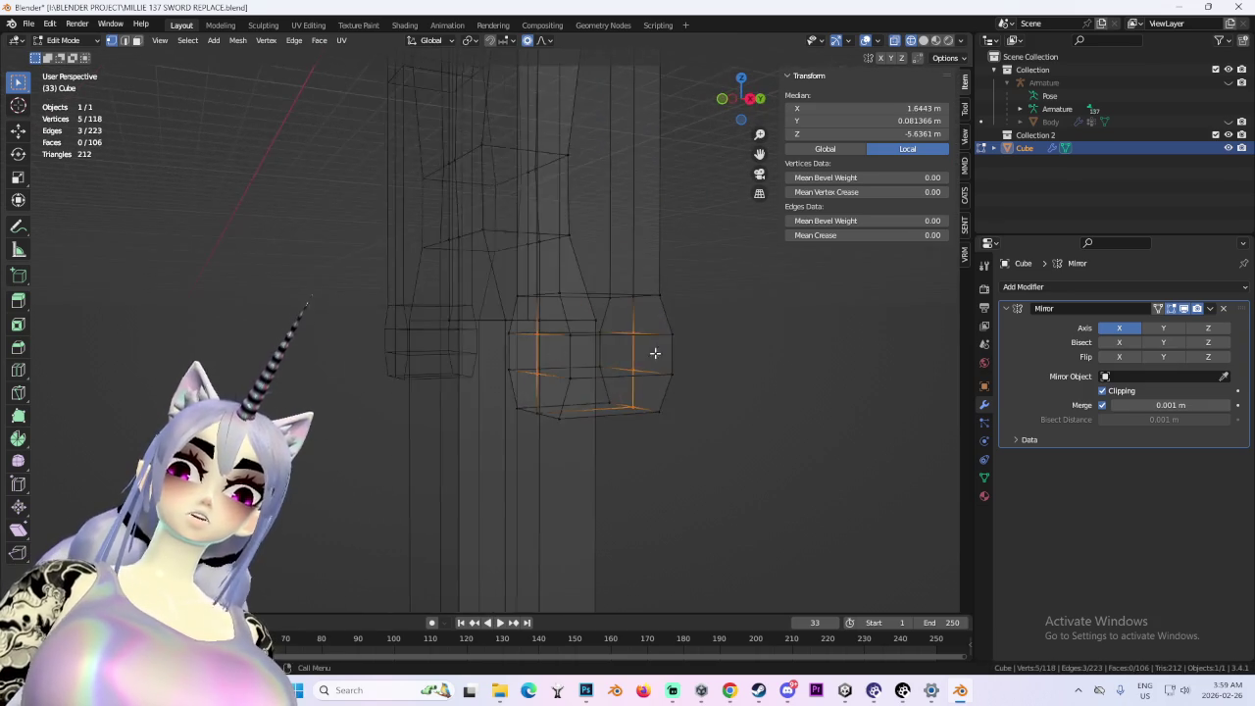
key(s)
key(y)
right_click(741, 351)
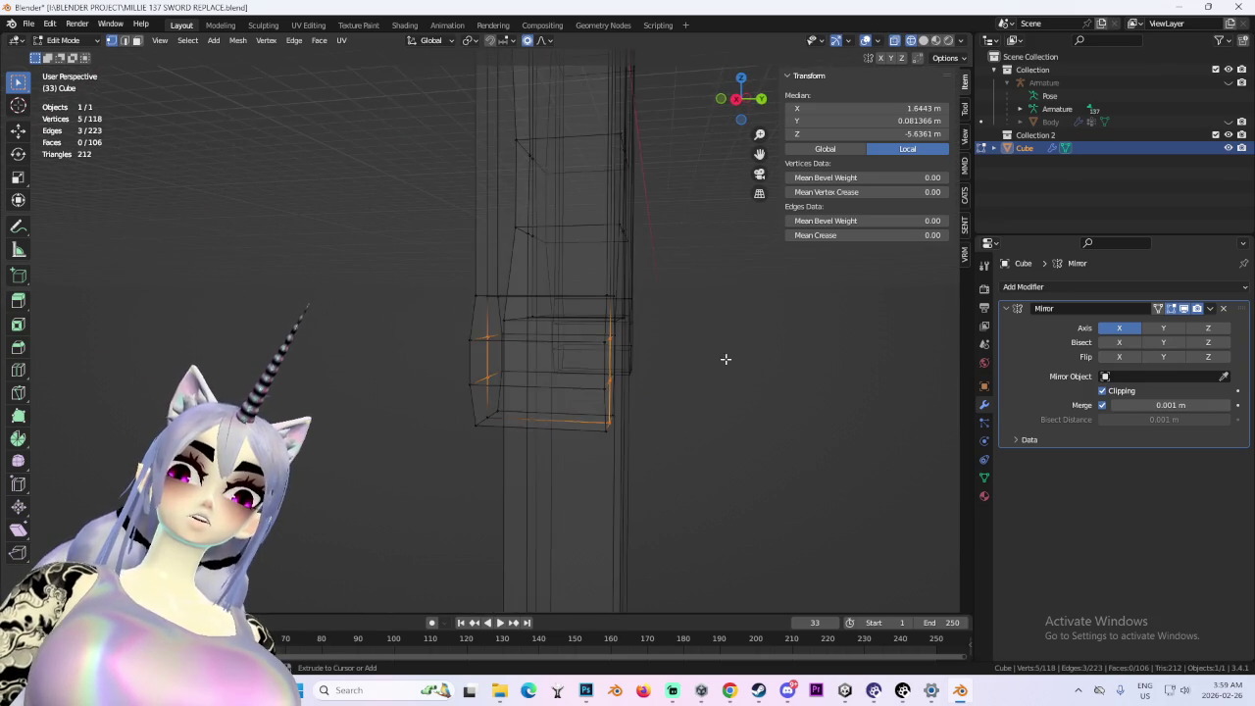
key(s)
key(y)
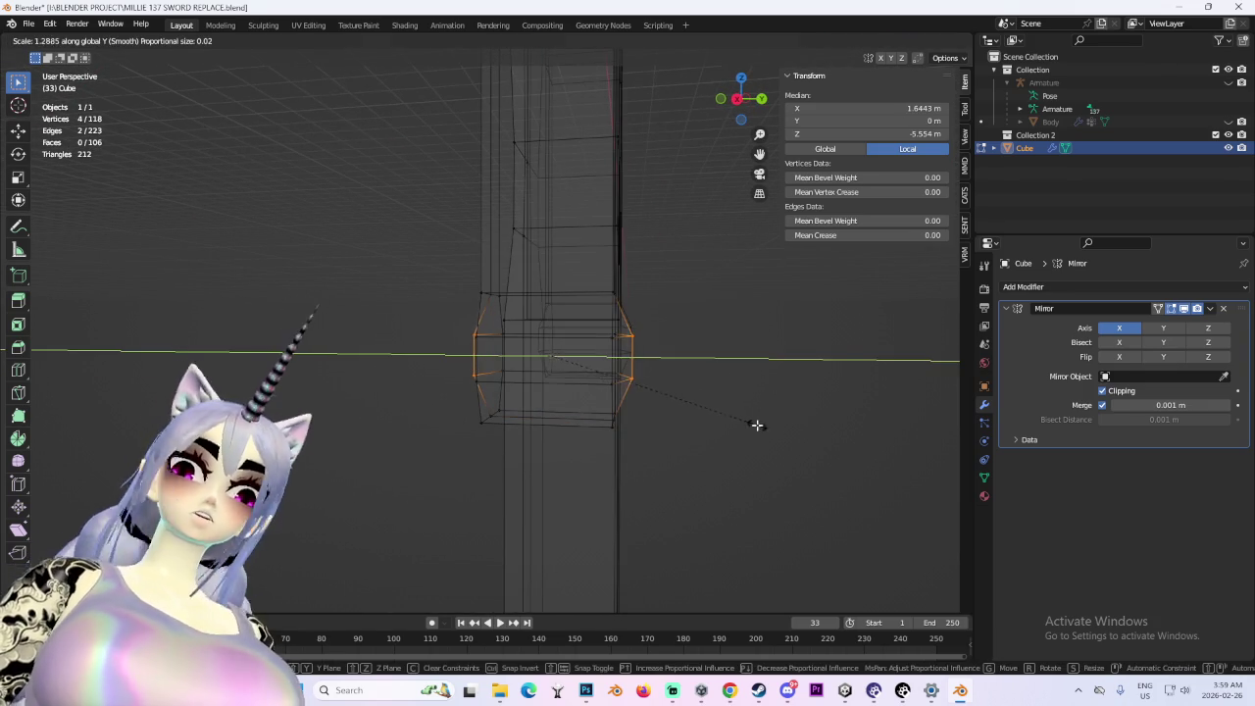
click(755, 426)
- Shrink the hand's bottom cap
scroll(723, 448, up, 3)
alt+click(511, 387)
key(s)
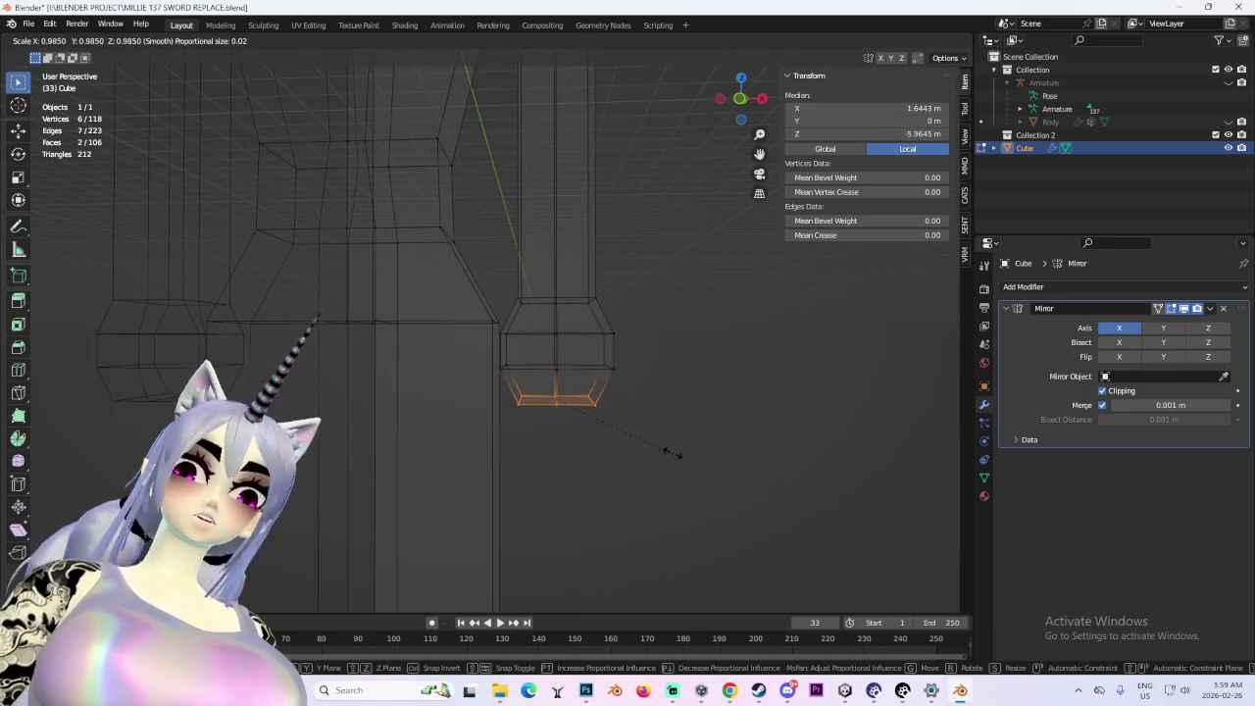
click(650, 442)
alt+click(650, 321)
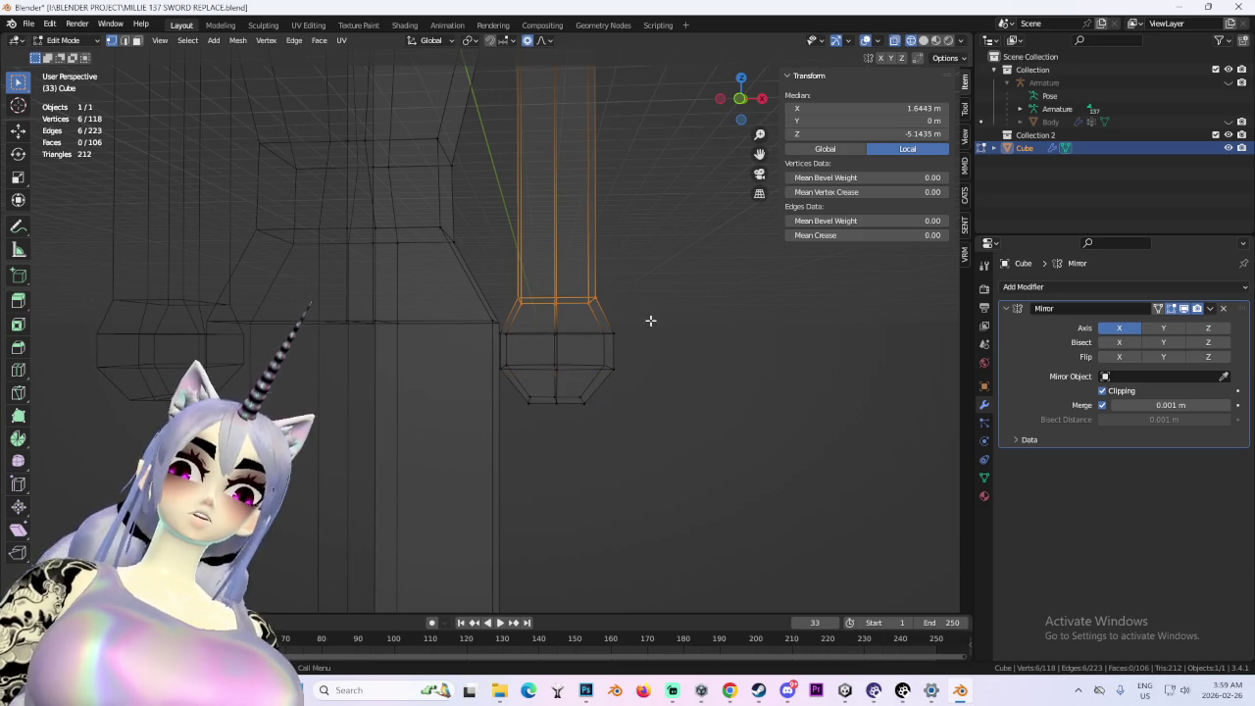
- Loop-cut the arm and scale down the loop just above the hand to form a wrist
key(ctrl+r)
click(583, 272)
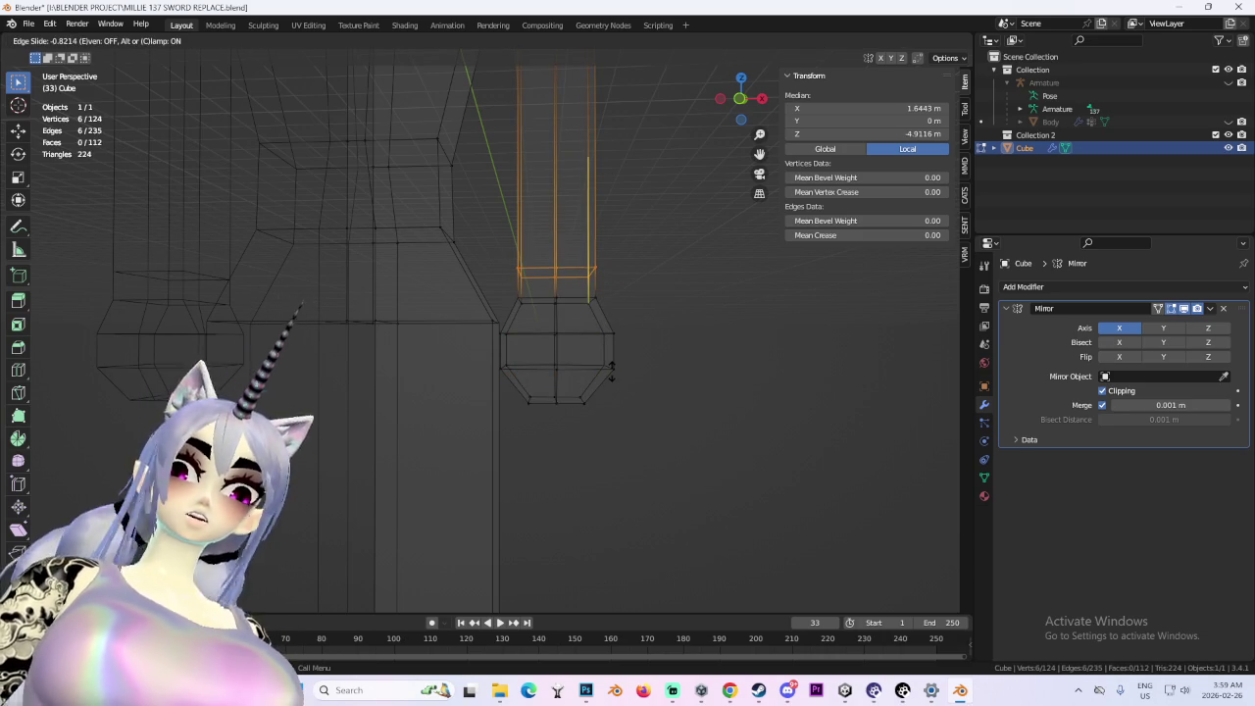
click(686, 376)
drag(499, 272, 699, 341)
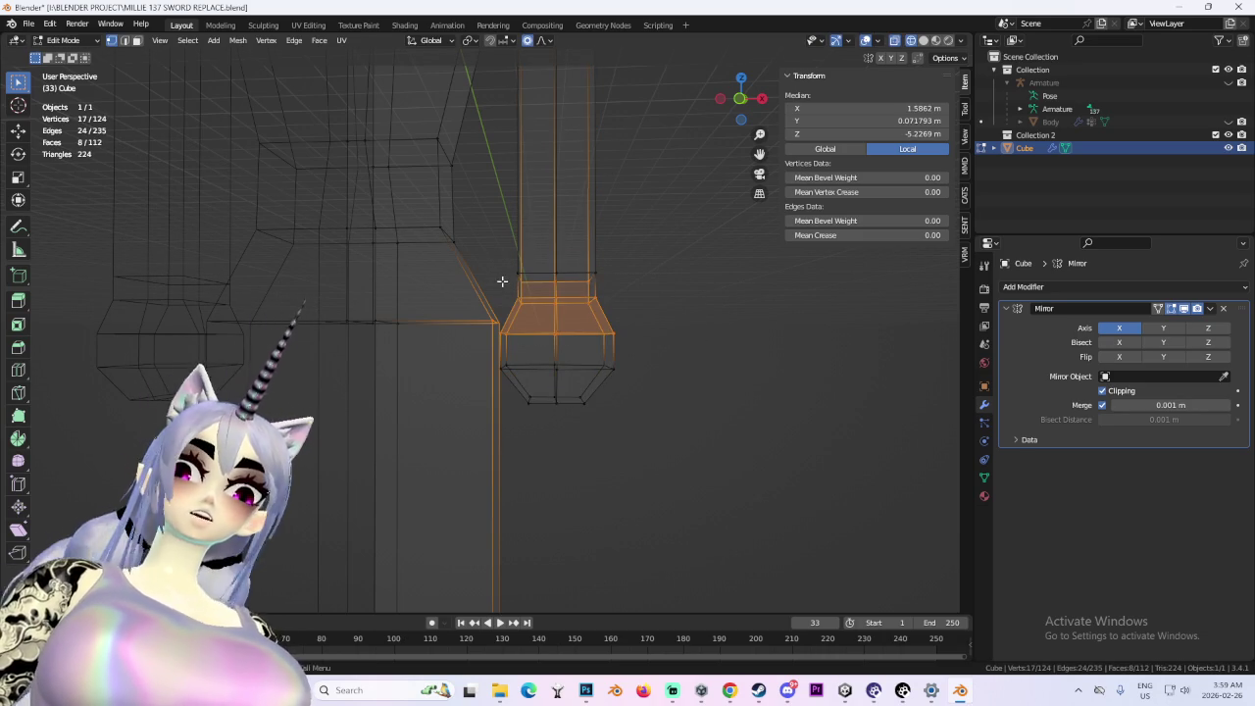
drag(630, 317, 630, 318)
key(s)
click(636, 323)
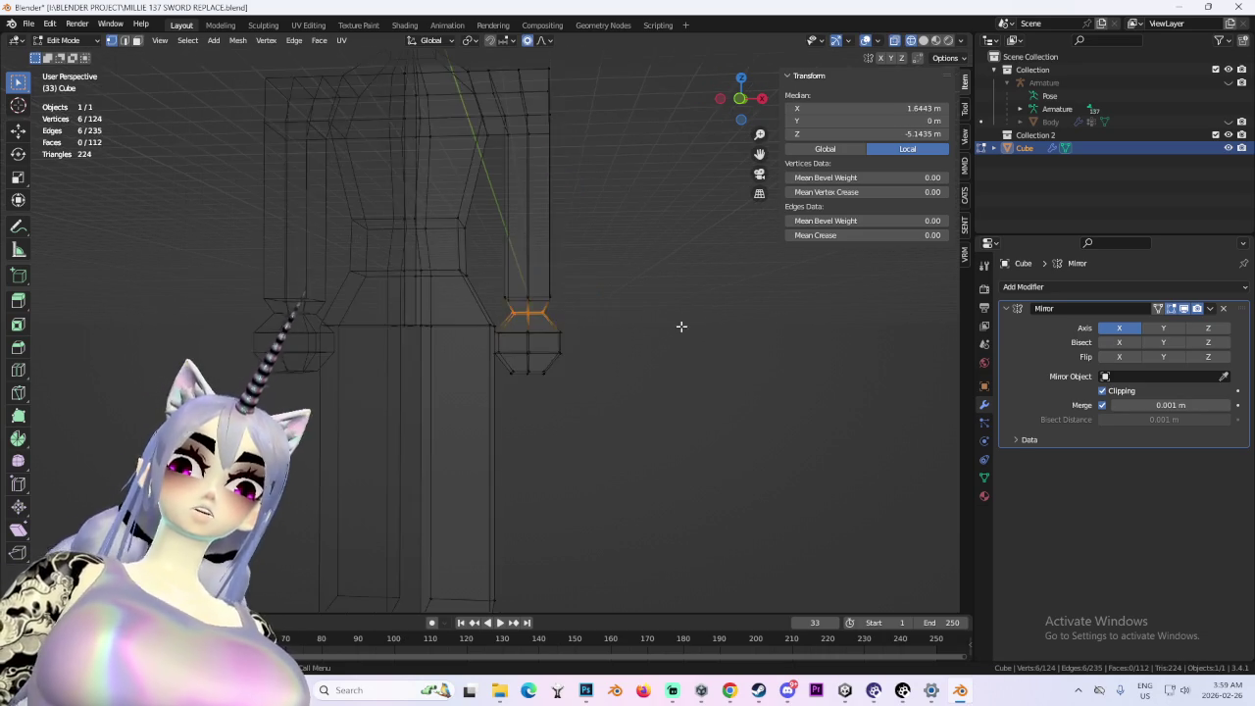
click(680, 328)
scroll(723, 347, down, 5)
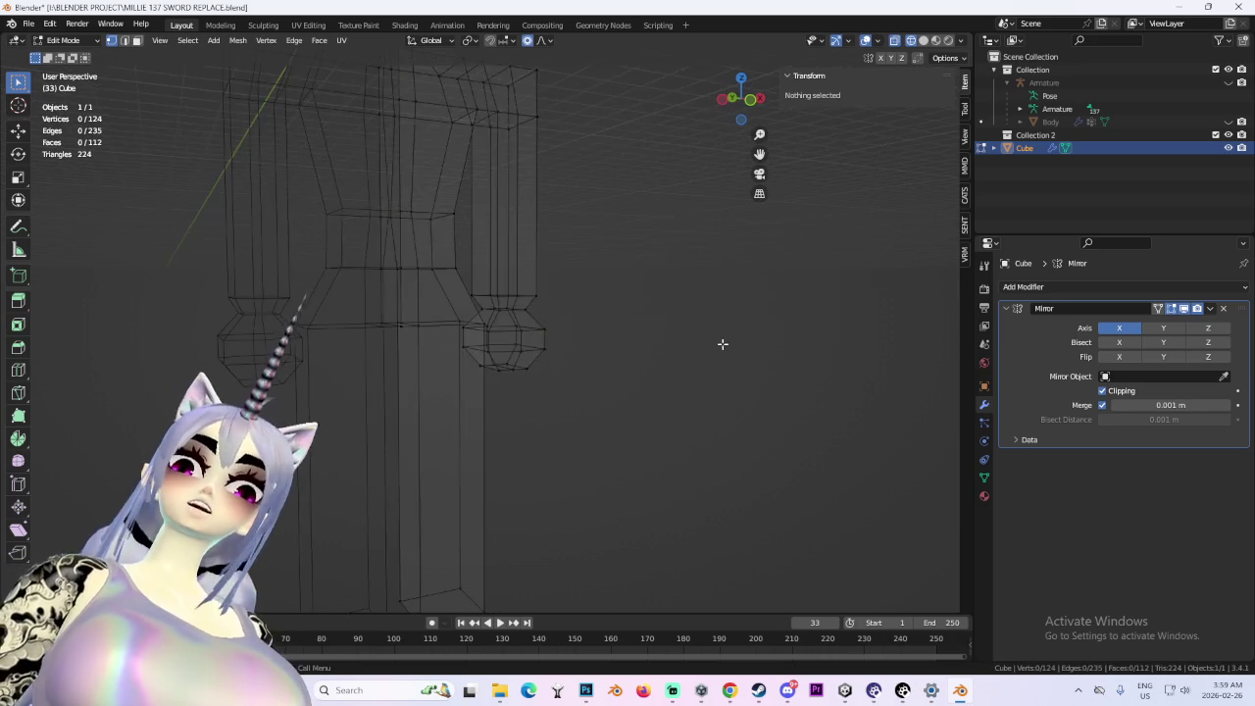
- Clear the arm selection and switch the viewport to Solid shading
click(742, 99)
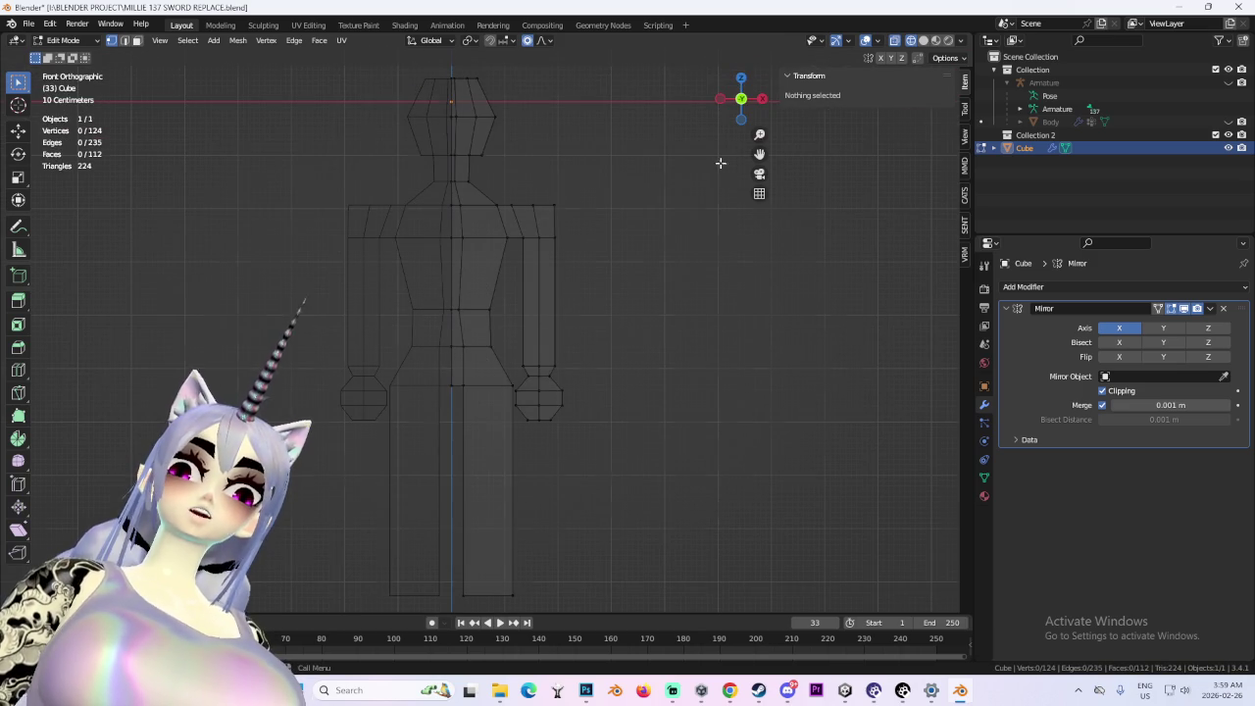
alt+click(548, 301)
mouse_move(548, 301)
mouse_down()
mouse_move(588, 323)
mouse_move(746, 313)
mouse_up()
click(735, 307)
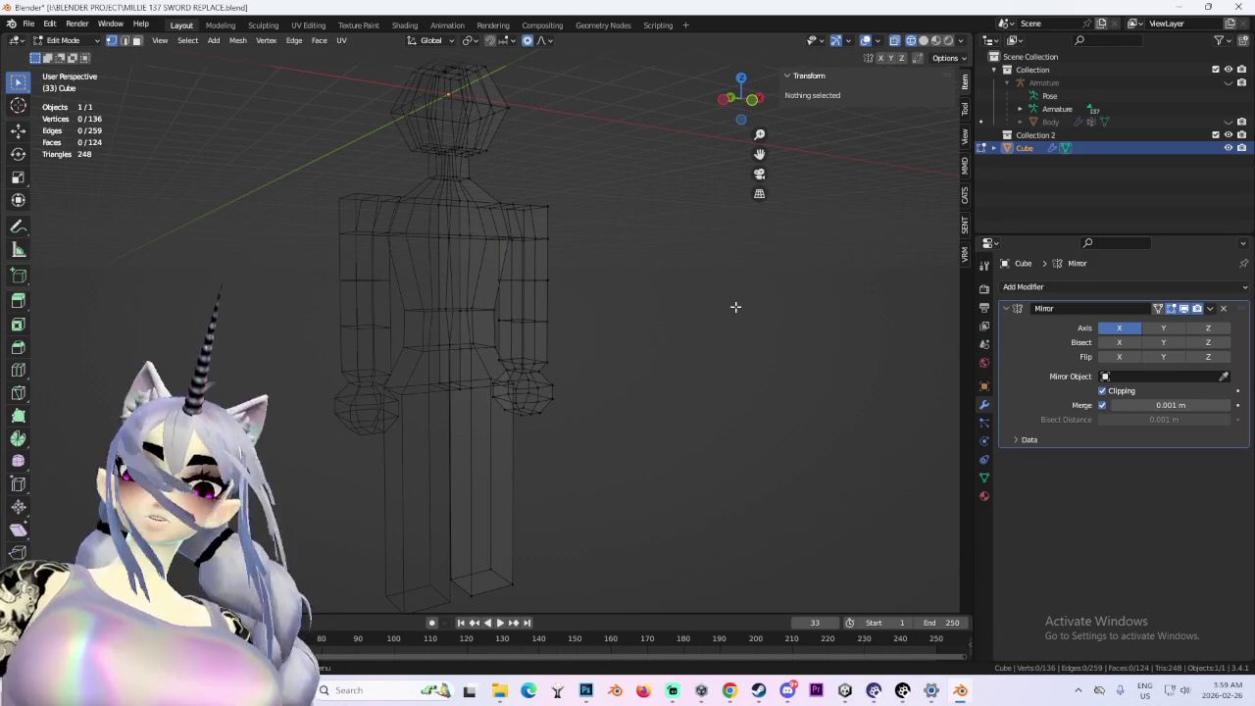
mouse_move(735, 307)
mouse_down()
mouse_move(575, 355)
mouse_move(640, 299)
mouse_move(599, 294)
mouse_up()
click(925, 40)
mouse_move(604, 374)
mouse_down()
mouse_move(560, 407)
mouse_move(608, 392)
mouse_move(616, 295)
mouse_move(583, 361)
mouse_move(639, 356)
mouse_move(521, 261)
mouse_up()
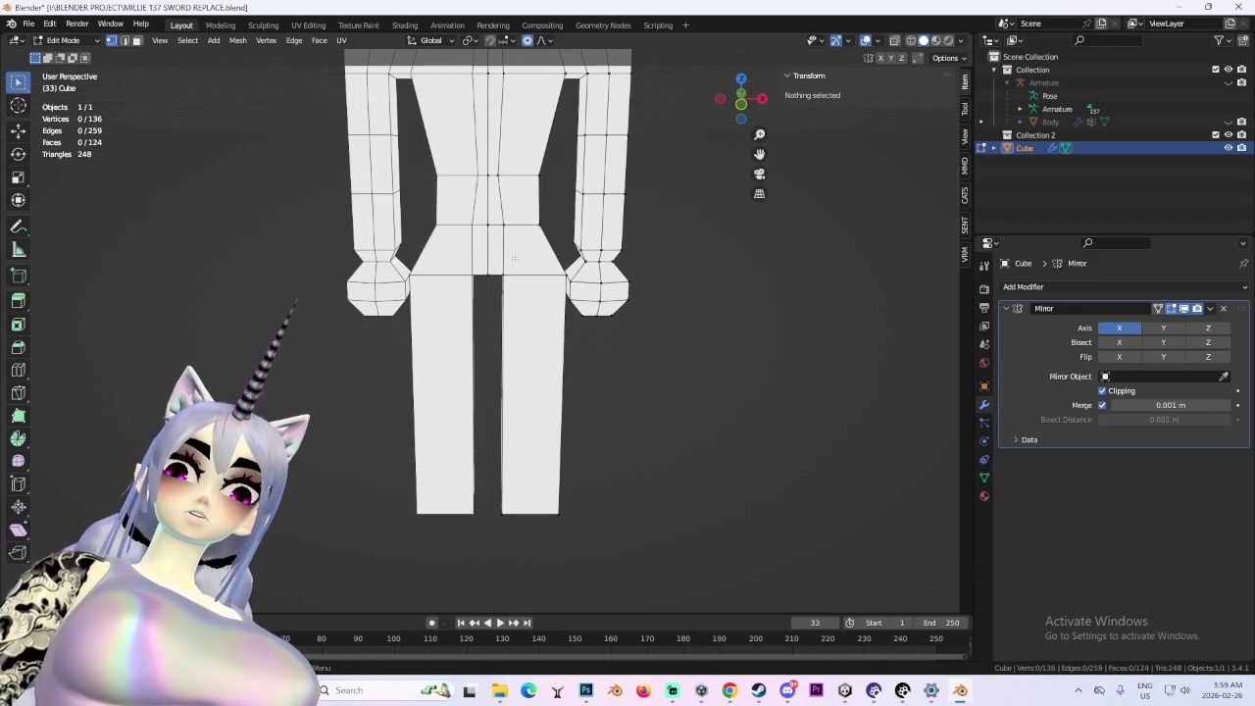
- Try a knife cut across the hips and a side-face extrusion, then undo them
key(Return)
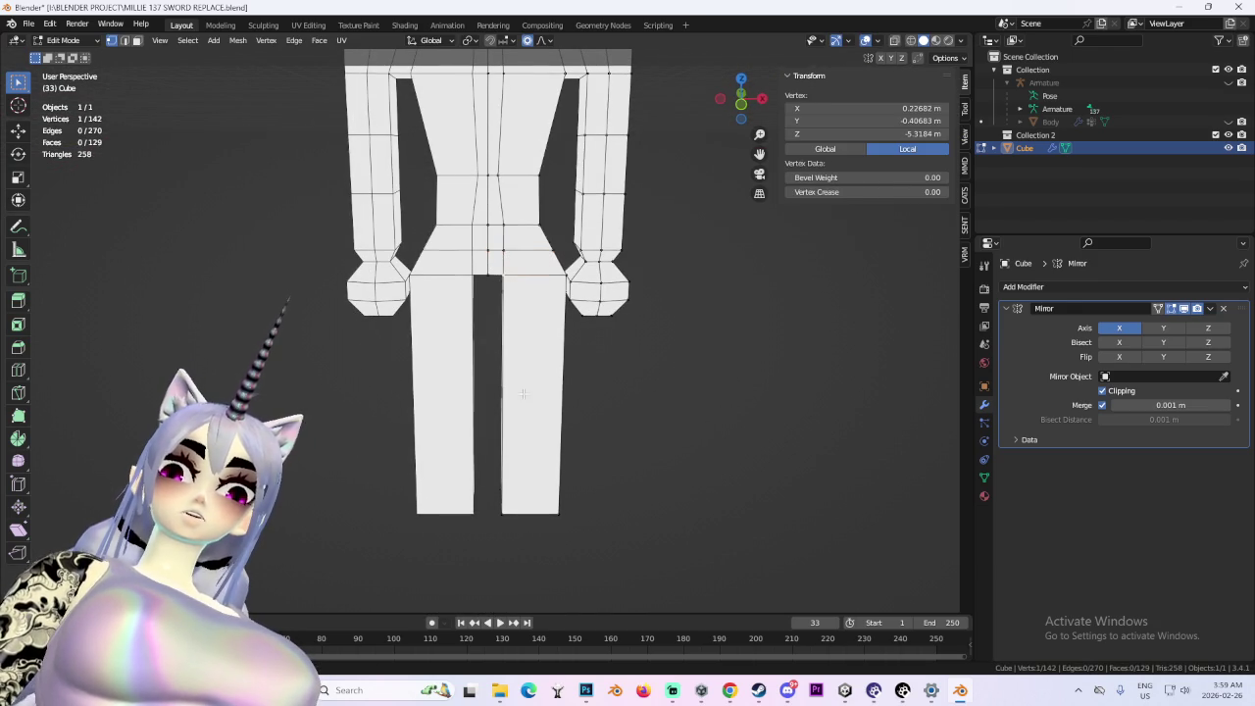
click(138, 40)
click(618, 294)
mouse_move(618, 294)
mouse_down()
mouse_move(611, 303)
mouse_move(641, 311)
mouse_up()
key(e)
click(854, 313)
mouse_move(854, 314)
mouse_down()
mouse_move(639, 330)
mouse_move(695, 323)
mouse_move(696, 312)
mouse_move(884, 337)
mouse_move(751, 356)
mouse_up()
key(ctrl+z)
key(ctrl+z)
key(ctrl+z)
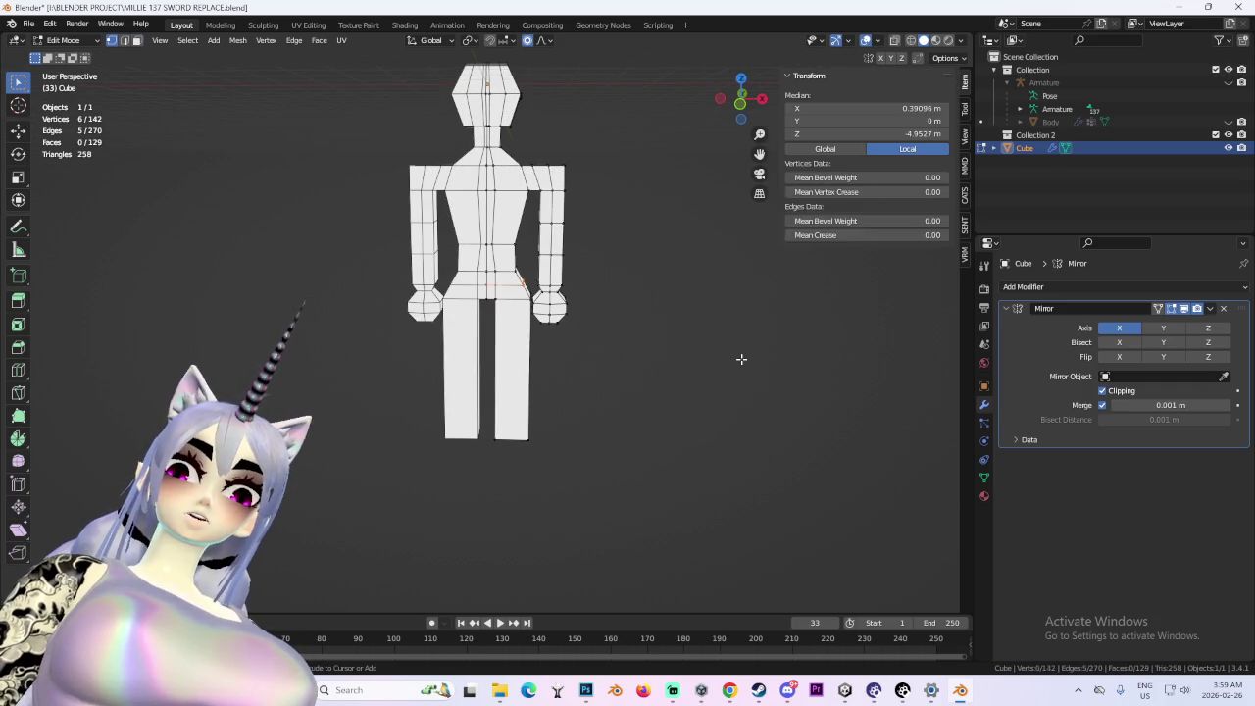
- Replace a single leg loop with two new edge loops across the leg
scroll(637, 361, up, 2)
drag(637, 361, 514, 392)
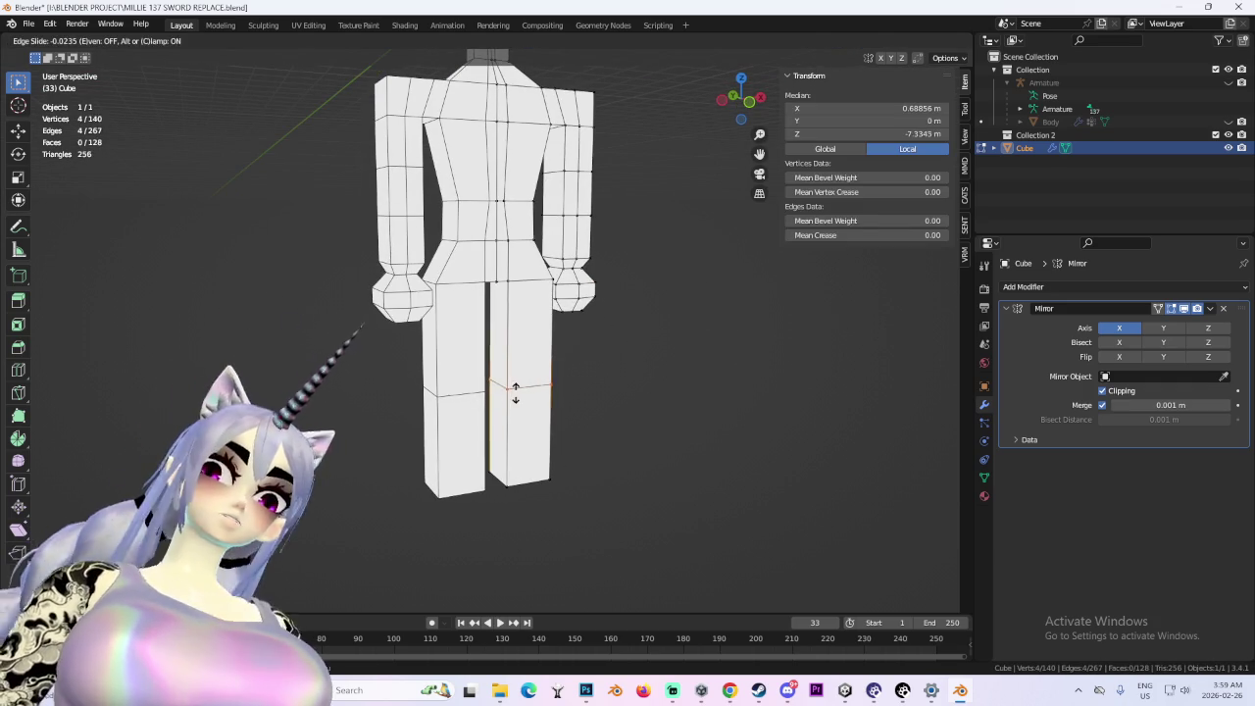
click(533, 389)
drag(821, 358, 700, 386)
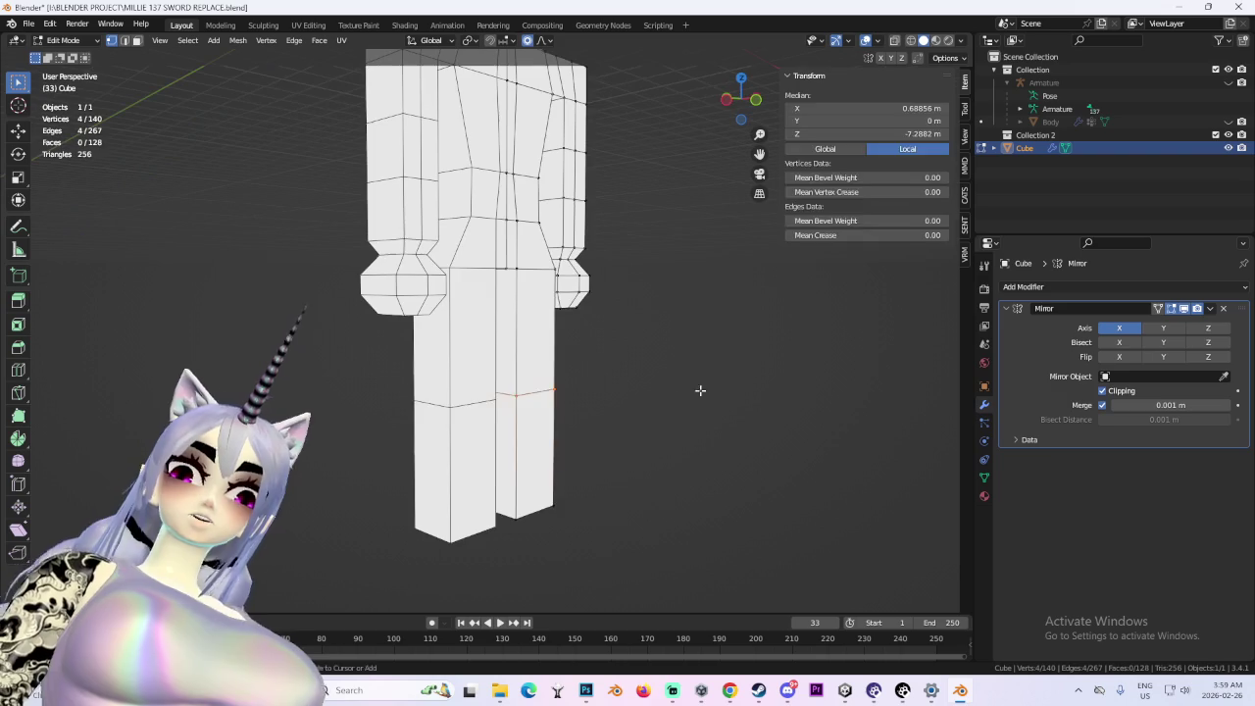
key(ctrl+z)
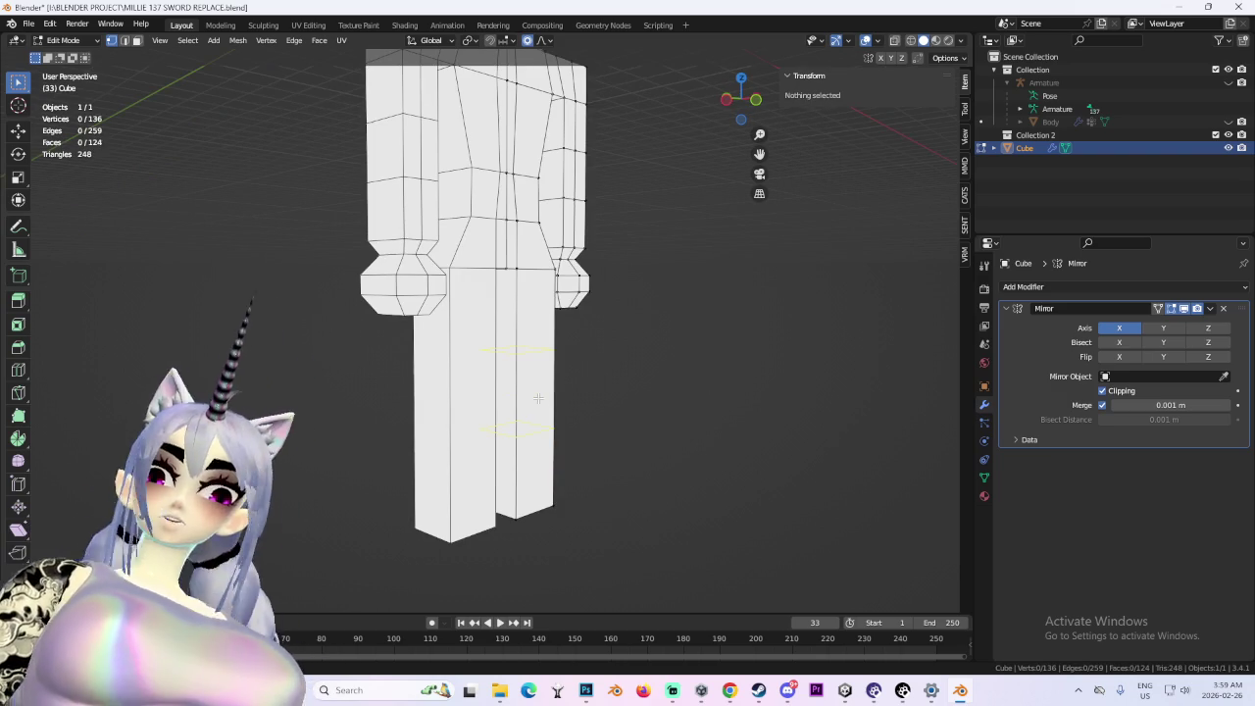
click(537, 398)
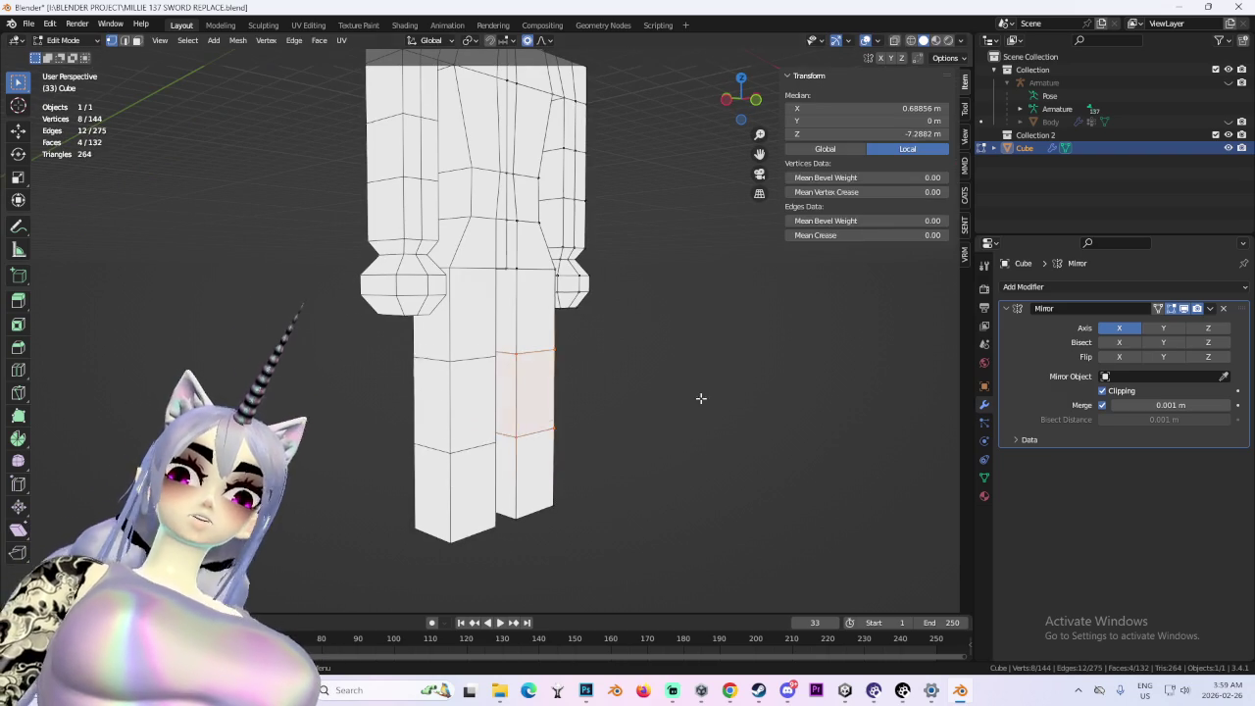
click(697, 396)
- Scale the knee faces along Z to about 0.3, squeezing the two loops together
key(g)
key(Escape)
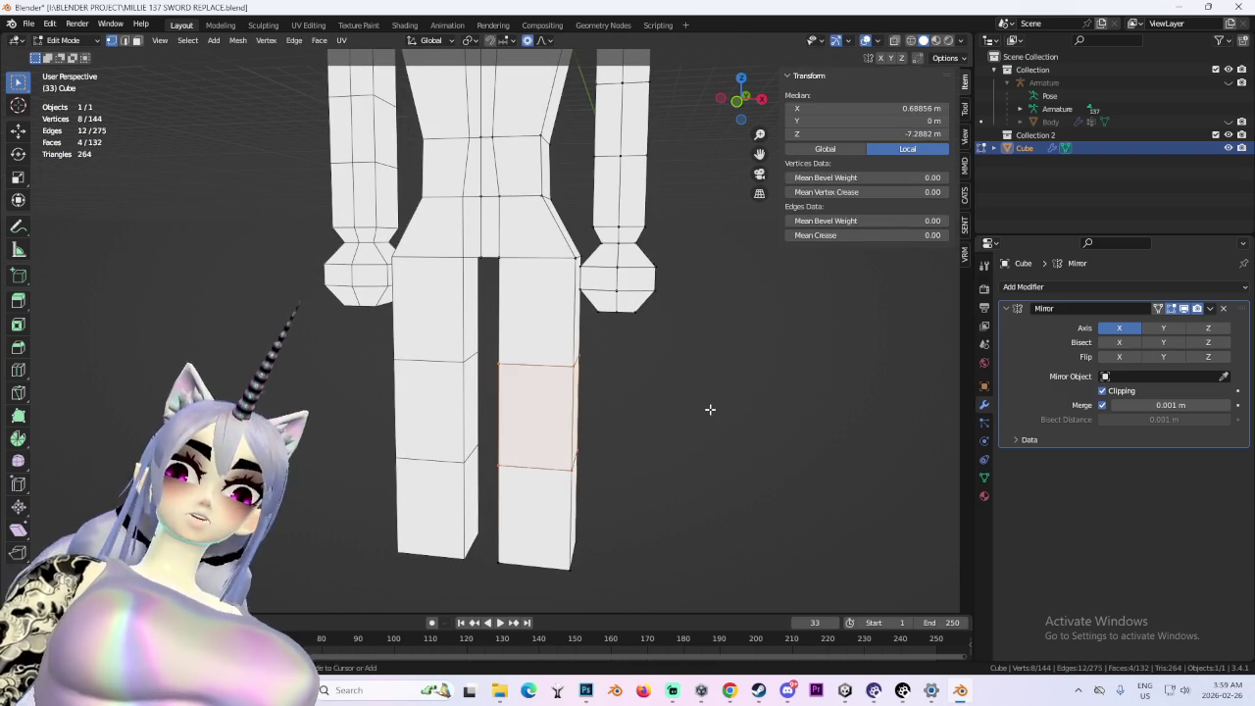
key(s)
key(z)
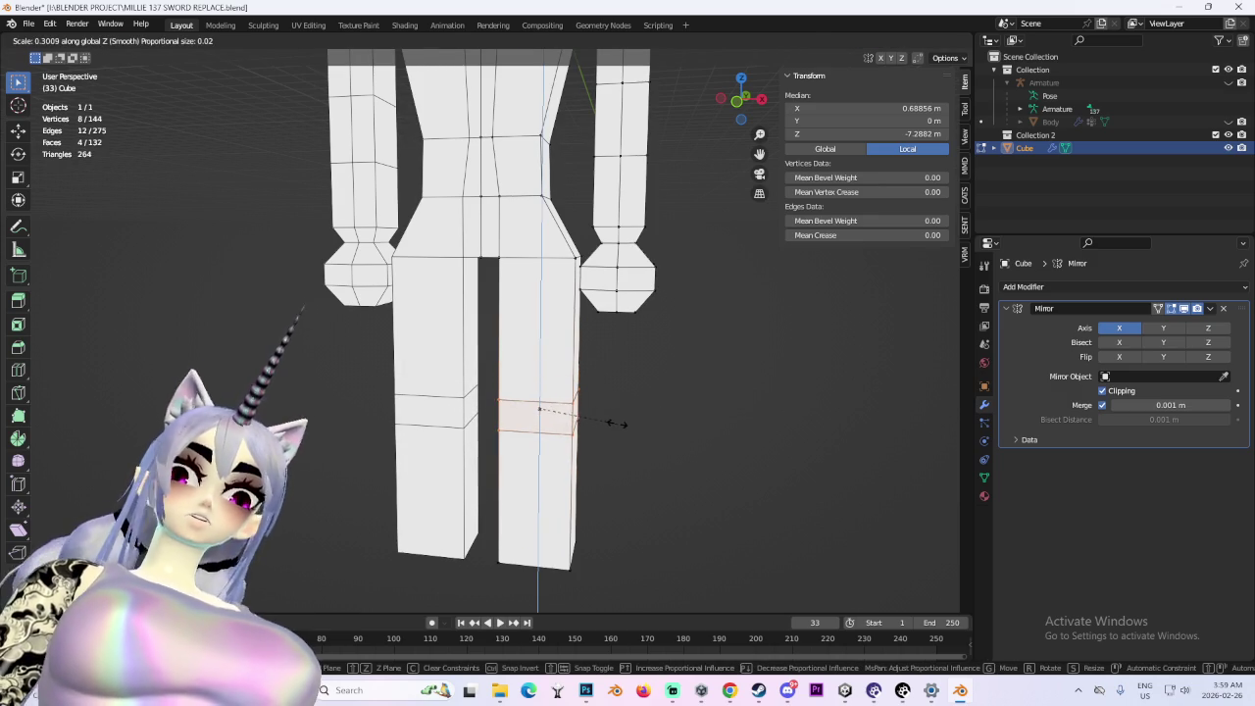
click(616, 423)
- Orbit around the model to check both legs, then clear the selection
scroll(622, 415, down, 3)
mouse_move(654, 441)
mouse_down()
mouse_move(607, 443)
mouse_move(664, 415)
mouse_move(685, 300)
mouse_up()
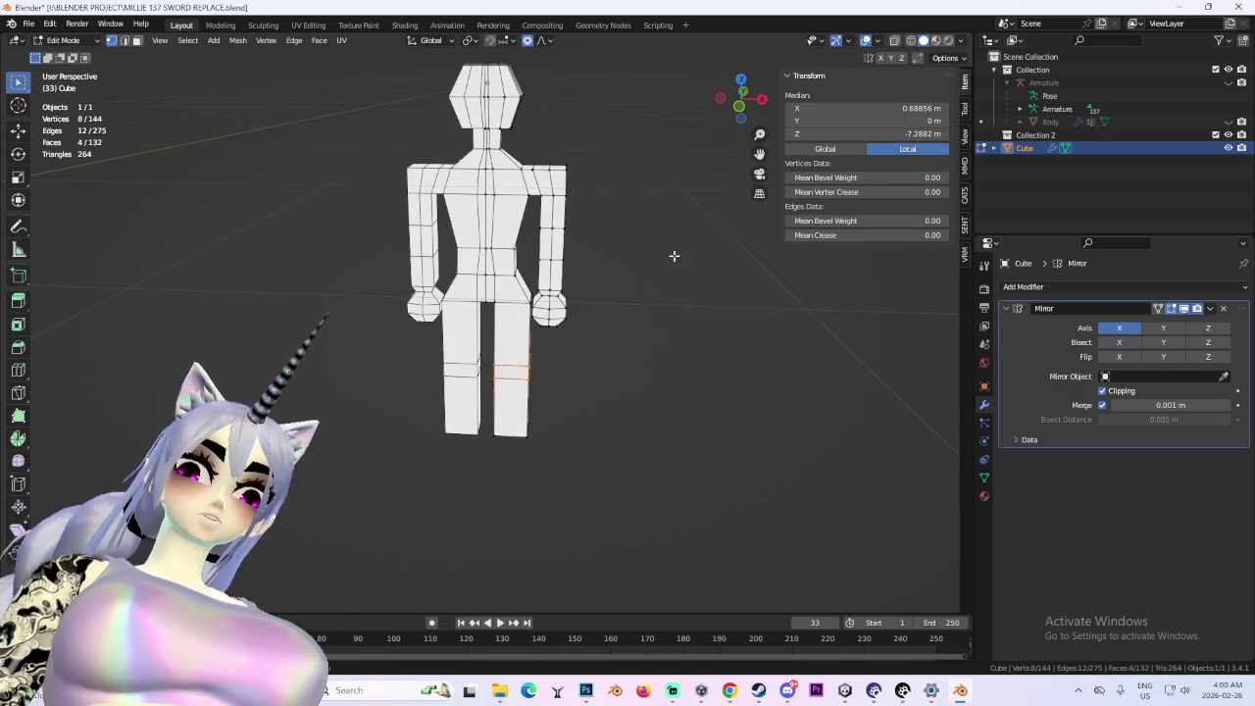
click(739, 105)
drag(565, 248, 485, 414)
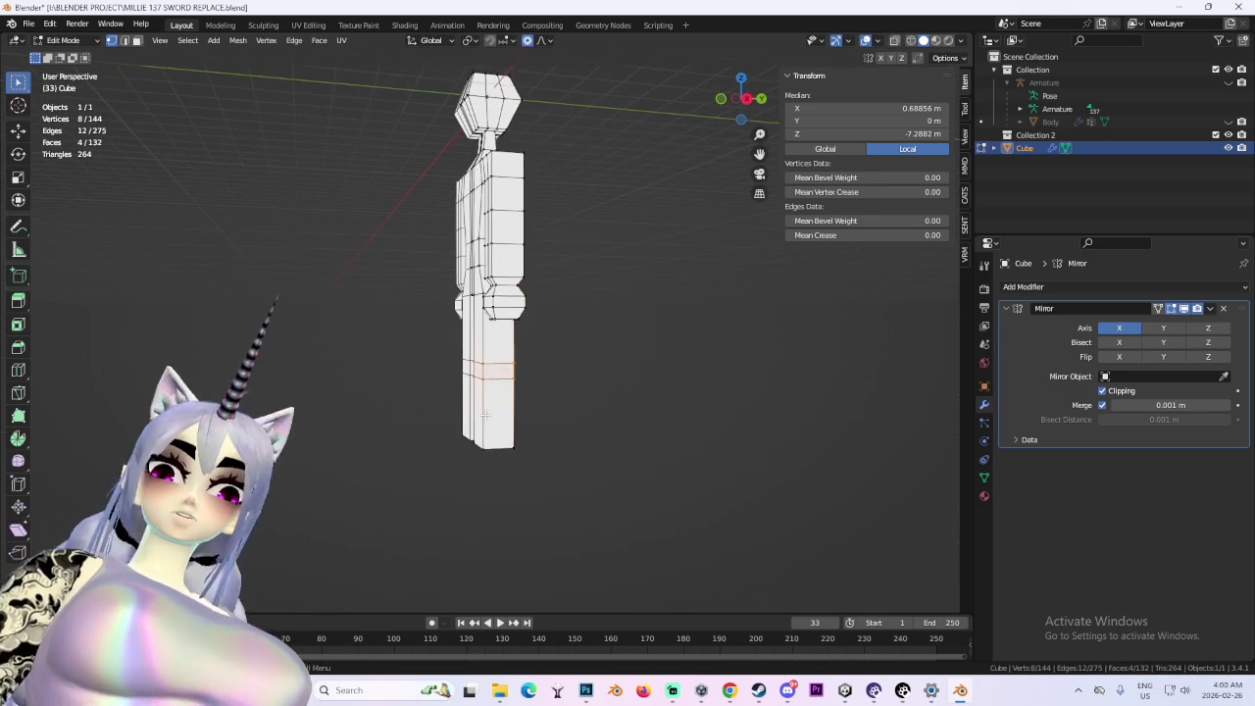
drag(503, 462, 507, 462)
click(717, 432)
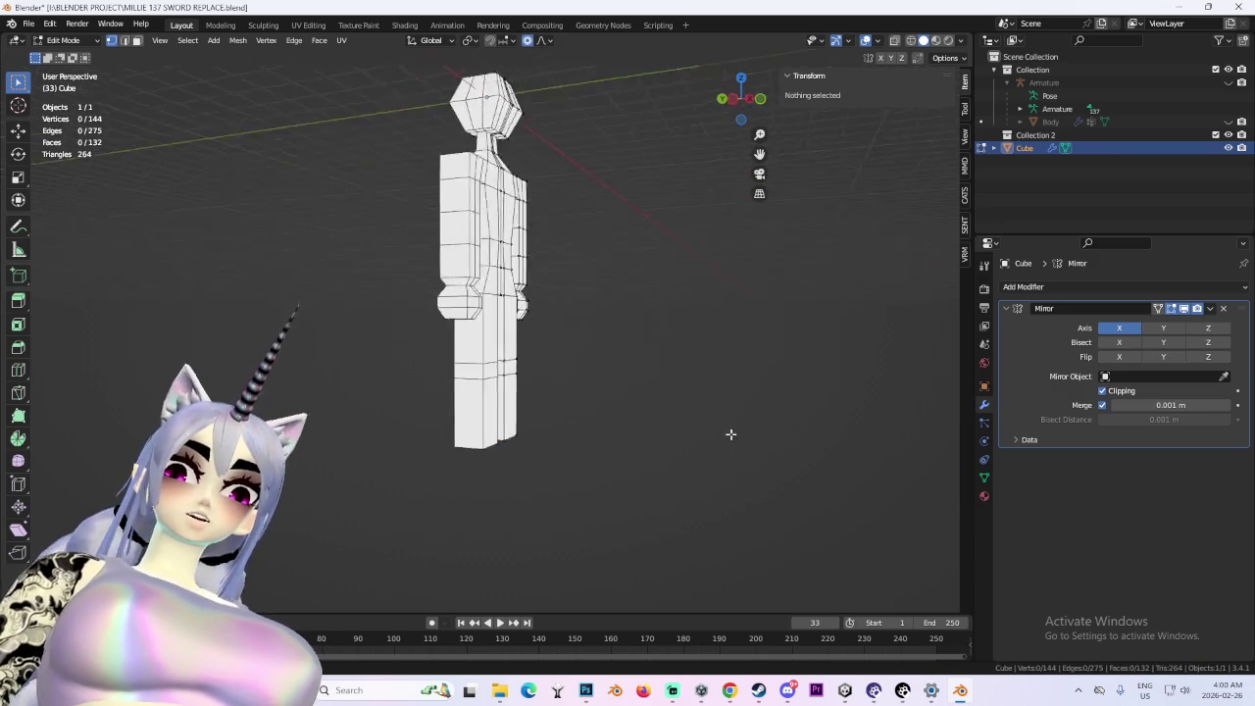
scroll(554, 333, up, 3)
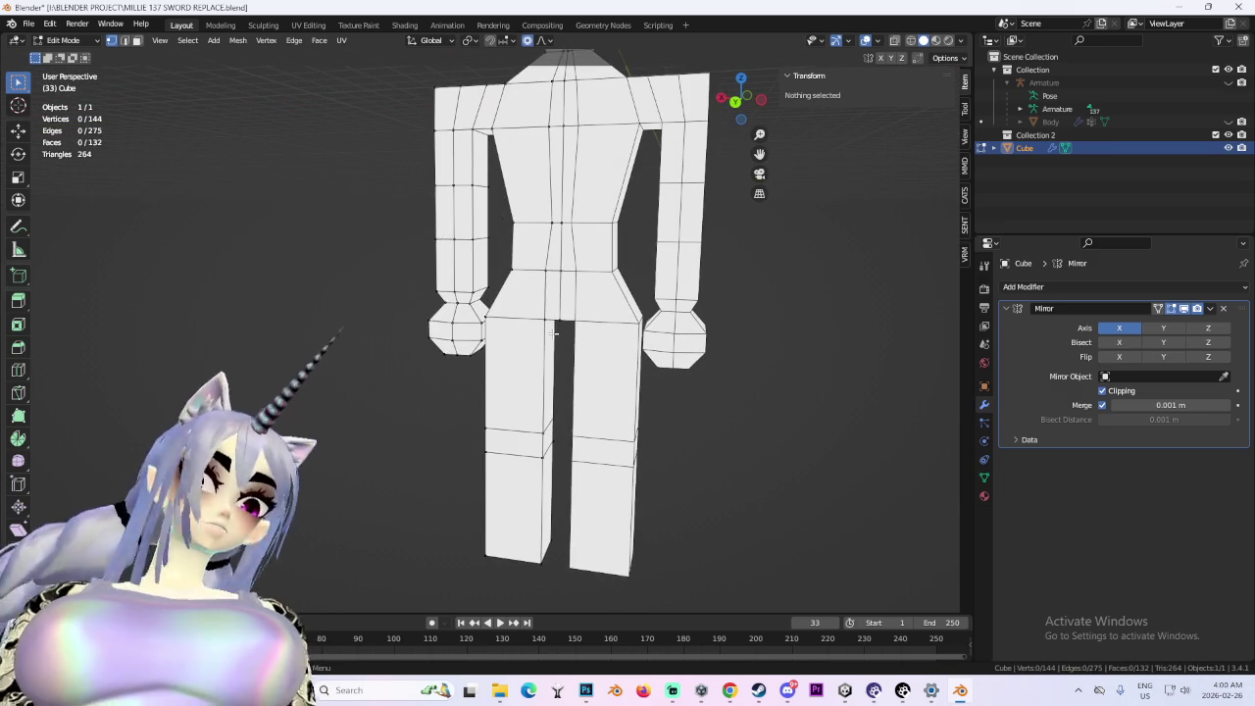
- In a see-through back view, move the crotch face vertically to a new height
click(734, 102)
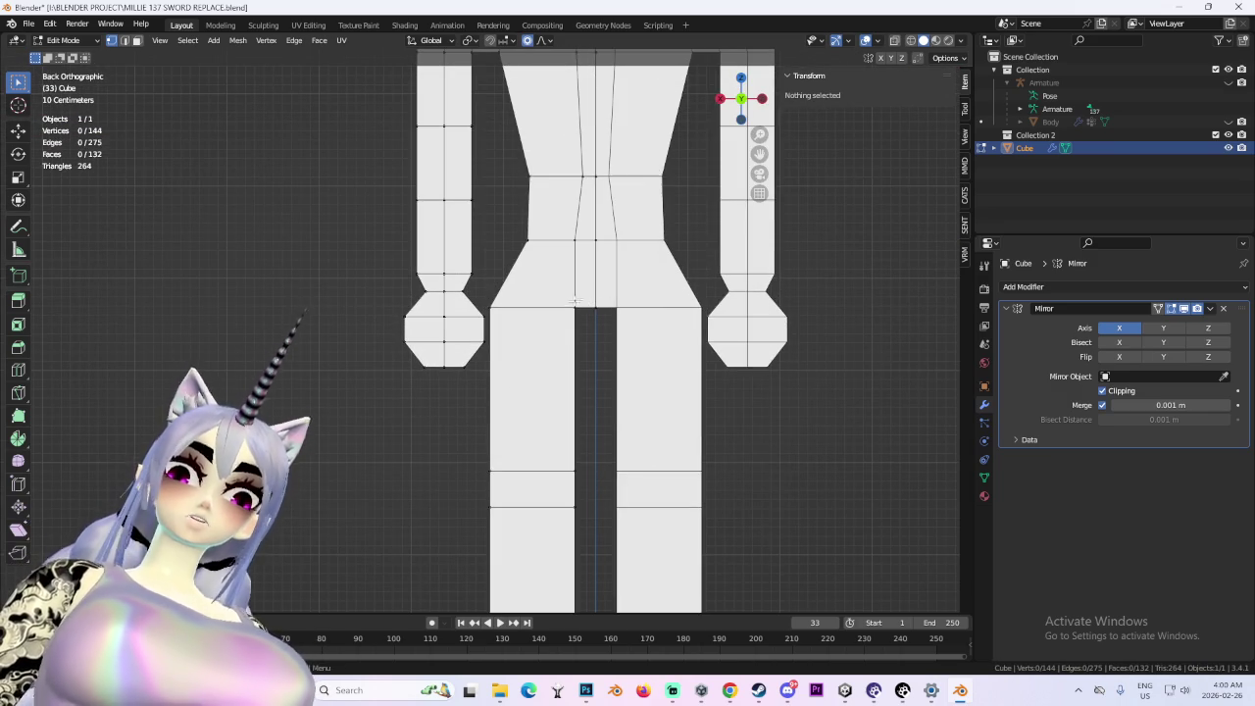
click(894, 41)
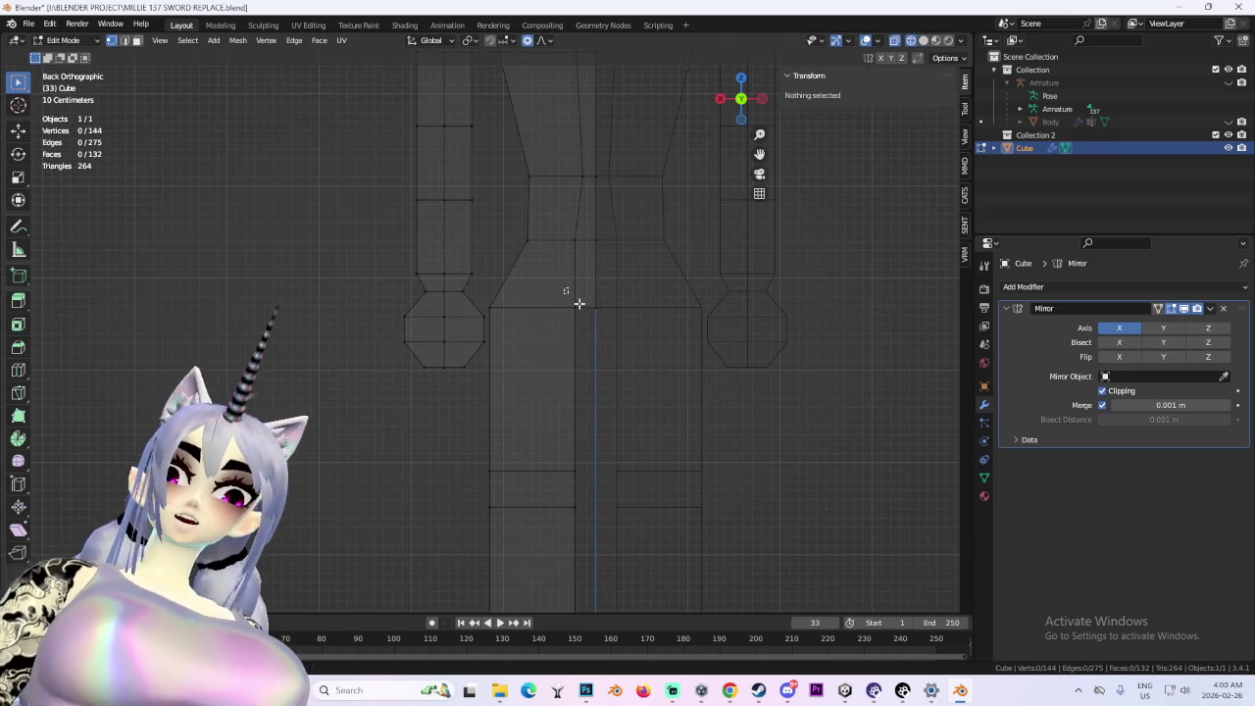
click(563, 289)
key(g)
key(z)
click(700, 373)
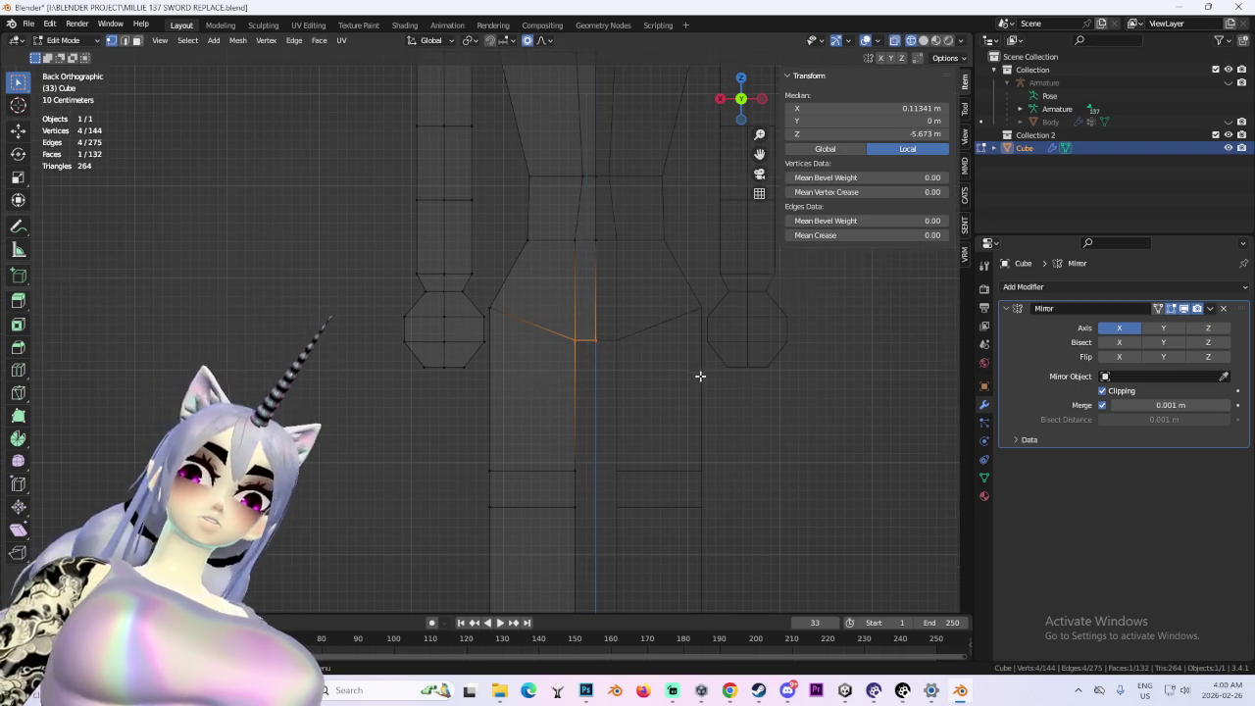
- Select the left half of the mesh and the hand, excluding the head vertices
scroll(736, 393, down, 2)
click(773, 418)
scroll(621, 379, up, 1)
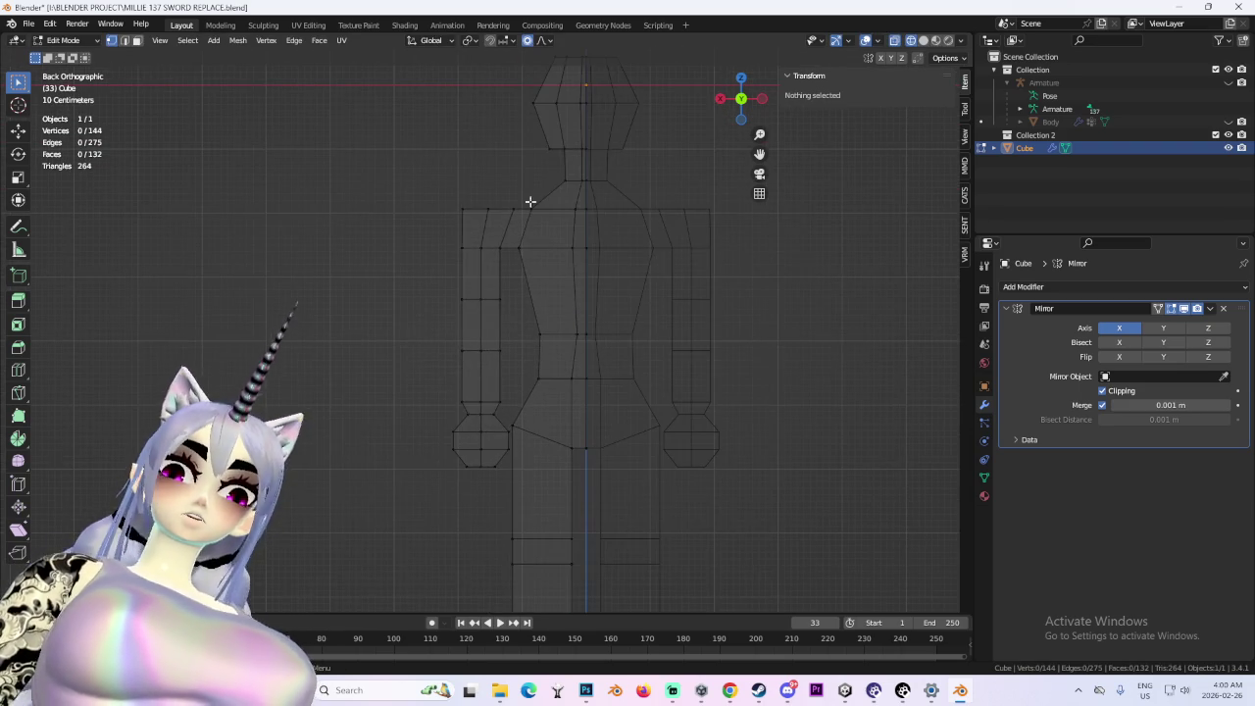
scroll(624, 296, down, 2)
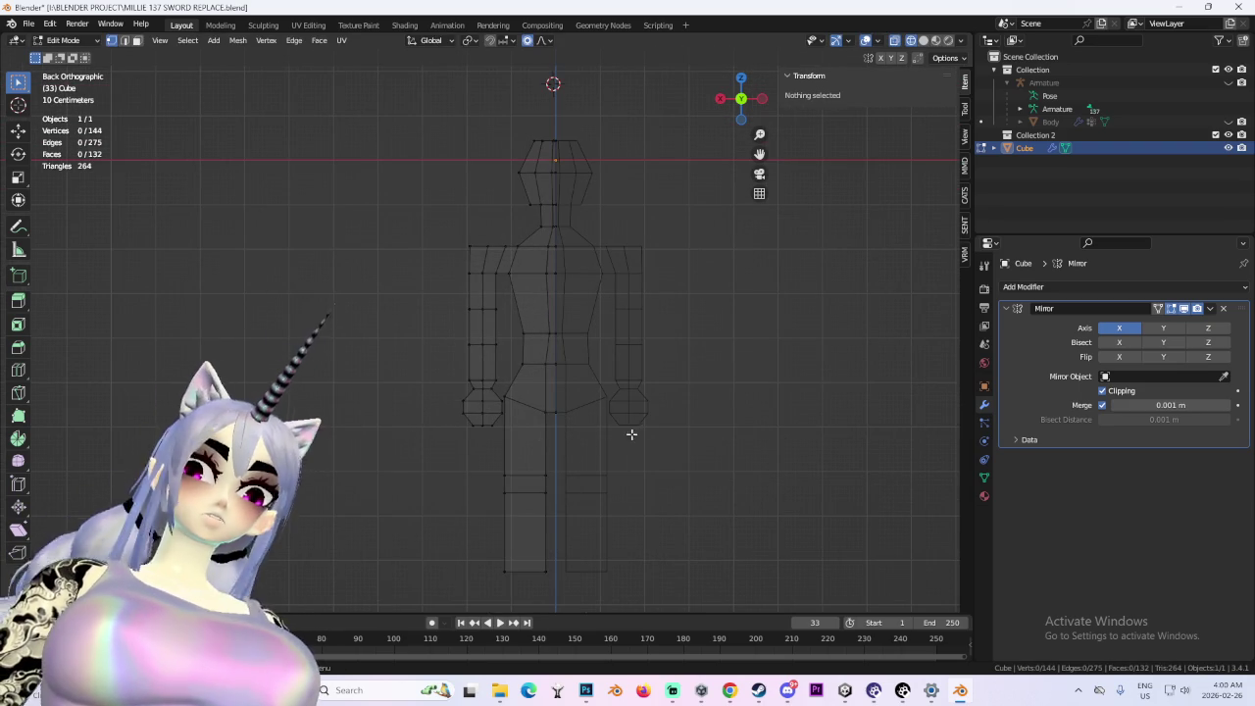
mouse_move(414, 124)
mouse_down()
mouse_move(549, 259)
mouse_move(651, 402)
mouse_up()
mouse_move(437, 364)
mouse_down()
mouse_move(495, 469)
mouse_move(507, 468)
mouse_up()
scroll(515, 440, up, 3)
scroll(668, 356, down, 5)
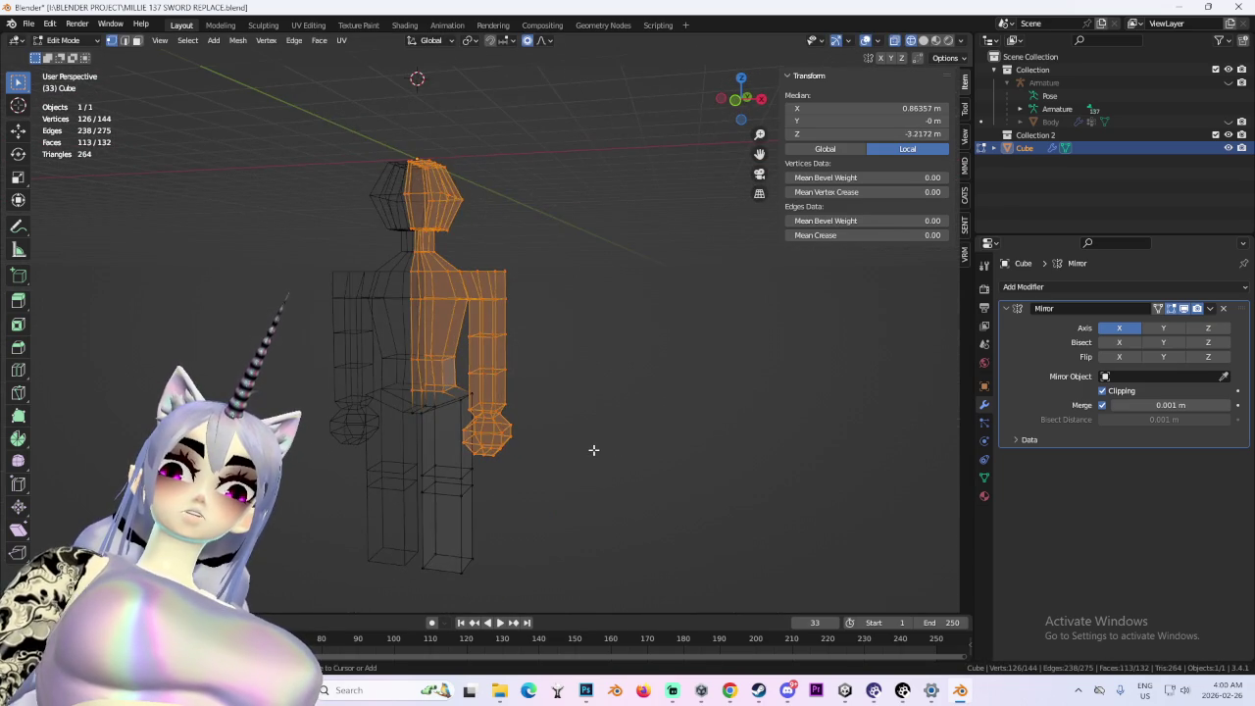
drag(740, 100, 733, 110)
click(743, 102)
drag(369, 94, 539, 223)
- Raise the selected arm along the Z axis
key(s)
key(z)
key(Escape)
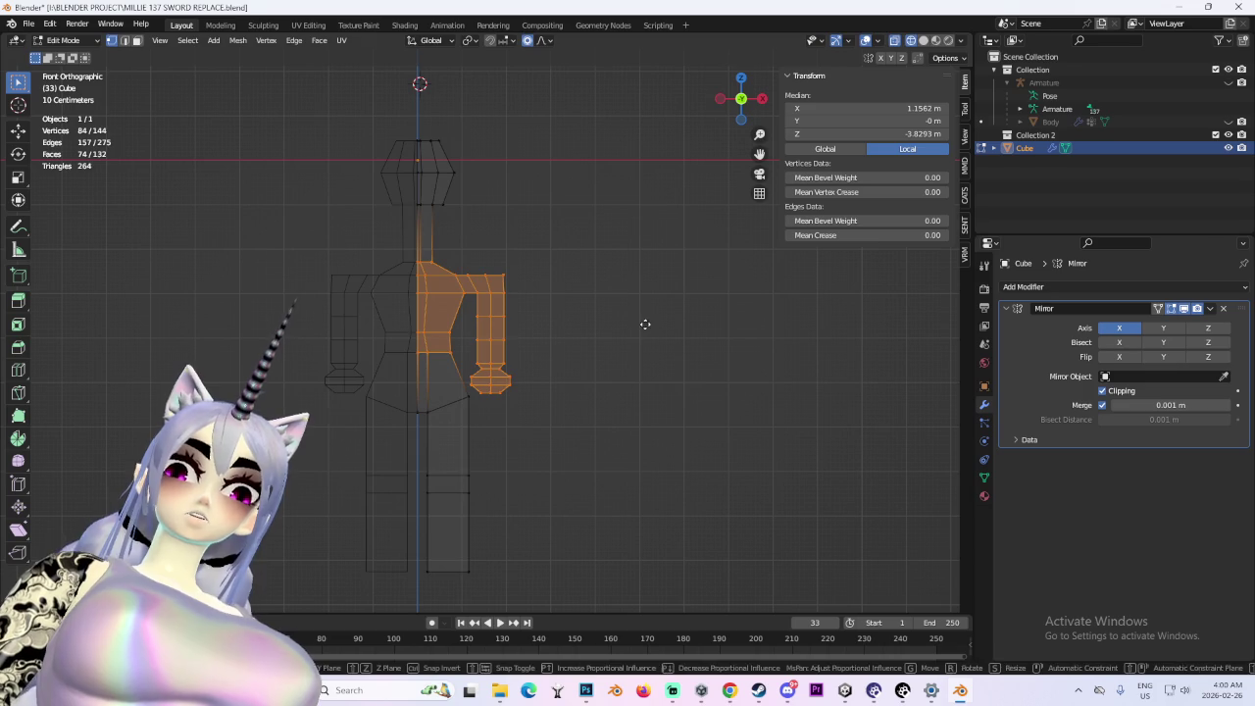
key(g)
key(z)
click(660, 276)
- Select the connected lower leg section in front view
mouse_move(695, 375)
mouse_down()
mouse_move(617, 404)
mouse_move(674, 404)
mouse_move(465, 440)
mouse_up()
scroll(412, 392, down, 3)
click(451, 441)
key(ctrl+l)
click(743, 102)
- Lift the lower leg along Z to meet the hips, discarding a trial sideways shift
key(g)
key(x)
click(582, 415)
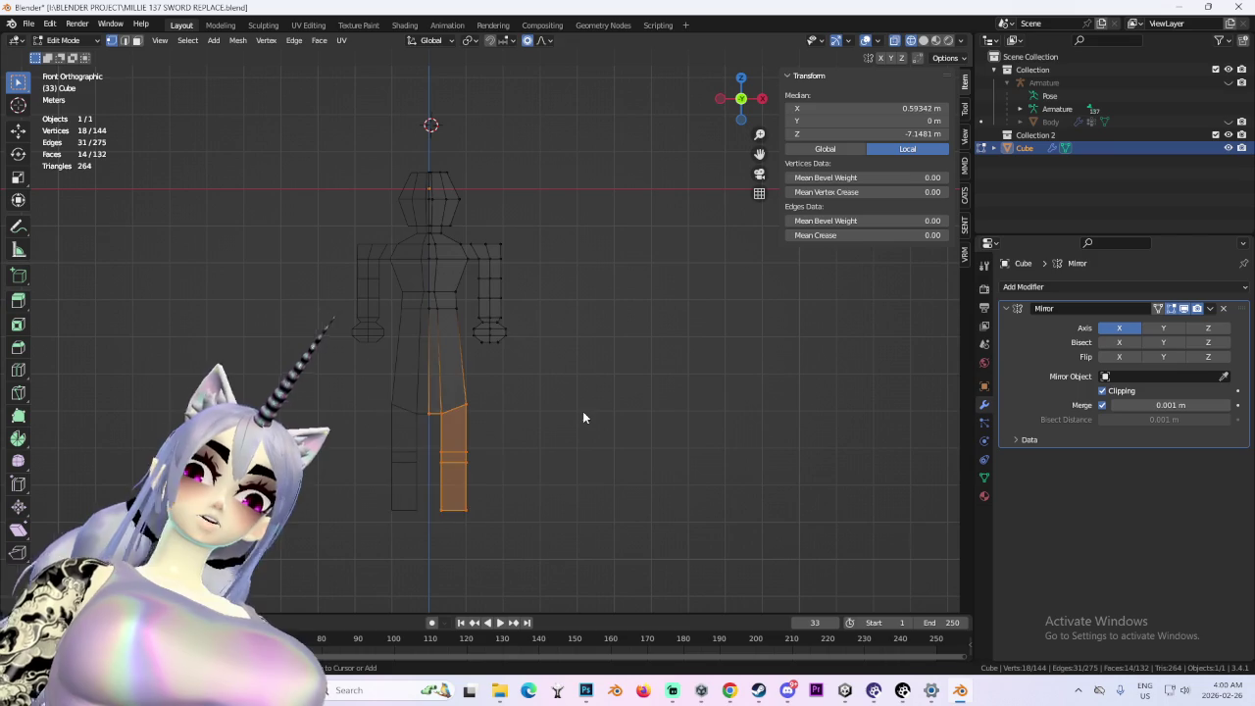
key(ctrl+z)
key(g)
key(z)
click(581, 339)
mouse_move(580, 339)
mouse_down()
mouse_move(602, 376)
mouse_move(468, 336)
mouse_up()
click(736, 105)
- Shift the selected hip vertices and edge left along X
mouse_move(476, 287)
mouse_down()
mouse_move(447, 282)
mouse_move(459, 319)
mouse_up()
key(g)
key(x)
click(438, 322)
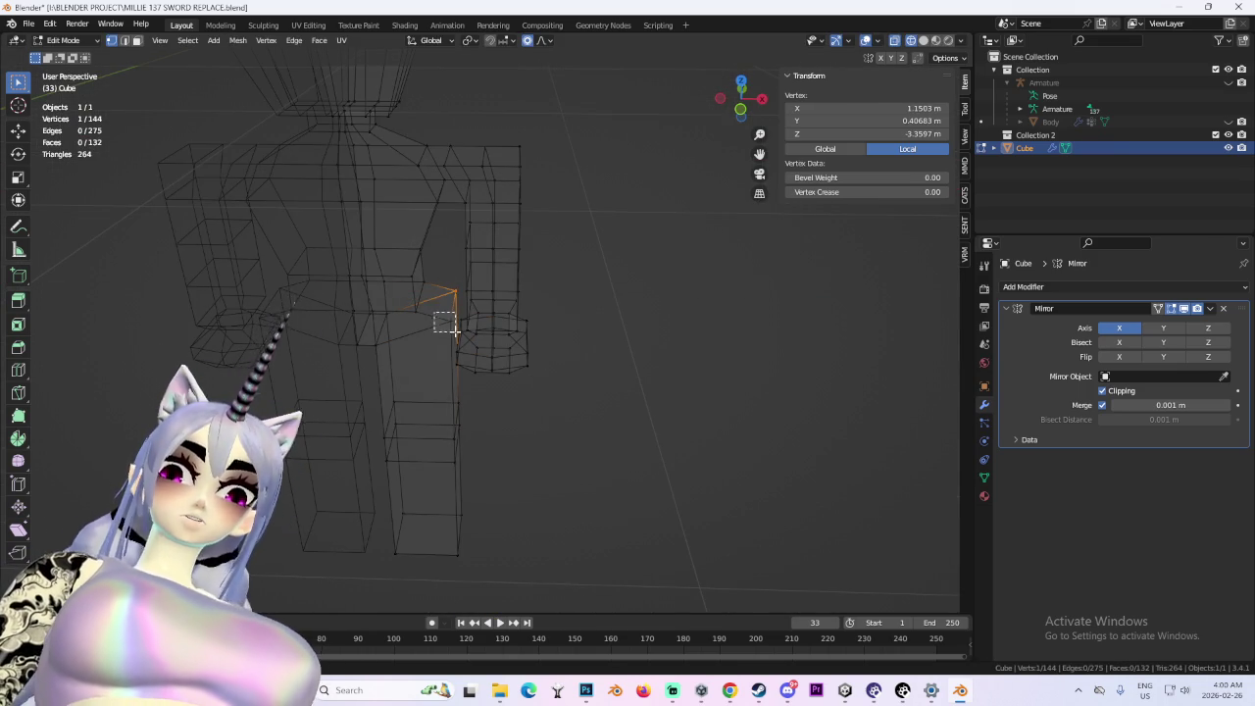
shift+click(446, 324)
key(g)
key(x)
click(435, 322)
- Push another hip edge outward along X
scroll(487, 324, down, 3)
key(g)
key(x)
click(484, 343)
- Add a loop cut around the top of the upper leg
scroll(481, 346, up, 3)
key(ctrl+r)
click(448, 337)
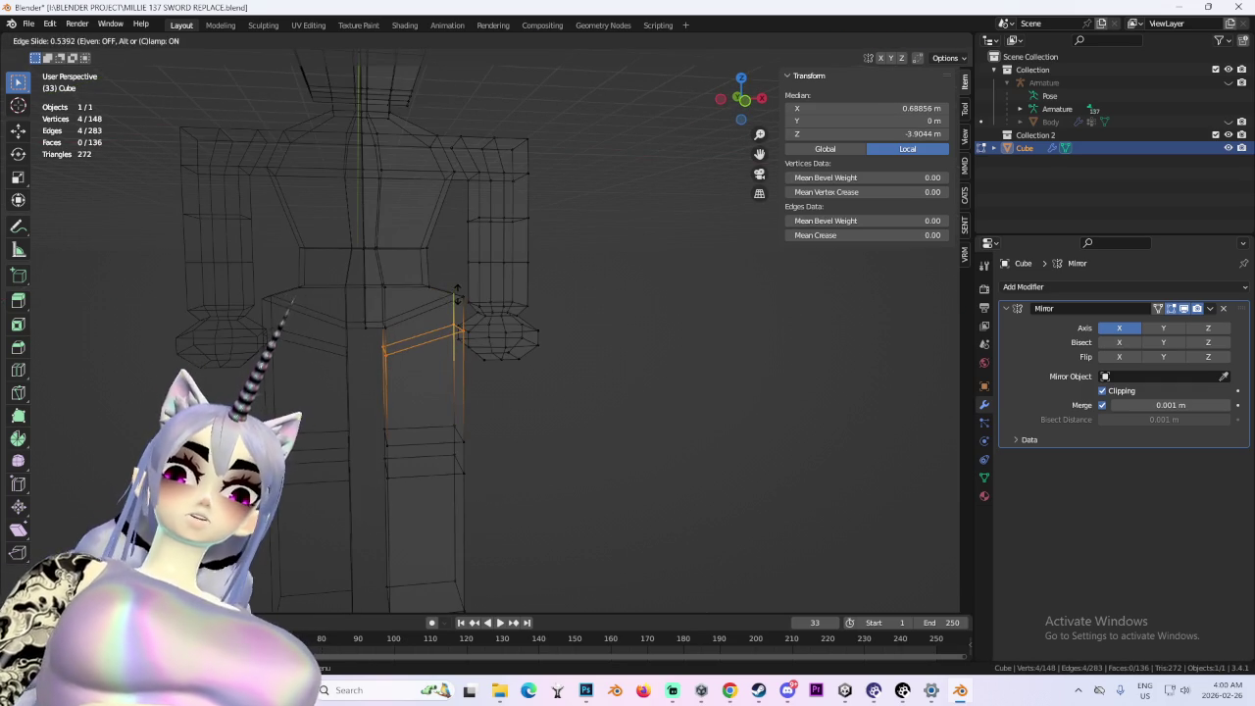
click(457, 293)
- Reposition a single hip vertex along X and Z
click(438, 297)
key(g)
key(x)
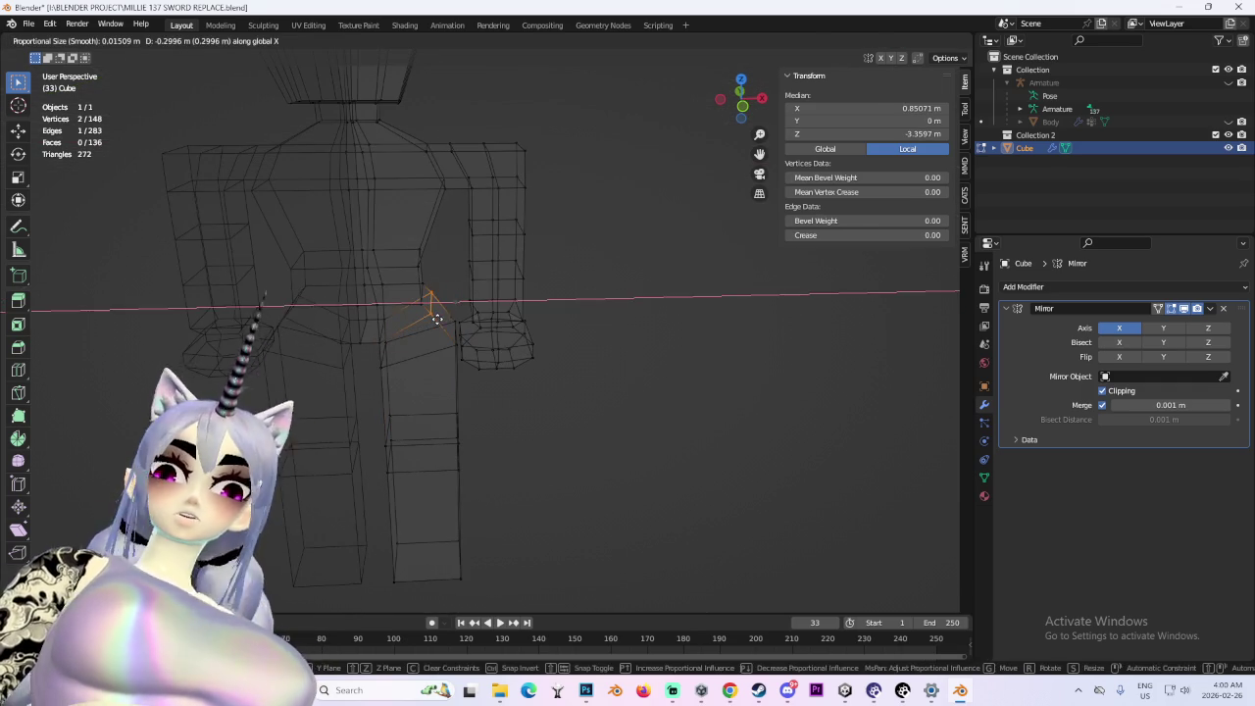
key(z)
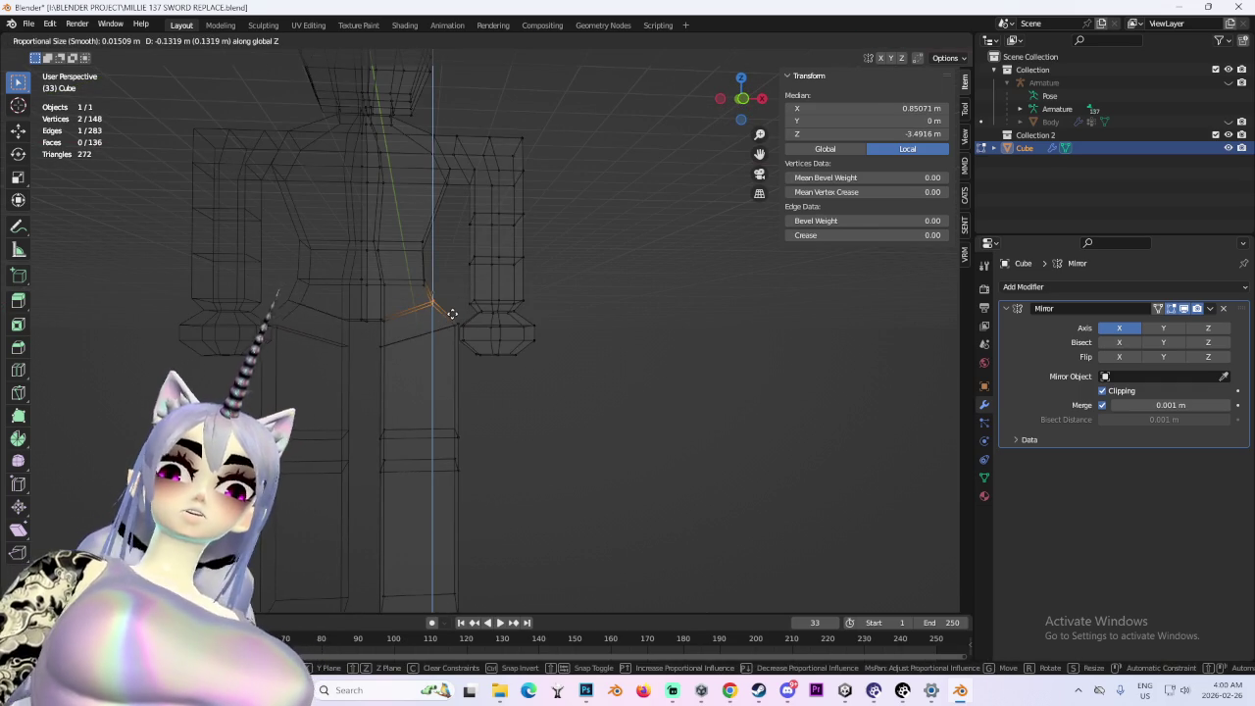
click(452, 313)
- Select the whole connected right leg in front view
click(440, 303)
scroll(461, 323, down, 4)
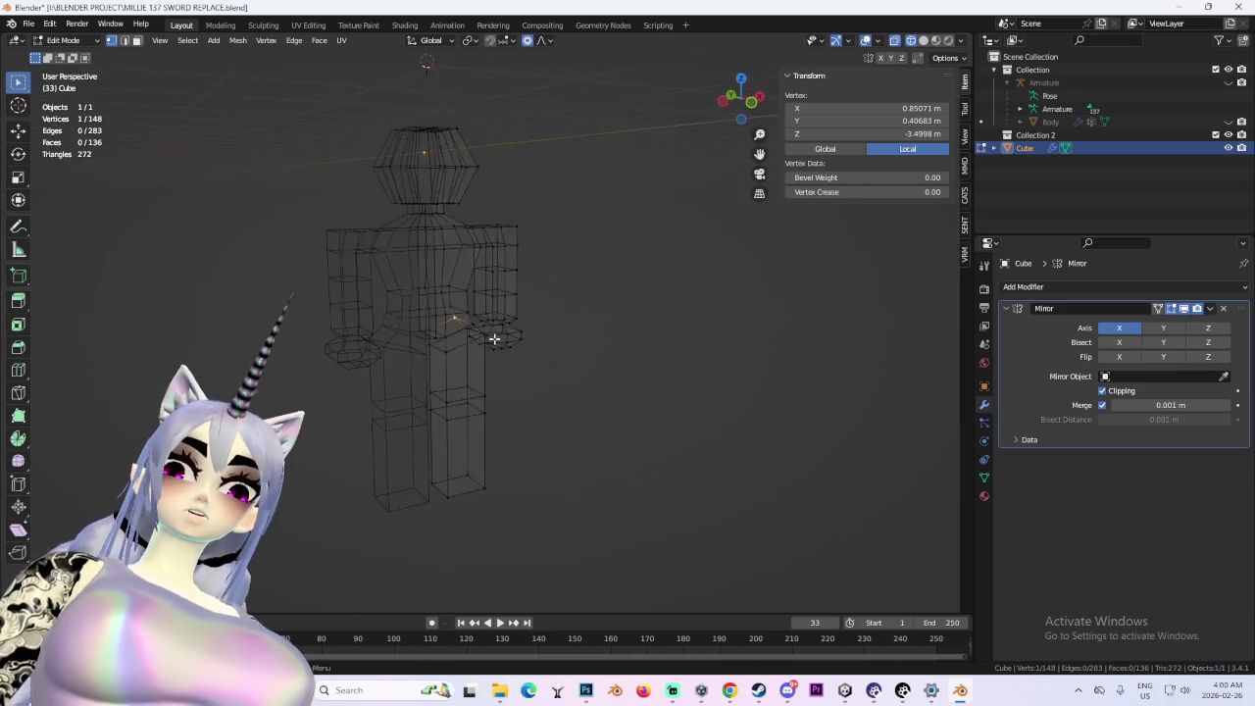
click(743, 102)
drag(423, 328, 474, 490)
scroll(434, 312, up, 5)
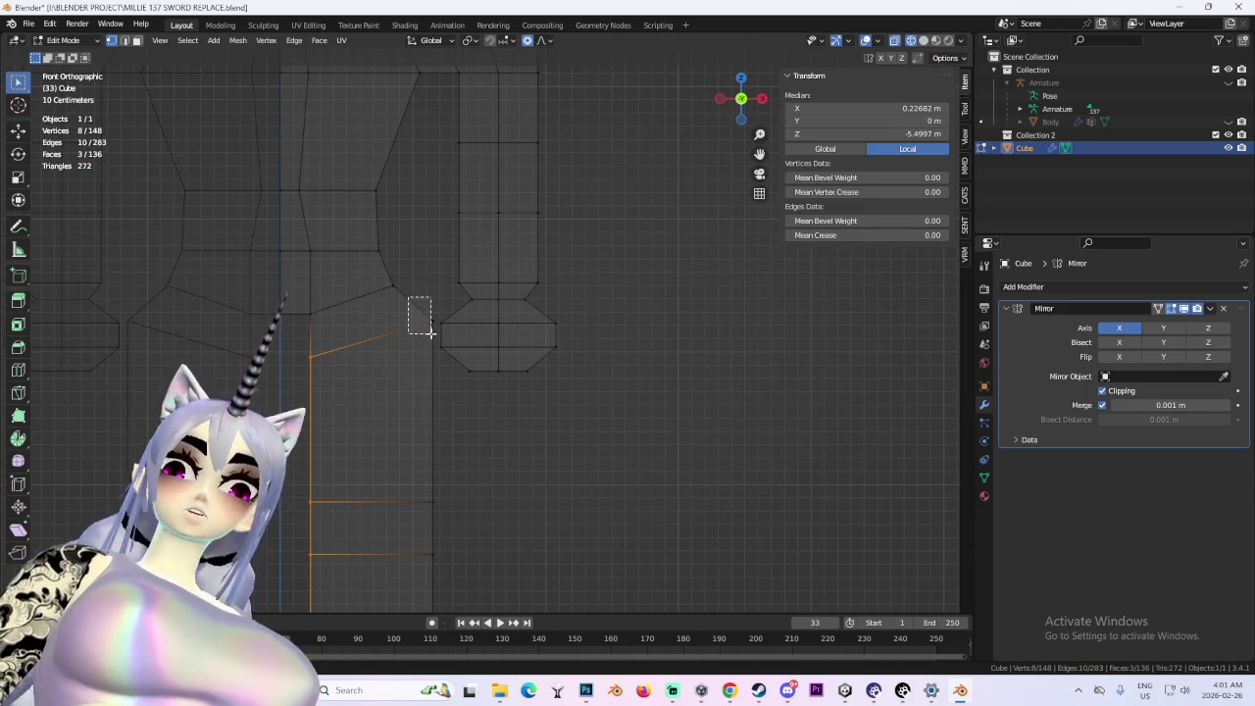
scroll(465, 388, down, 3)
key(ctrl+l)
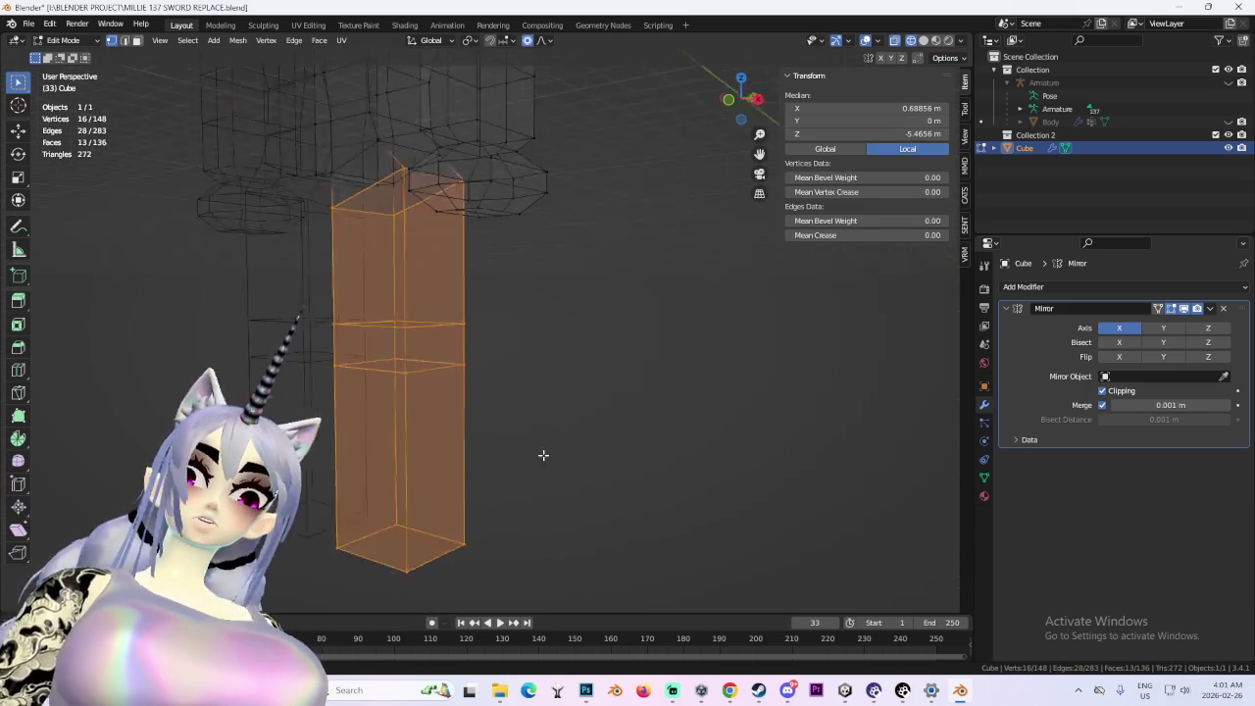
scroll(651, 426, up, 2)
- Move the leg inward along X and scale it to about 0.89
key(g)
key(x)
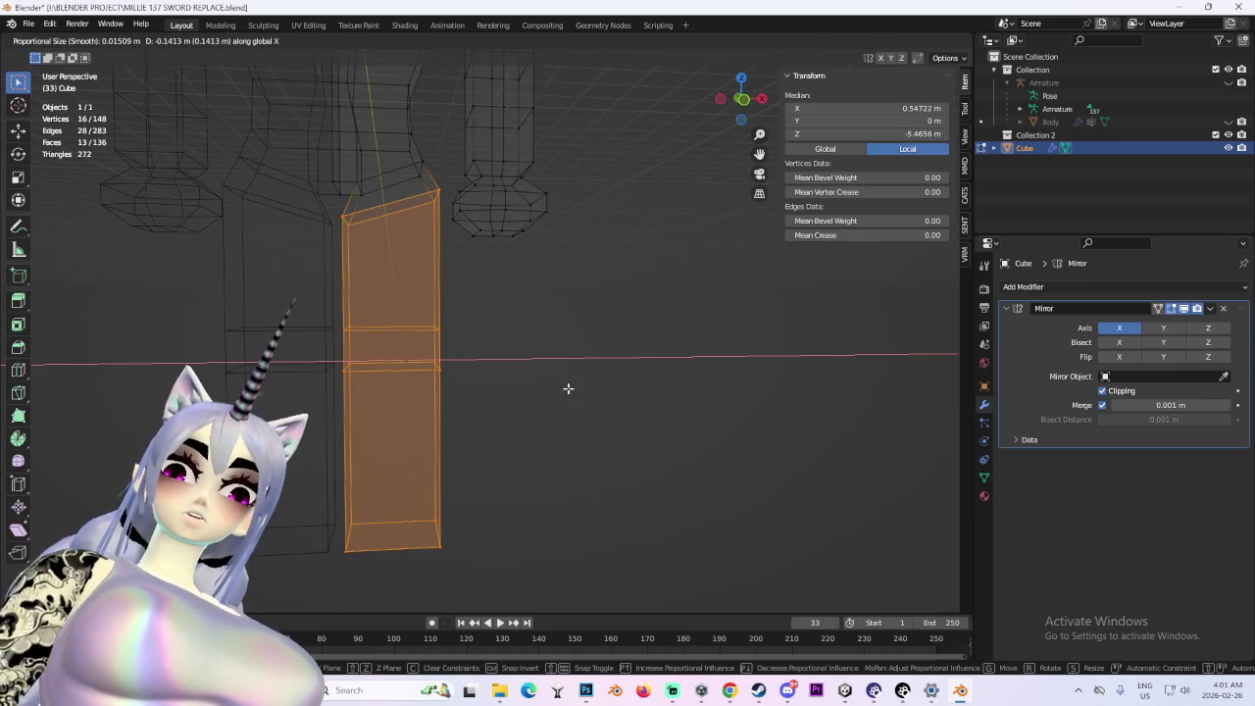
click(568, 388)
scroll(579, 382, down, 2)
click(743, 110)
key(s)
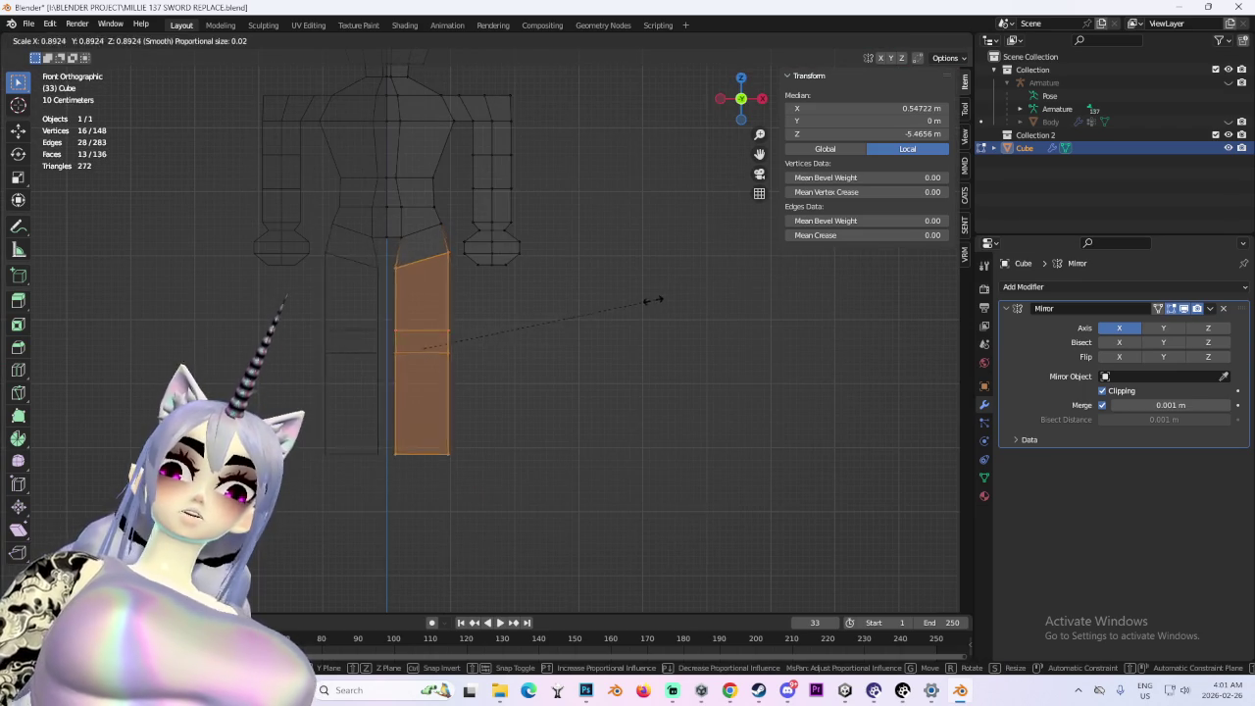
click(645, 307)
- Shift a short hip edge along X
scroll(476, 271, up, 4)
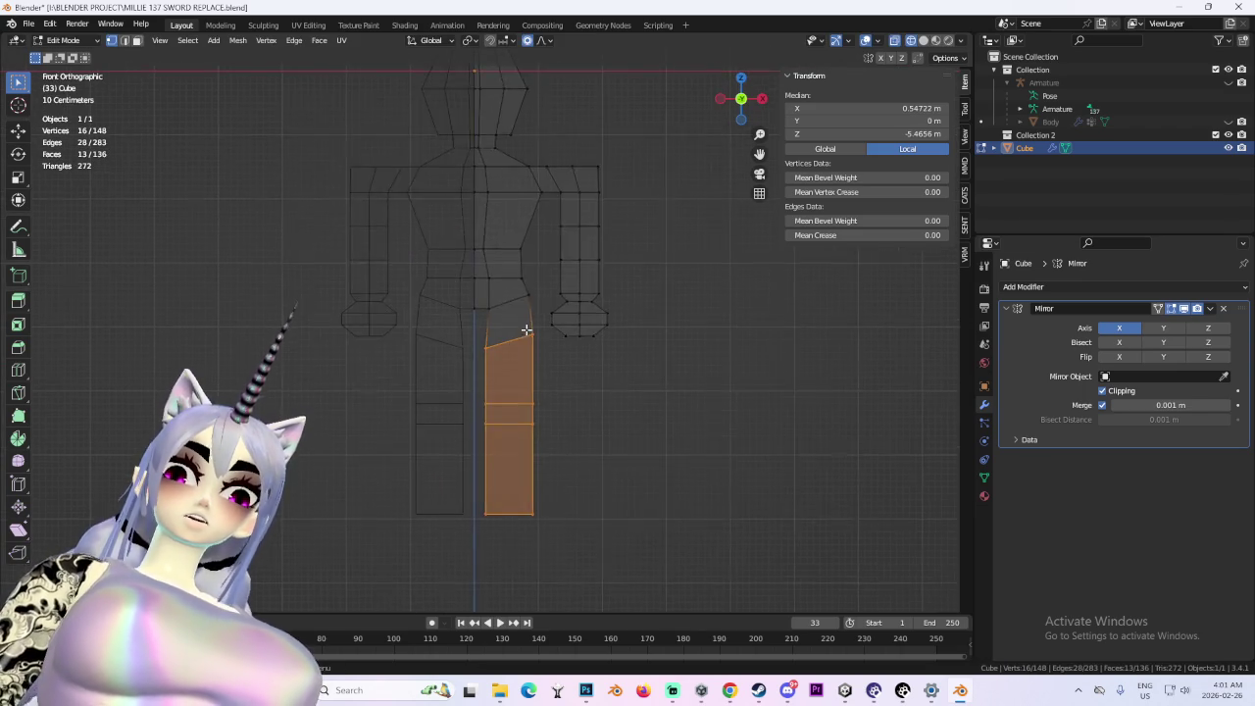
click(491, 294)
key(g)
key(x)
click(504, 323)
scroll(653, 359, down, 3)
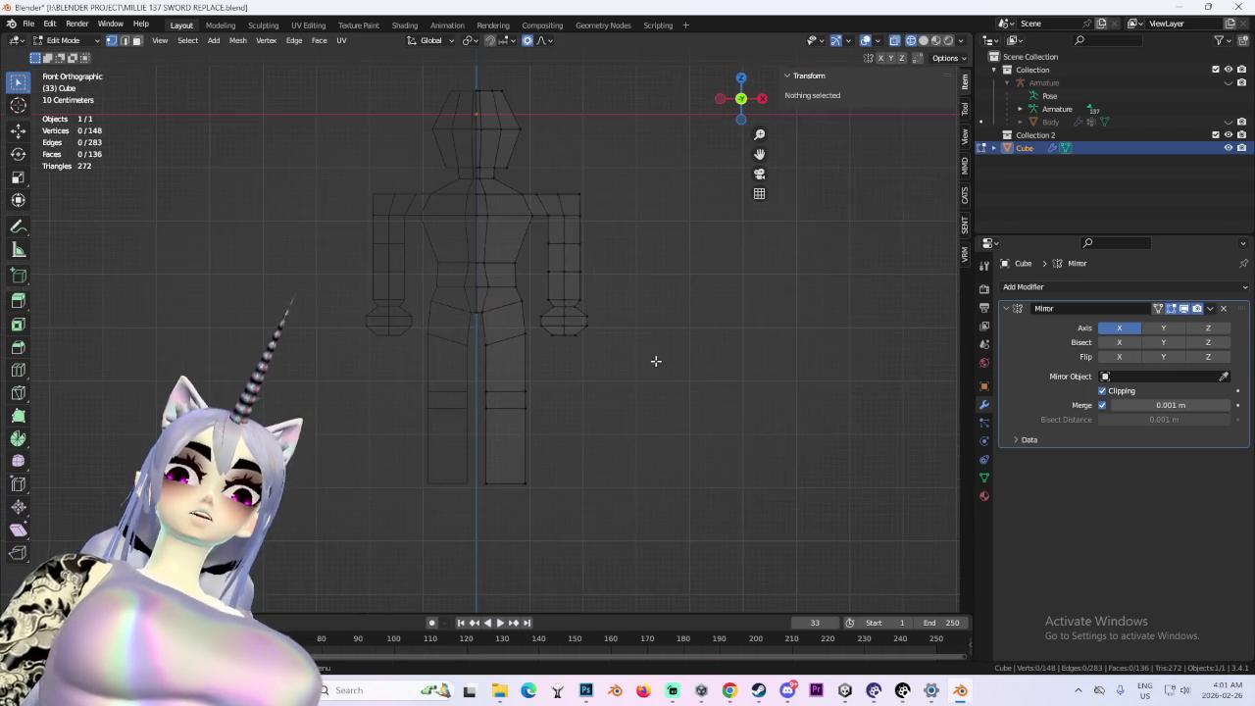
- Switch to solid shading and move two crotch vertices along Y
scroll(567, 359, up, 2)
scroll(666, 373, down, 3)
scroll(633, 359, up, 3)
click(923, 40)
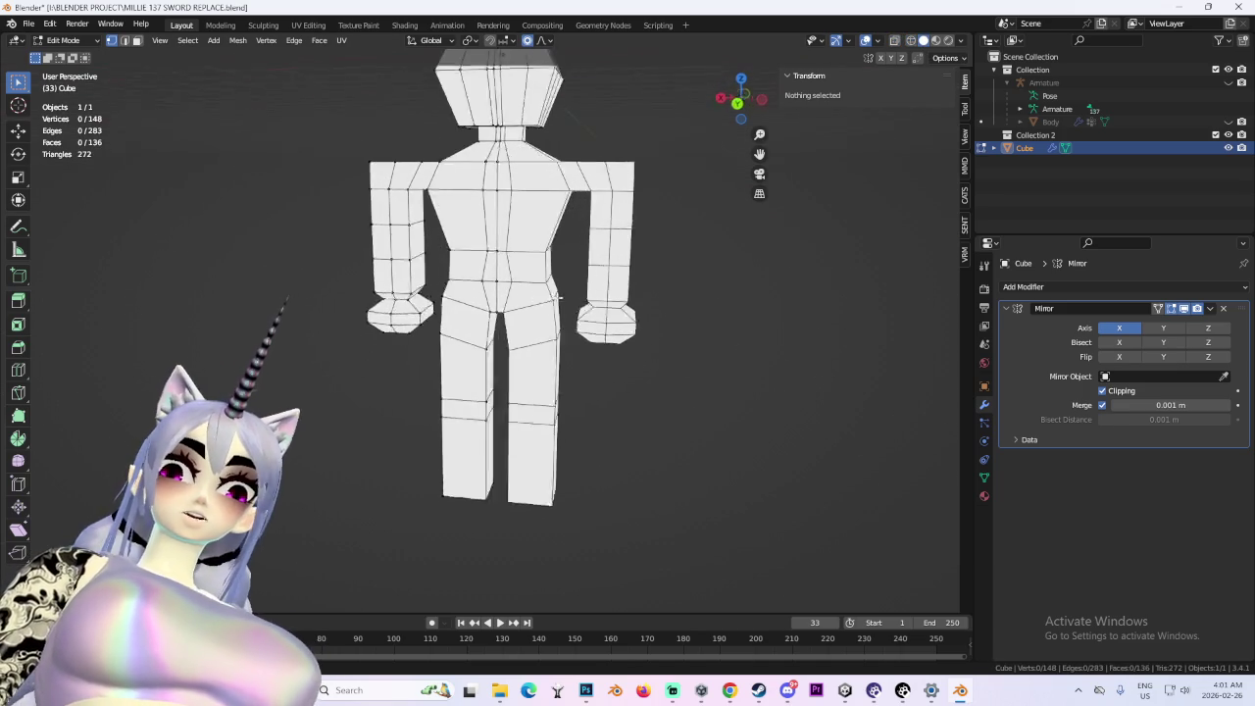
mouse_move(471, 257)
mouse_down()
mouse_move(547, 345)
mouse_move(588, 324)
mouse_move(568, 314)
mouse_up()
click(622, 336)
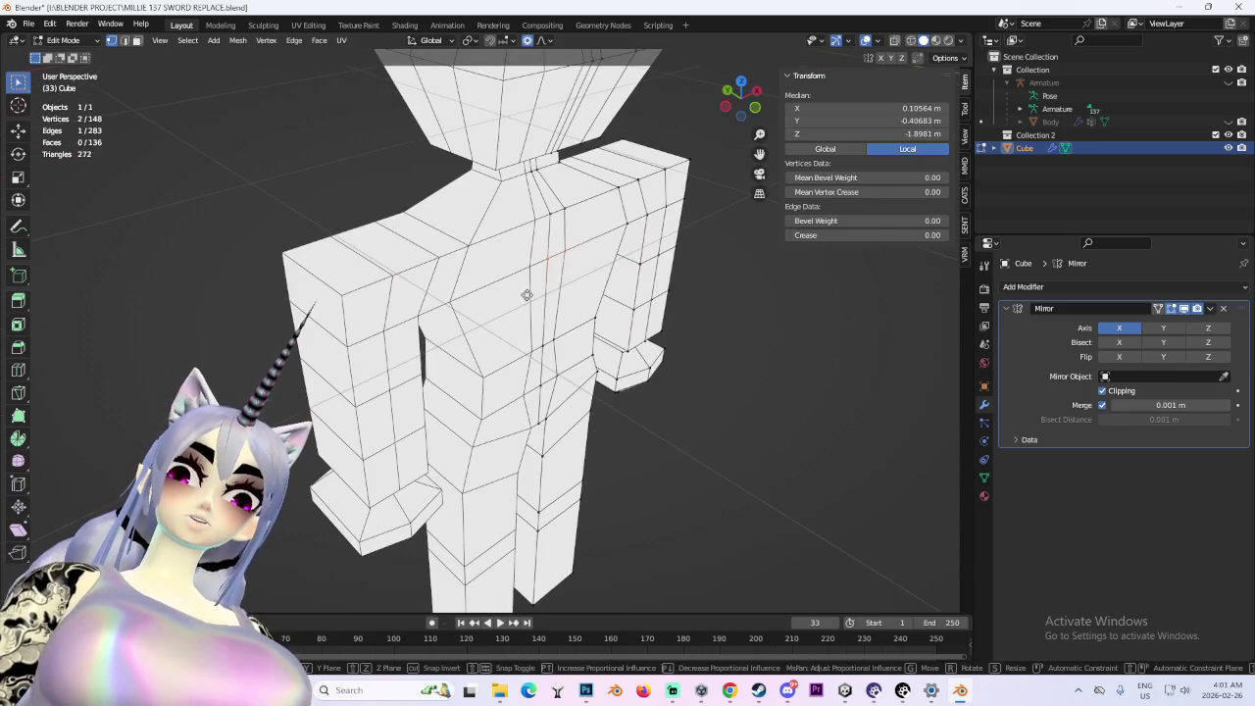
key(g)
key(y)
click(557, 307)
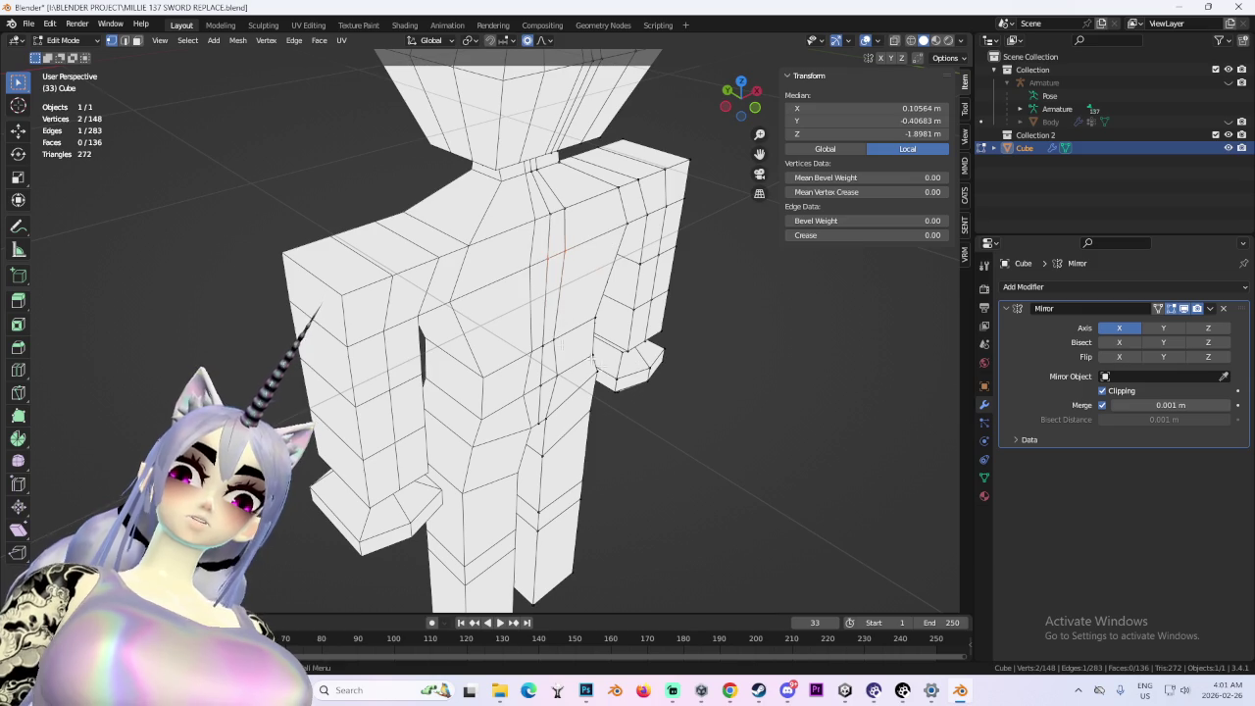
- Push additional crotch and hip vertices in depth along Y
mouse_move(564, 348)
mouse_down()
mouse_move(541, 300)
mouse_move(519, 340)
mouse_move(686, 412)
mouse_up()
key(g)
click(541, 300)
click(637, 408)
key(g)
key(y)
click(766, 442)
mouse_move(775, 434)
mouse_down()
mouse_move(569, 443)
mouse_move(616, 443)
mouse_up()
scroll(562, 440, down, 4)
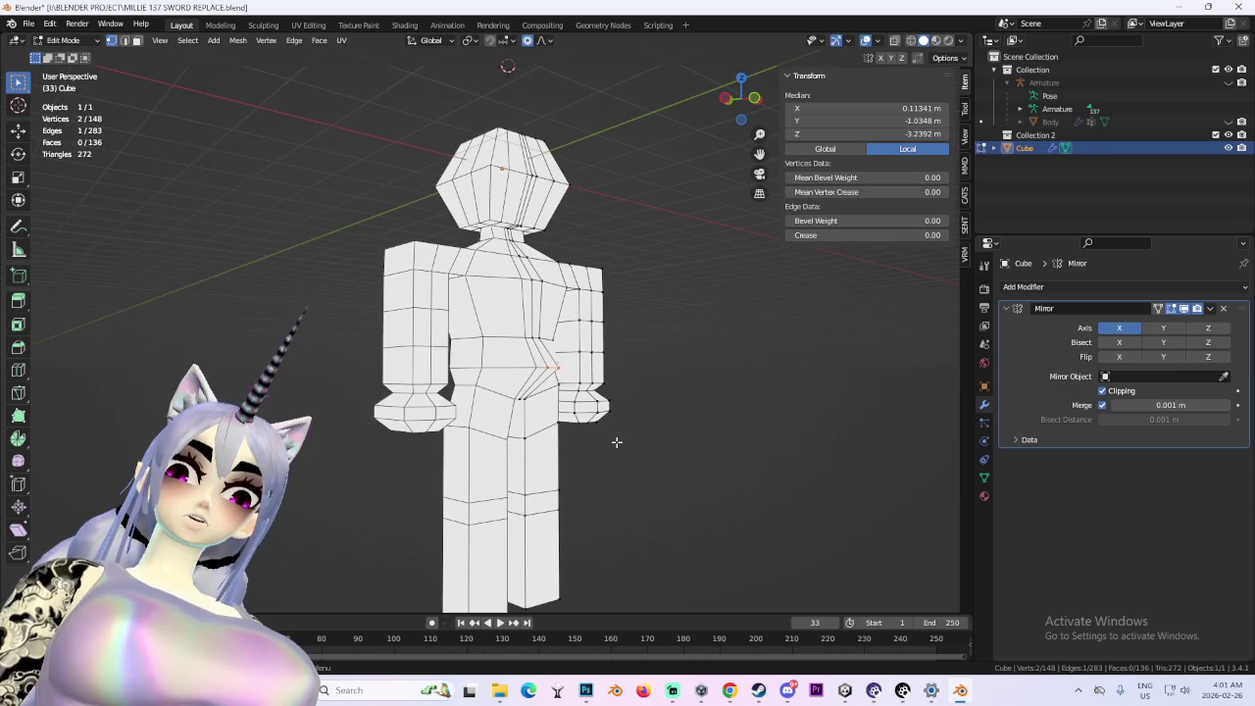
scroll(601, 394, up, 2)
key(g)
click(601, 394)
- Reposition the crotch vertices and lower them slightly from a front angle
mouse_move(601, 394)
mouse_down()
mouse_move(559, 394)
mouse_move(628, 394)
mouse_move(588, 392)
mouse_move(633, 320)
mouse_up()
key(g)
click(664, 404)
key(g)
click(594, 383)
key(g)
click(555, 288)
mouse_move(555, 288)
mouse_down()
mouse_move(478, 312)
mouse_move(529, 284)
mouse_up()
scroll(530, 285, up, 3)
- Try moving two hip vertices along Y, then undo the last move
click(555, 257)
key(g)
click(555, 257)
scroll(607, 269, down, 3)
key(g)
key(y)
click(676, 275)
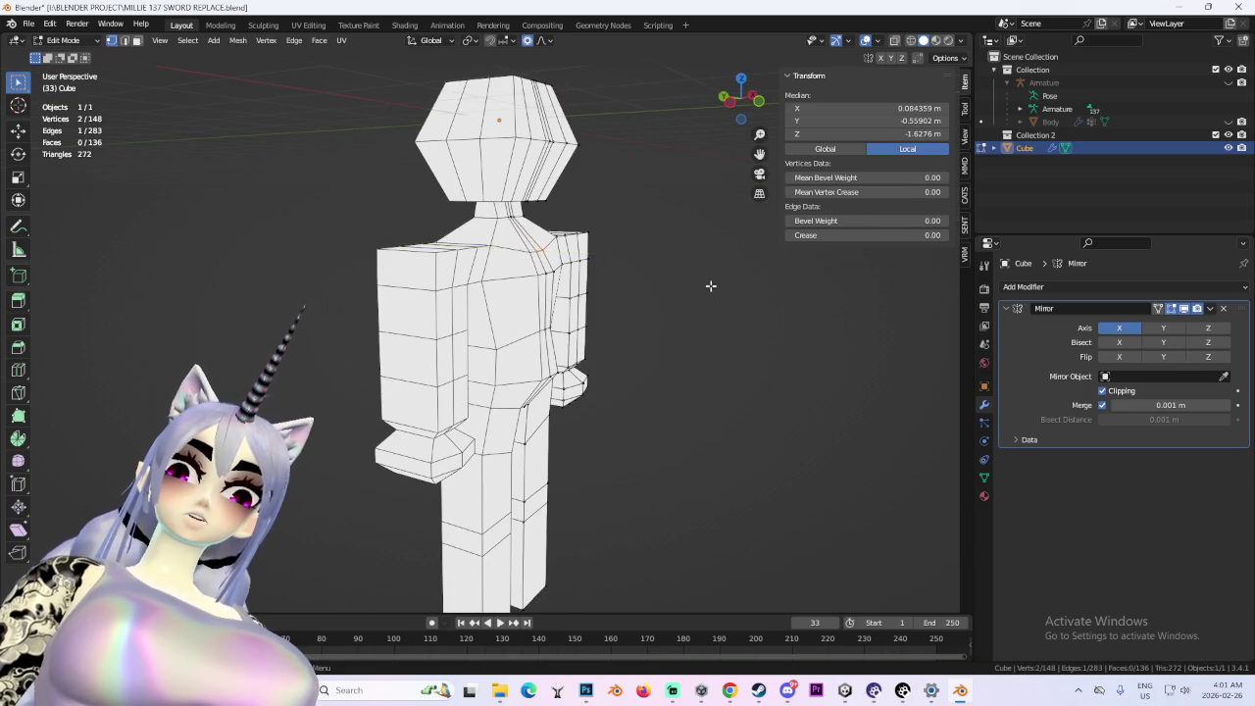
drag(676, 274, 608, 304)
scroll(607, 304, up, 3)
key(ctrl+z)
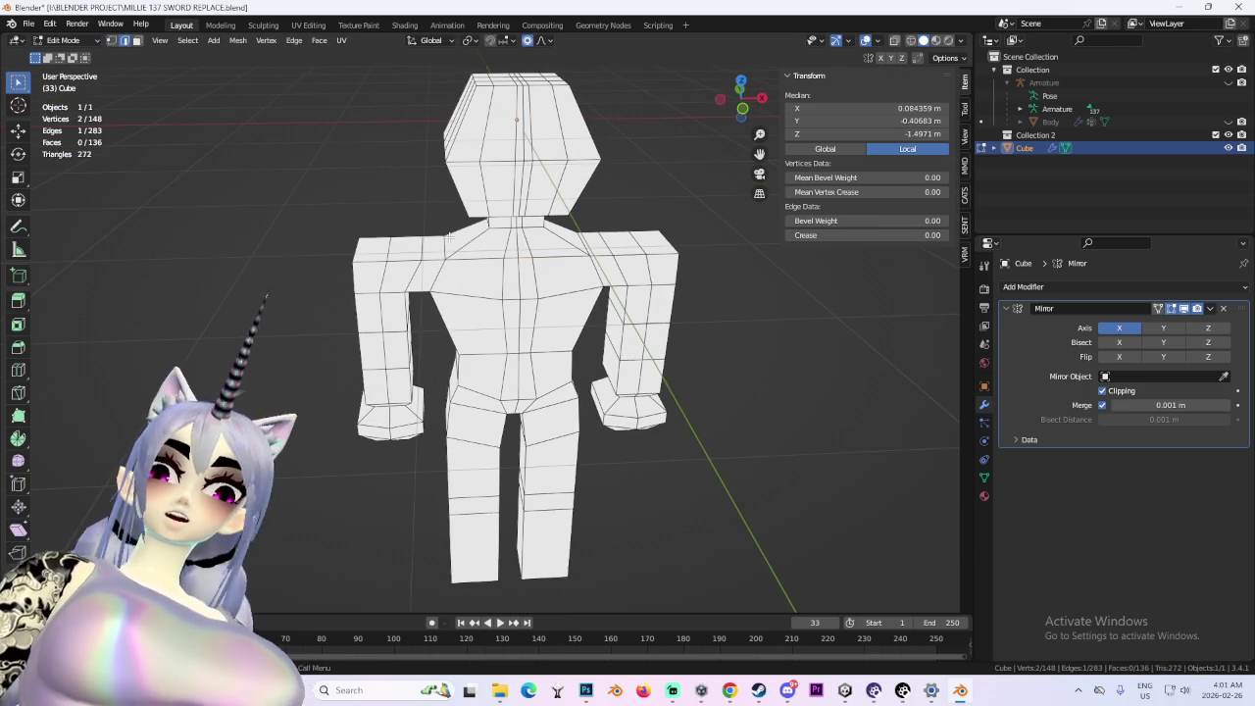
- Slope the shoulder line by moving the neck-to-shoulder vertices along X
key(alt+a)
drag(609, 247, 549, 210)
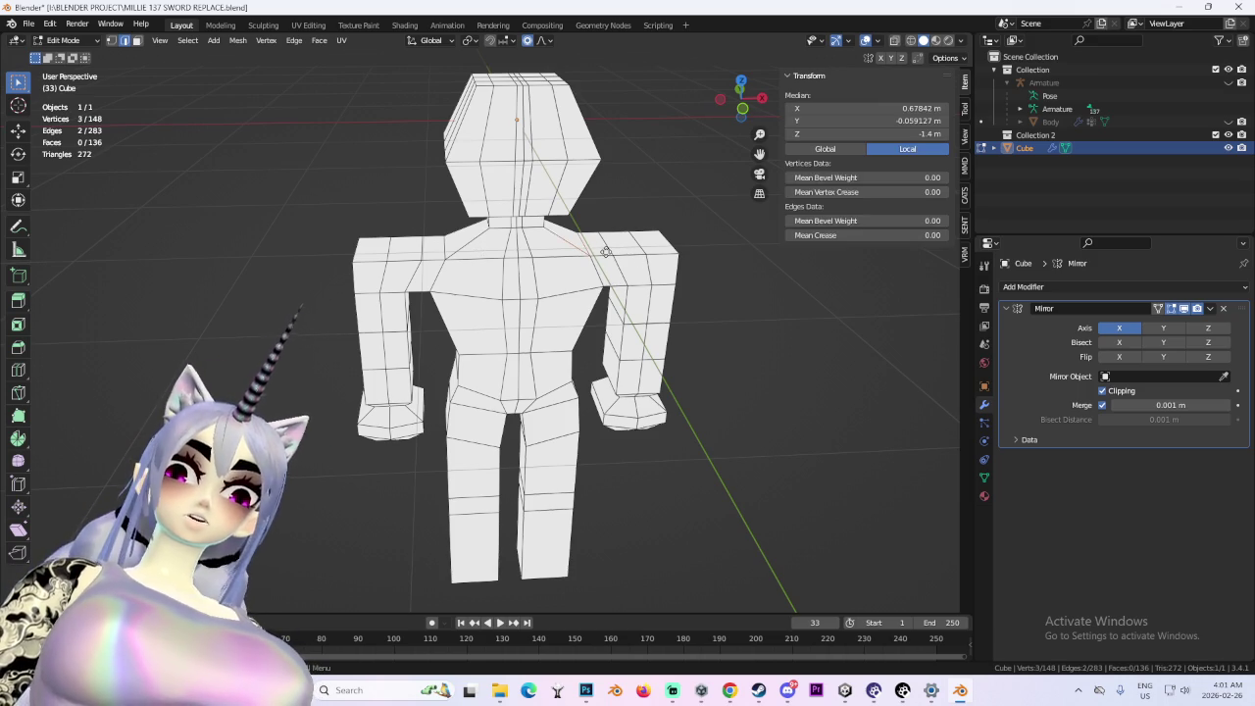
key(g)
key(x)
click(594, 251)
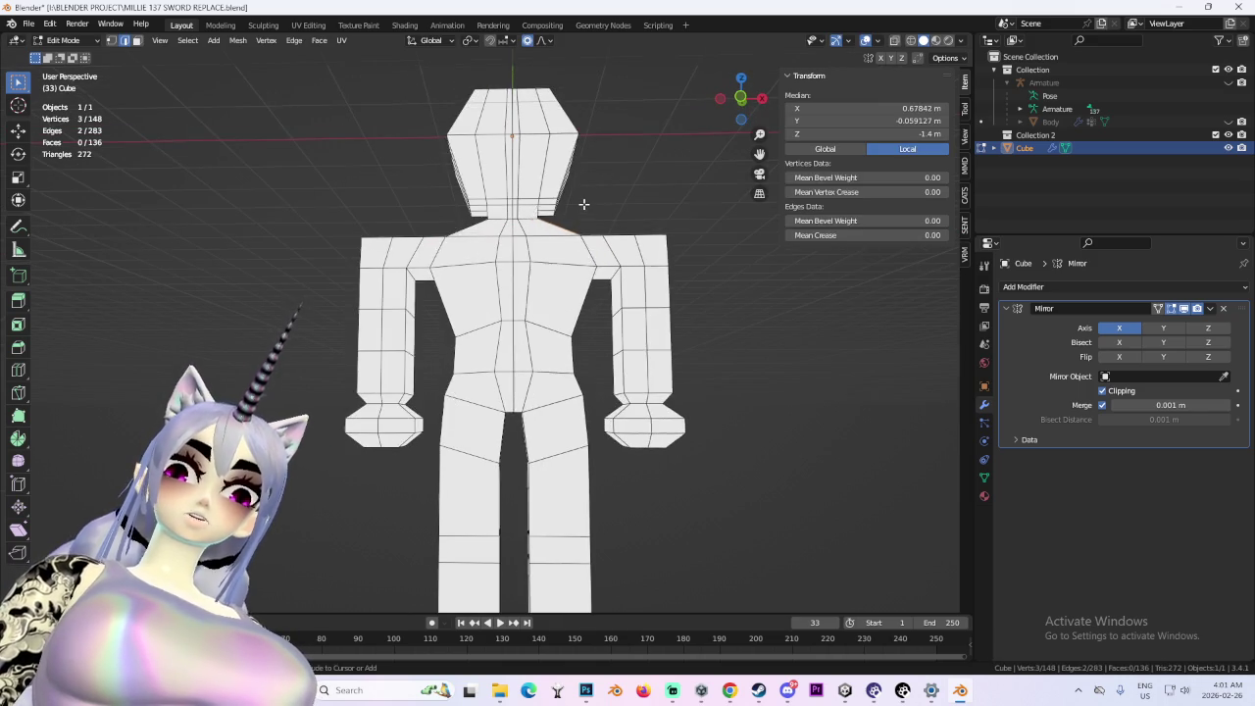
- Return to front view with see-through wireframe display
scroll(582, 205, down, 4)
scroll(694, 85, up, 3)
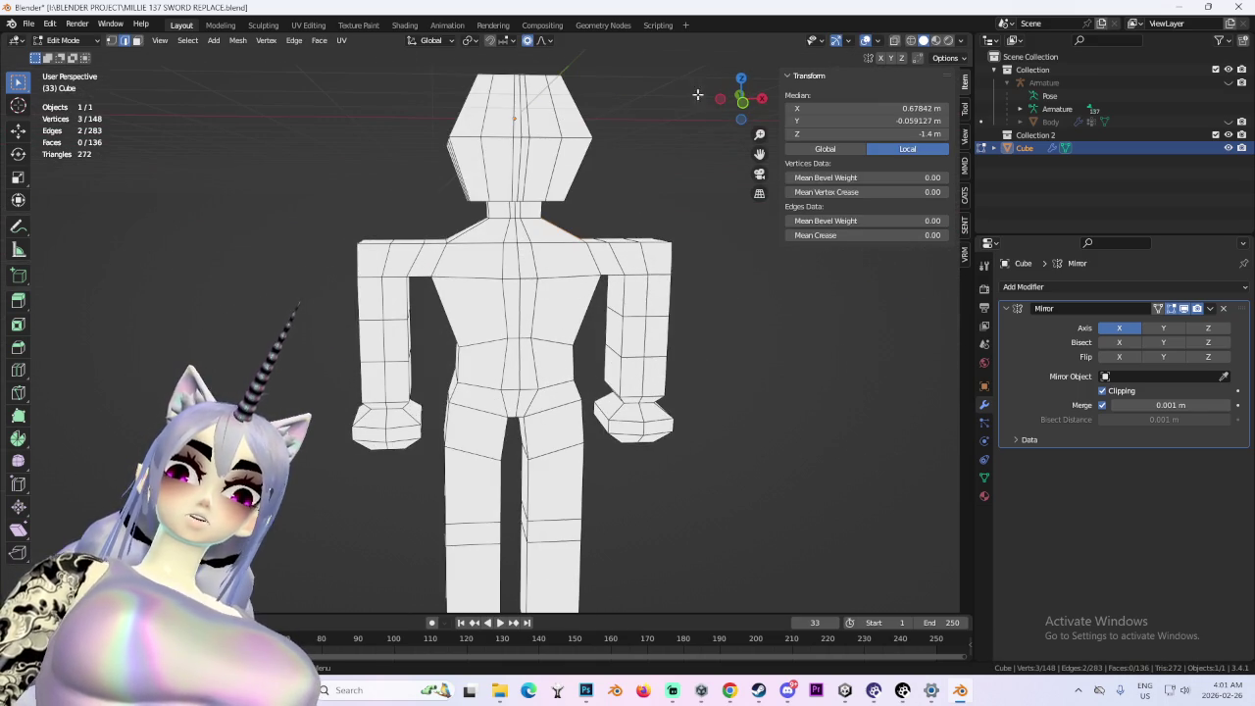
click(743, 103)
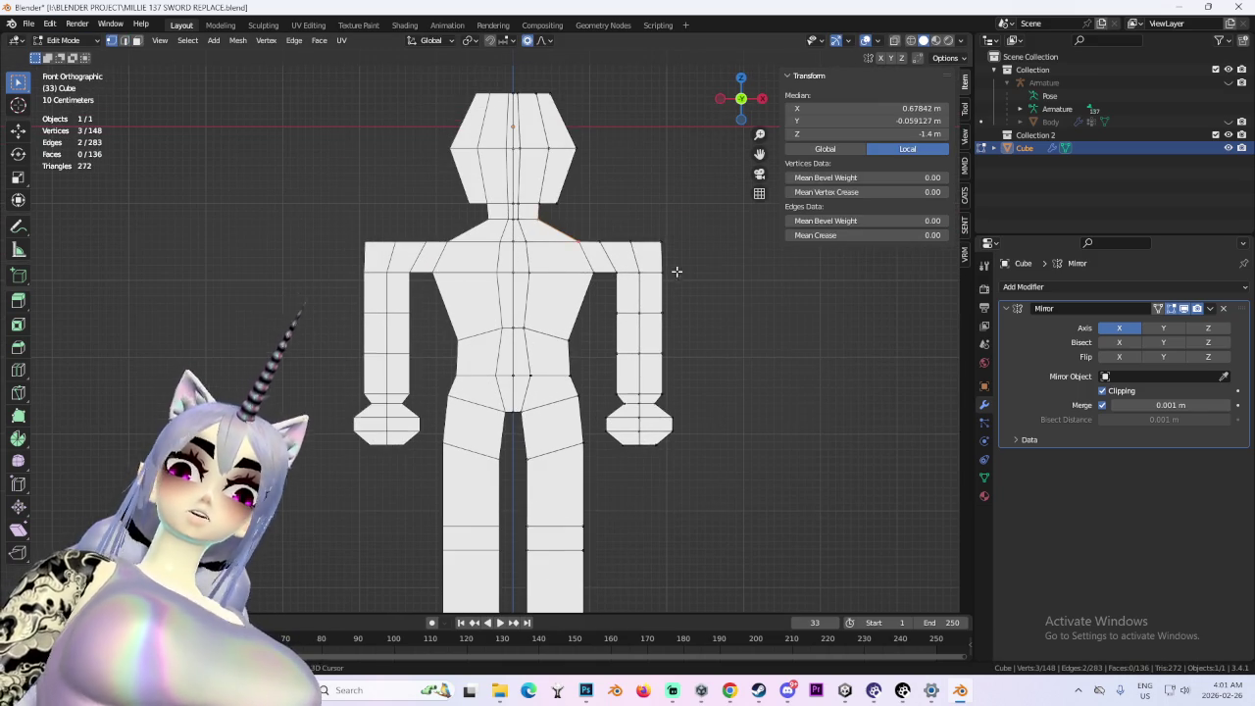
click(908, 42)
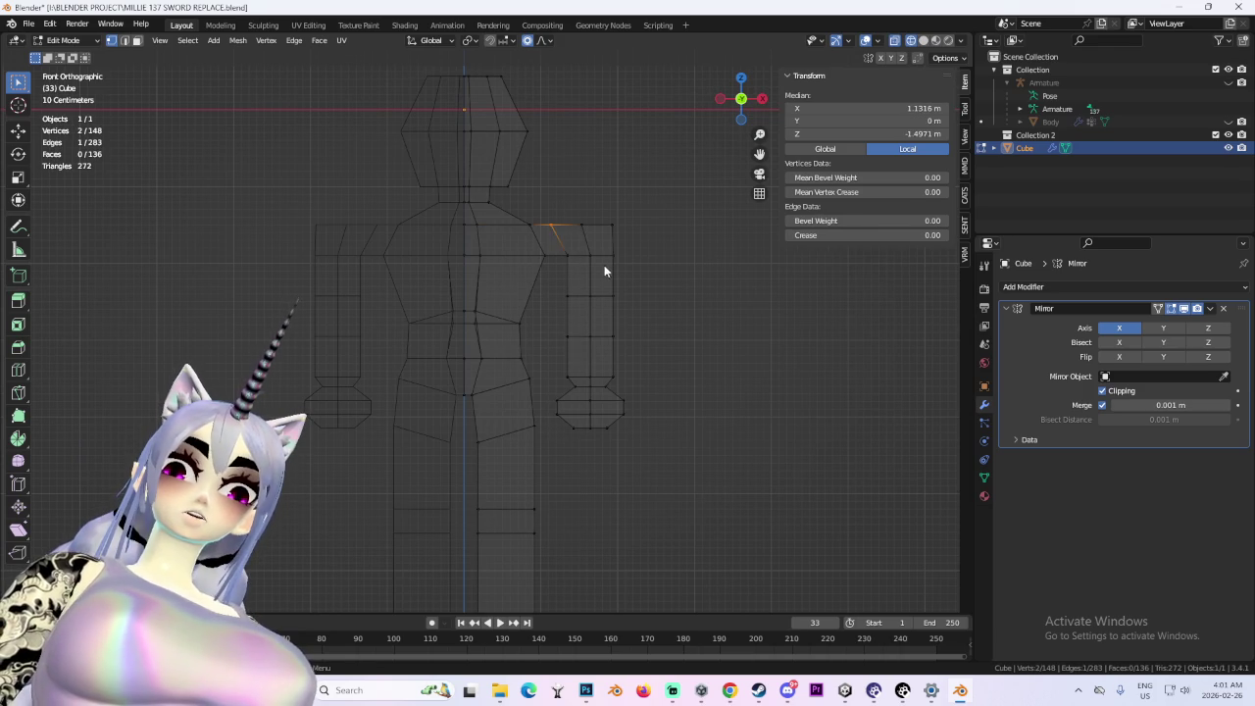
- Rotate the selected shoulder edges to a new angle
key(r)
click(679, 258)
key(r)
click(665, 263)
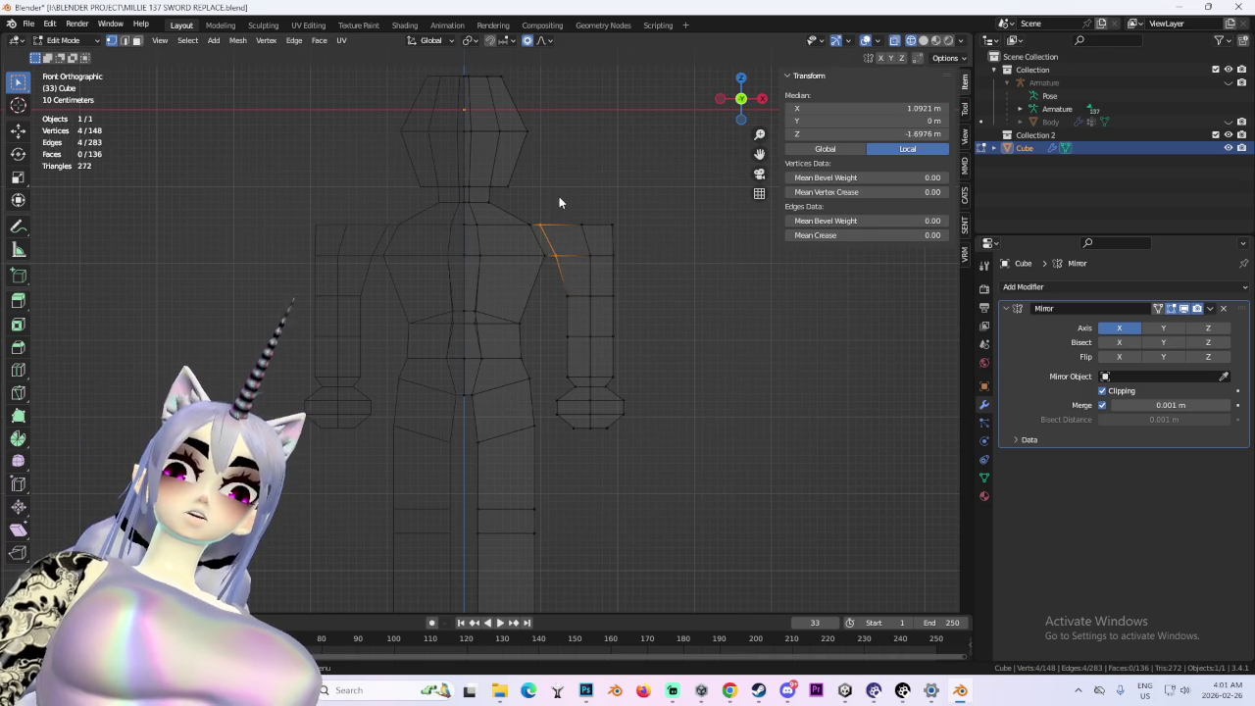
- Select the whole right arm including the hand, trial a move, then undo it
drag(586, 444, 678, 492)
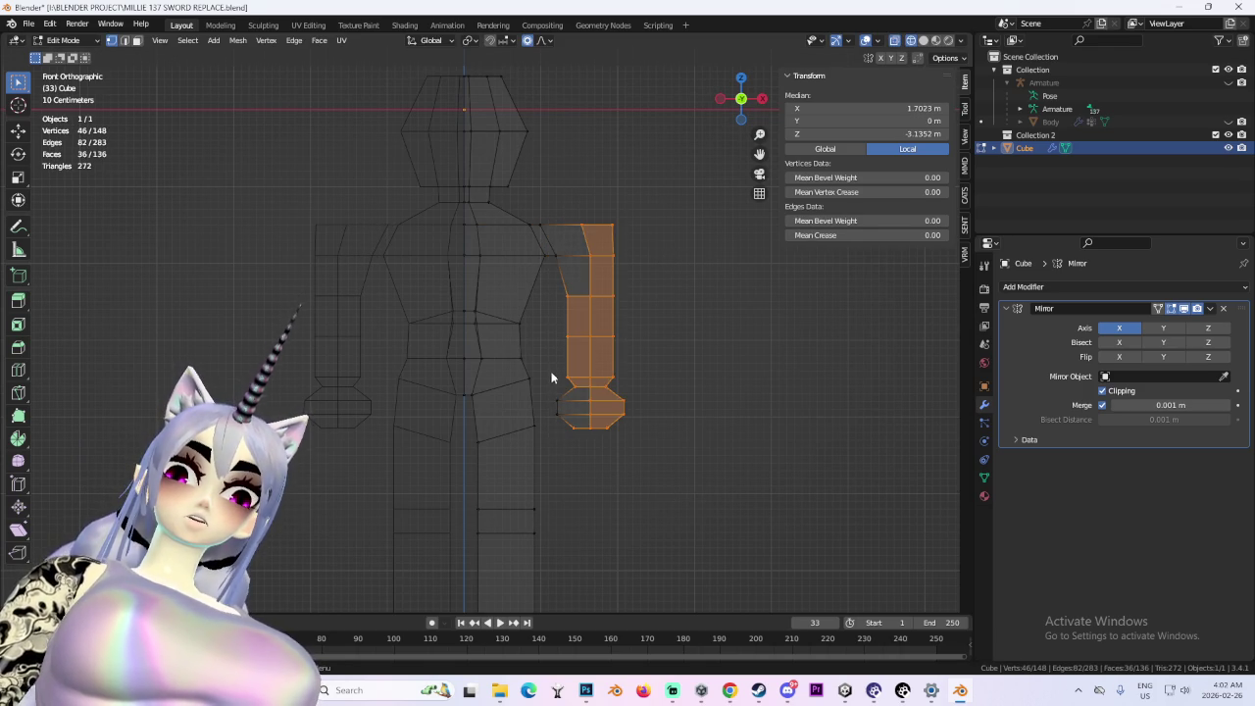
key(ctrl+l)
key(g)
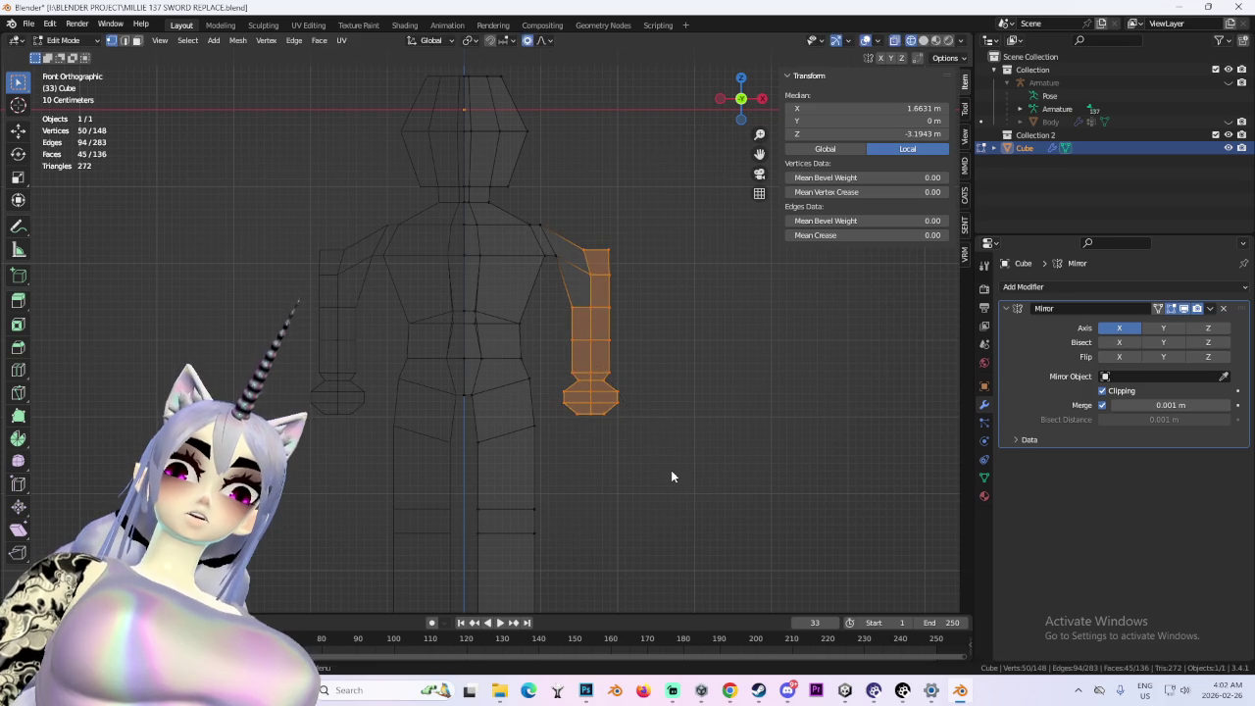
click(659, 439)
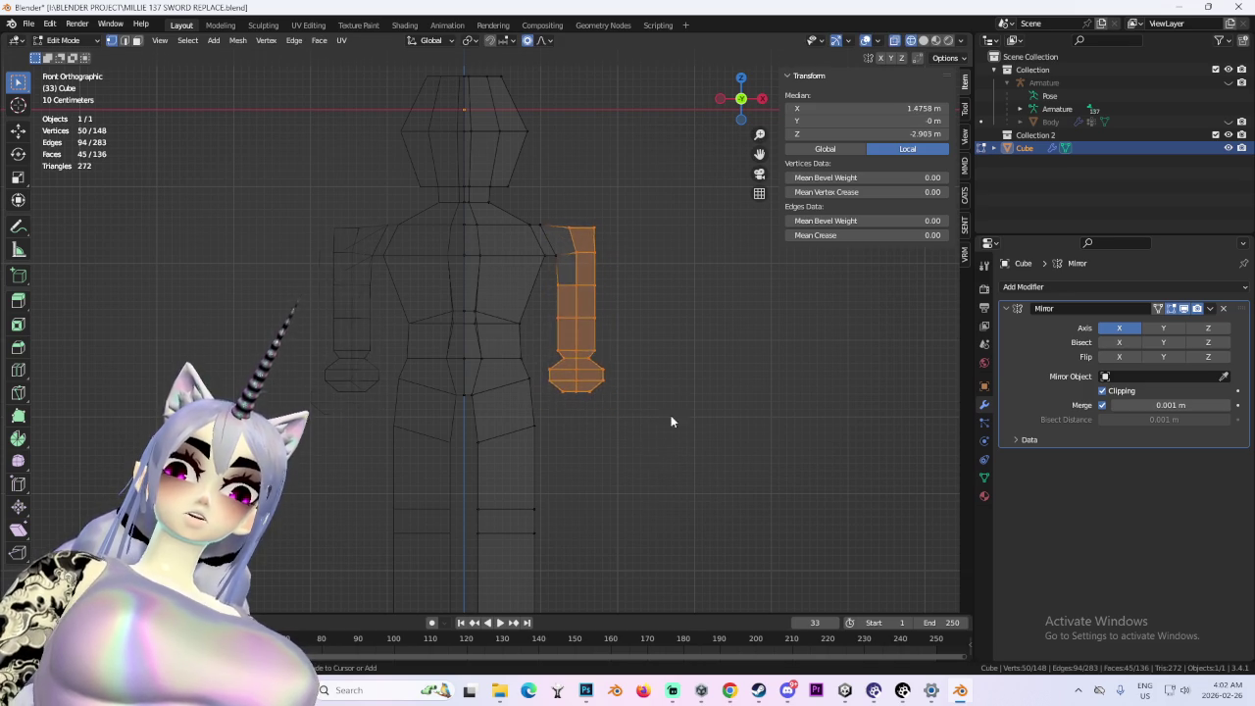
key(ctrl+z)
key(ctrl+z)
mouse_move(619, 292)
mouse_down()
mouse_move(581, 310)
mouse_move(719, 327)
mouse_up()
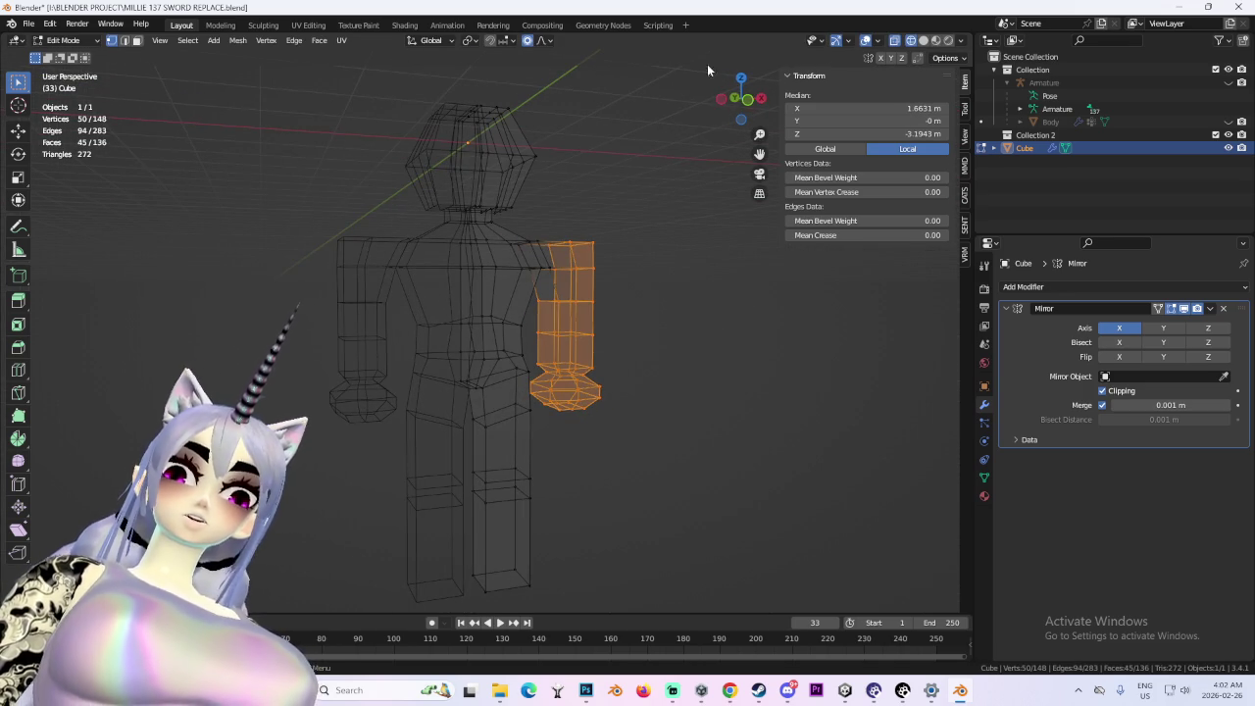
click(747, 102)
- Rotate the right arm down into an A-pose with proportional falloff
key(r)
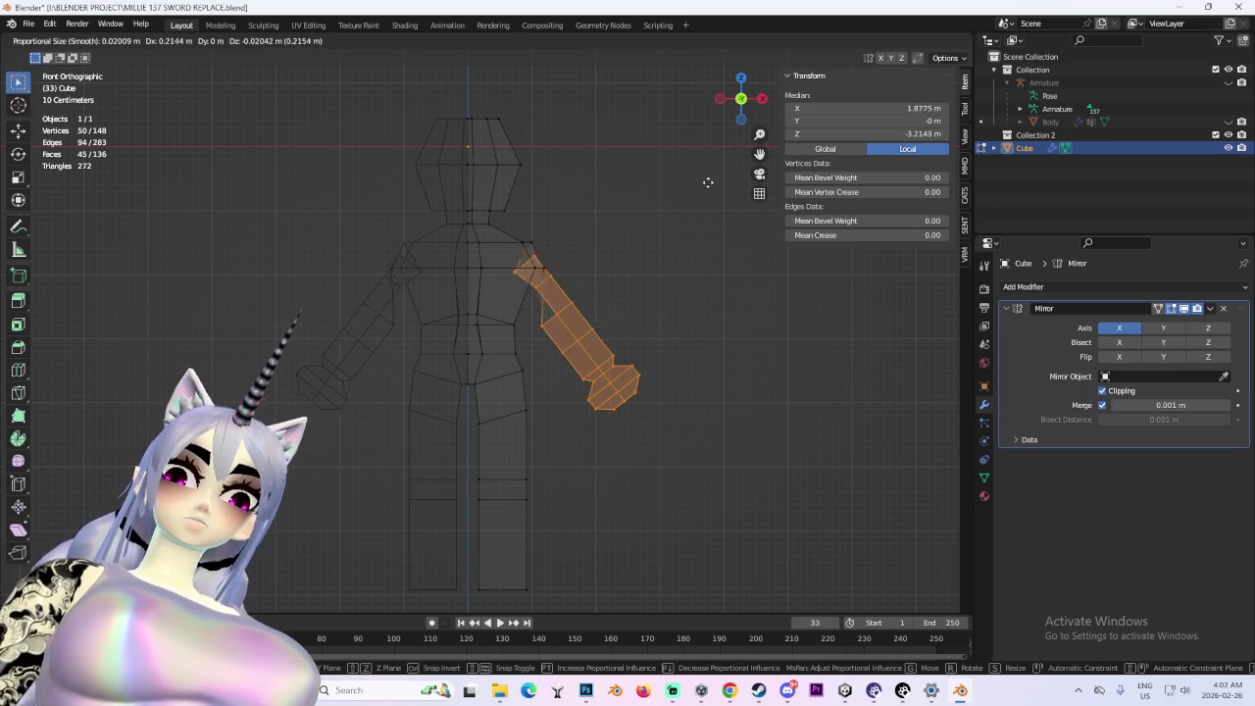
click(718, 171)
key(ctrl+z)
key(ctrl+z)
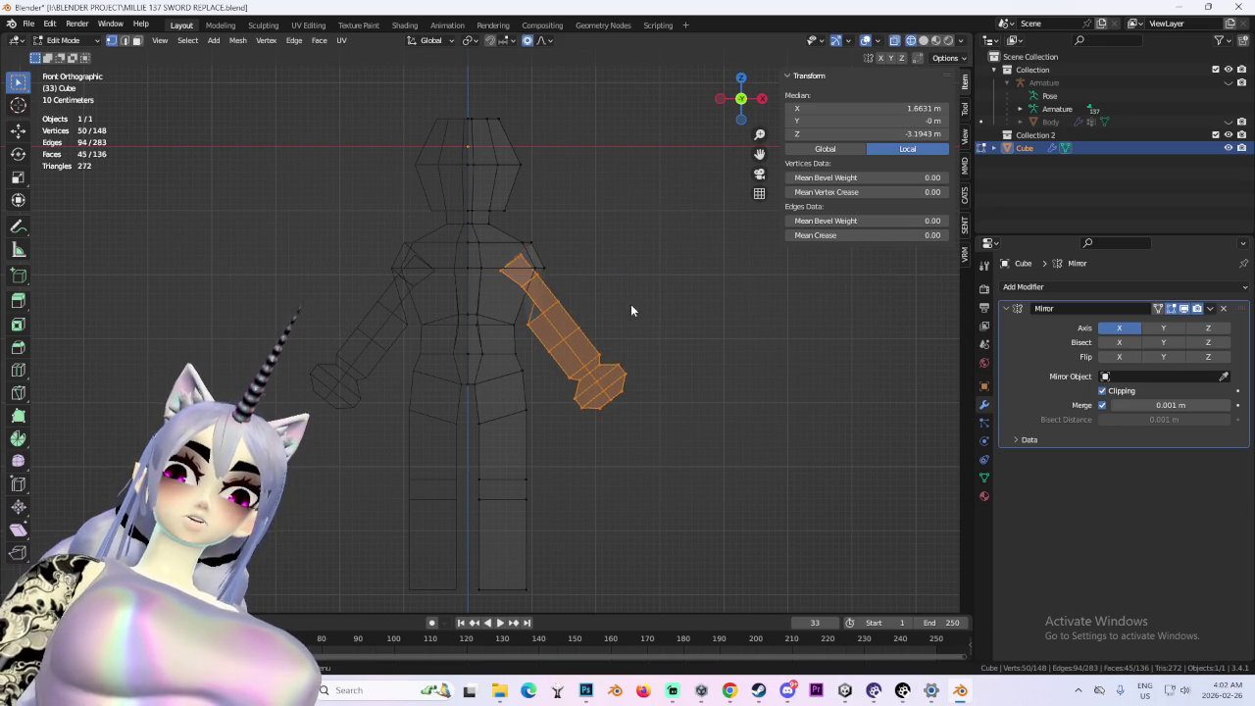
key(r)
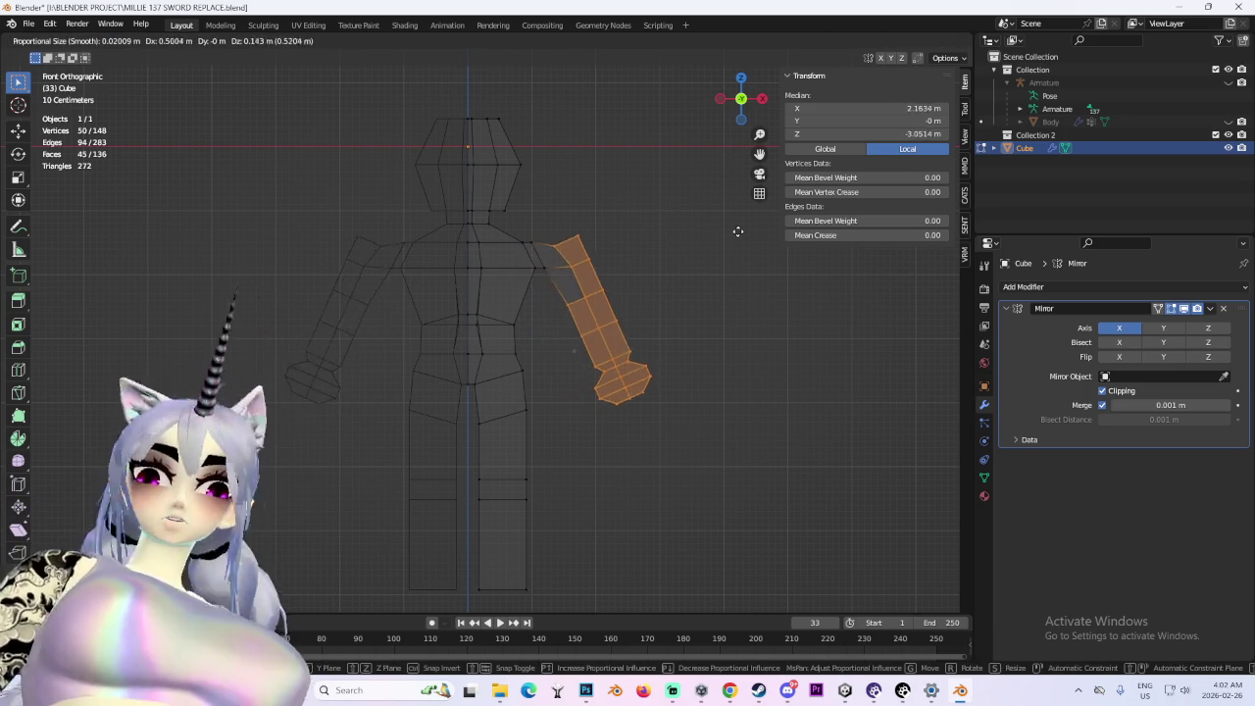
click(725, 233)
- Switch the viewport to solid shading, face the model front, and deselect the arm
mouse_move(725, 234)
mouse_down()
mouse_move(676, 276)
mouse_move(470, 272)
mouse_up()
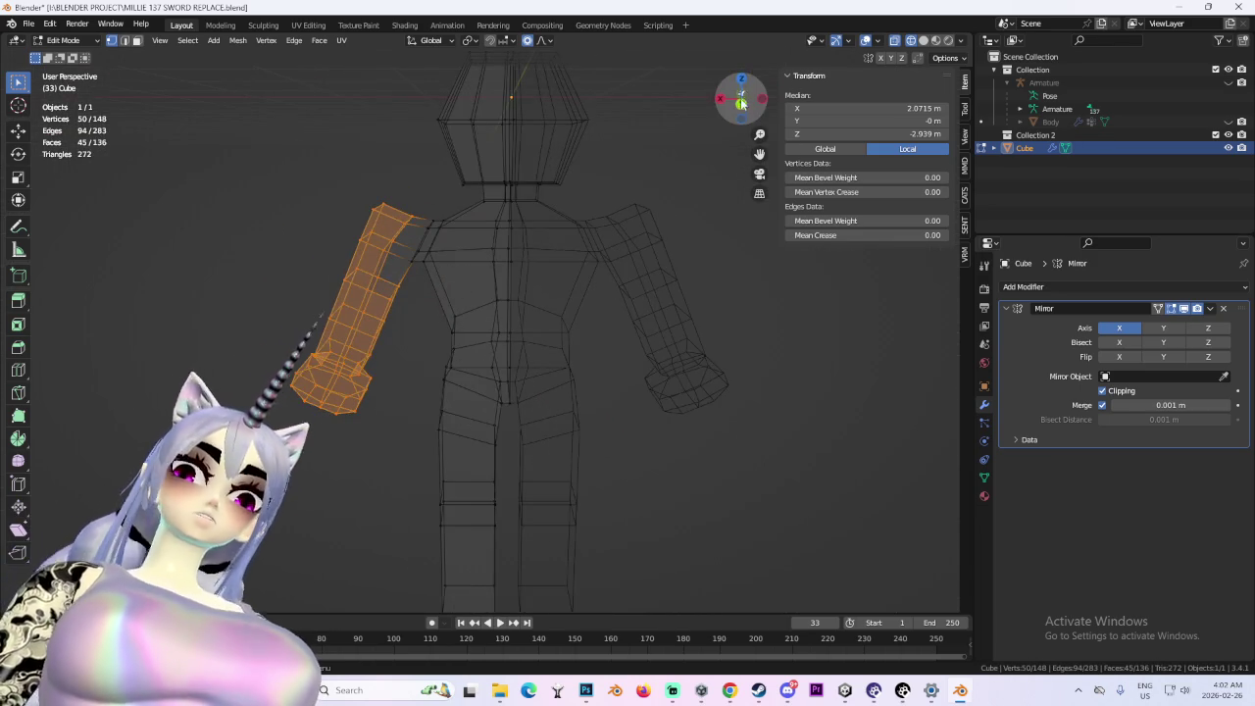
click(742, 100)
key(shift+z)
mouse_move(742, 106)
mouse_down()
mouse_move(605, 359)
mouse_move(678, 391)
mouse_move(754, 389)
mouse_up()
click(664, 389)
- Move two hip vertices along the Y axis
scroll(658, 393, up, 5)
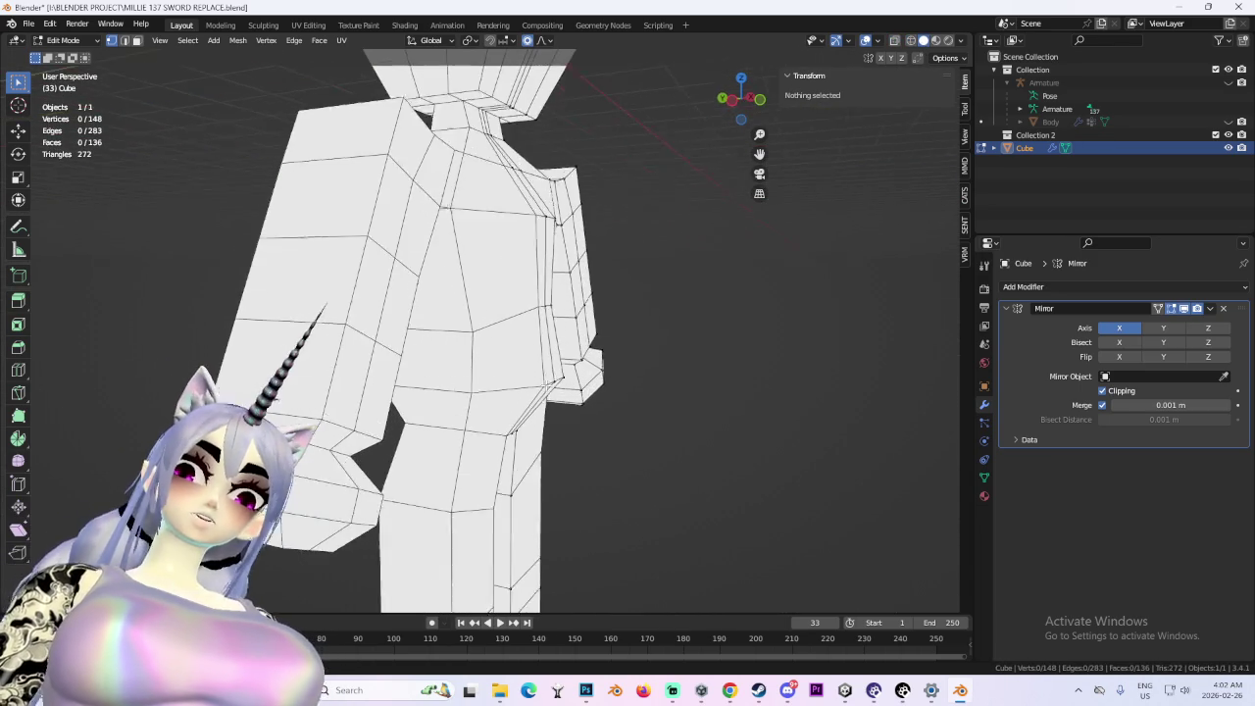
click(507, 374)
scroll(507, 374, down, 4)
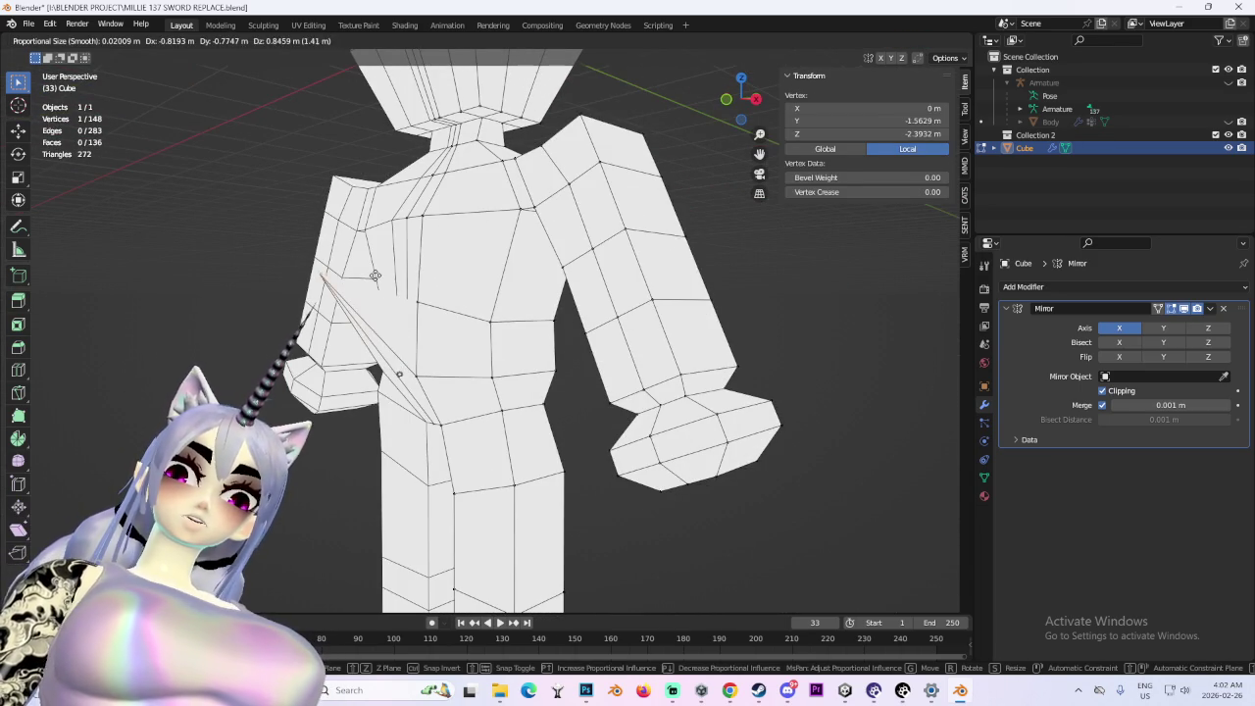
click(475, 285)
shift+click(541, 366)
key(g)
key(y)
click(551, 378)
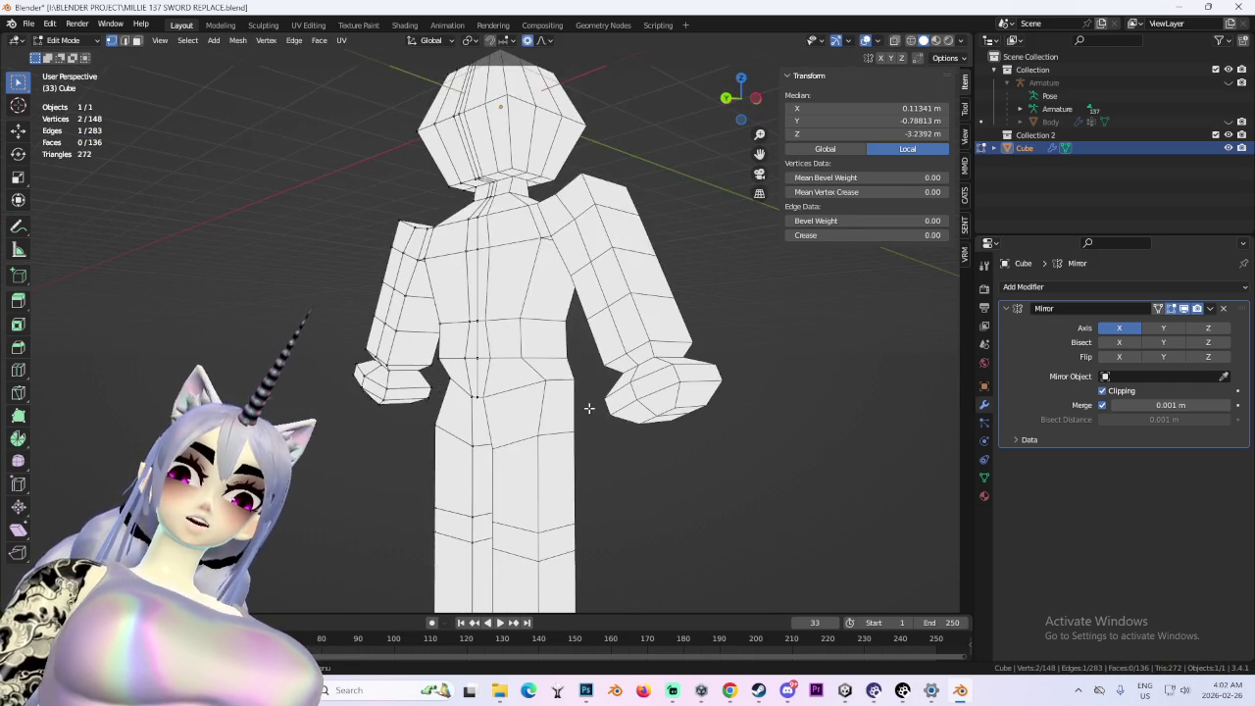
- Extrude the selected hip faces in face select mode
scroll(545, 405, up, 4)
ctrl+click(139, 43)
drag(575, 409, 513, 409)
key(g)
key(y)
key(Escape)
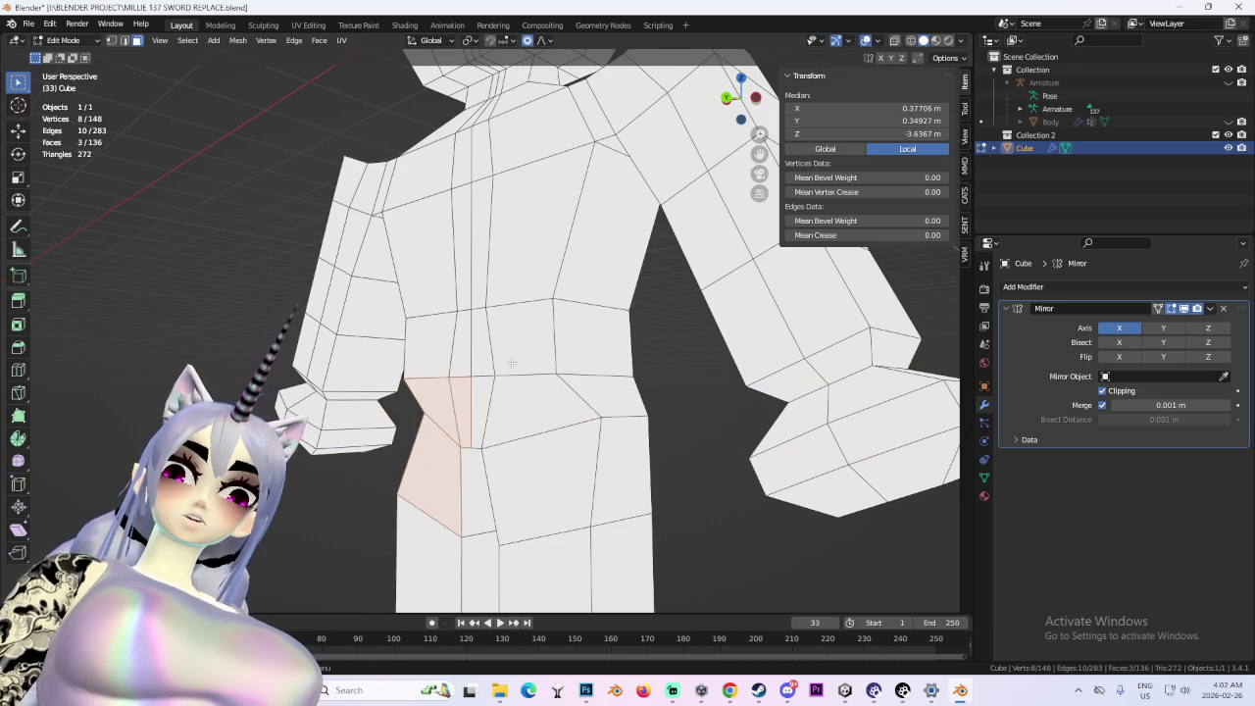
key(e)
click(462, 366)
- Push the extruded hip vertices back along Y
mouse_move(462, 367)
mouse_down()
mouse_move(619, 391)
mouse_move(641, 457)
mouse_move(658, 389)
mouse_move(647, 414)
mouse_up()
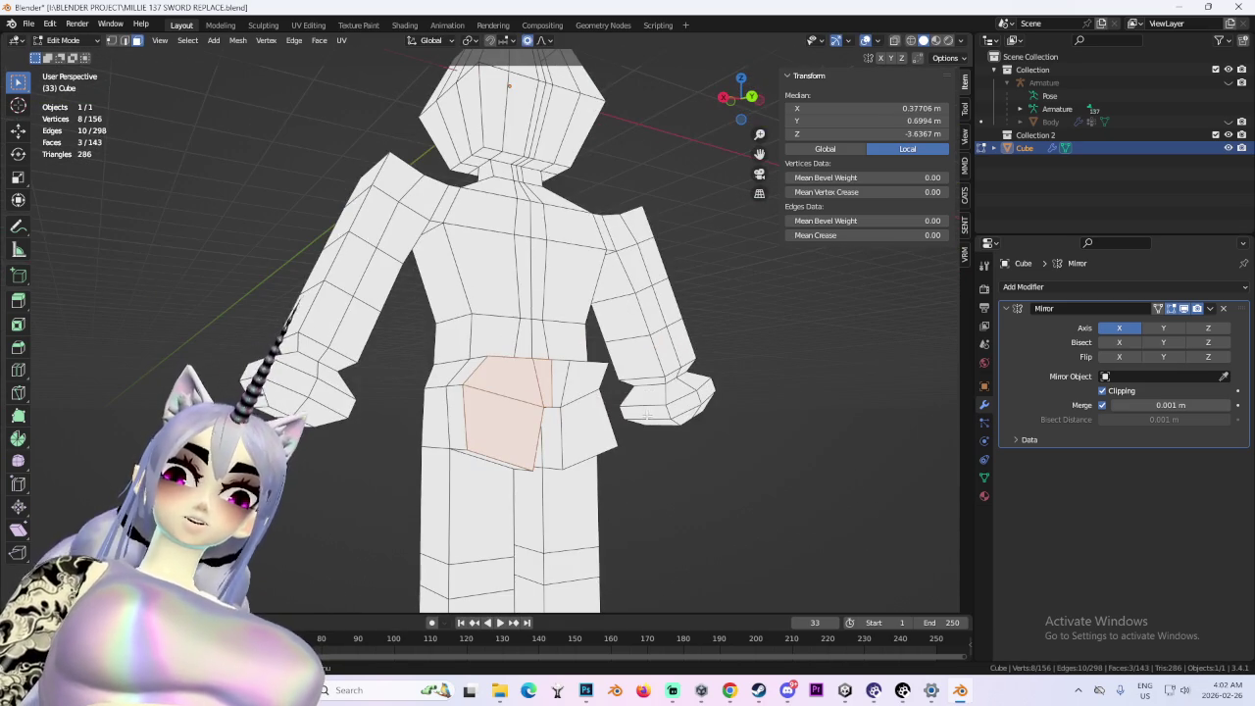
key(g)
key(y)
mouse_move(550, 485)
mouse_down()
mouse_move(507, 359)
mouse_move(455, 423)
mouse_move(483, 404)
mouse_move(488, 374)
mouse_move(495, 414)
mouse_move(526, 393)
mouse_up()
click(507, 359)
- Shift the selected hip vertices along global Y to shape the crotch
scroll(488, 374, up, 4)
key(g)
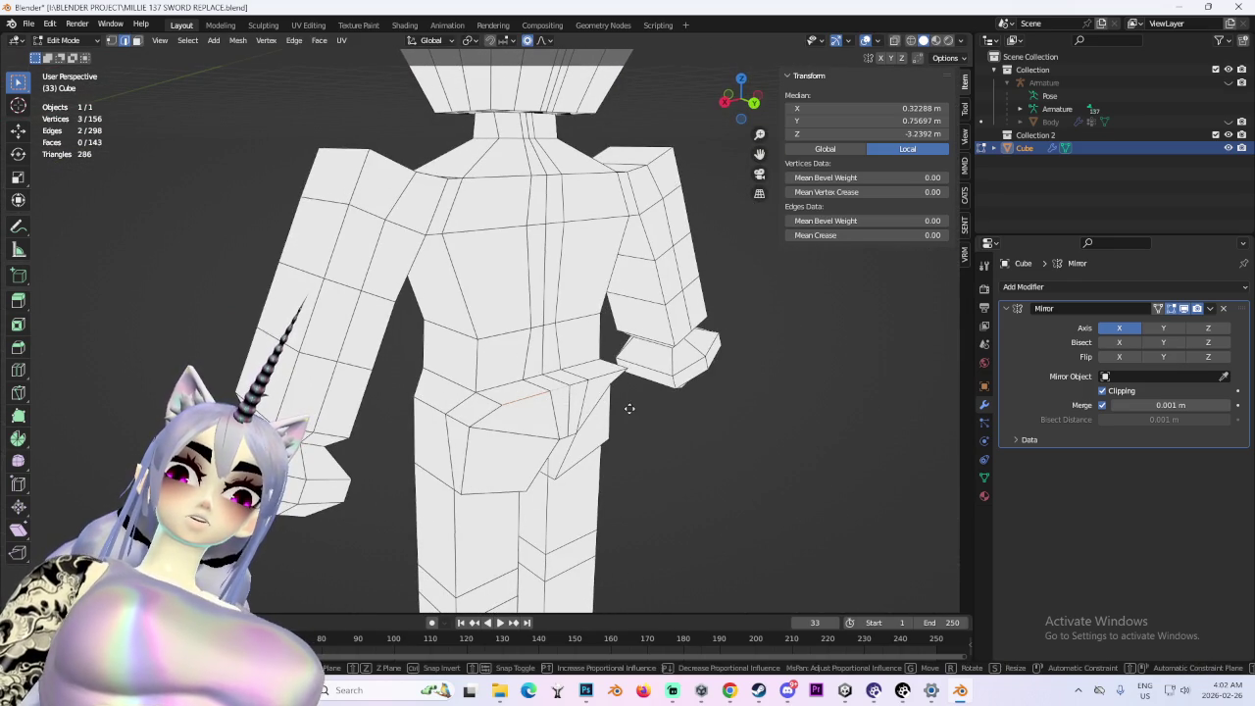
key(y)
click(608, 404)
drag(608, 404, 547, 335)
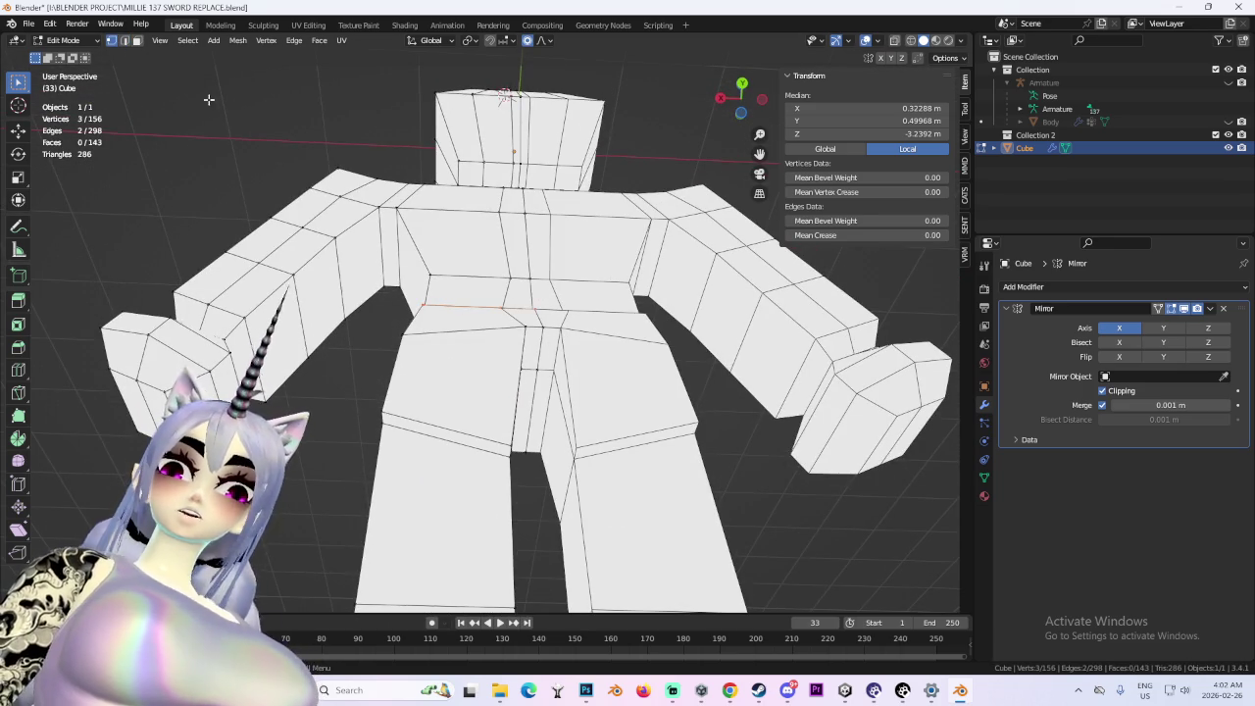
- Try moving the crotch vertex along Y, then undo it
click(537, 349)
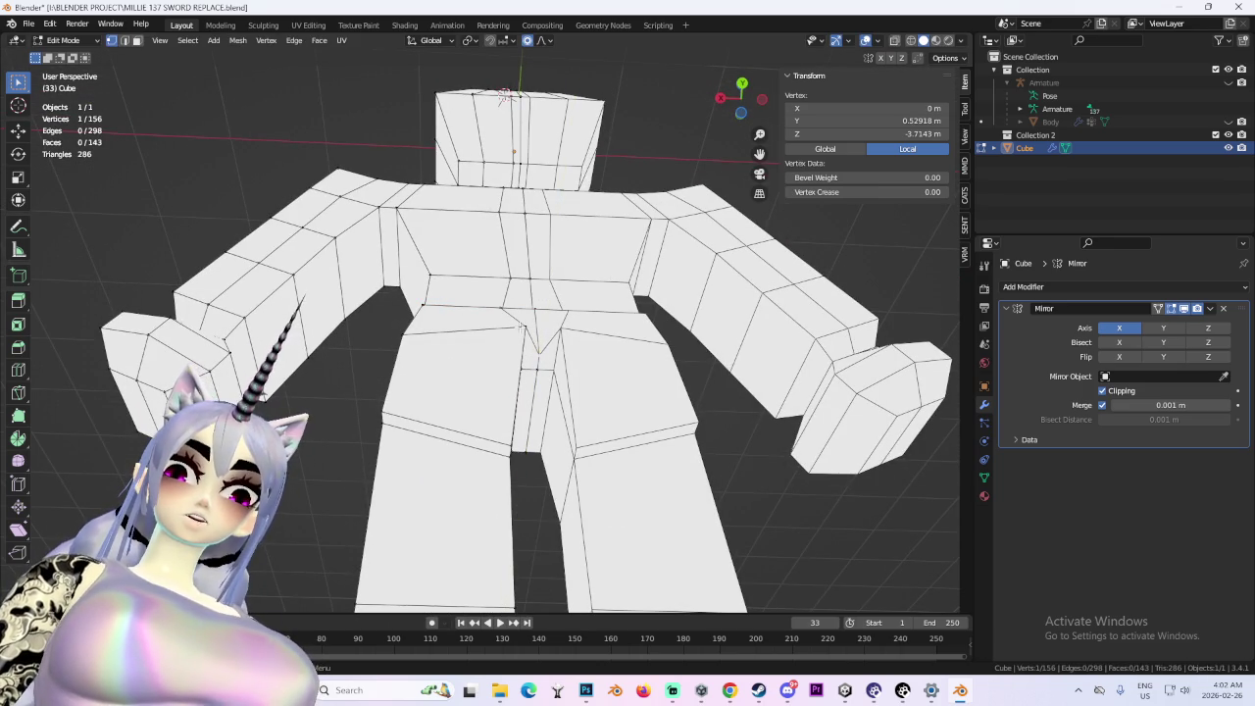
key(g)
key(y)
click(518, 330)
drag(517, 331, 503, 450)
key(ctrl+z)
mouse_move(429, 389)
mouse_down()
mouse_move(543, 425)
mouse_move(455, 424)
mouse_up()
scroll(500, 424, up, 5)
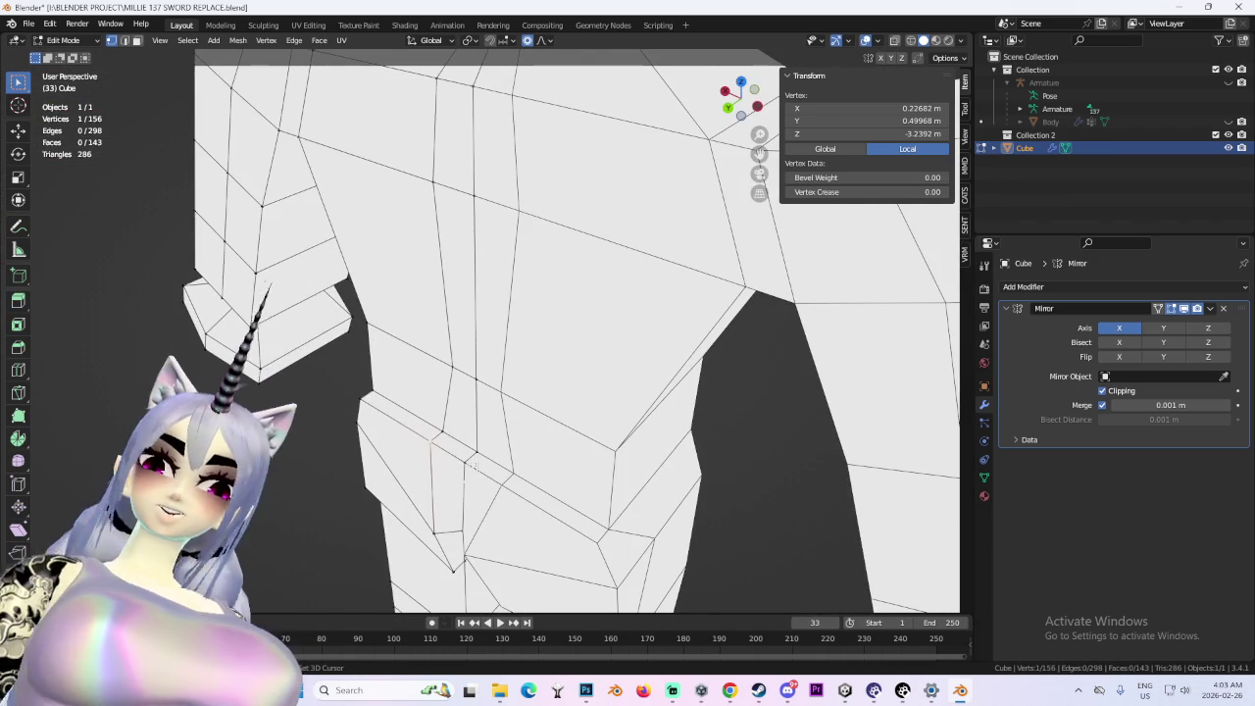
- Move the lower hip vertex alone along global Y
shift+click(466, 466)
key(shift+g)
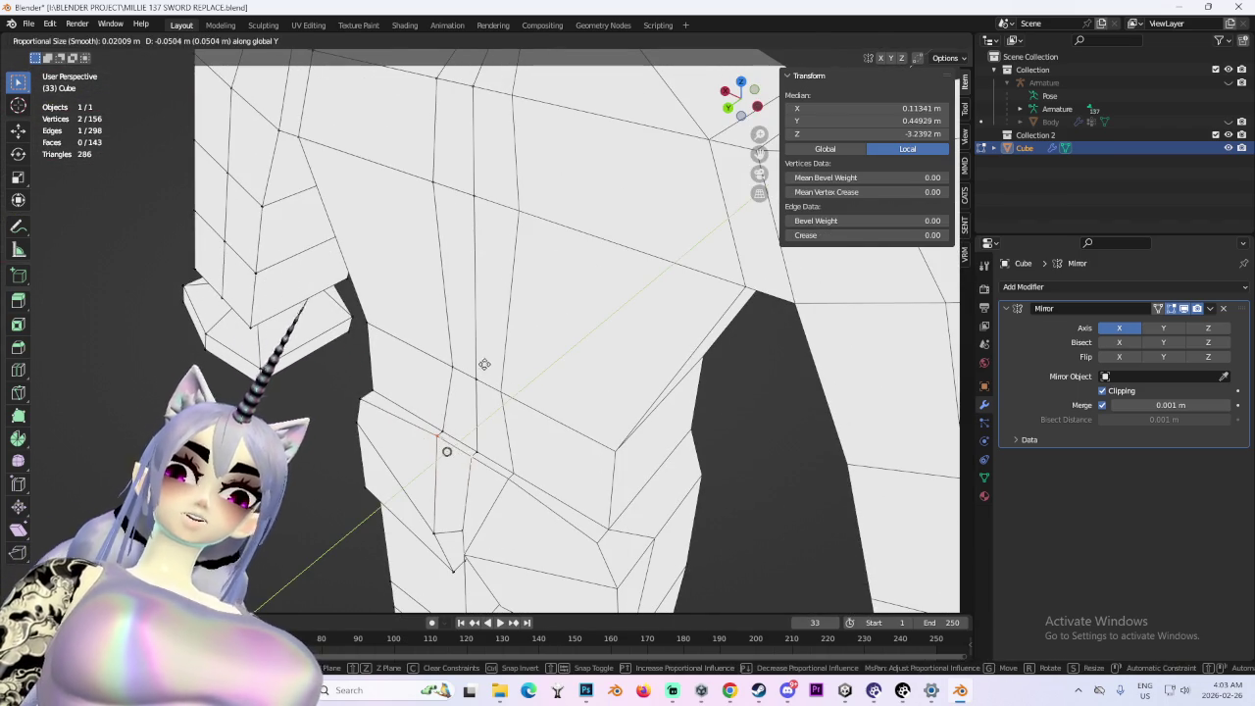
key(Escape)
click(363, 398)
key(g)
key(y)
click(362, 398)
- Deselect everything and review the A-posed figure from the side and front
scroll(363, 398, down, 5)
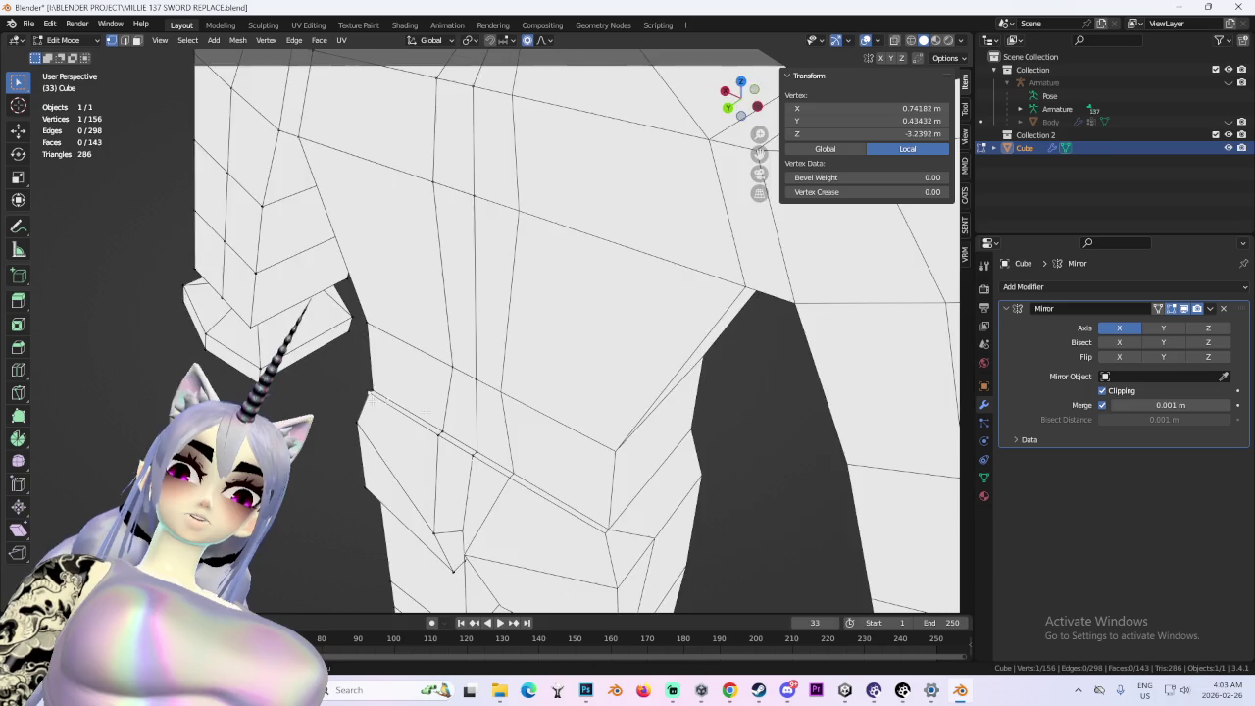
mouse_move(628, 373)
mouse_down()
mouse_move(661, 372)
mouse_move(665, 418)
mouse_move(759, 153)
mouse_move(639, 467)
mouse_move(673, 448)
mouse_move(541, 450)
mouse_move(700, 435)
mouse_move(624, 428)
mouse_move(599, 431)
mouse_move(712, 448)
mouse_move(576, 450)
mouse_up()
click(665, 418)
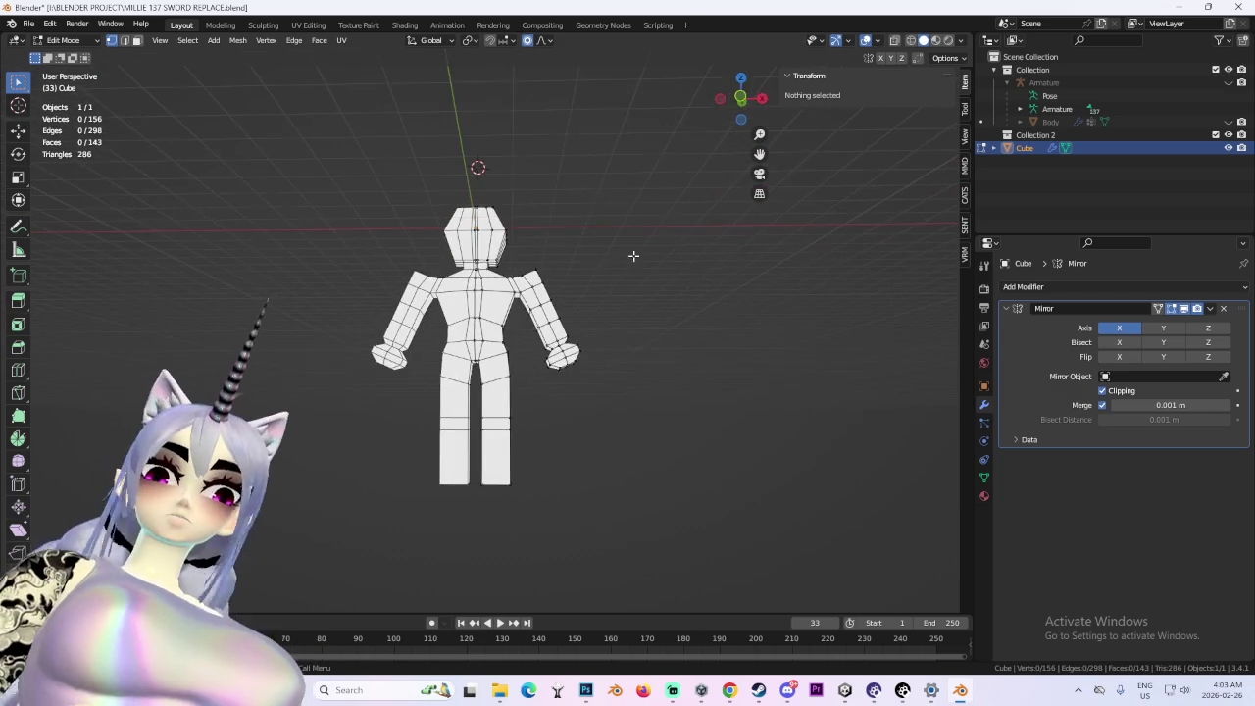
click(741, 99)
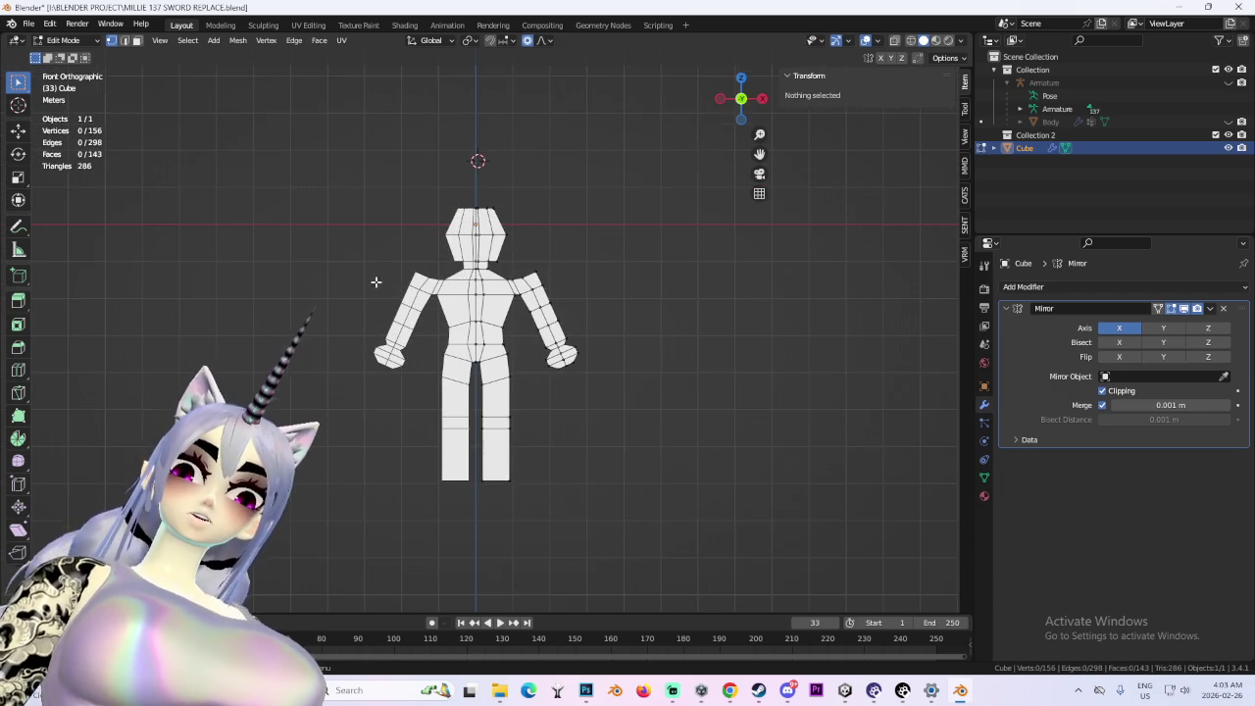
scroll(376, 283, up, 3)
scroll(600, 355, down, 2)
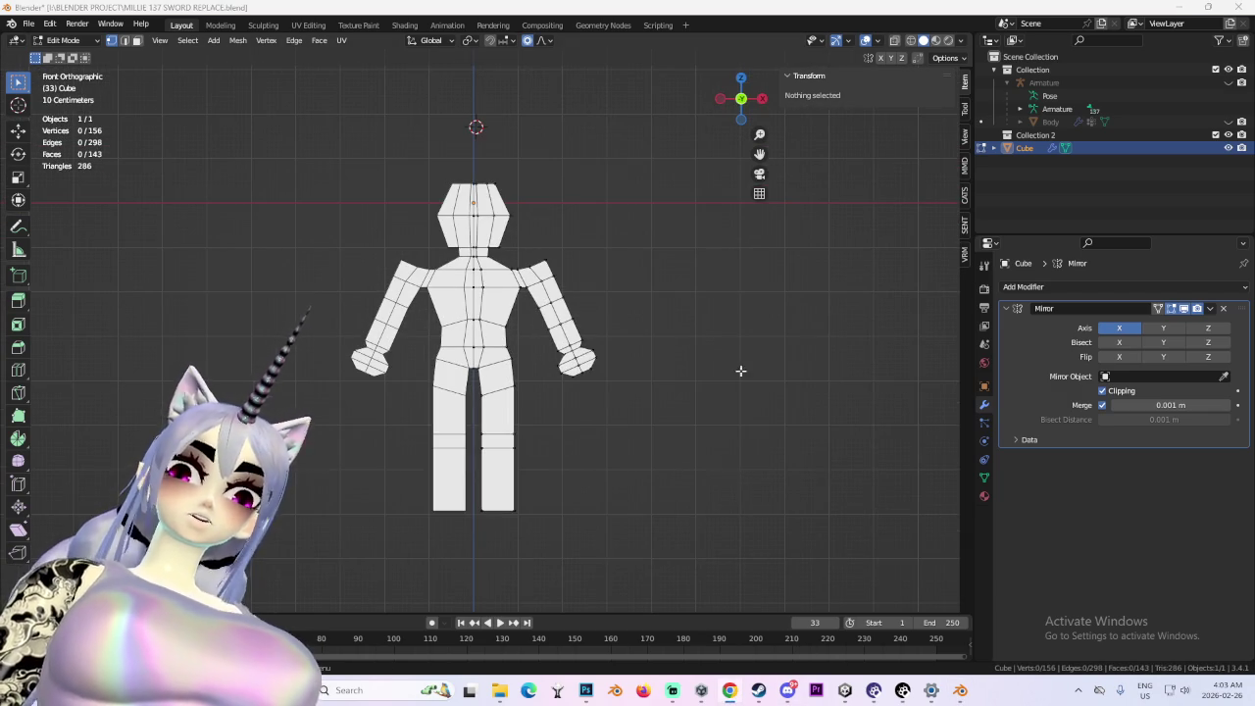